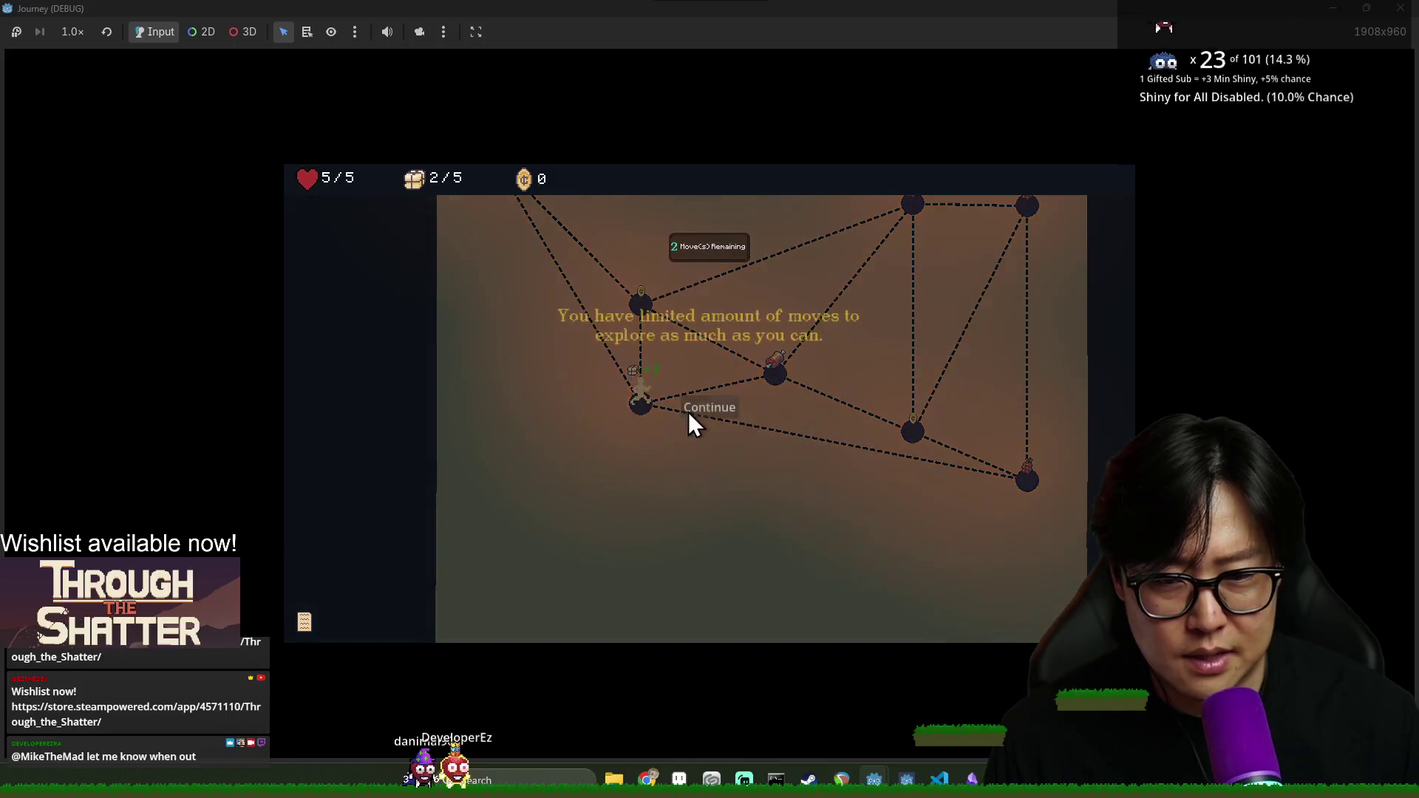
Dismiss the moves, provision and exit tips while walking to the meat node and two grape nodes
left_click(725, 411)
left_click(780, 374)
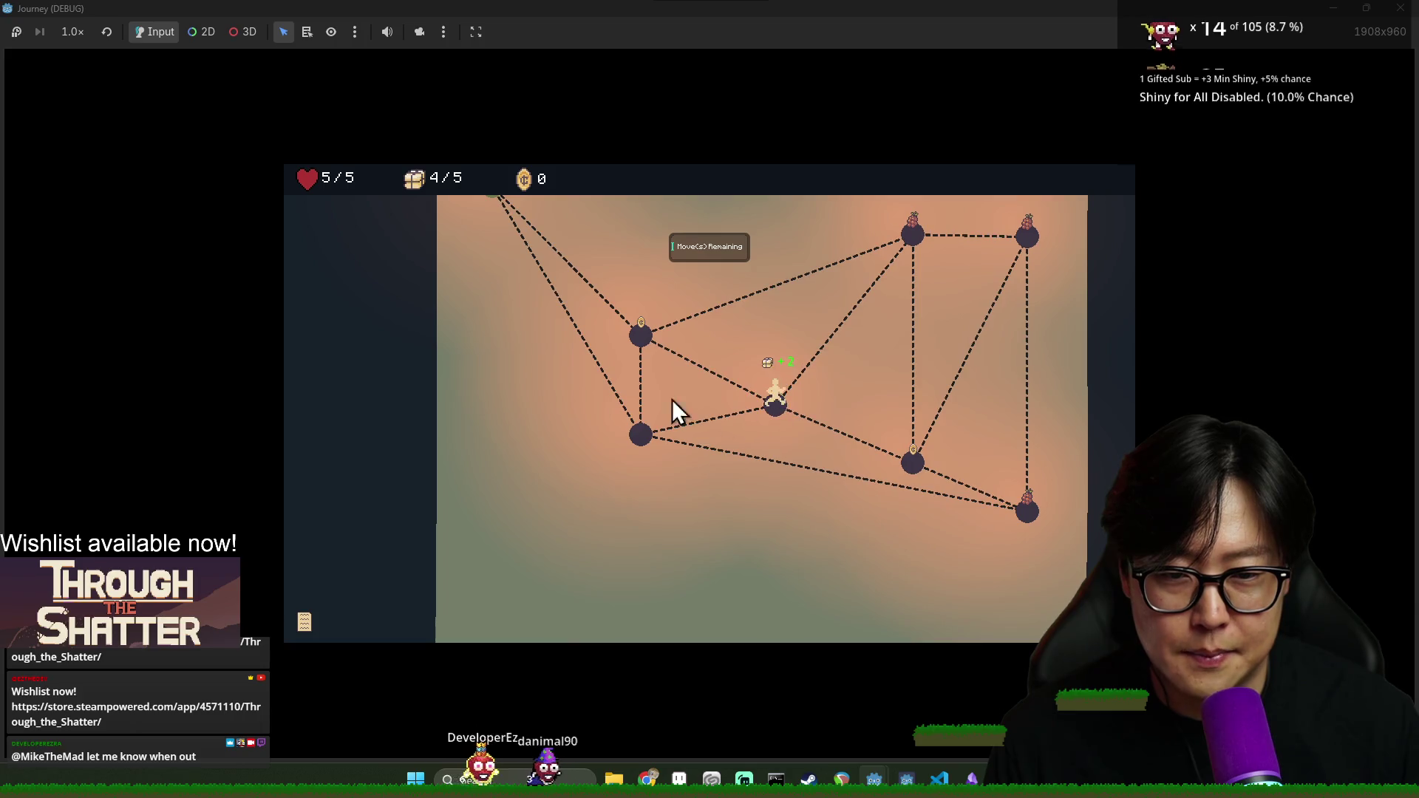
left_click(917, 237)
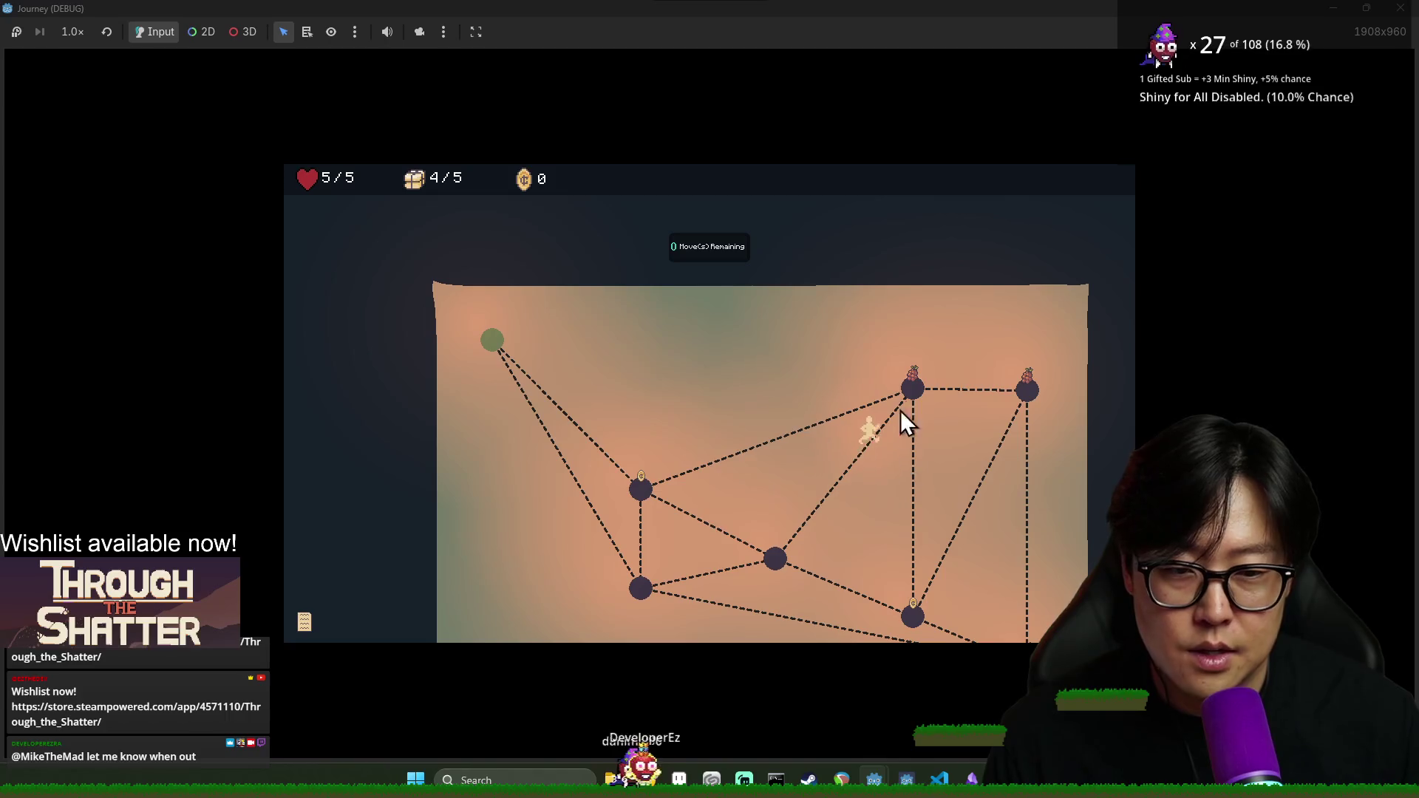
left_click(703, 320)
left_click(1033, 394)
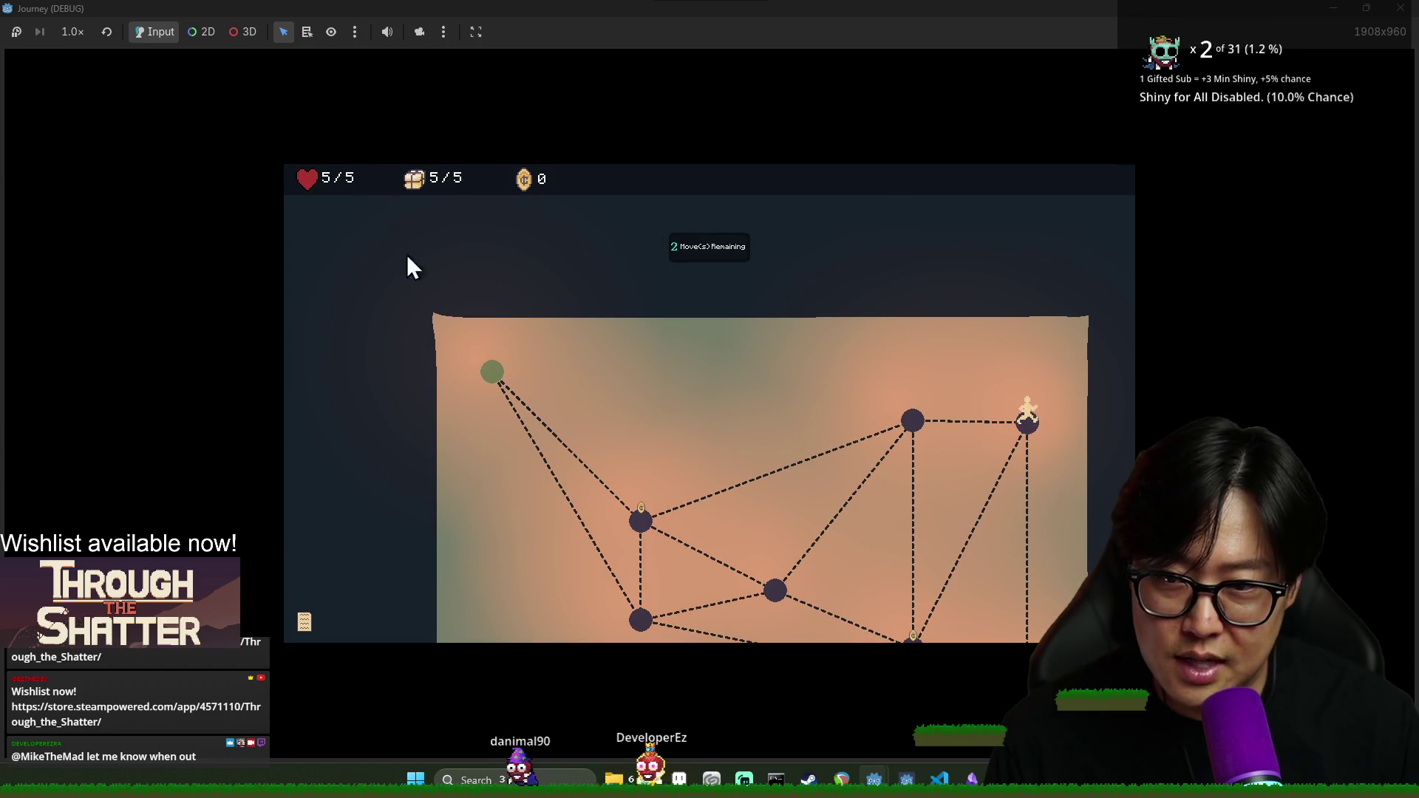
left_click(708, 309)
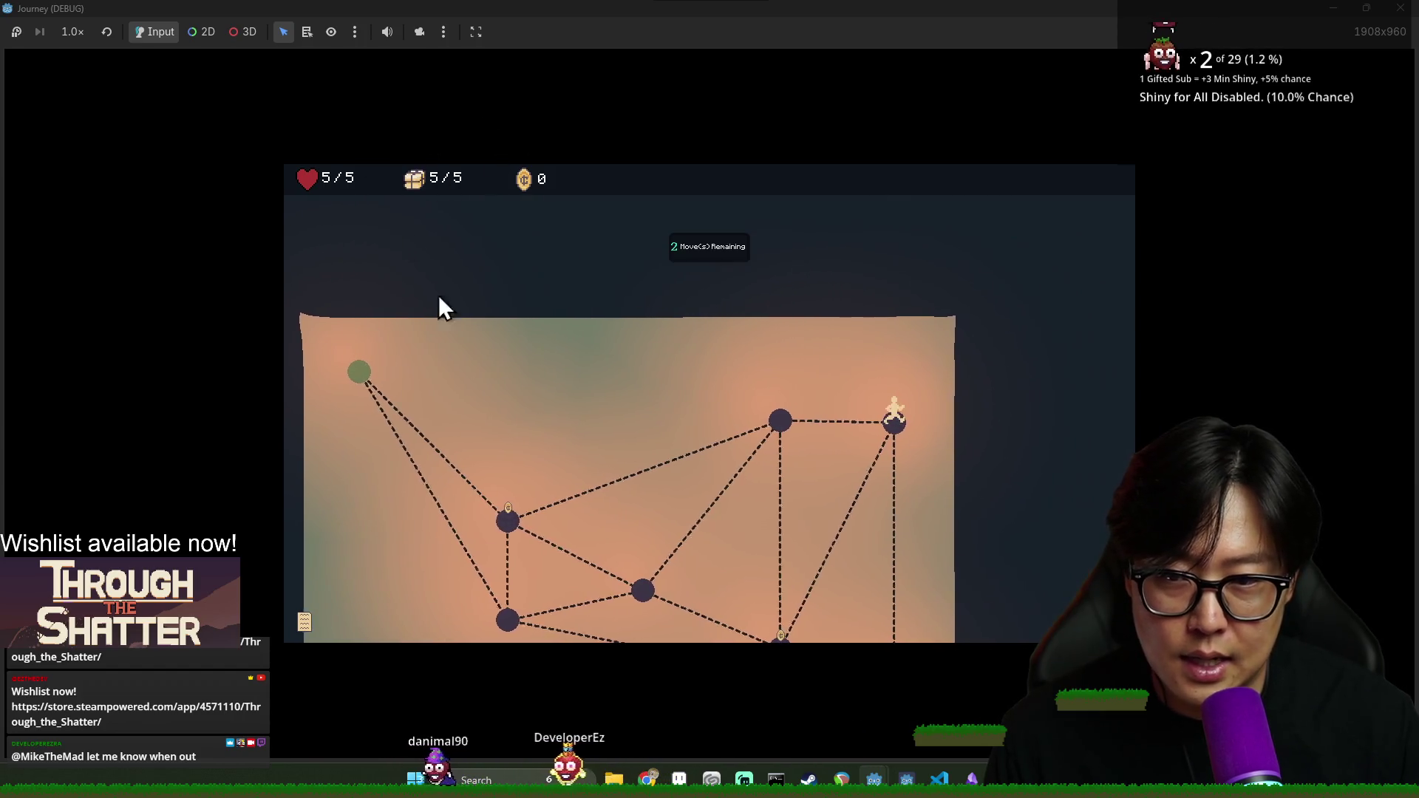
Follow the right path through the coin node to the green exit node, reaching 200 gold
left_click(892, 463)
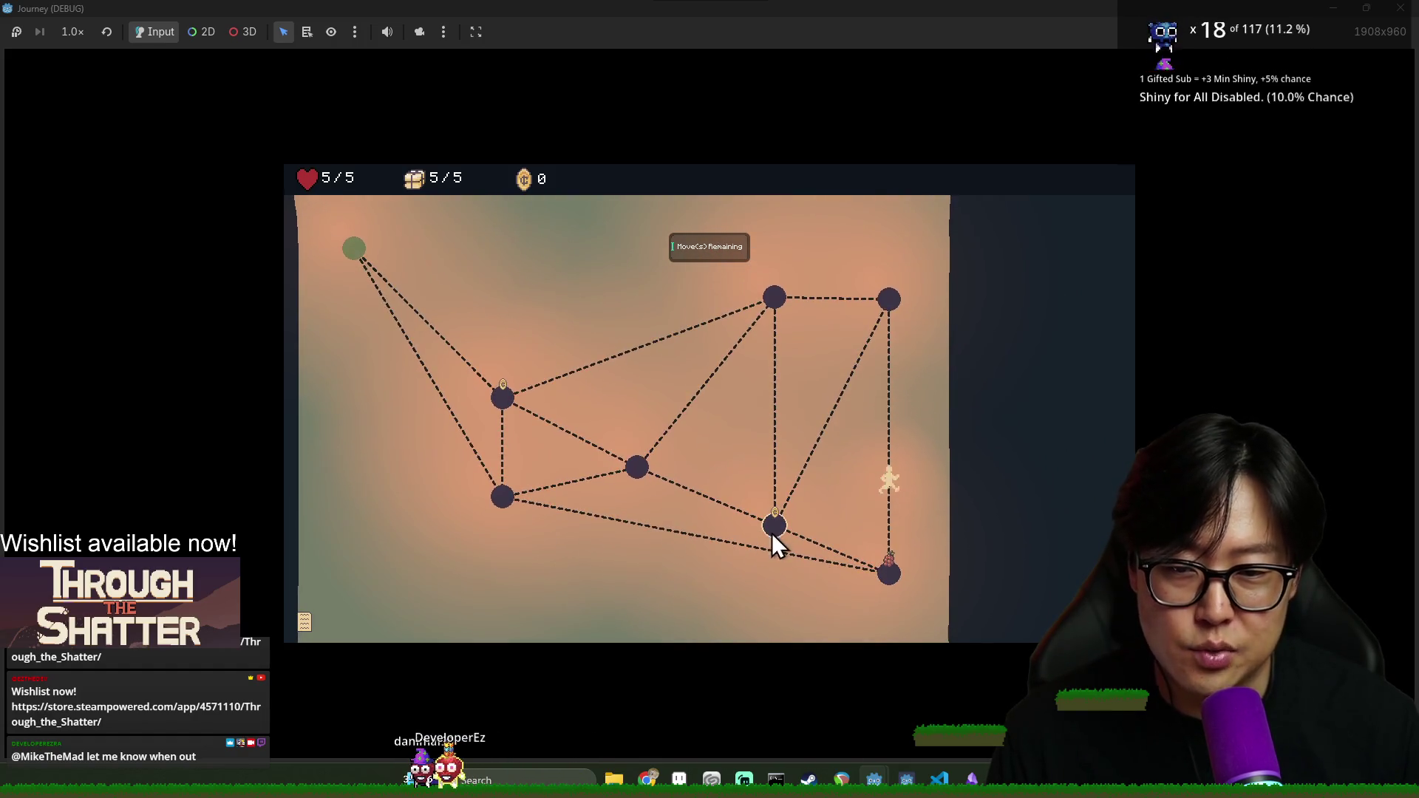
left_click(774, 522)
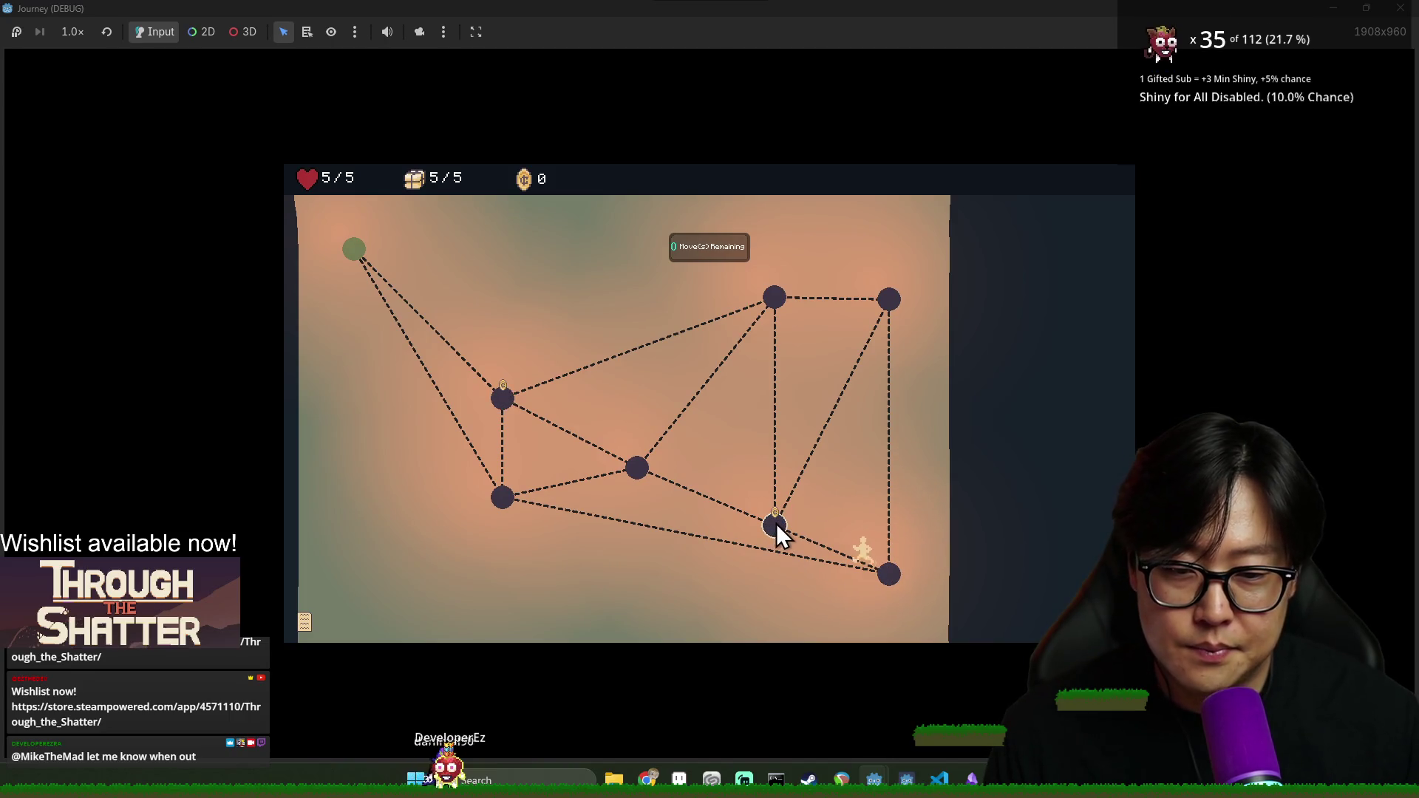
left_click(640, 470)
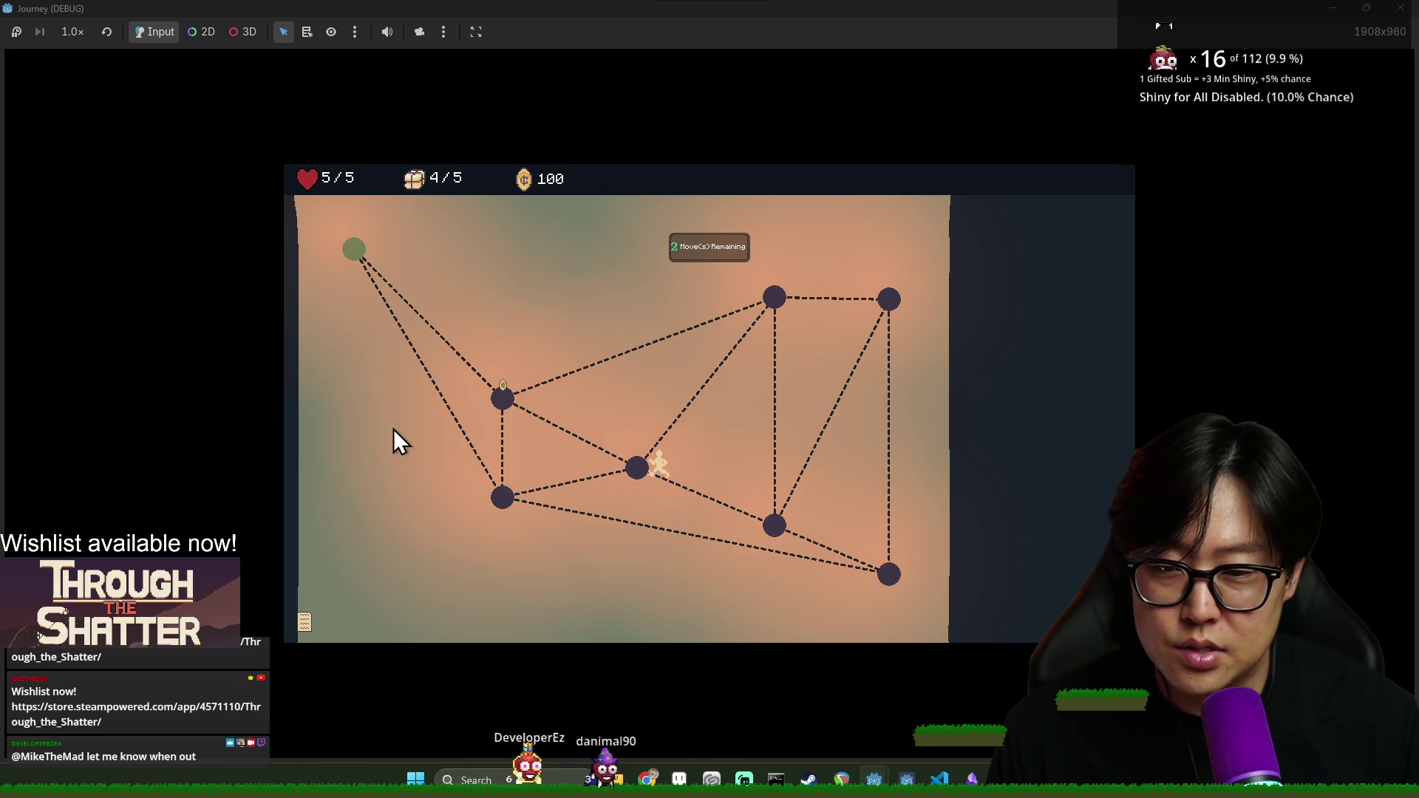
left_click(503, 401)
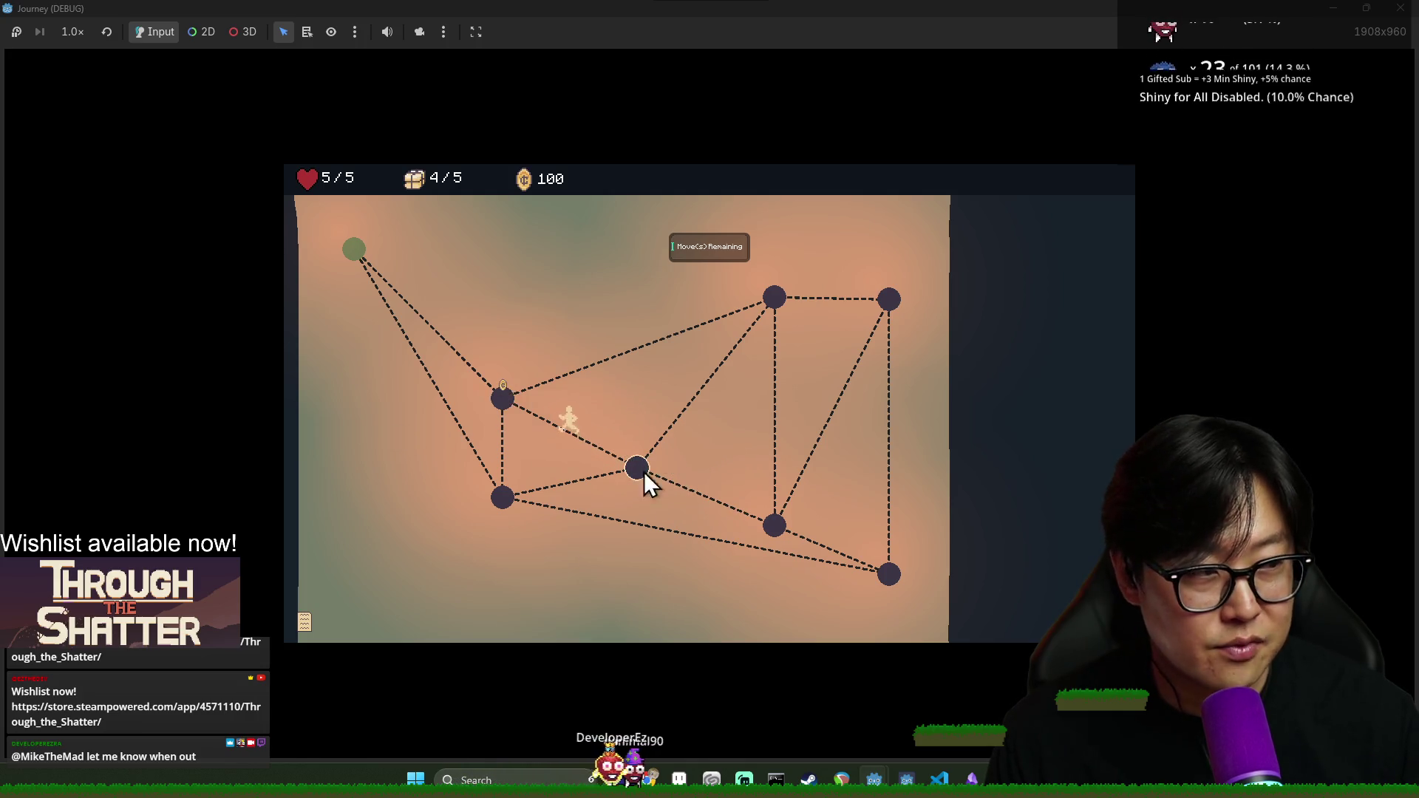
left_click(356, 249)
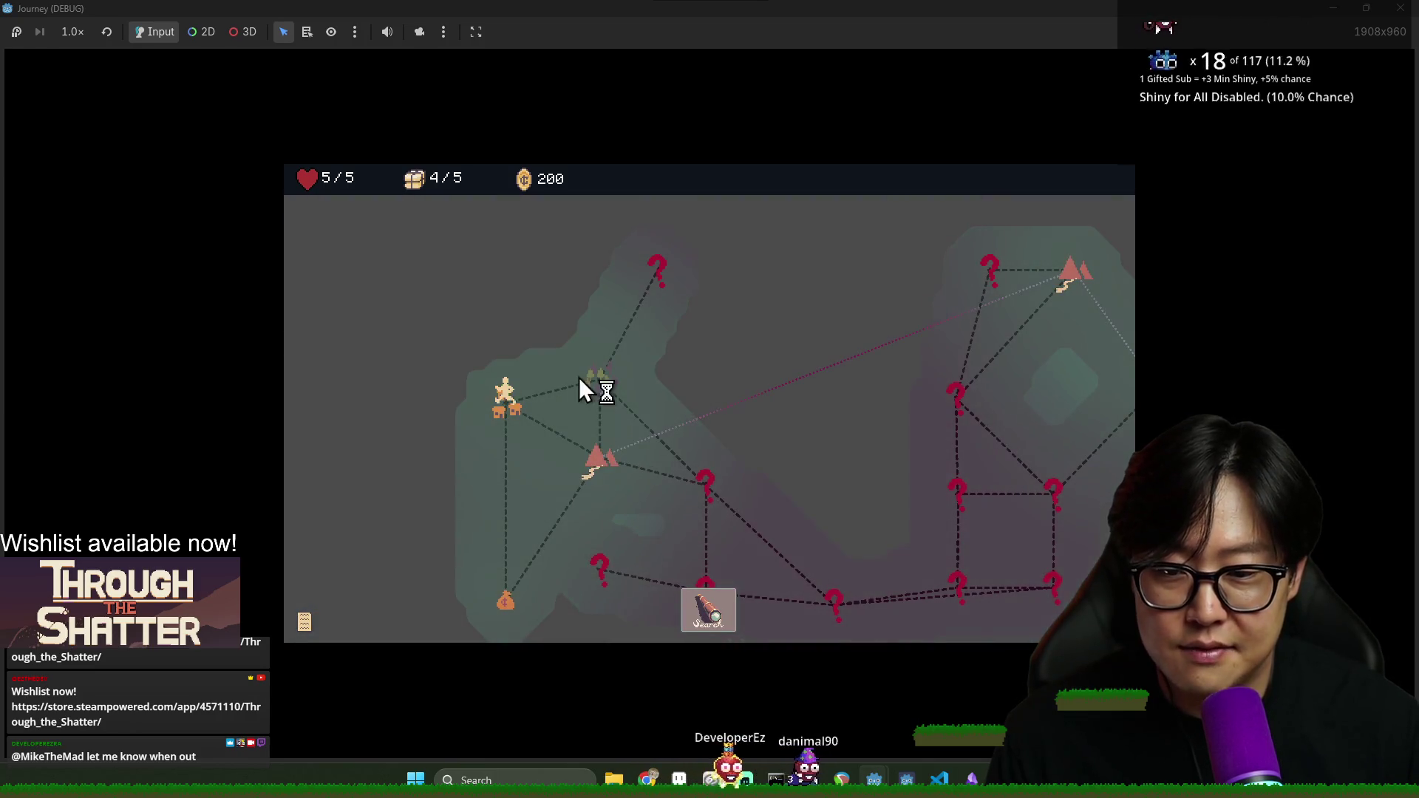
Skip the provisions tutorial, travel from the village to the forest node, and search it
left_click(600, 394)
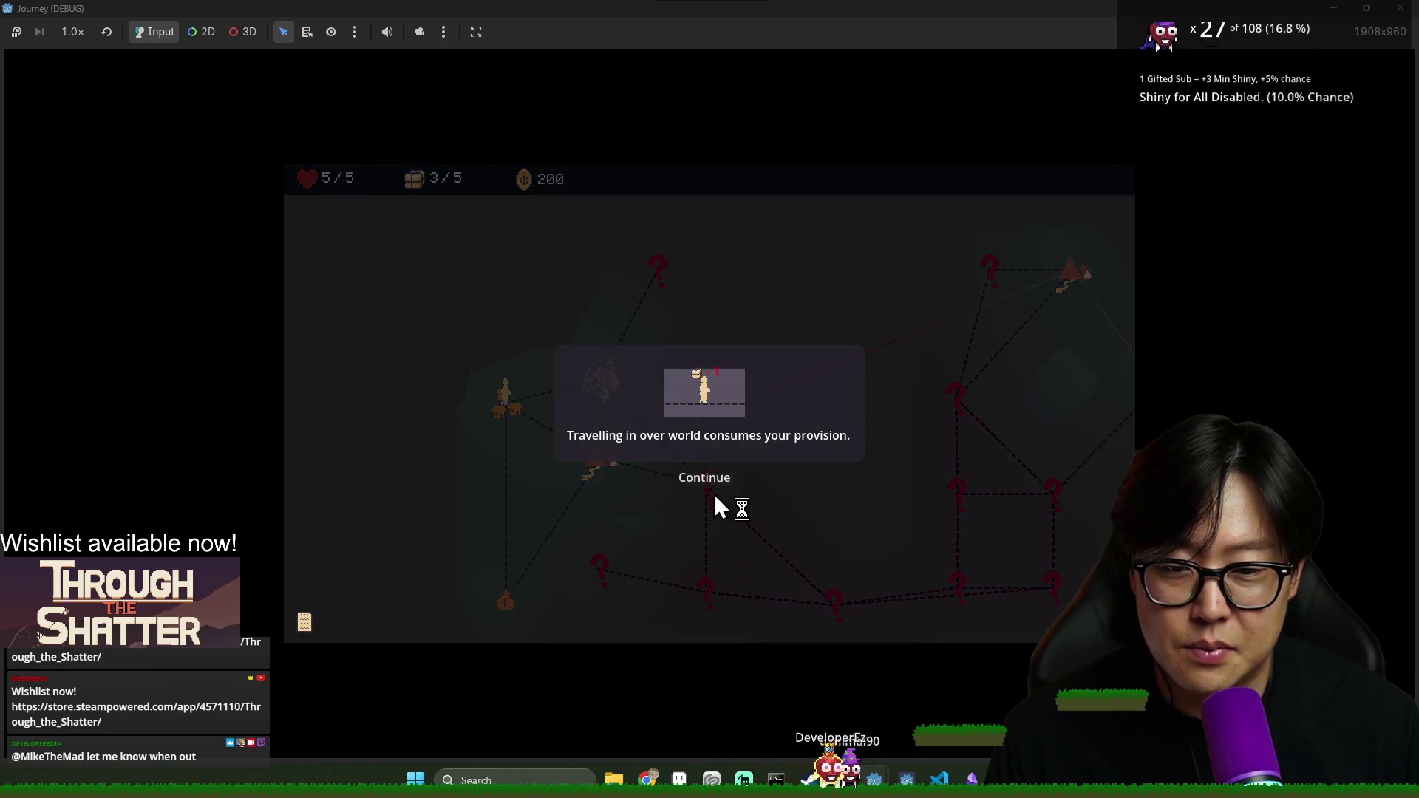
left_click(711, 481)
left_click(711, 481)
left_click(595, 384)
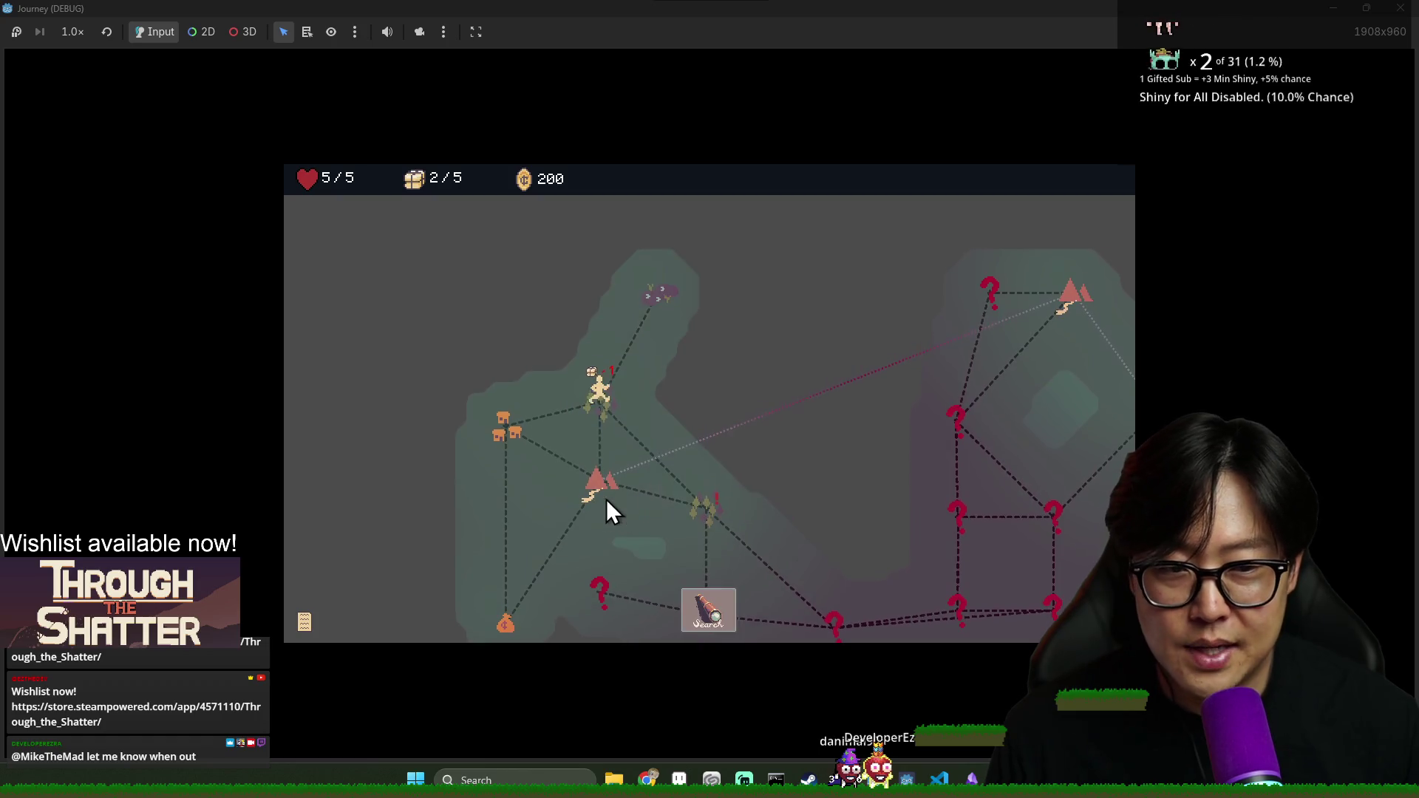
left_click(714, 623)
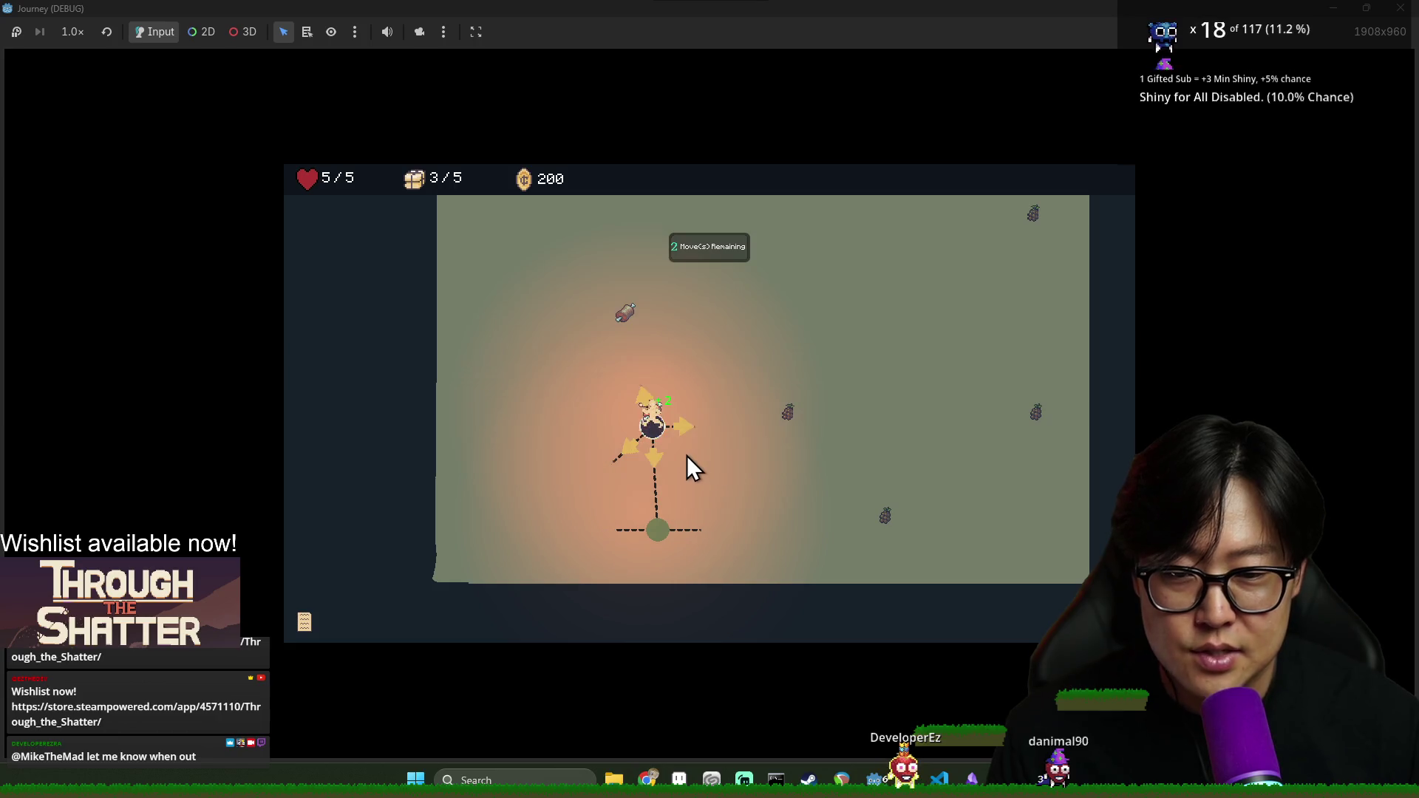
Explore the new map's upper-right branch, then follow the dashed path down from the top node
left_click(687, 429)
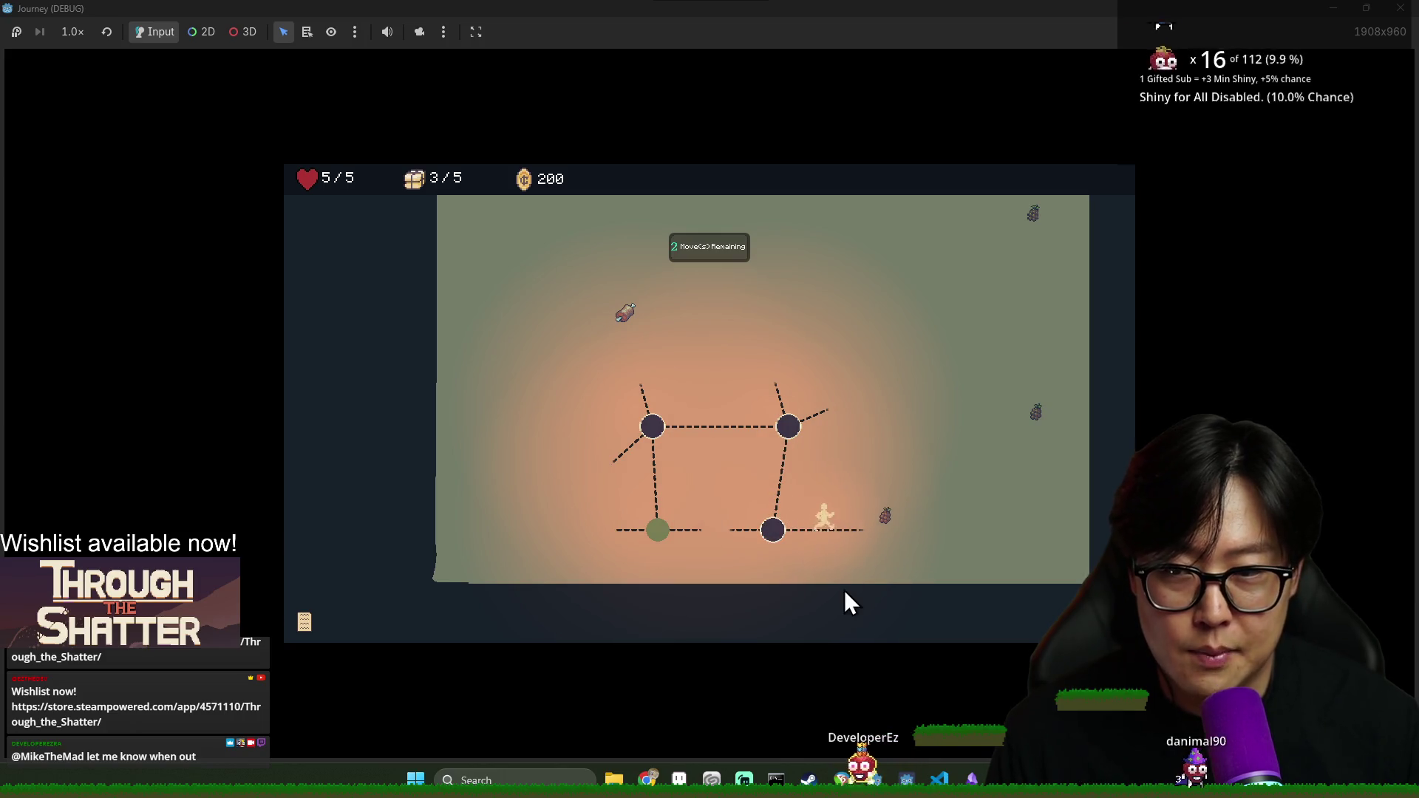
left_click(910, 513)
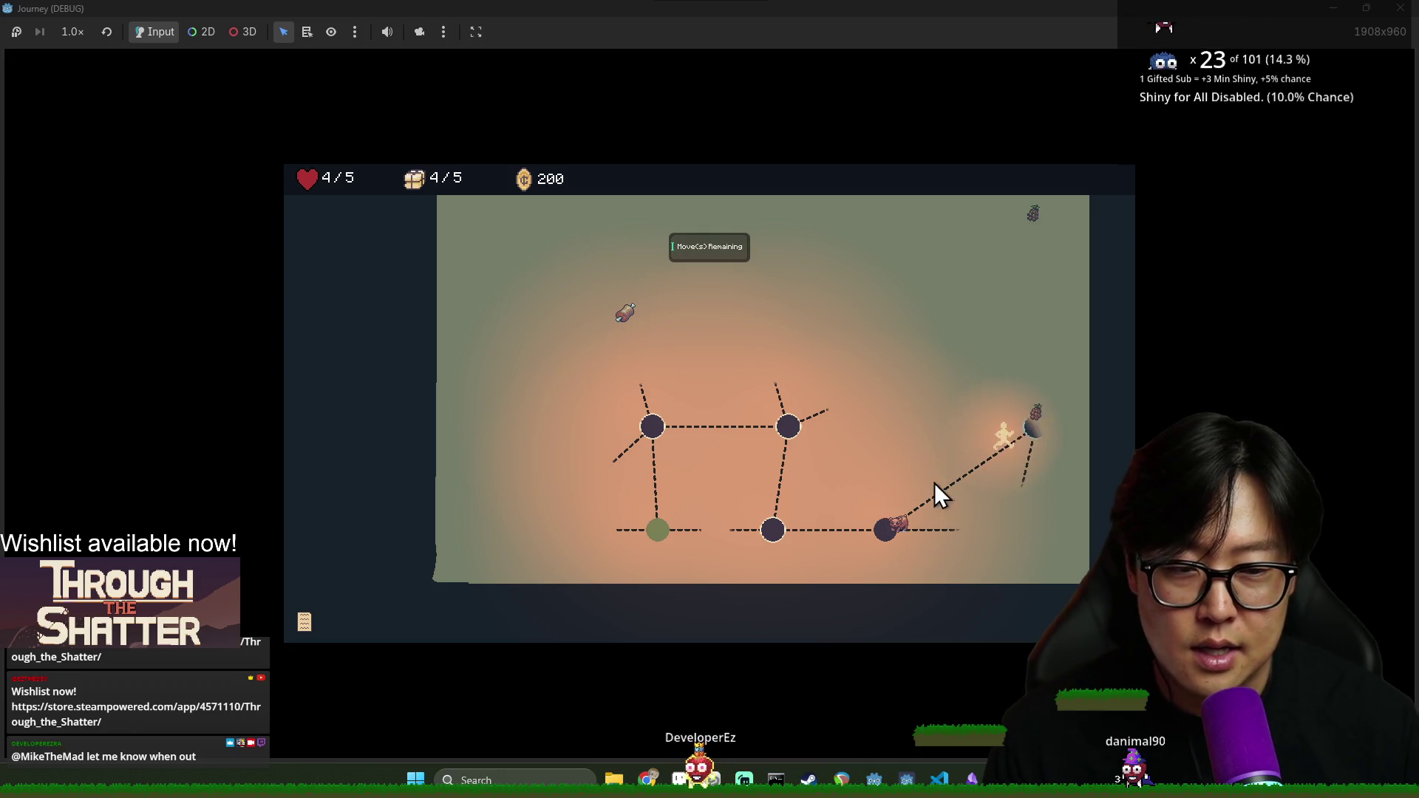
left_click(1030, 418)
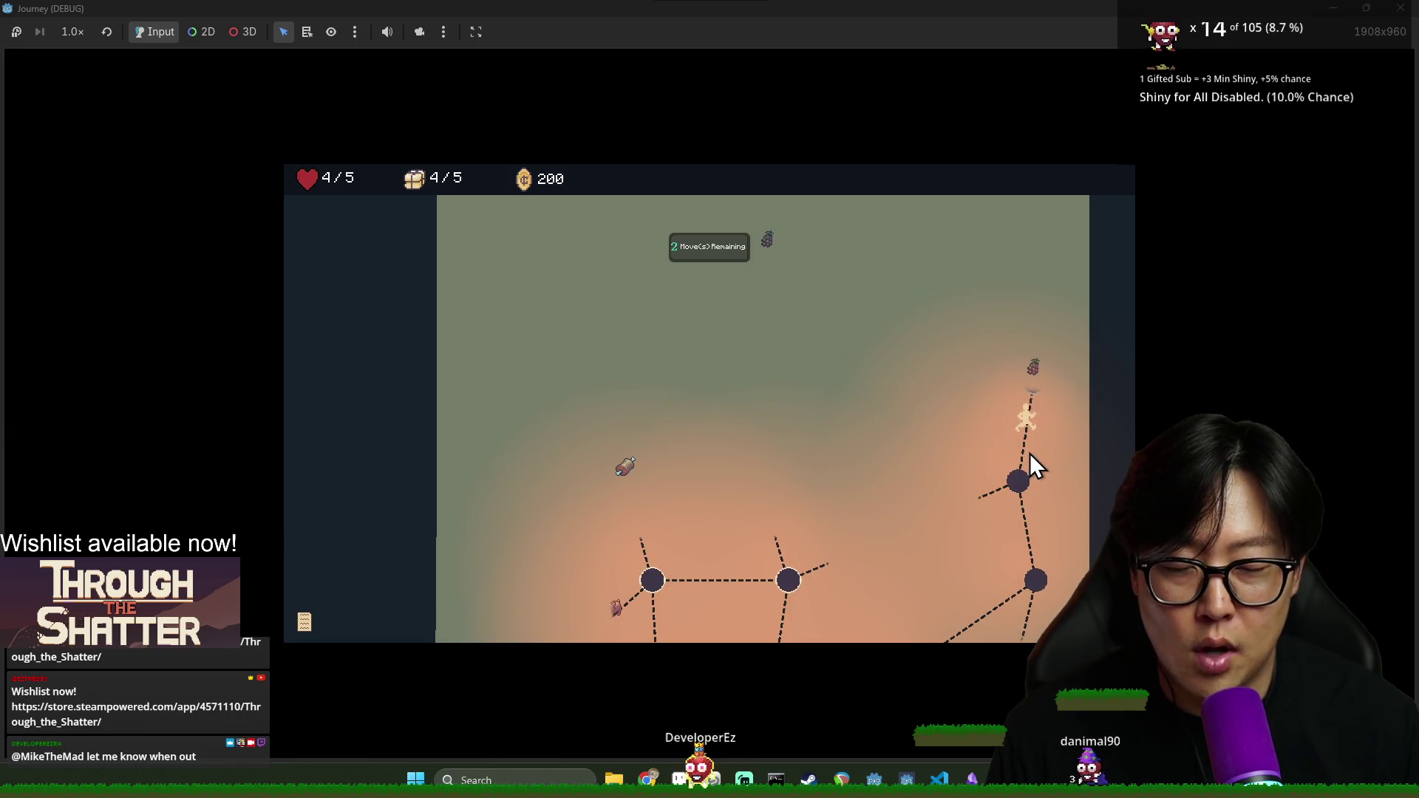
left_click(1007, 368)
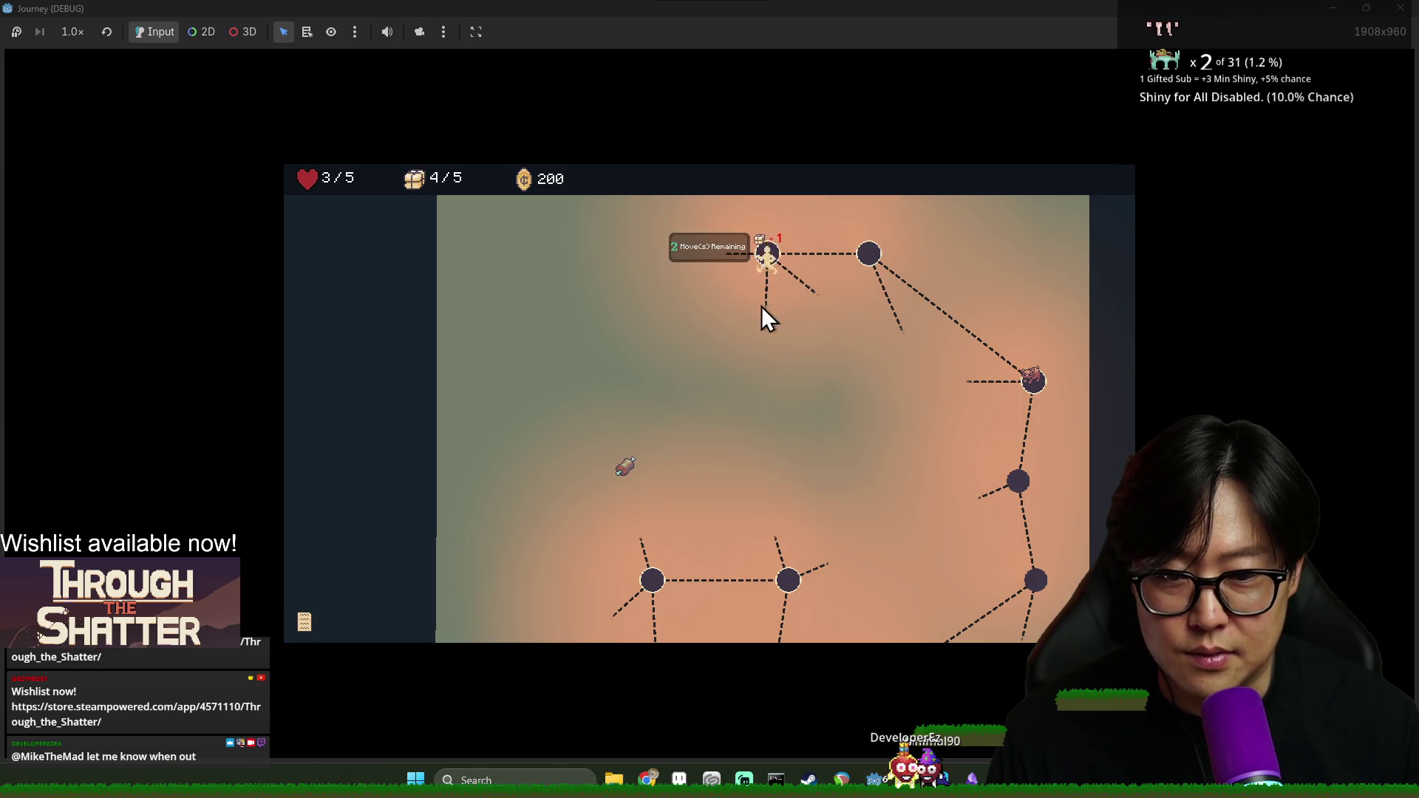
left_click(763, 304)
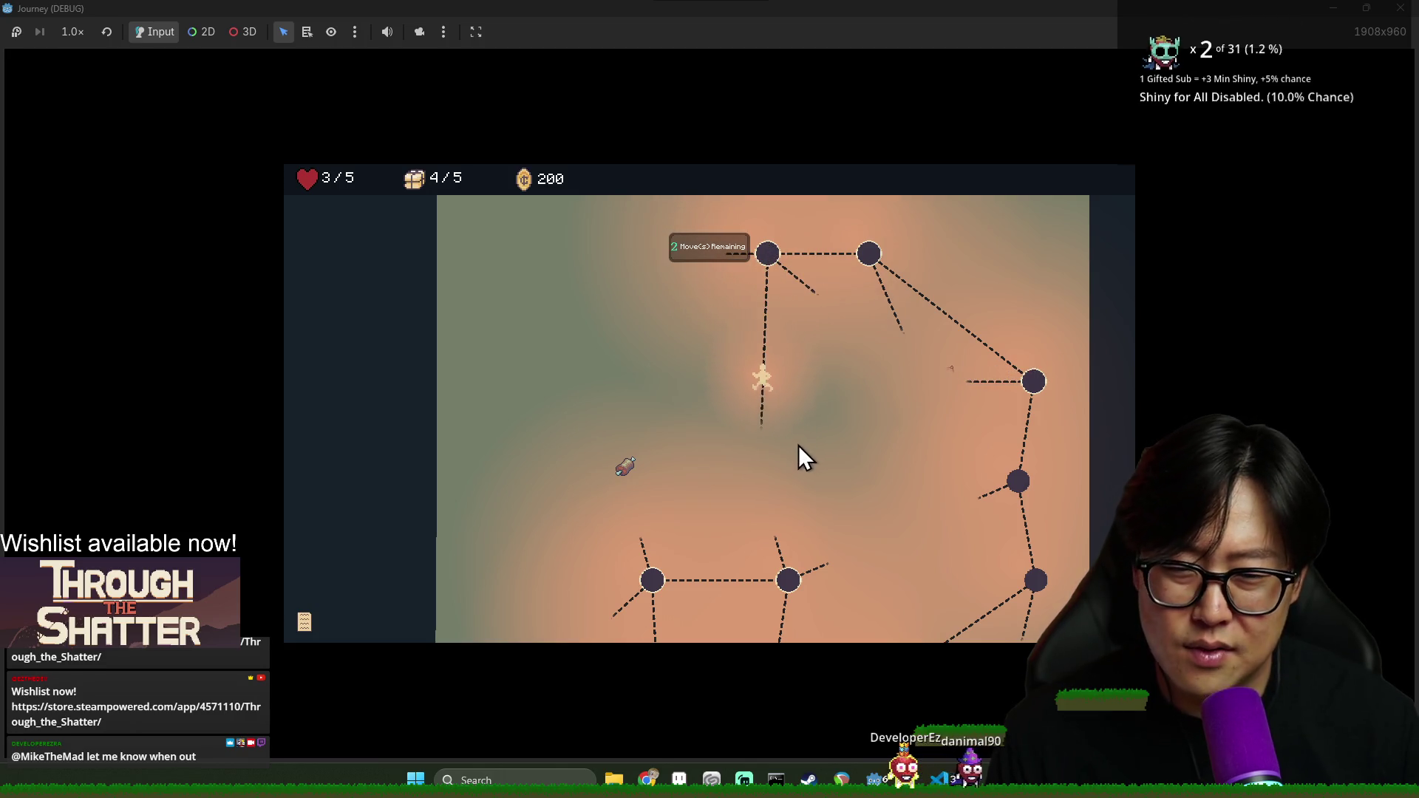
Walk up-left toward the meat node, then stop the debug run to return to the editor
left_click(734, 467)
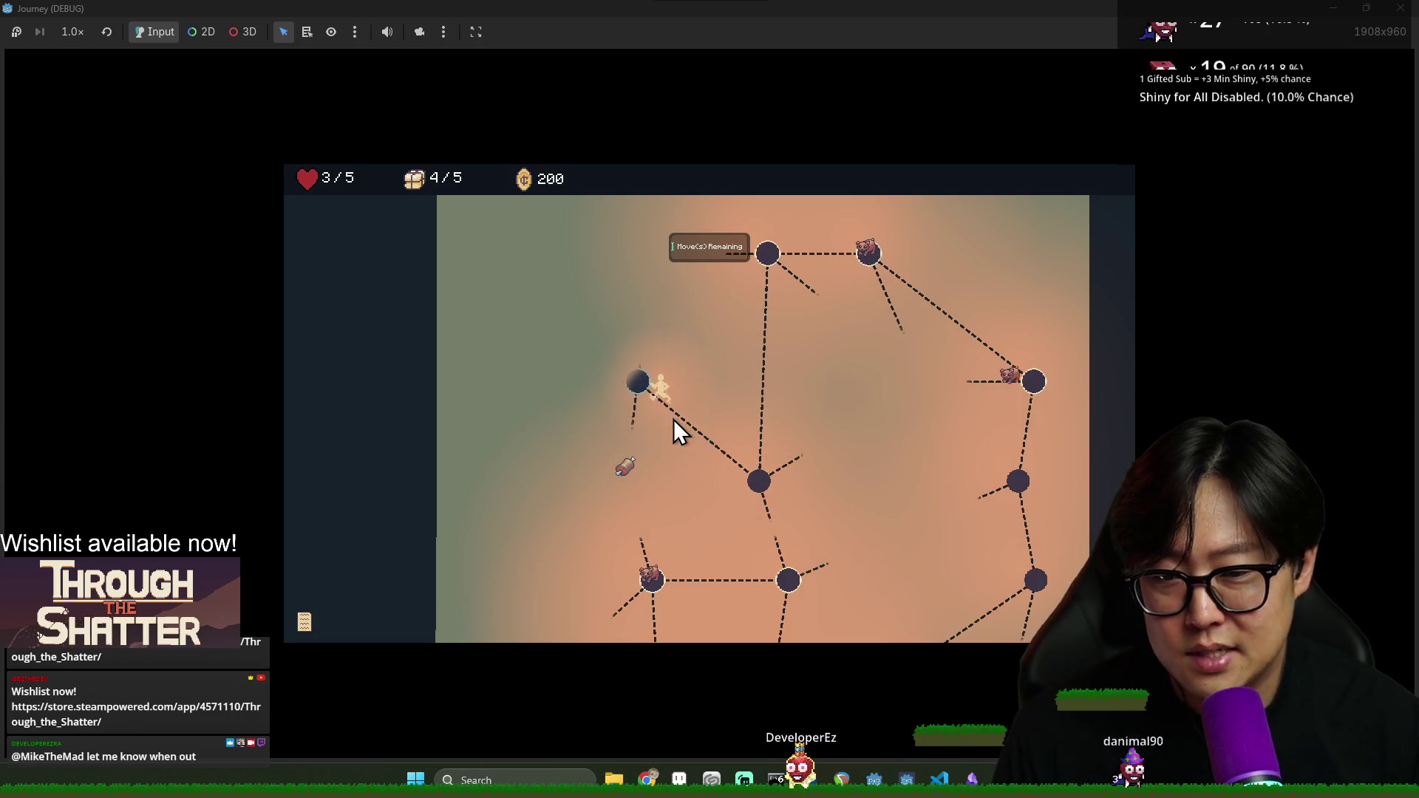
left_click(634, 415)
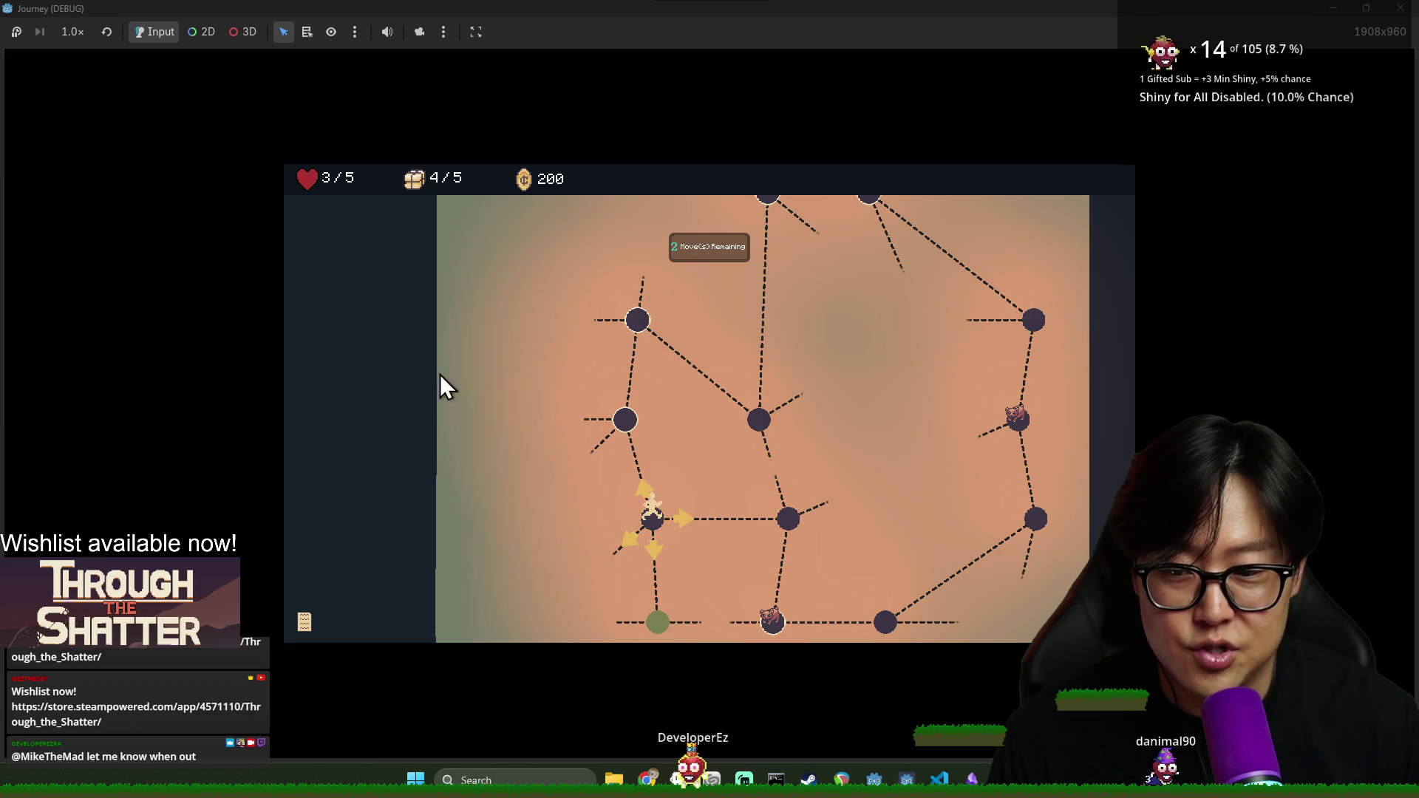
left_click(1401, 8)
key("ctrl+s")
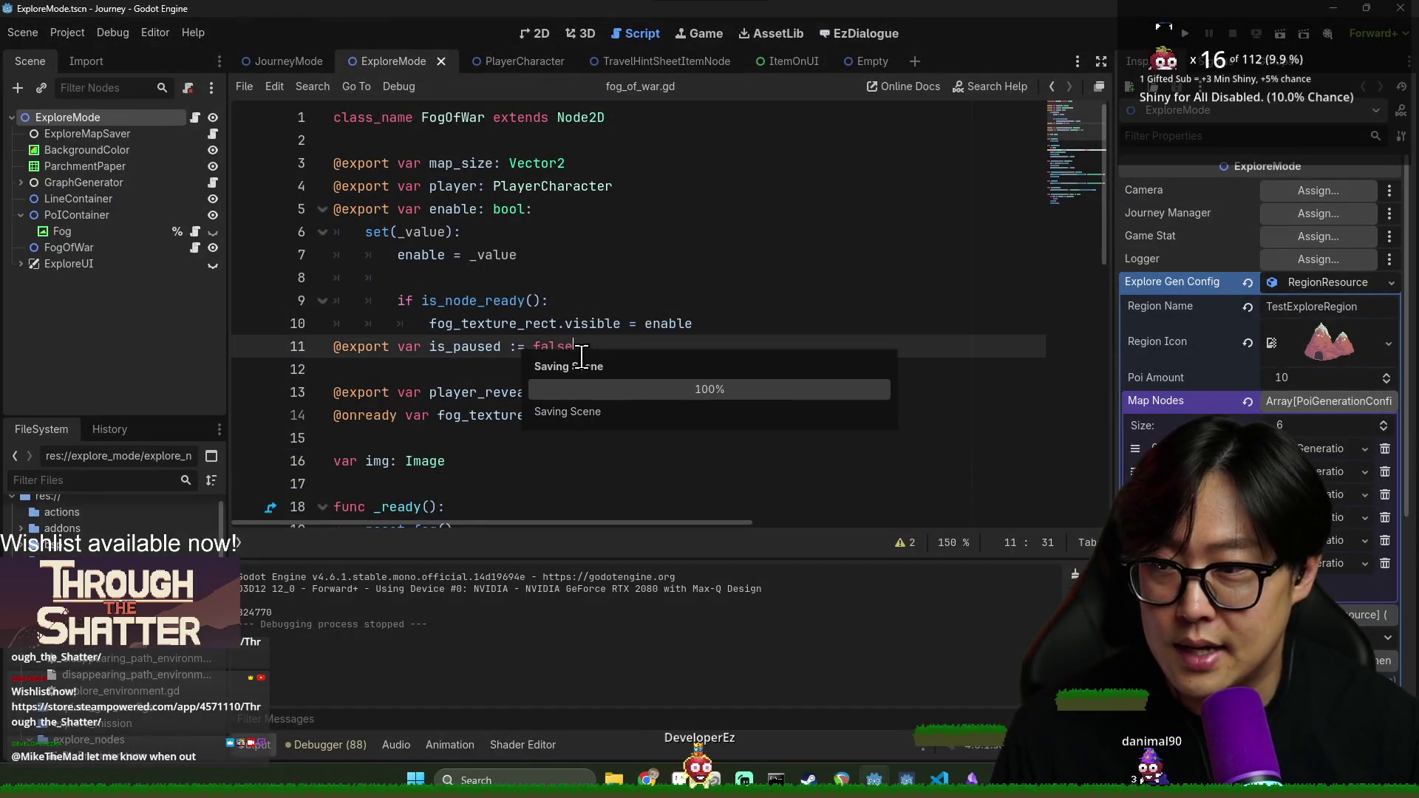
scroll(111, 659, "up", 3)
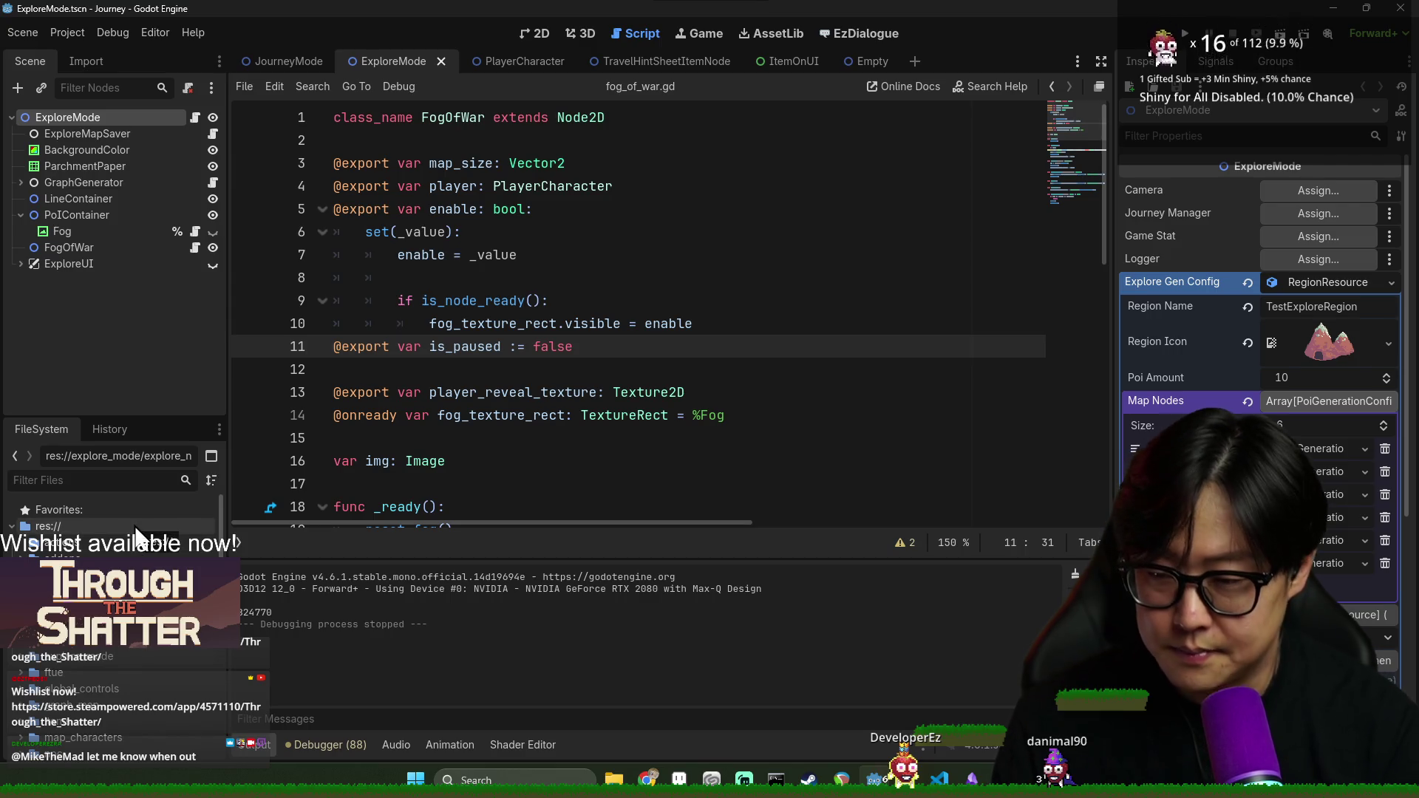
type("explore")
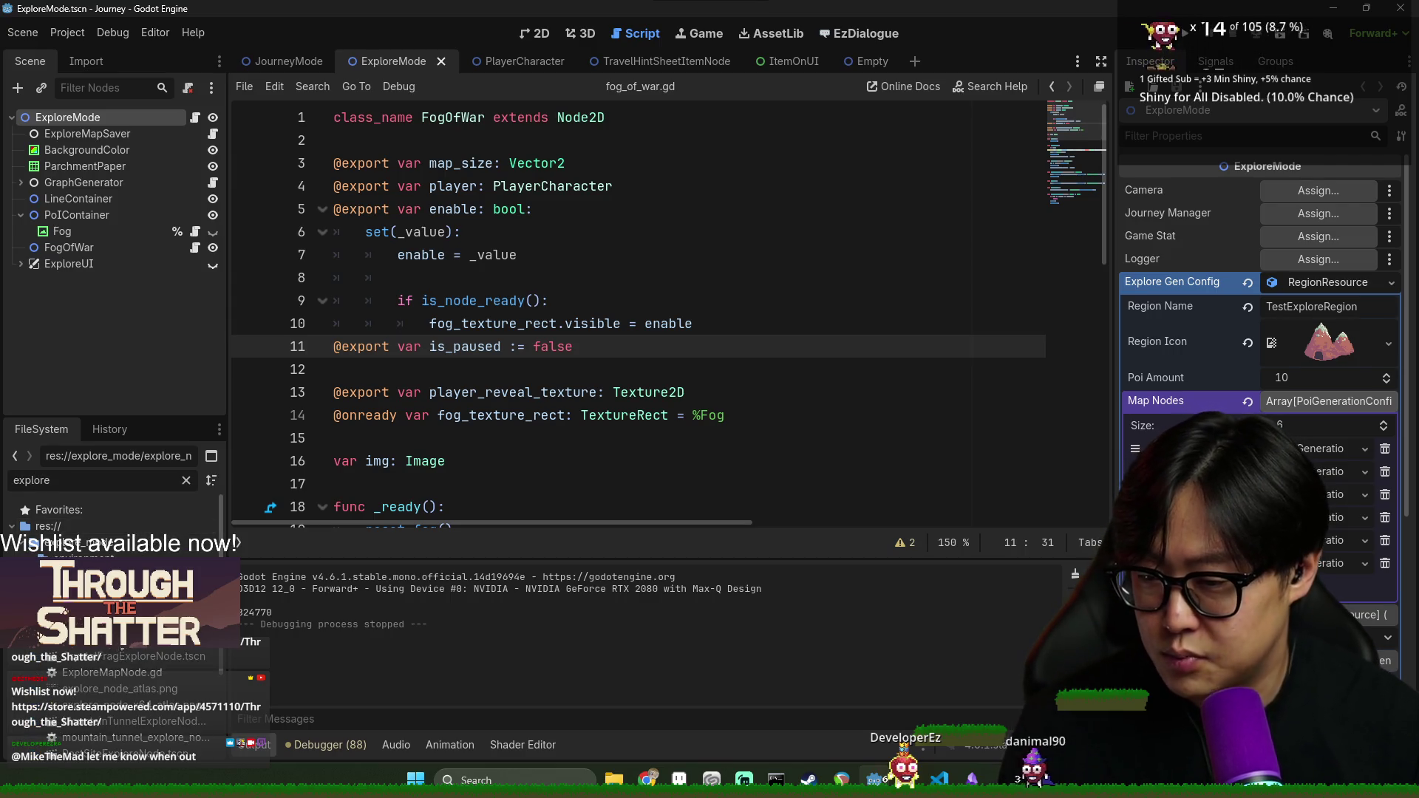
scroll(119, 654, "down", 5)
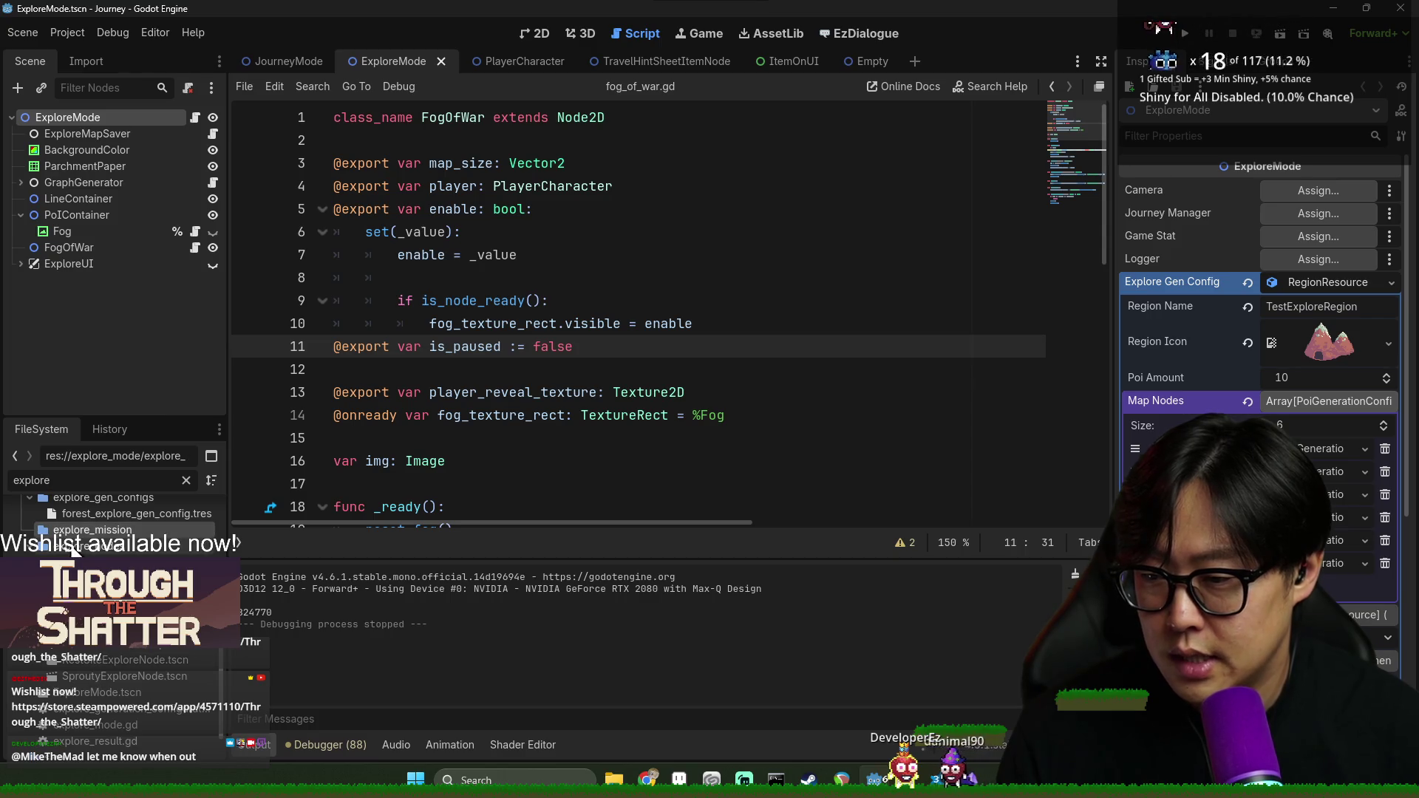
key("ctrl+a")
key("BackSpace")
scroll(119, 621, "down", 5)
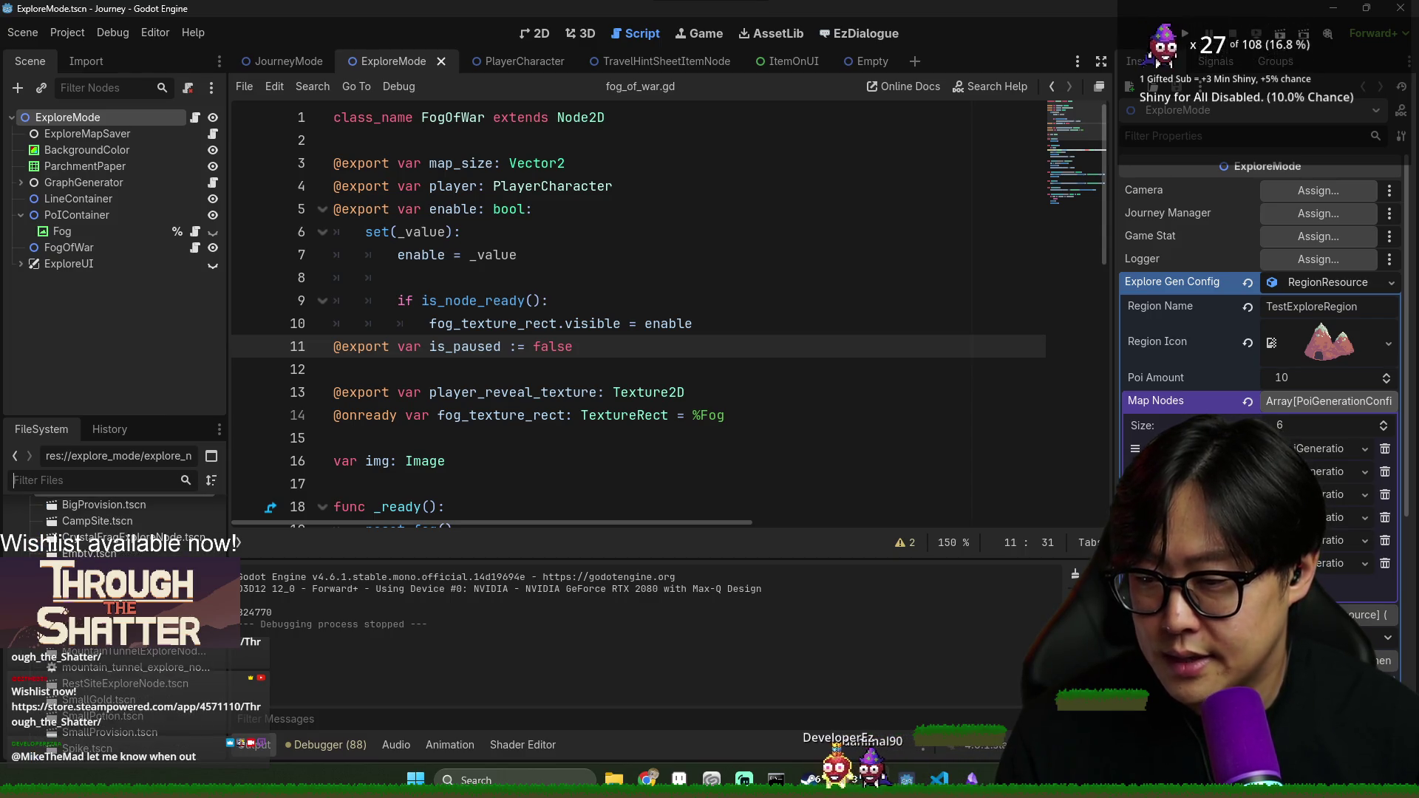
scroll(118, 562, "up", 3)
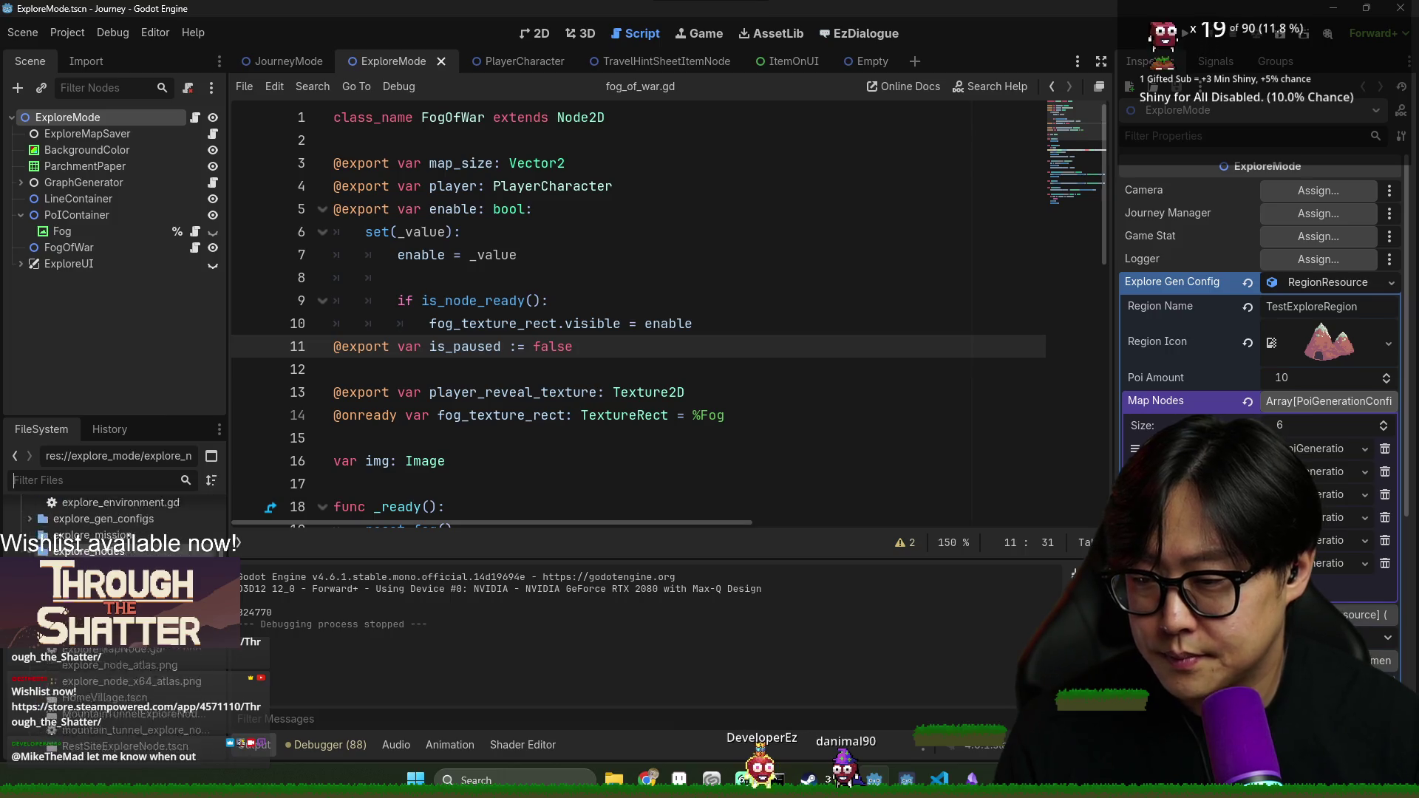
right_click(99, 491)
Start a new 2D scene and enter the name SantuaryExploreNode in the Create New Scene dialog
mouse_move(161, 507)
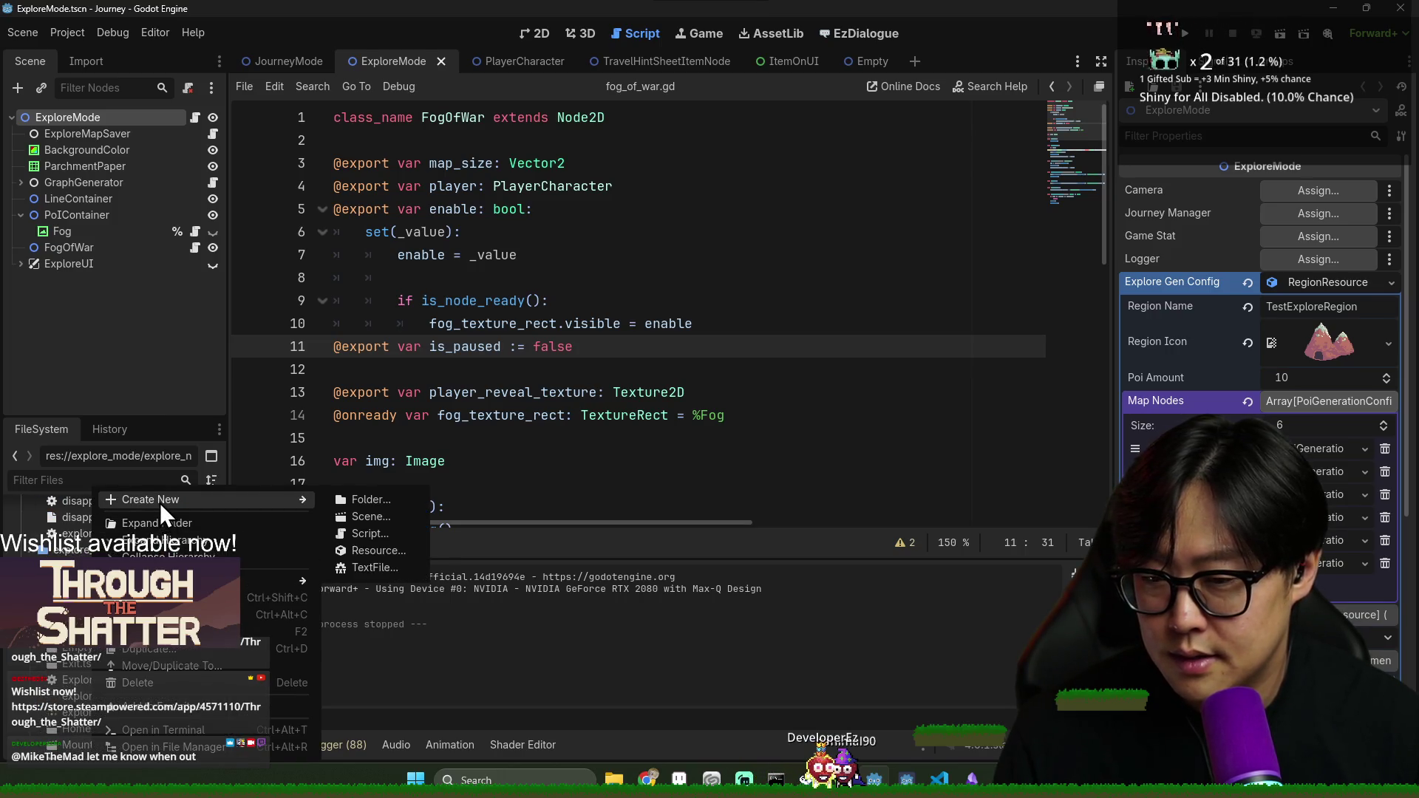
left_click(384, 516)
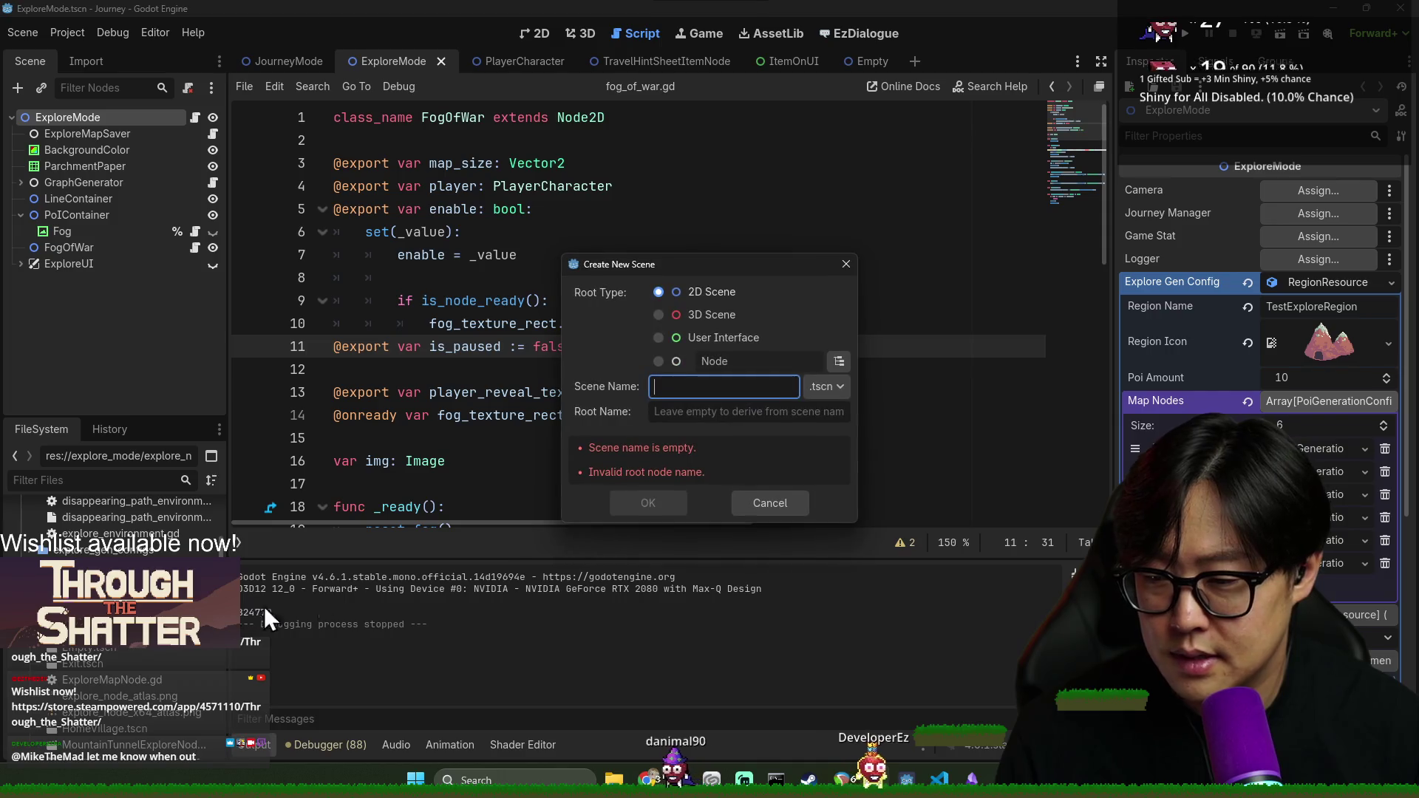
type("Sa")
type("antu")
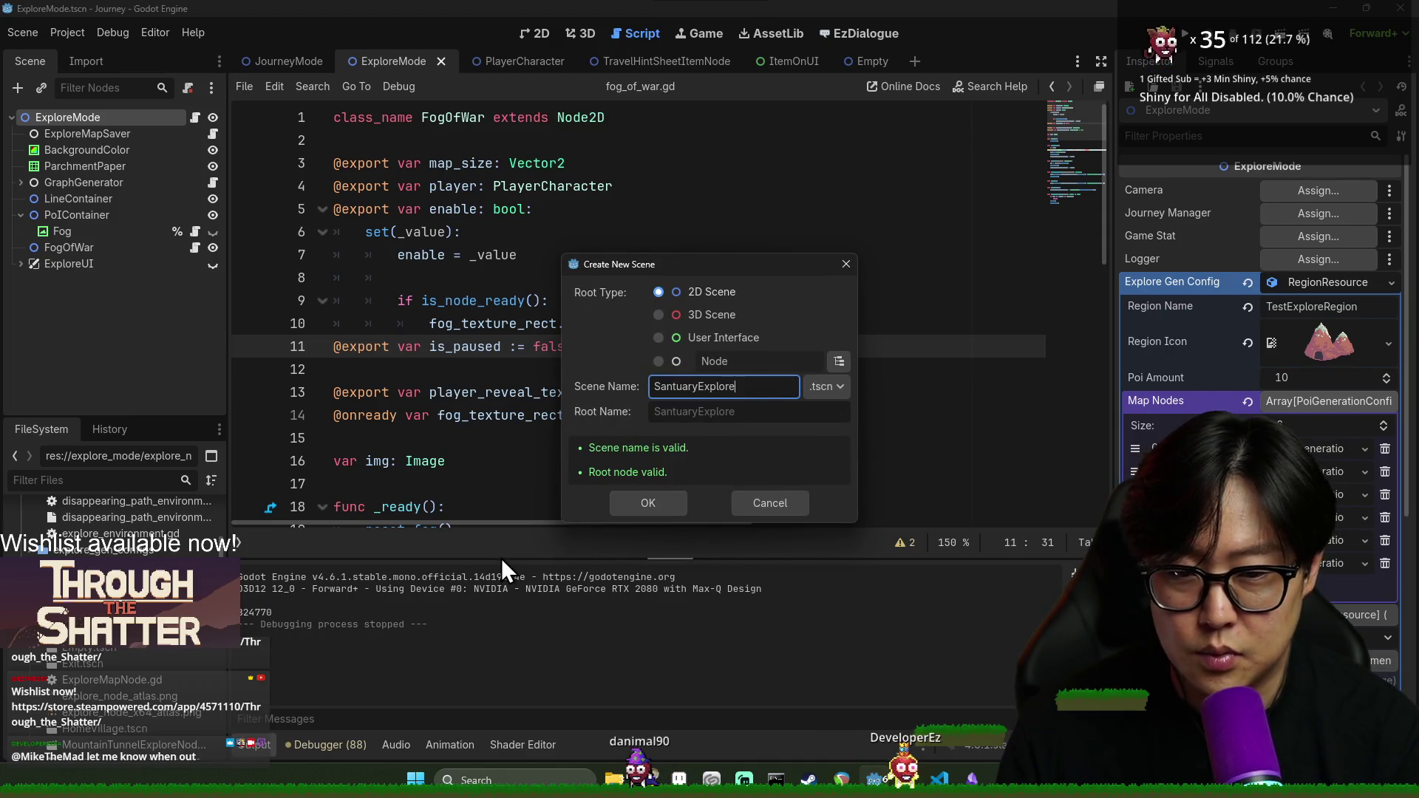
type("Node")
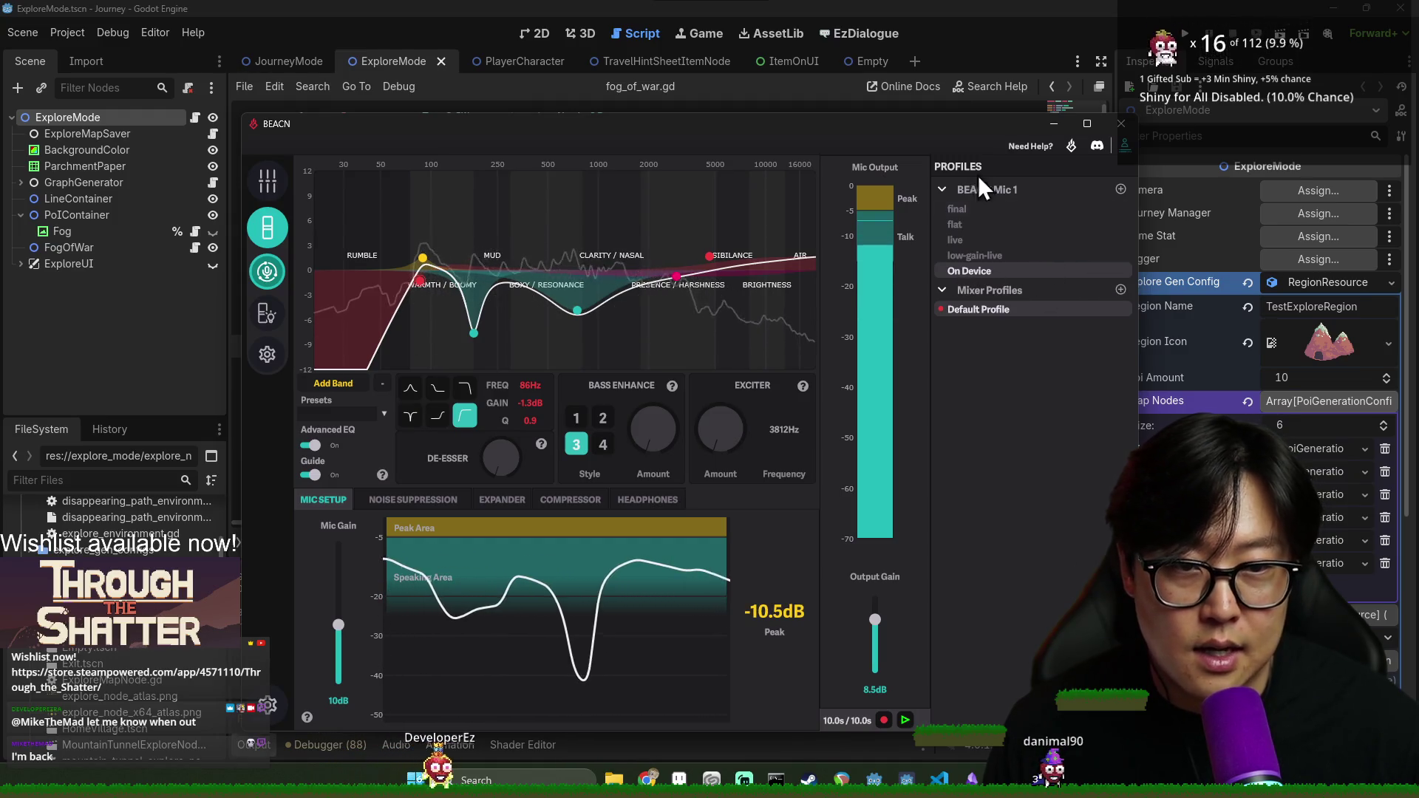
left_click(939, 108)
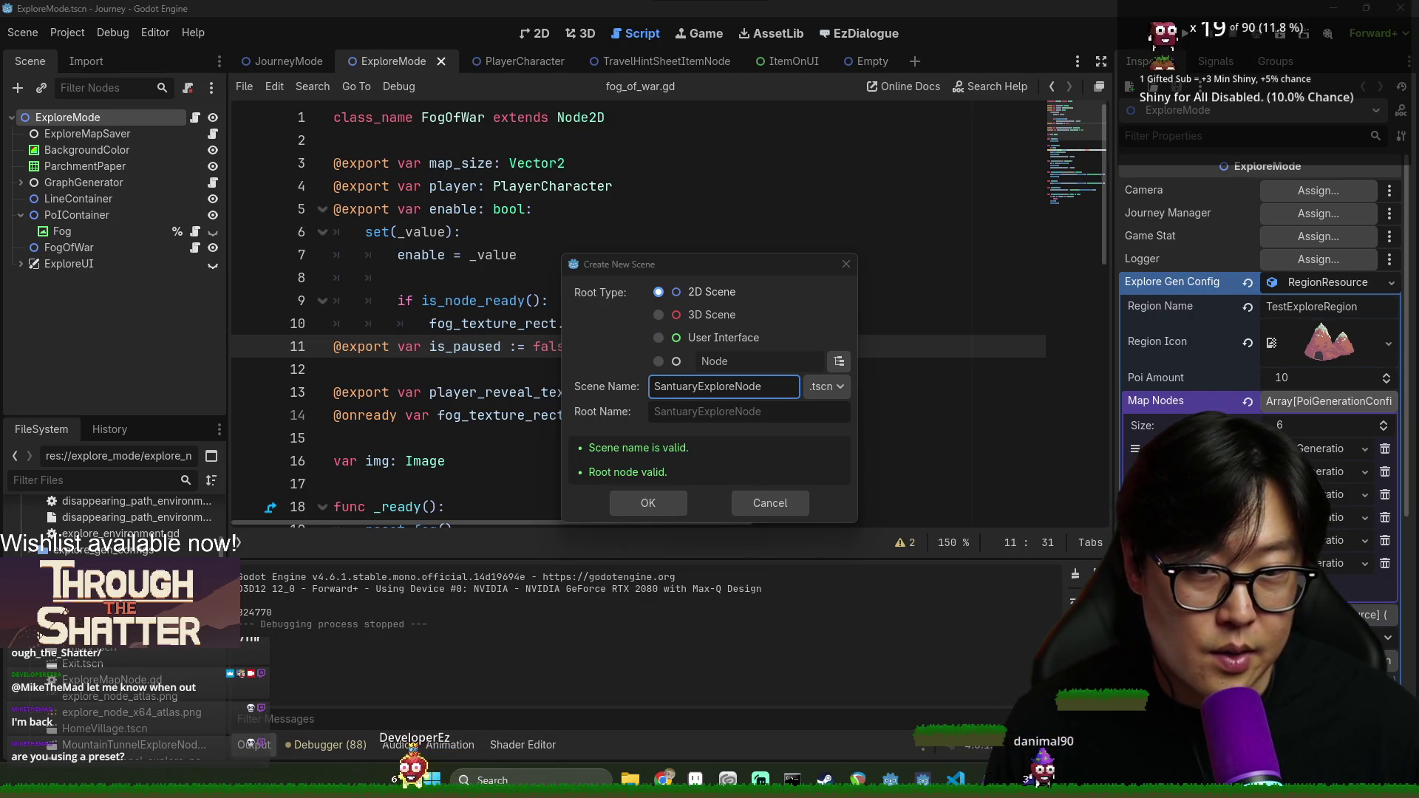
Bring the BEACN mic window forward, move it up and right, and load the flat profile
key("alt+Tab")
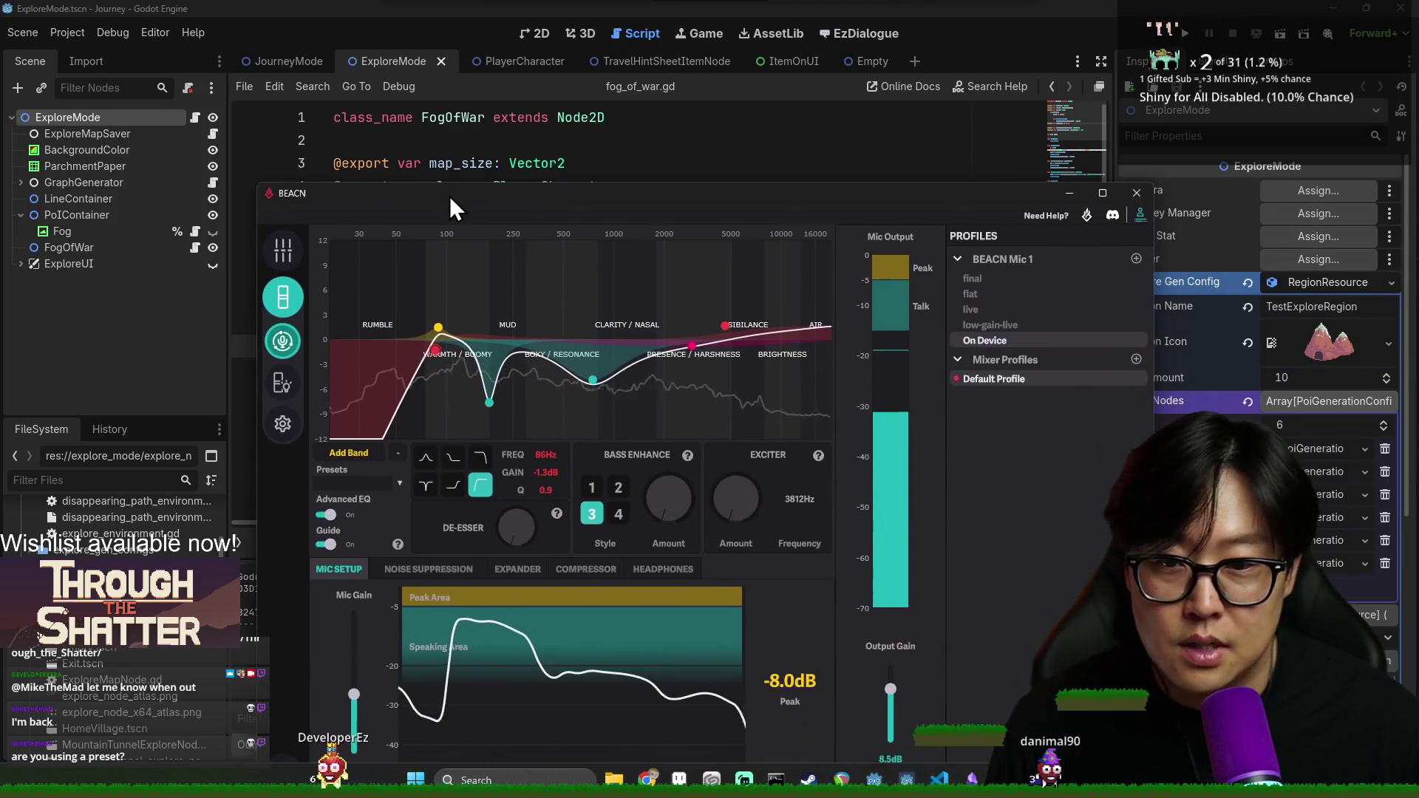
mouse_move(686, 524)
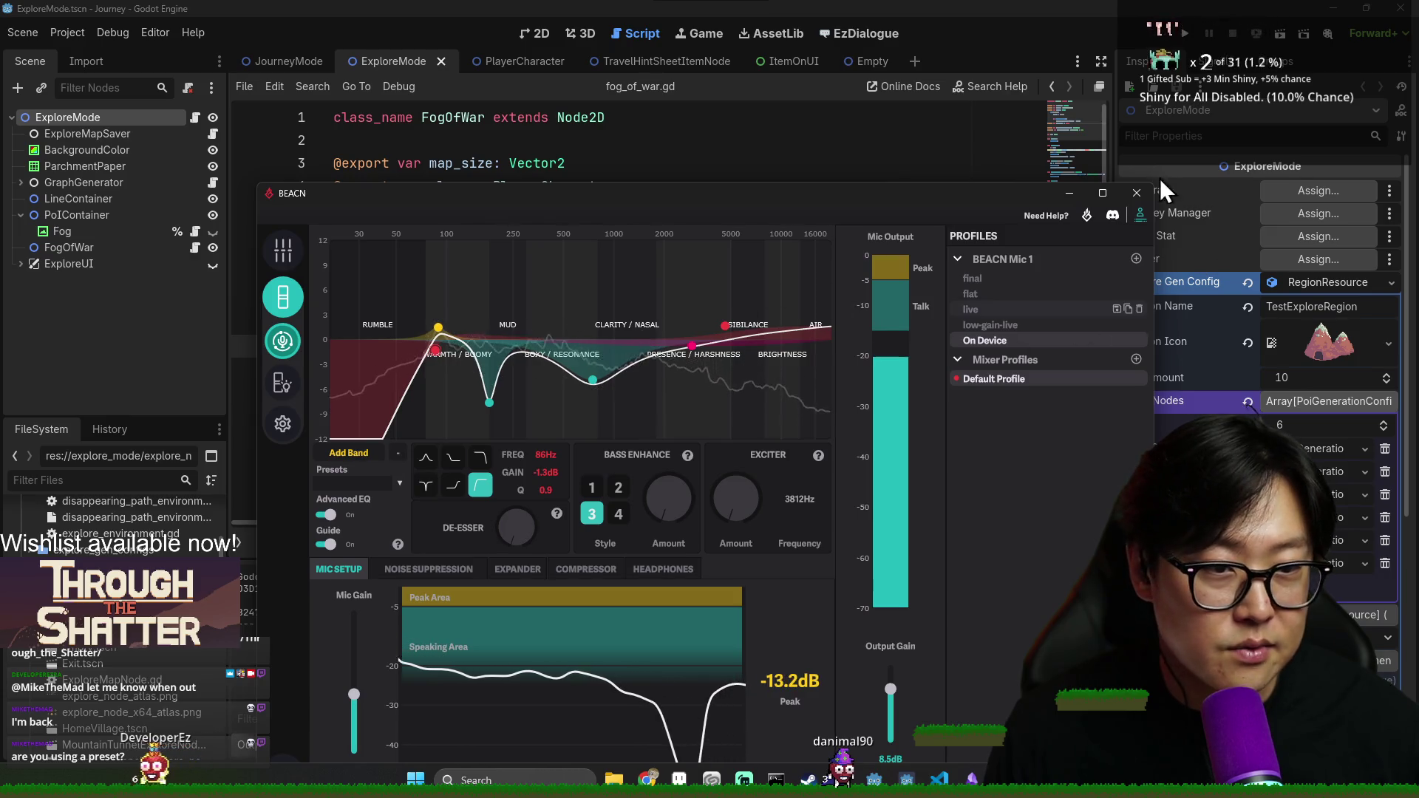
mouse_move(881, 216)
left_mouse_down()
mouse_move(926, 171)
mouse_move(1007, 216)
mouse_move(1004, 232)
mouse_move(1014, 162)
left_mouse_up()
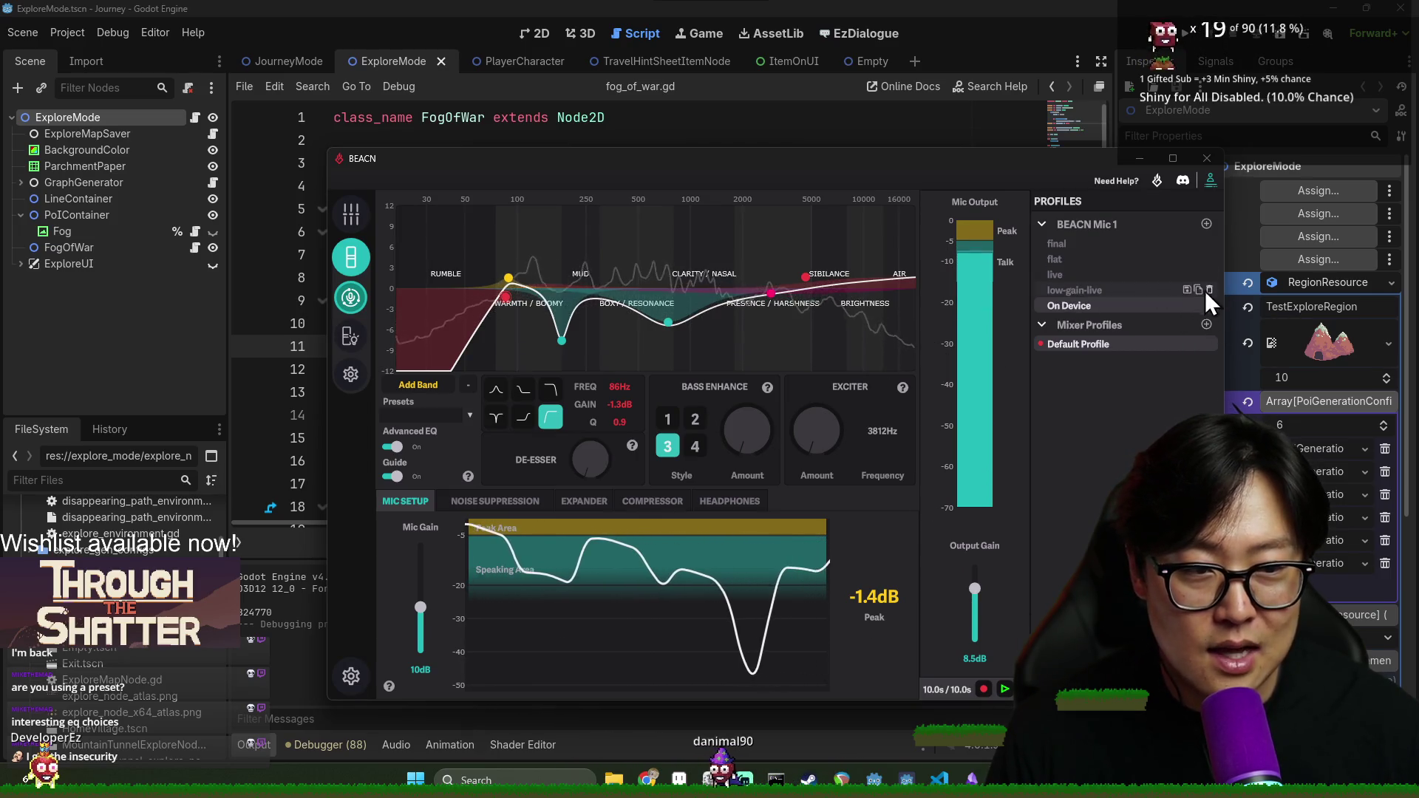
left_click(1121, 257)
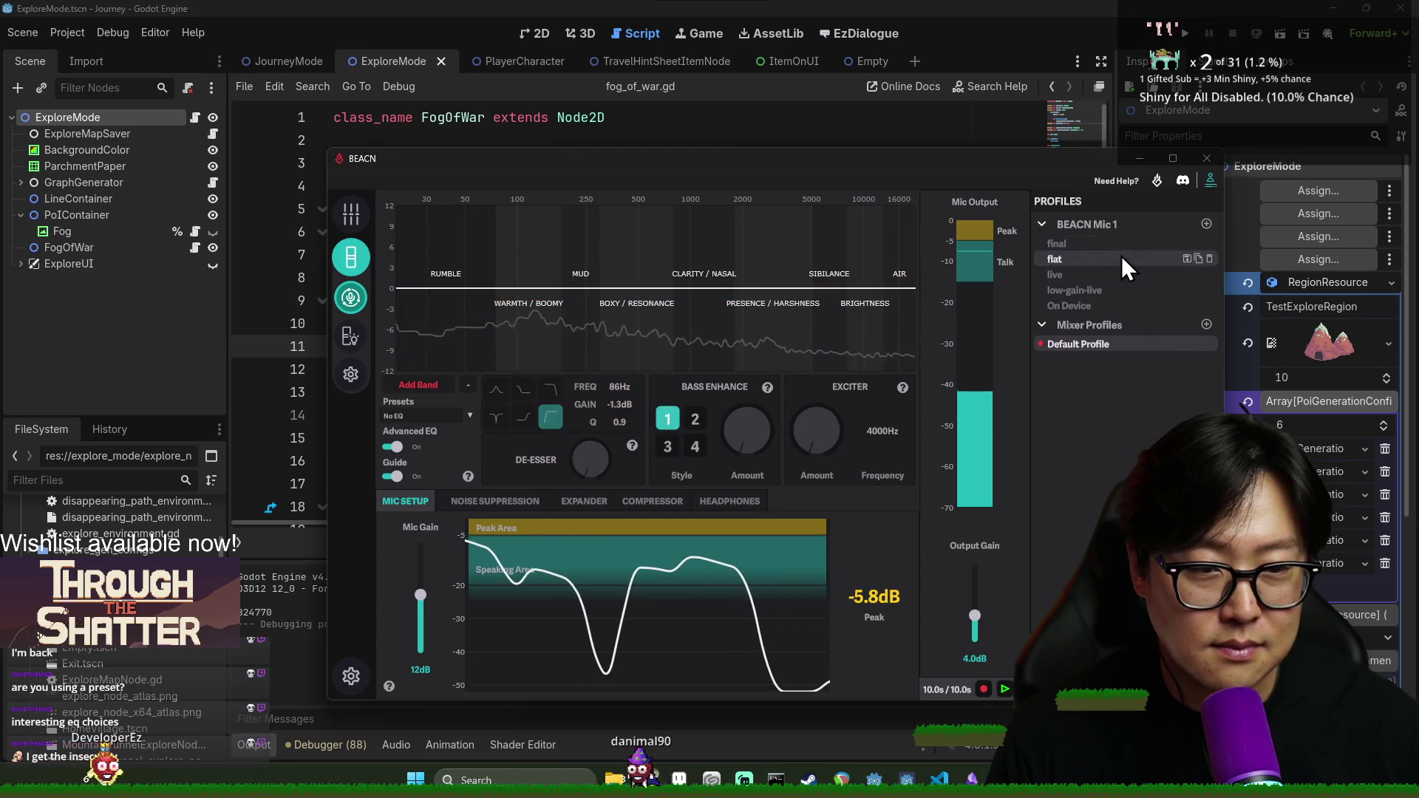
Turn Headphones mic monitoring down to -100 dB and switch back to the On Device profile
left_click(728, 502)
left_click_drag(417, 643, 417, 664)
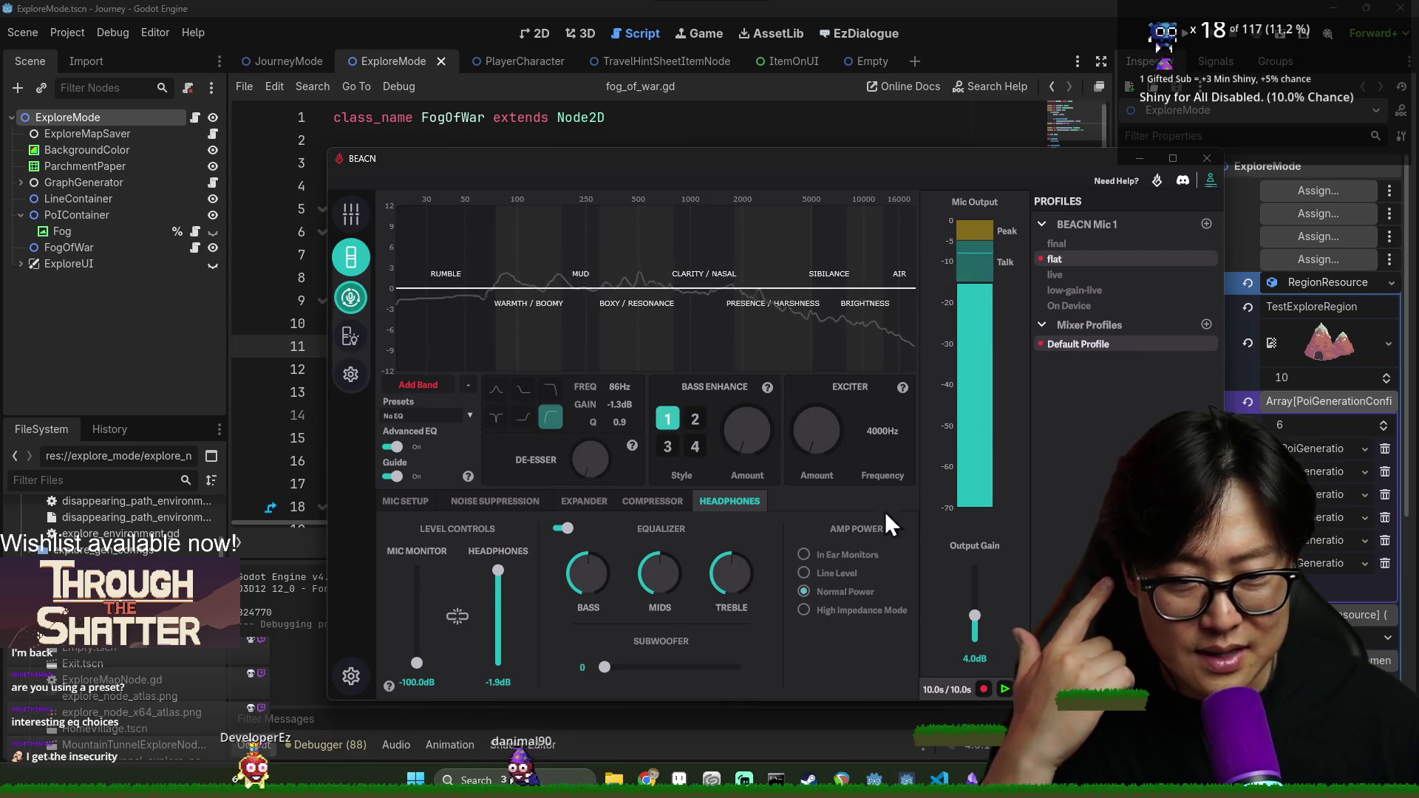
left_click(1110, 307)
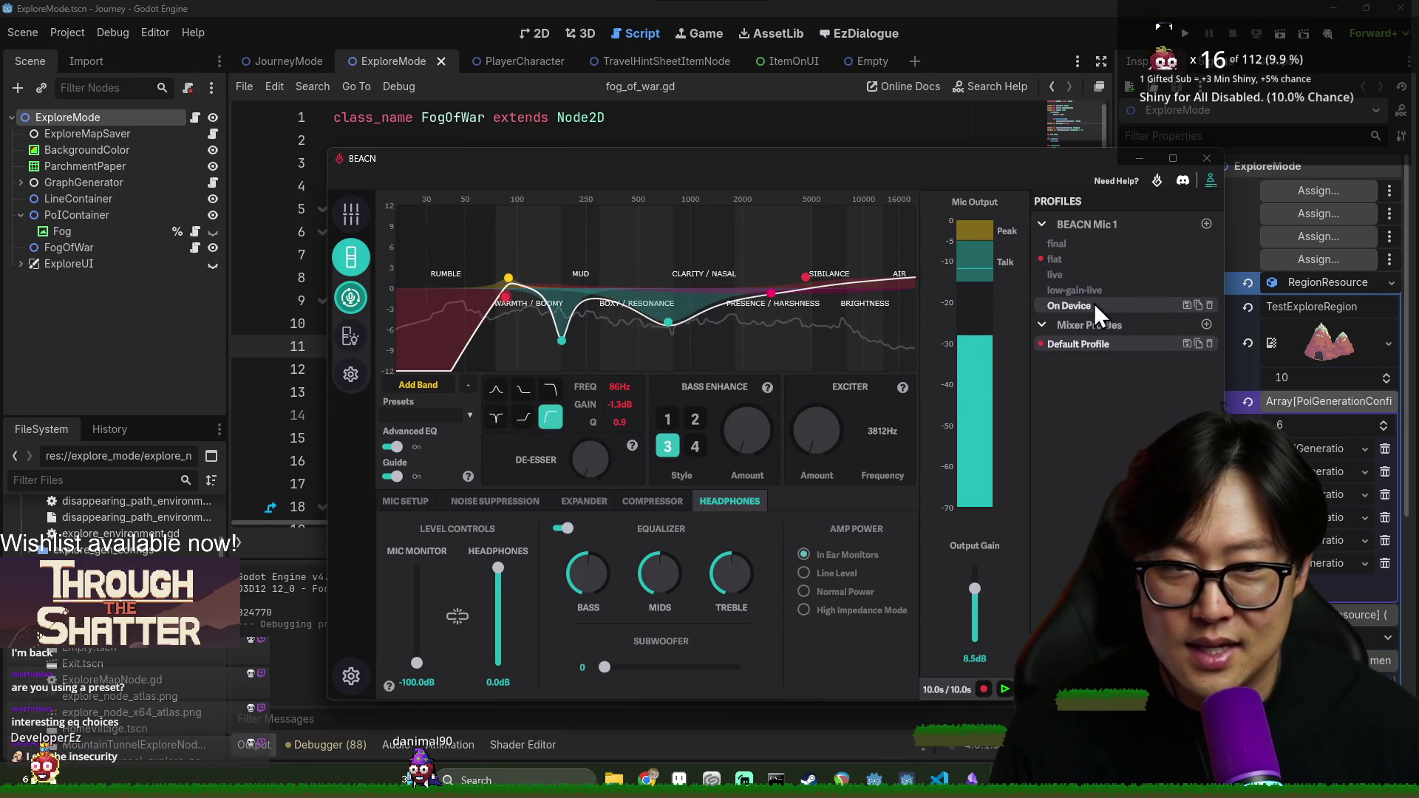
Close the BEACN mic settings window
left_click(1208, 164)
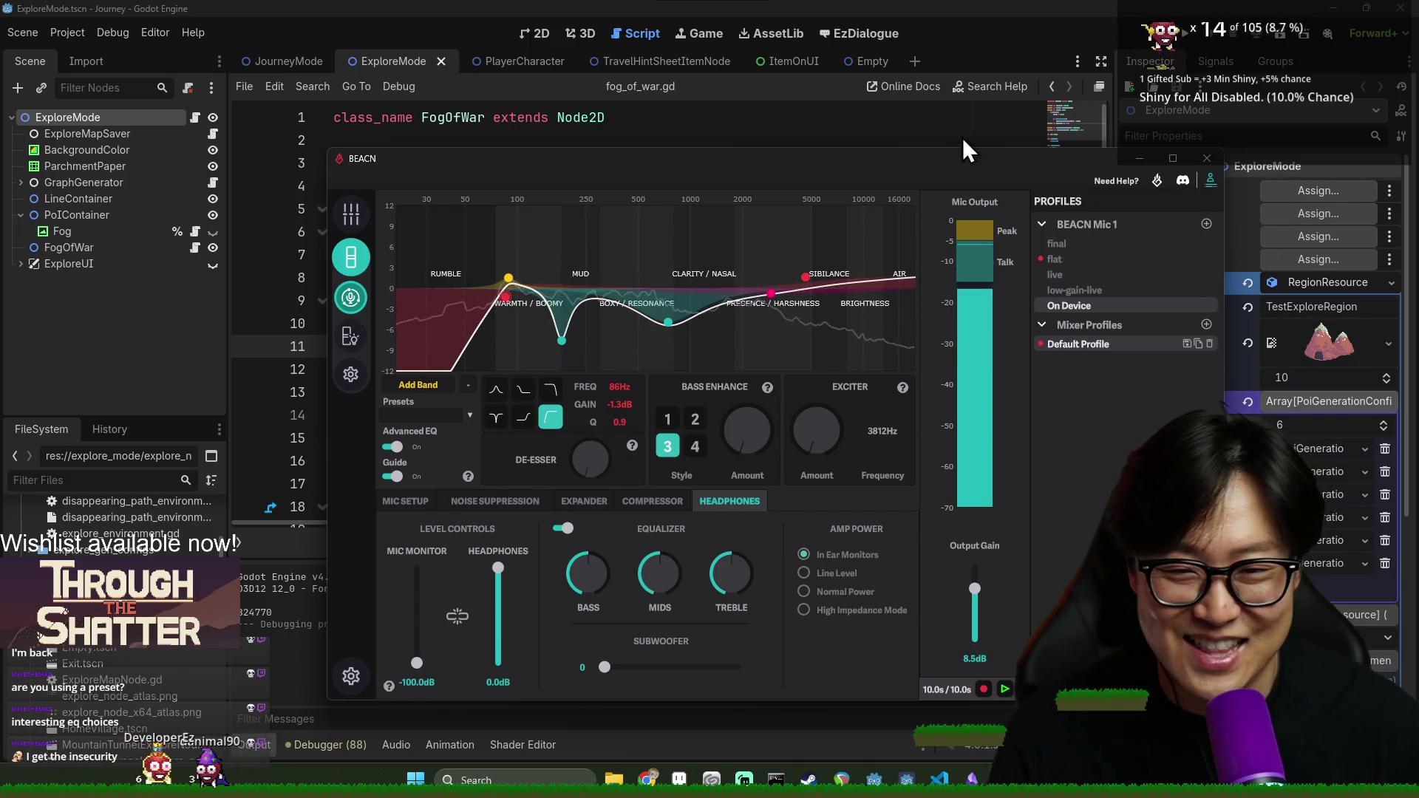
left_click_drag(970, 158, 964, 158)
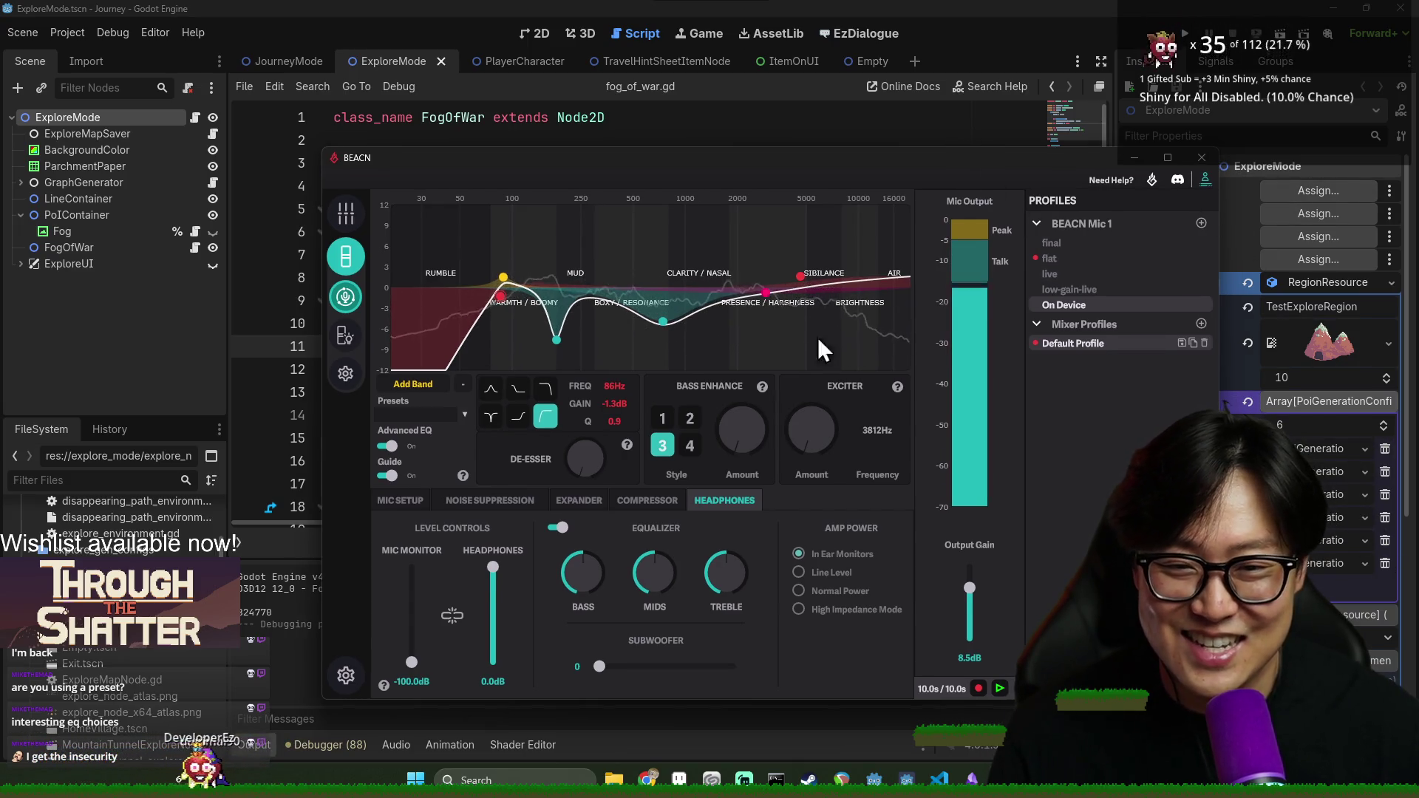
left_click(1202, 157)
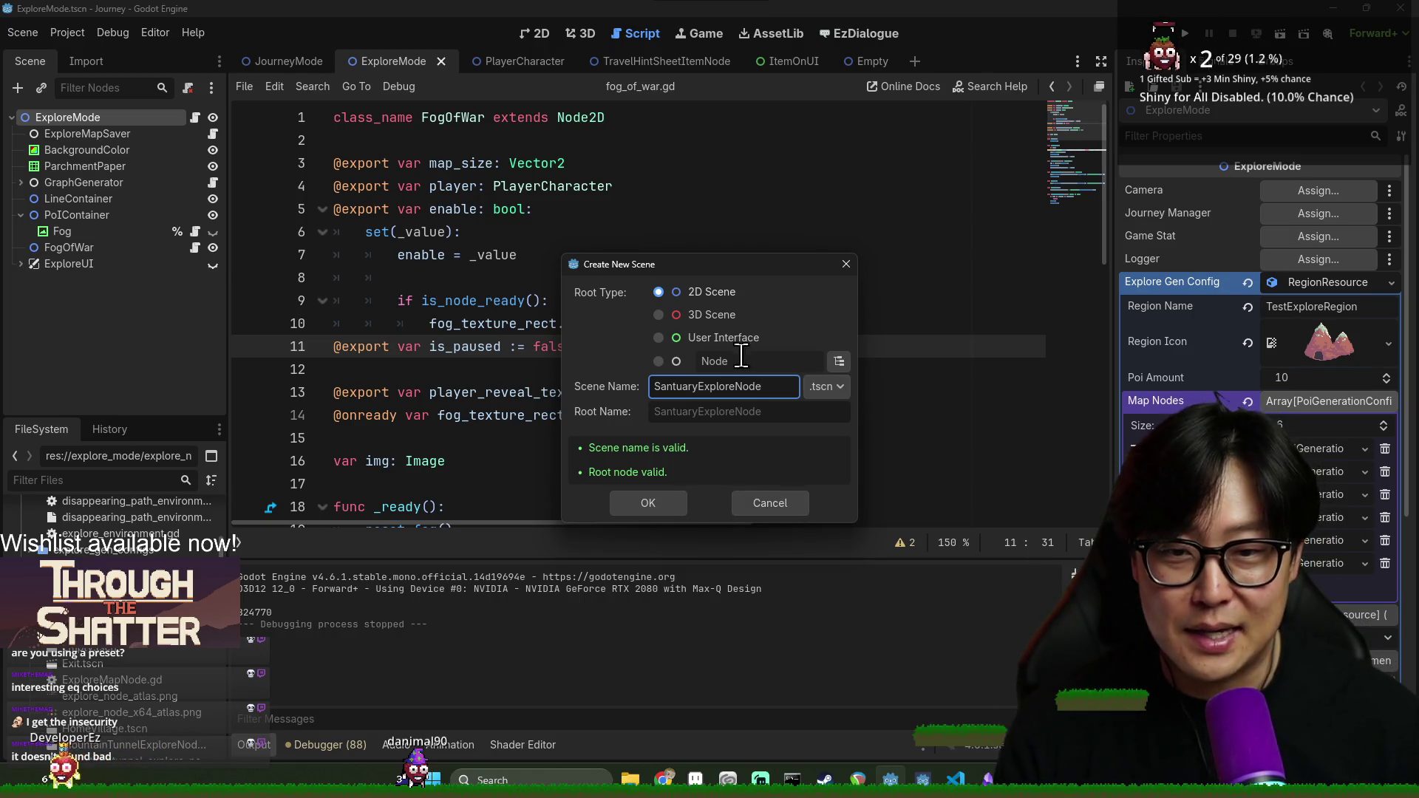
Confirm the SantuaryExploreNode 2D scene and widen the Scene and FileSystem docks
left_click(664, 503)
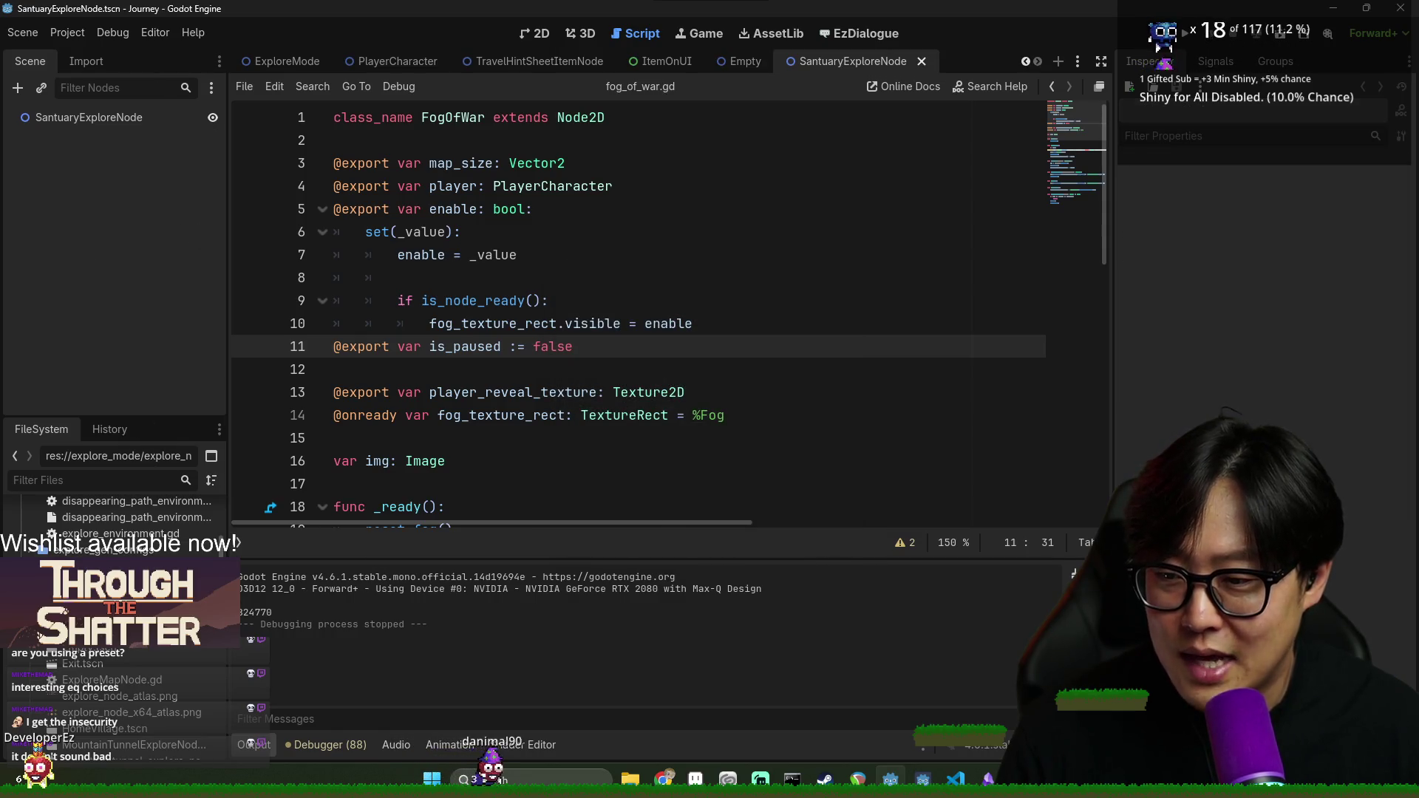
left_click_drag(227, 421, 249, 418)
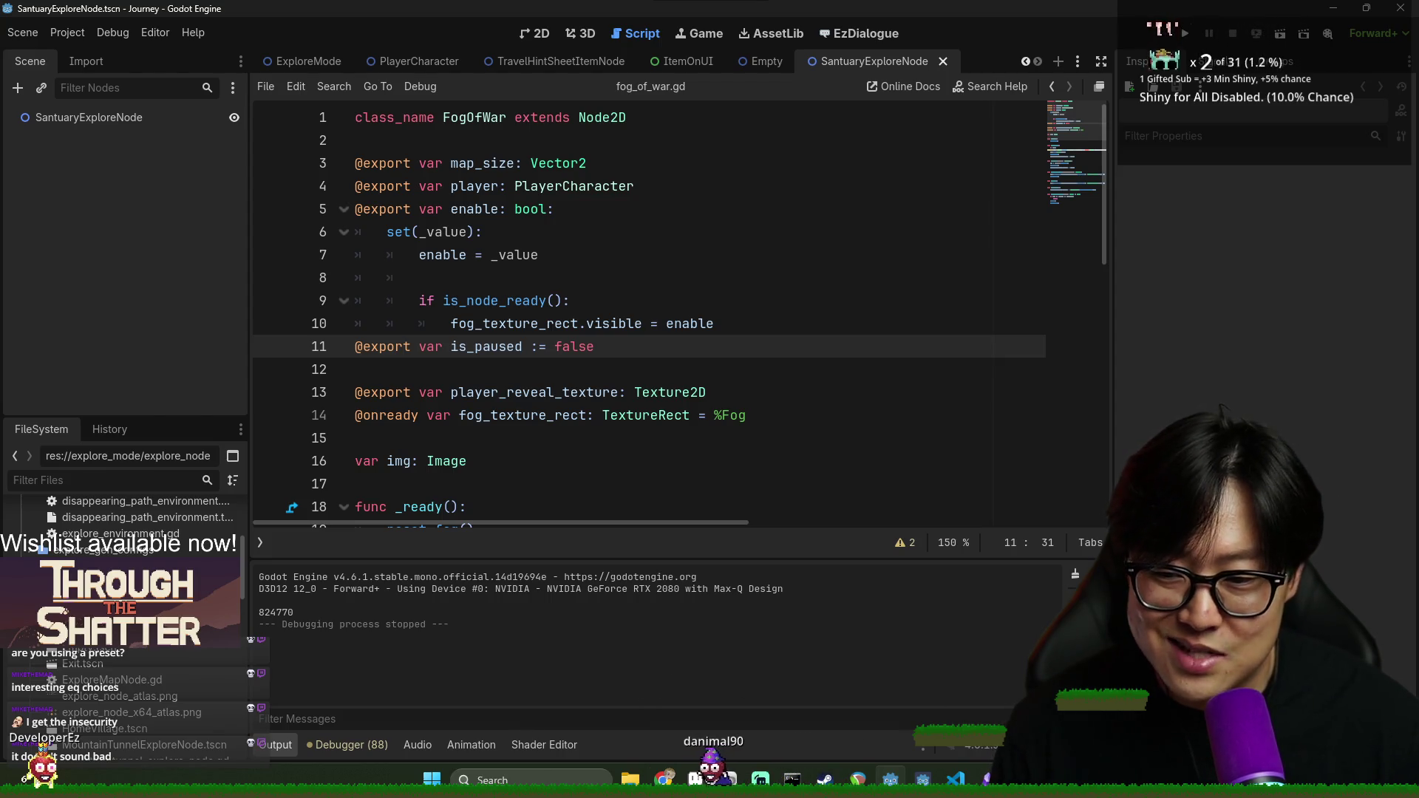
Run the project with F5 and view the 88 GDScript warnings in the Debugger's Errors tab
key("F5")
left_click(347, 744)
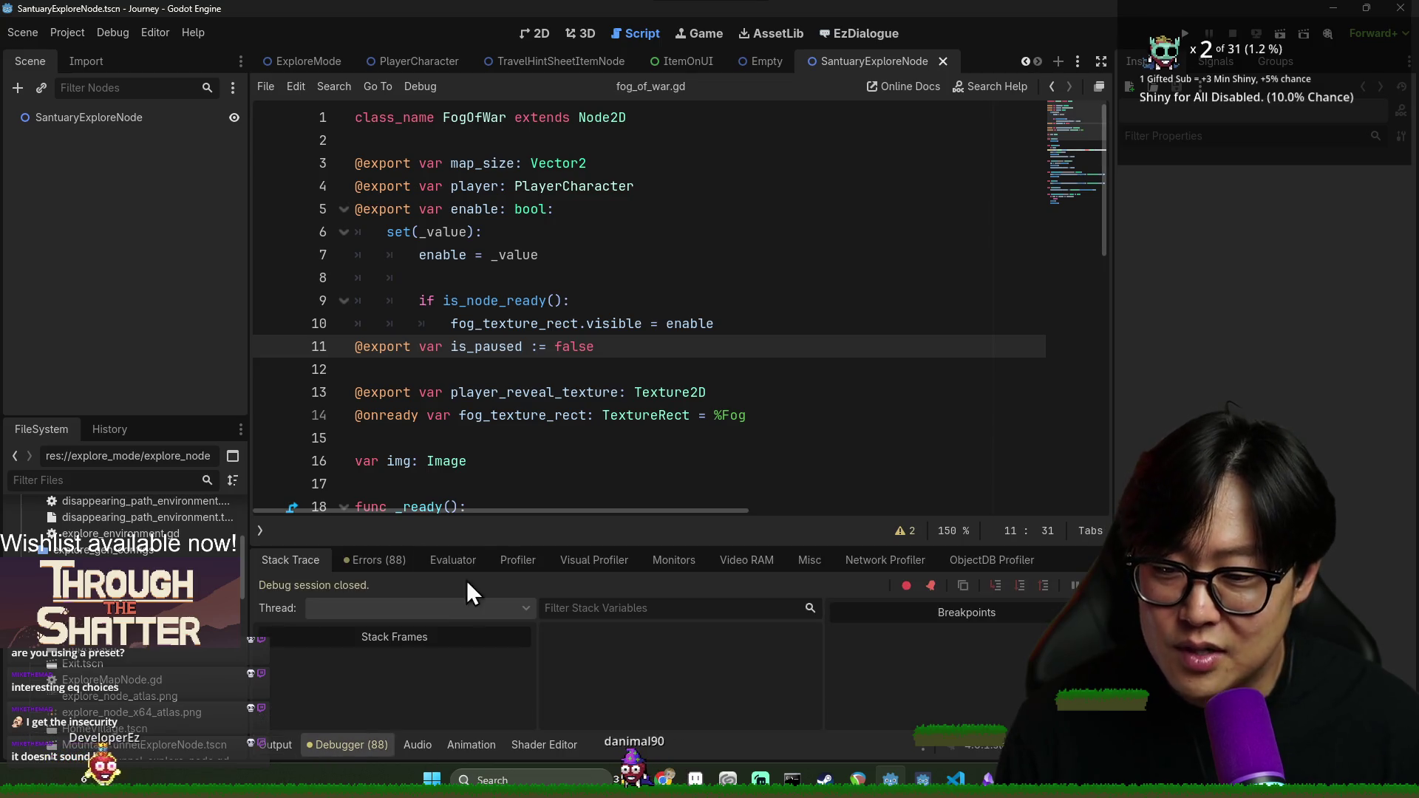
left_click(384, 561)
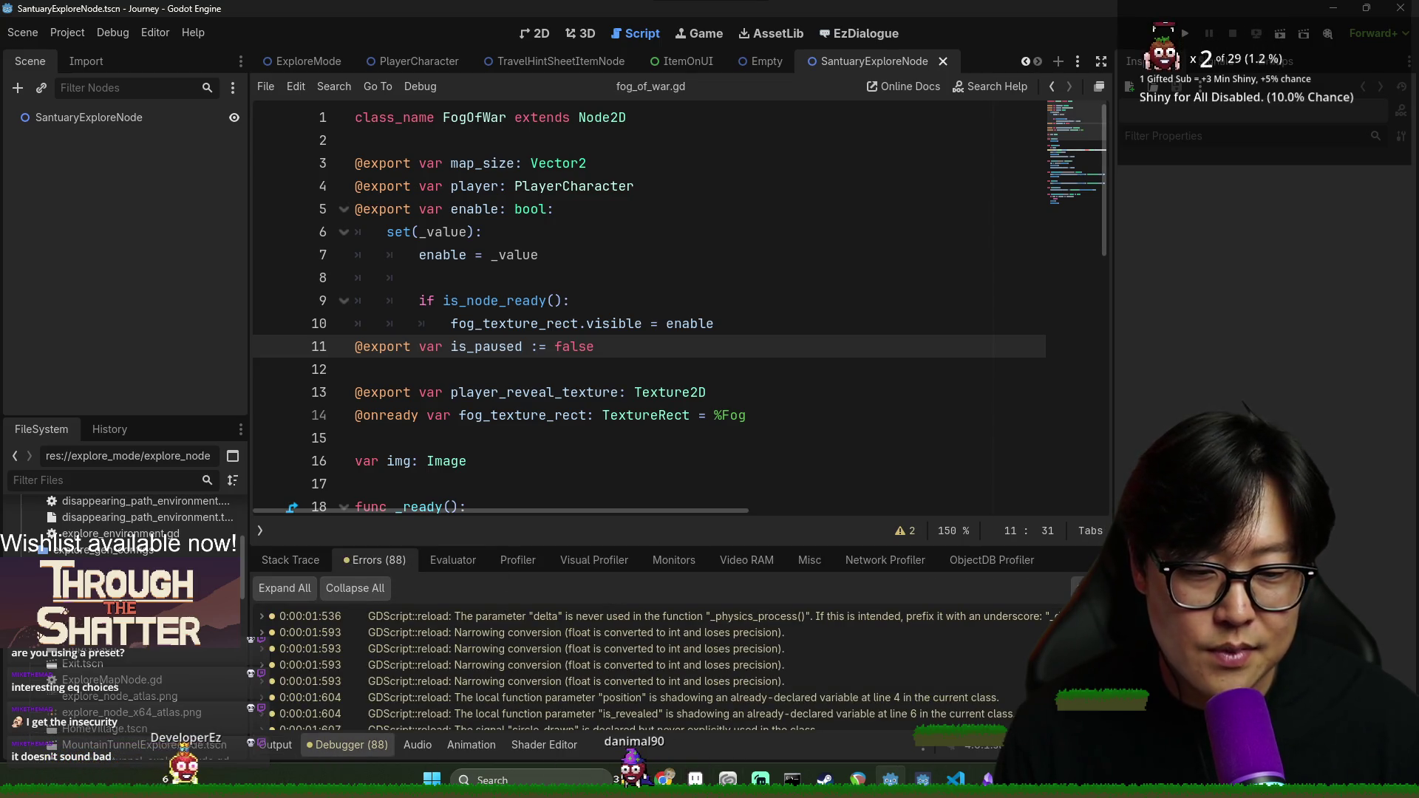
key("alt+Tab")
key("Escape")
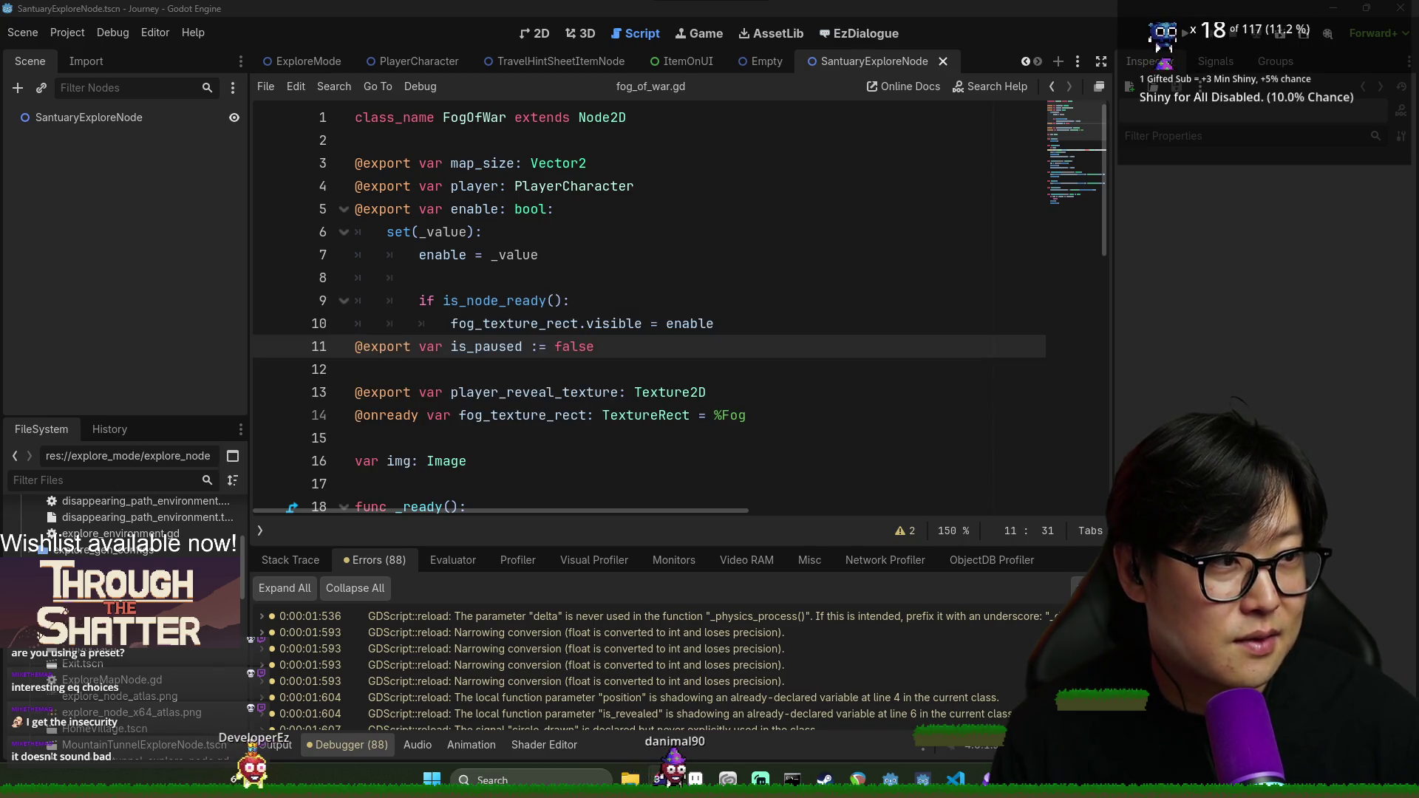
Cycle through open windows with Alt+Tab to bring the BEACN mic settings over Godot
key("alt+Tab")
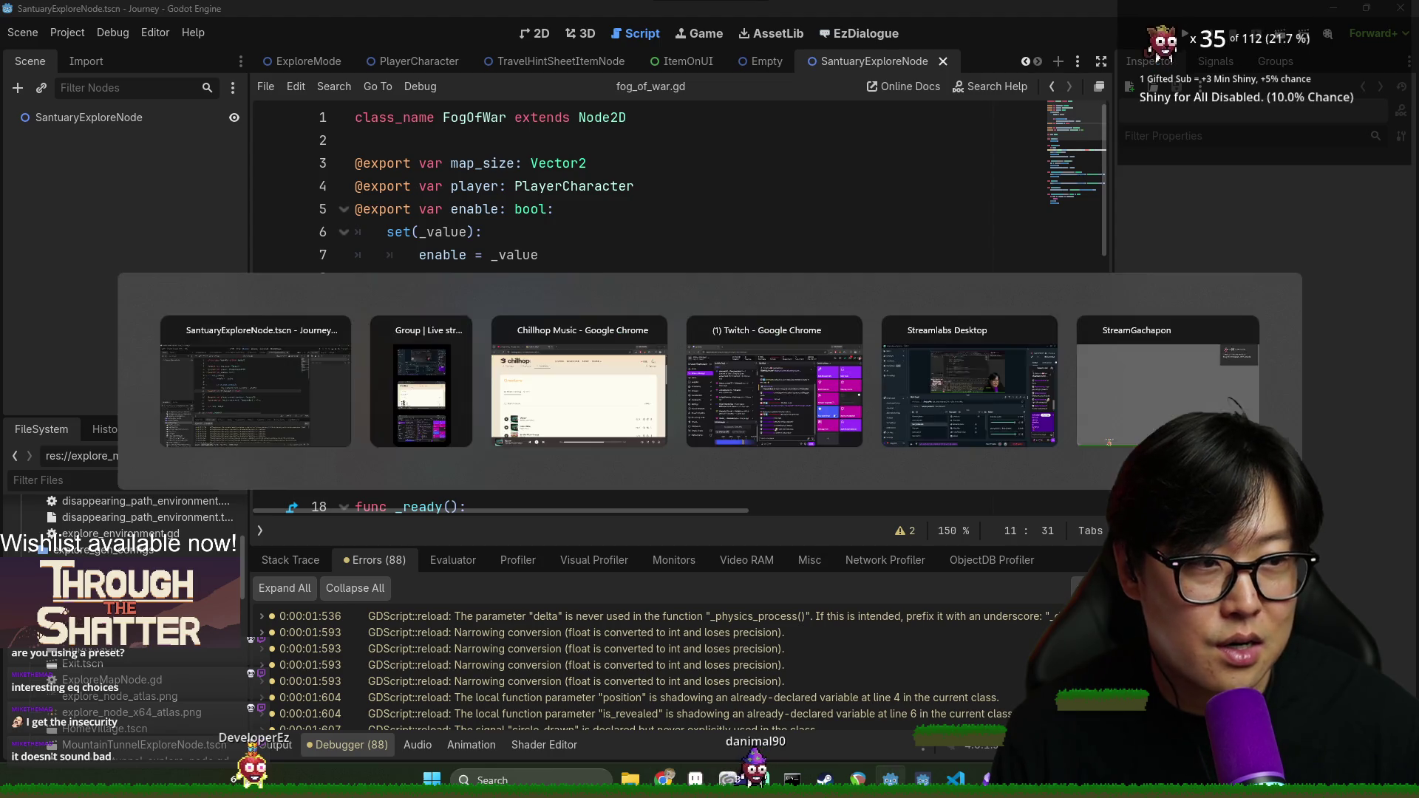
key("Escape")
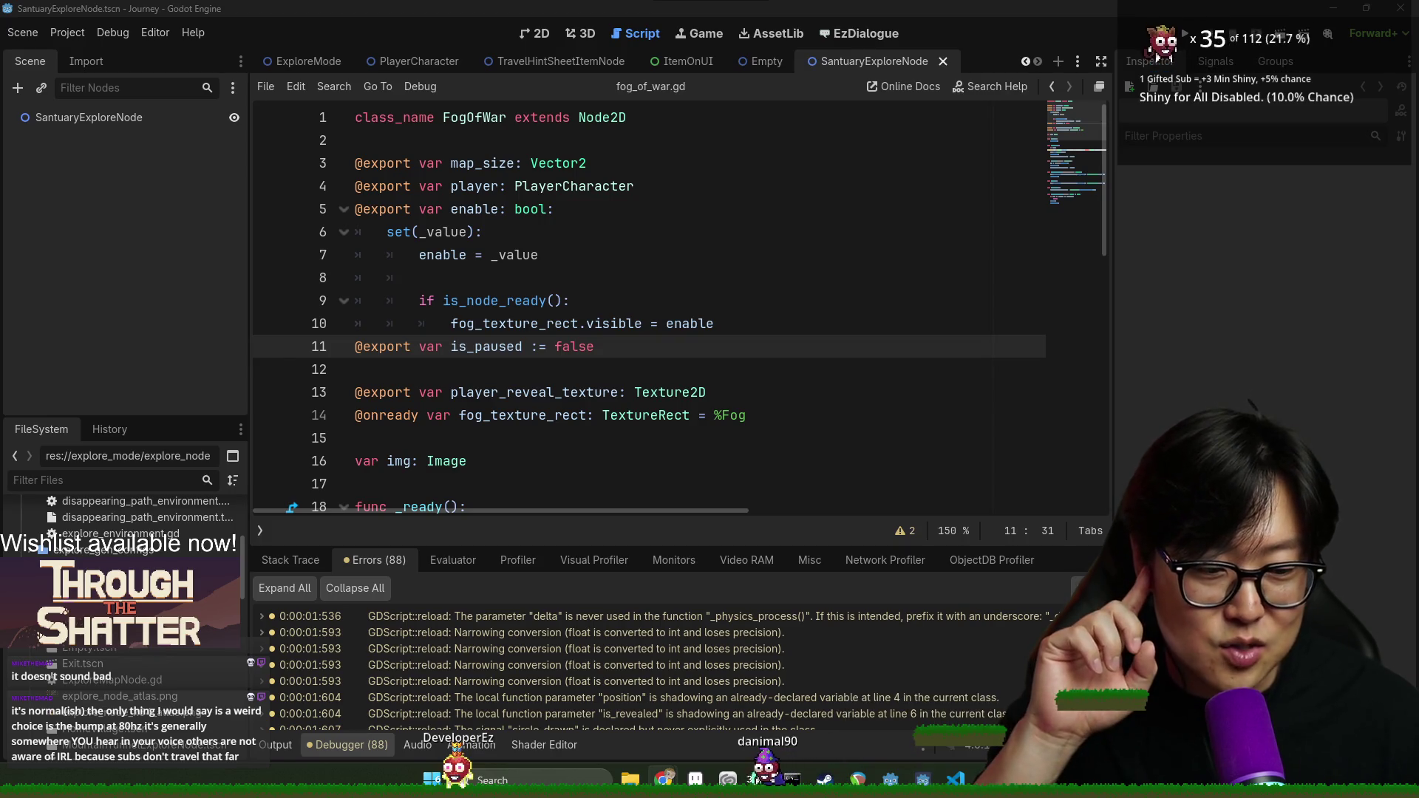
key("alt+Tab")
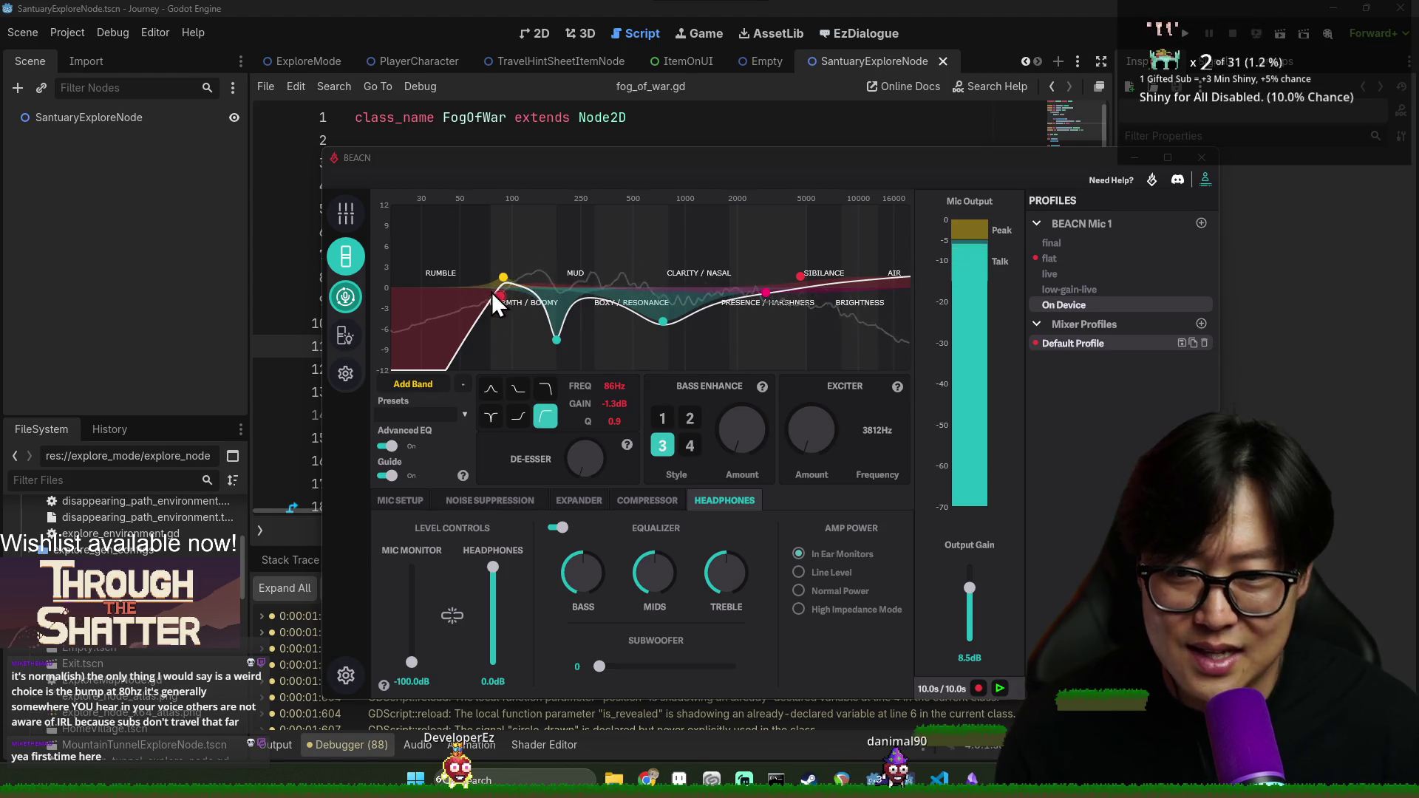
Drag the yellow low-bass EQ band to 91 Hz at +1.7 dB, then close BEACN
left_click(504, 279)
left_click_drag(505, 278, 509, 278)
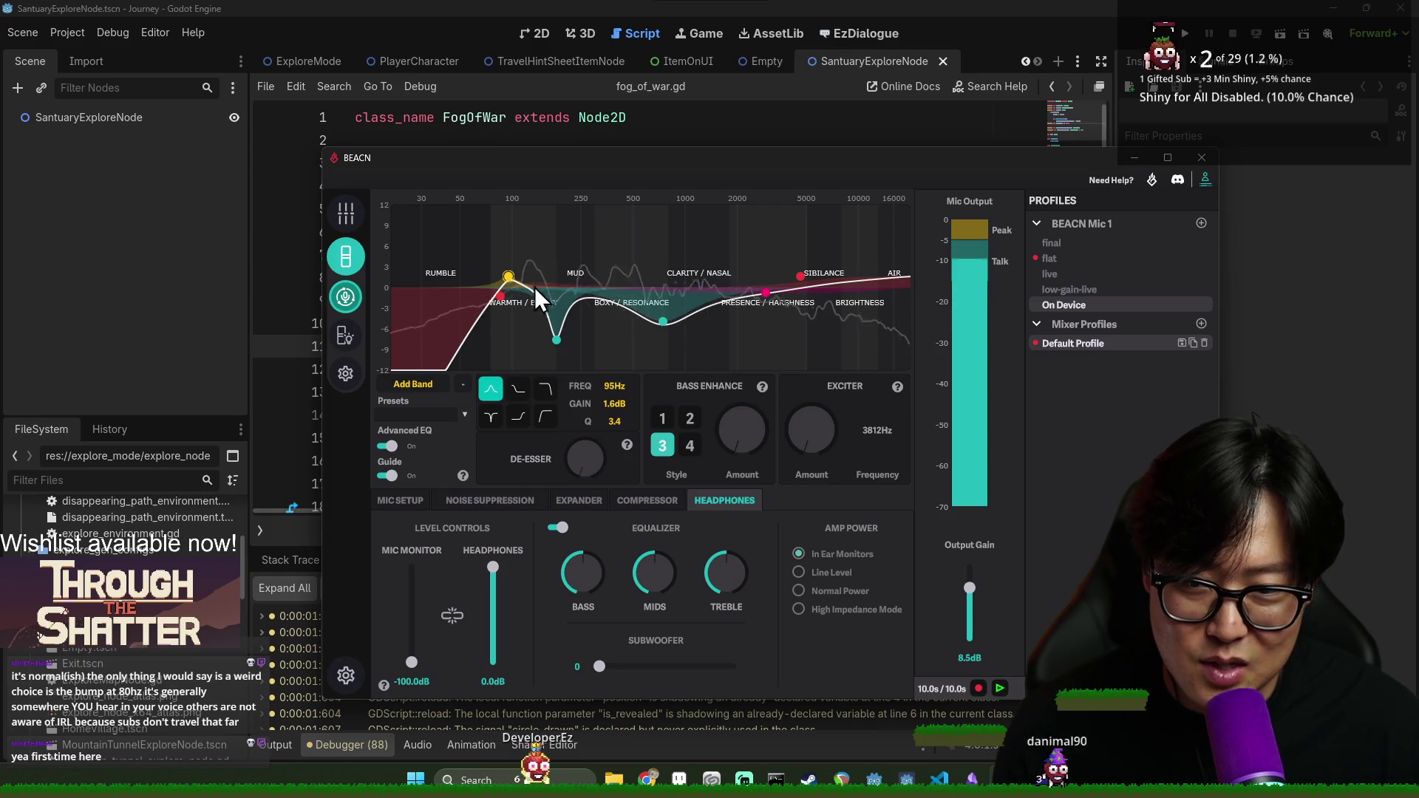
left_click_drag(508, 278, 504, 277)
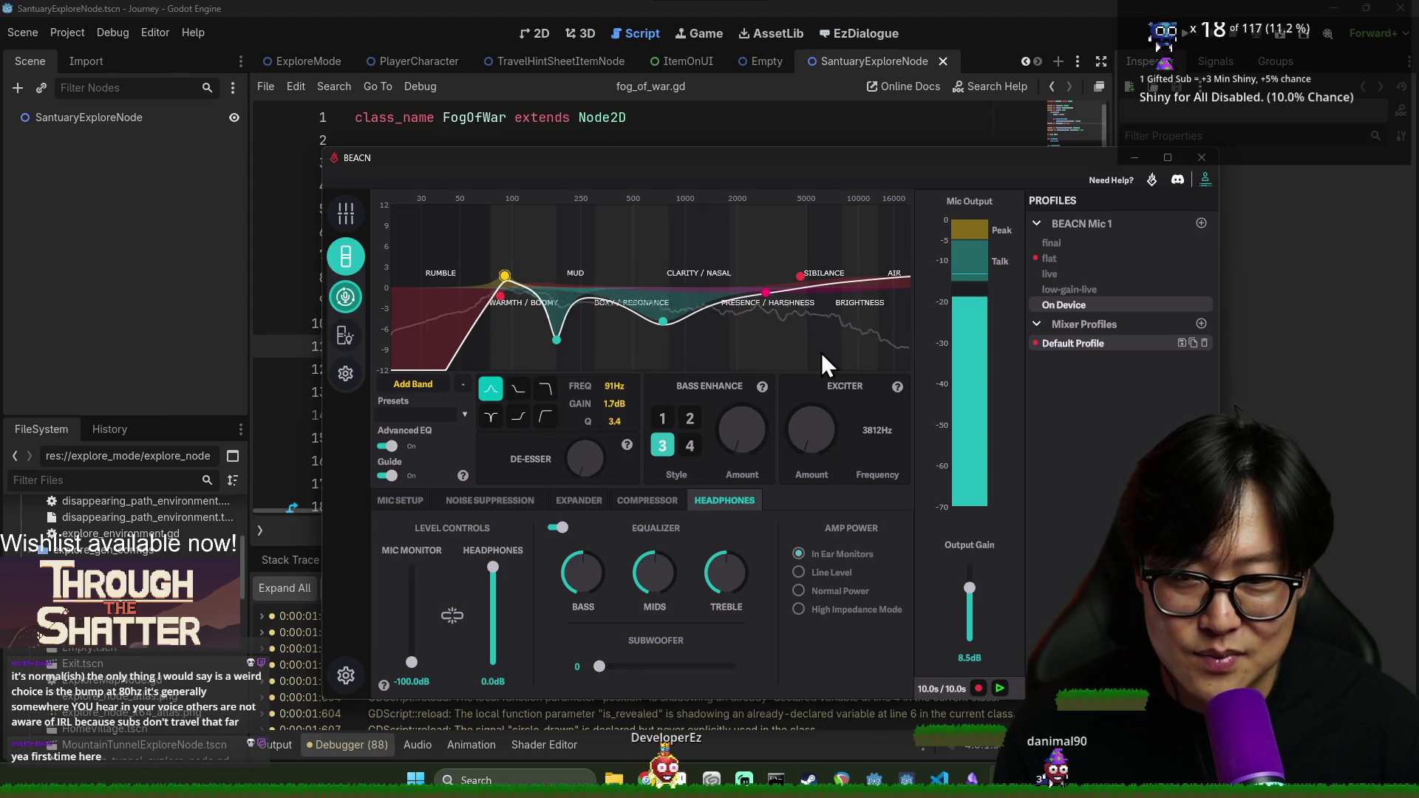
left_click(1201, 157)
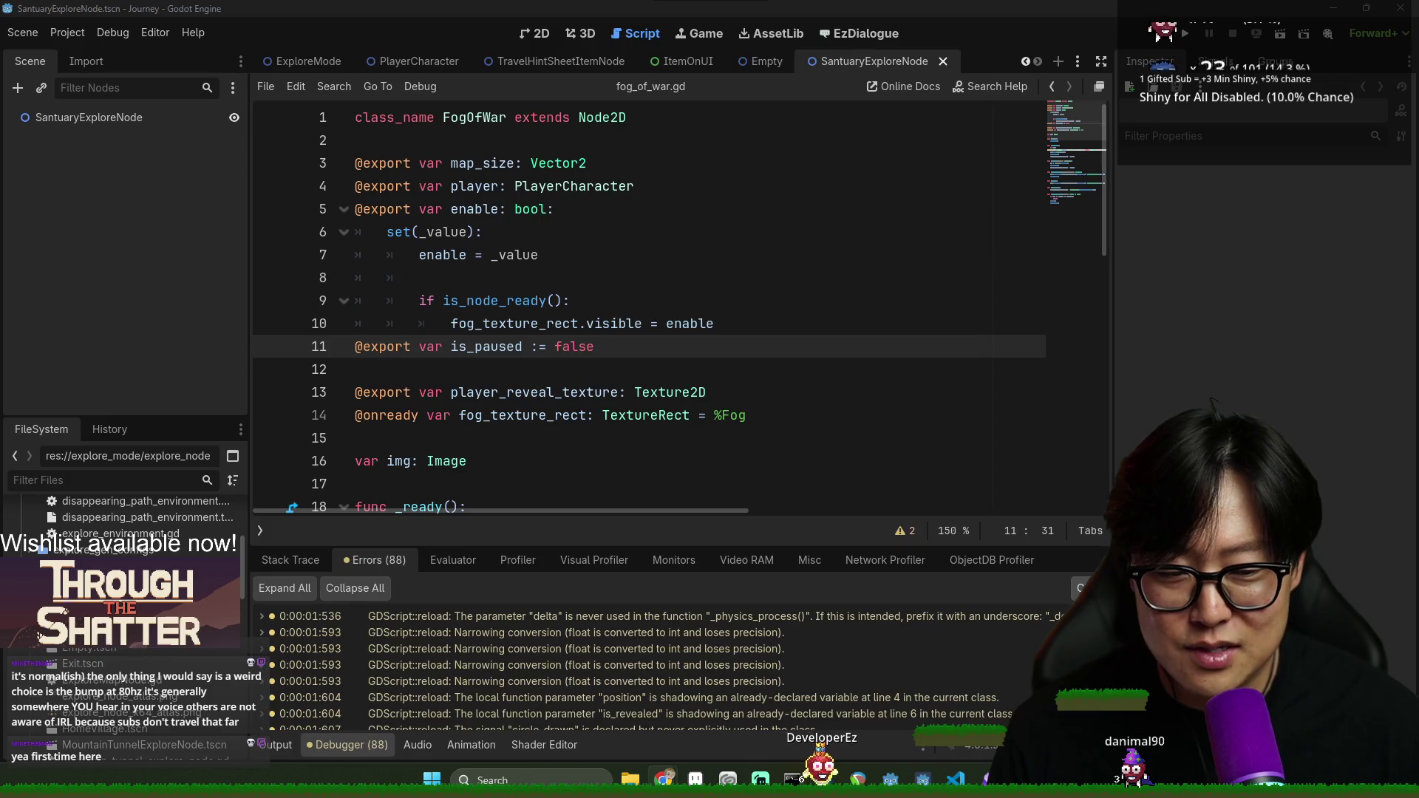
left_click(551, 370)
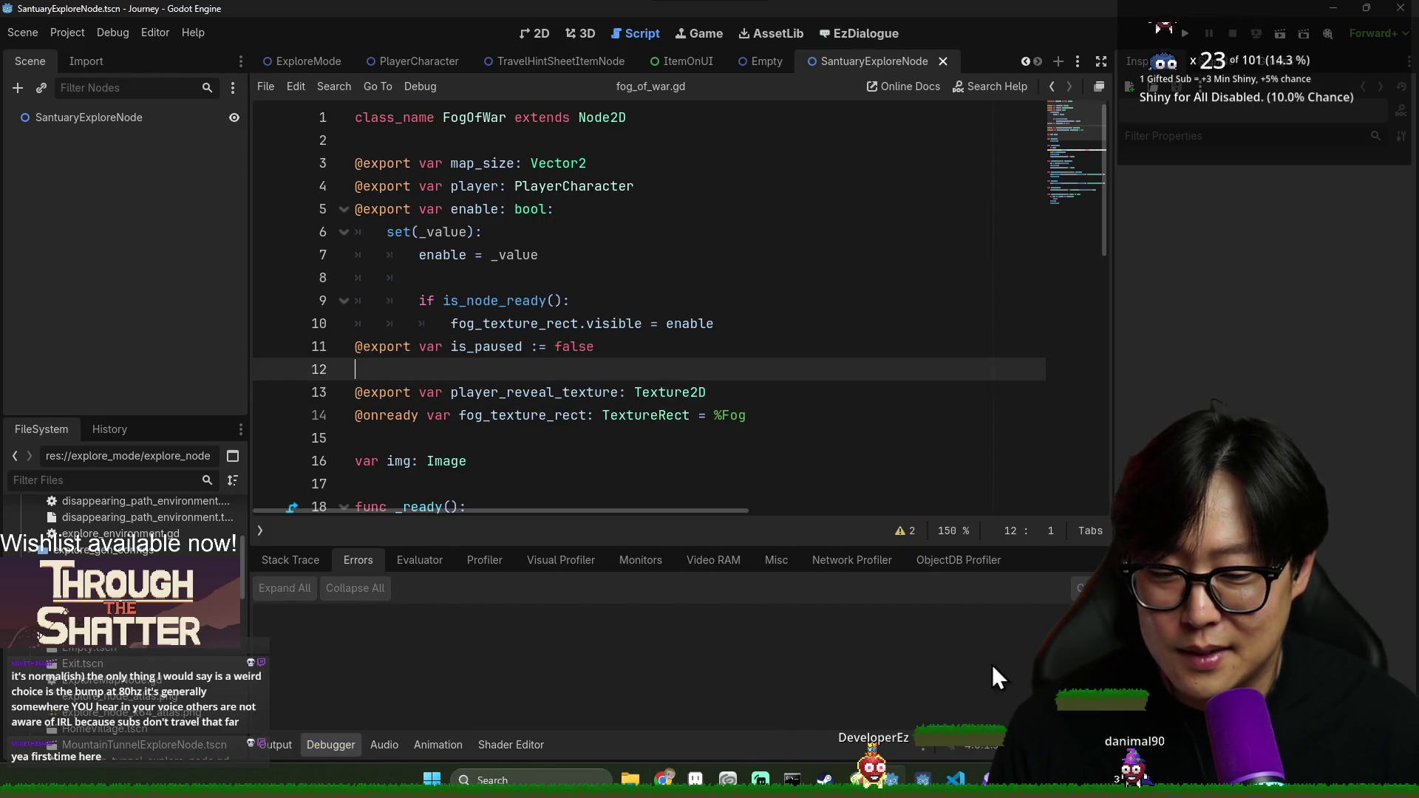
scroll(819, 412, "down", 3)
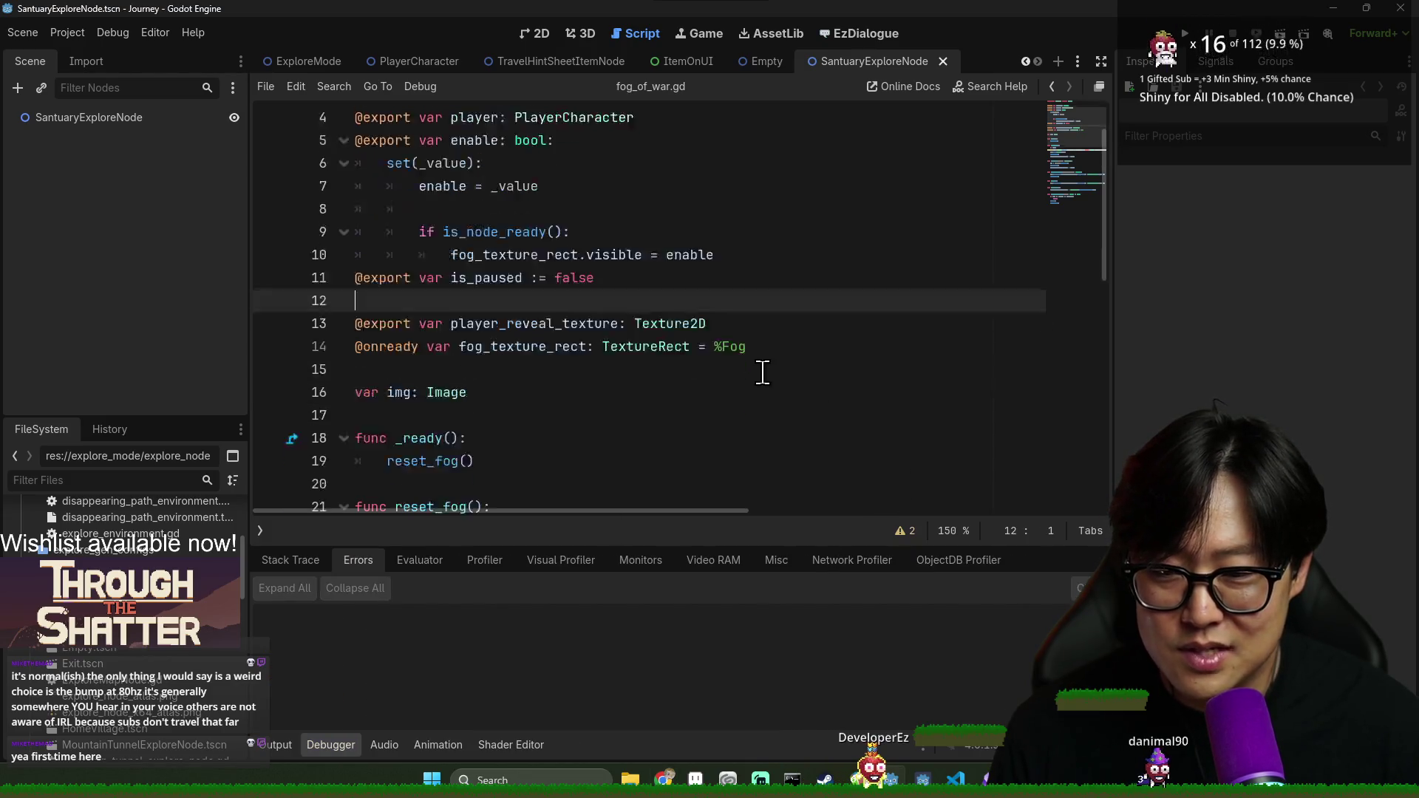
scroll(932, 379, "down", 7)
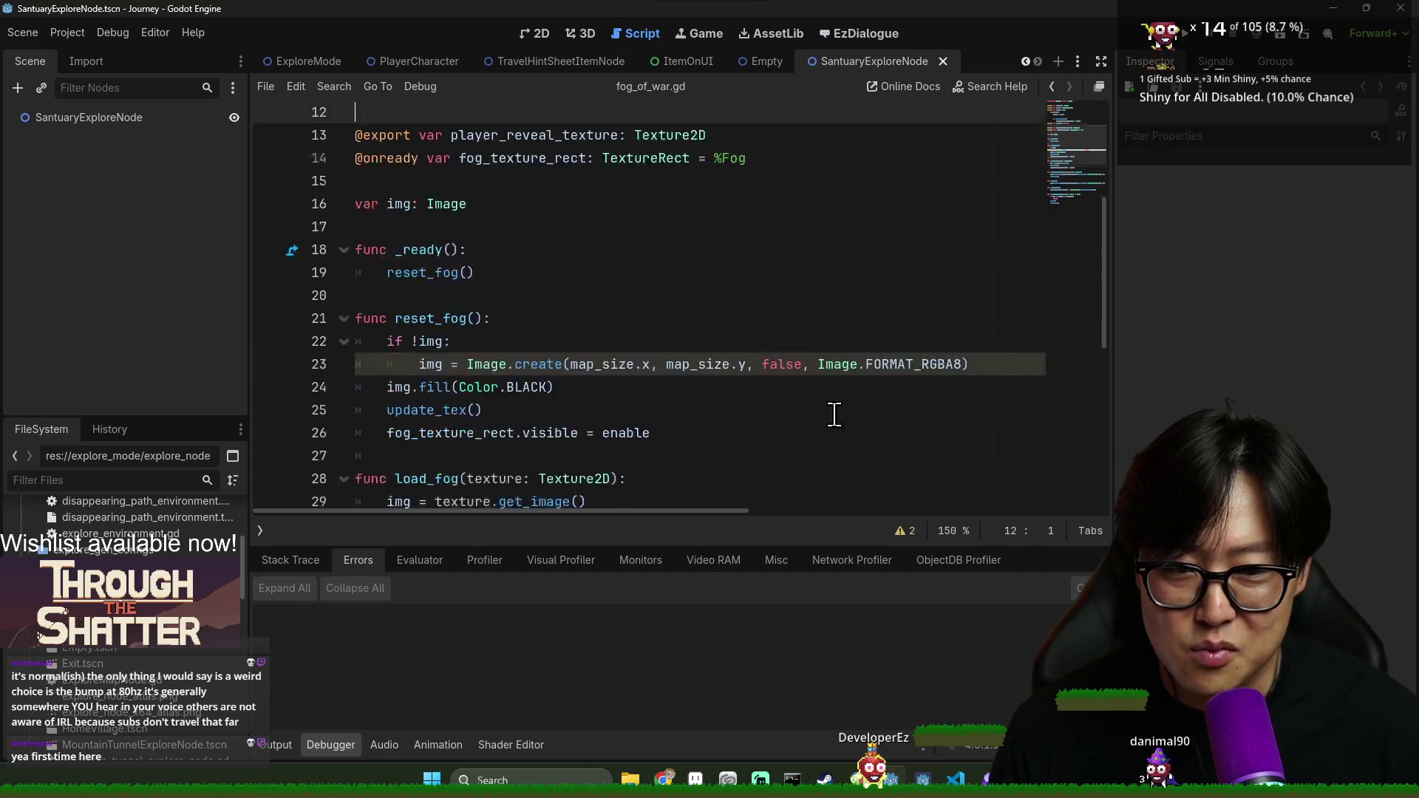
left_click(634, 357)
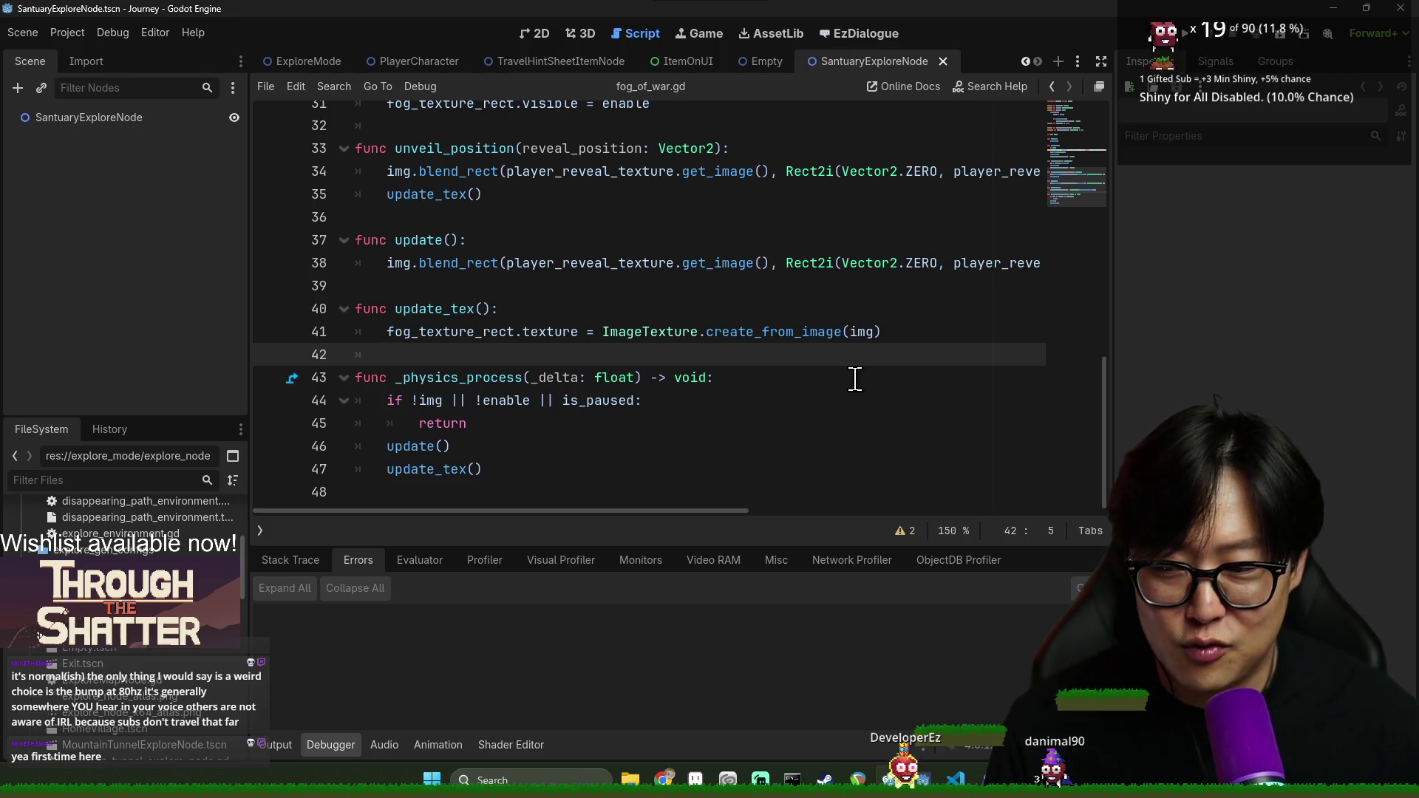
left_click(623, 332)
key("ctrl+s")
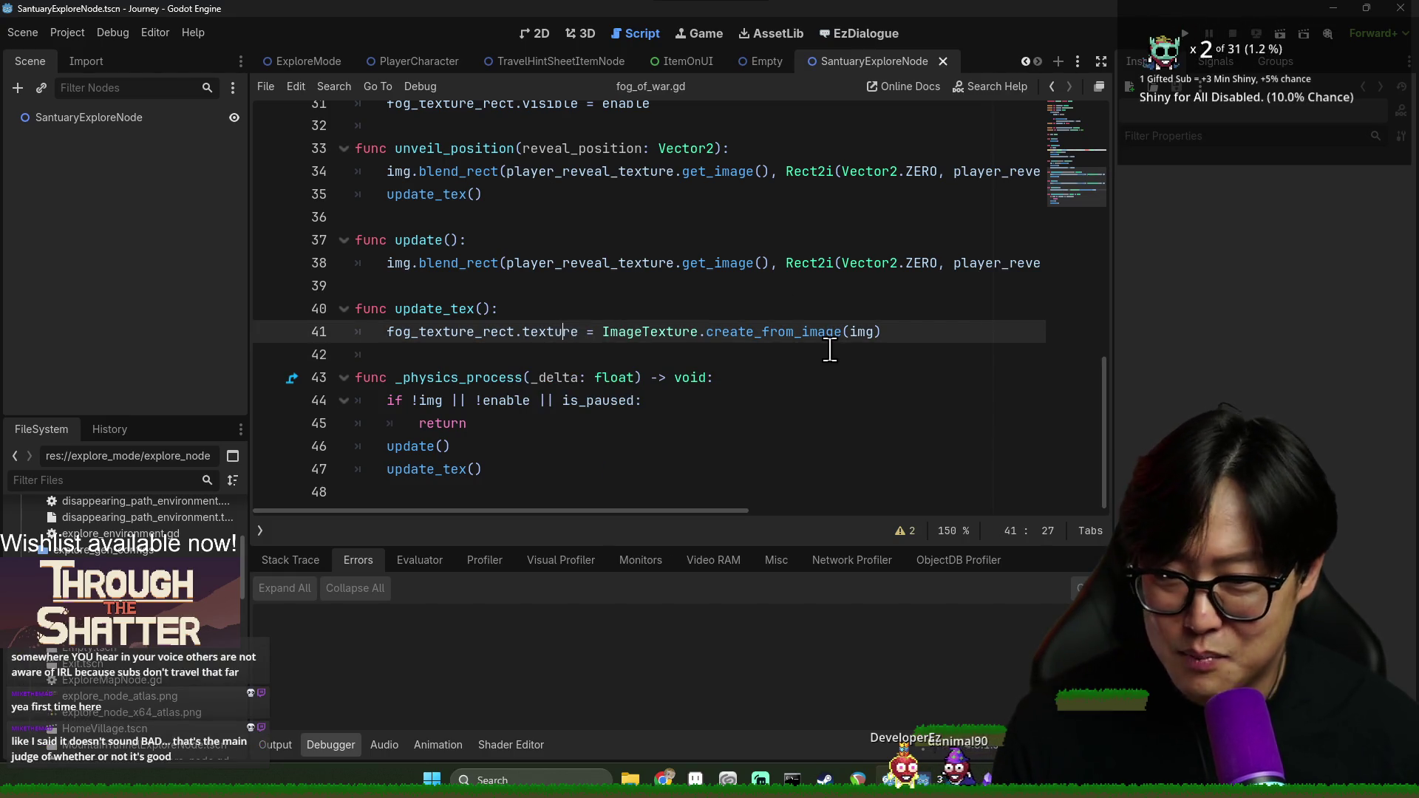
scroll(829, 348, "up", 4)
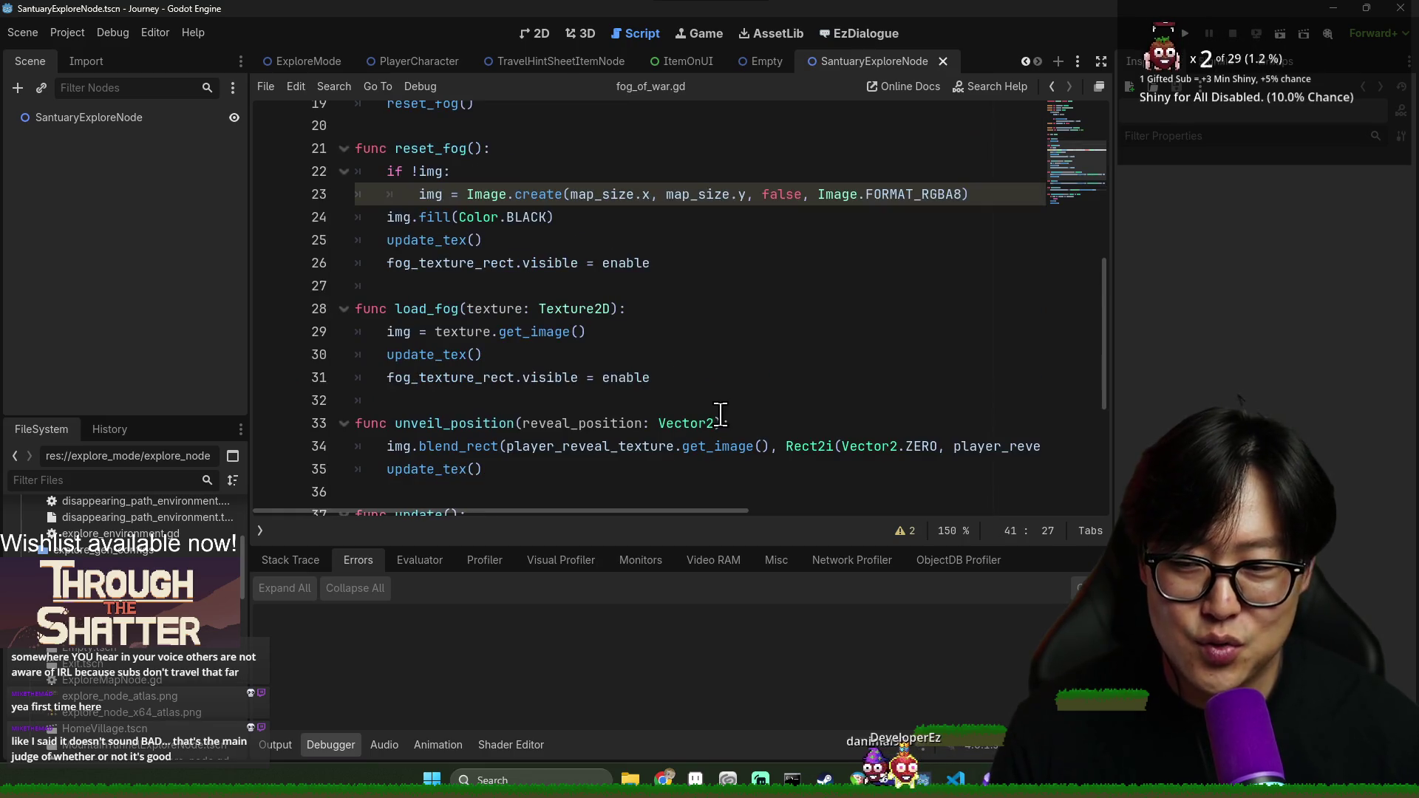
scroll(668, 365, "down", 1)
key("ctrl+s")
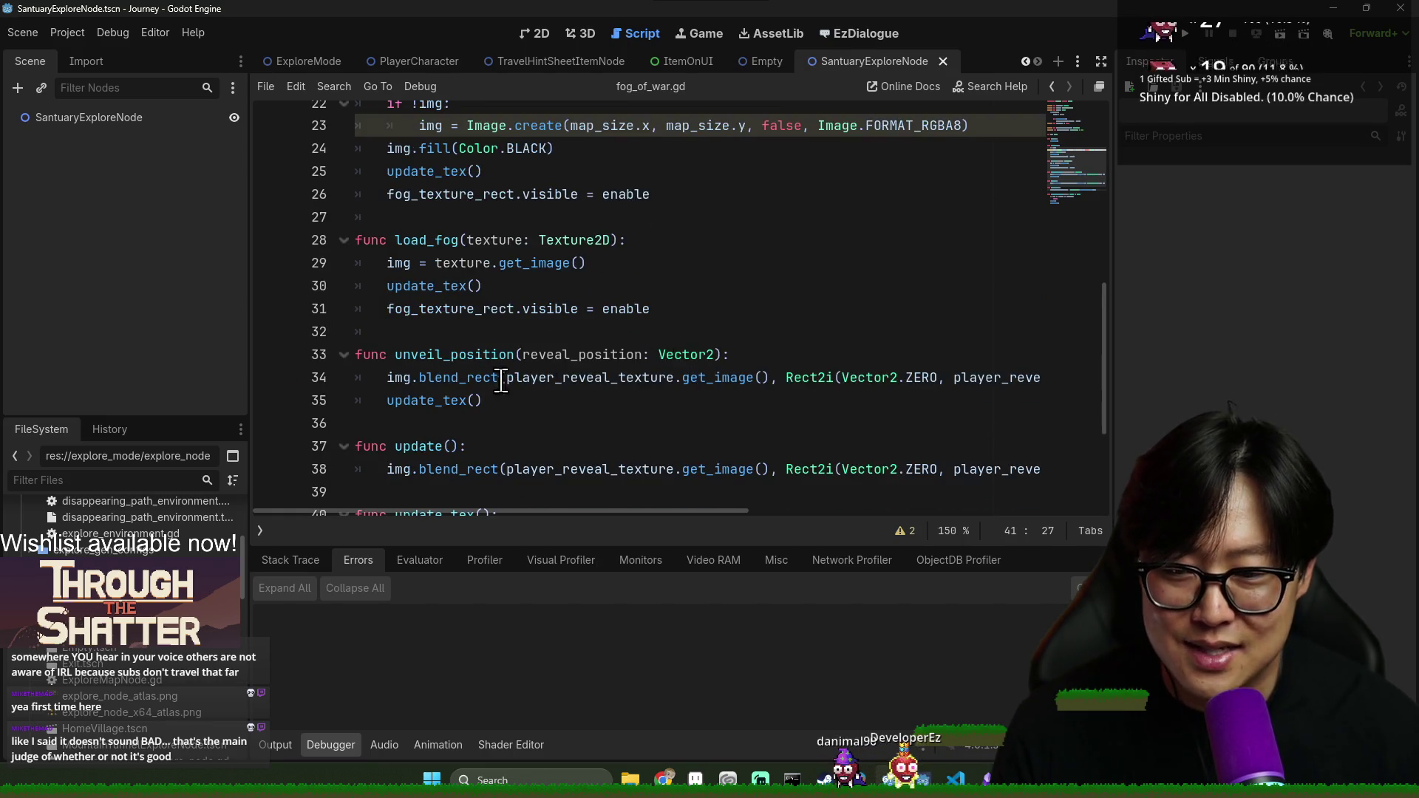
scroll(524, 392, "down", 2)
scroll(594, 420, "down", 1)
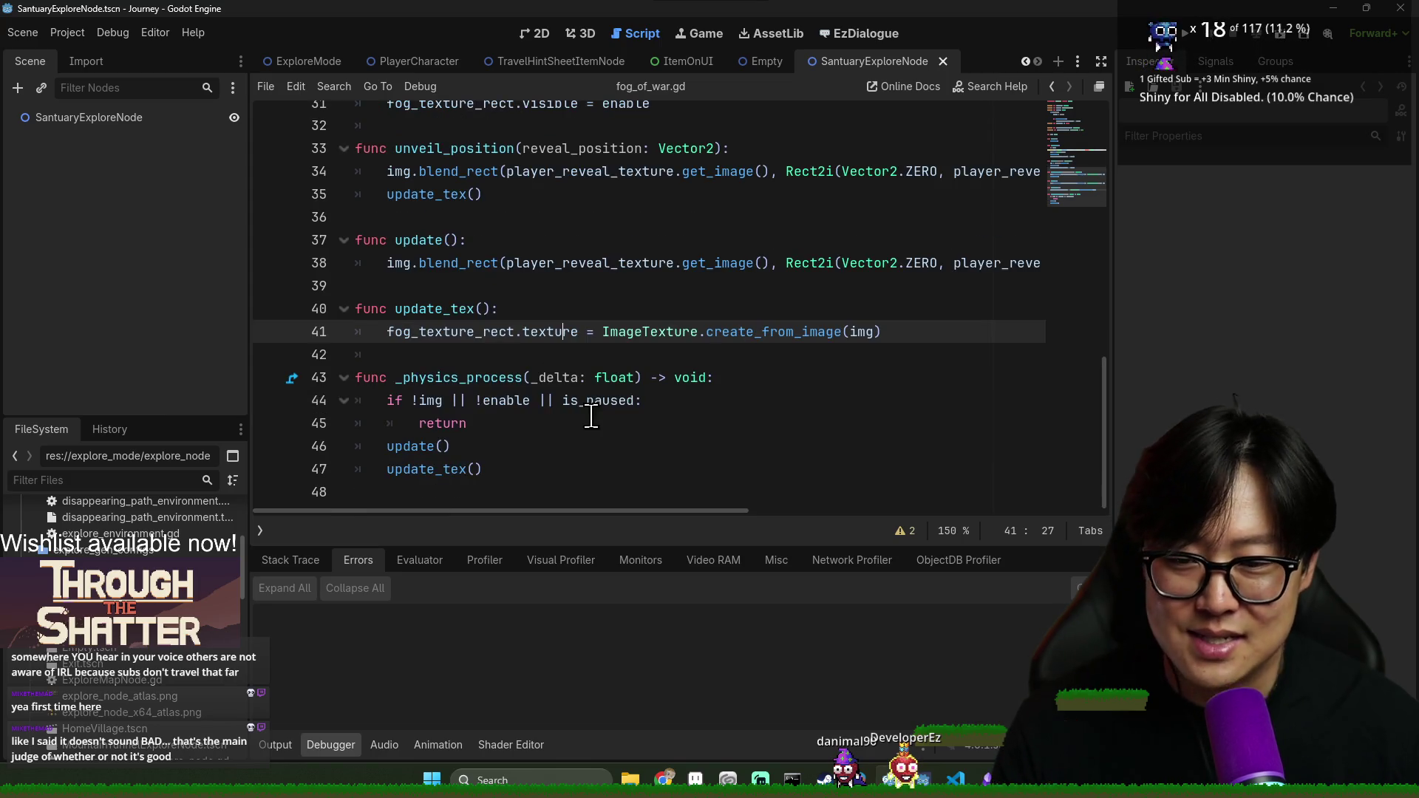
scroll(584, 369, "up", 9)
left_click(475, 332)
scroll(805, 336, "up", 1)
scroll(788, 336, "down", 5)
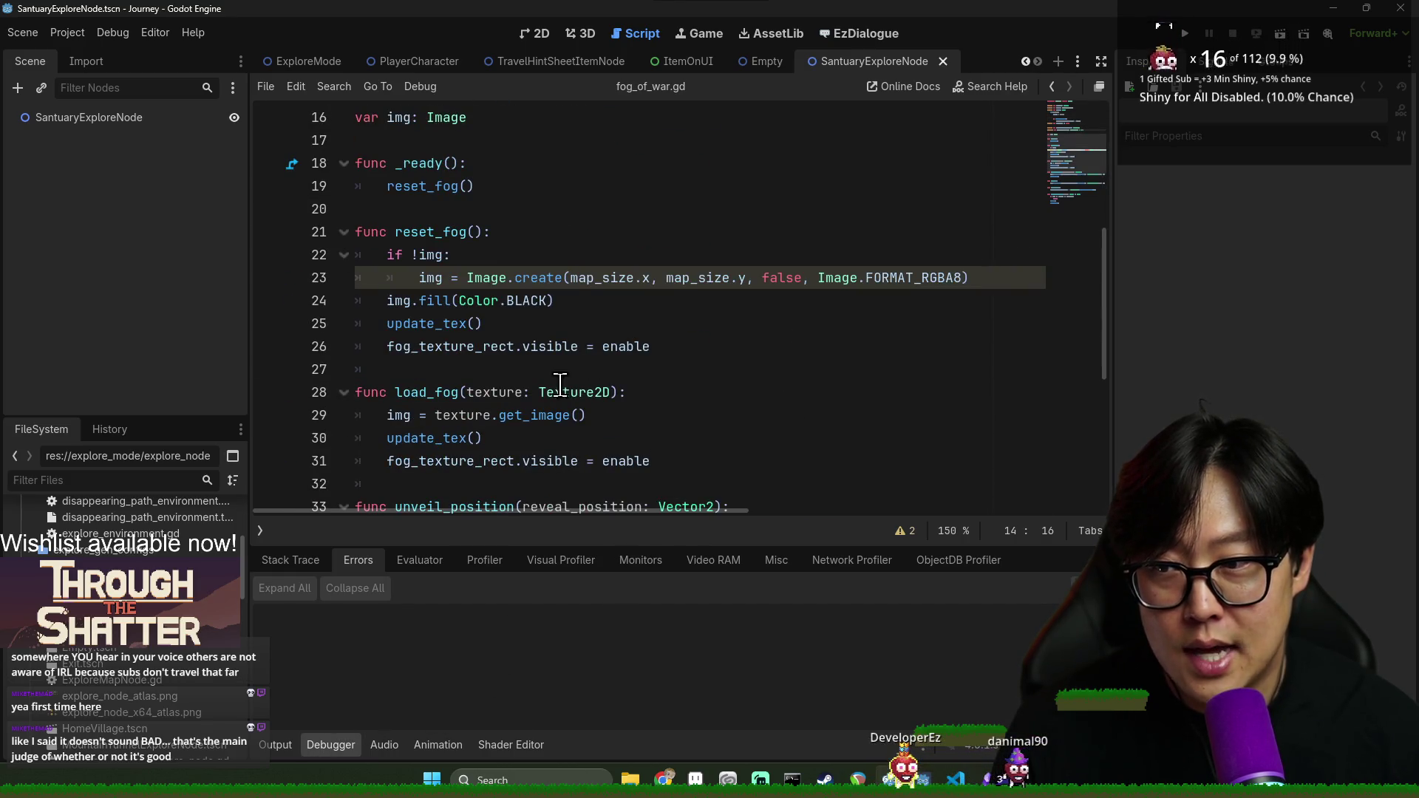
Filter the FileSystem dock for 'san' to find SantuaryExploreNode.tscn
right_click(114, 115)
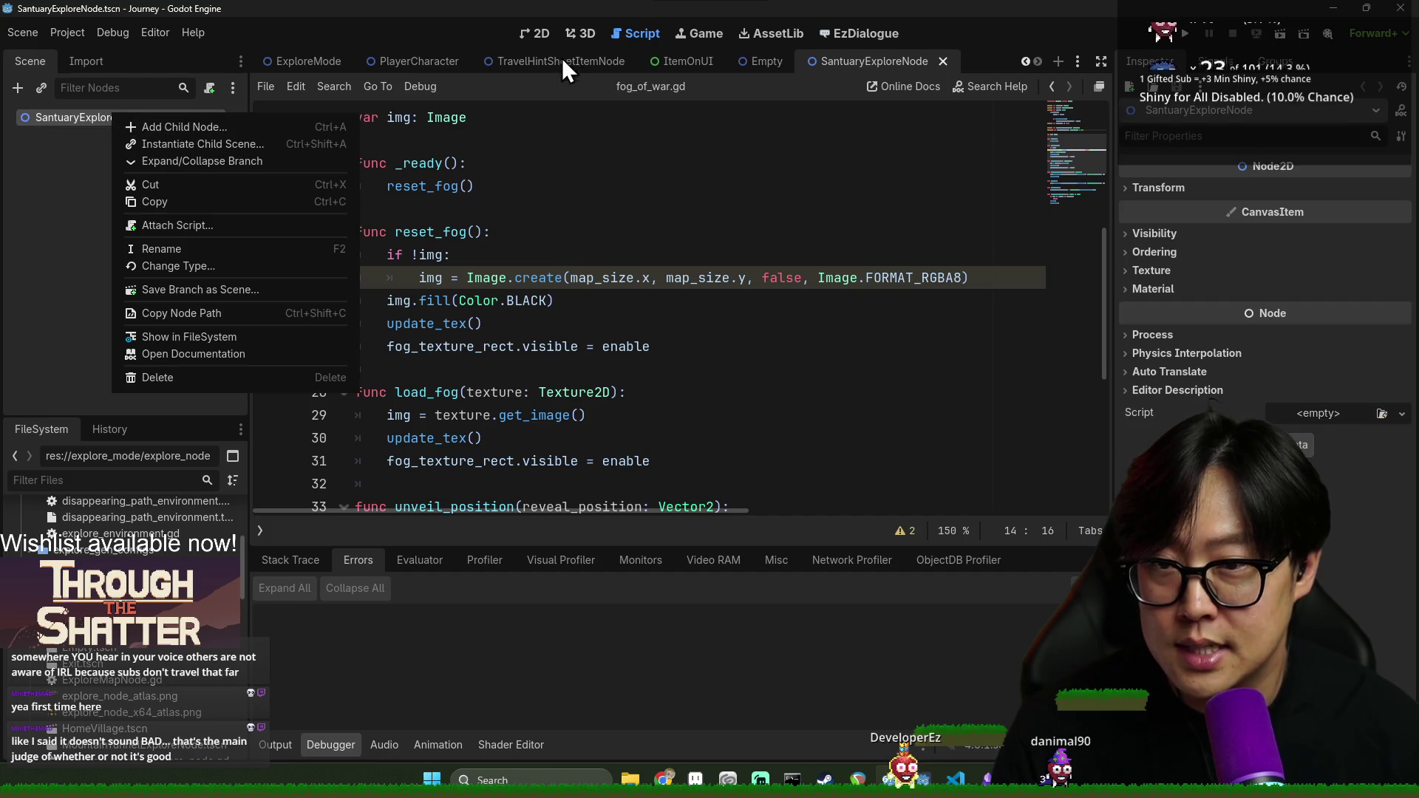
left_click(544, 30)
left_click(538, 34)
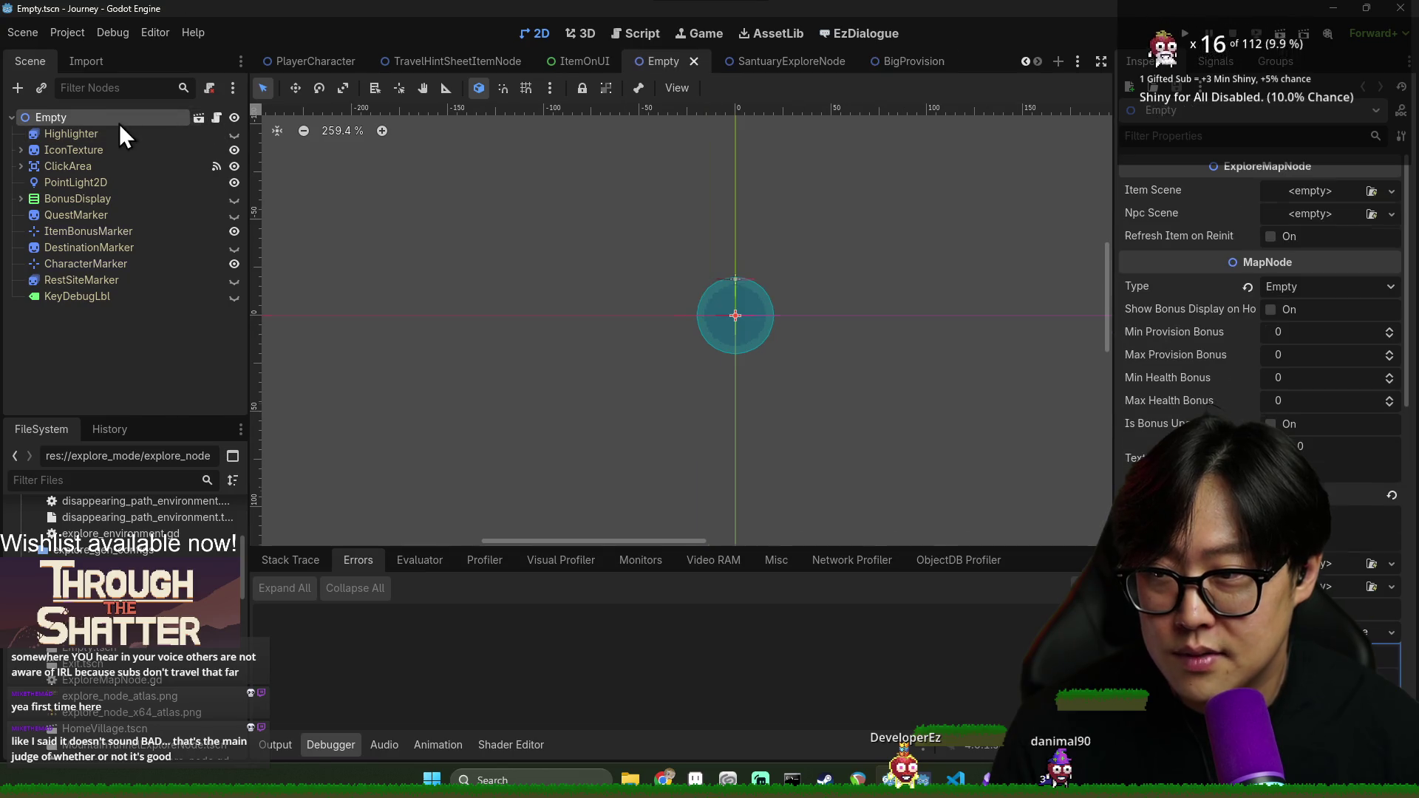
left_click(132, 476)
type("empty")
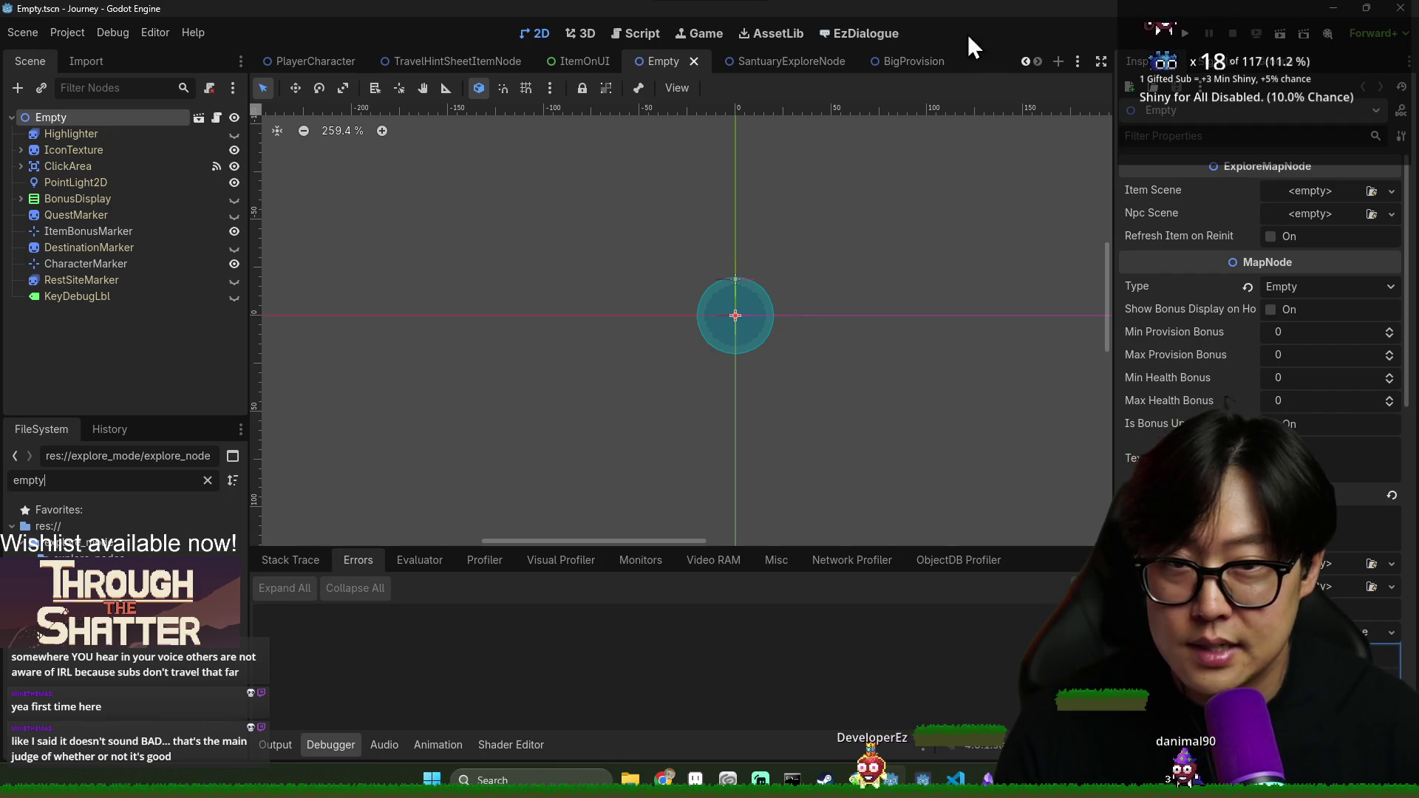
left_click(828, 64)
double_click(56, 481)
type("san")
Close the SantuaryExploreNode tab and delete SantuaryExploreNode.tscn, then filter for 'empty'
left_click(840, 61)
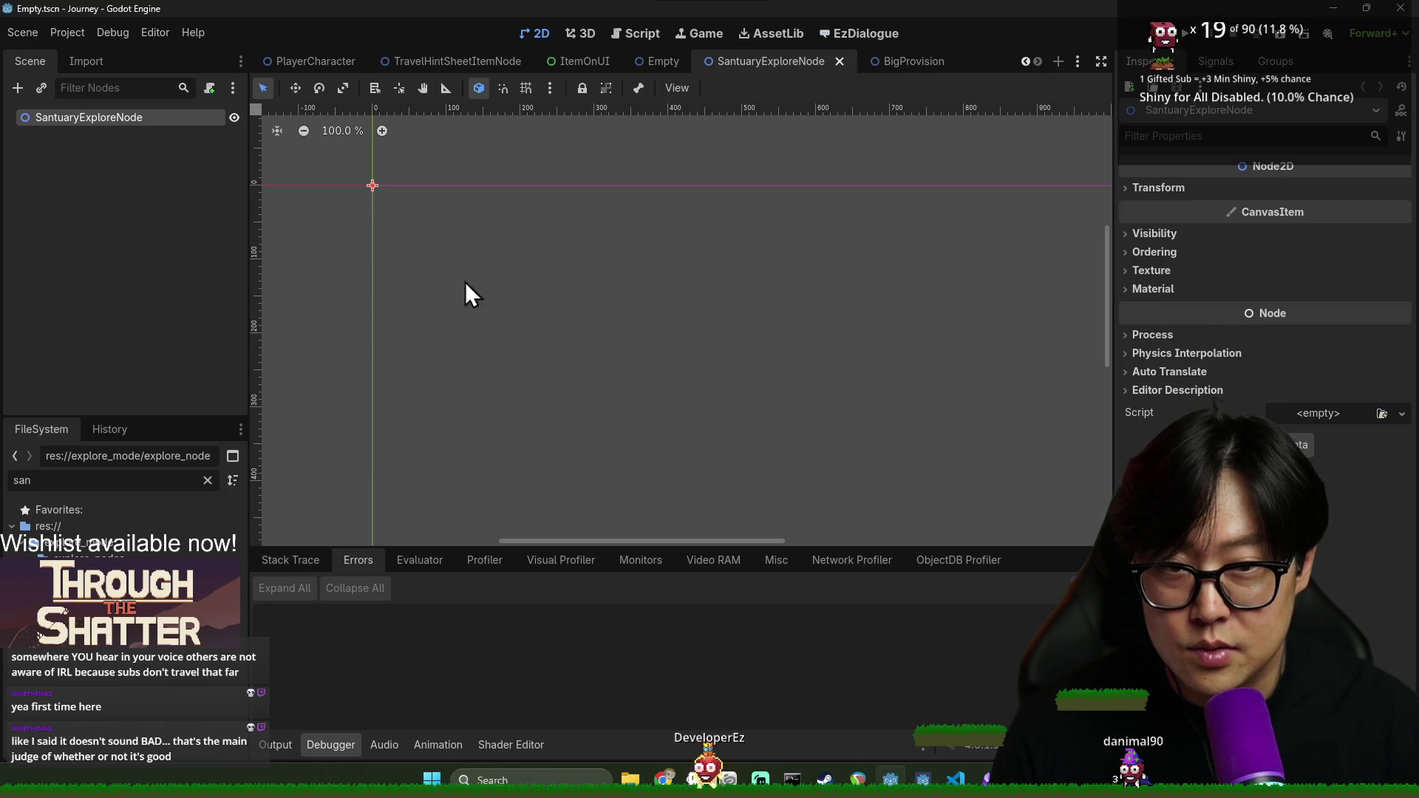
right_click(76, 574)
left_click(175, 667)
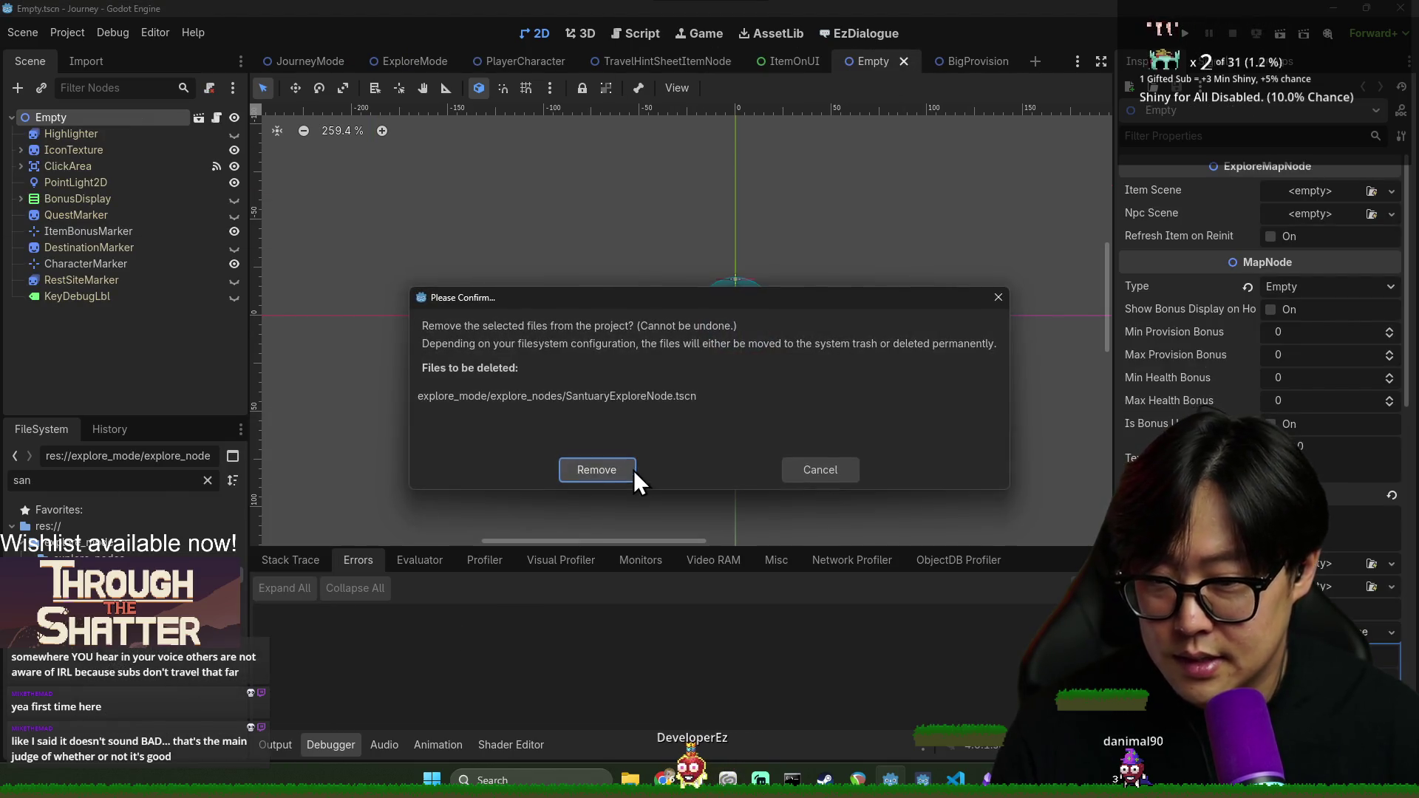
left_click(595, 475)
type("empty")
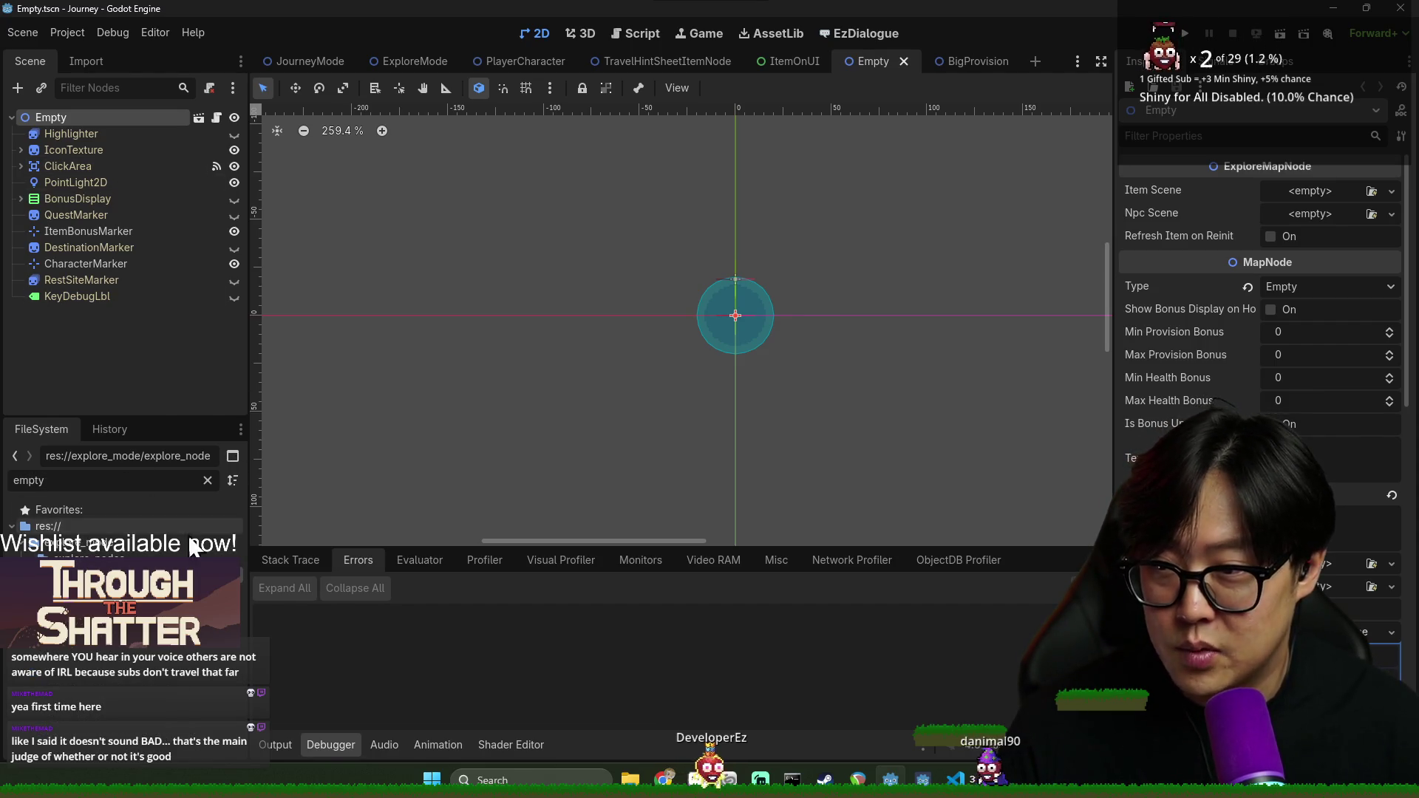
Create a new scene inherited from Empty.tscn and name its root SanctuaryExporeNode
right_click(124, 521)
left_click(217, 447)
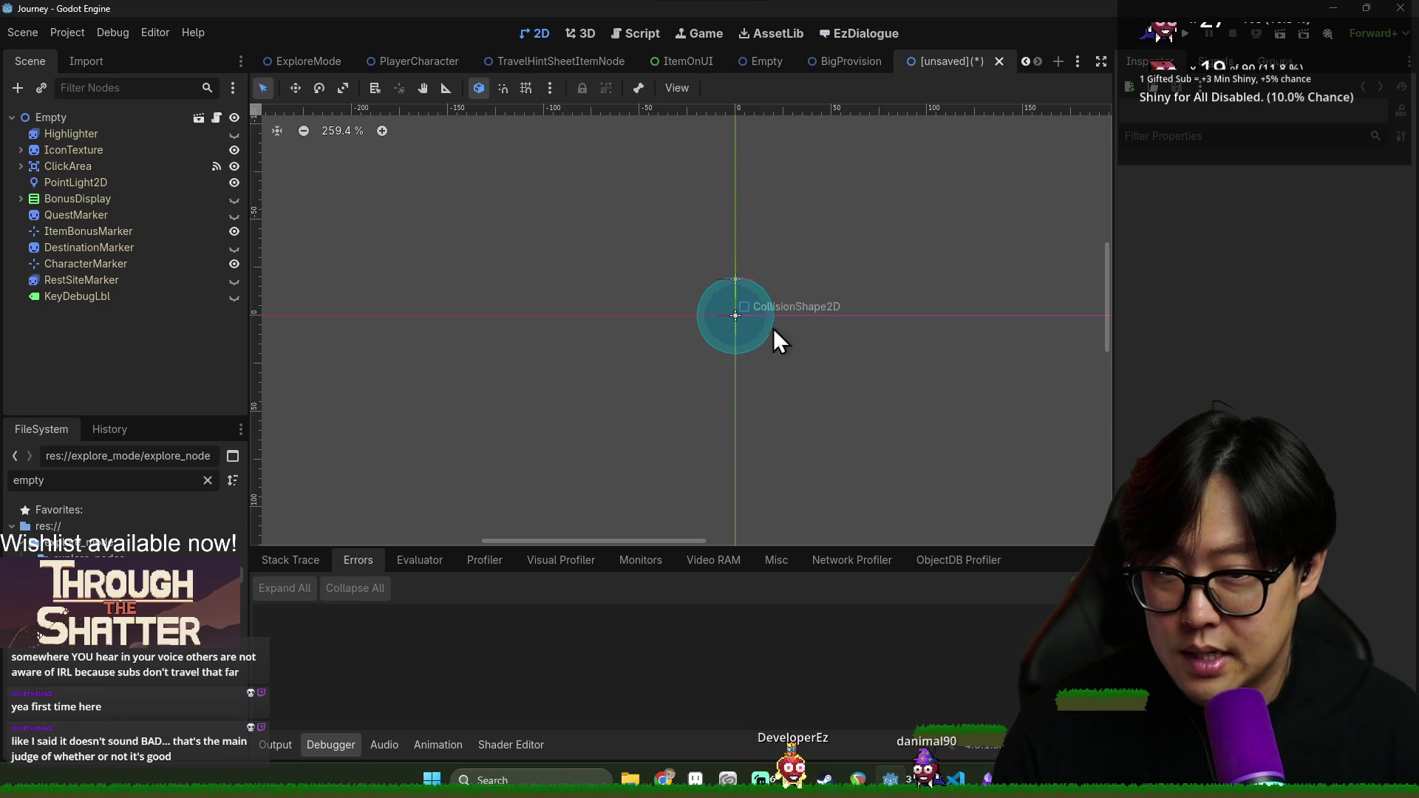
left_click(104, 119)
type("S")
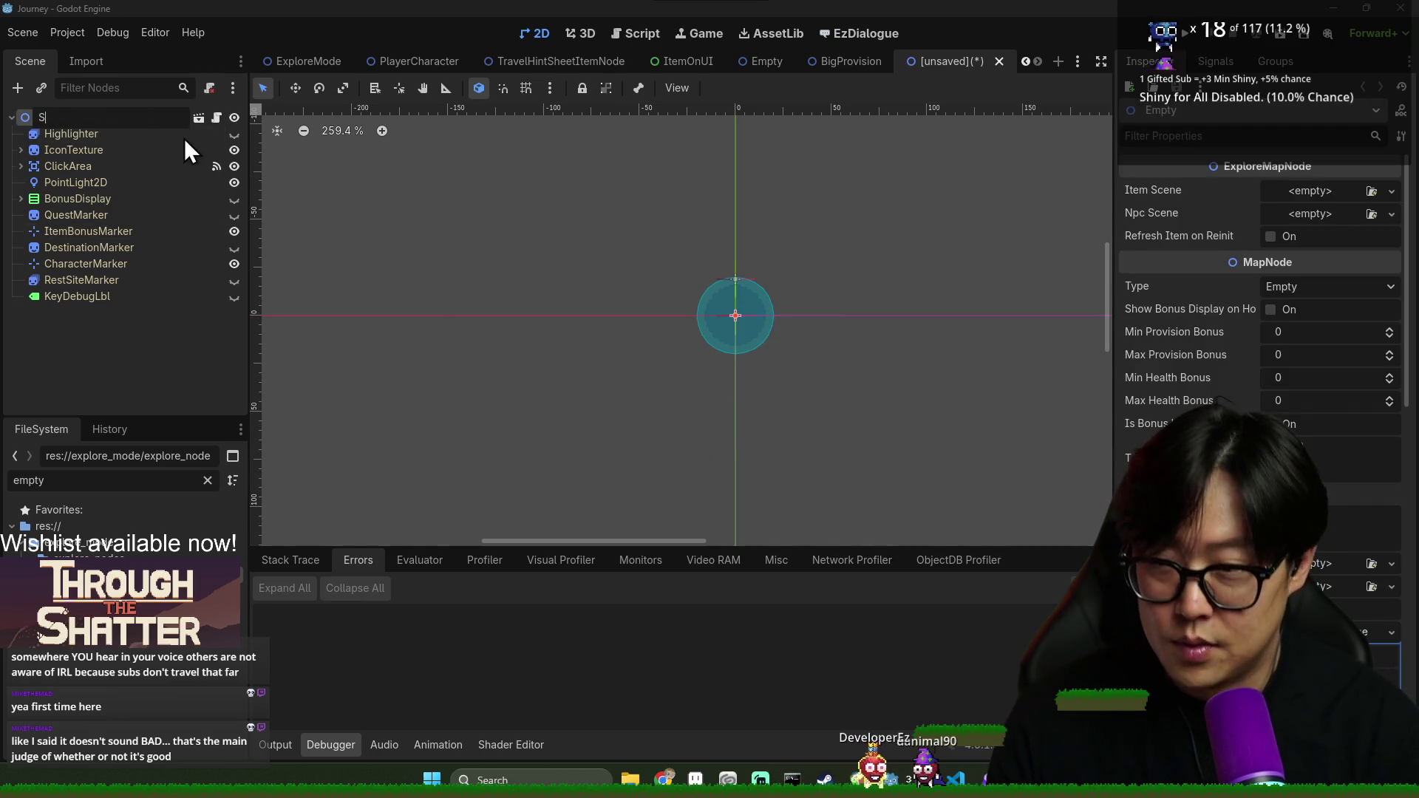
type("anctuaryExporeNode")
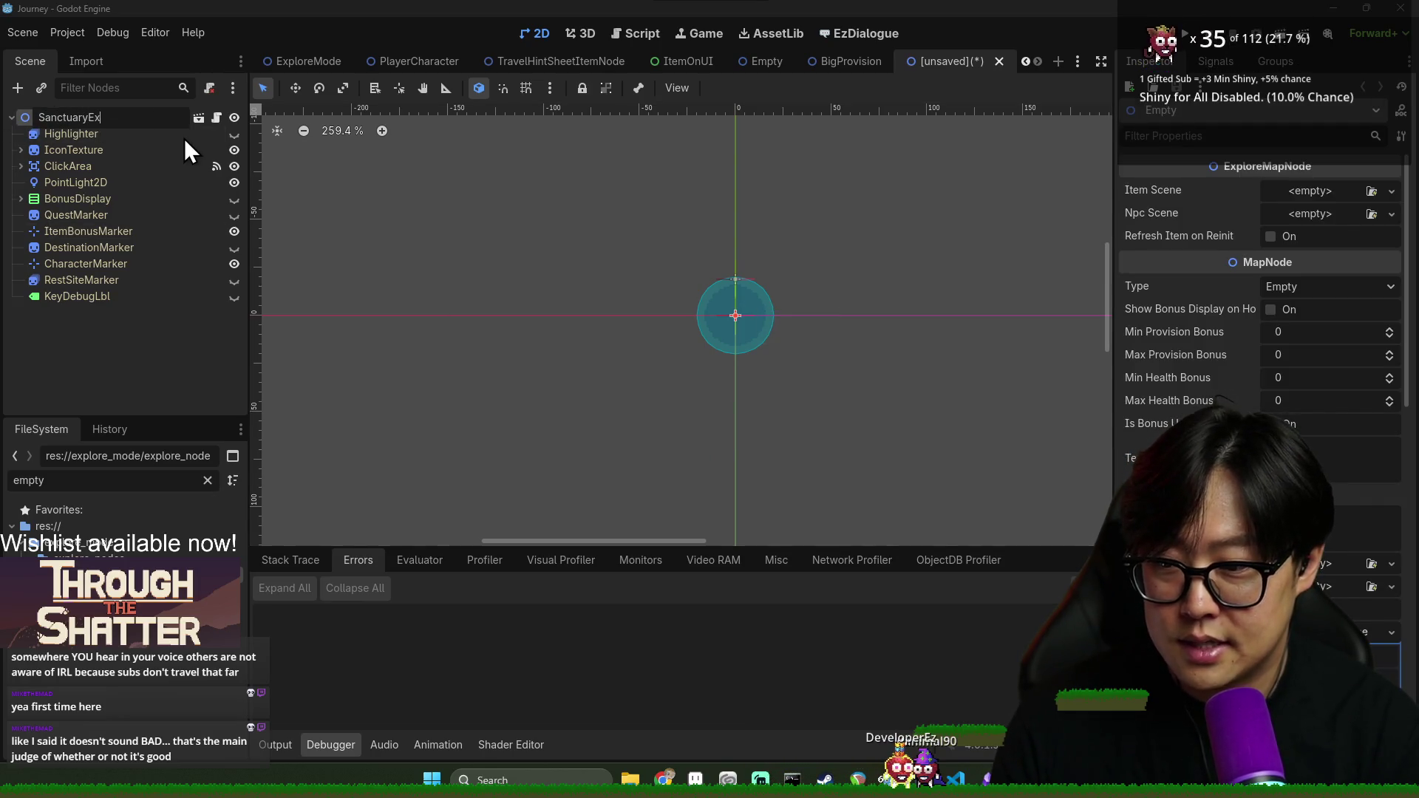
key("Return")
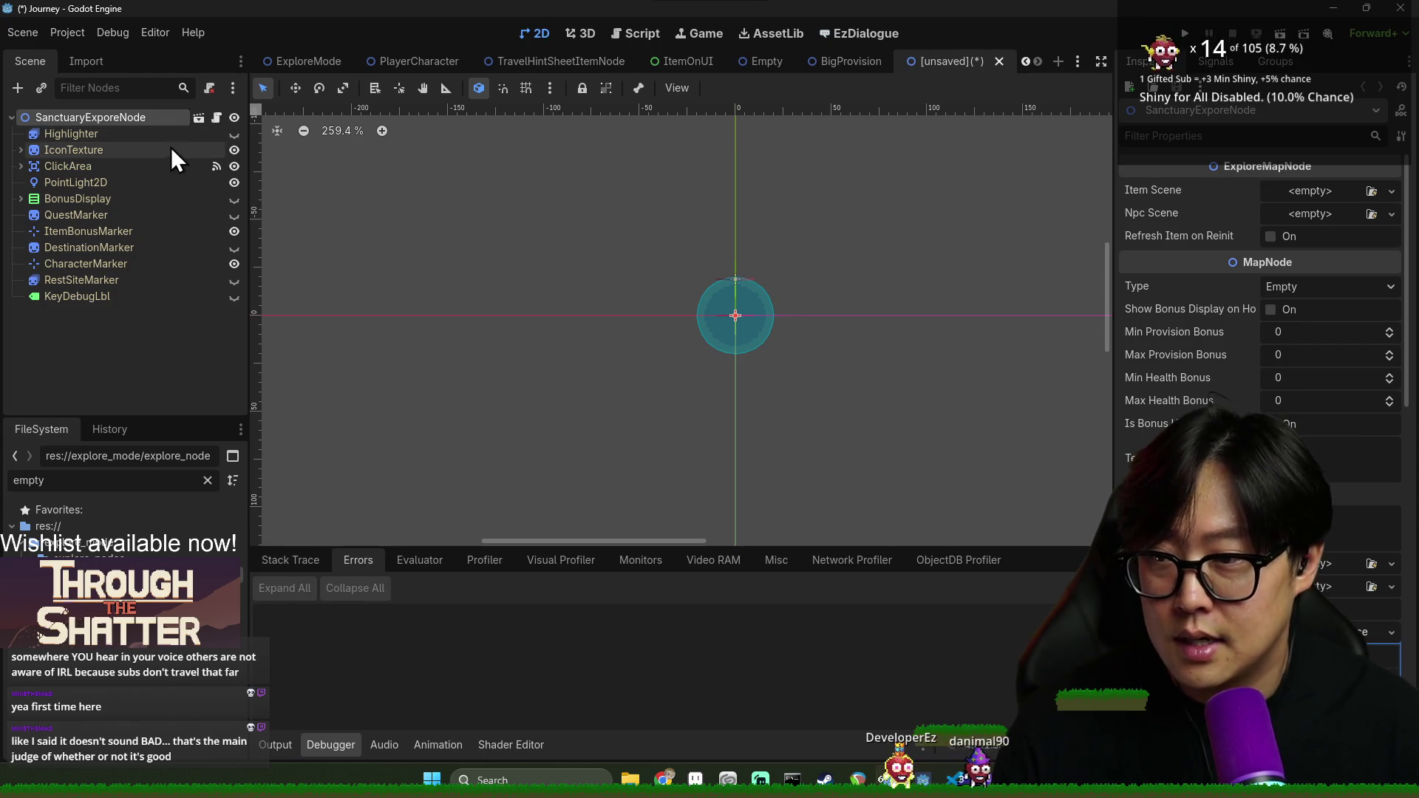
Fix the root name typo to SanctuaryExploreNode and bring up the save dialog
right_click(123, 115)
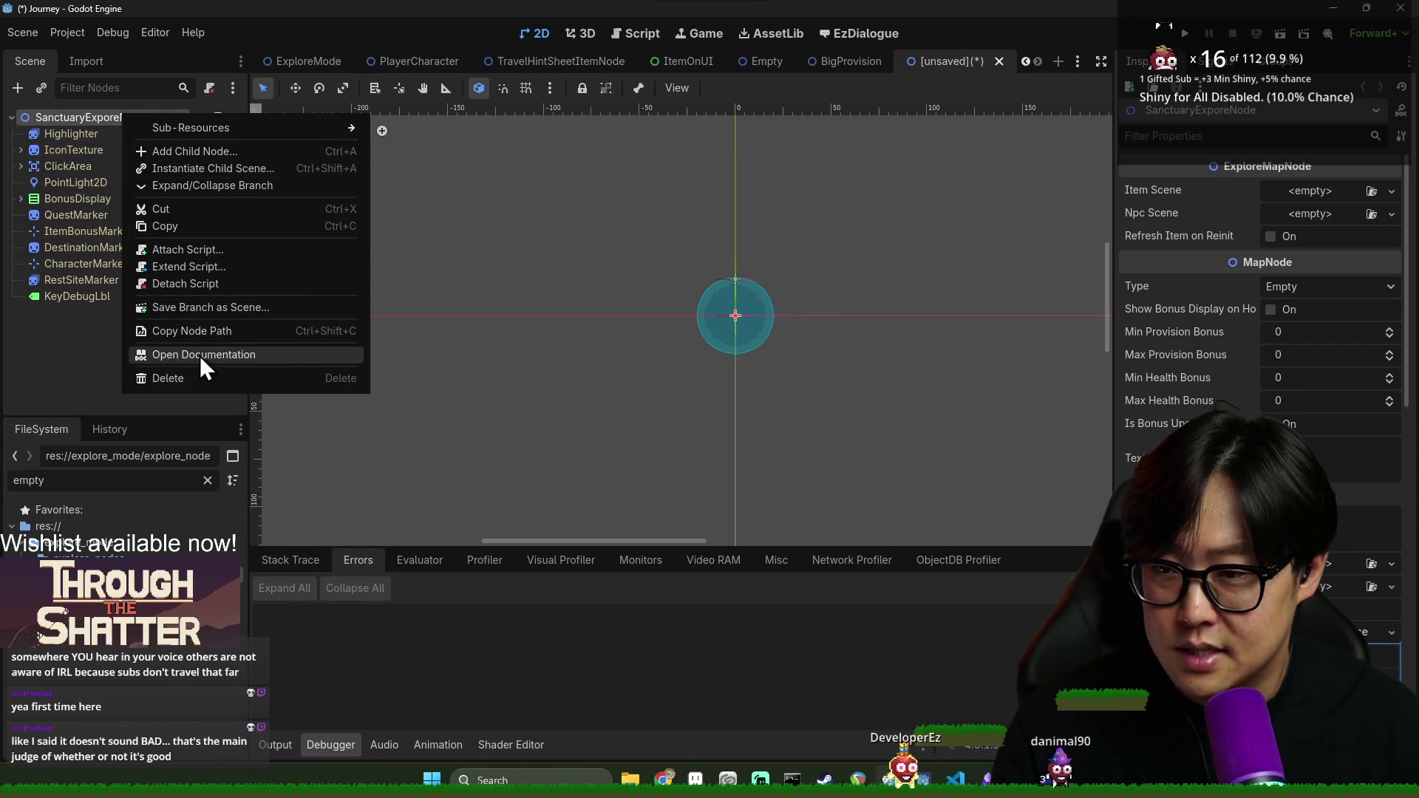
left_click(113, 120)
double_click(108, 120)
type("l")
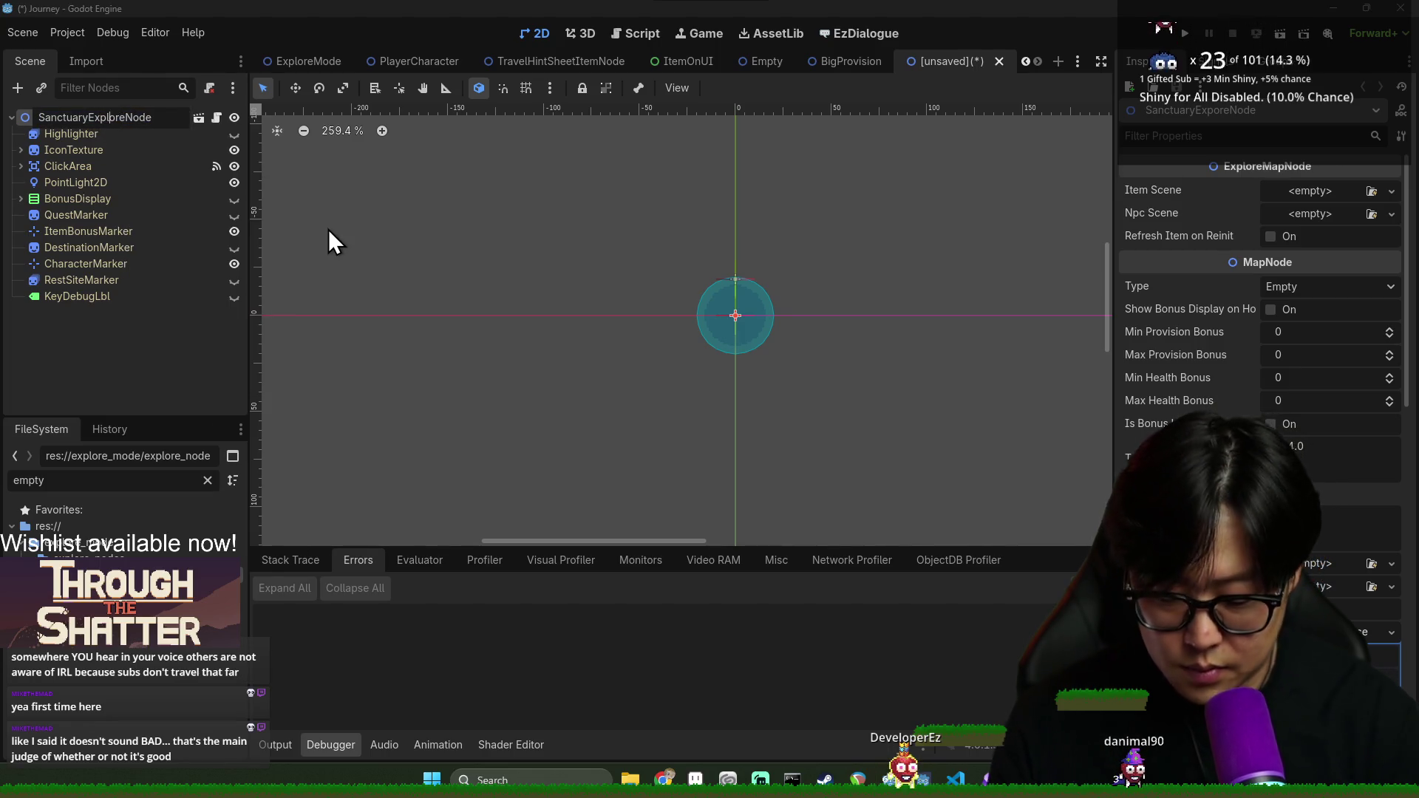
key("Return")
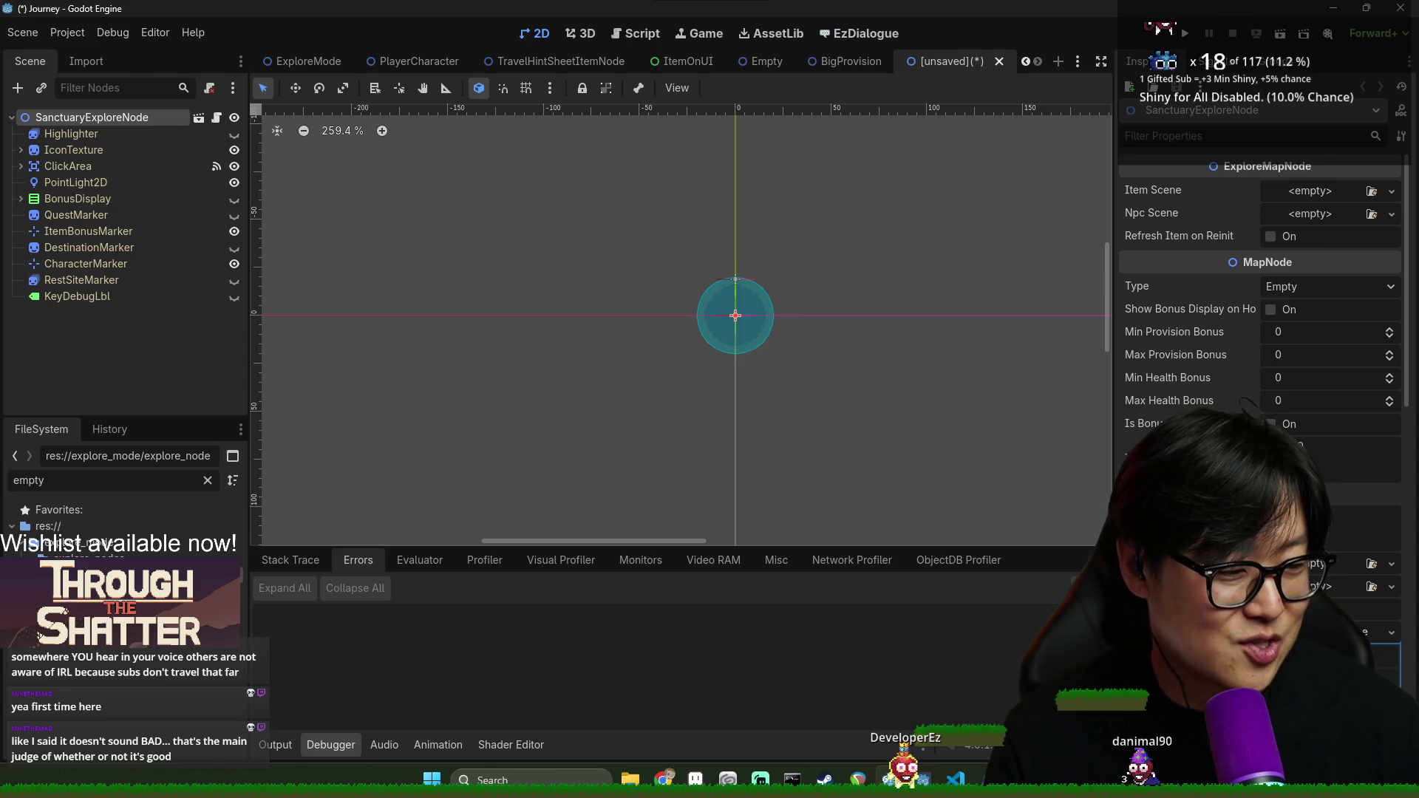
key("ctrl+s")
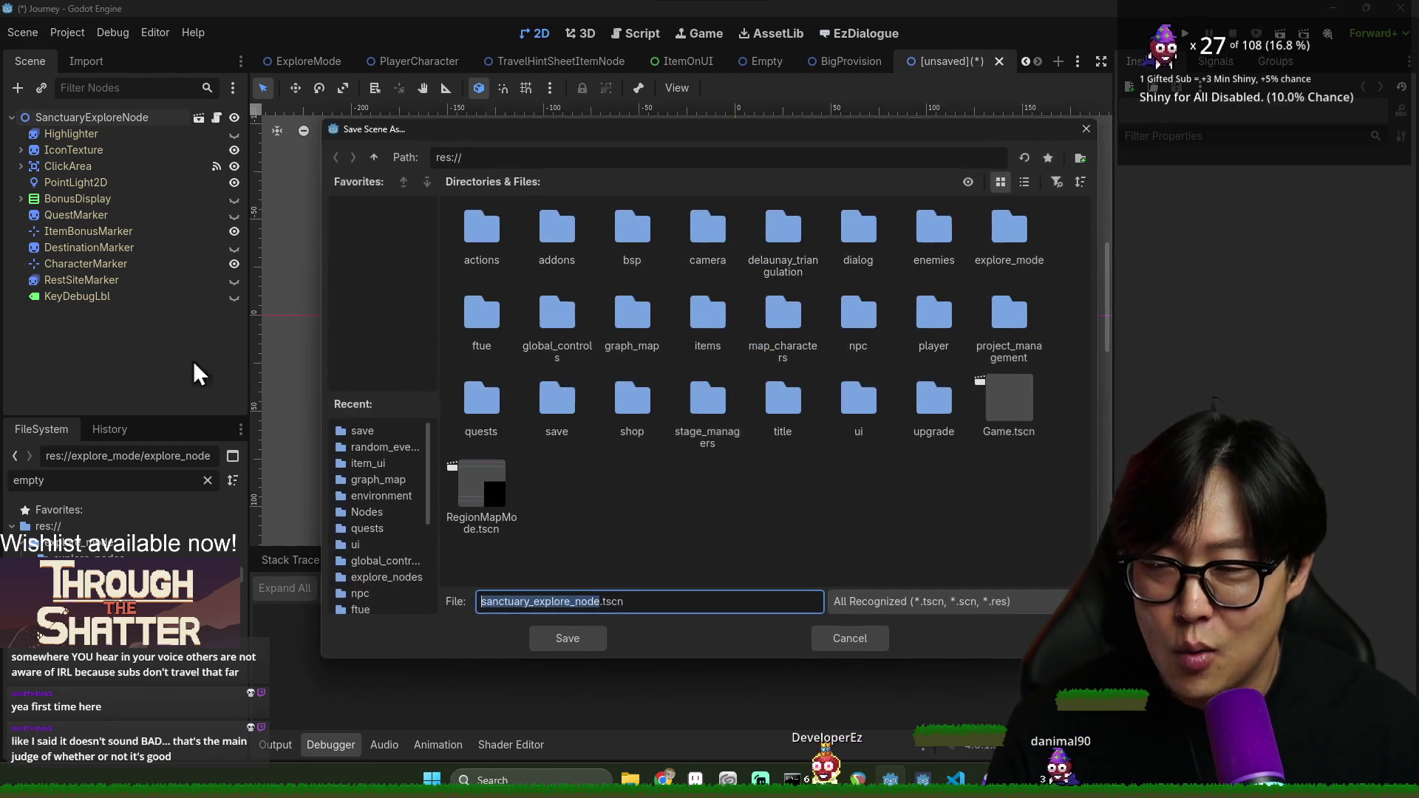
left_click(831, 649)
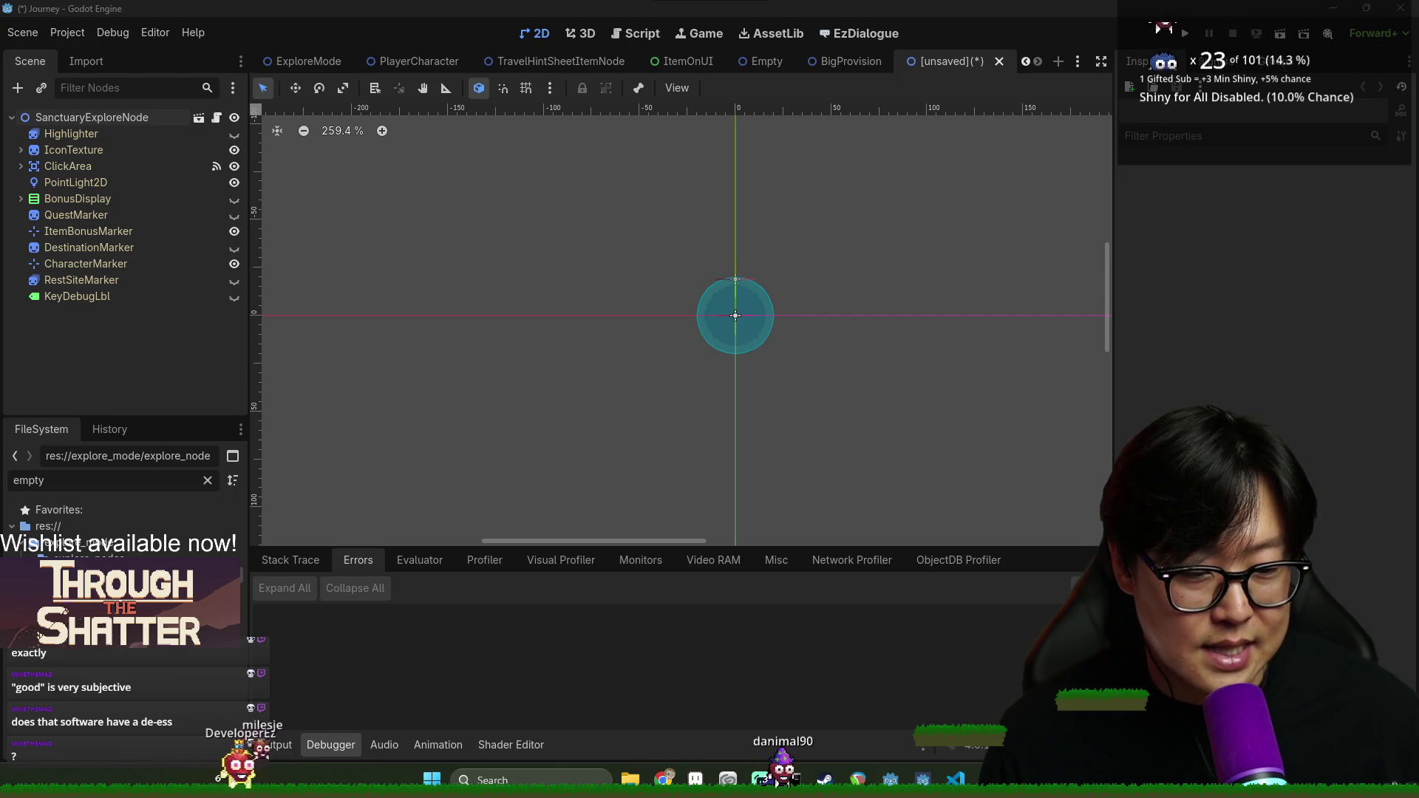
key("alt+Tab")
key("alt+Tab")
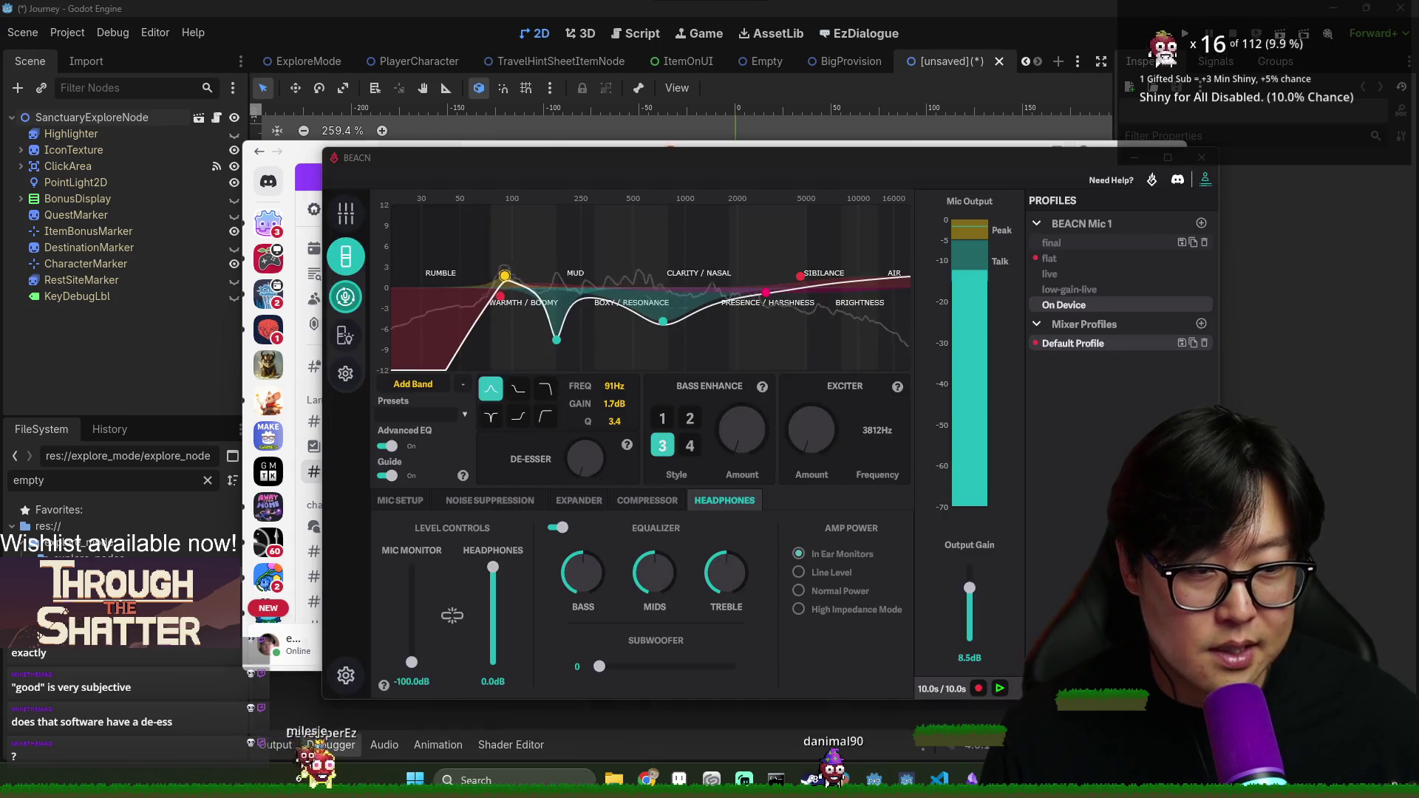
View BEACN's COMPRESSOR tab, then close BEACN and Discord
mouse_move(575, 465)
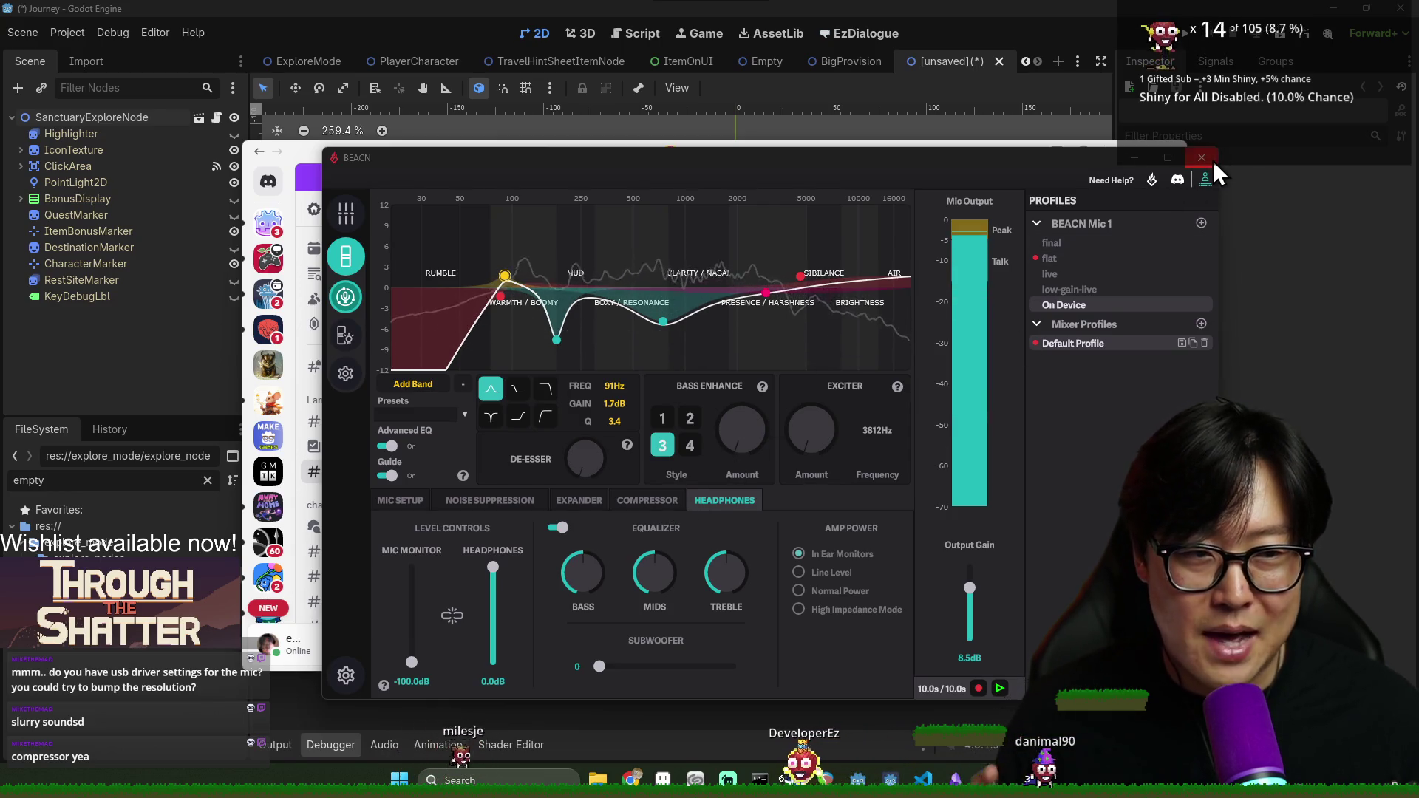
left_click(633, 508)
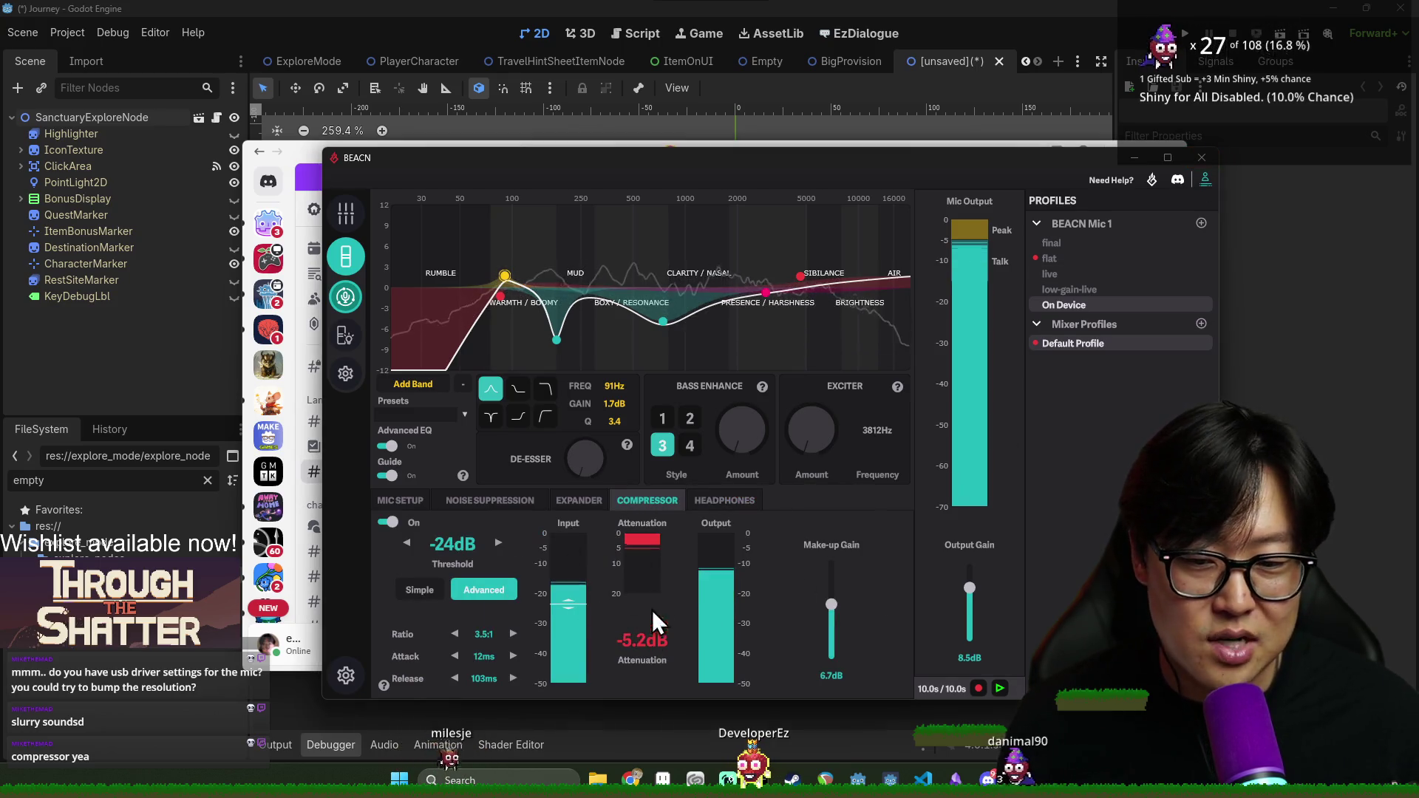
left_click(1202, 158)
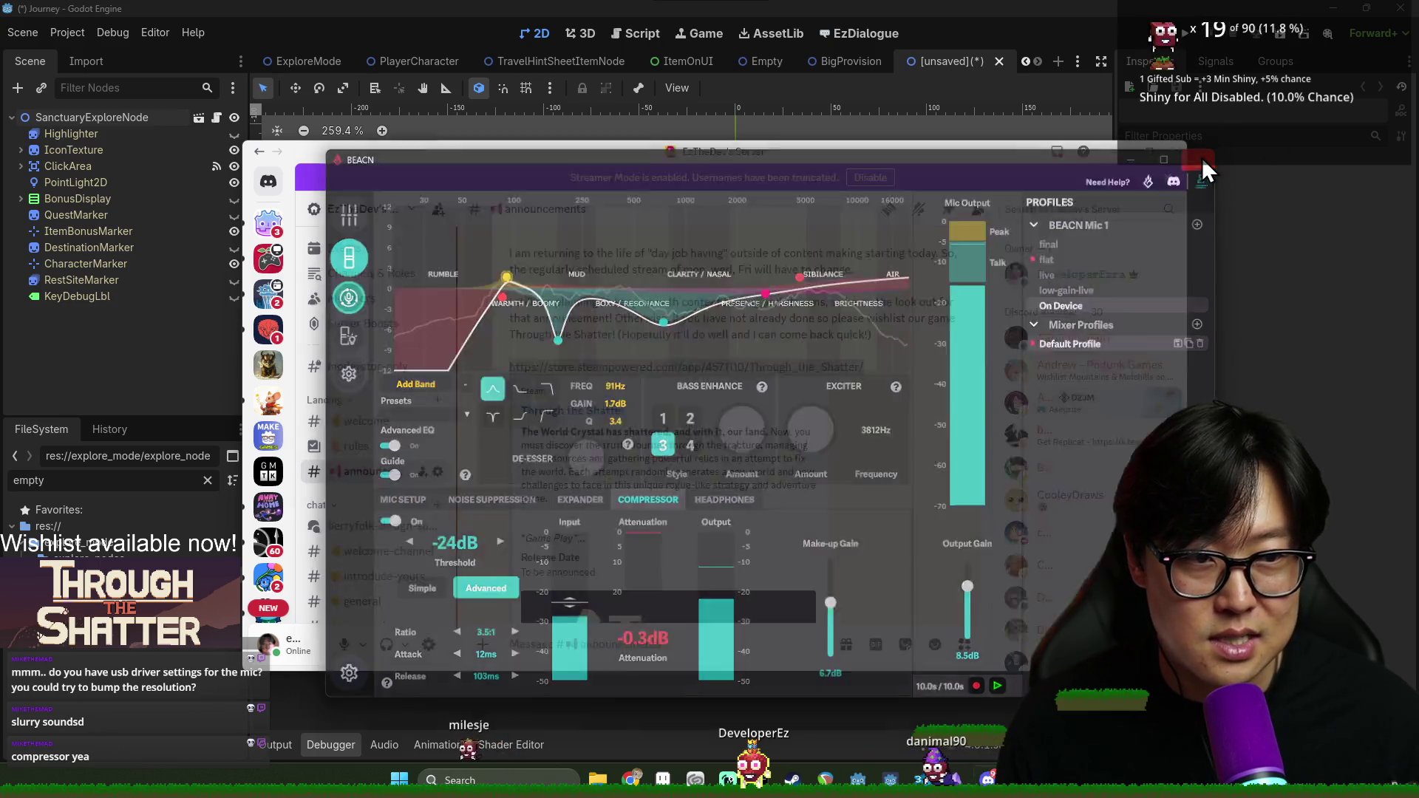
left_click(1176, 152)
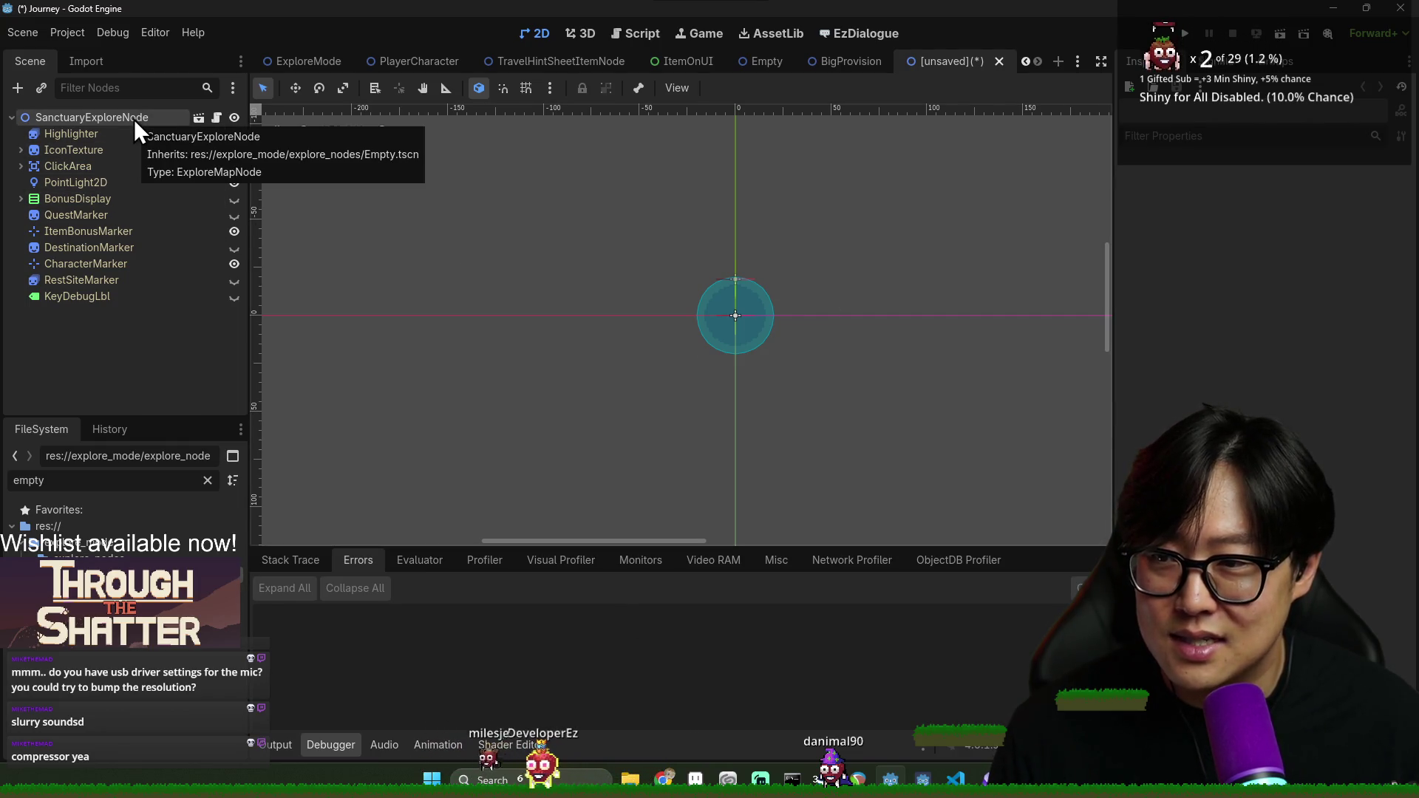
Save the new scene into explore_mode/explore_nodes with the file name SanctuaryExploreNode.tscn
key("ctrl+s")
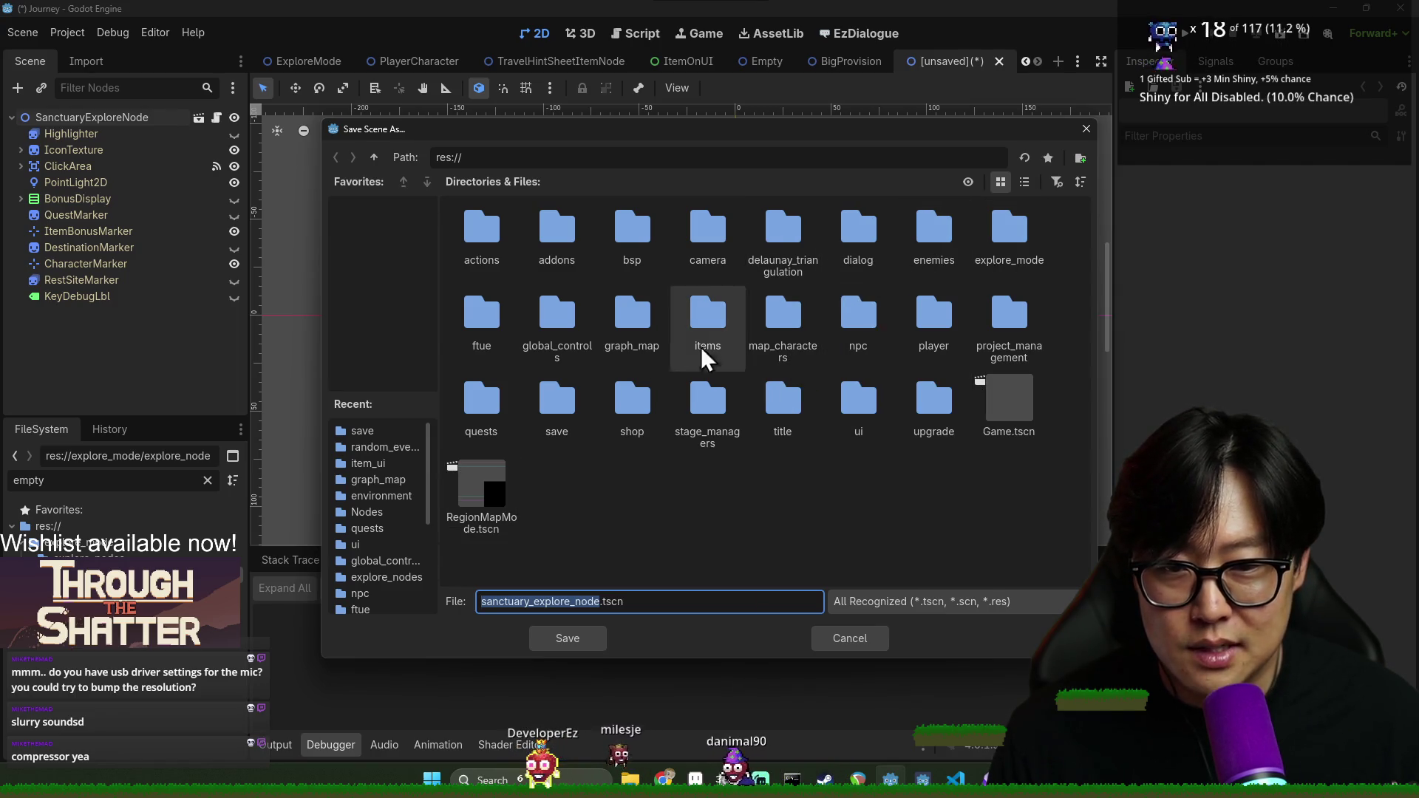
double_click(1014, 252)
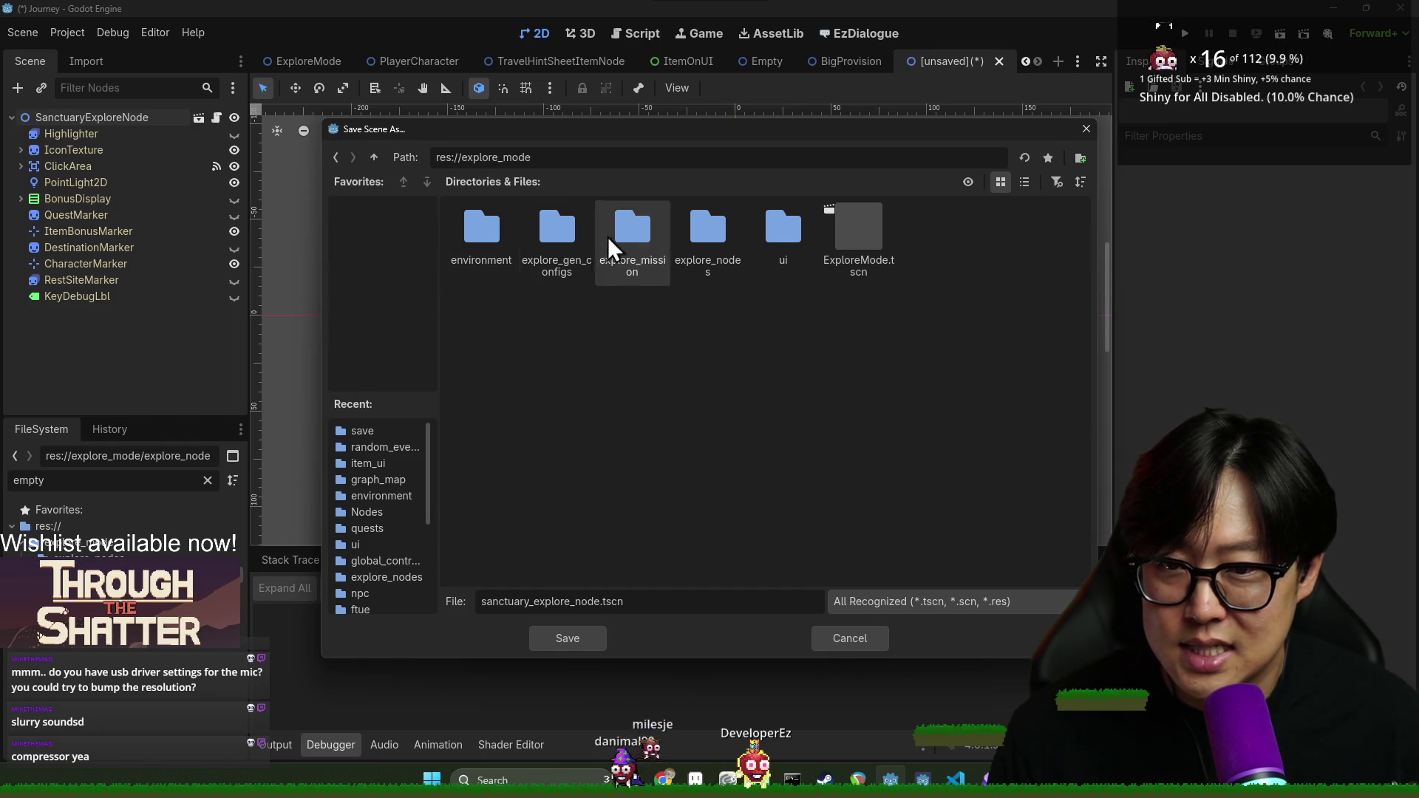
double_click(678, 254)
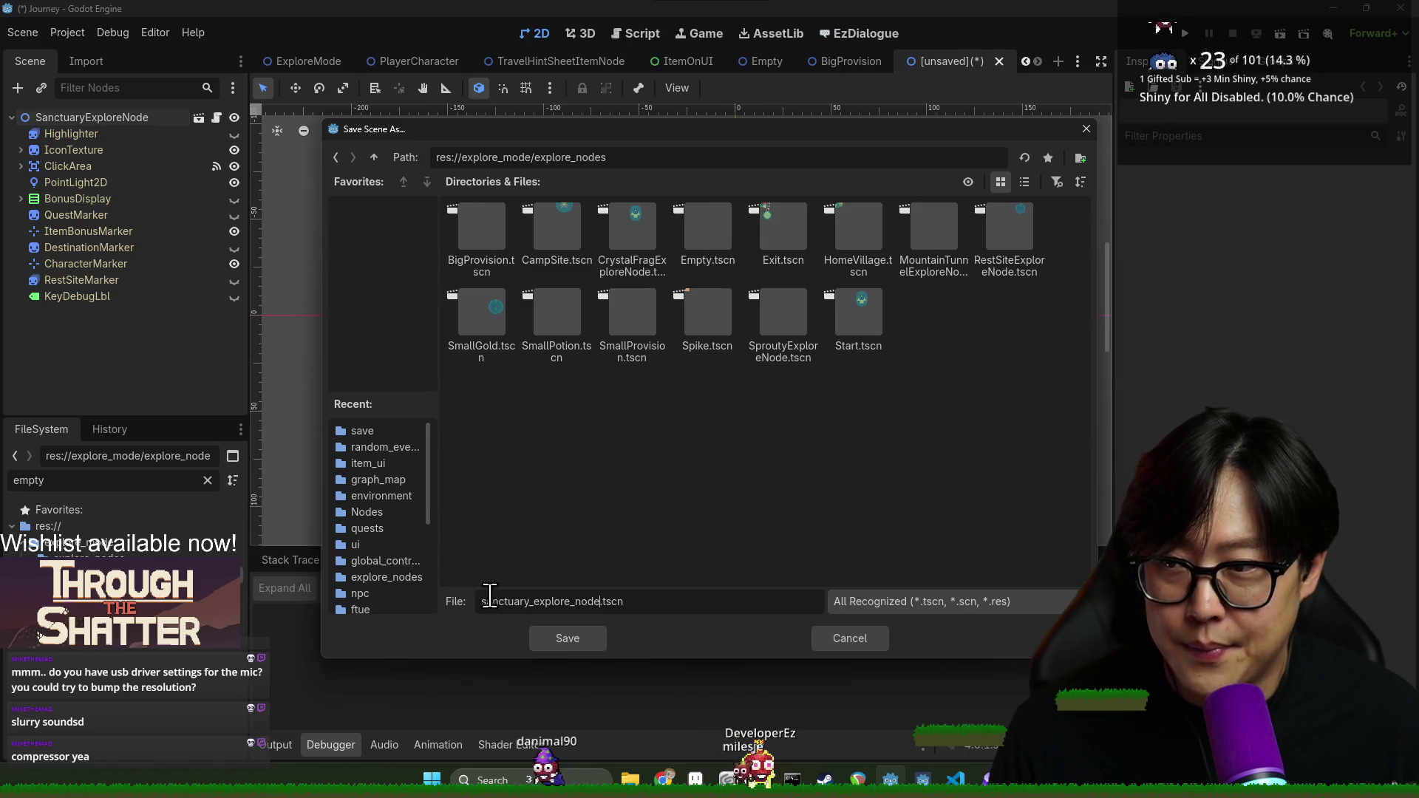
left_click_drag(600, 605, 463, 601)
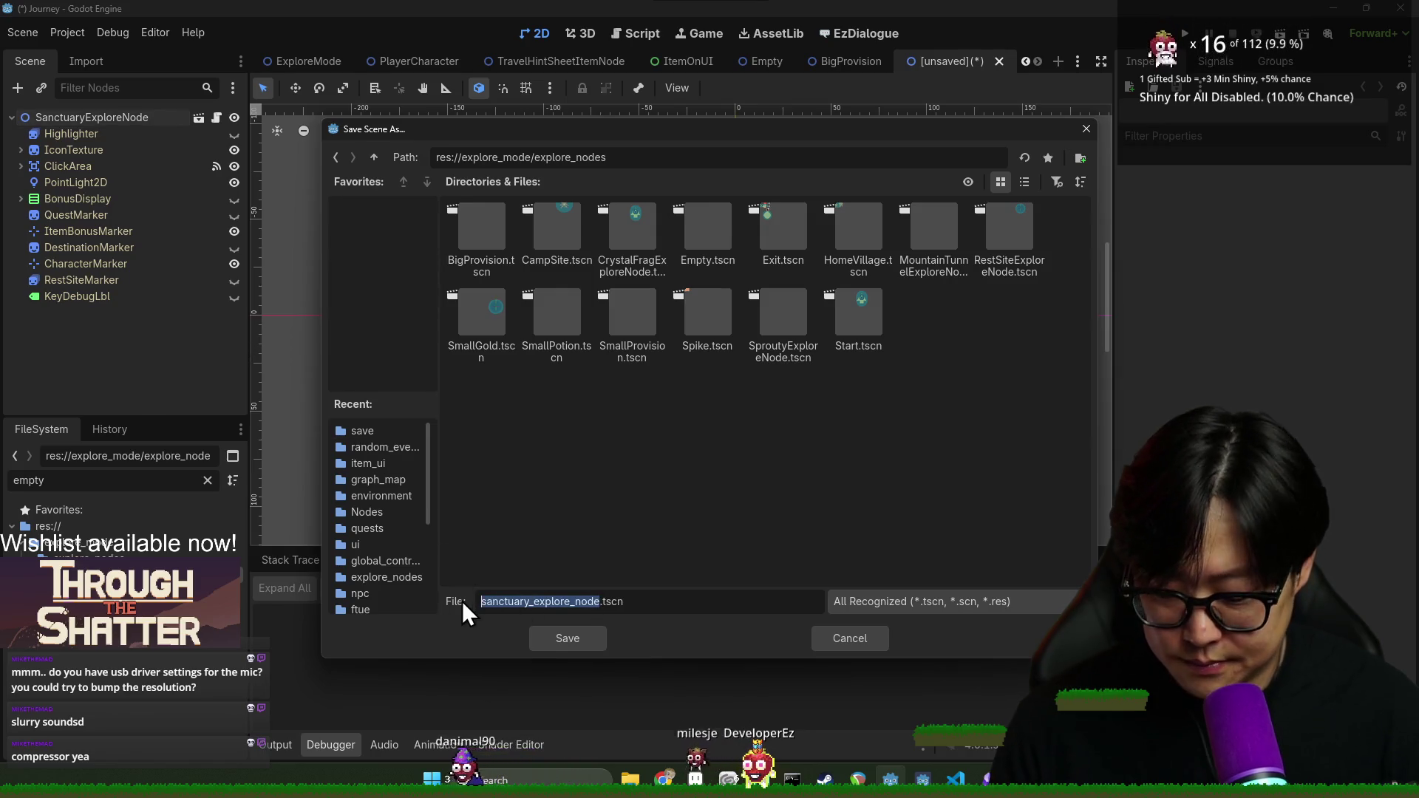
type("Sna")
key("BackSpace")
key("BackSpace")
type("an")
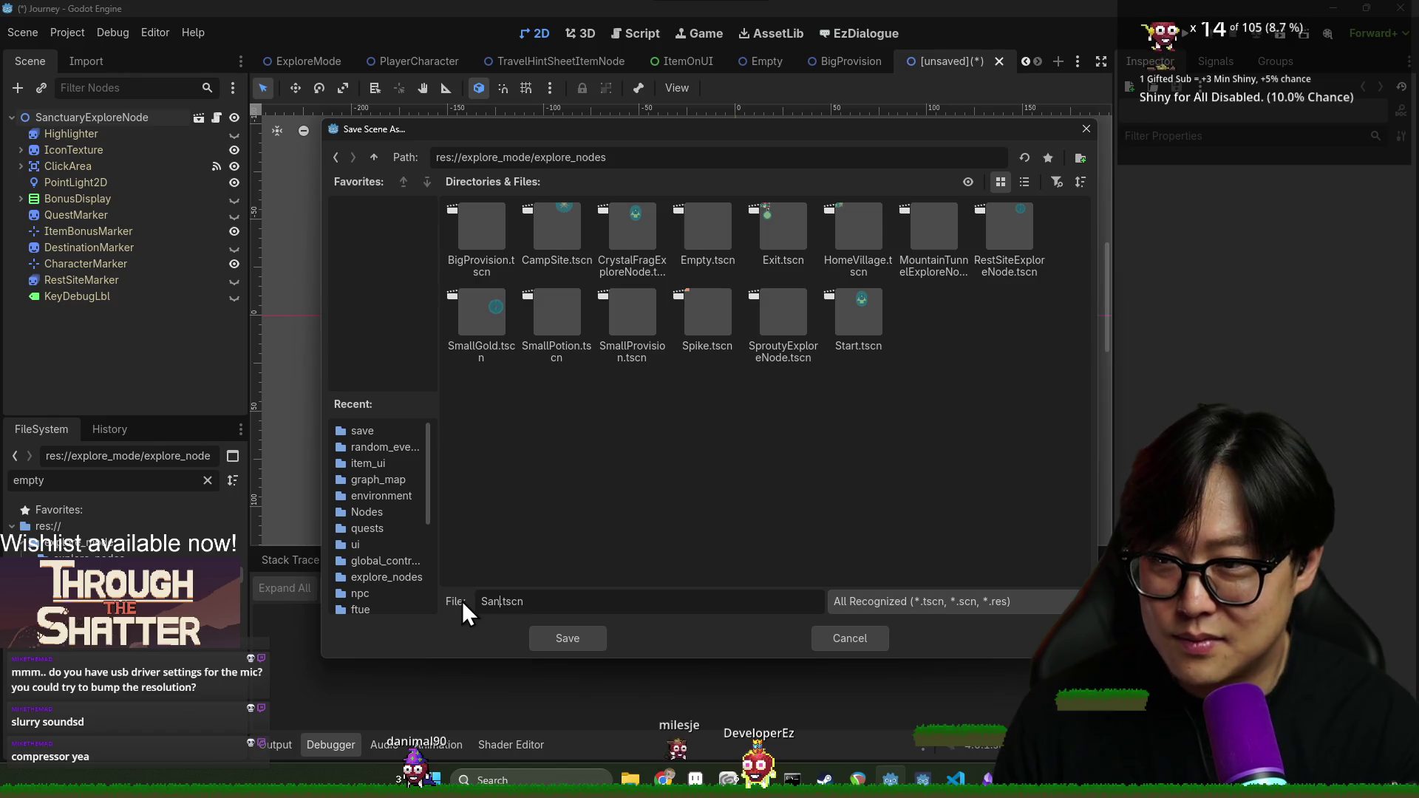
type("ctuaryExploreNode")
key("Return")
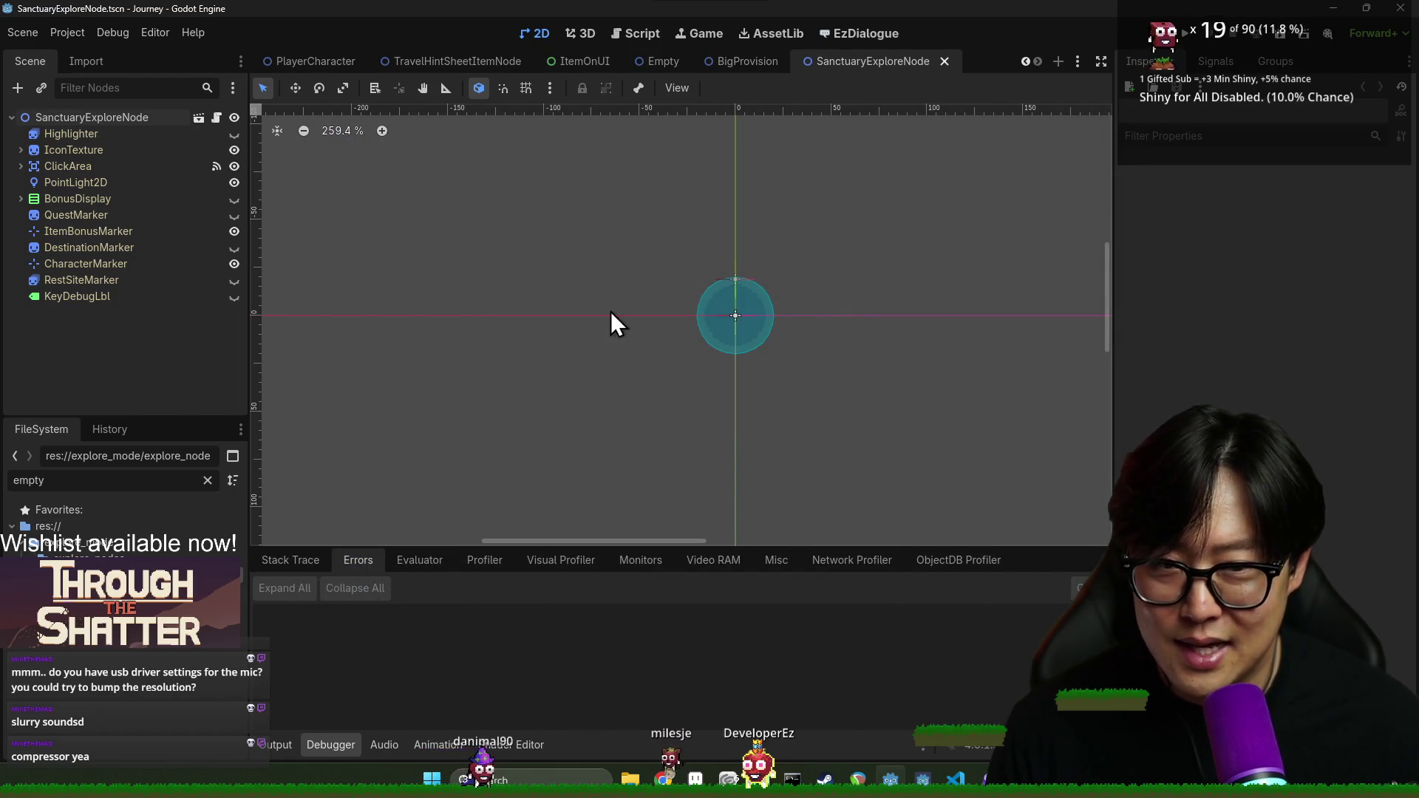
Save the scene, clear the FileSystem filter, and select the IconTexture node
key("ctrl+s")
left_click(208, 480)
key("ctrl+s")
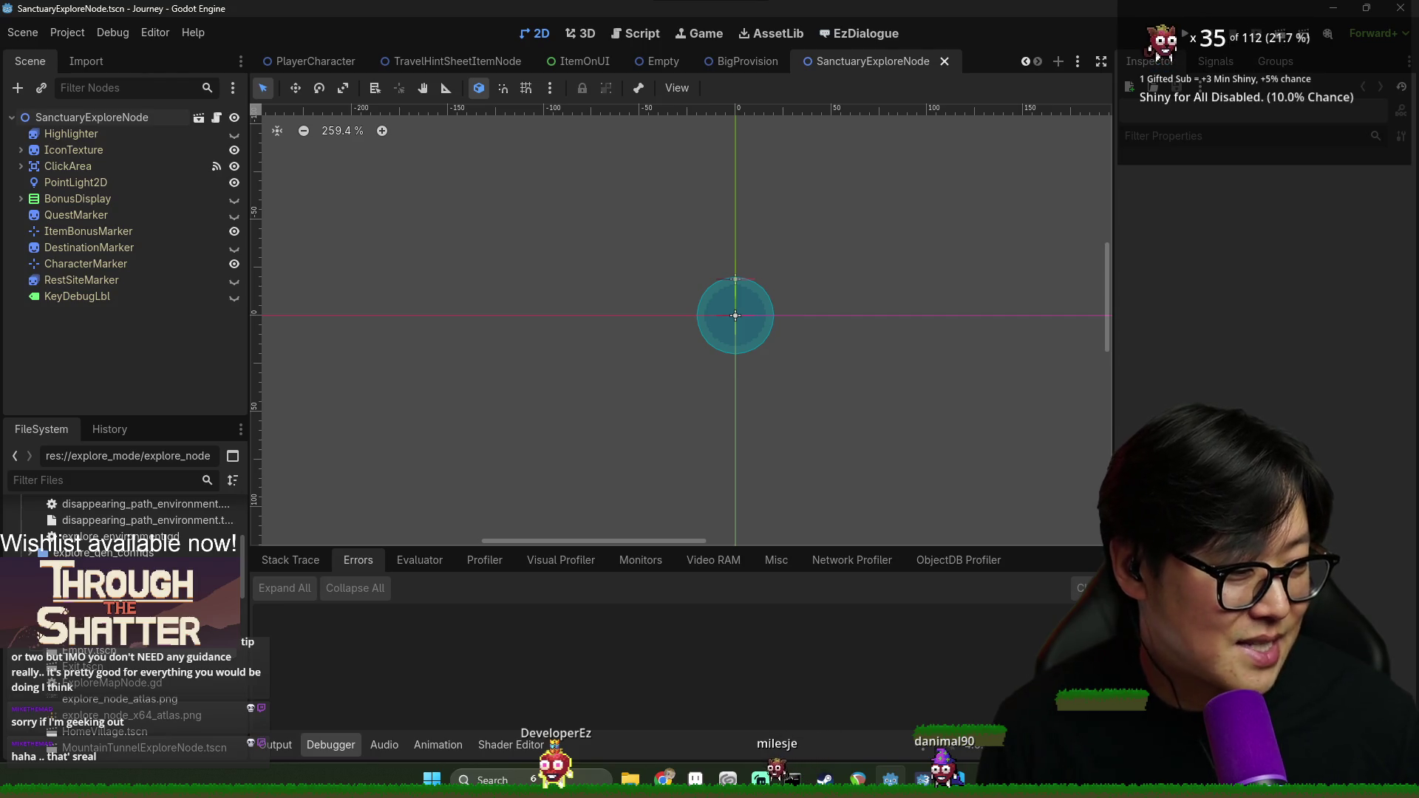
scroll(795, 360, "up", 1)
left_click(117, 151)
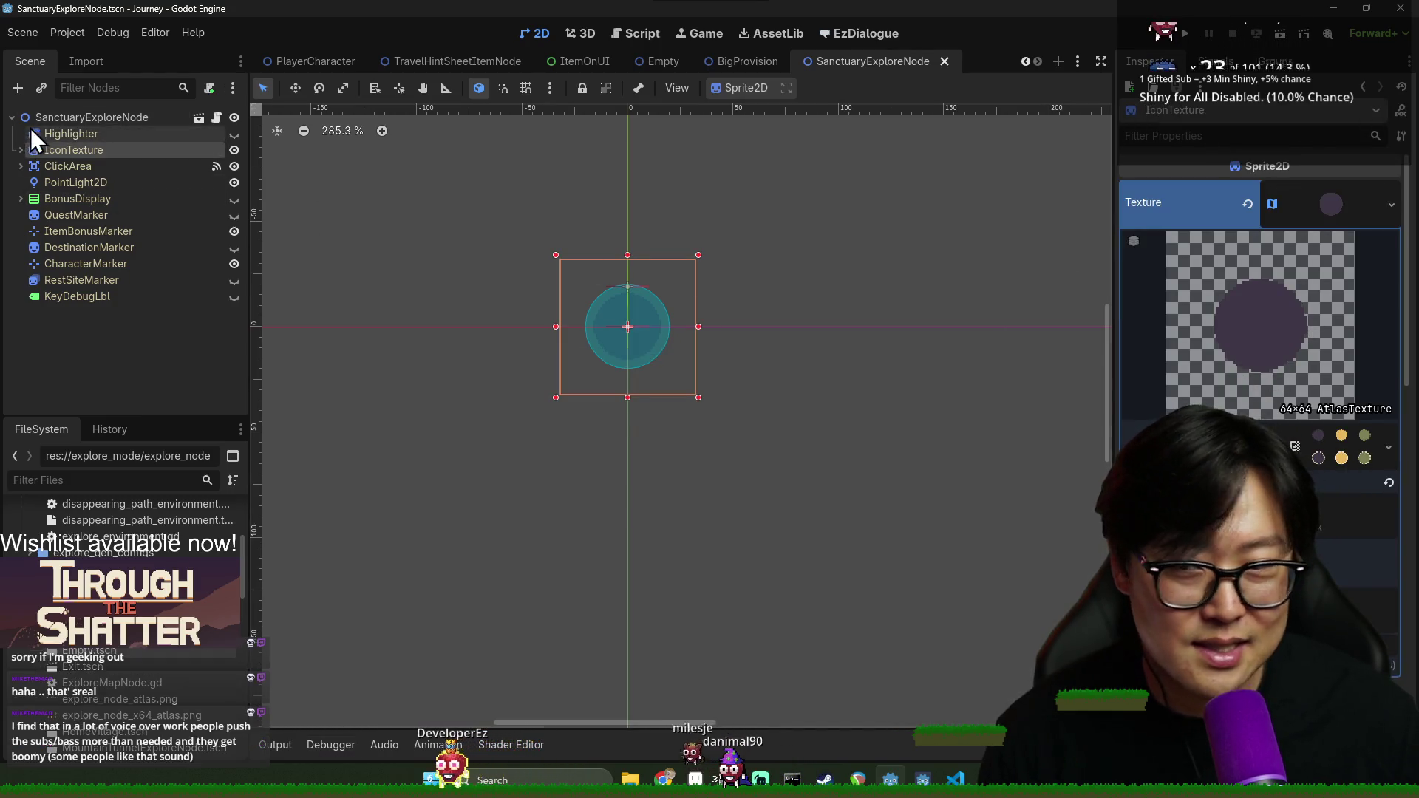
Expand IconTexture, hide the Highlighter node, and save the scene
left_click(20, 148)
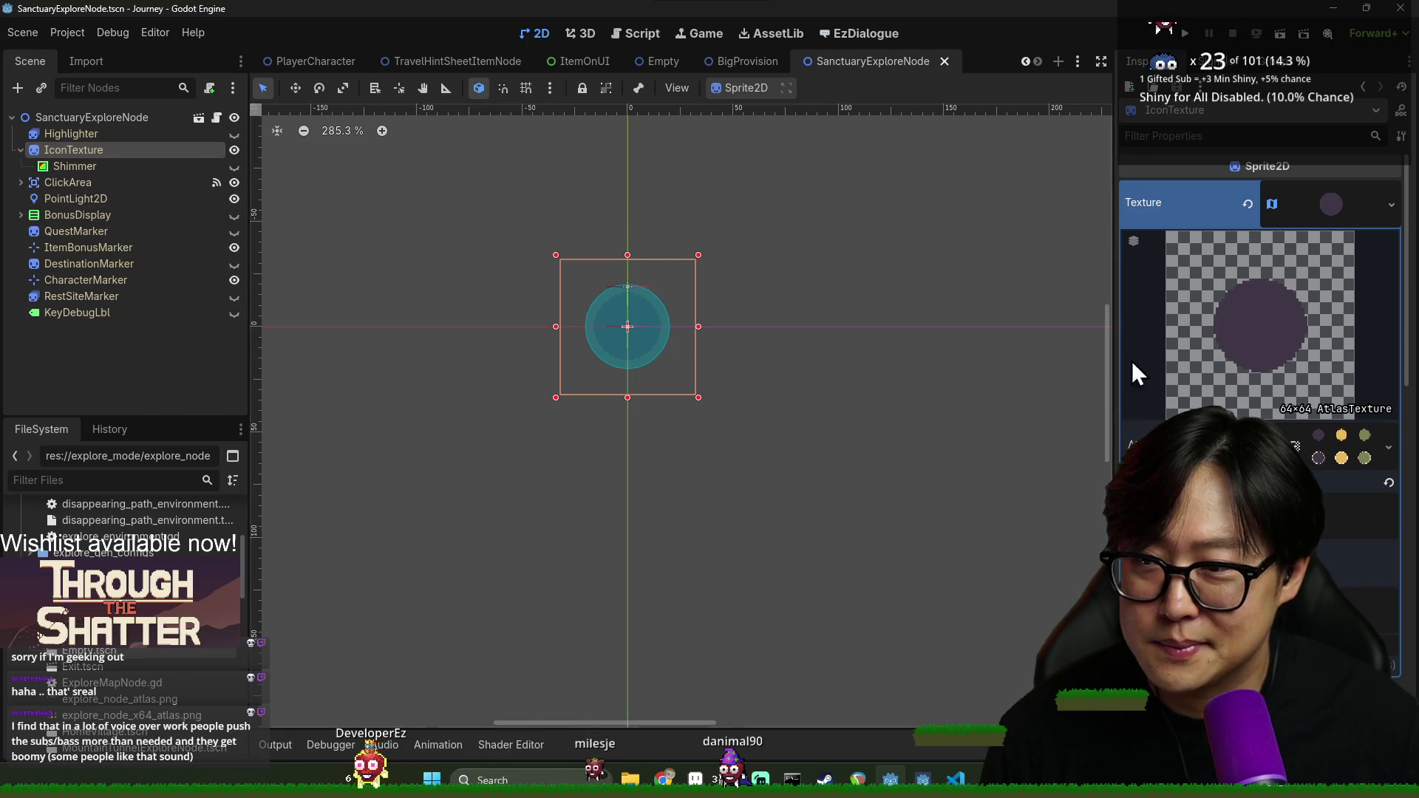
key("ctrl+s")
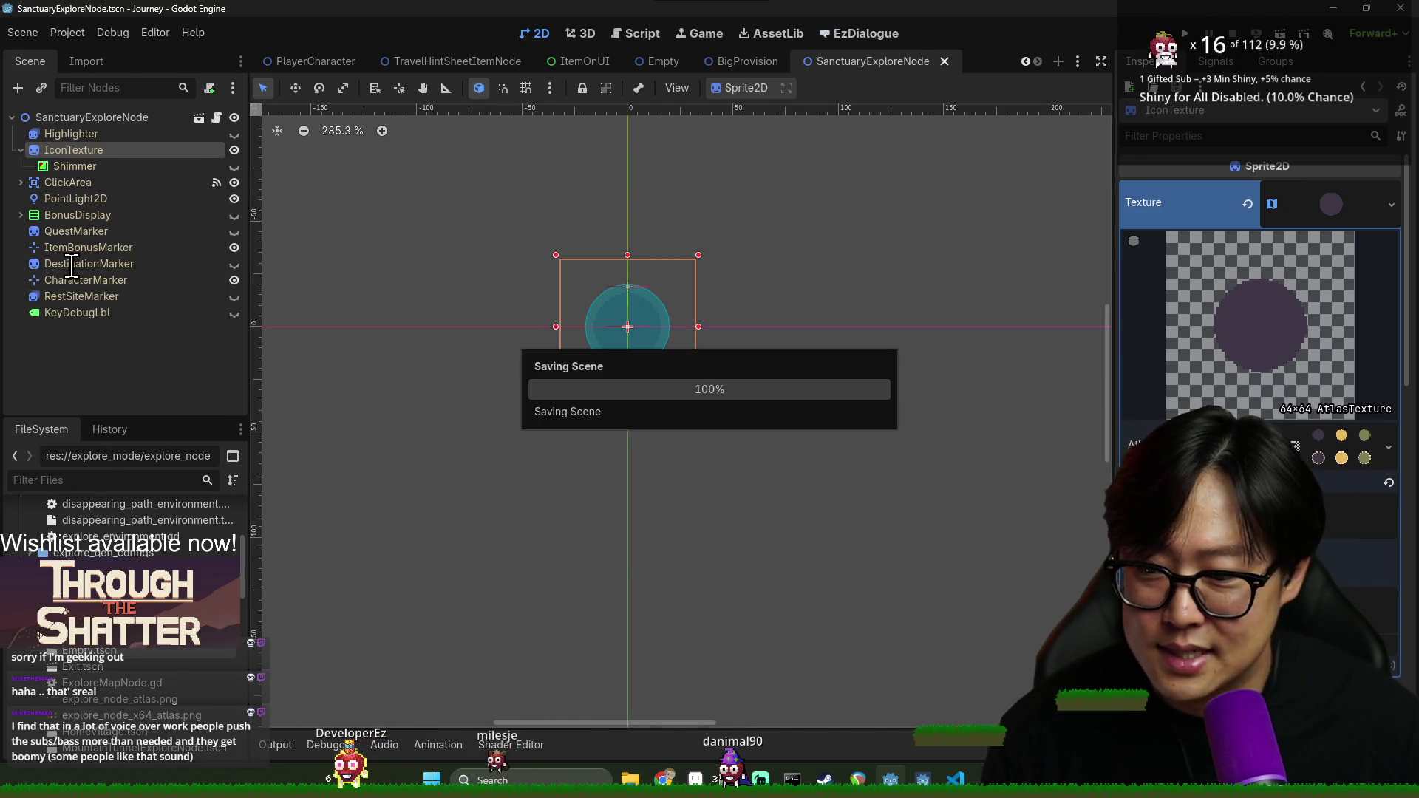
left_click(149, 133)
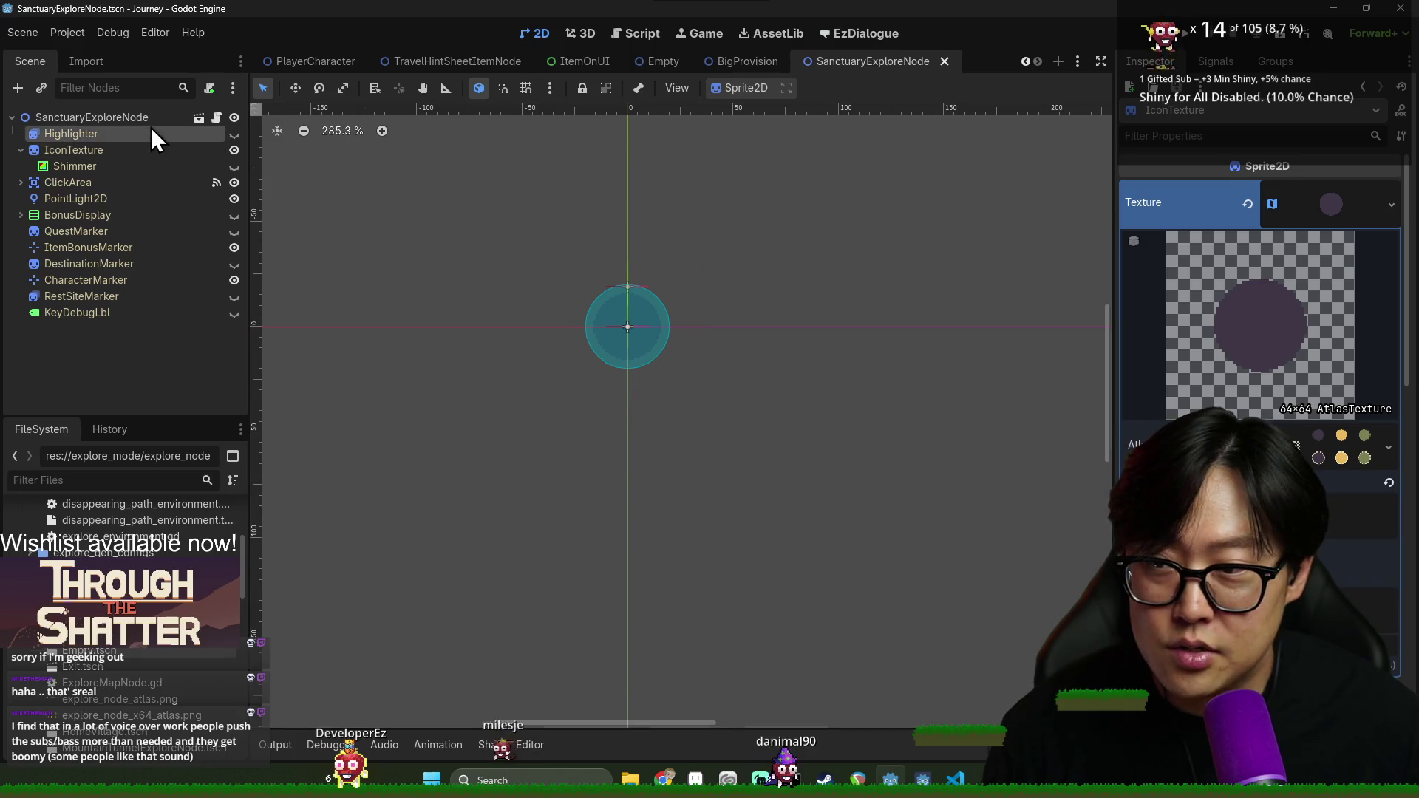
left_click(235, 133)
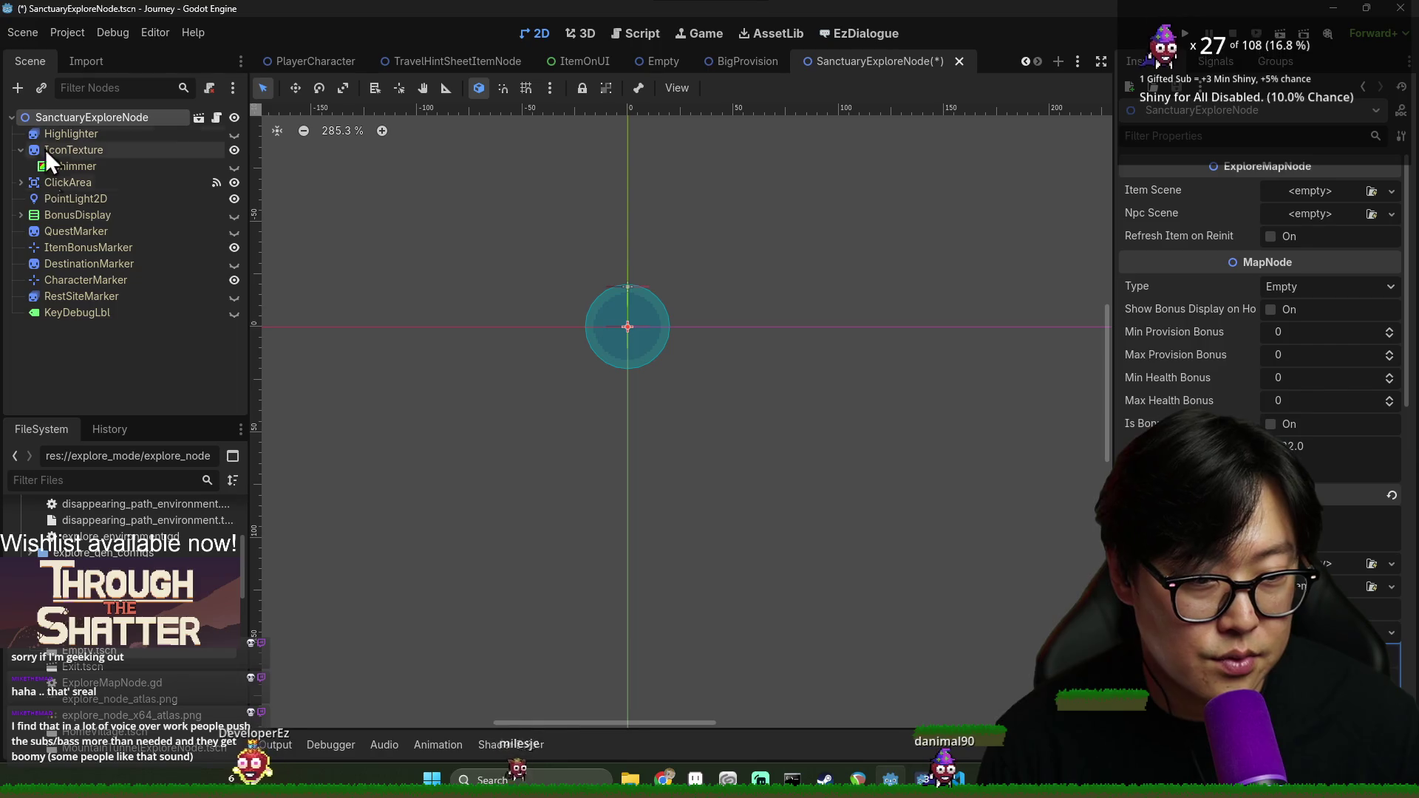
key("ctrl+s")
Give IconTexture a new AtlasTexture and bring up its atlas image picker
left_click(107, 150)
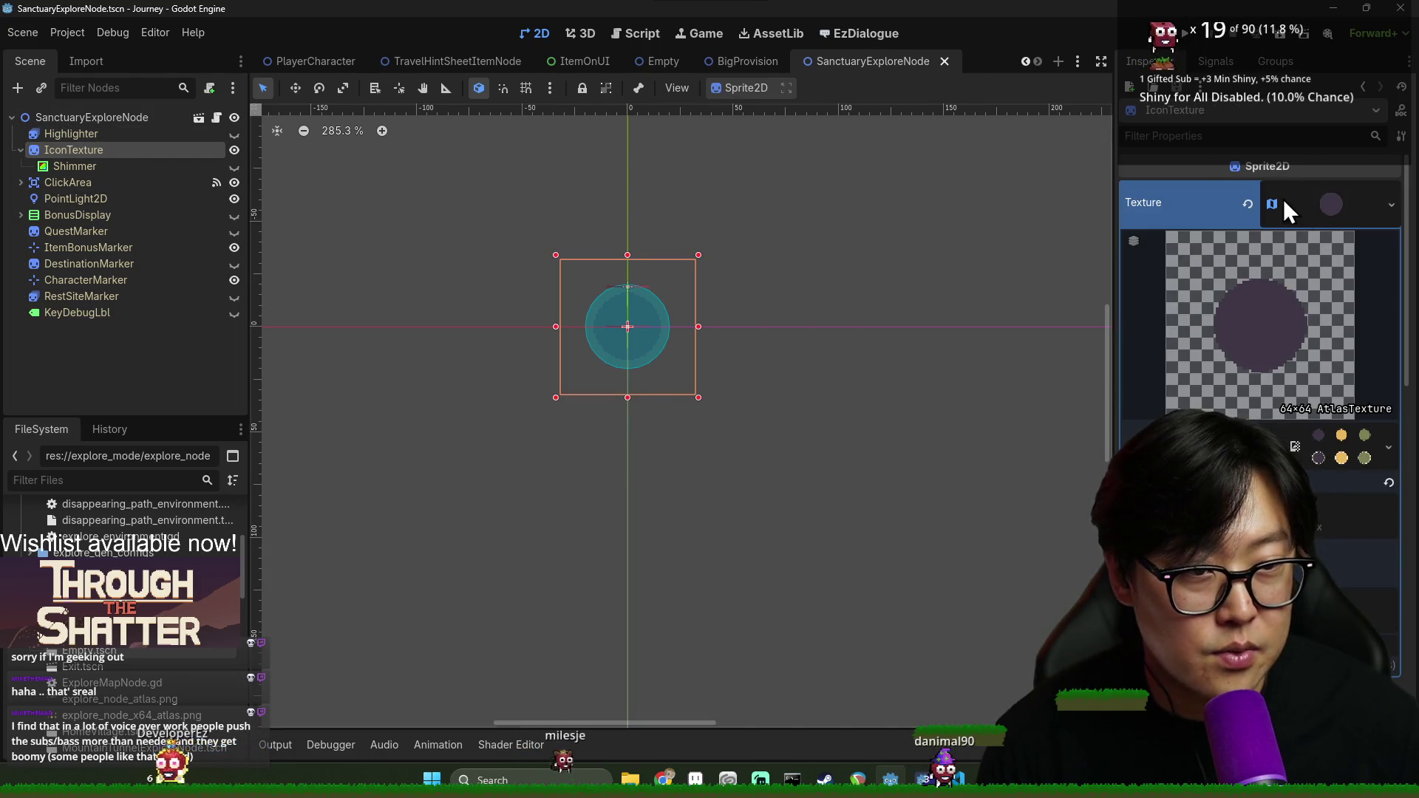
left_click(1392, 206)
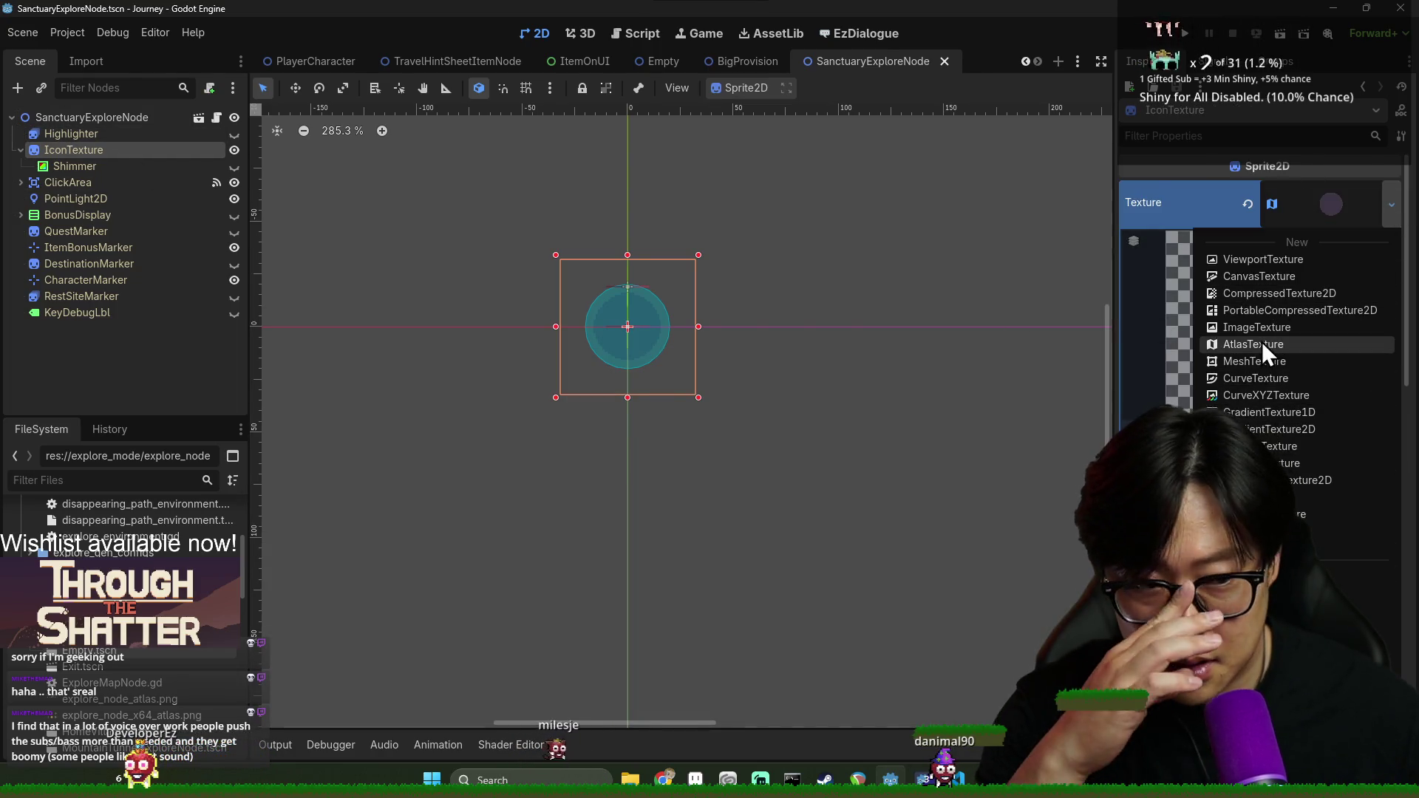
left_click(1257, 344)
left_click(1316, 194)
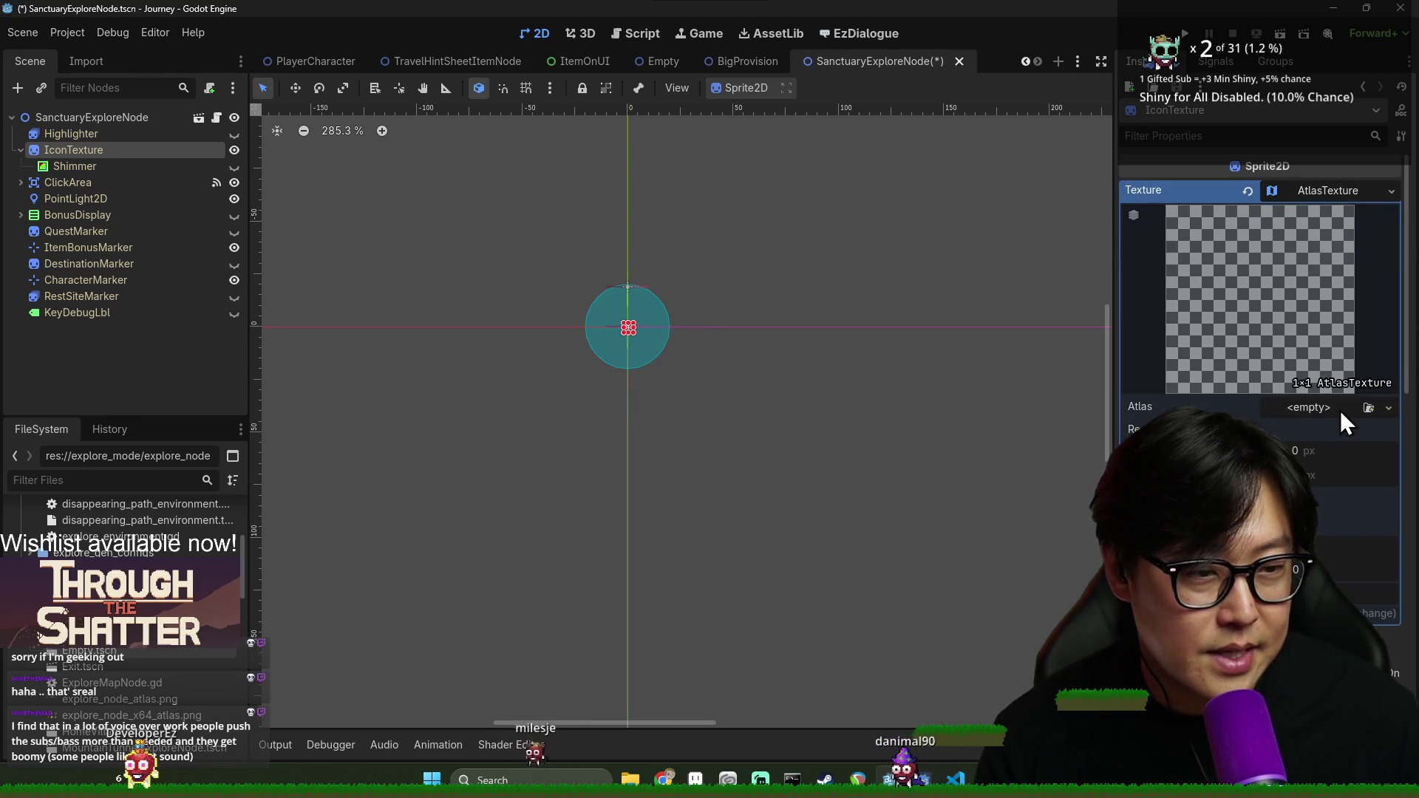
left_click(1311, 413)
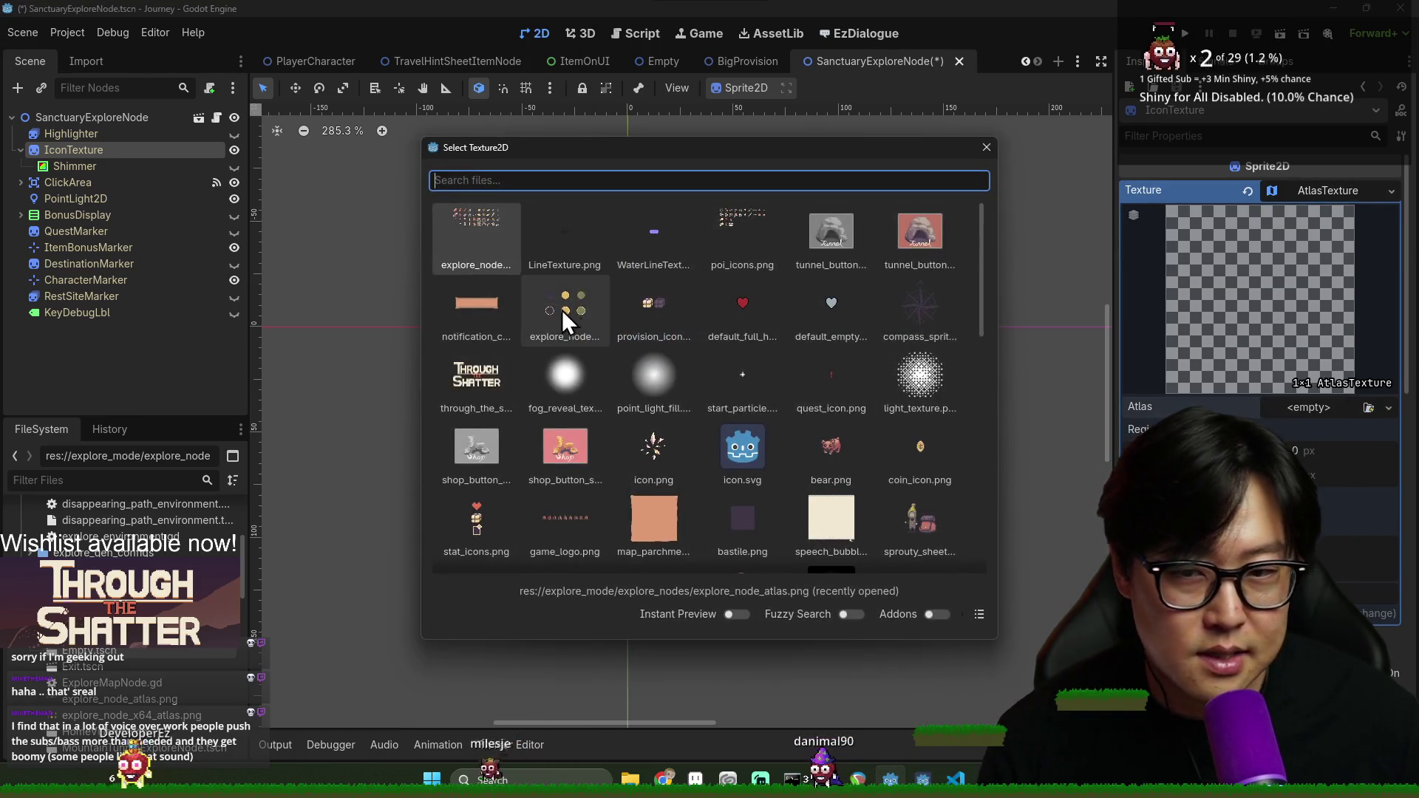
Load explore_node_atlas.png as the AtlasTexture's atlas image
double_click(488, 224)
left_click(984, 405)
scroll(748, 437, "up", 5)
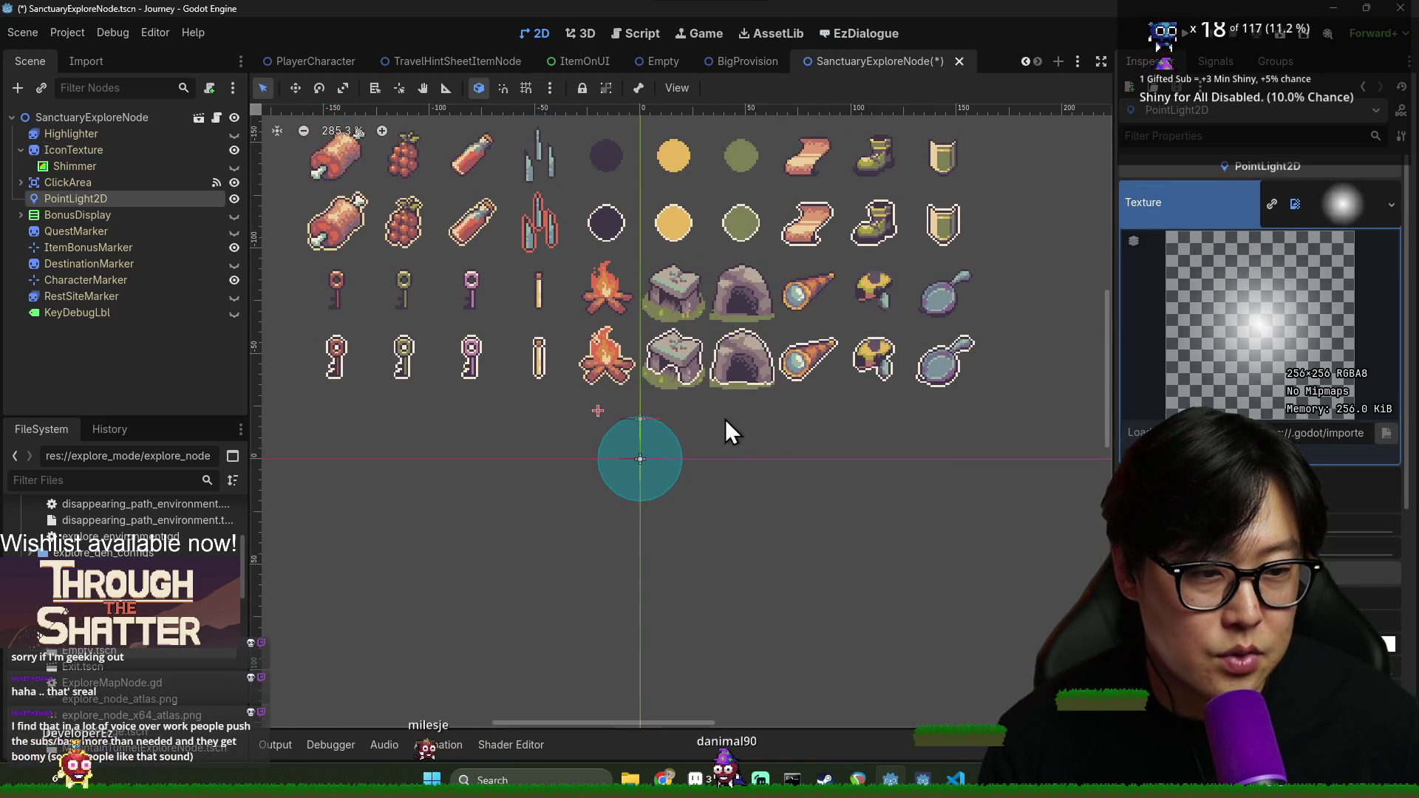
scroll(978, 504, "down", 2)
scroll(979, 504, "left", 3)
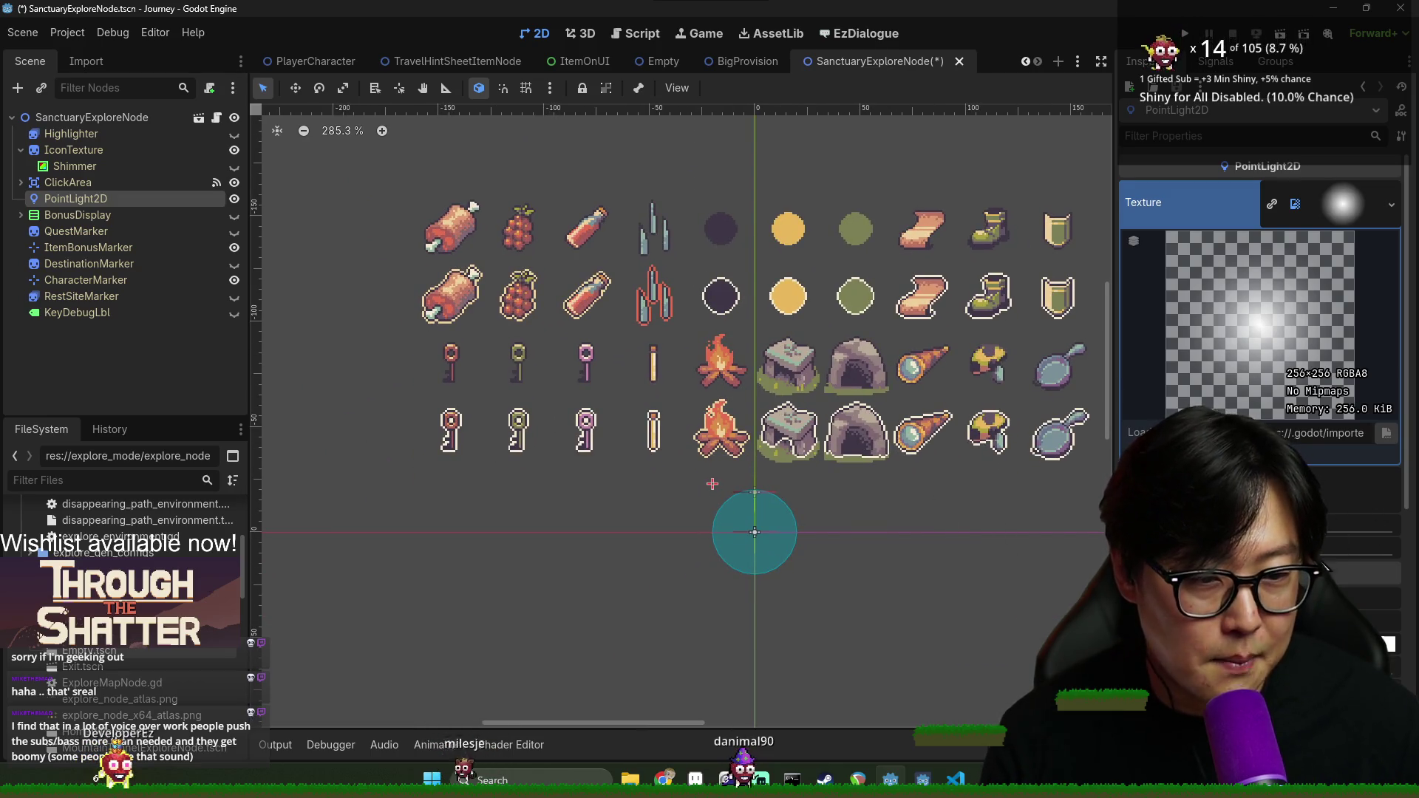
scroll(1329, 562, "down", 5)
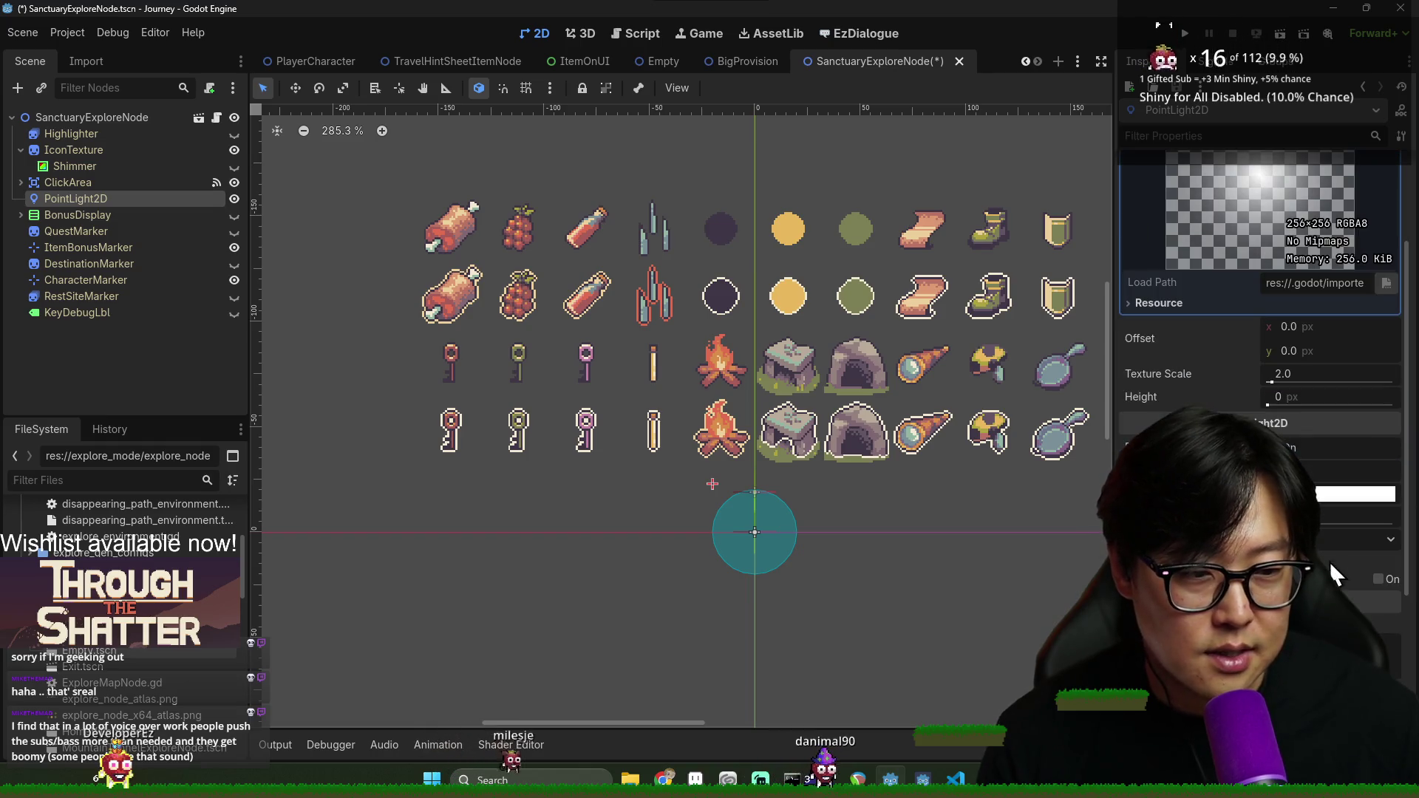
scroll(1332, 532, "up", 5)
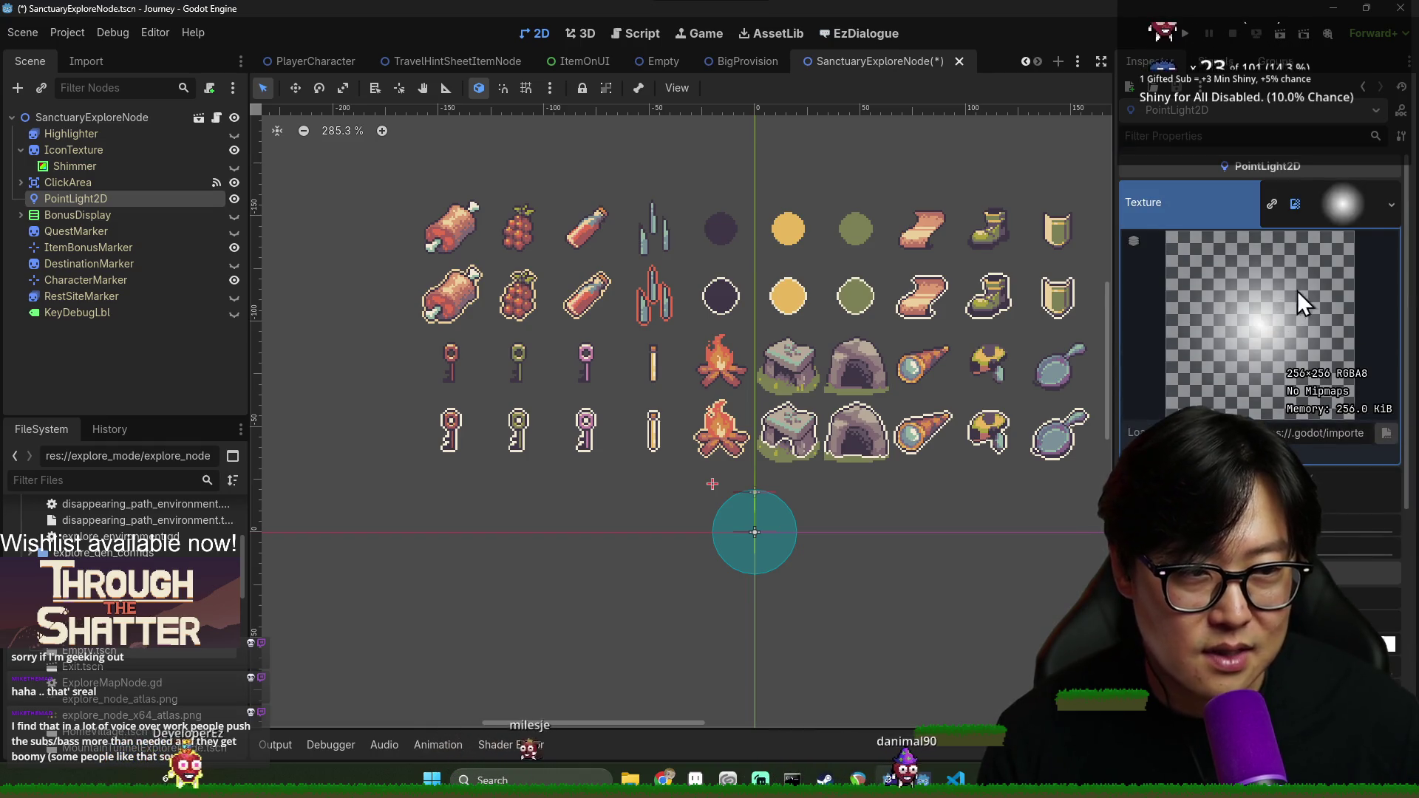
left_click(74, 149)
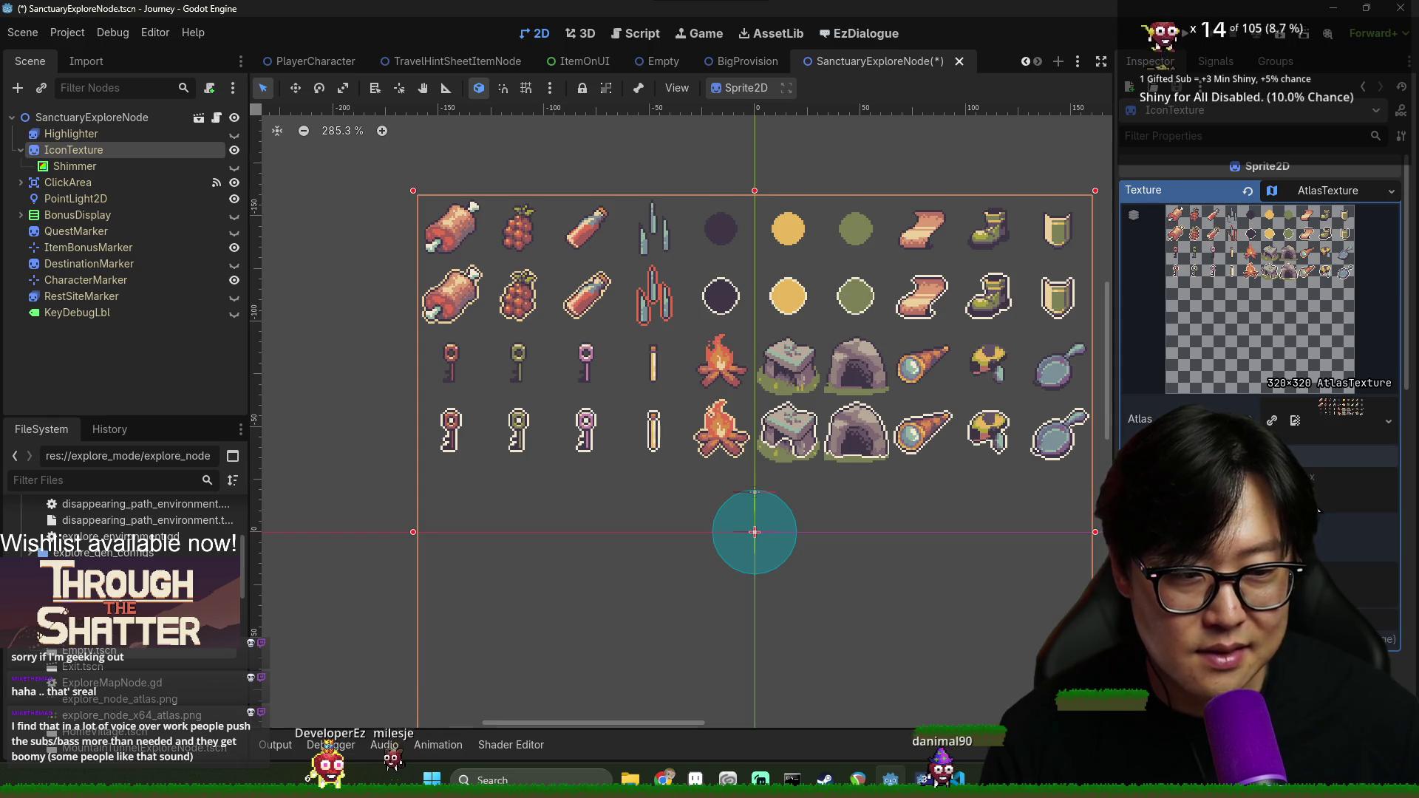
Set the atlas Region to the 32×32 stone building tile (value 64) and save
key("ctrl+z")
key("ctrl+z")
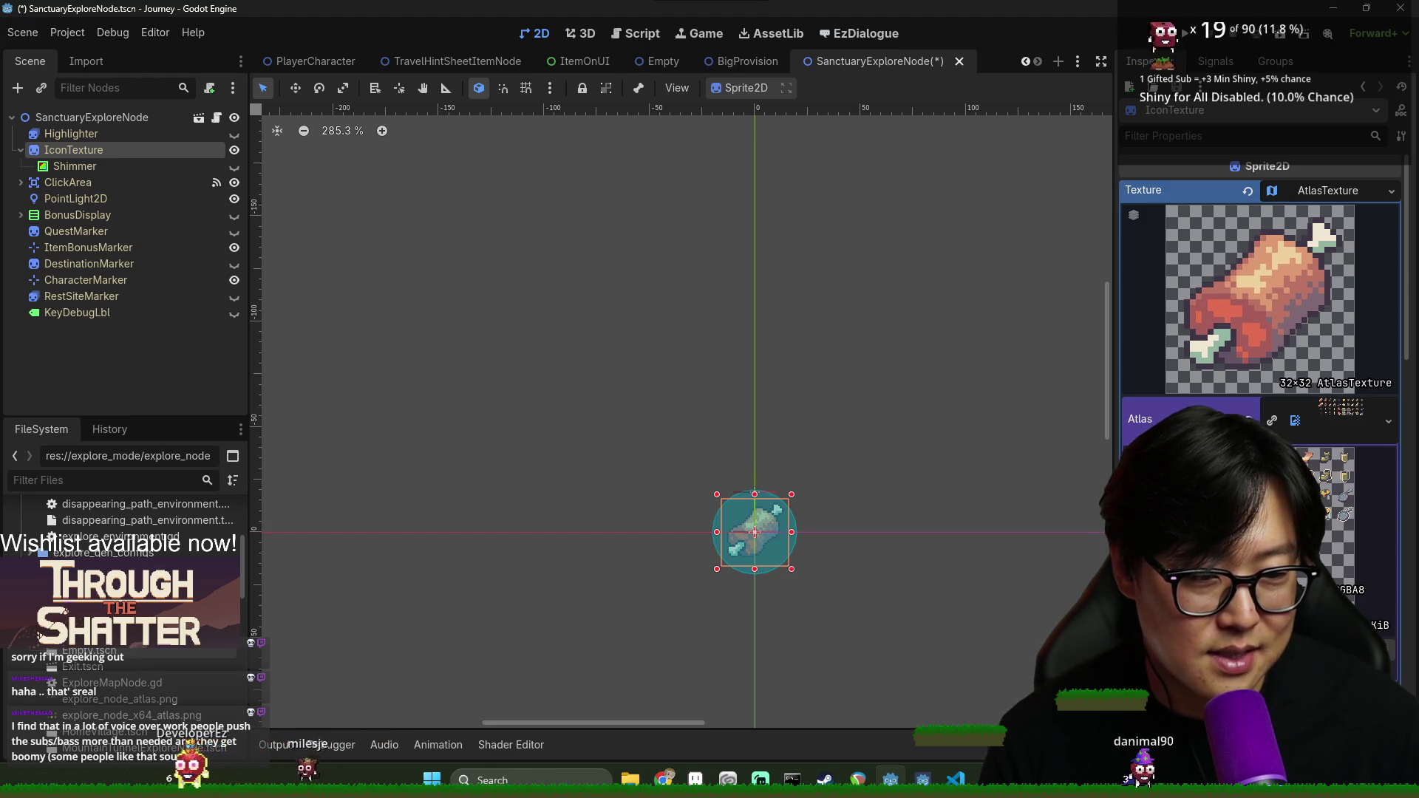
left_click(1323, 416)
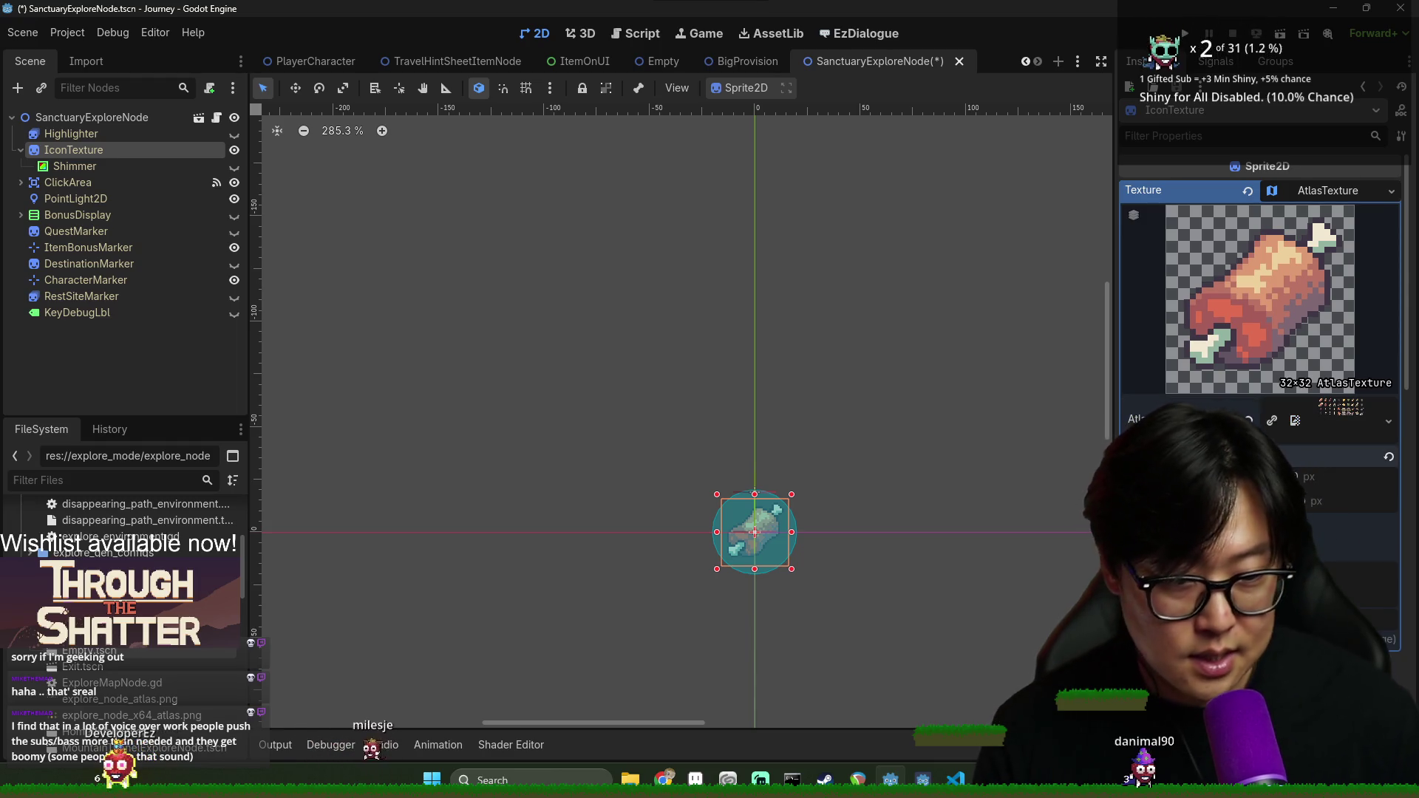
left_click(1353, 478)
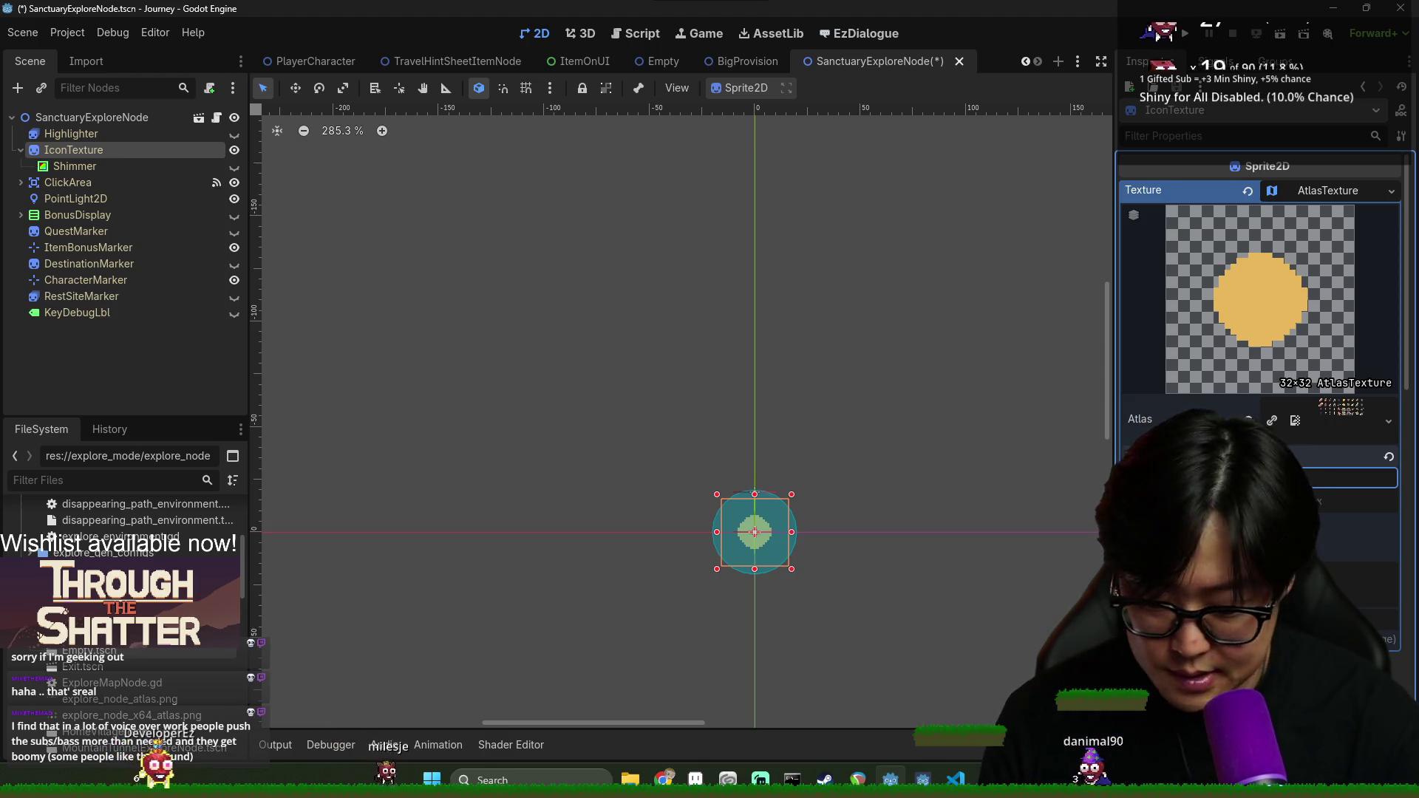
type("64")
key("Return")
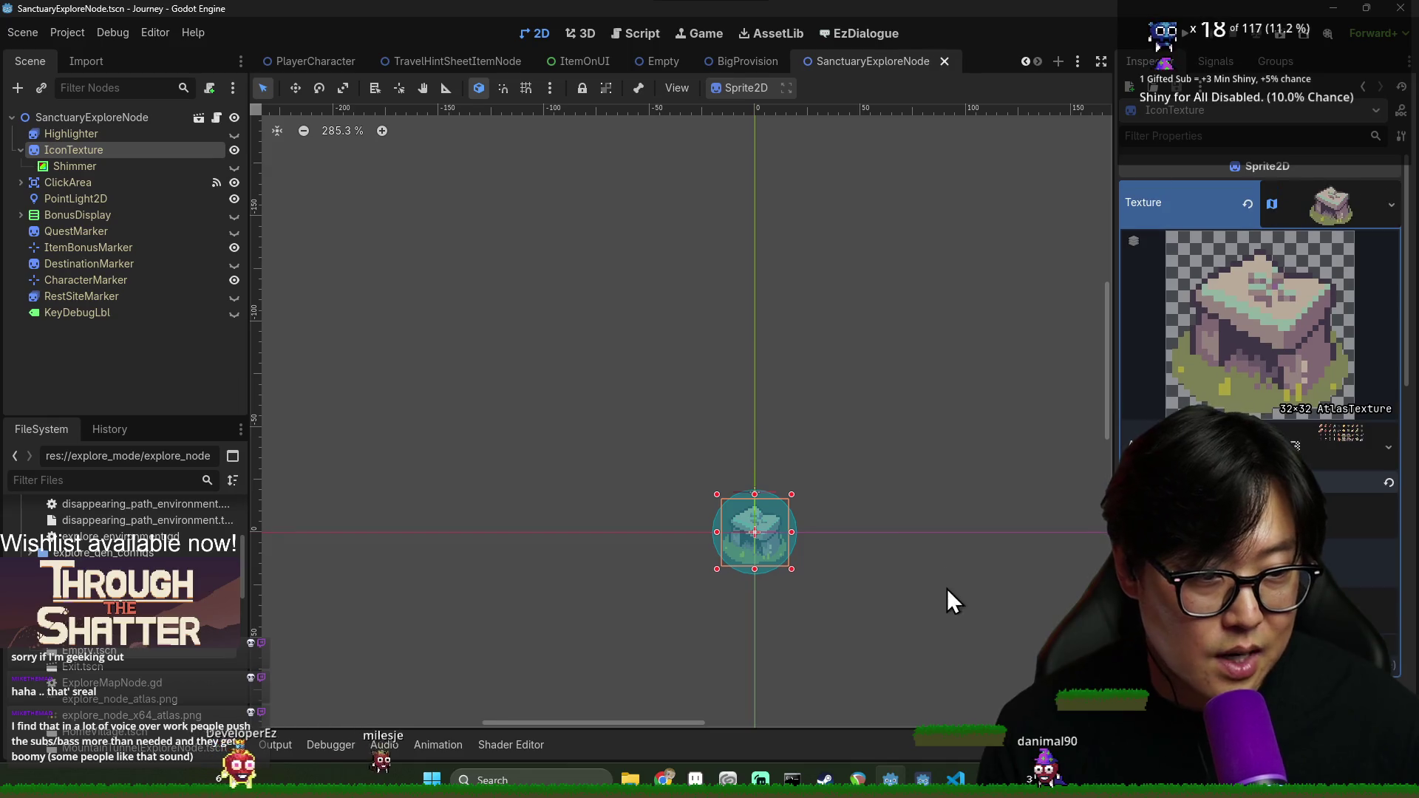
scroll(947, 589, "up", 1)
key("ctrl+s")
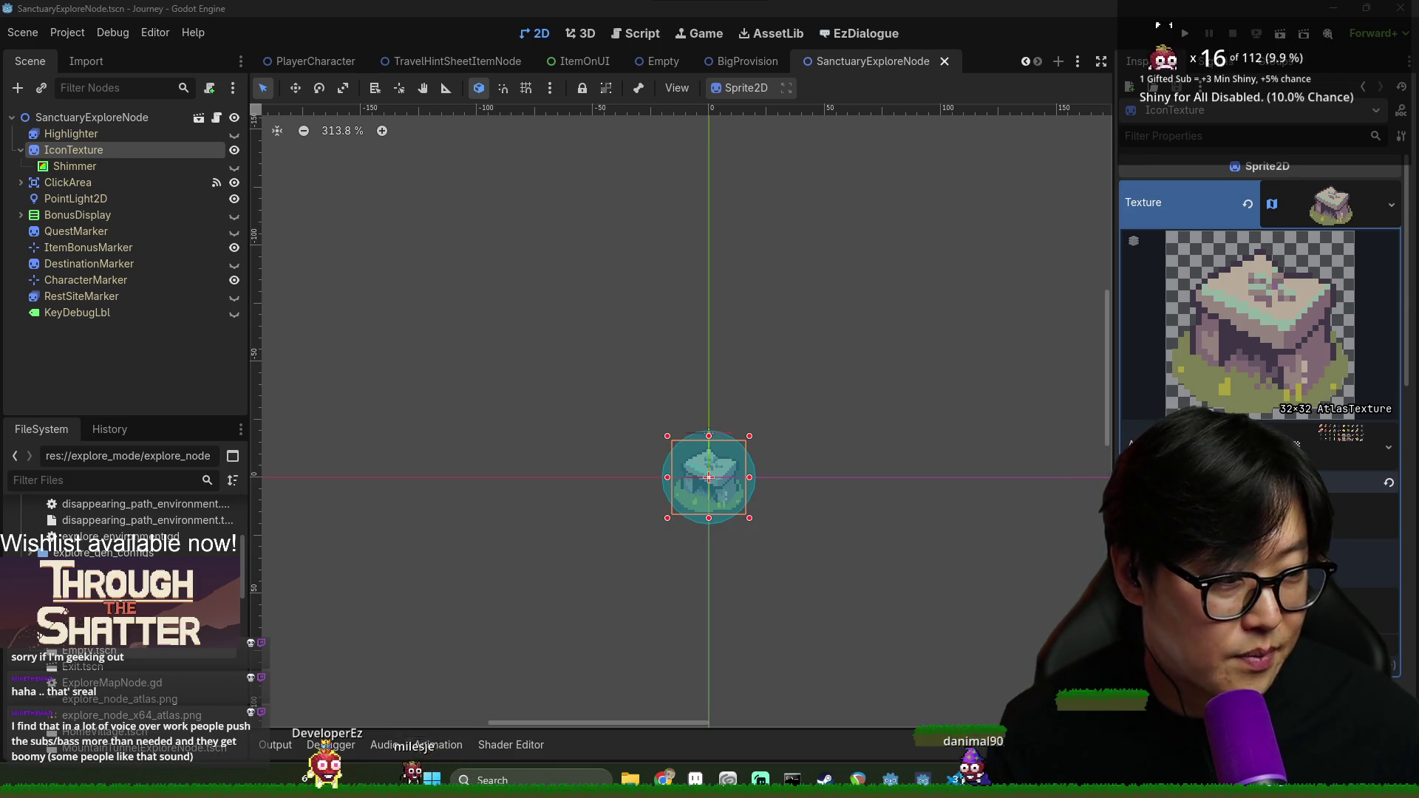
left_click(889, 563)
scroll(887, 569, "up", 5)
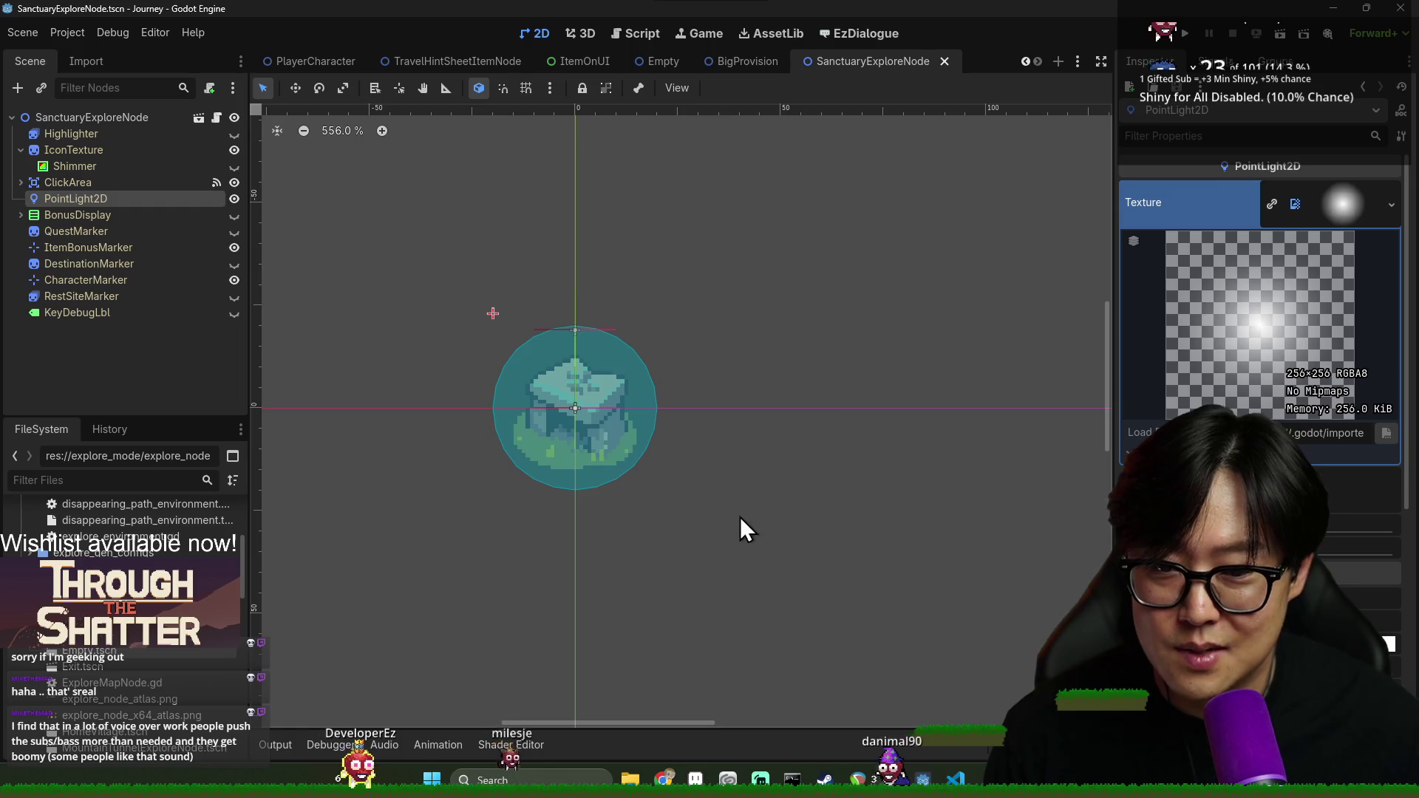
key("ctrl+s")
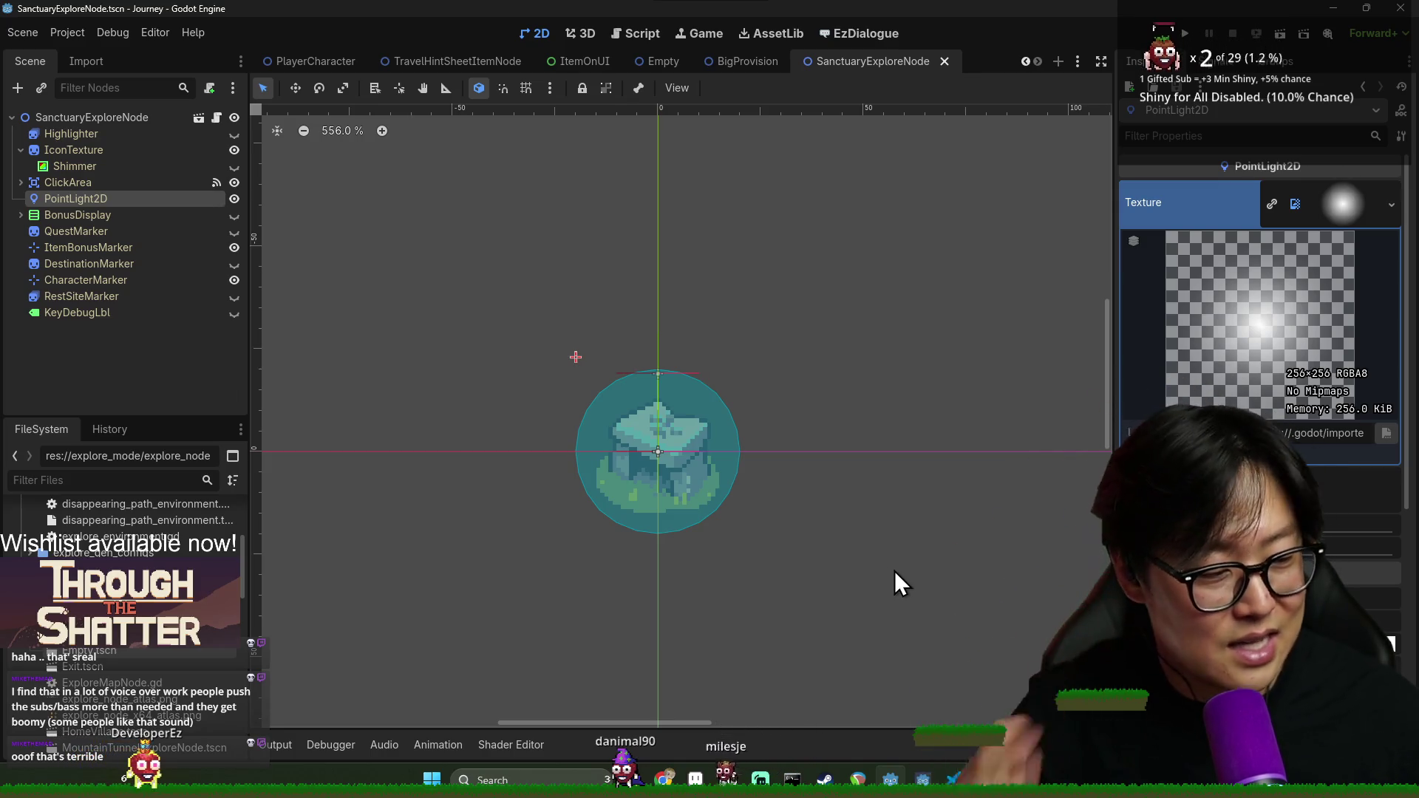
scroll(762, 484, "up", 3)
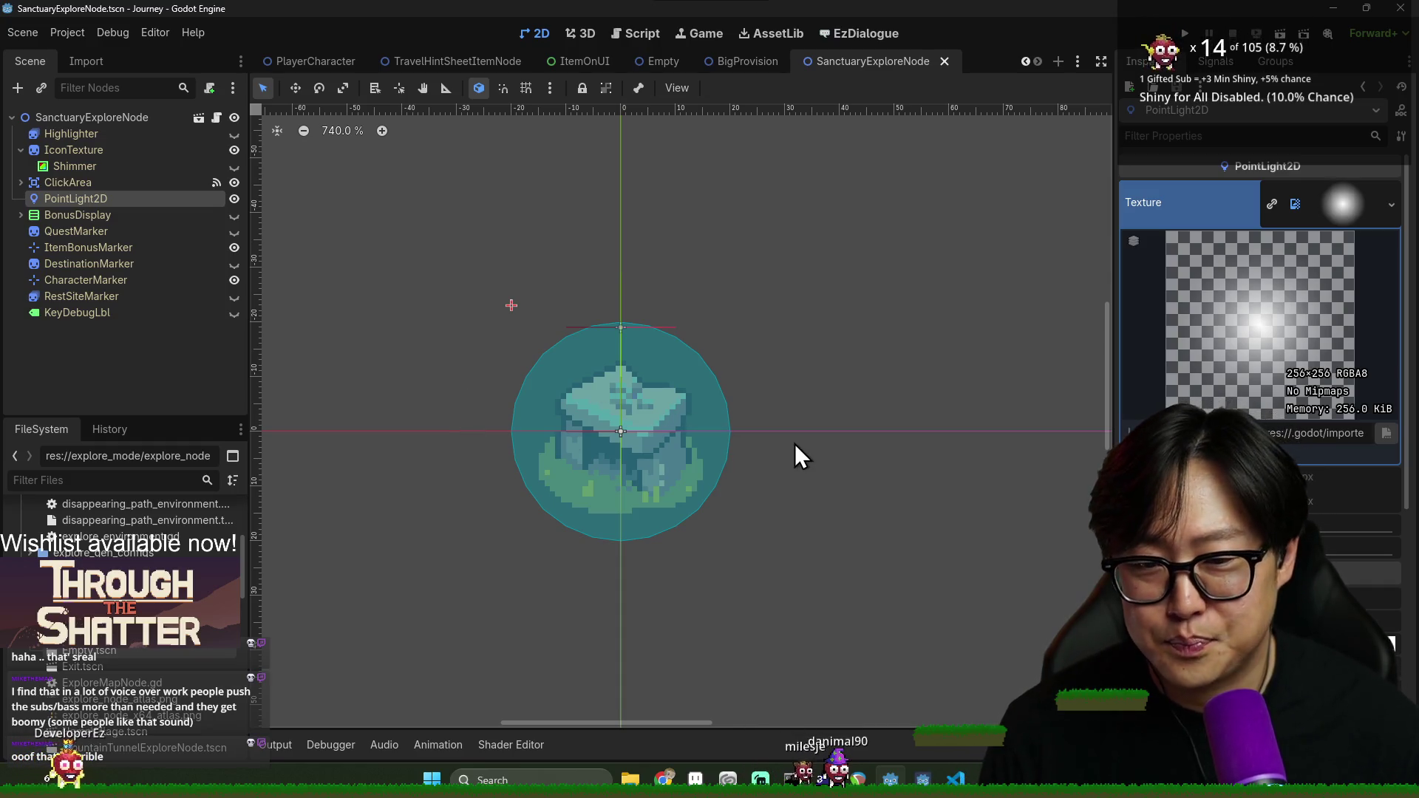
scroll(787, 423, "up", 1)
scroll(777, 424, "down", 2)
scroll(747, 410, "up", 2)
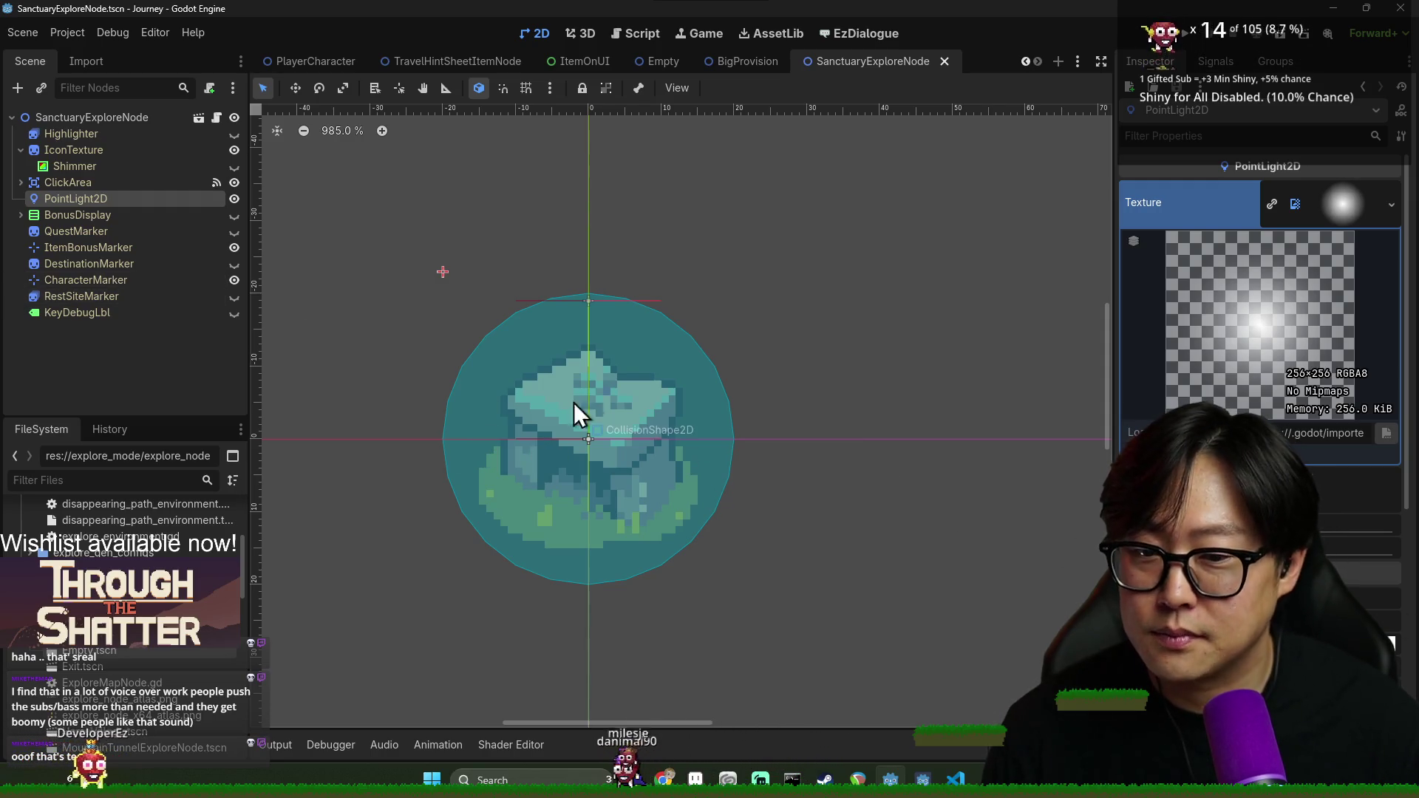
Inspect the BonusDisplay, QuestMarker, PointLight2D, ItemBonusMarker, RestSiteMarker and KeyDebugLbl nodes
left_click(93, 214)
left_click(98, 232)
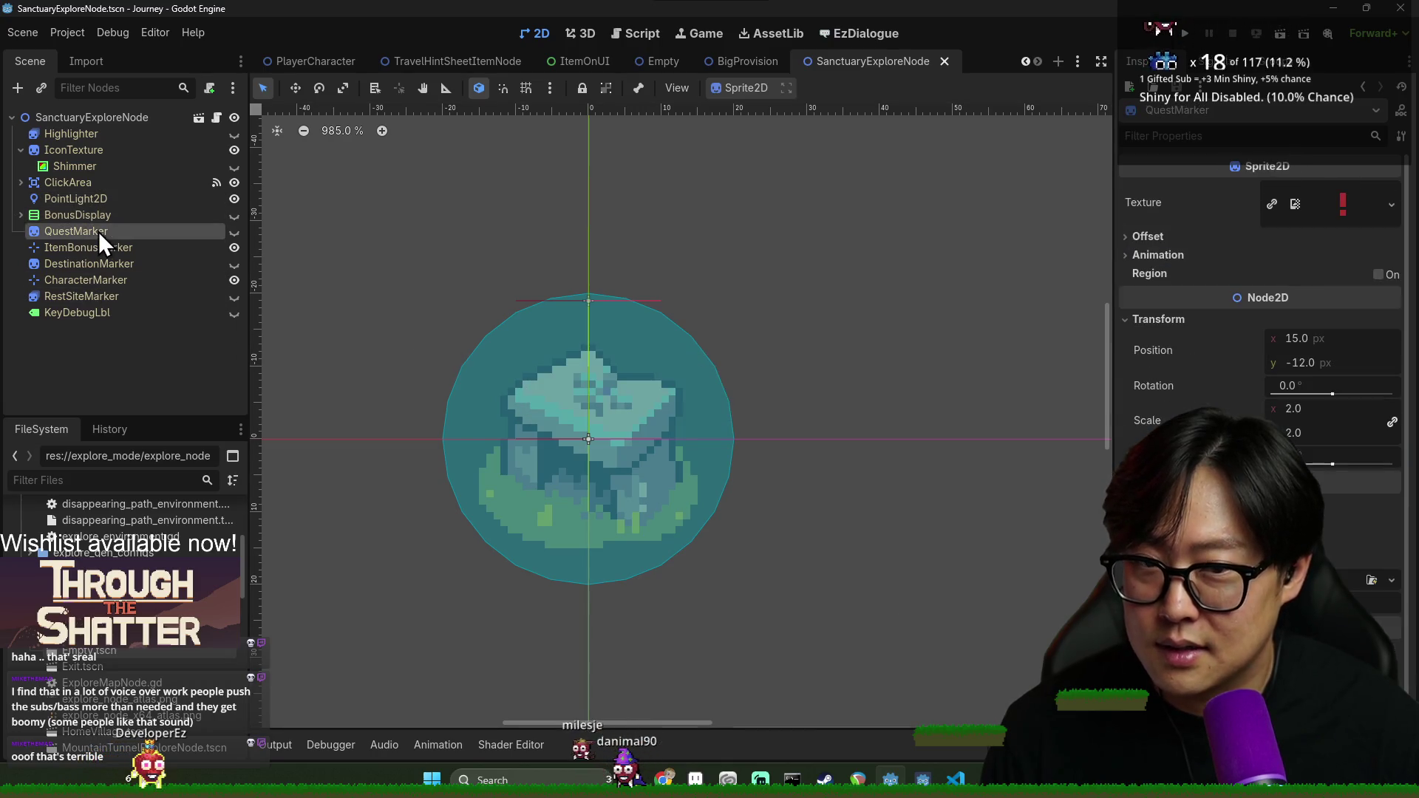
left_click(108, 206)
left_click(114, 242)
left_click(110, 300)
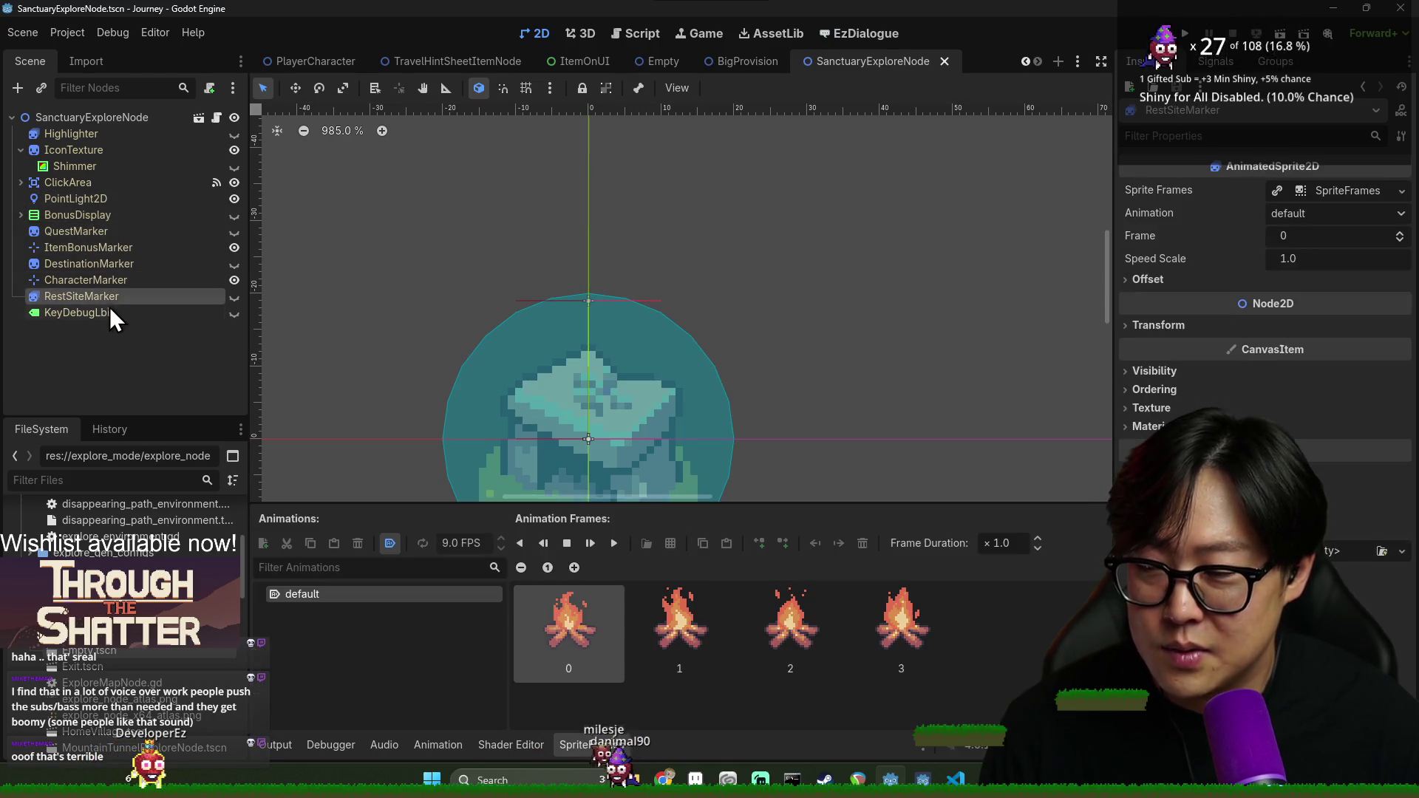
left_click(108, 312)
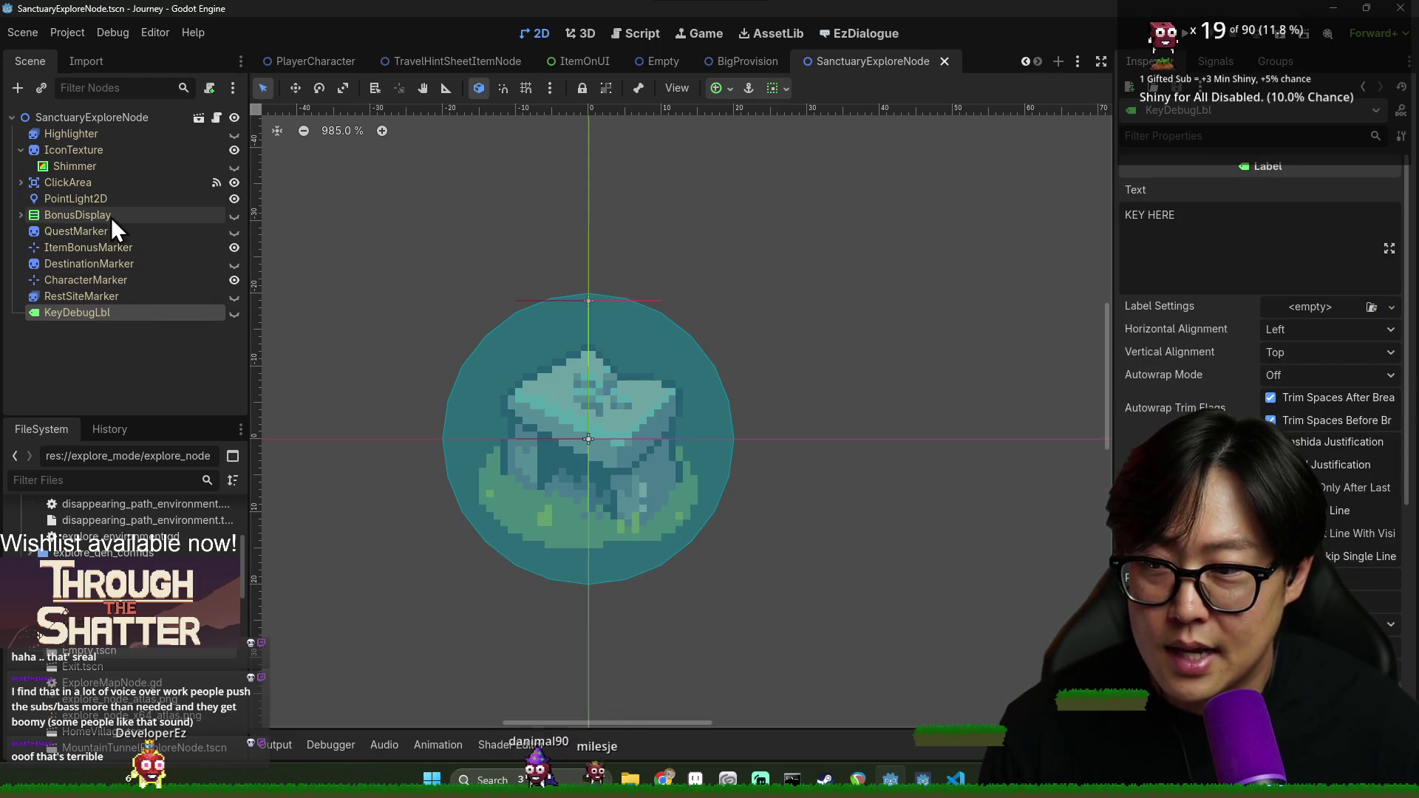
Review the root's map node Type, then open its ExploreMapNode.gd script
left_click(127, 118)
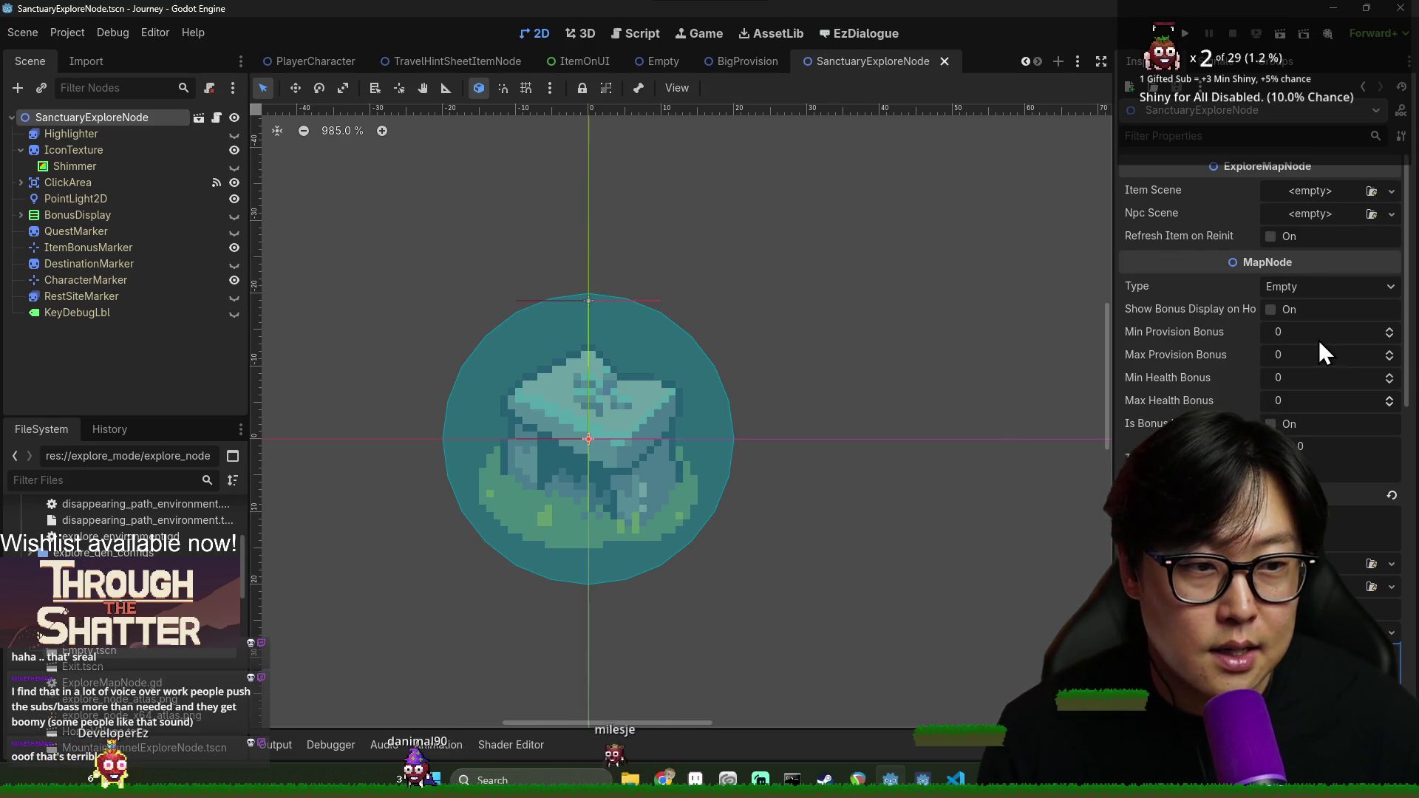
left_click(1350, 290)
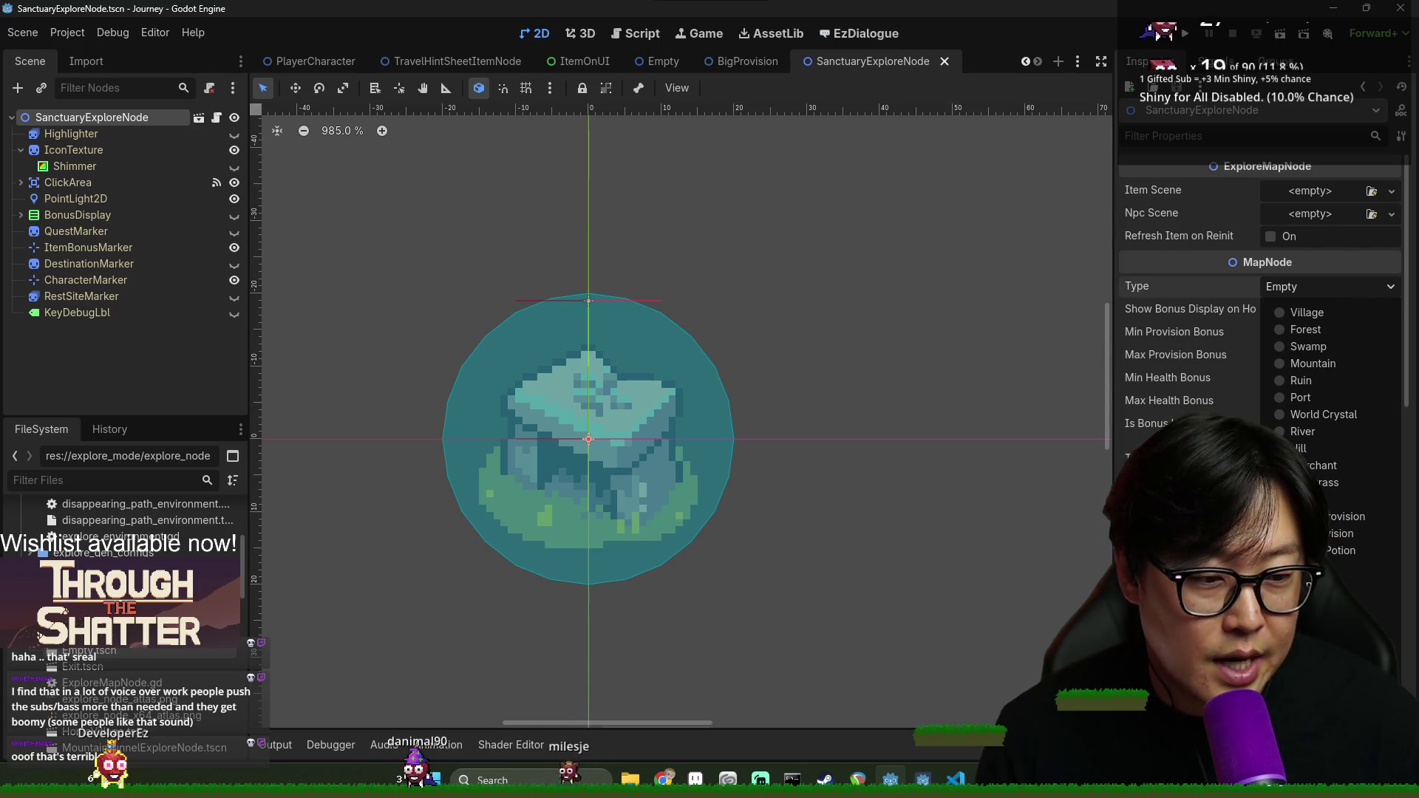
key("Escape")
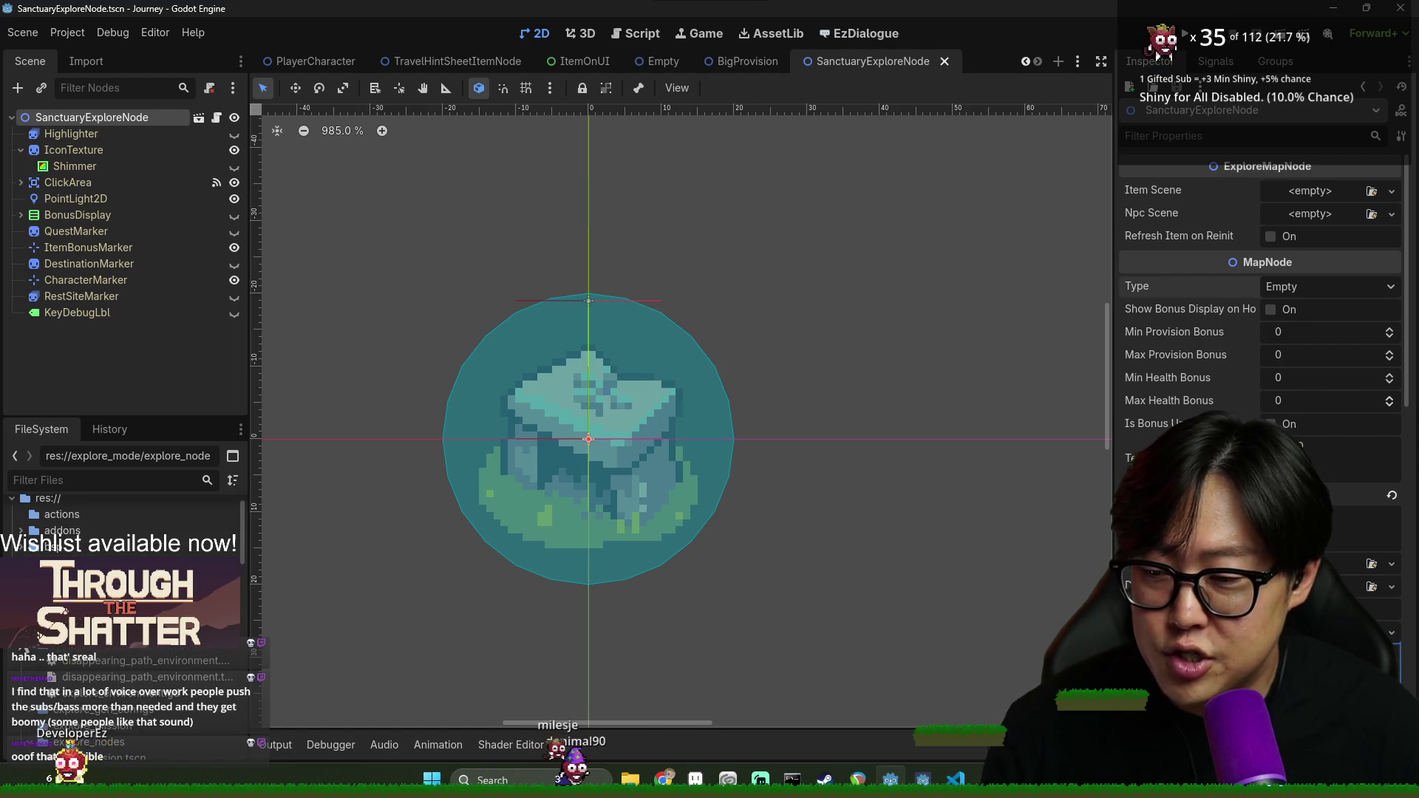
scroll(120, 648, "down", 5)
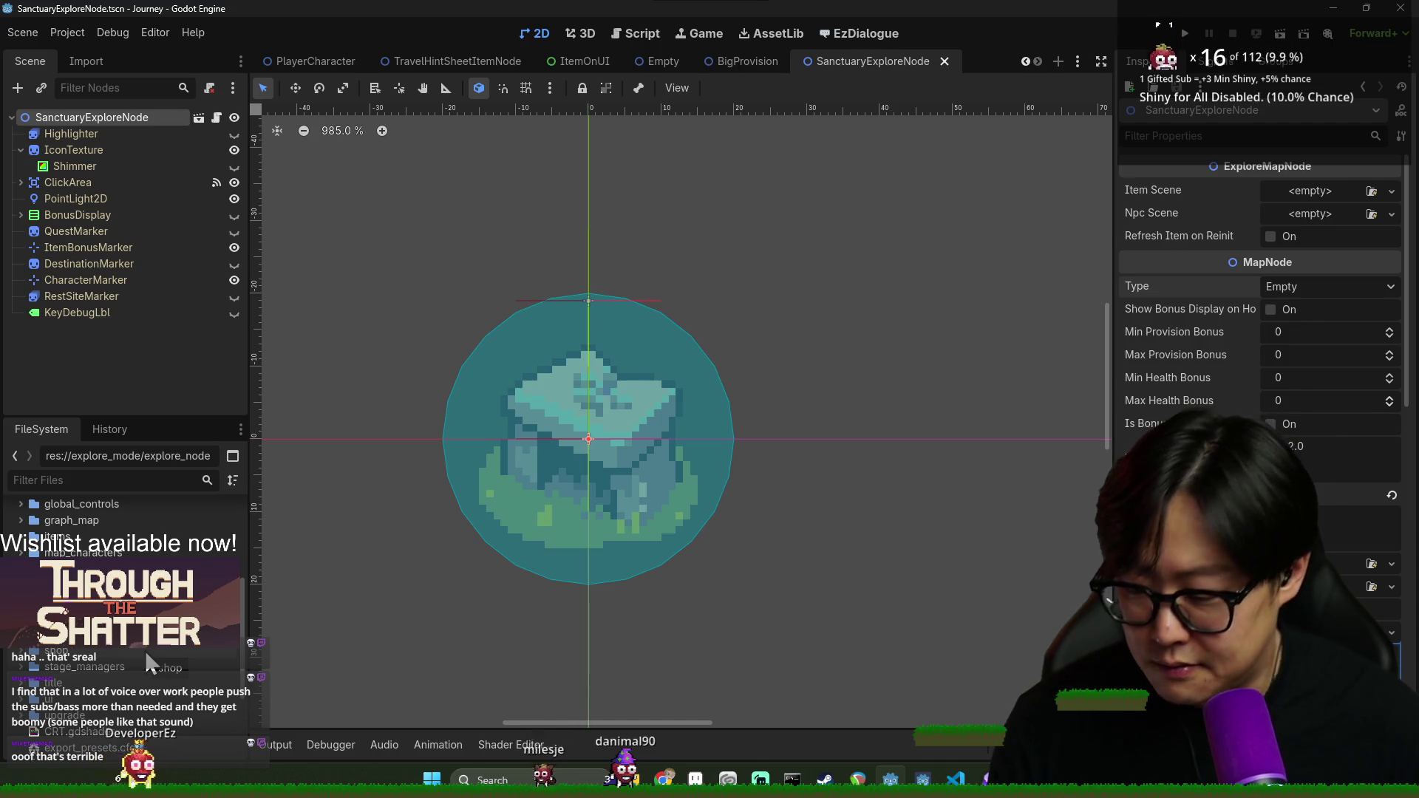
scroll(145, 651, "up", 5)
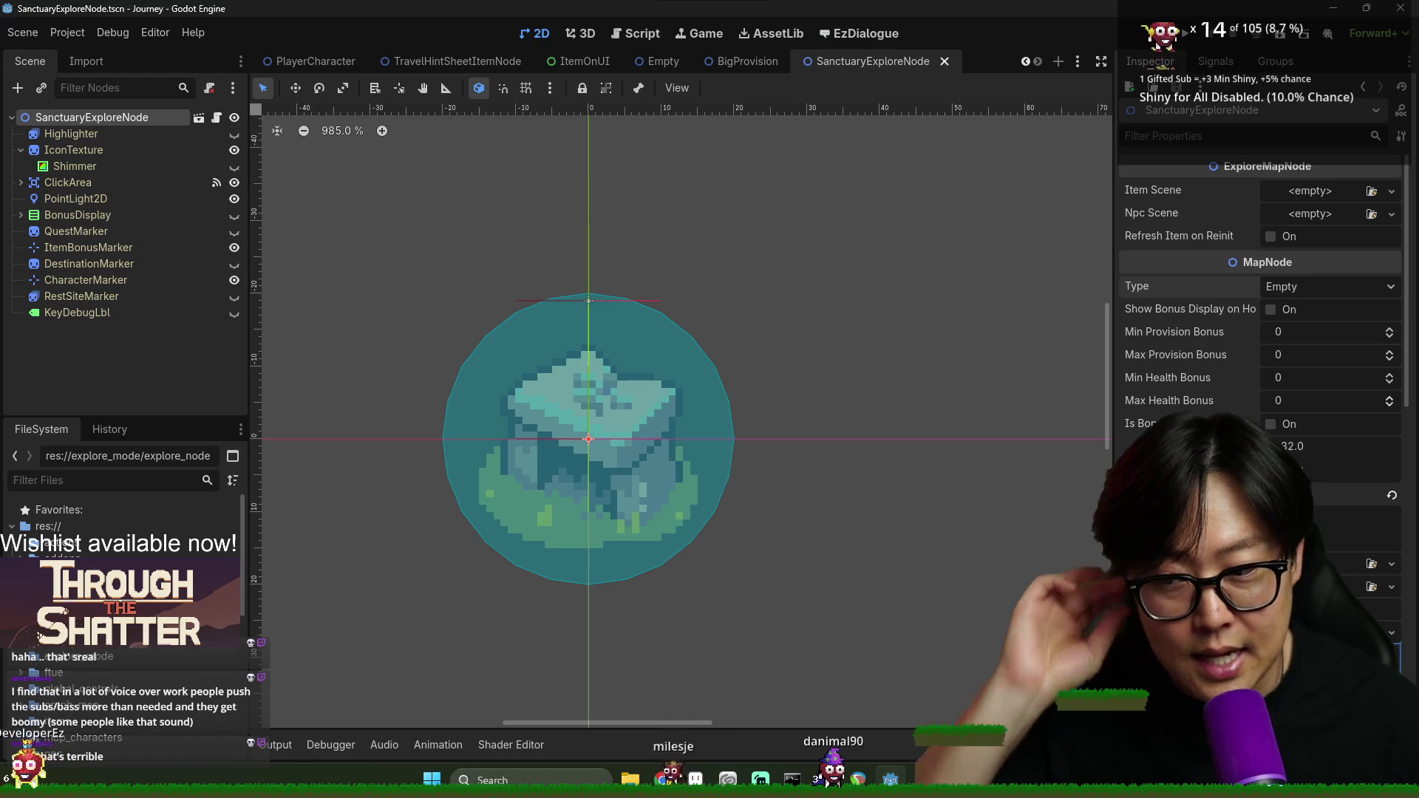
scroll(133, 517, "down", 5)
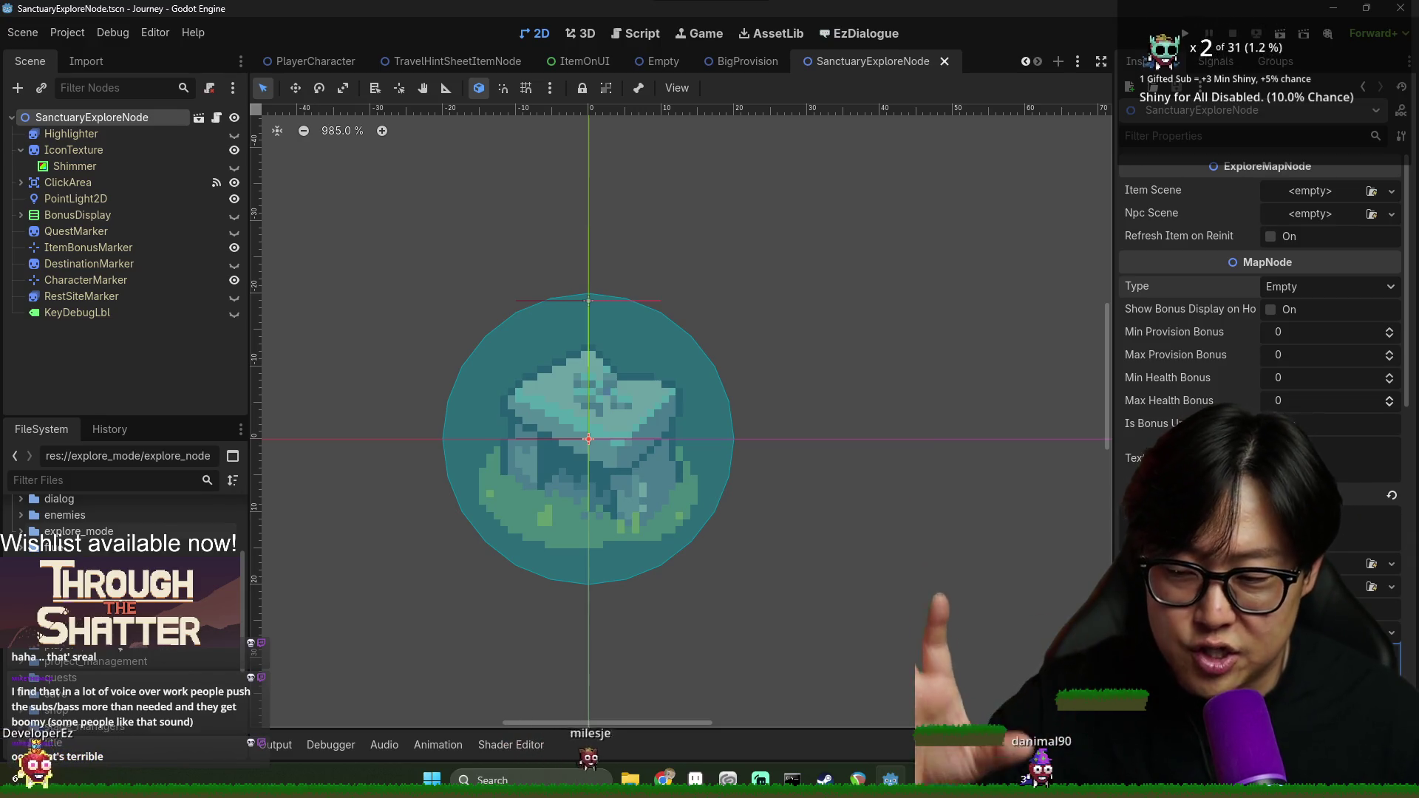
scroll(153, 692, "down", 5)
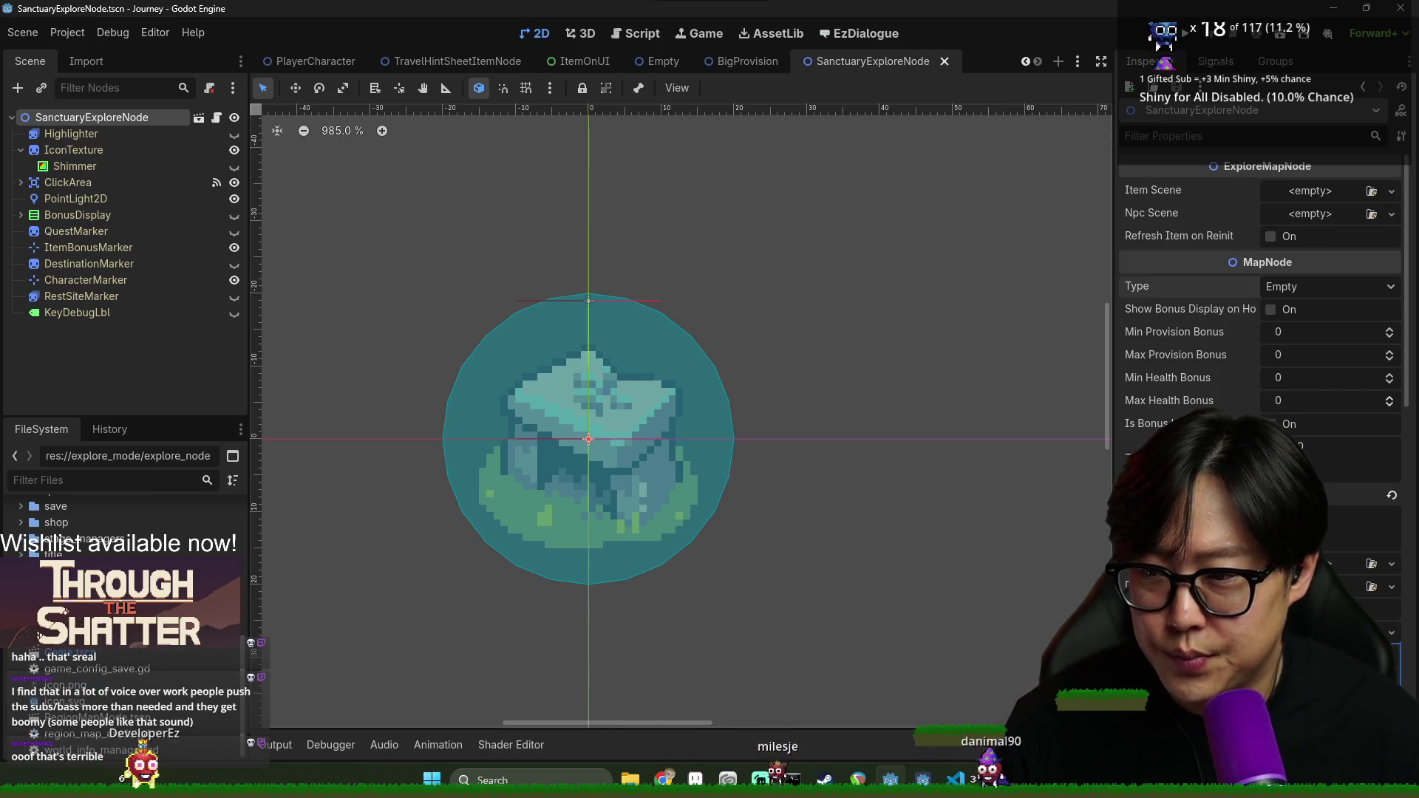
scroll(57, 663, "up", 2)
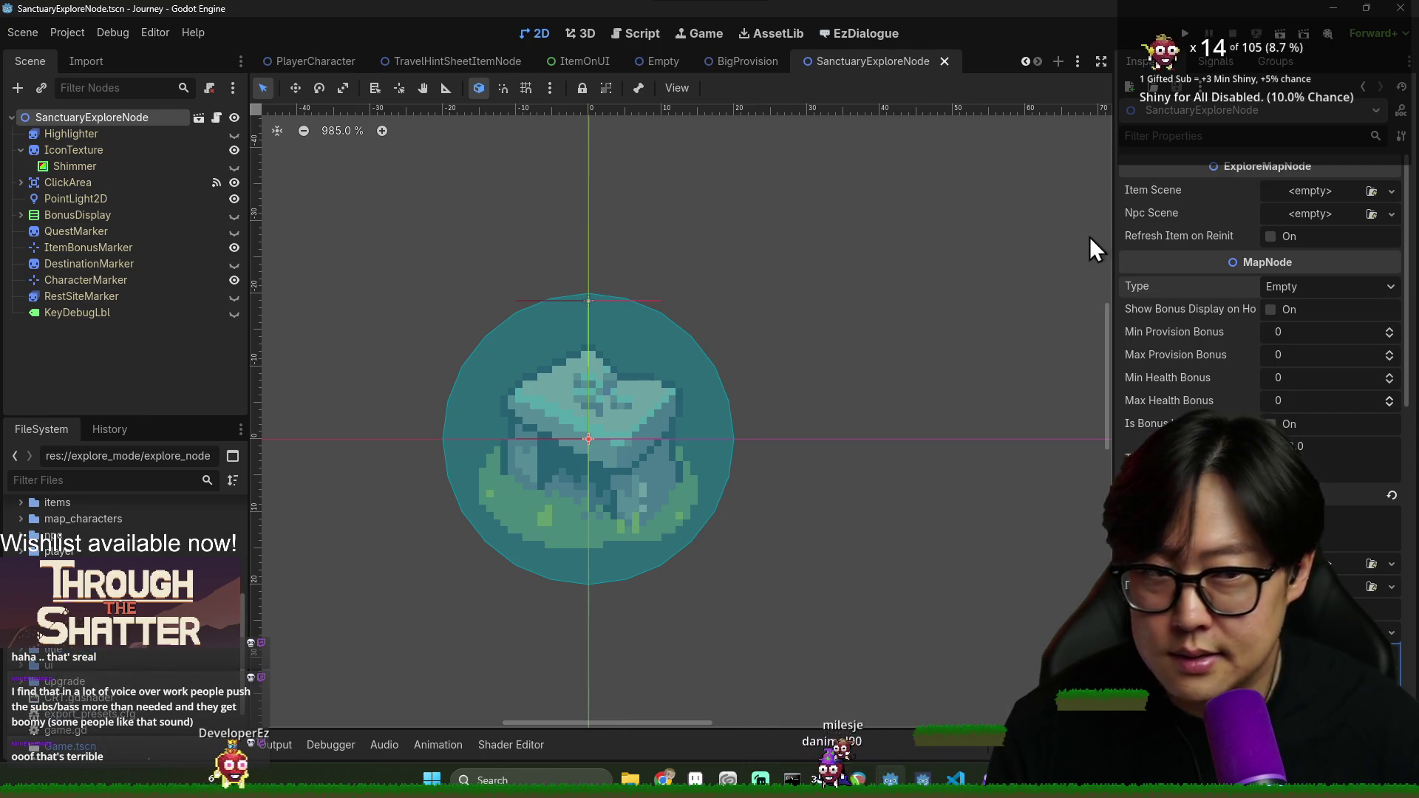
scroll(641, 513, "up", 1)
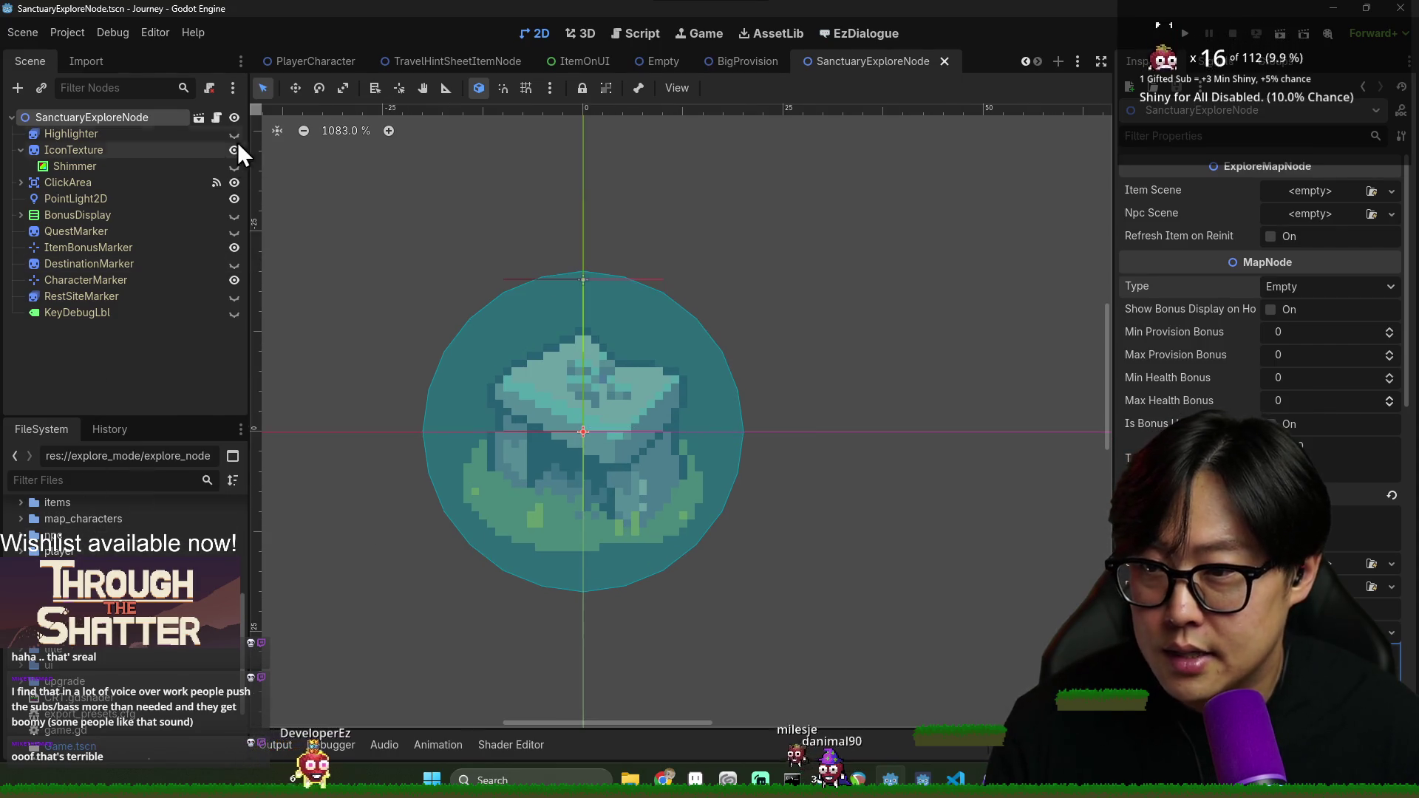
left_click(217, 117)
scroll(579, 143, "up", 4)
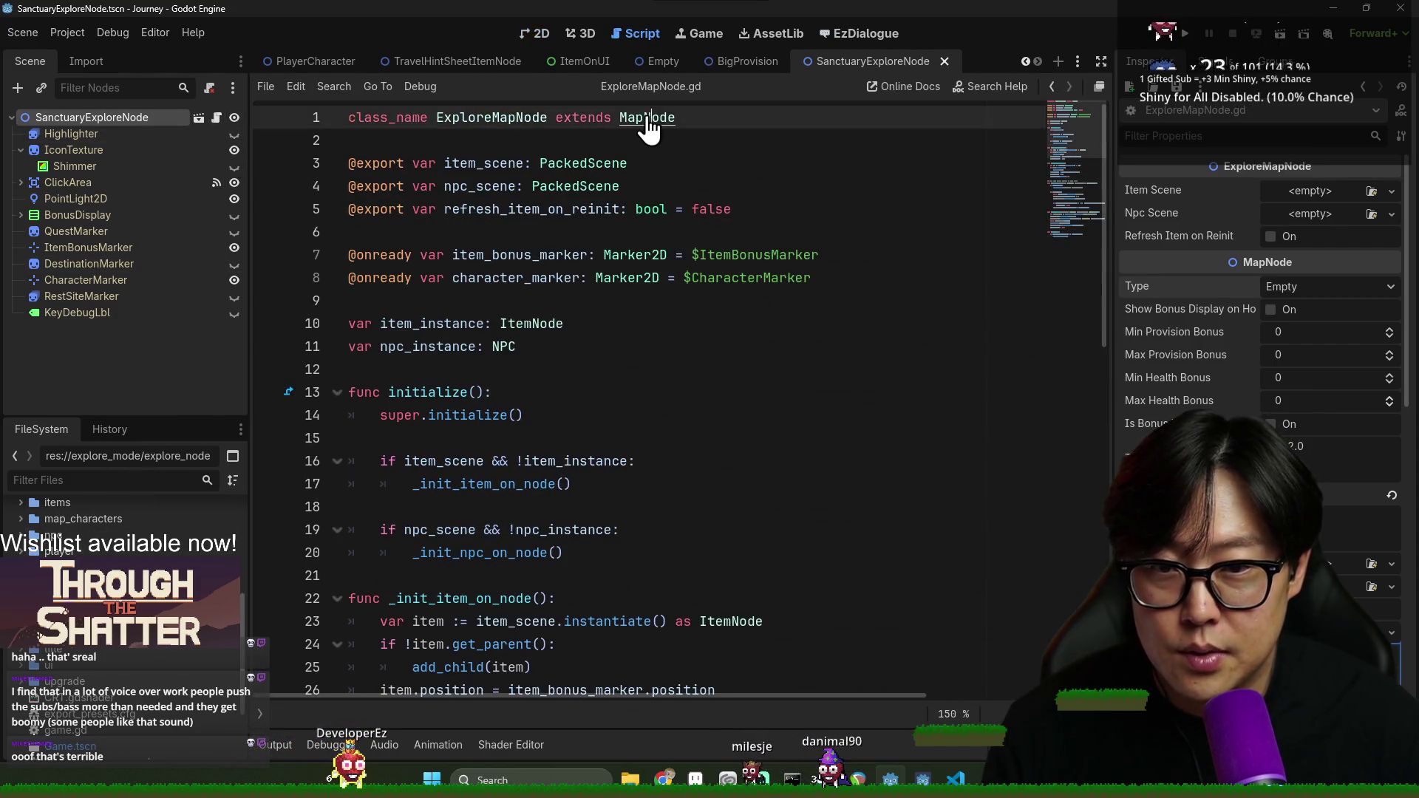
In map_node.gd, append 'sanctuary' after world_gate in the PoiType enum and save
left_click(649, 123, "ctrl")
scroll(553, 408, "down", 12)
scroll(553, 408, "down", 19)
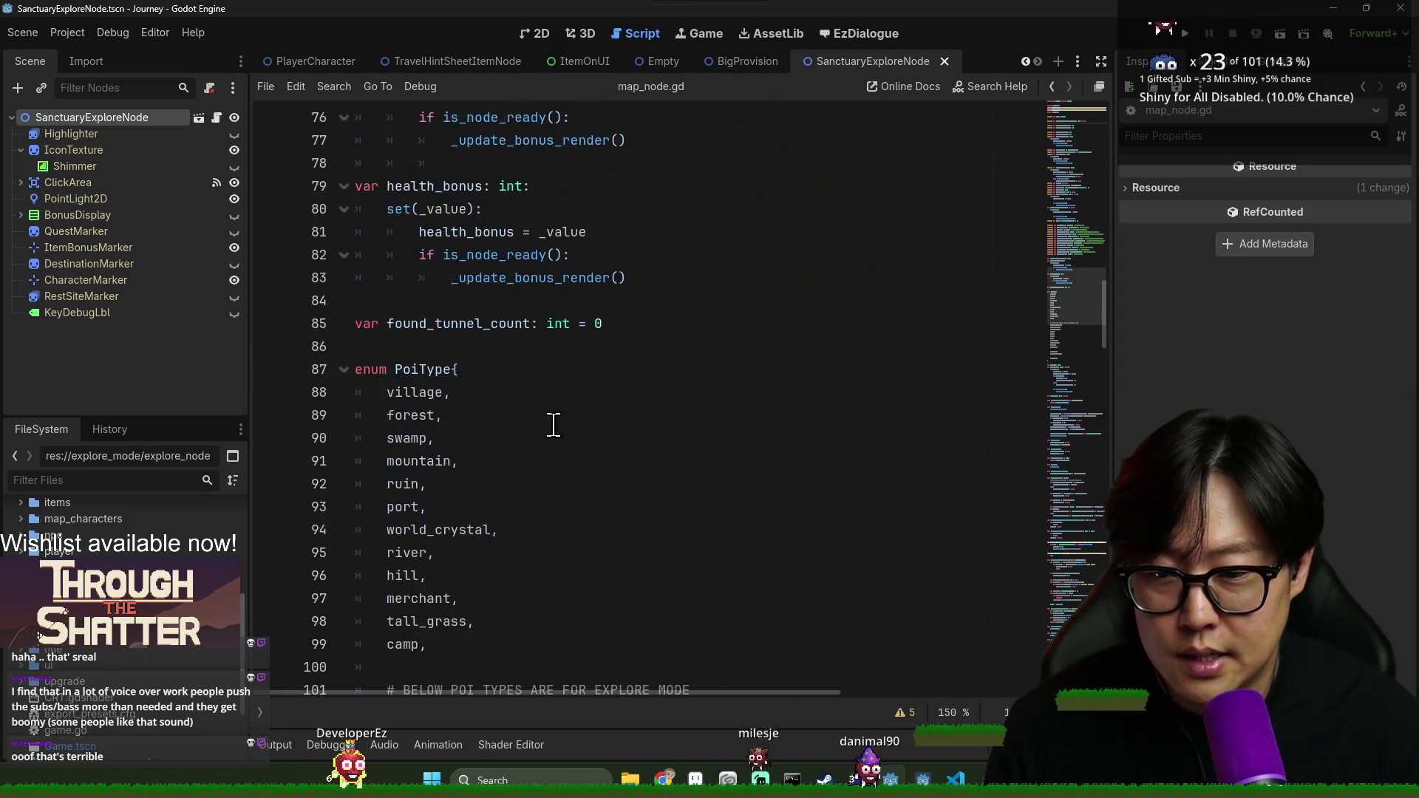
left_click(507, 576)
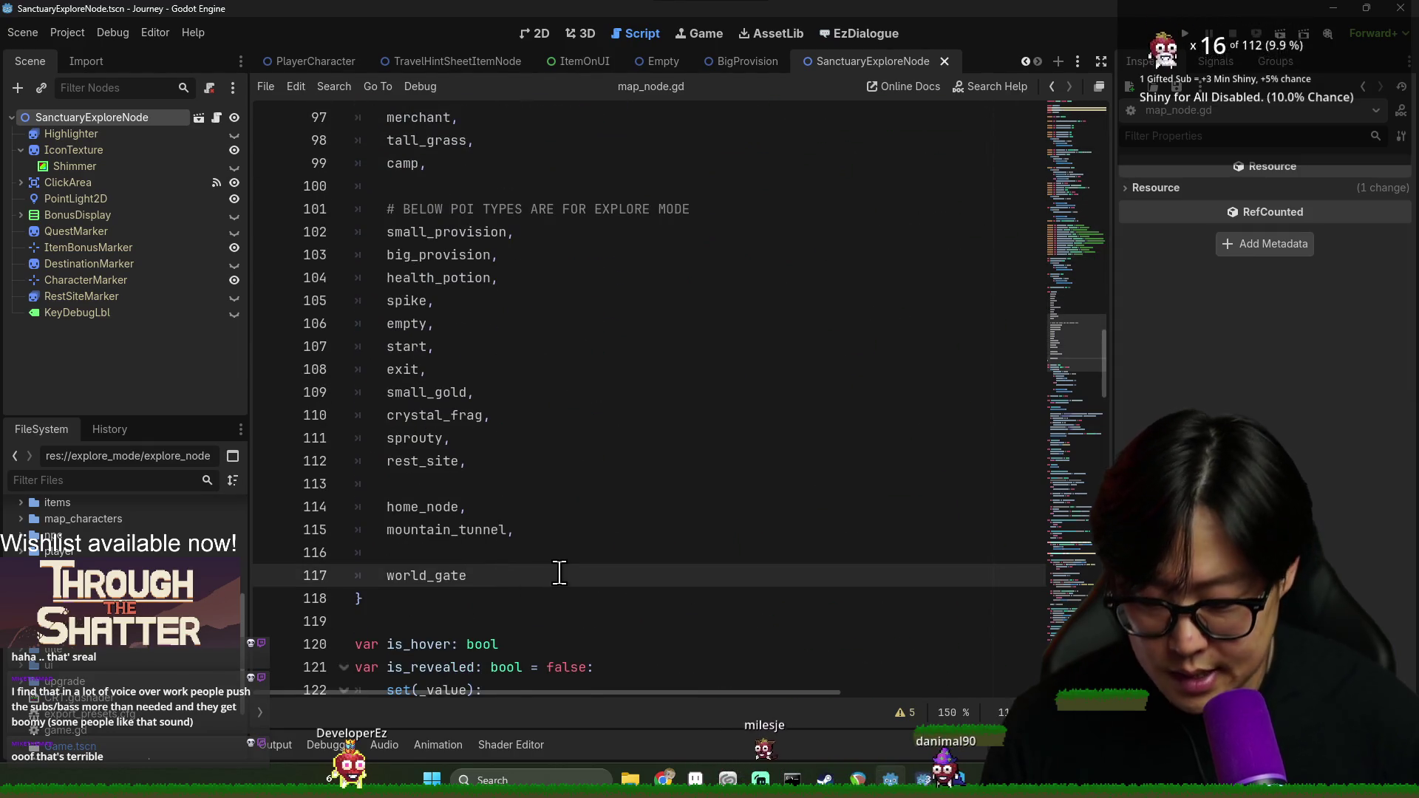
type(",")
key("Return")
type("sa")
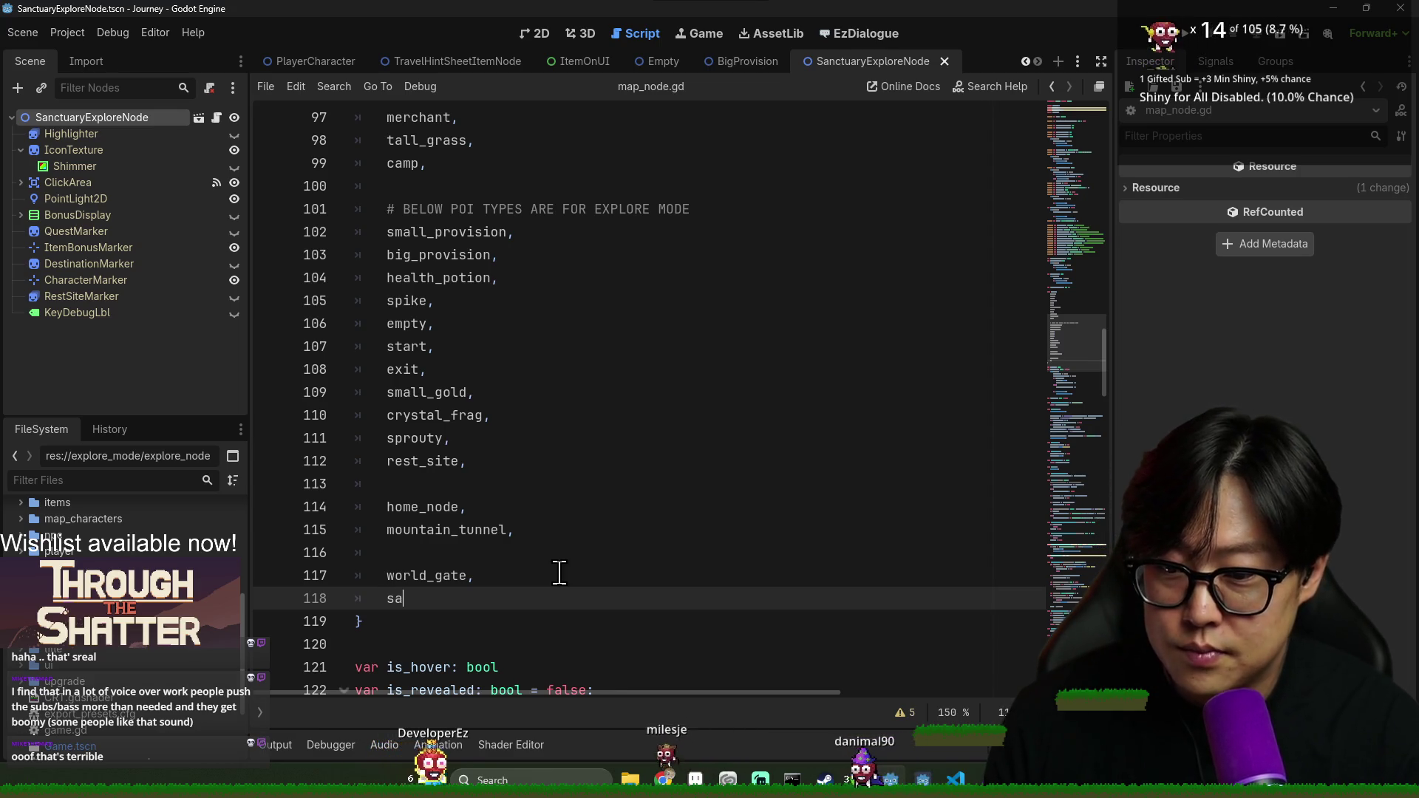
type("nctuary")
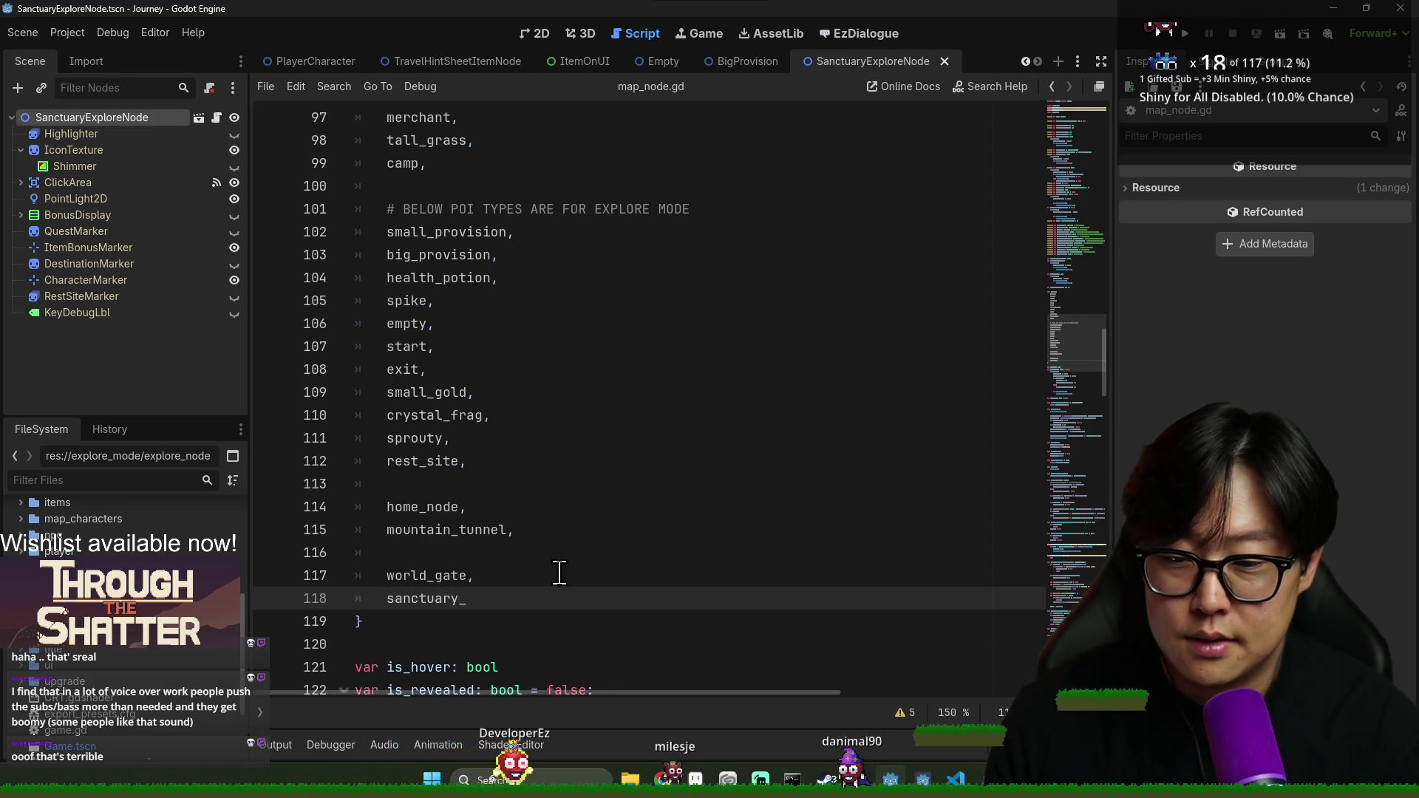
key("ctrl+s")
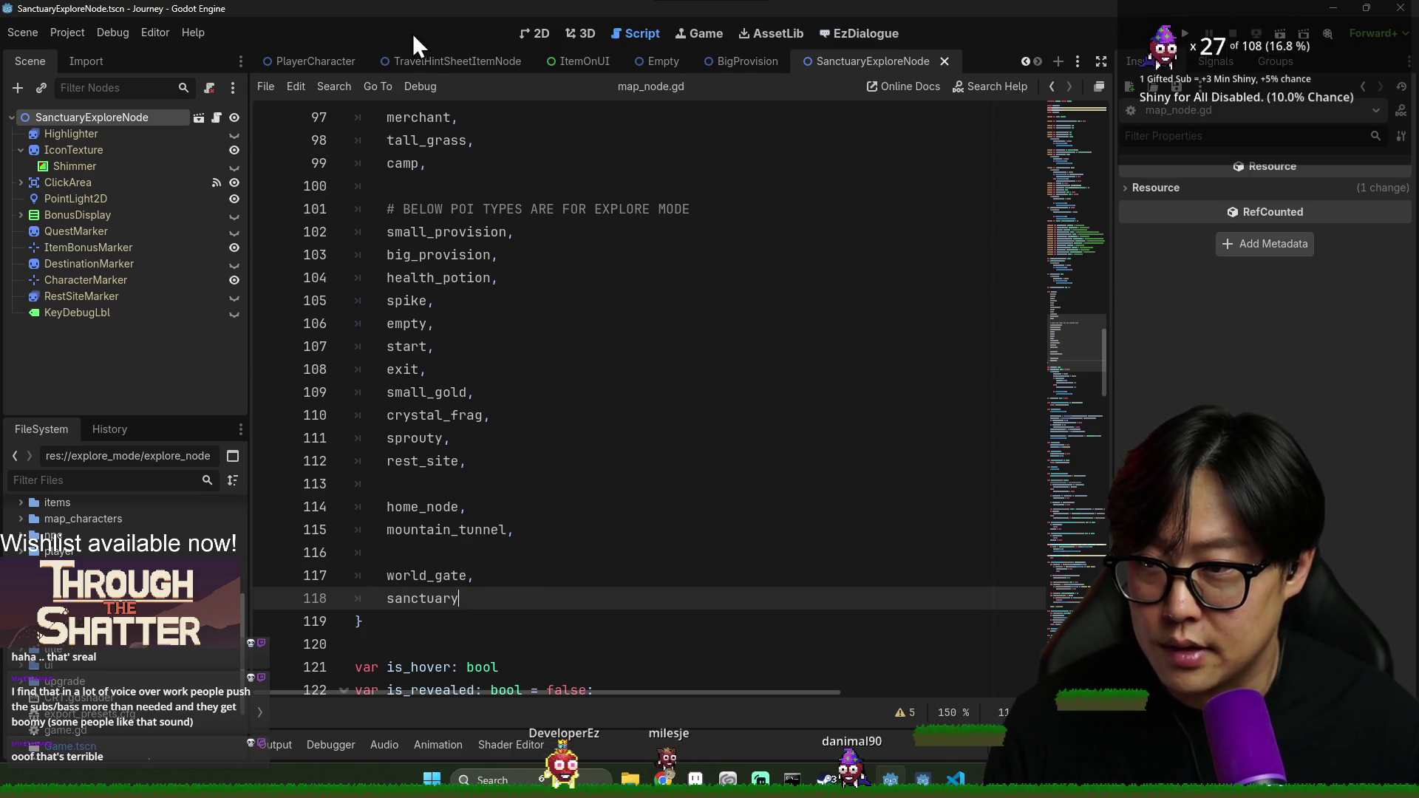
left_click(178, 122)
Save, then choose Sanctuary as the root node's map Type
key("ctrl+s")
left_click(1297, 285)
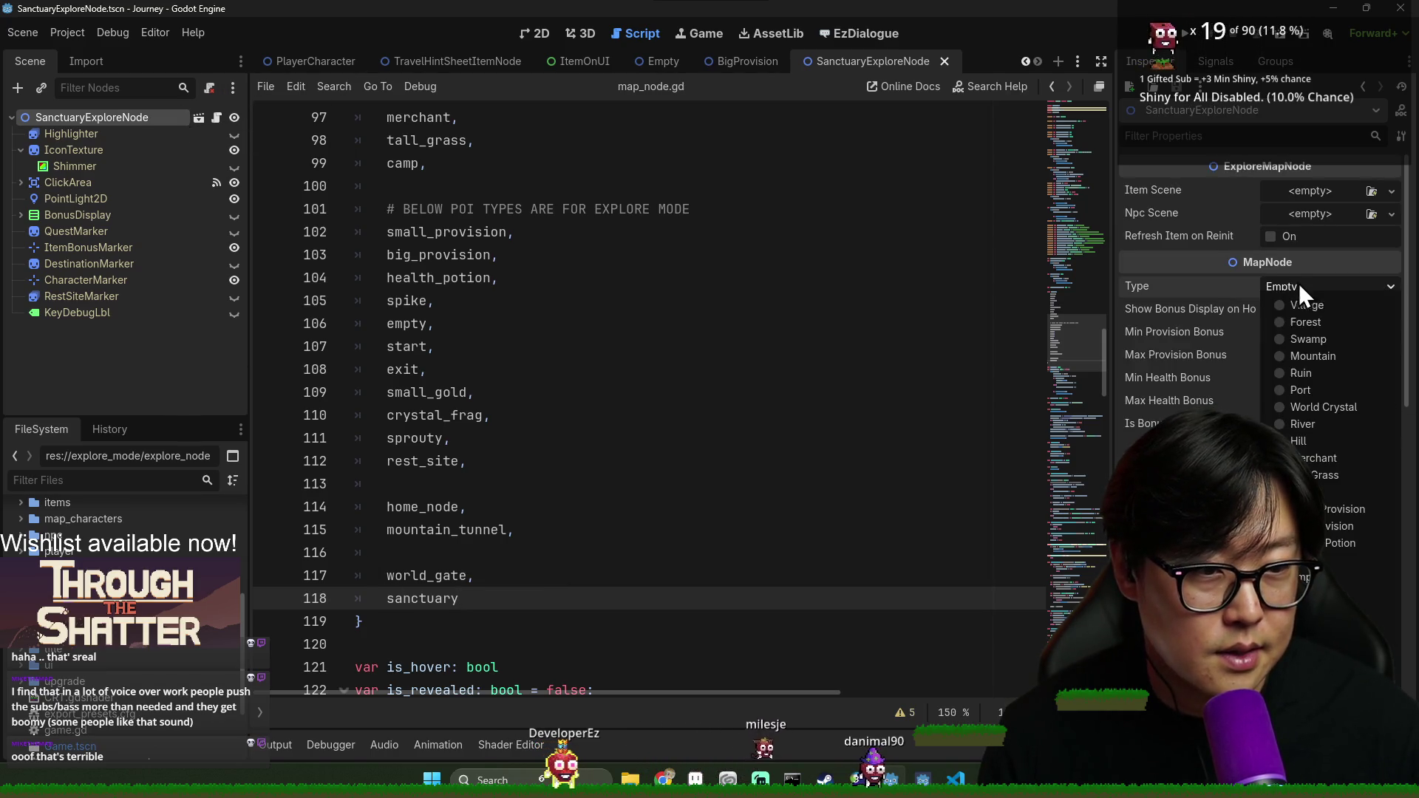
left_click(1301, 665)
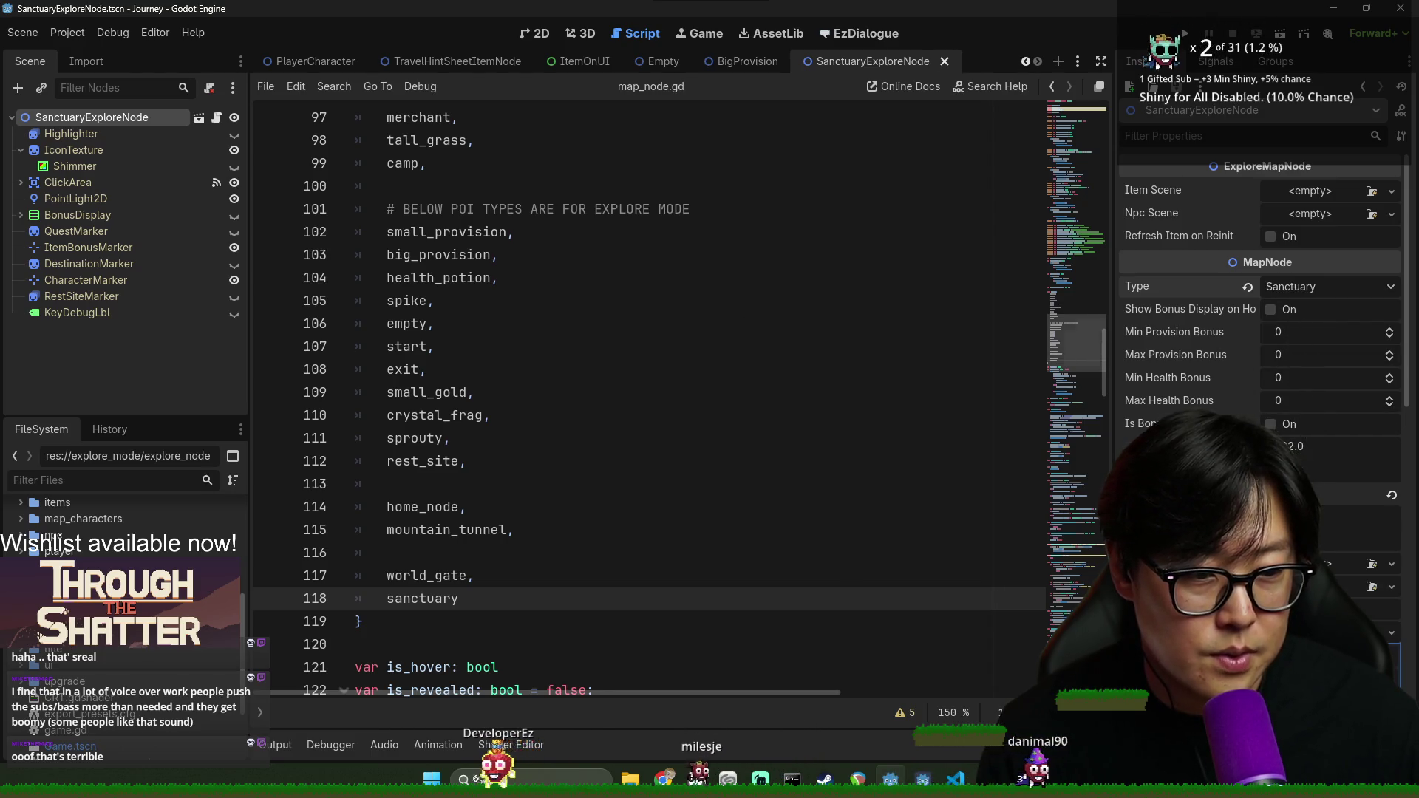
Check IconTexture's sprite texture and open the Shimmer node's NodeShimmer.gdshader
left_click(89, 146)
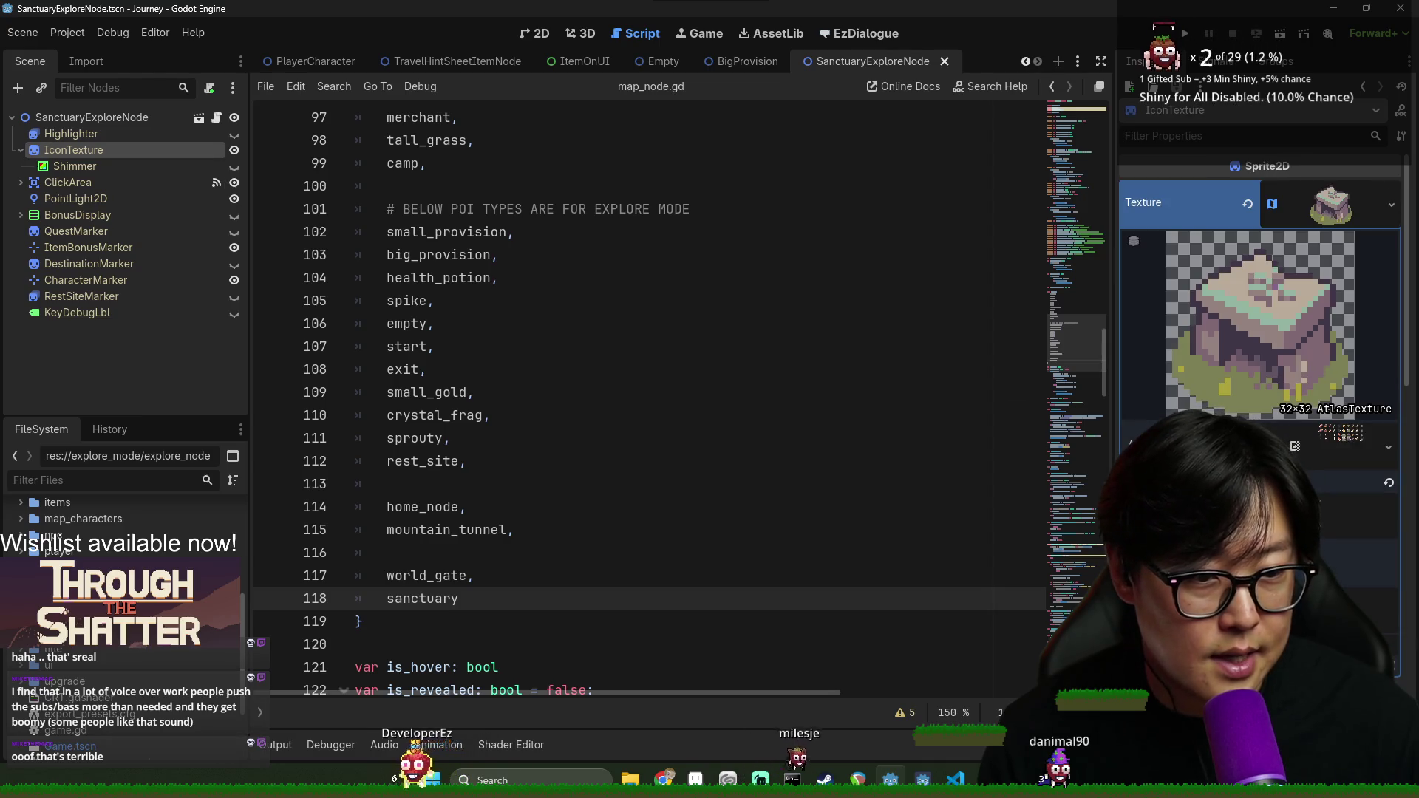
left_click(158, 118)
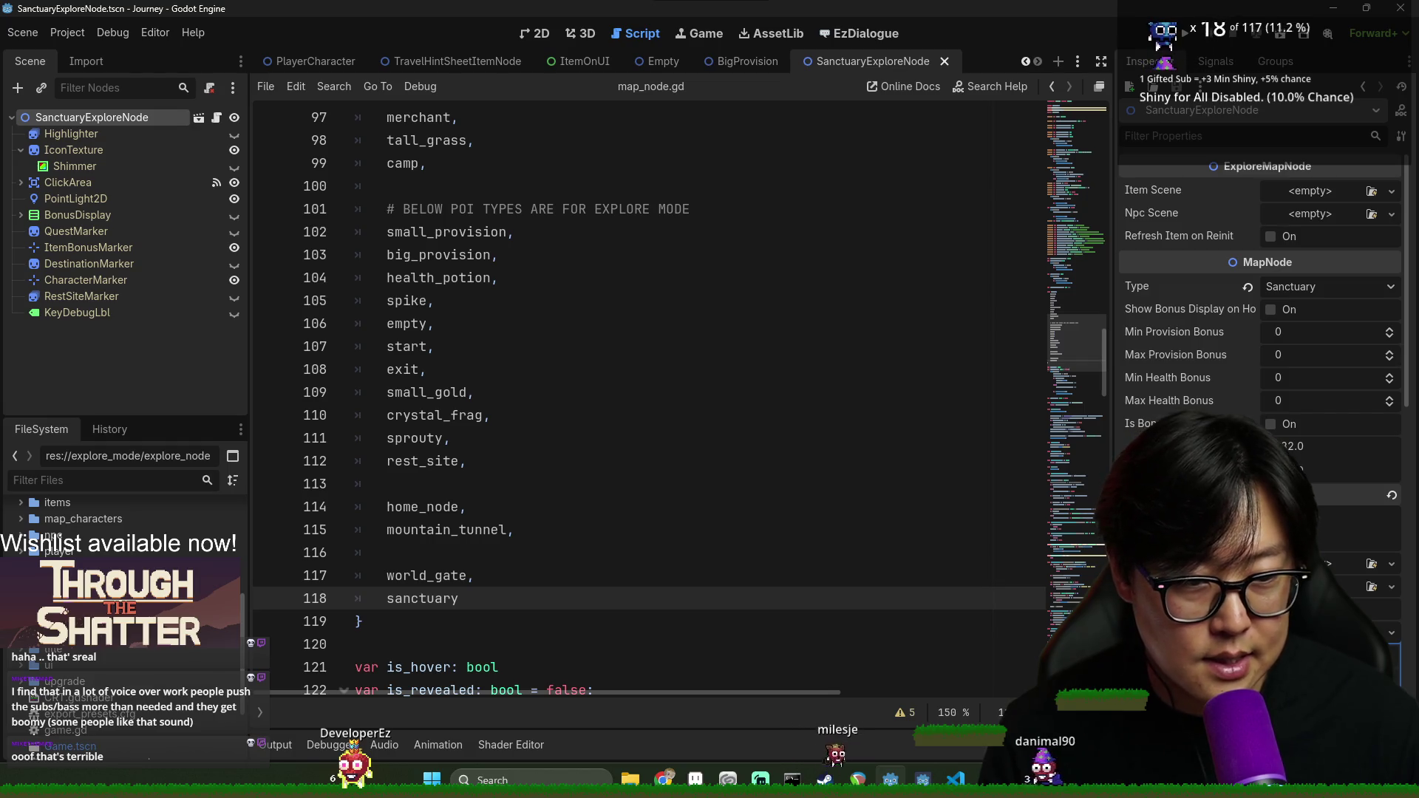
left_click(117, 147)
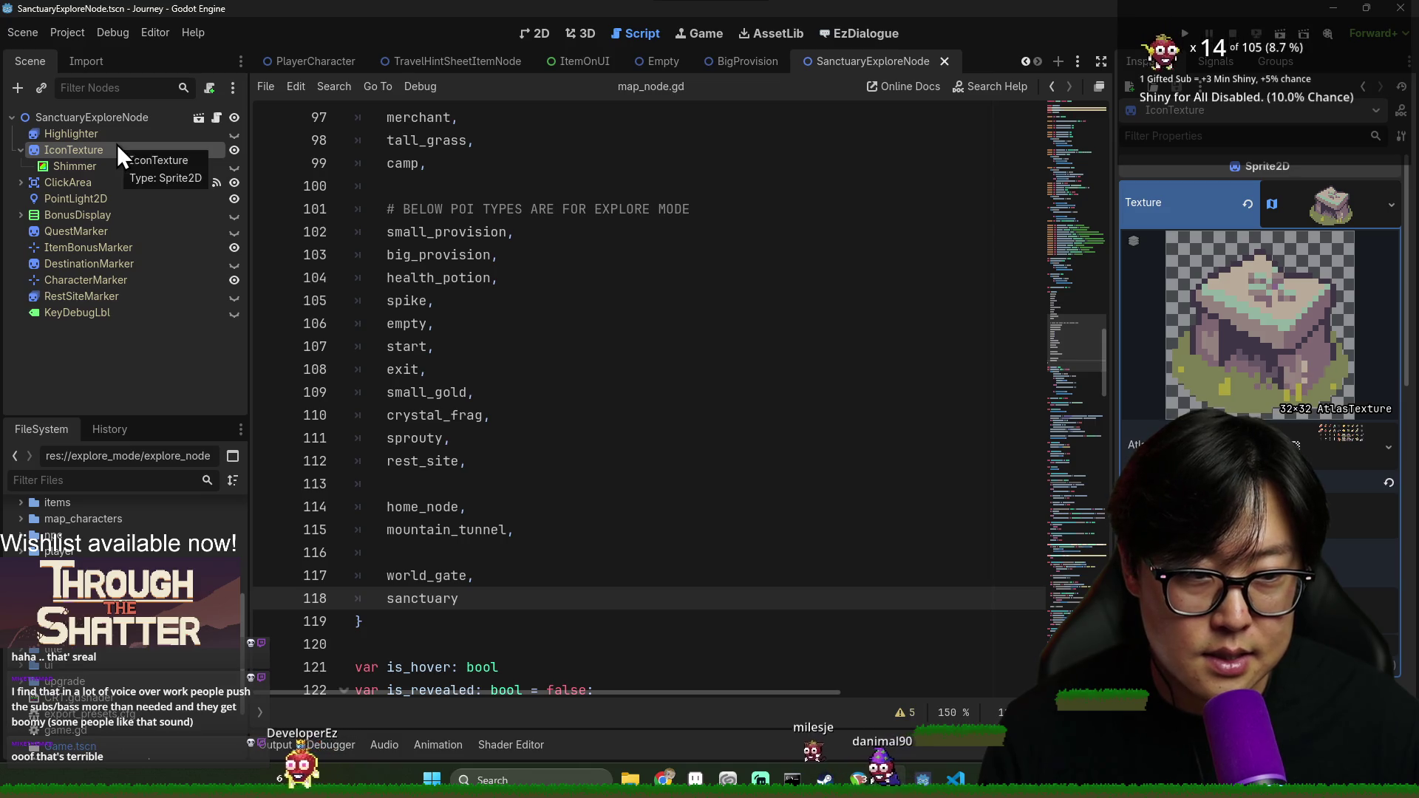
left_click(131, 117)
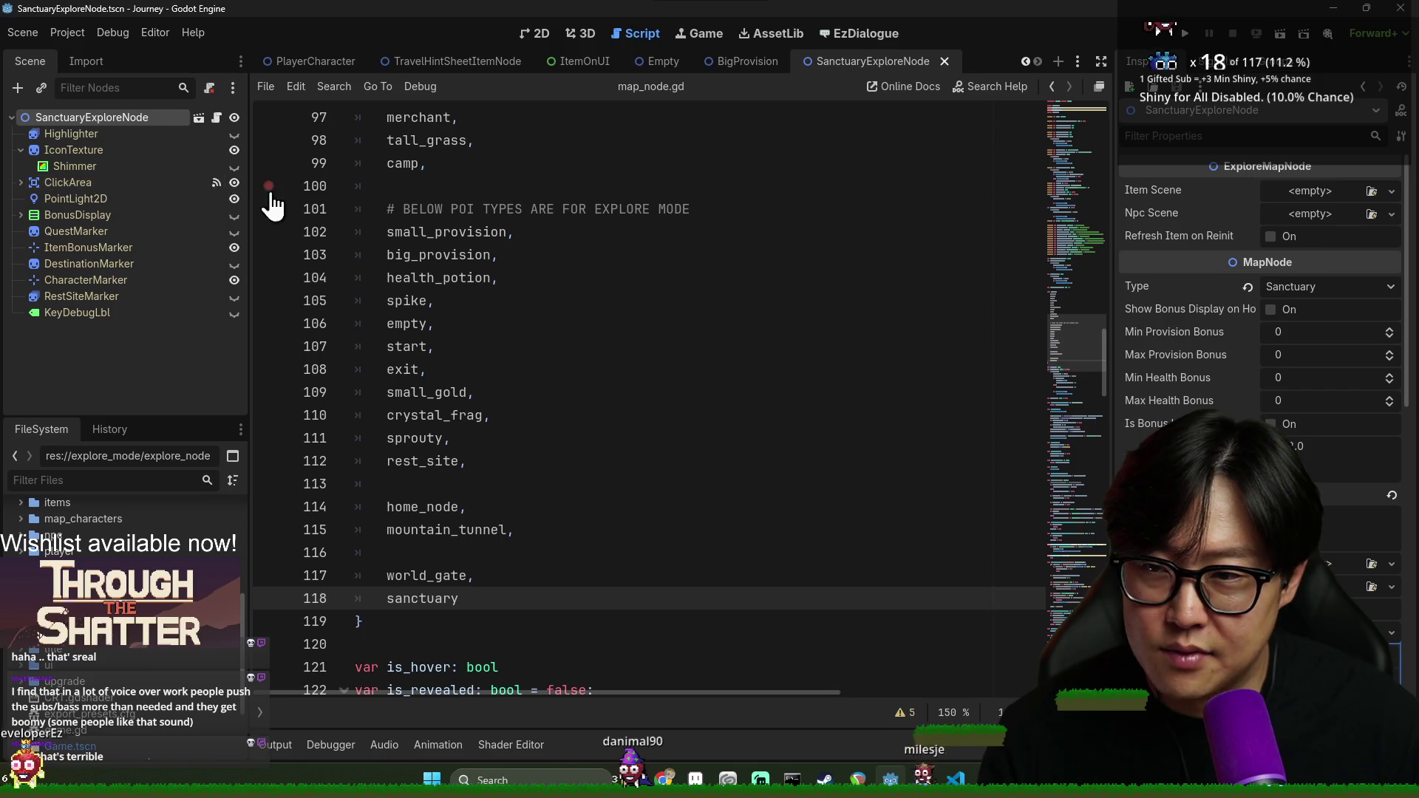
left_click(166, 151)
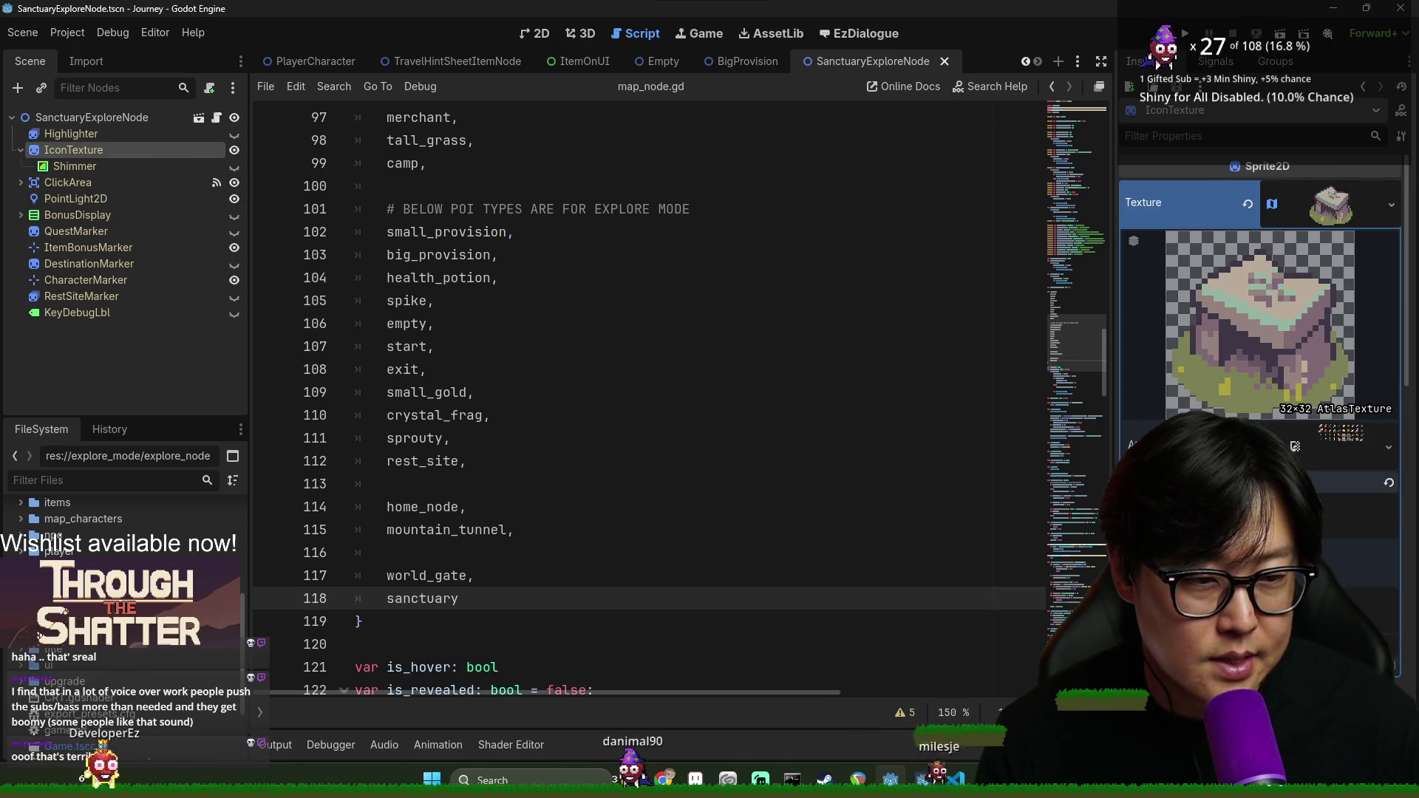
left_click(77, 119)
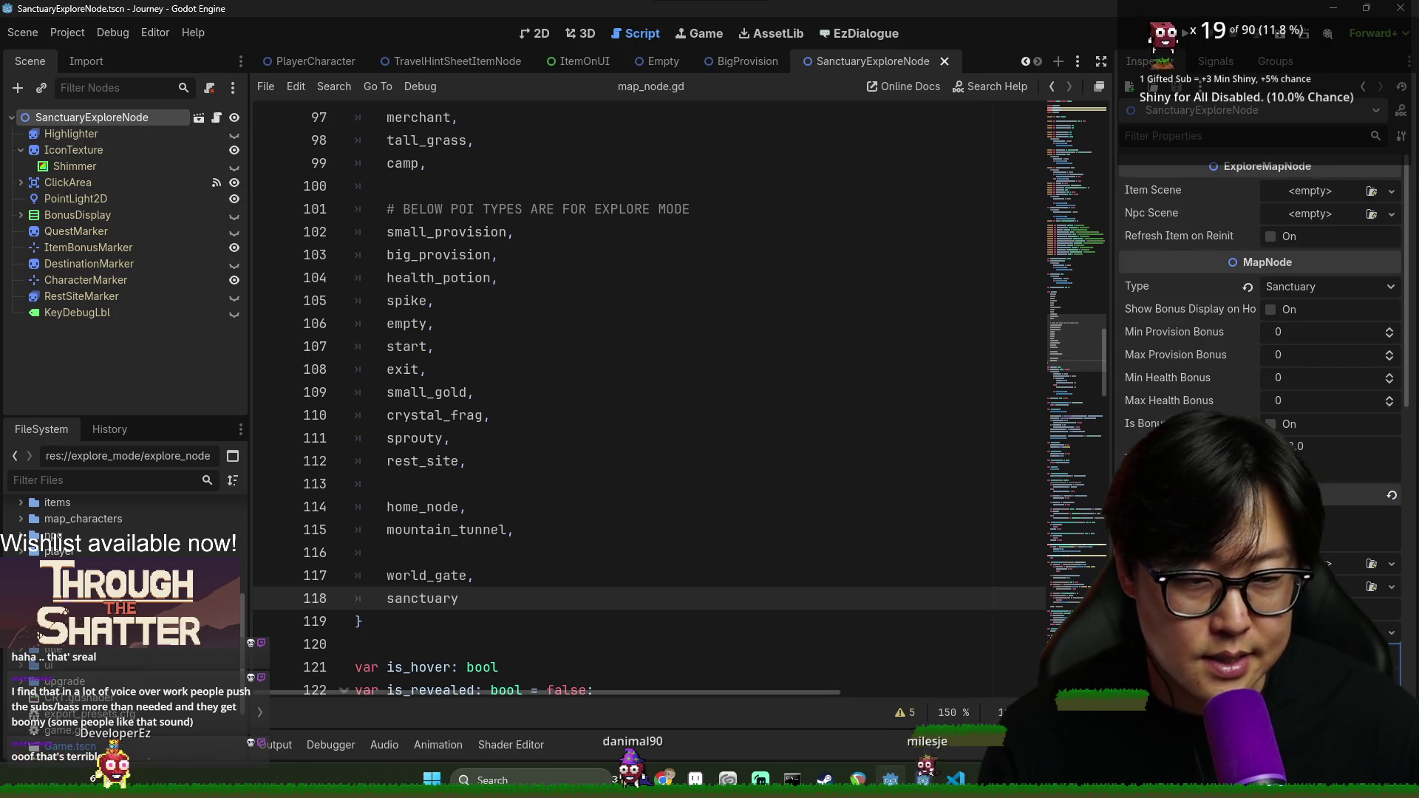
left_click(129, 164)
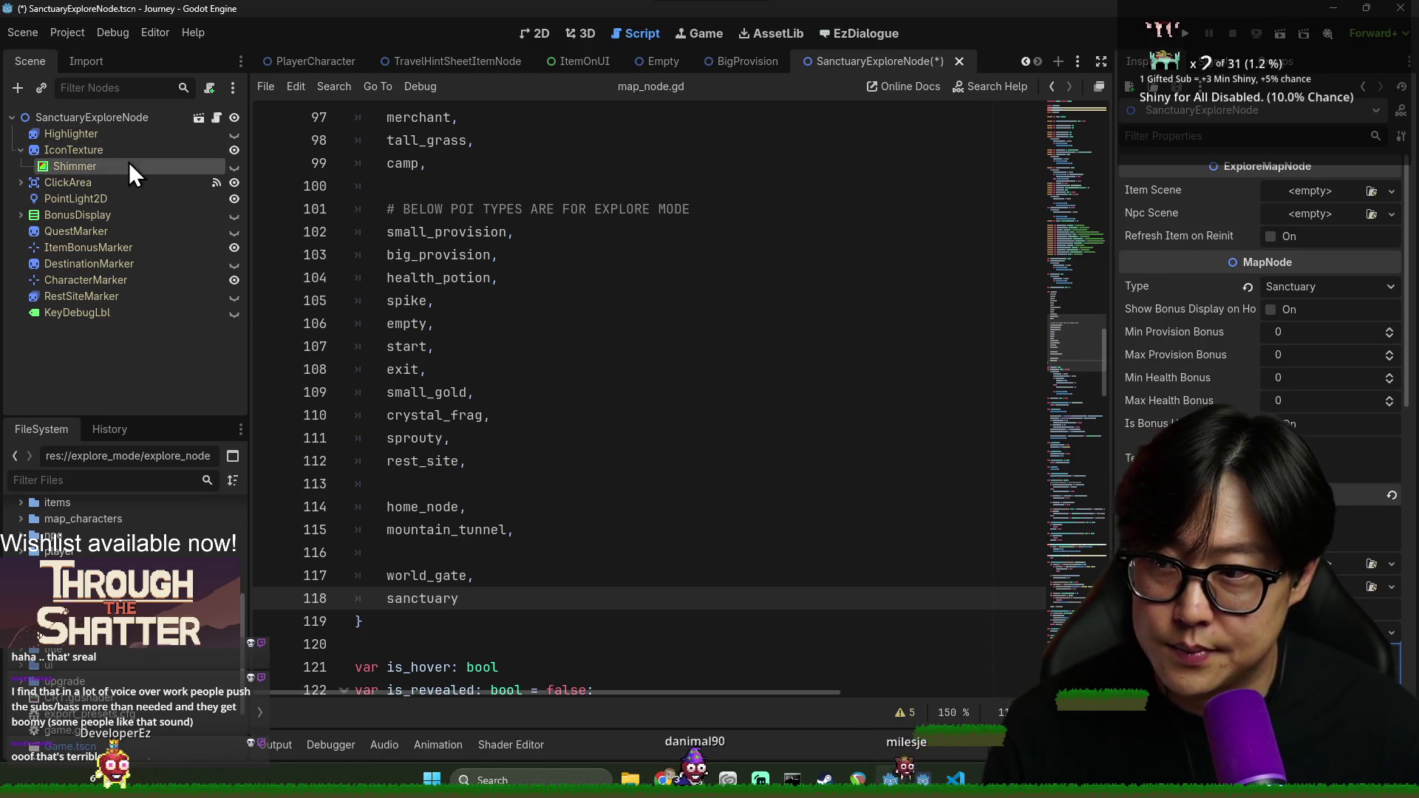
left_click(125, 149)
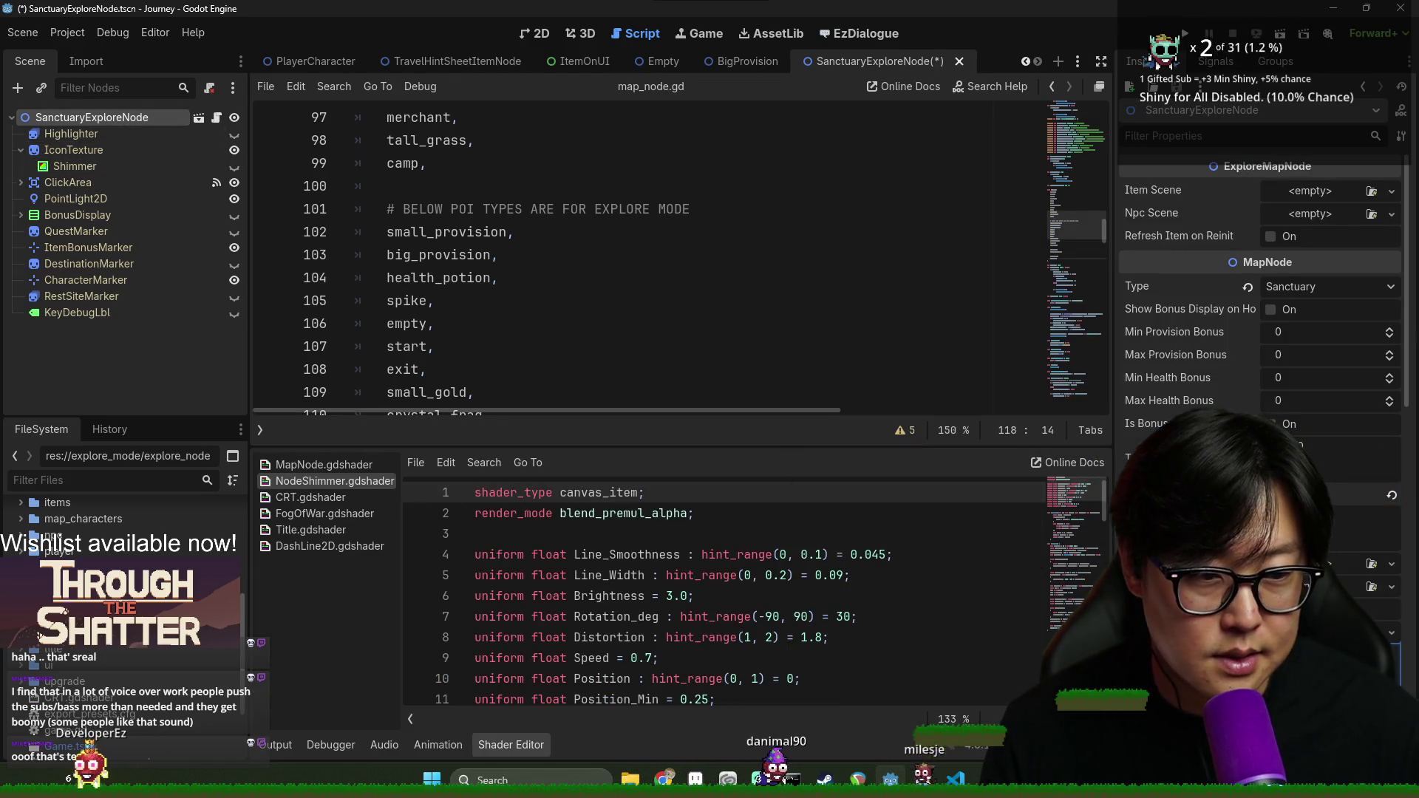
Save the map_node script changes and the sanctuary scene
left_click(760, 209)
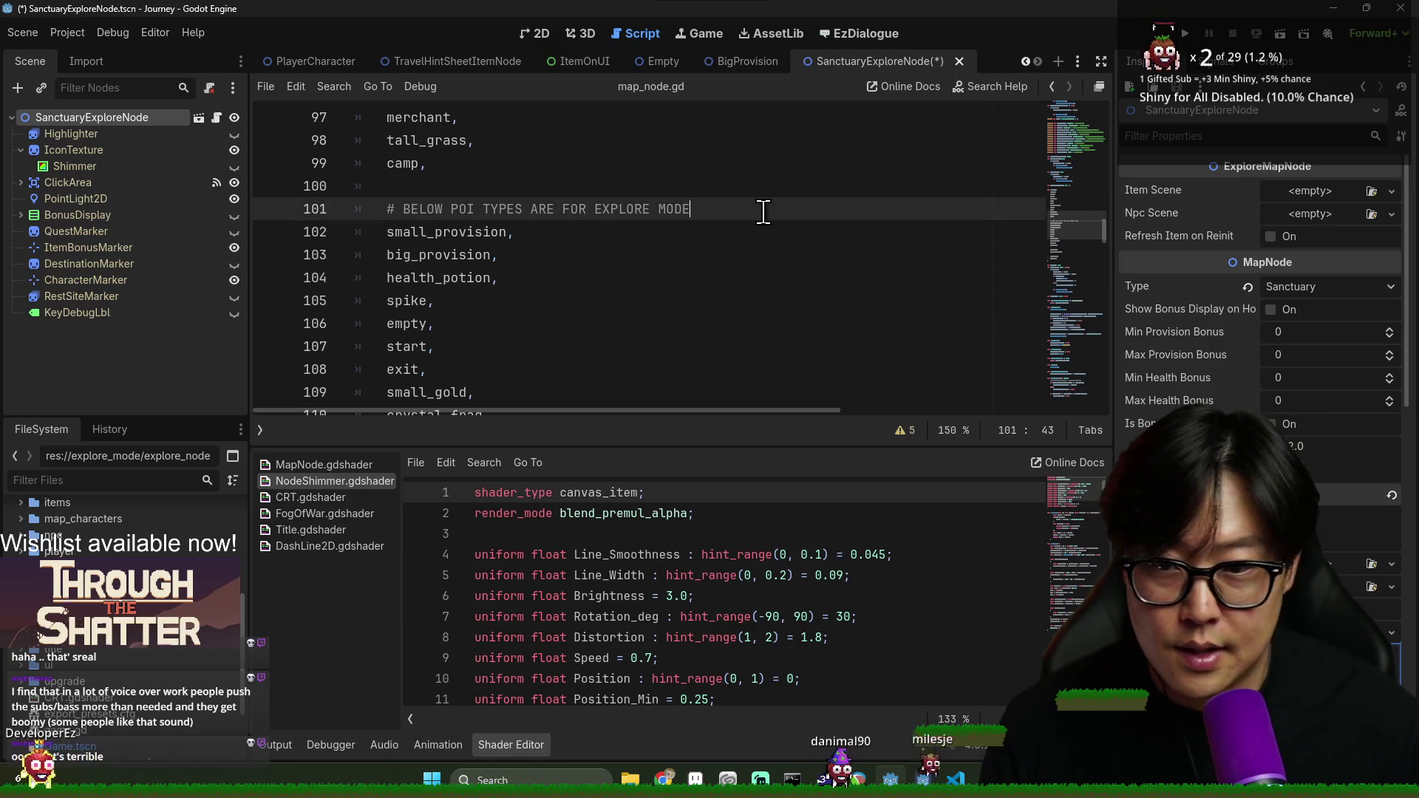
key("ctrl+s")
scroll(172, 657, "down", 3)
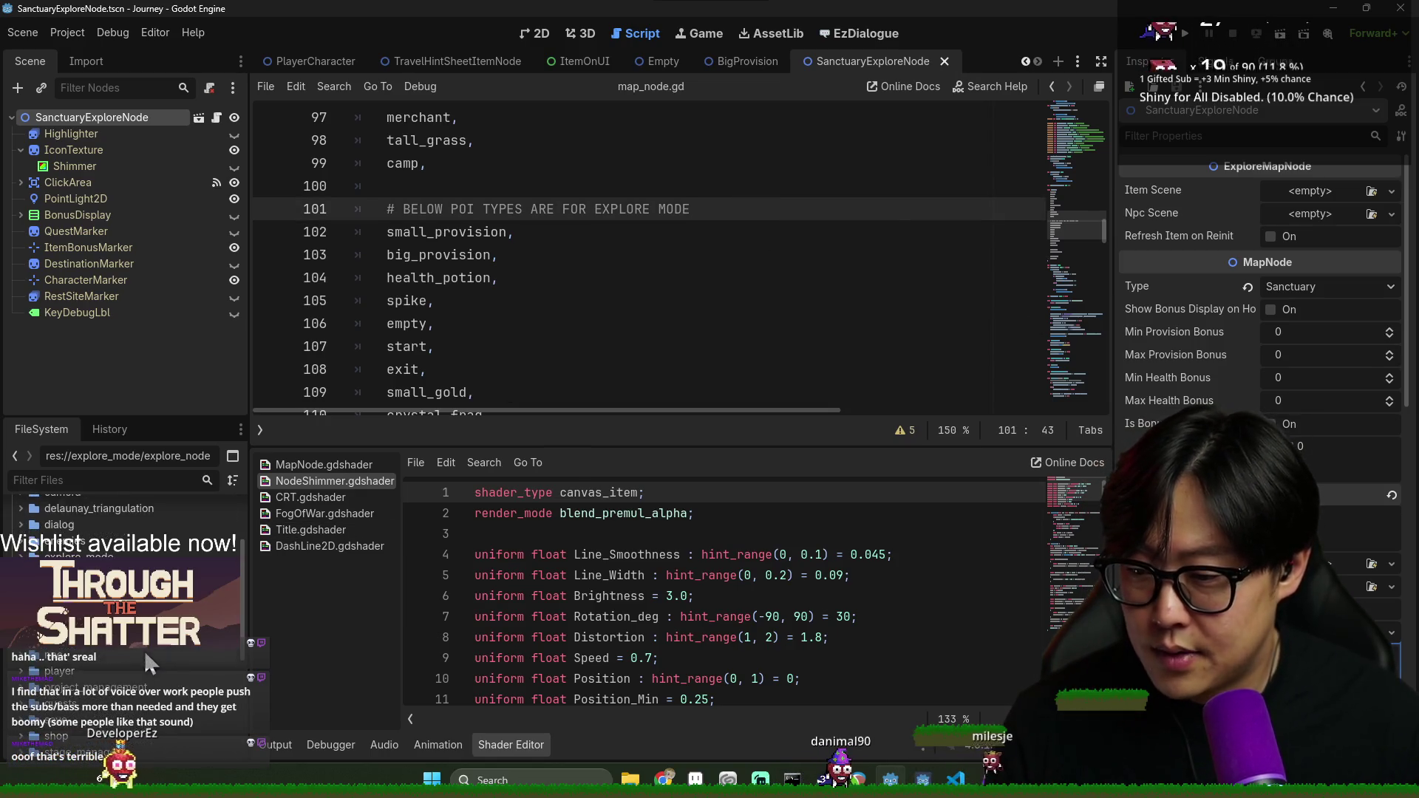
key("ctrl+s")
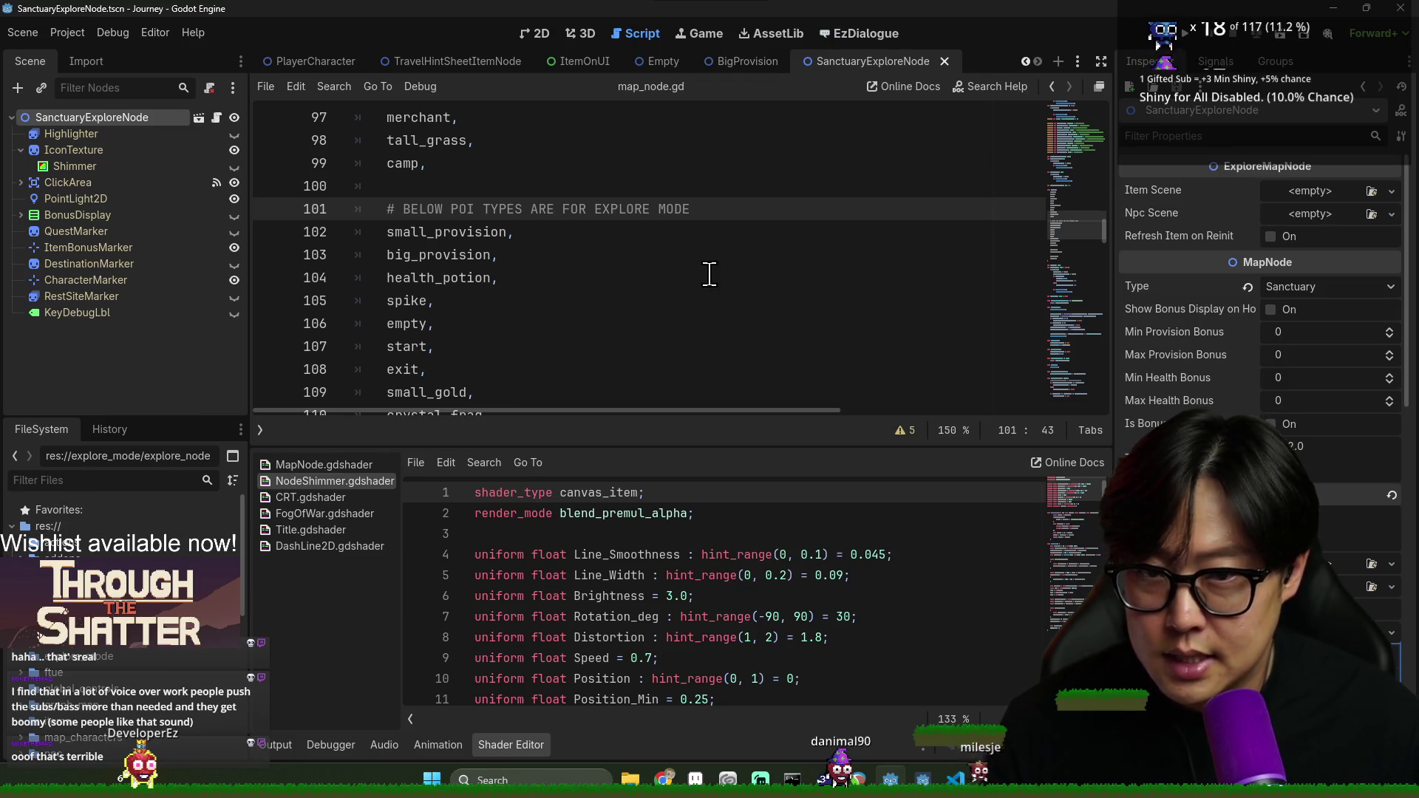
Open Empty.tscn through an 'e' FileSystem filter, then the base MapNode.tscn scene
type("empty")
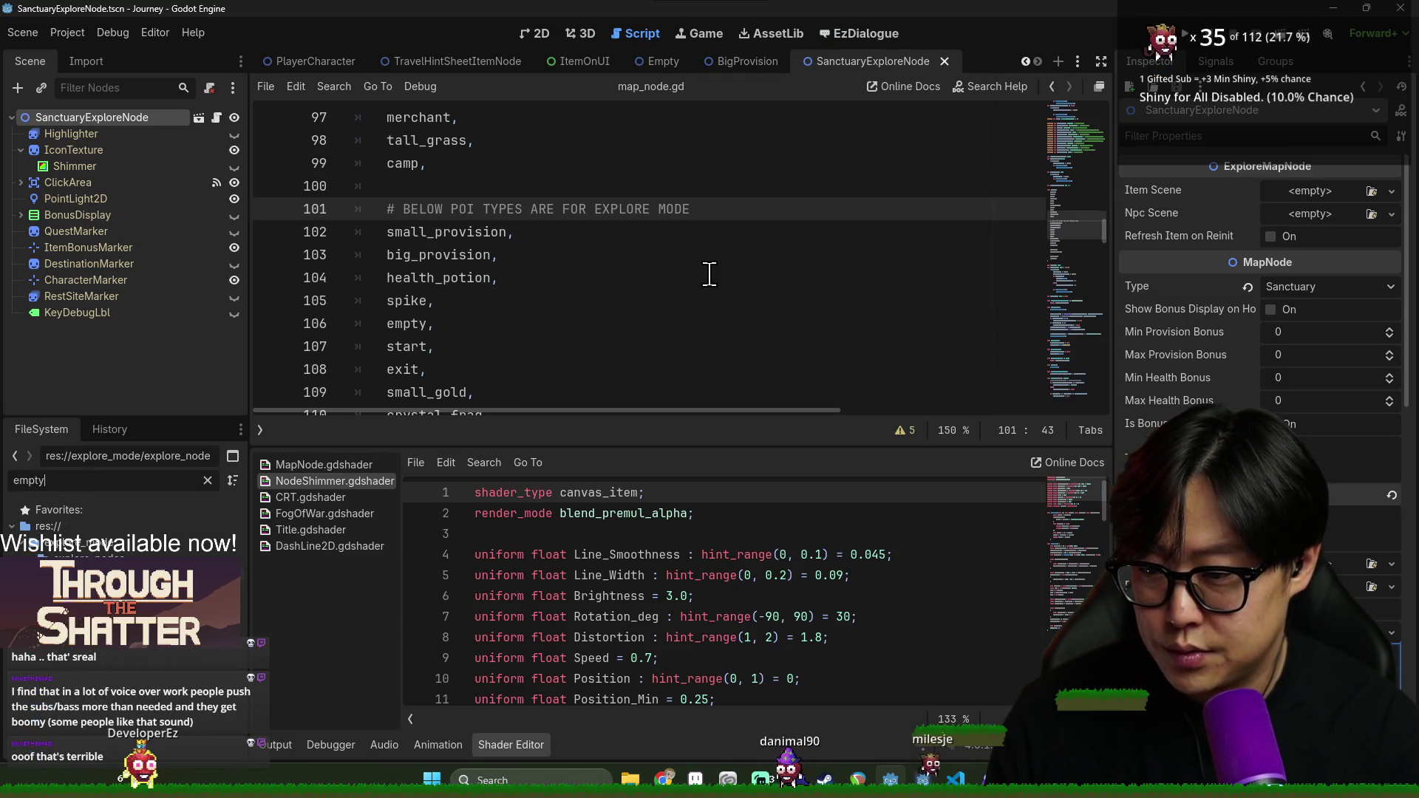
double_click(81, 575)
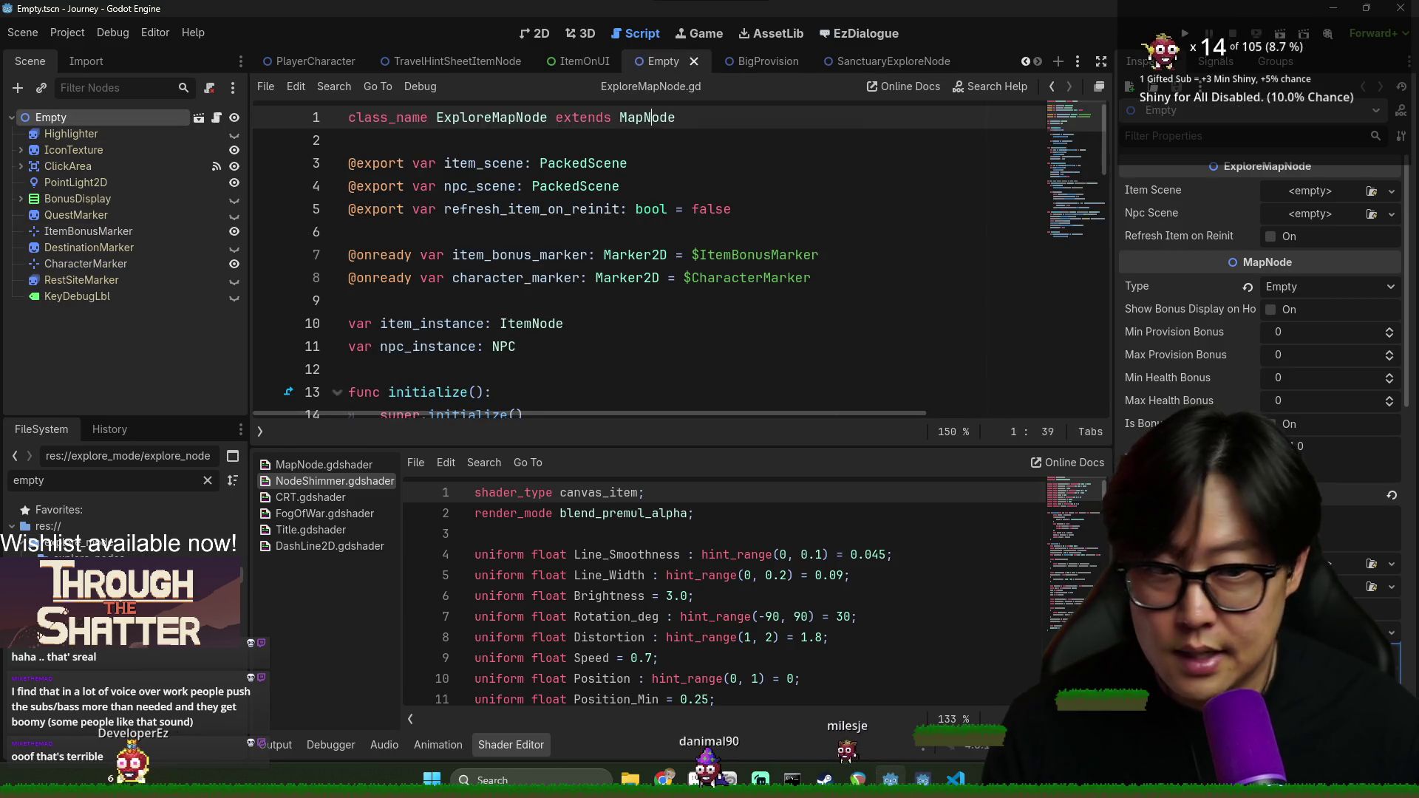
scroll(1307, 315, "down", 5)
scroll(1306, 315, "up", 2)
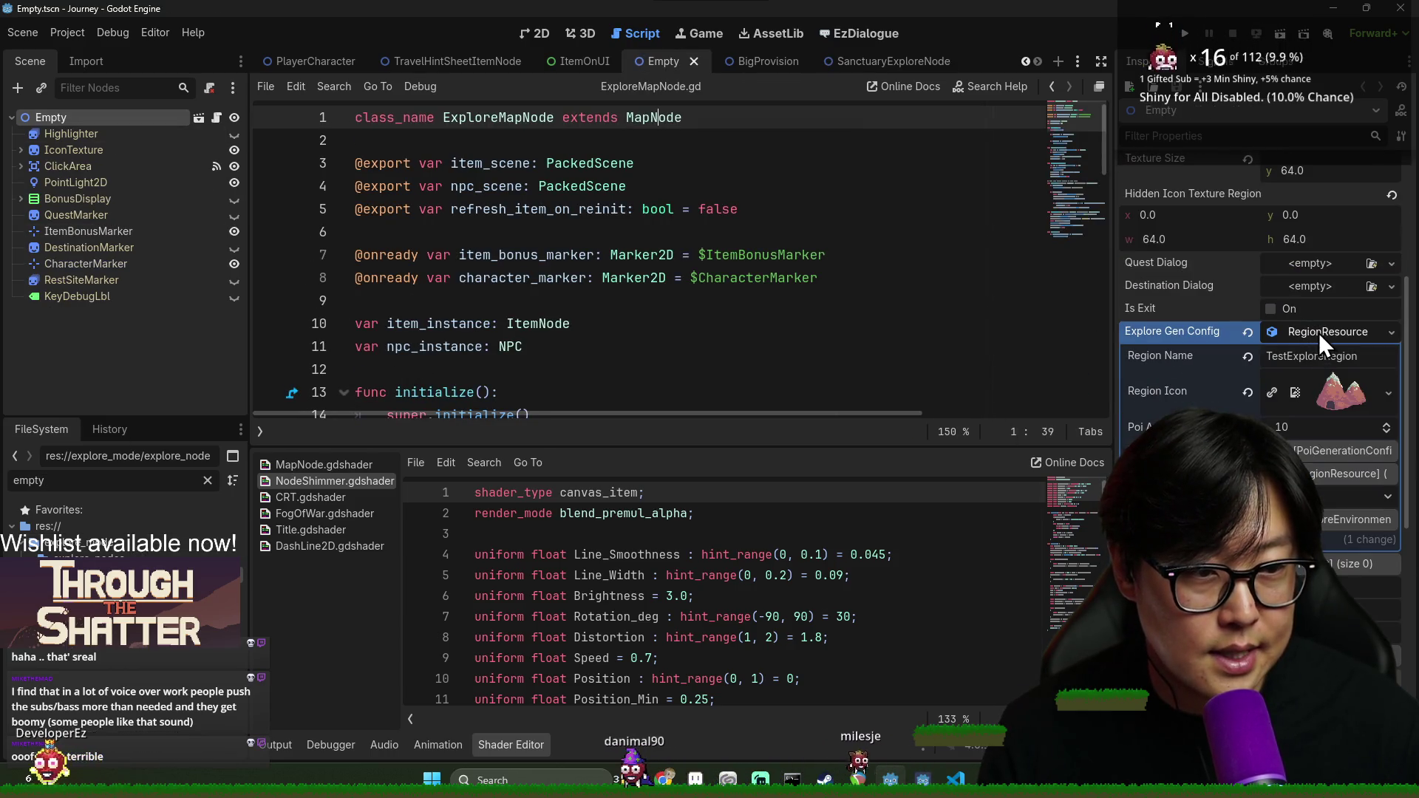
left_click(199, 118)
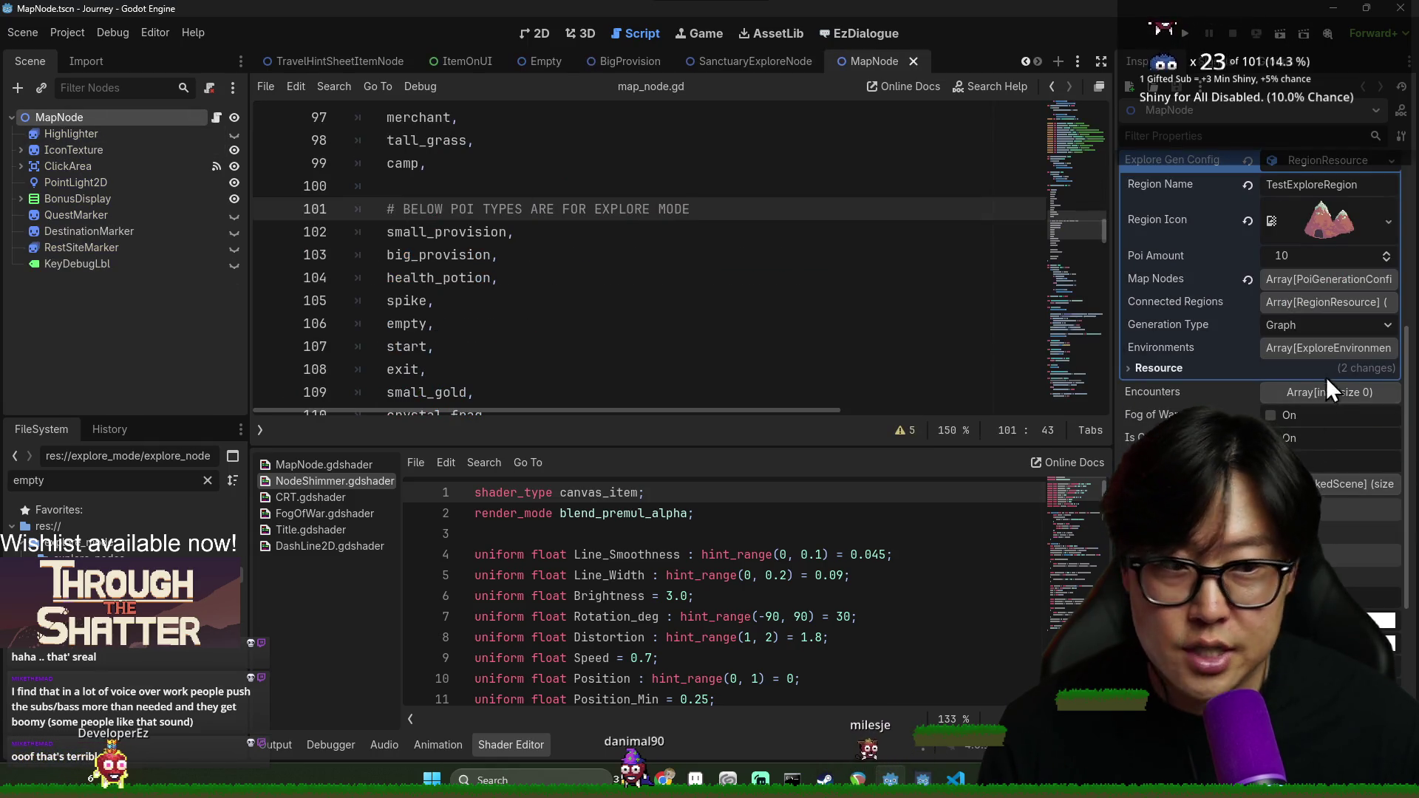
Expand MapNode's Map Nodes list and briefly inspect entry 4's settings
scroll(1329, 379, "up", 3)
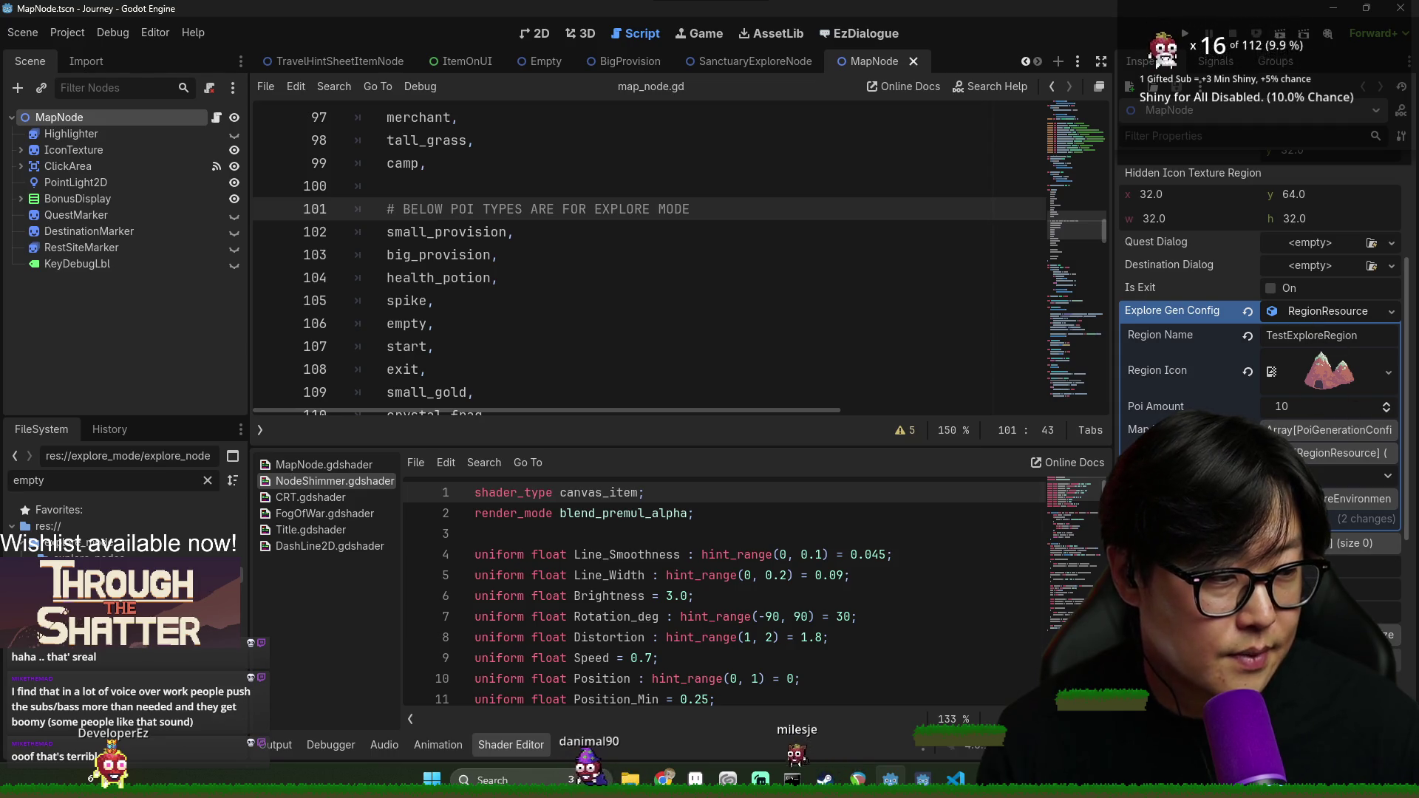
scroll(1328, 327, "down", 2)
left_click(1301, 357)
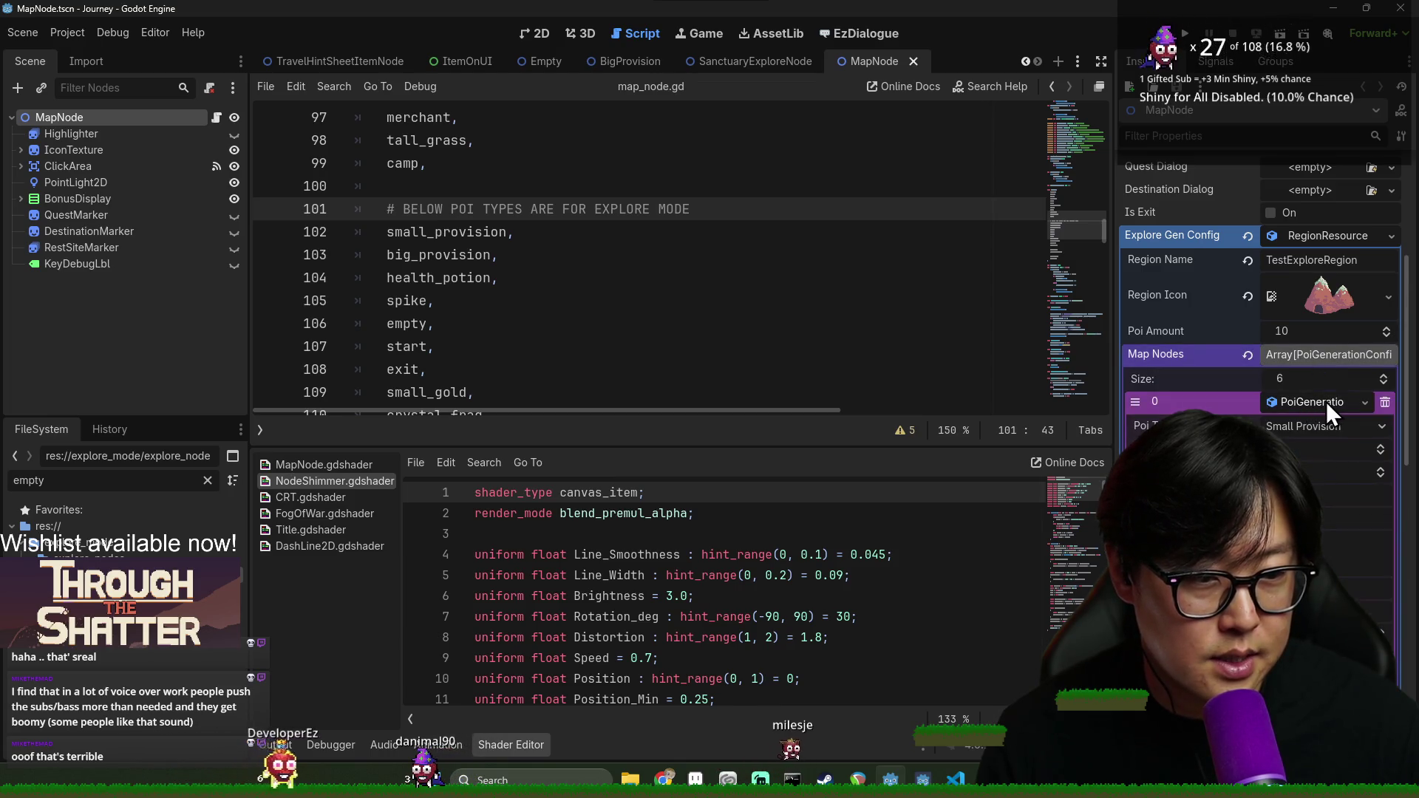
left_click(1320, 495)
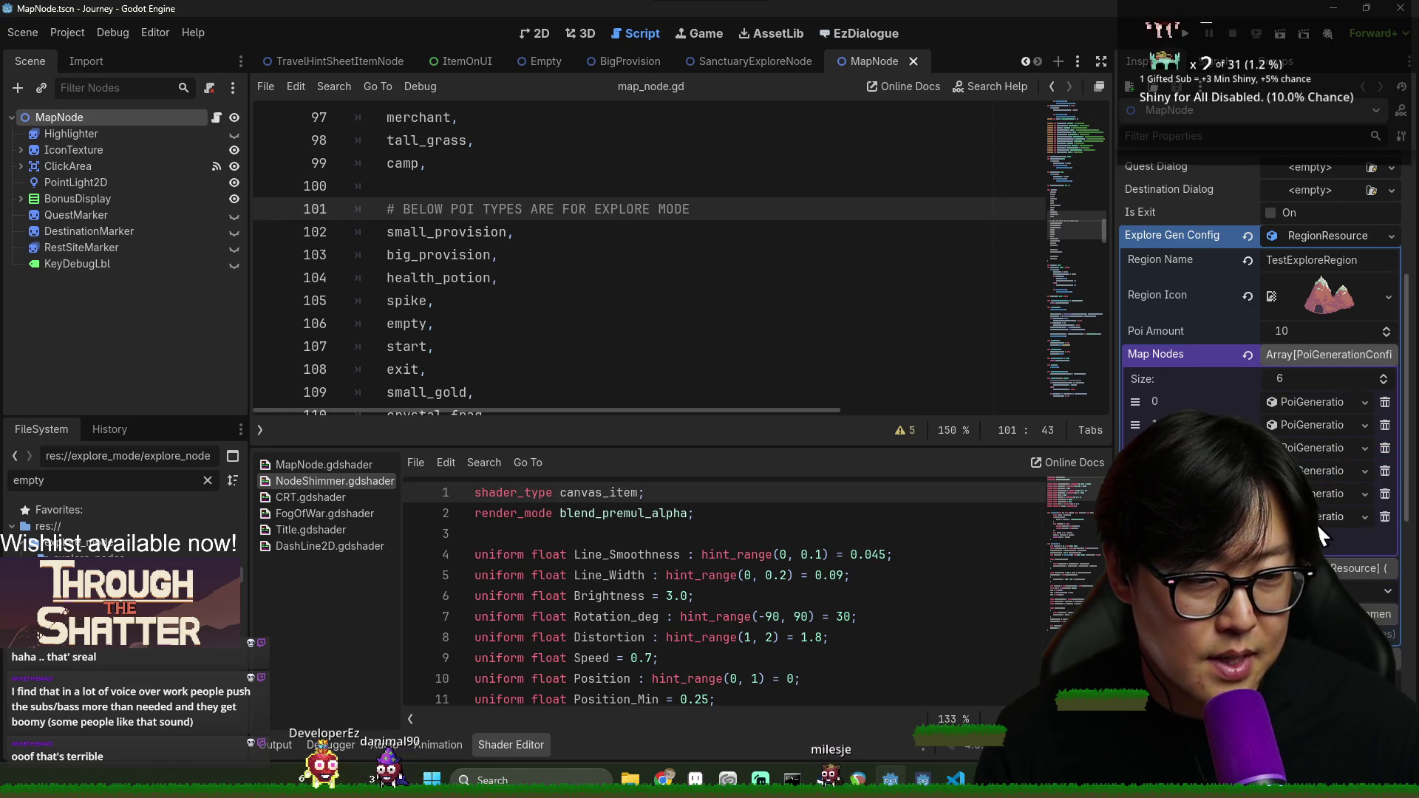
left_click(1319, 504)
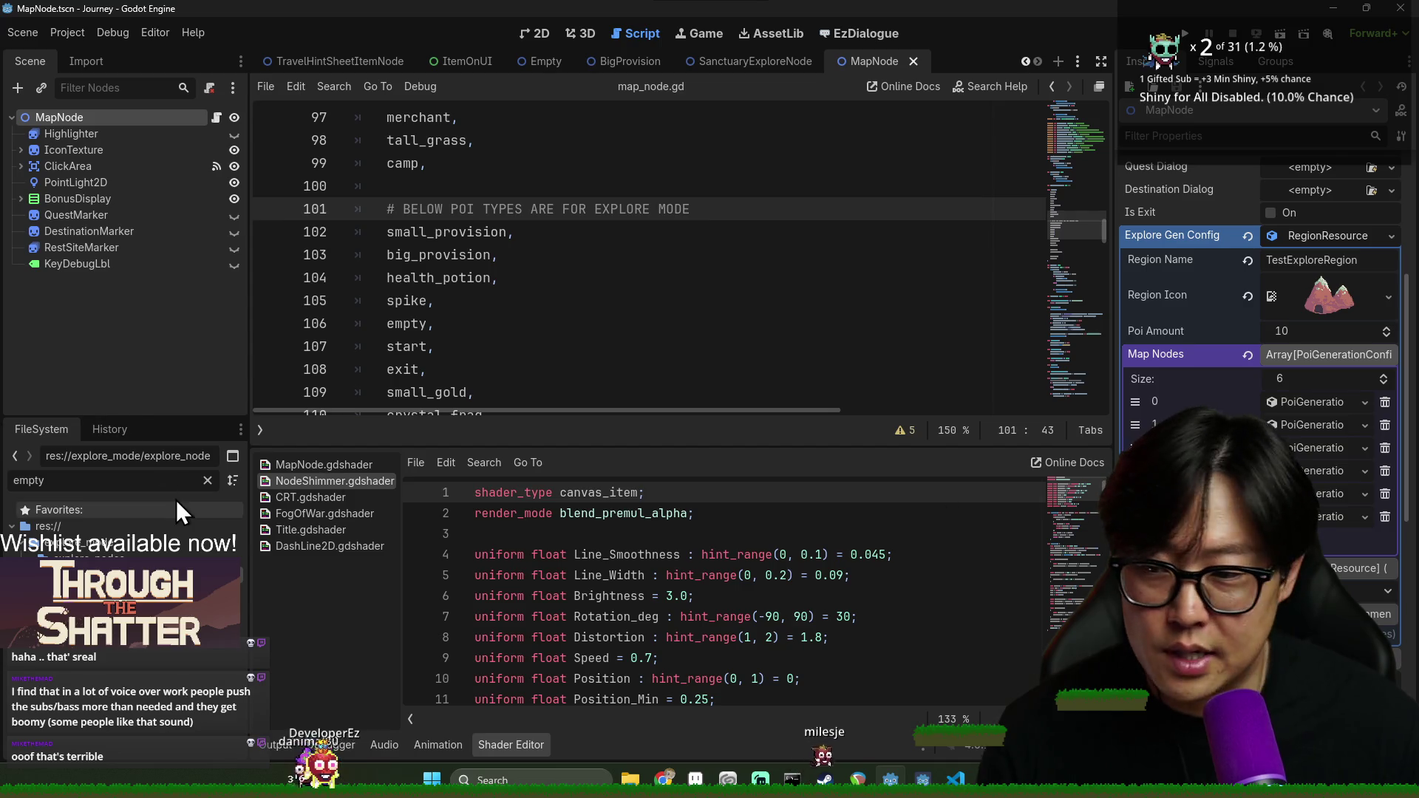
Clear the FileSystem filter and collapse the environment and explore_mode folders
left_click(207, 481)
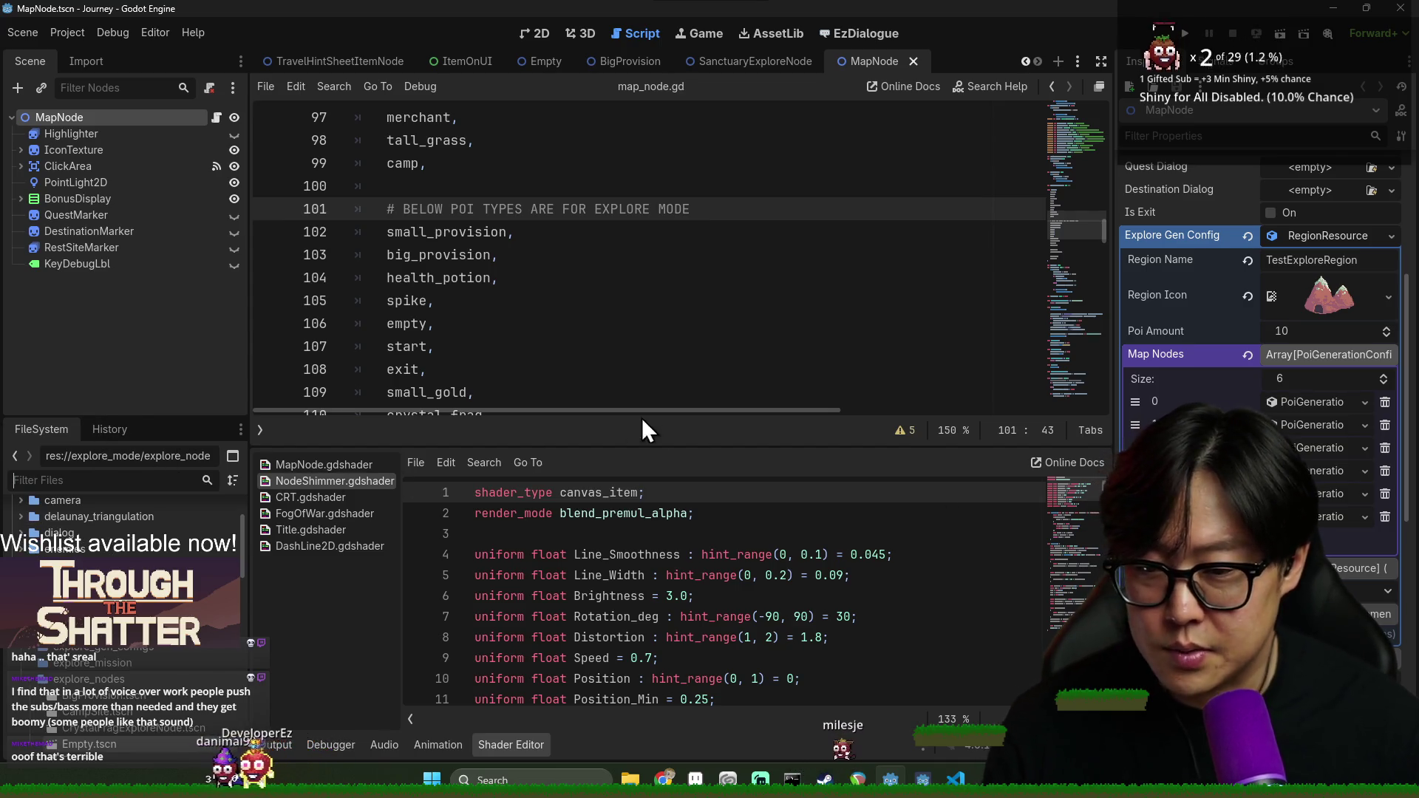
scroll(189, 495, "down", 3)
left_click(29, 519)
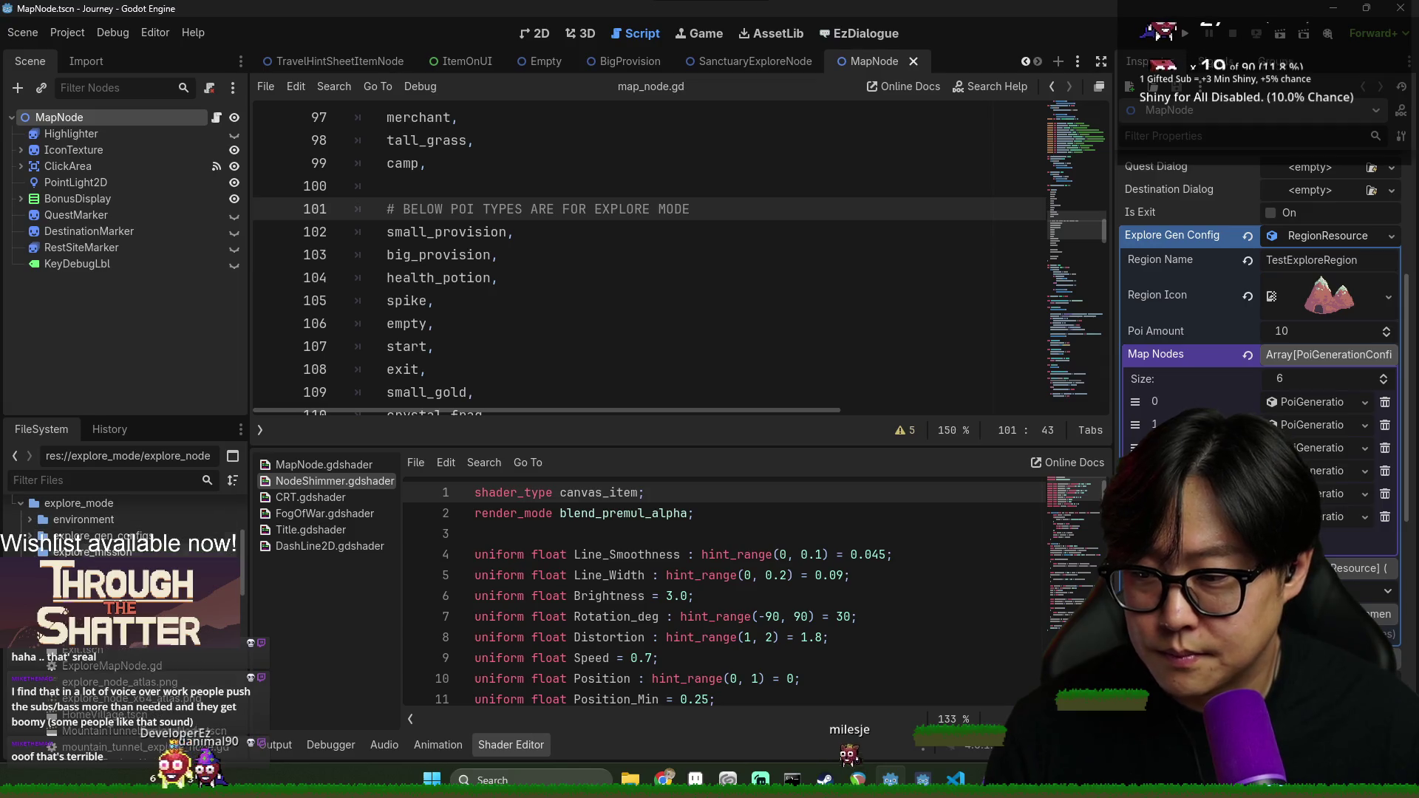
scroll(33, 551, "up", 2)
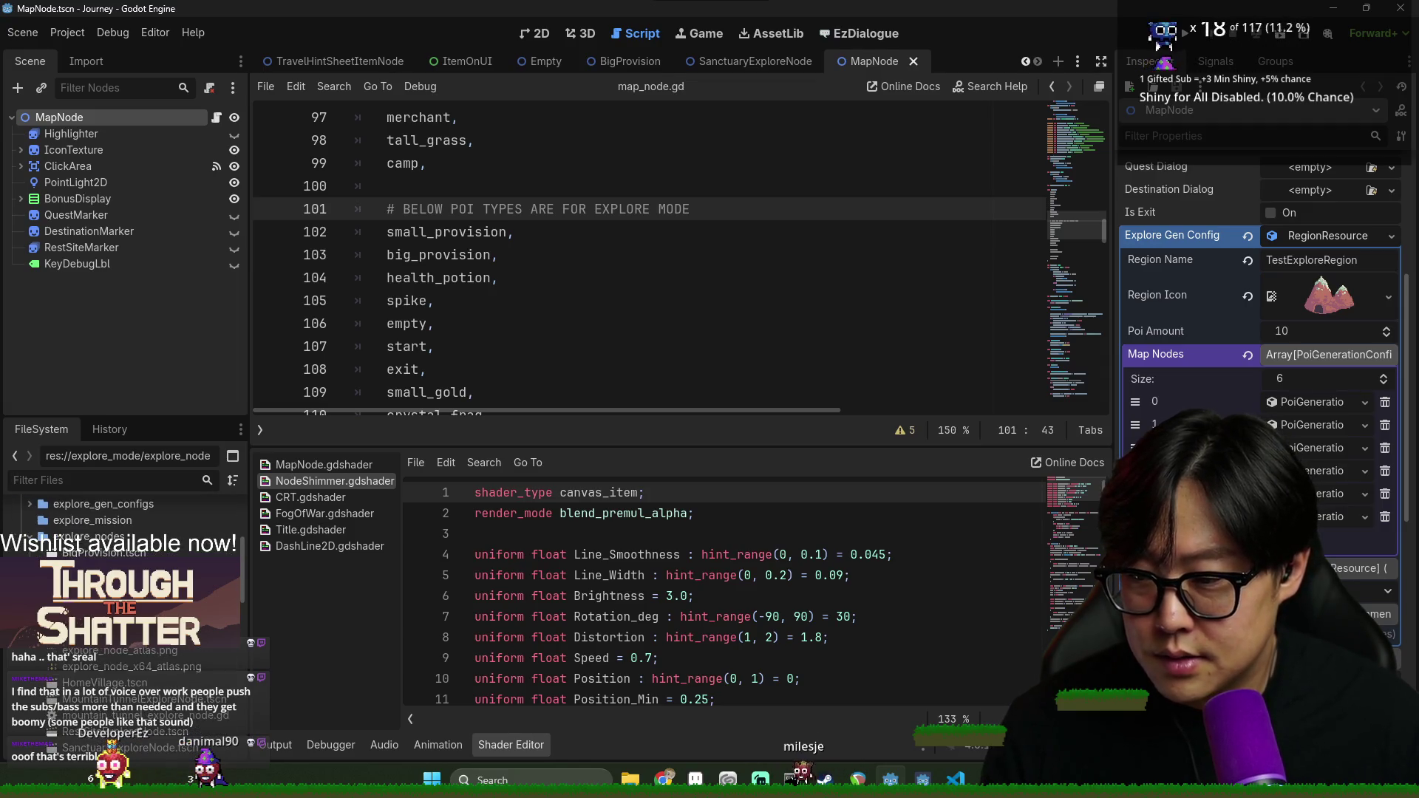
scroll(37, 551, "up", 2)
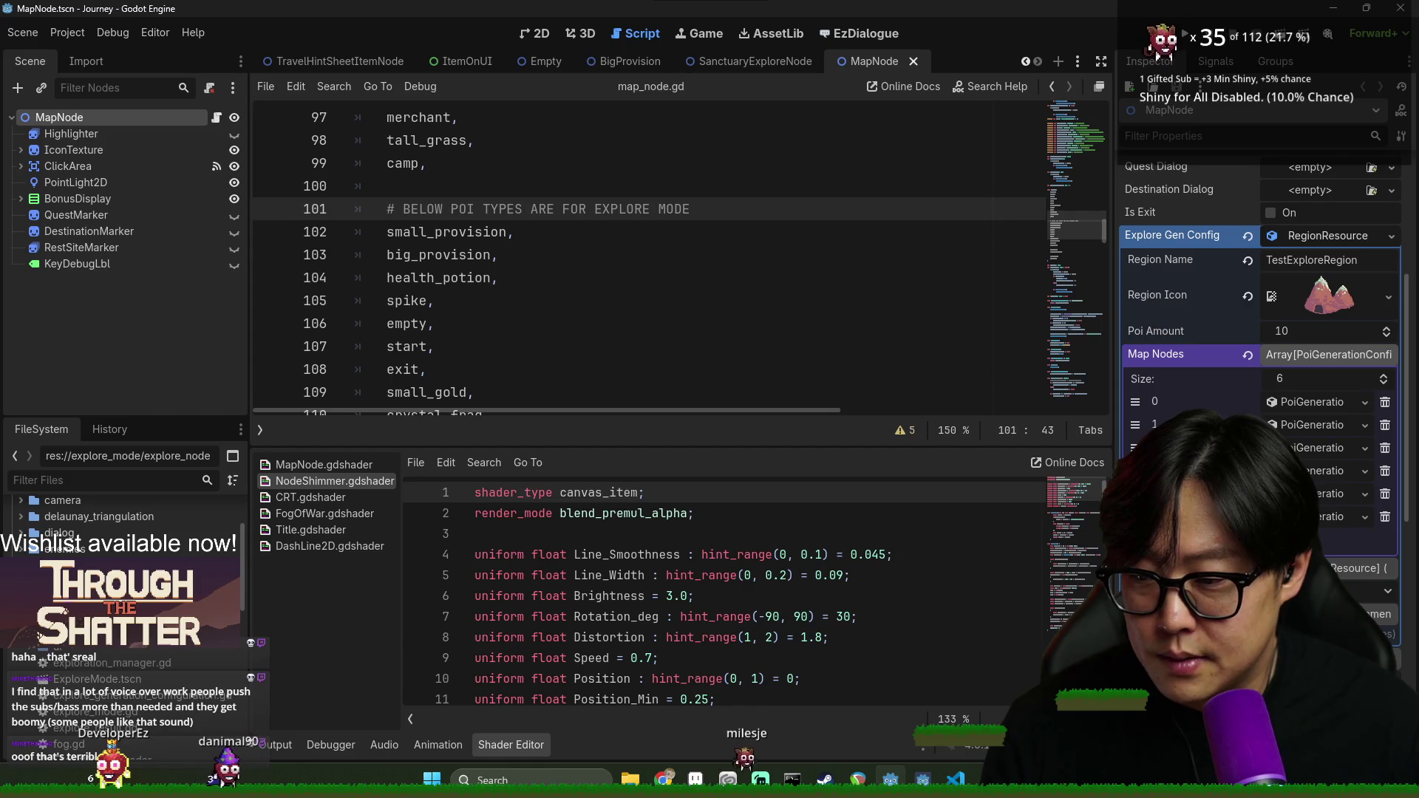
scroll(37, 550, "down", 5)
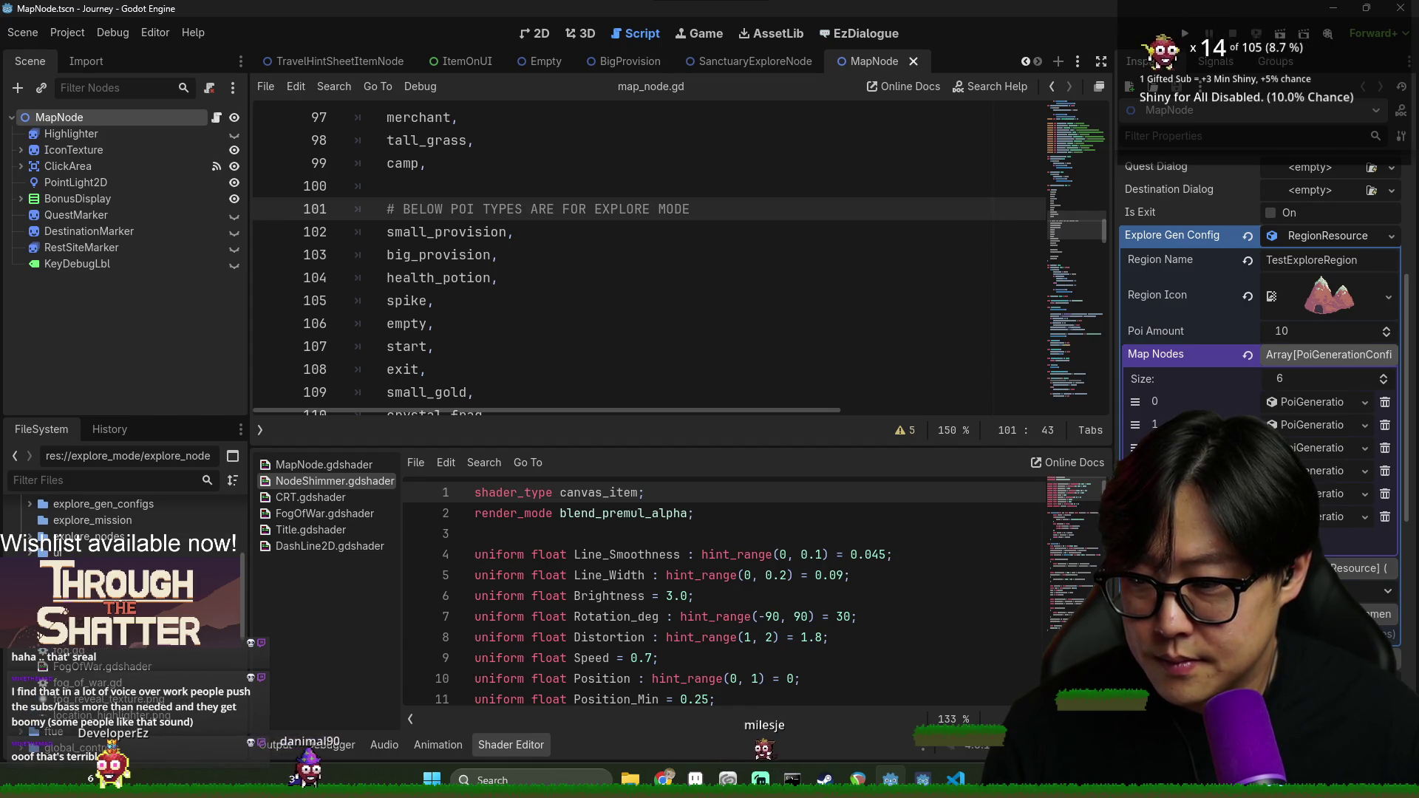
scroll(37, 551, "up", 3)
left_click(21, 534)
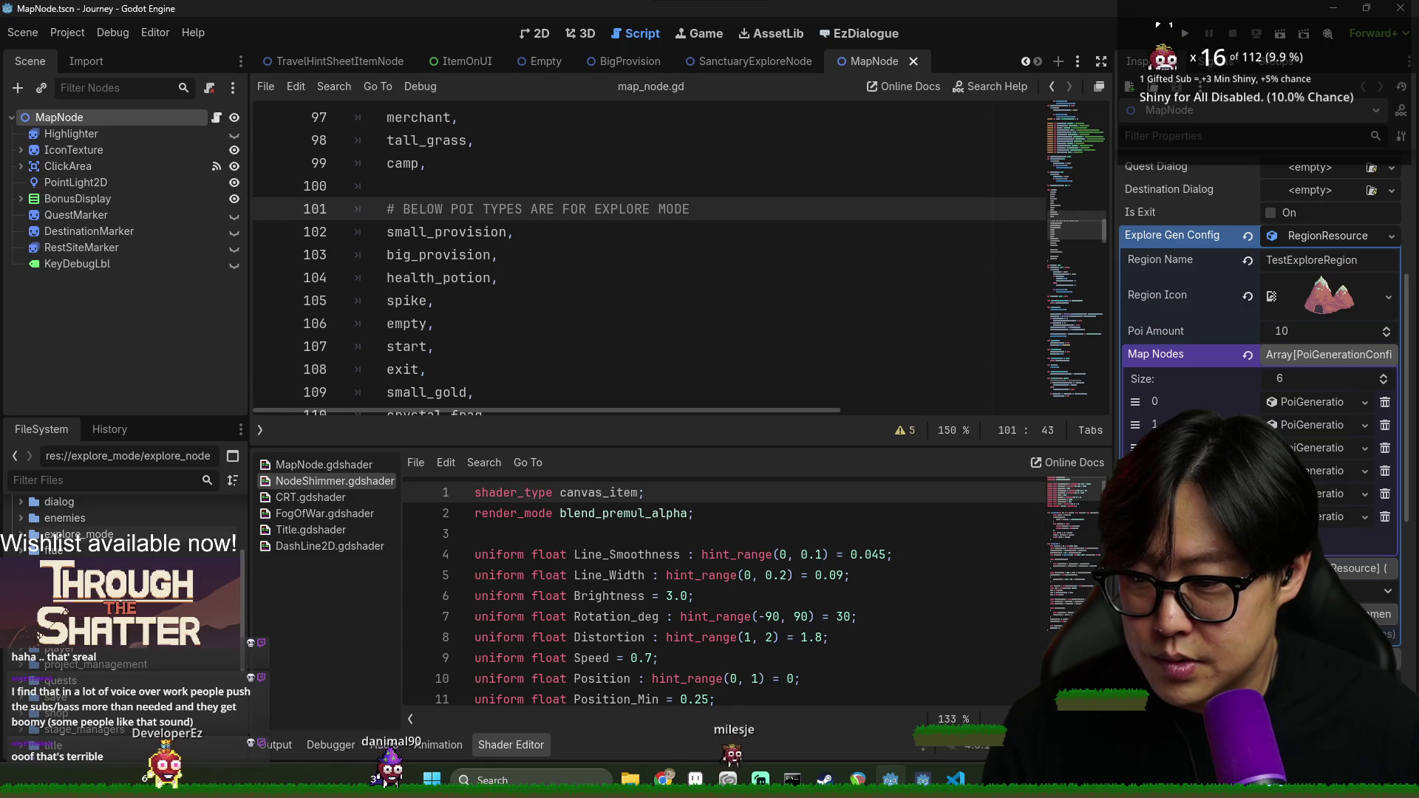
scroll(36, 551, "down", 5)
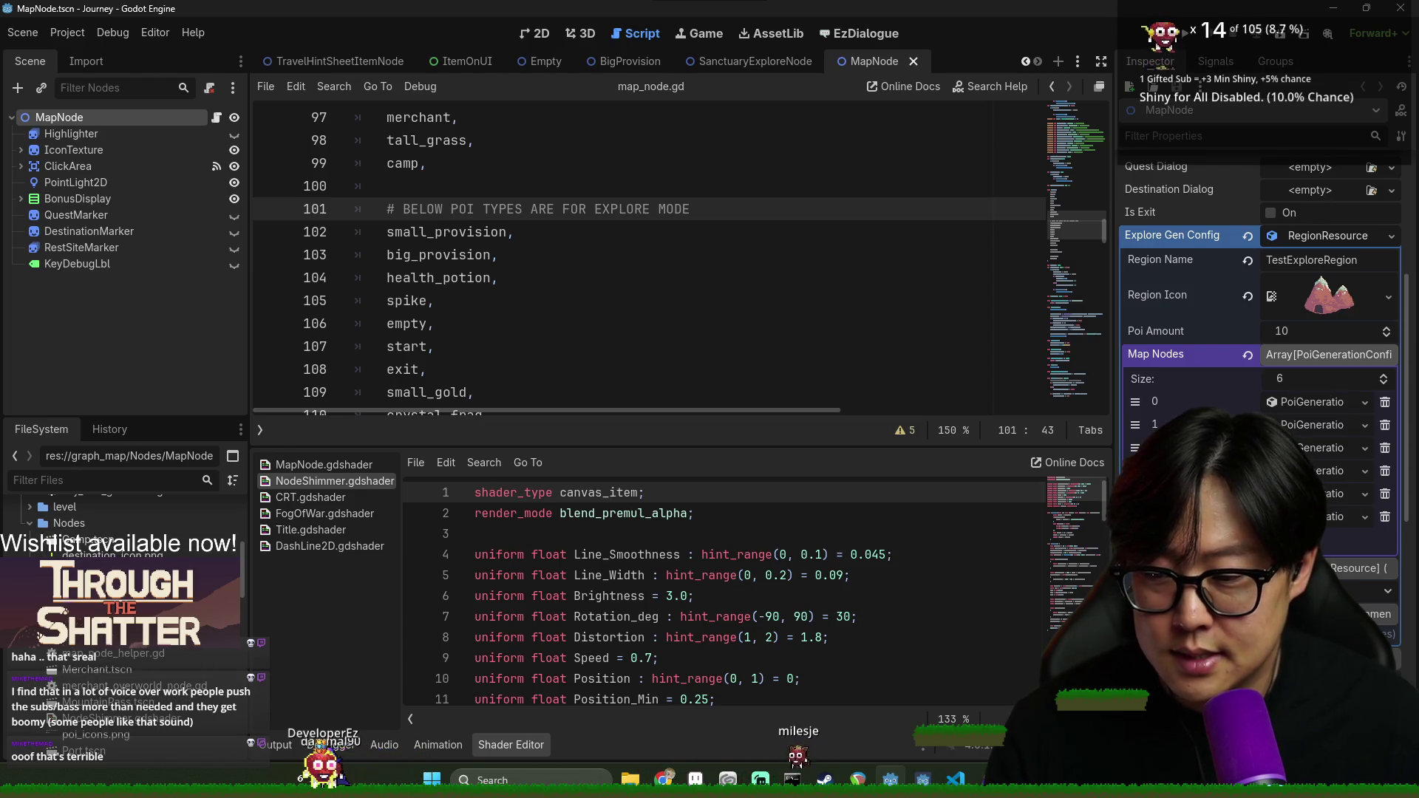
Add a seventh Map Nodes element as a New PoiGenerationConfig and save MapNode.tscn
left_click(1328, 540)
left_click(1324, 545)
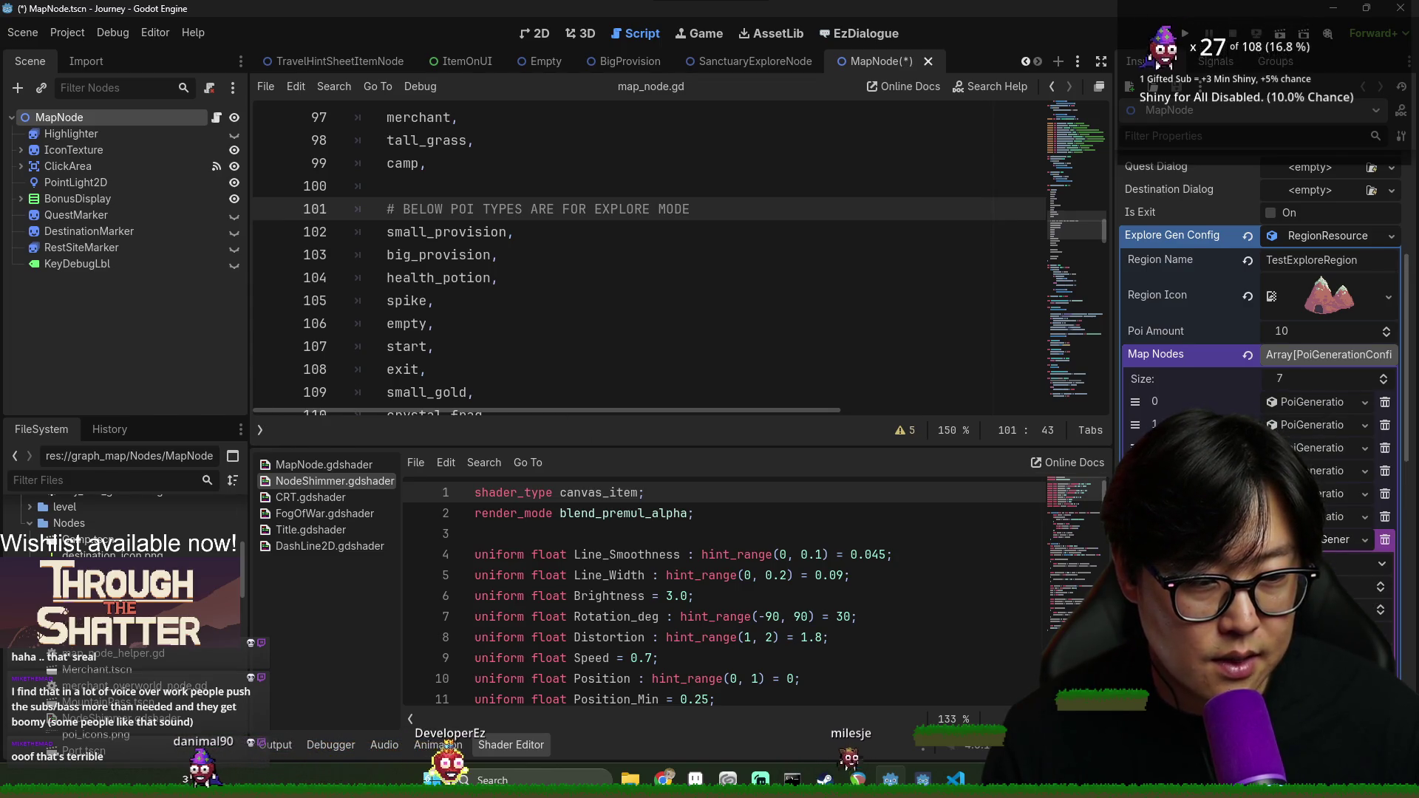
left_click(1345, 563)
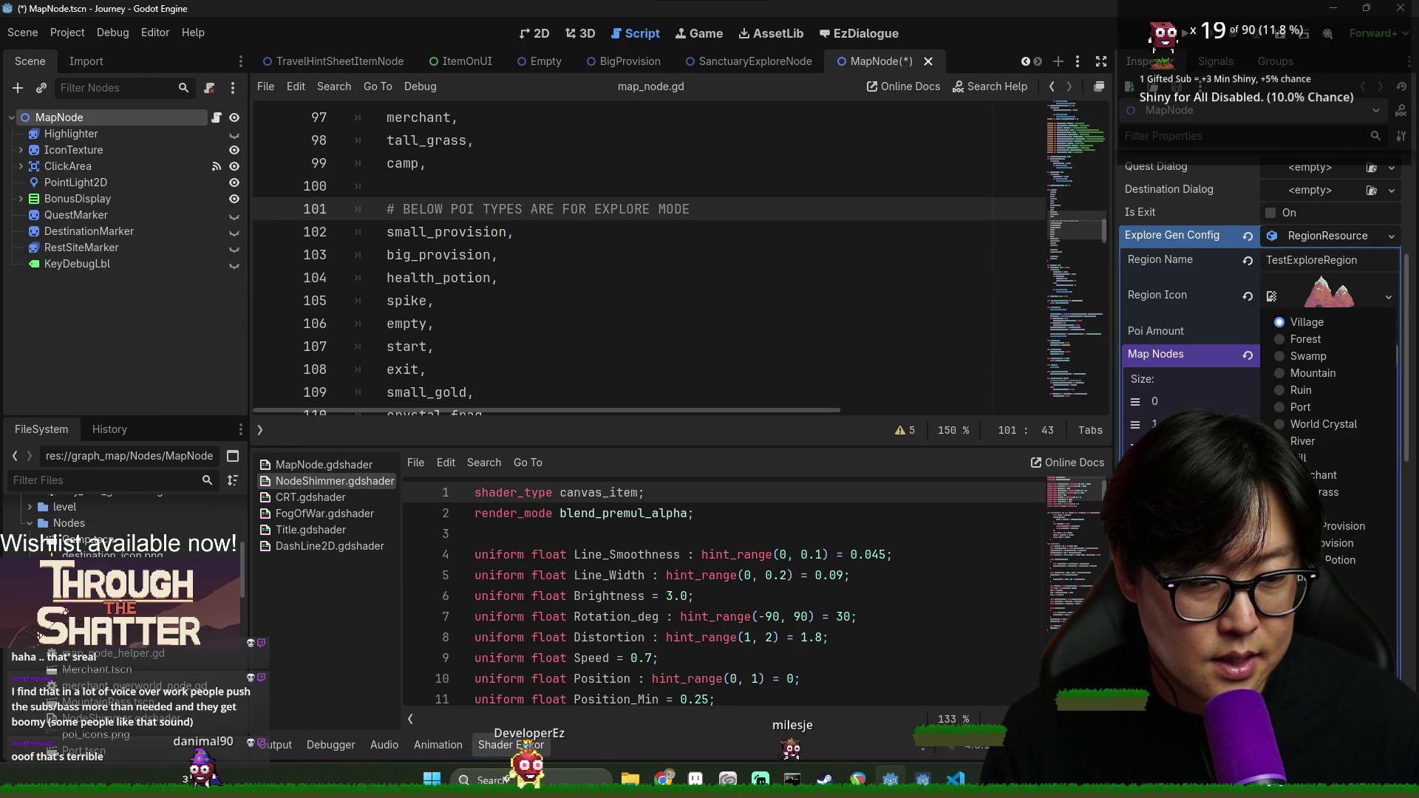
left_click(1346, 556)
key("ctrl+s")
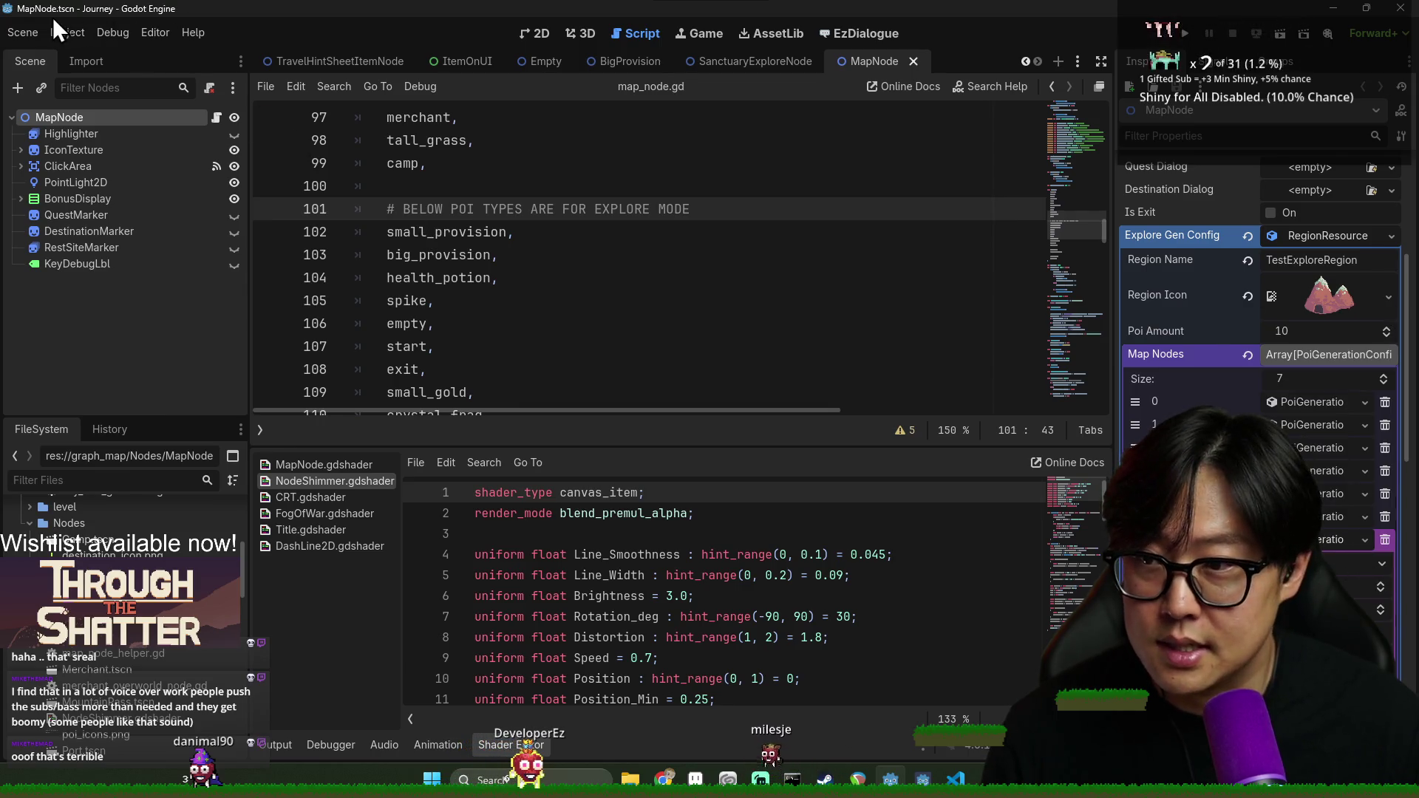
left_click(67, 32)
Reload the current project and clear the errors from the Output log
left_click(122, 219)
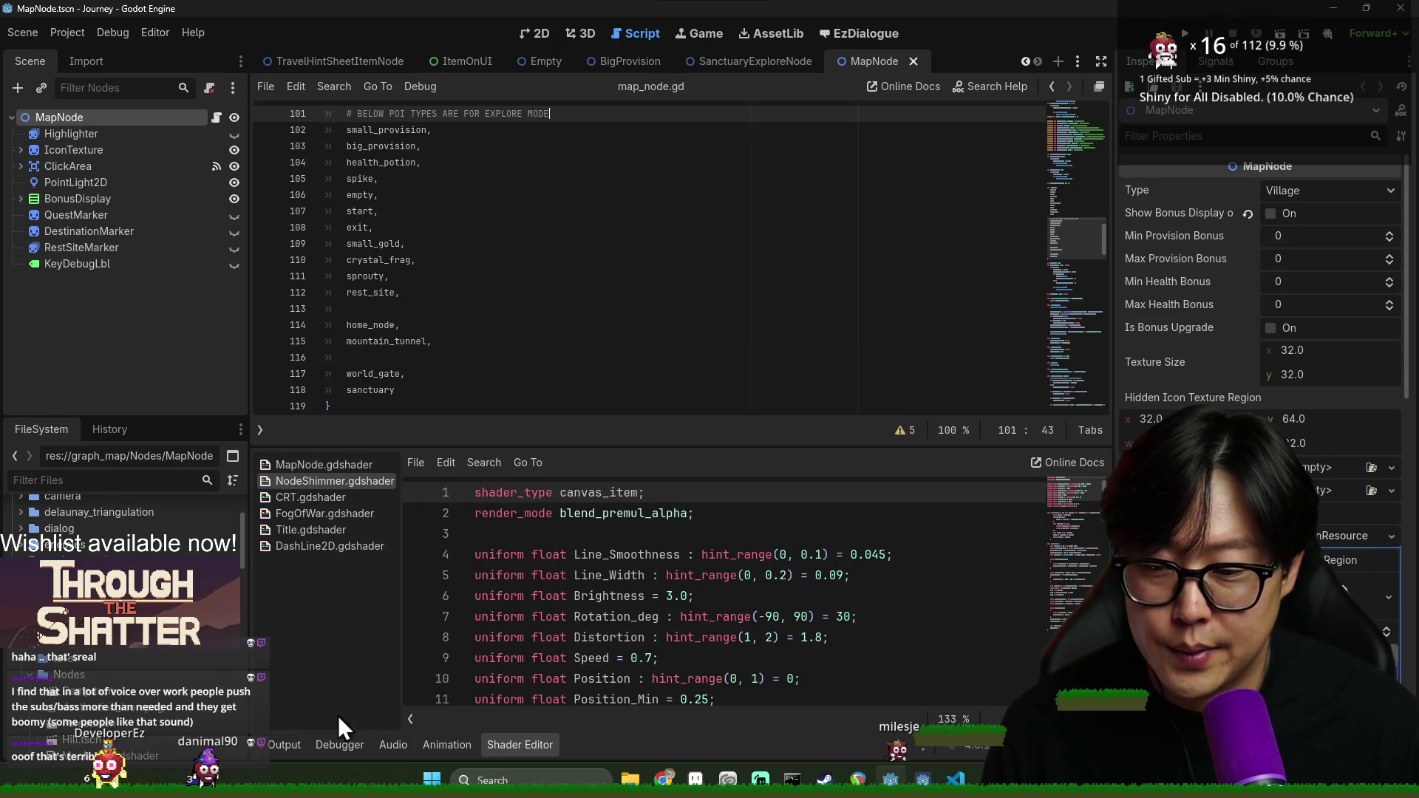
left_click(281, 741)
left_click(289, 745)
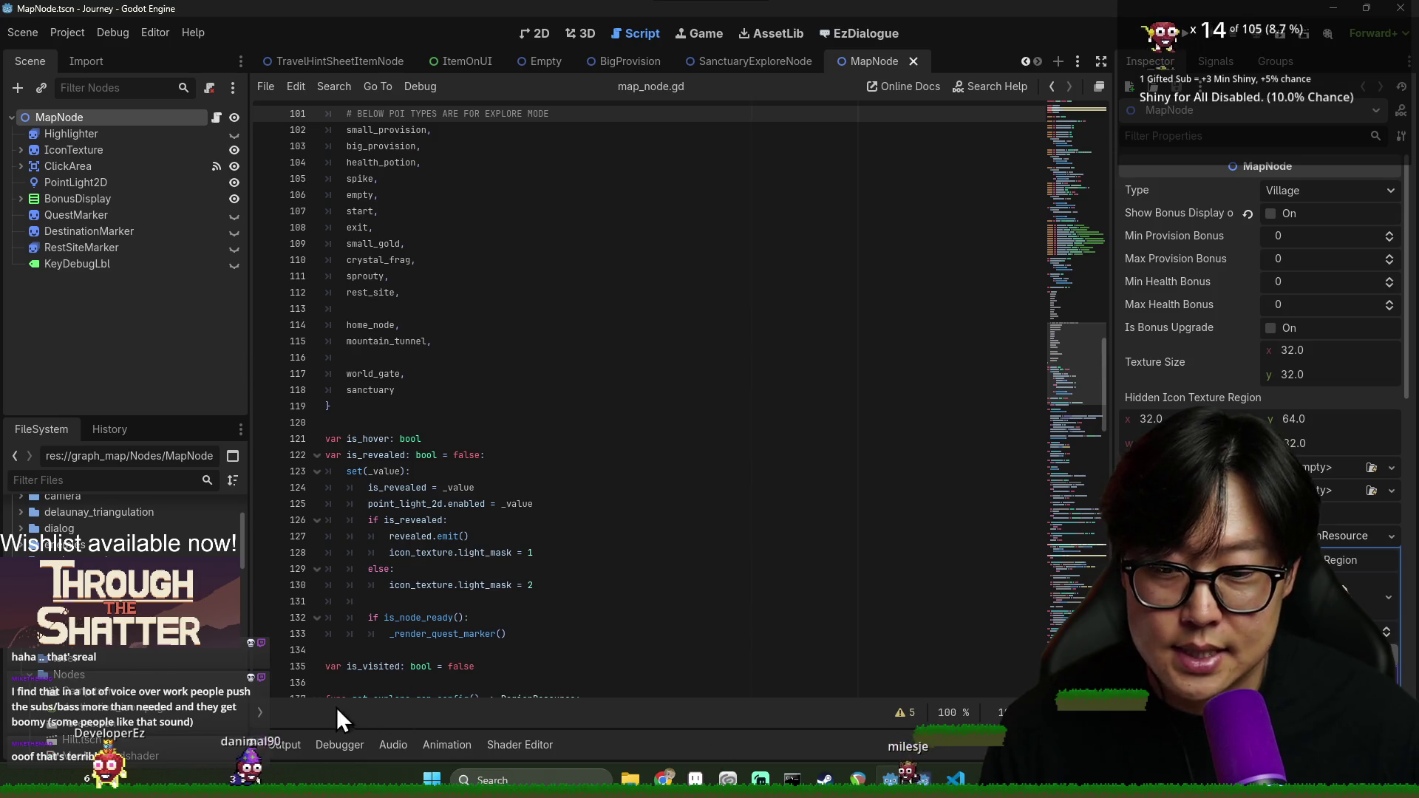
left_click(288, 745)
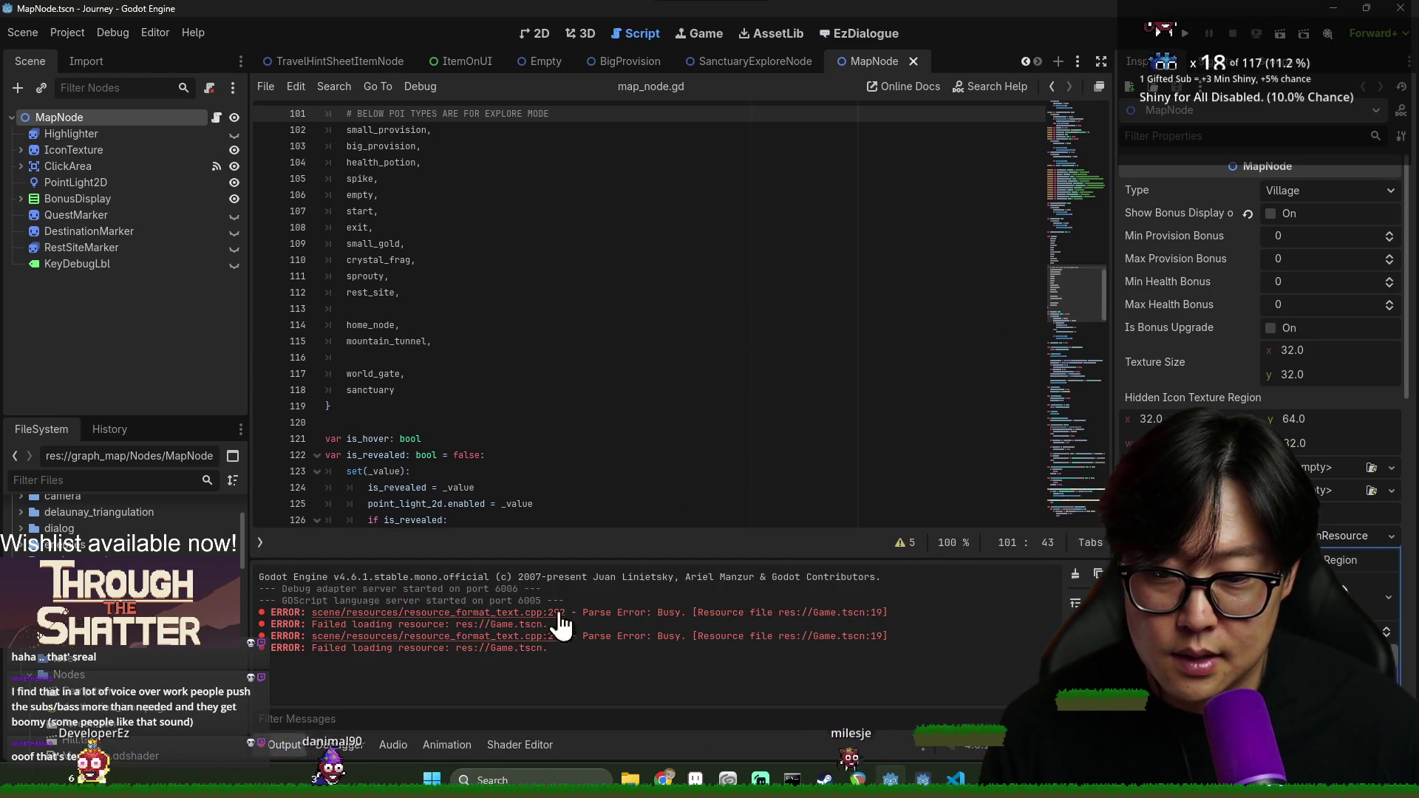
left_click(1076, 574)
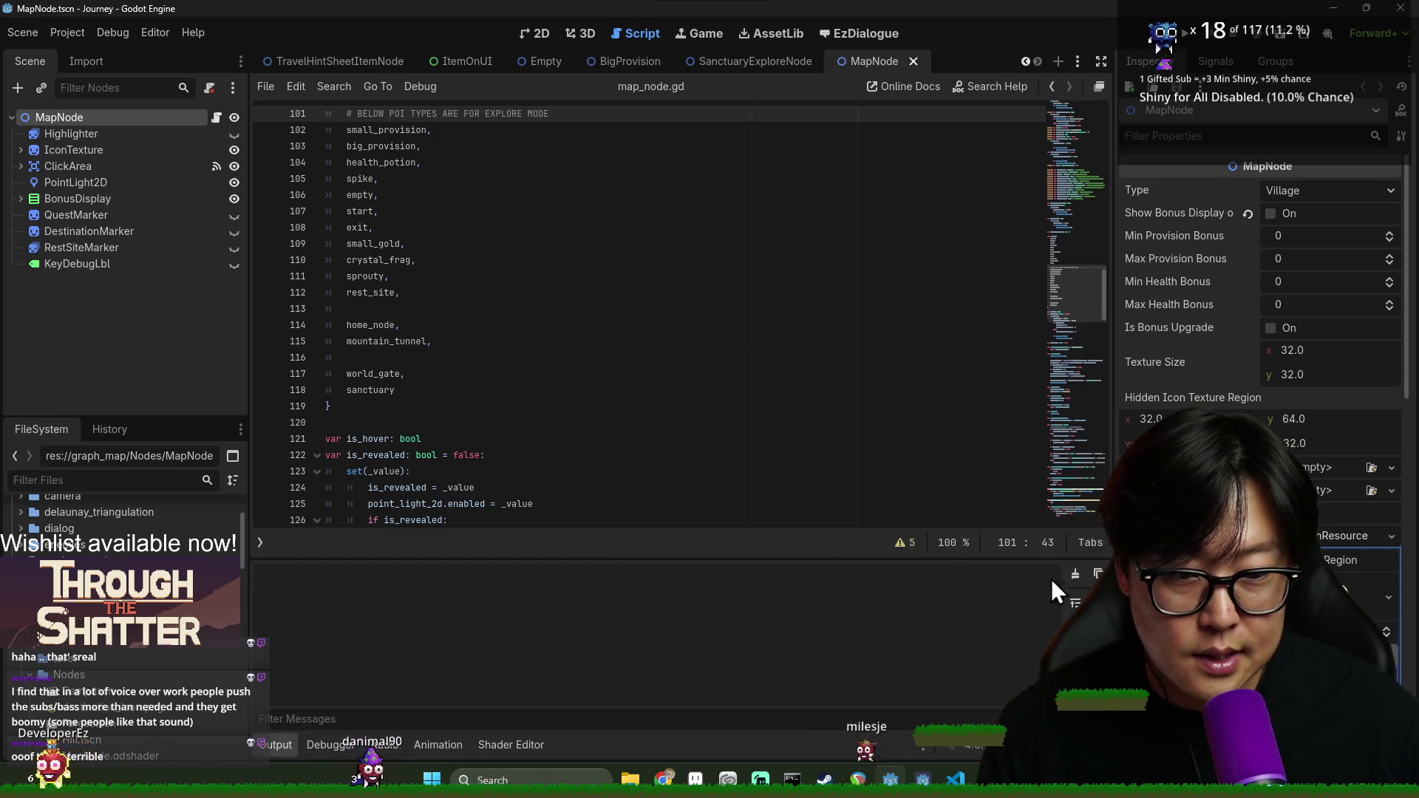
left_click(275, 746)
Save, then expand the seventh Map Nodes entry to reveal its Poi Type Village
left_click(459, 438)
key("ctrl+s")
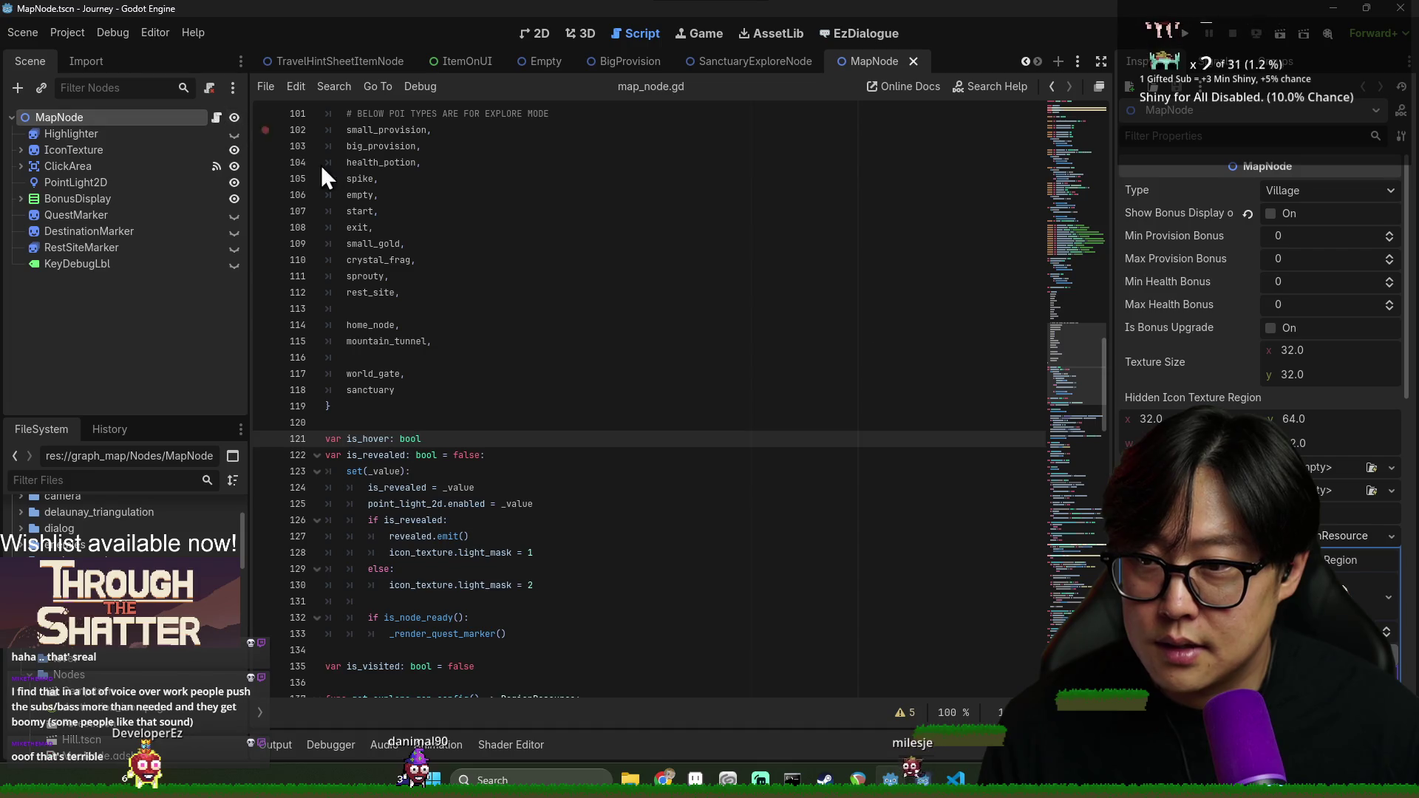
scroll(1257, 333, "down", 10)
left_click(1314, 389)
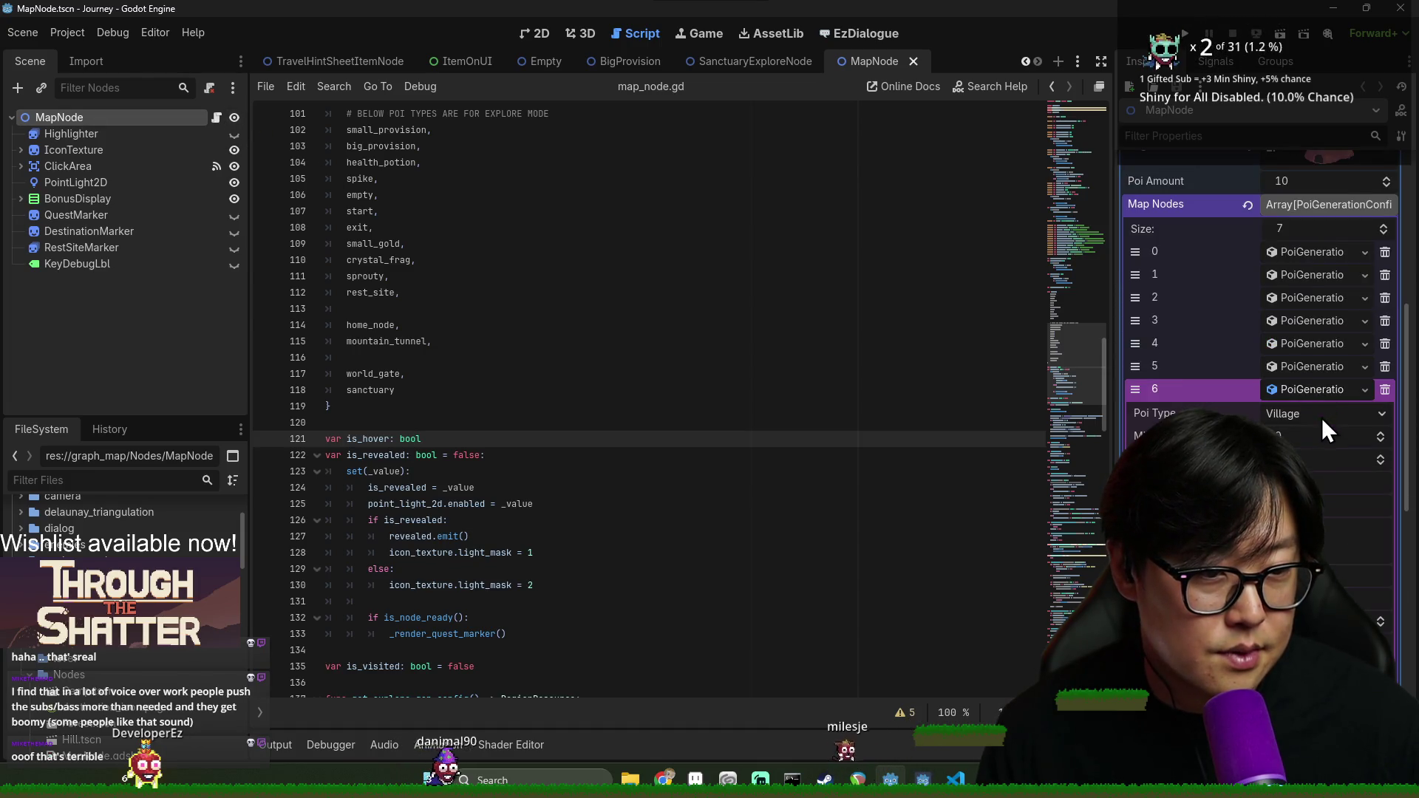
Set entry 6's Poi Type to Sanctuary with amount 1, and save
left_click(1322, 414)
left_click(1279, 532)
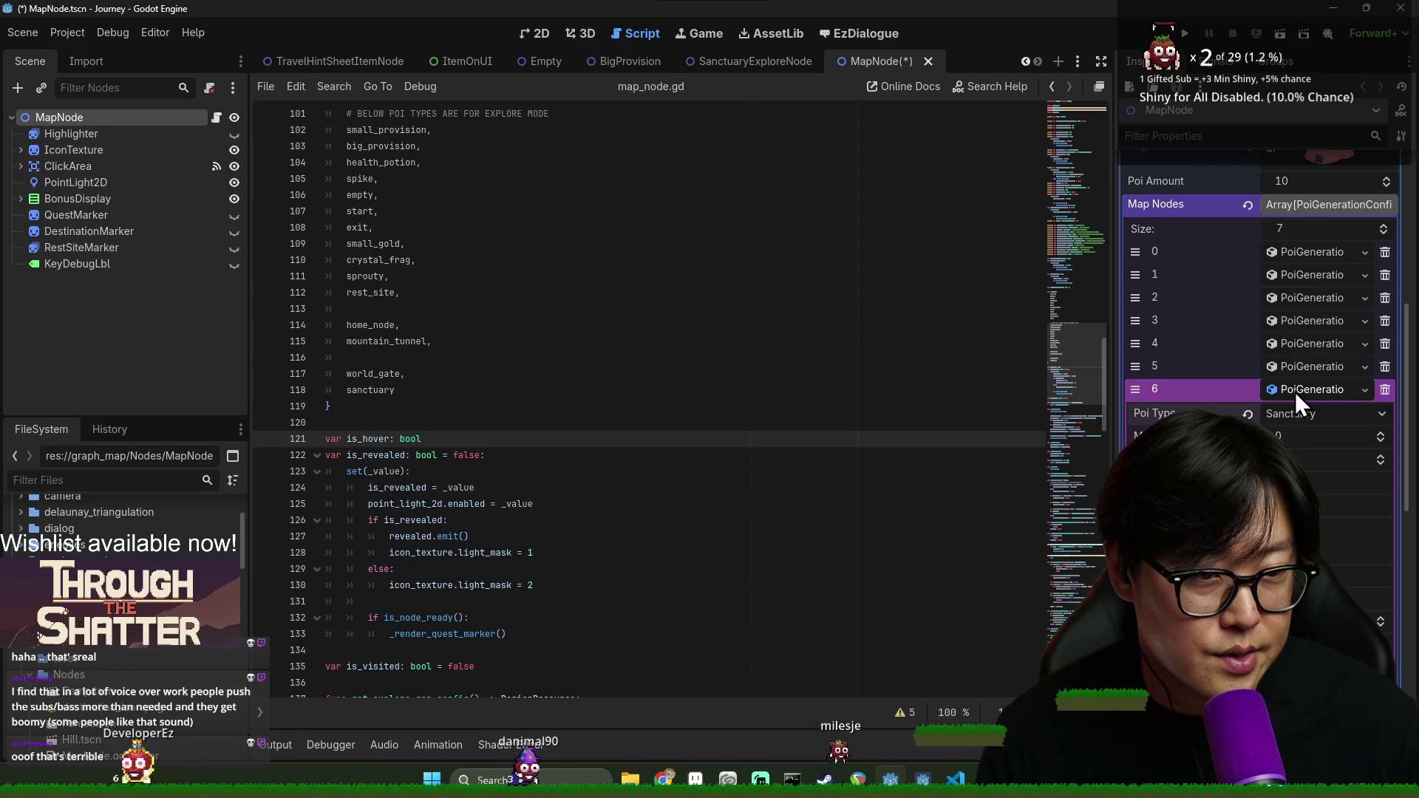
left_click(1288, 437)
key("ctrl+s")
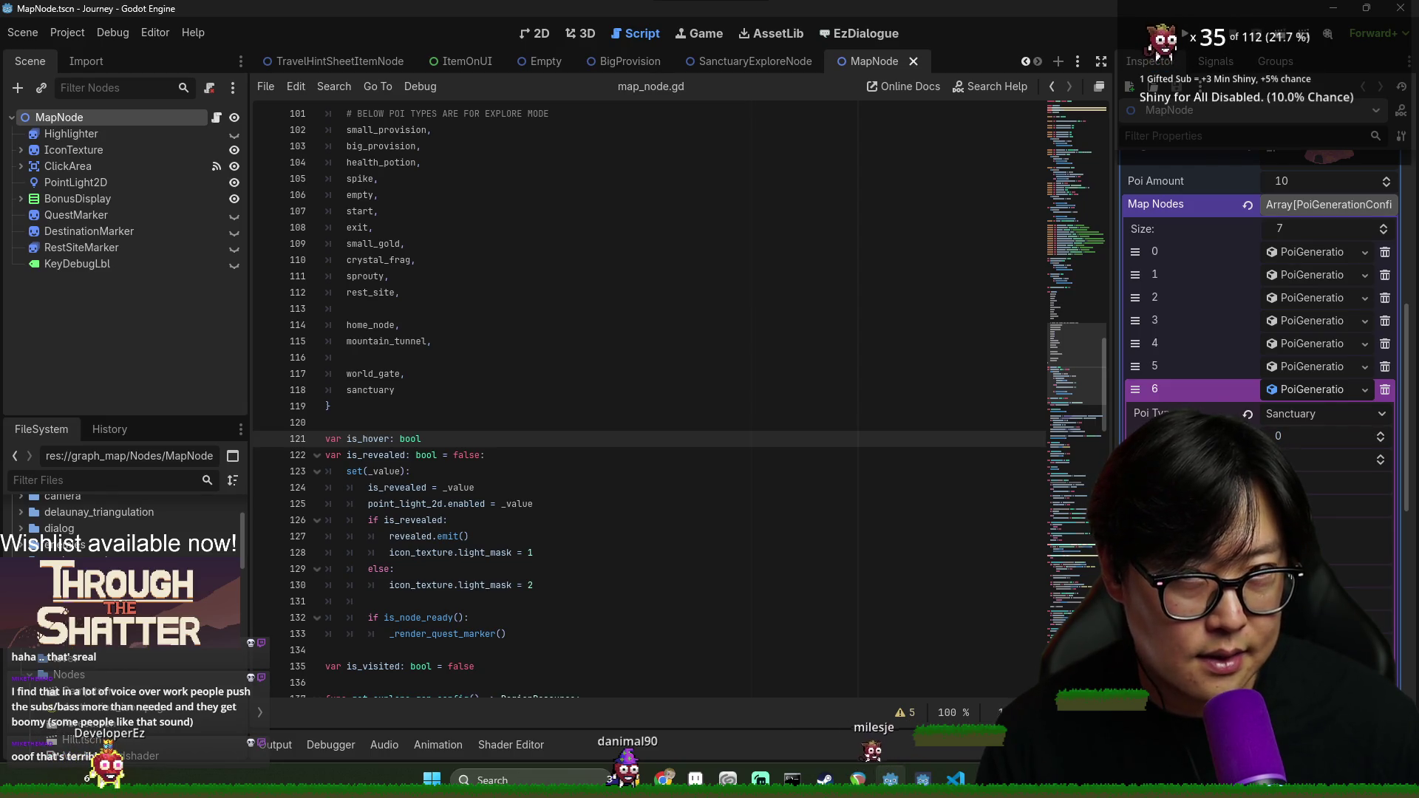
key("ctrl+s")
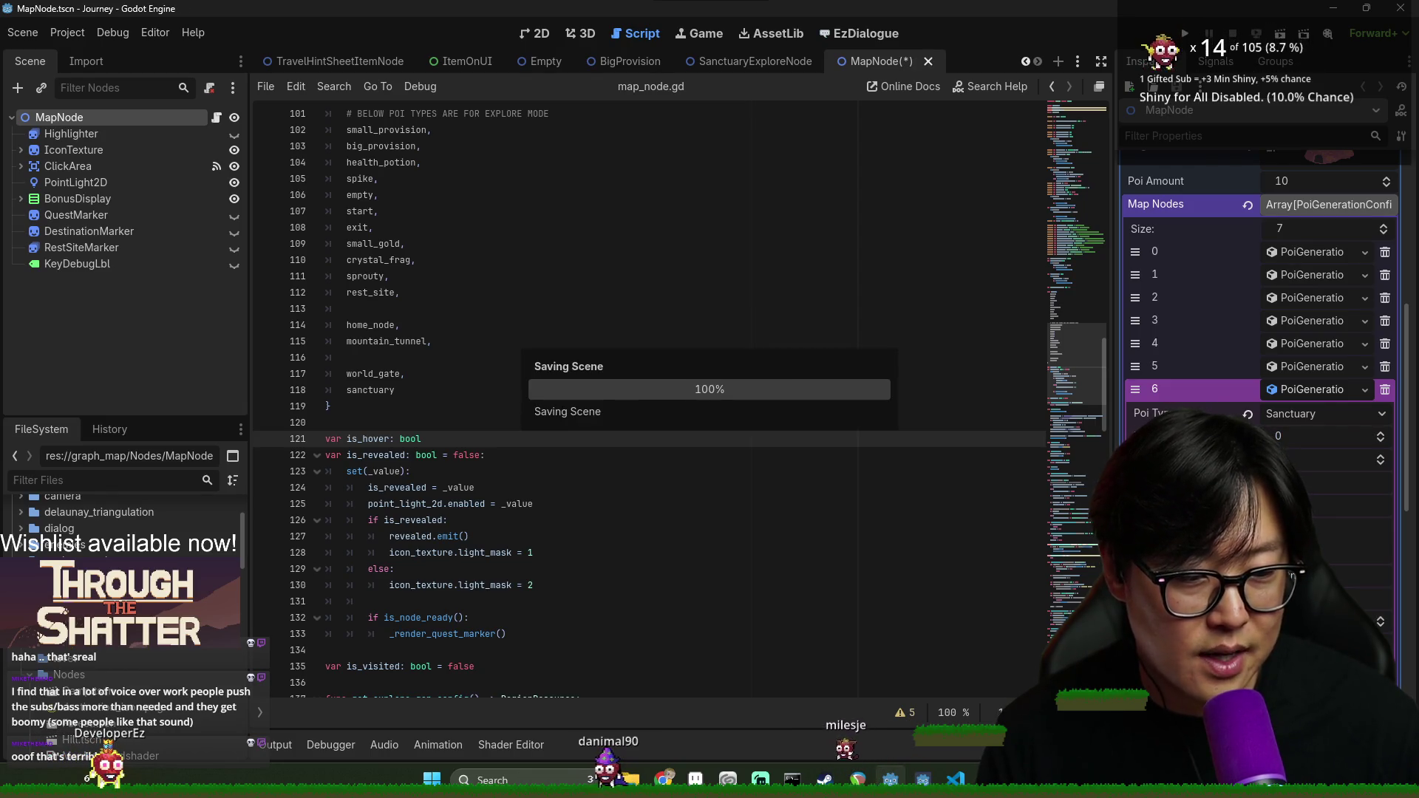
key("ctrl+s")
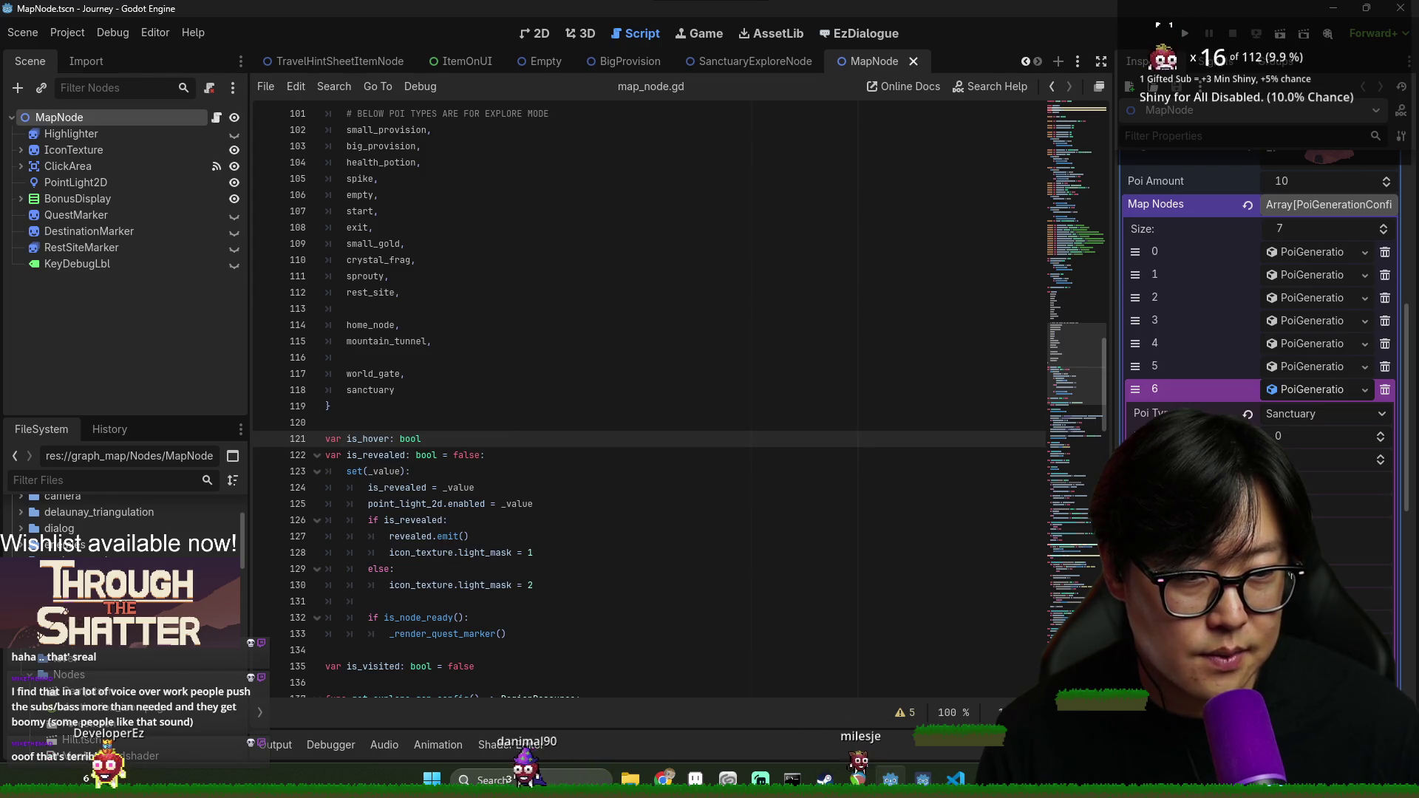
left_click_drag(1304, 457, 1317, 427)
key("ctrl+s")
Collapse entry 6, save again, and enlarge the FileSystem panel toward the Nodes folder
left_click(563, 394)
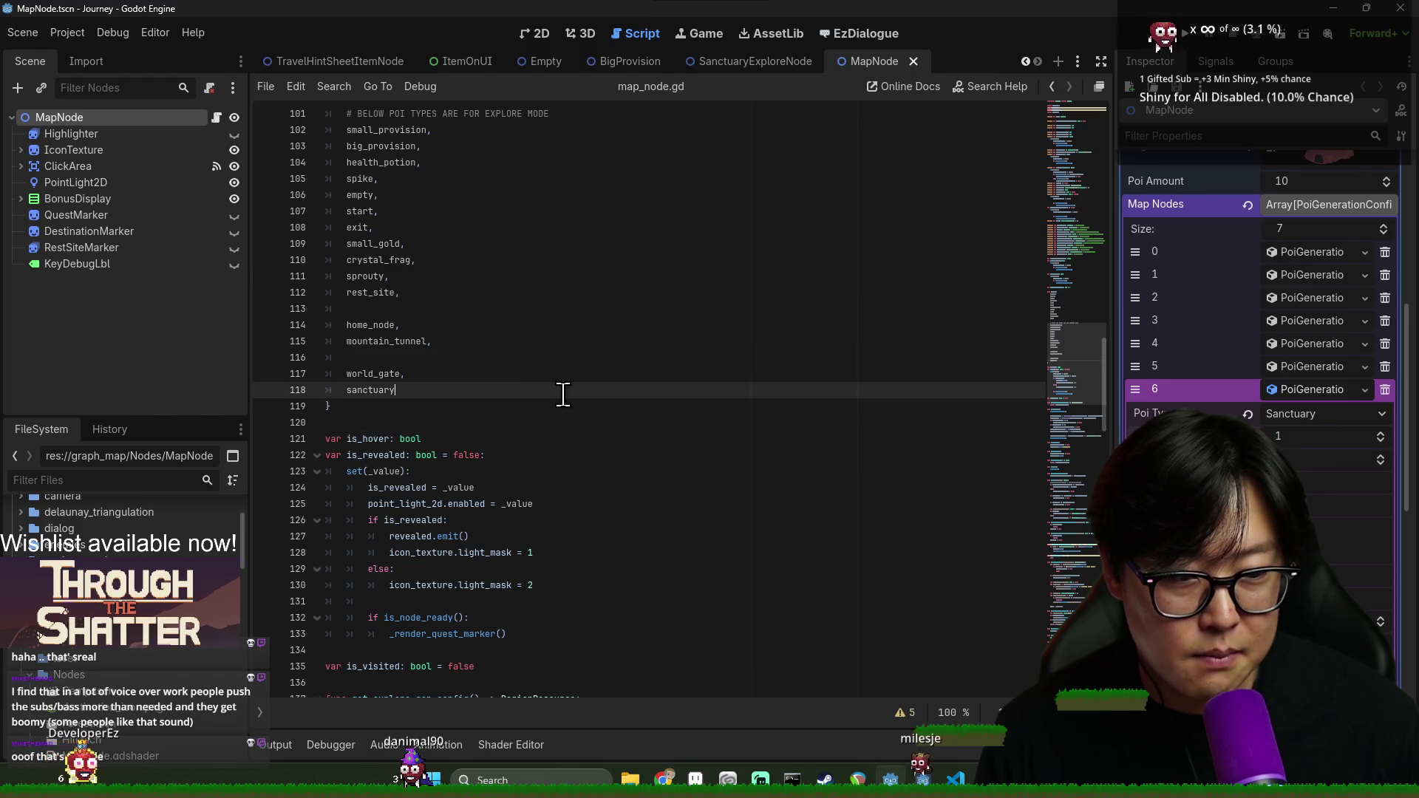
left_click(1311, 393)
key("ctrl+s")
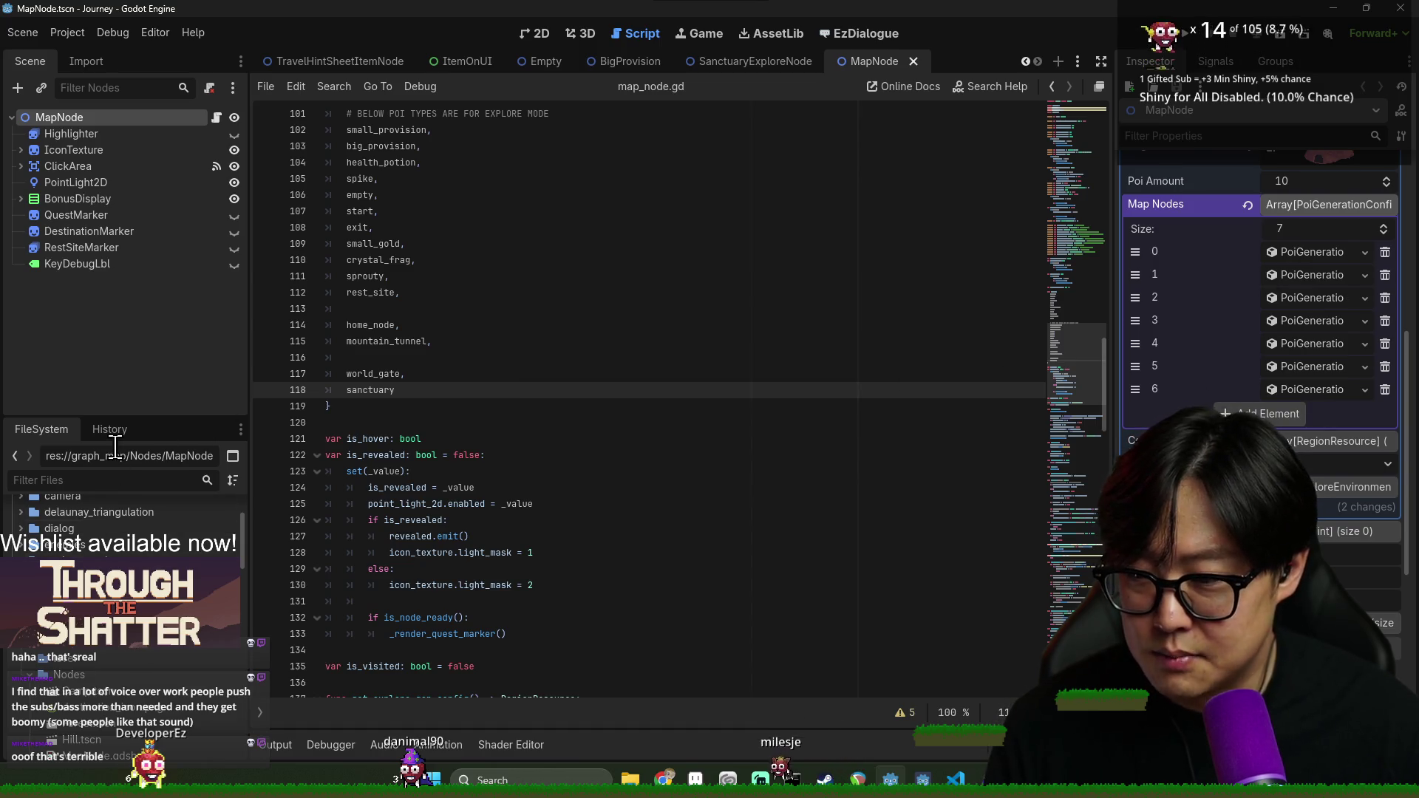
left_click(127, 415)
left_click_drag(131, 418, 130, 279)
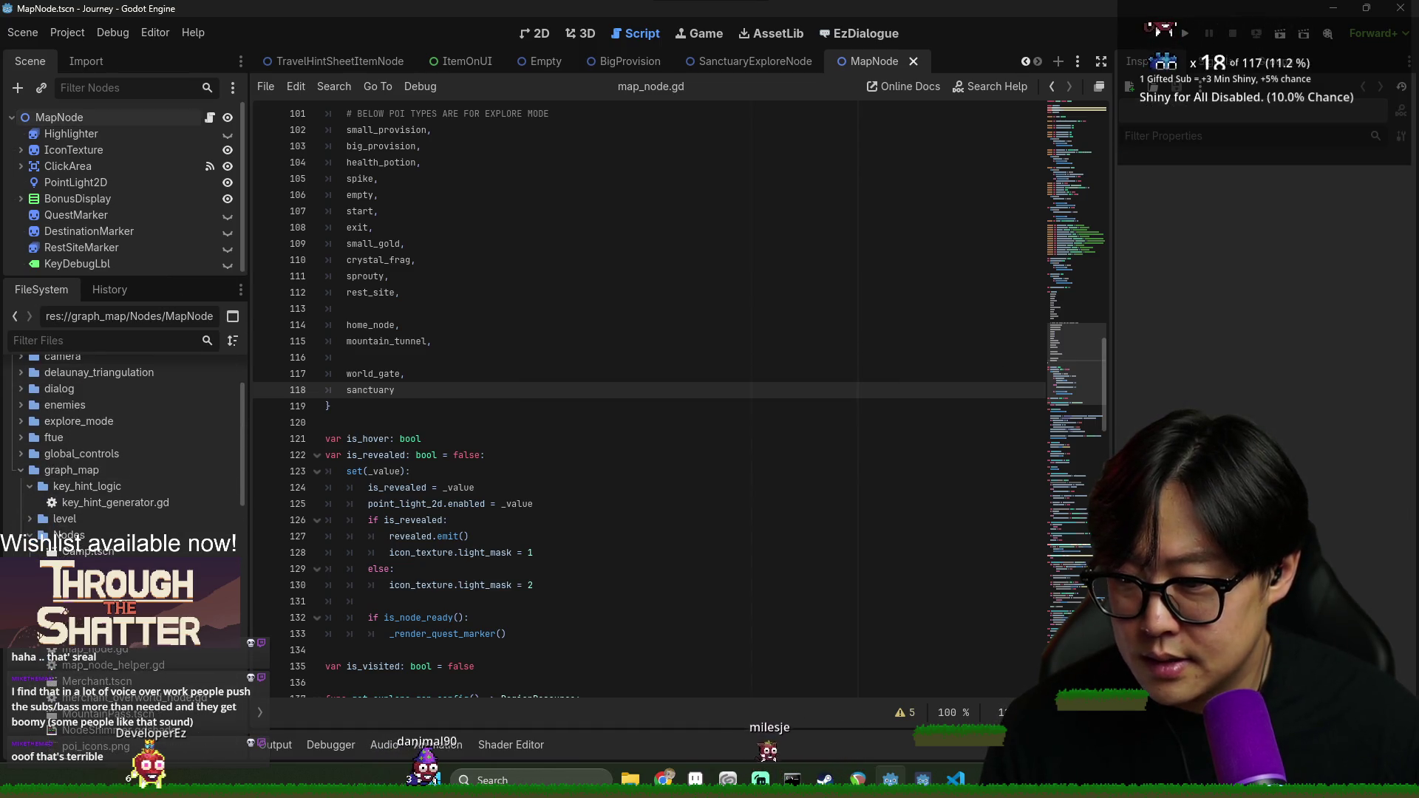
scroll(113, 473, "down", 2)
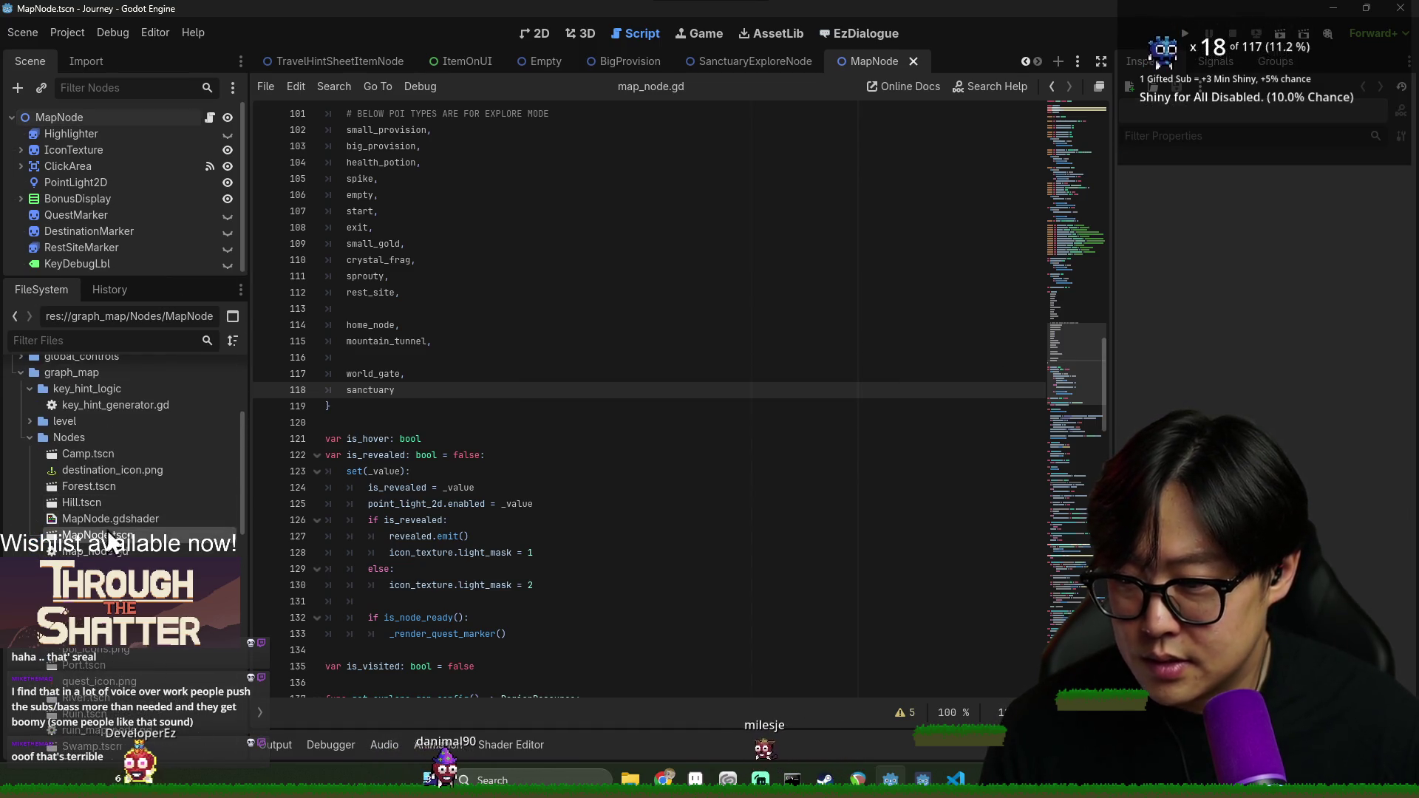
Open the Forest scene and save it
double_click(117, 490)
scroll(1280, 352, "down", 5)
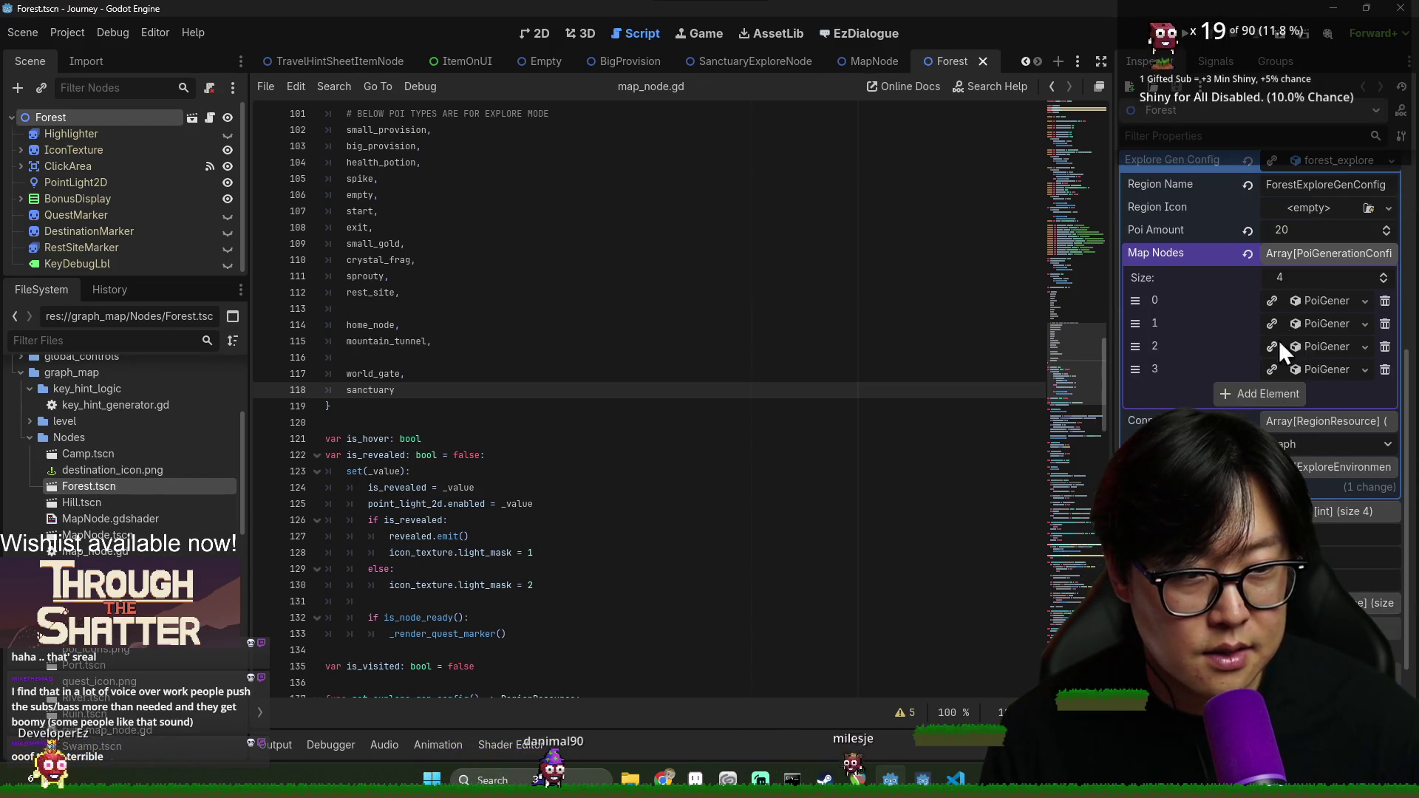
scroll(1280, 352, "up", 3)
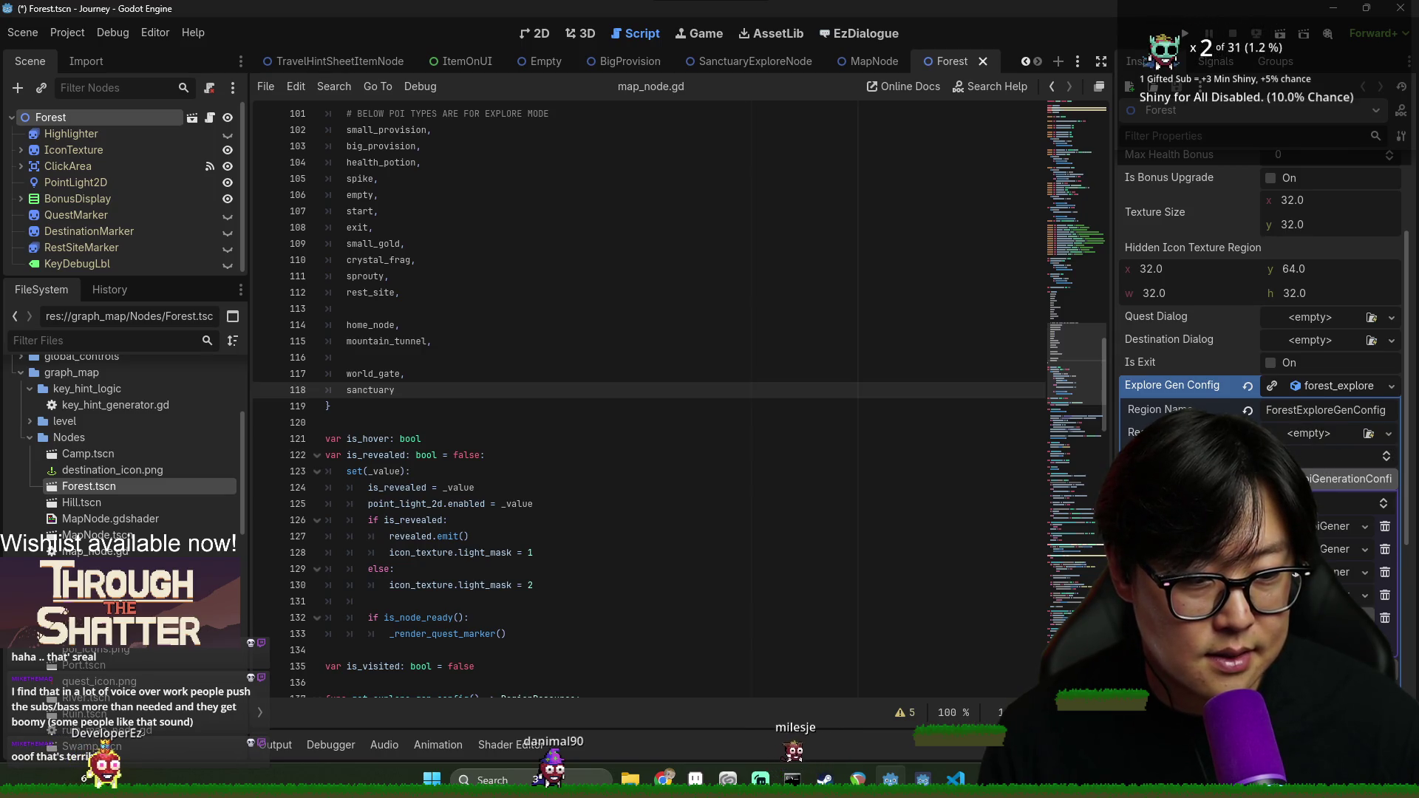
key("ctrl+s")
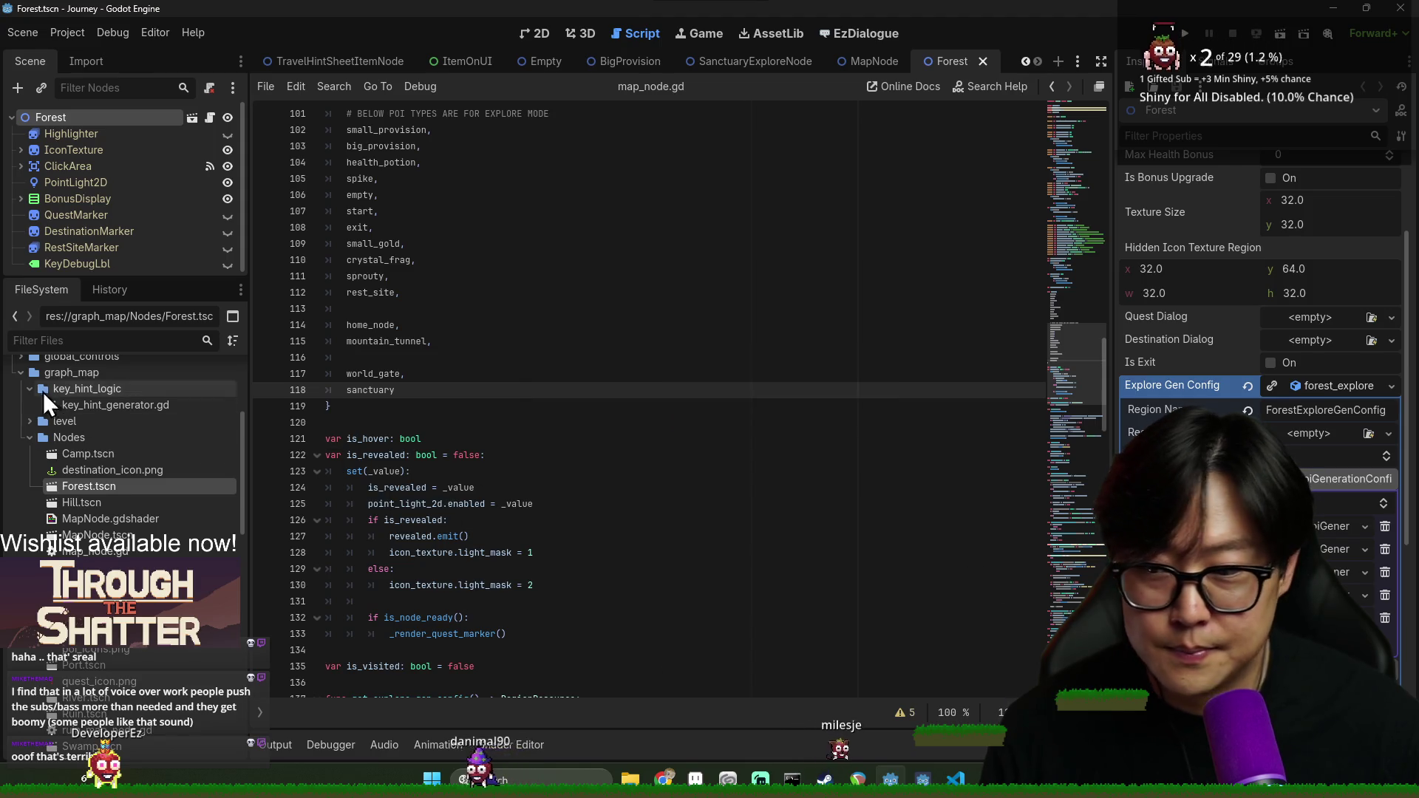
Open Hill.tscn and then Merchant.tscn from the FileSystem dock
double_click(74, 505)
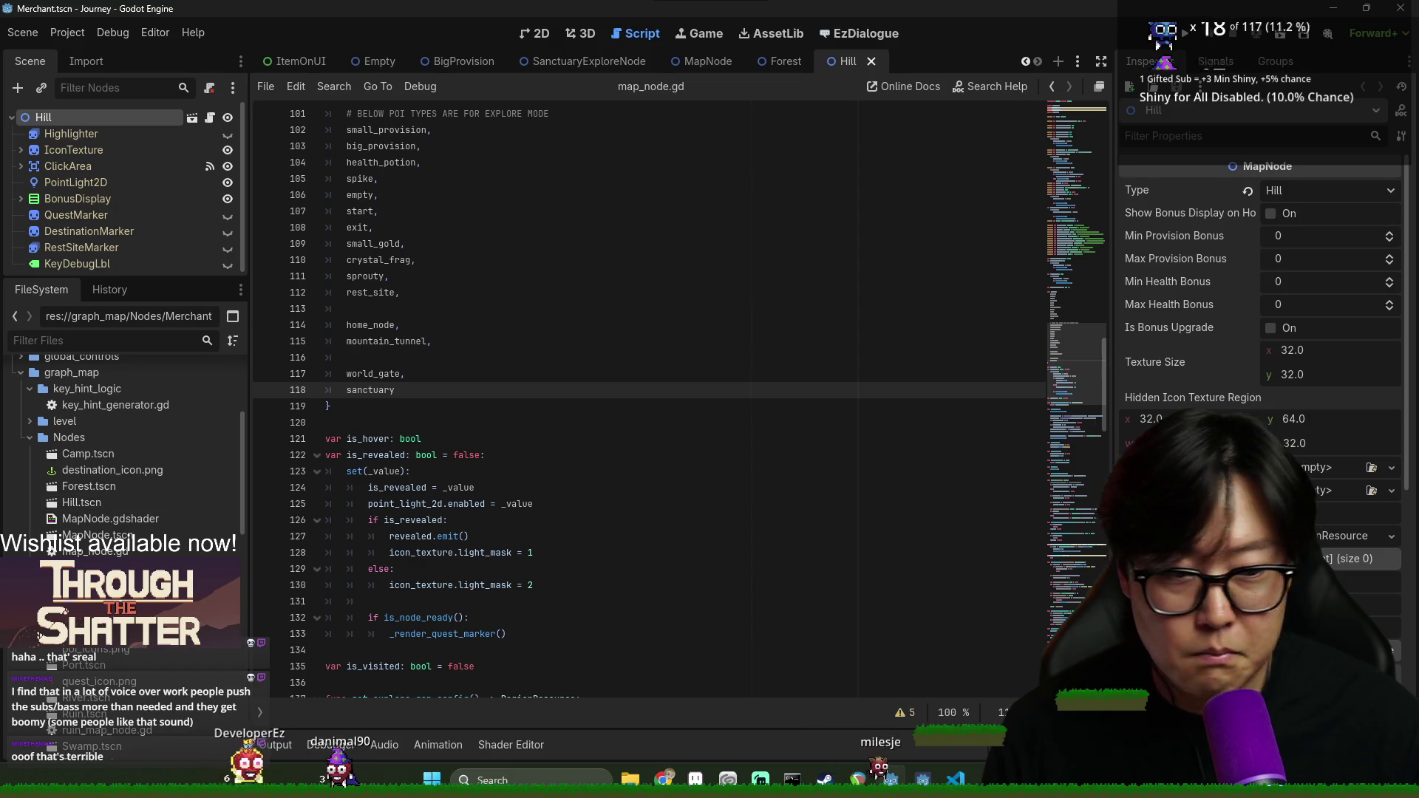
double_click(89, 568)
scroll(1322, 505, "down", 5)
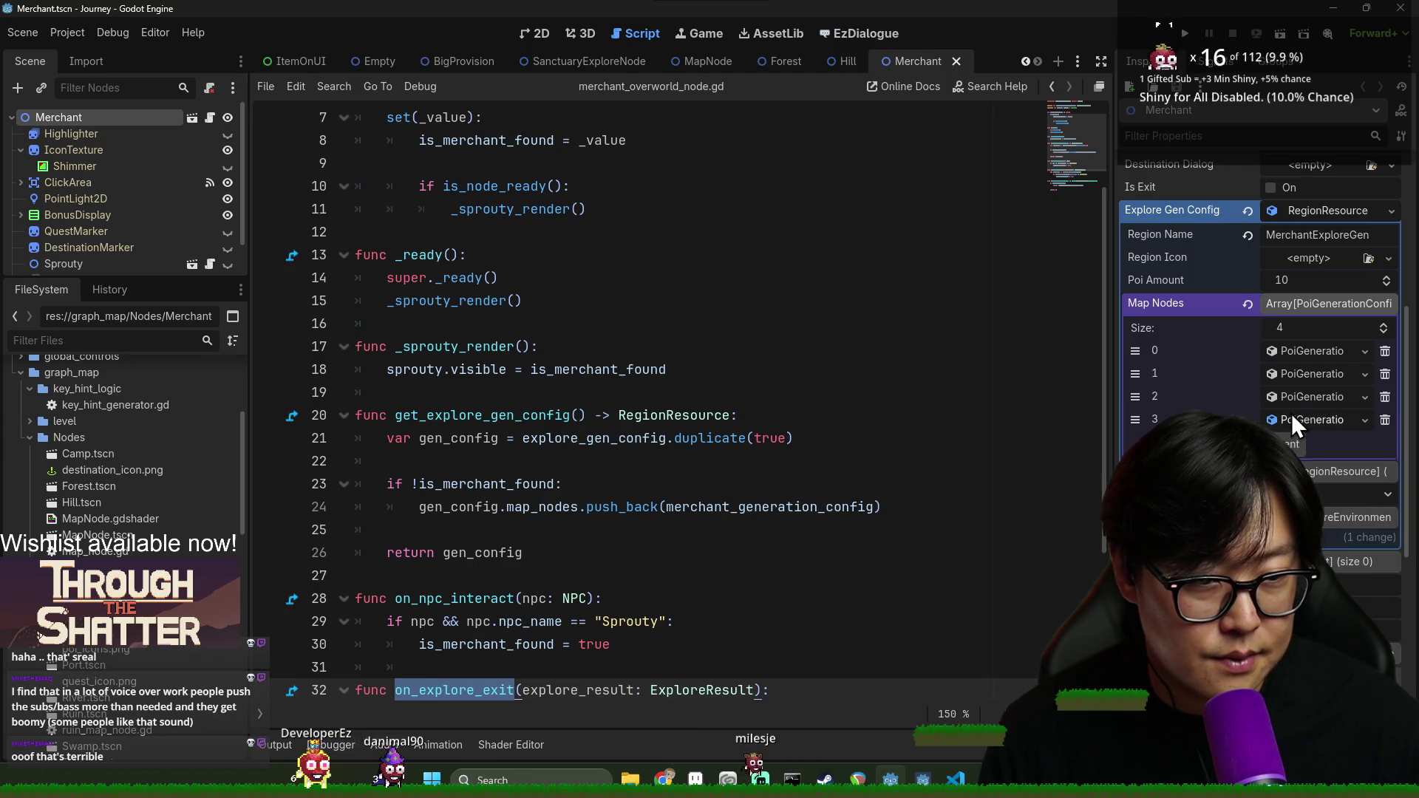
Fill new Map Nodes entry 4 with a New PoiGenerationConfig, save Merchant, then switch to MountainPass
left_click(1290, 441)
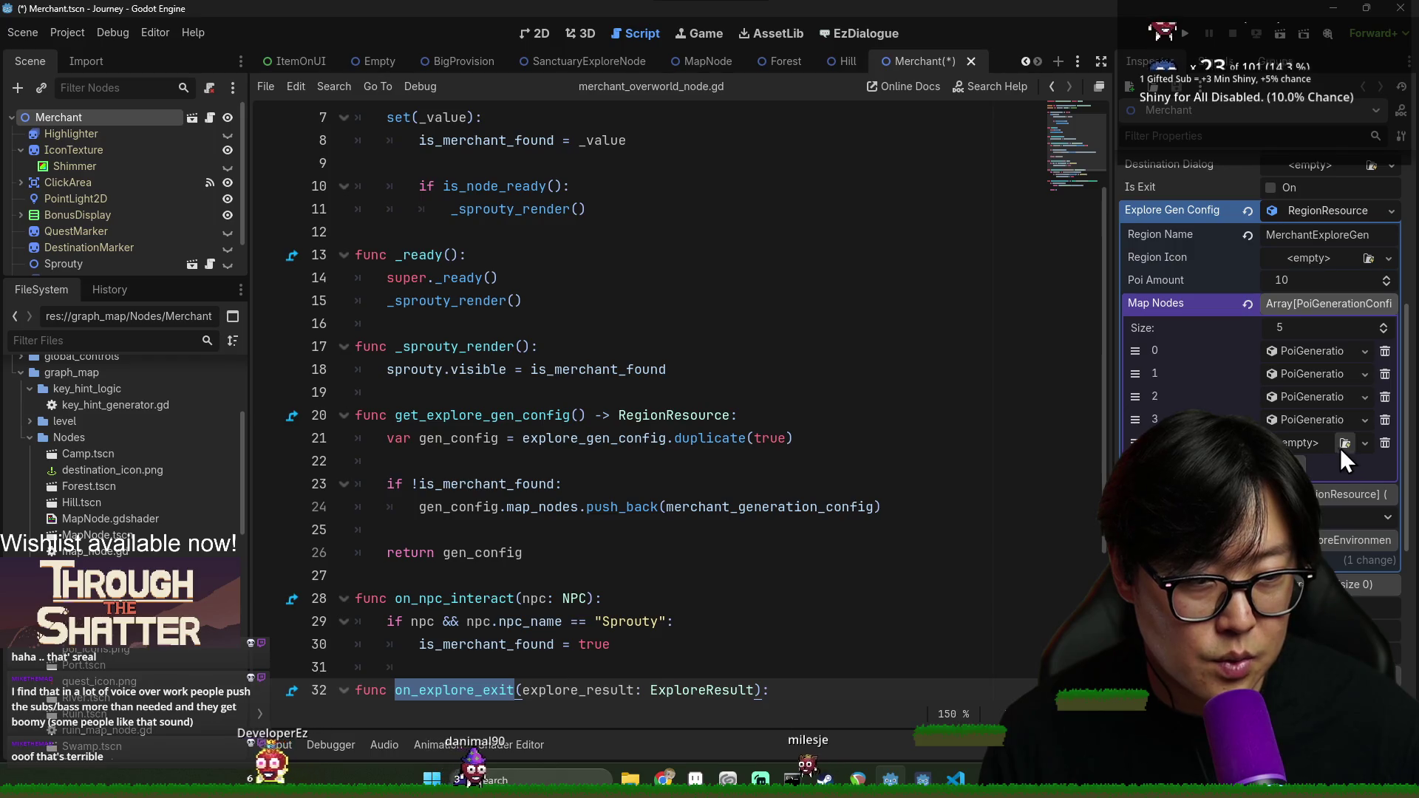
left_click(1346, 442)
left_click(986, 147)
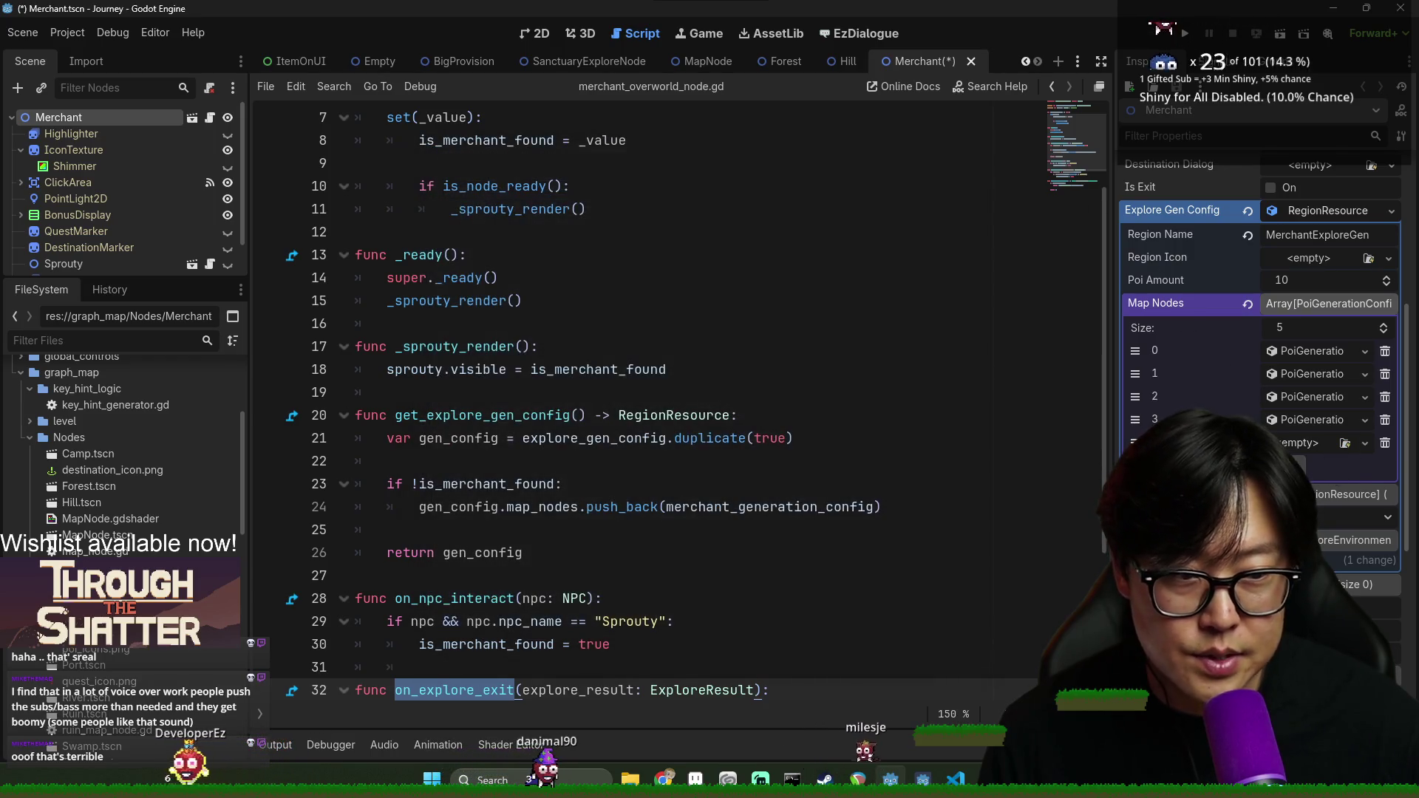
left_click(1365, 442)
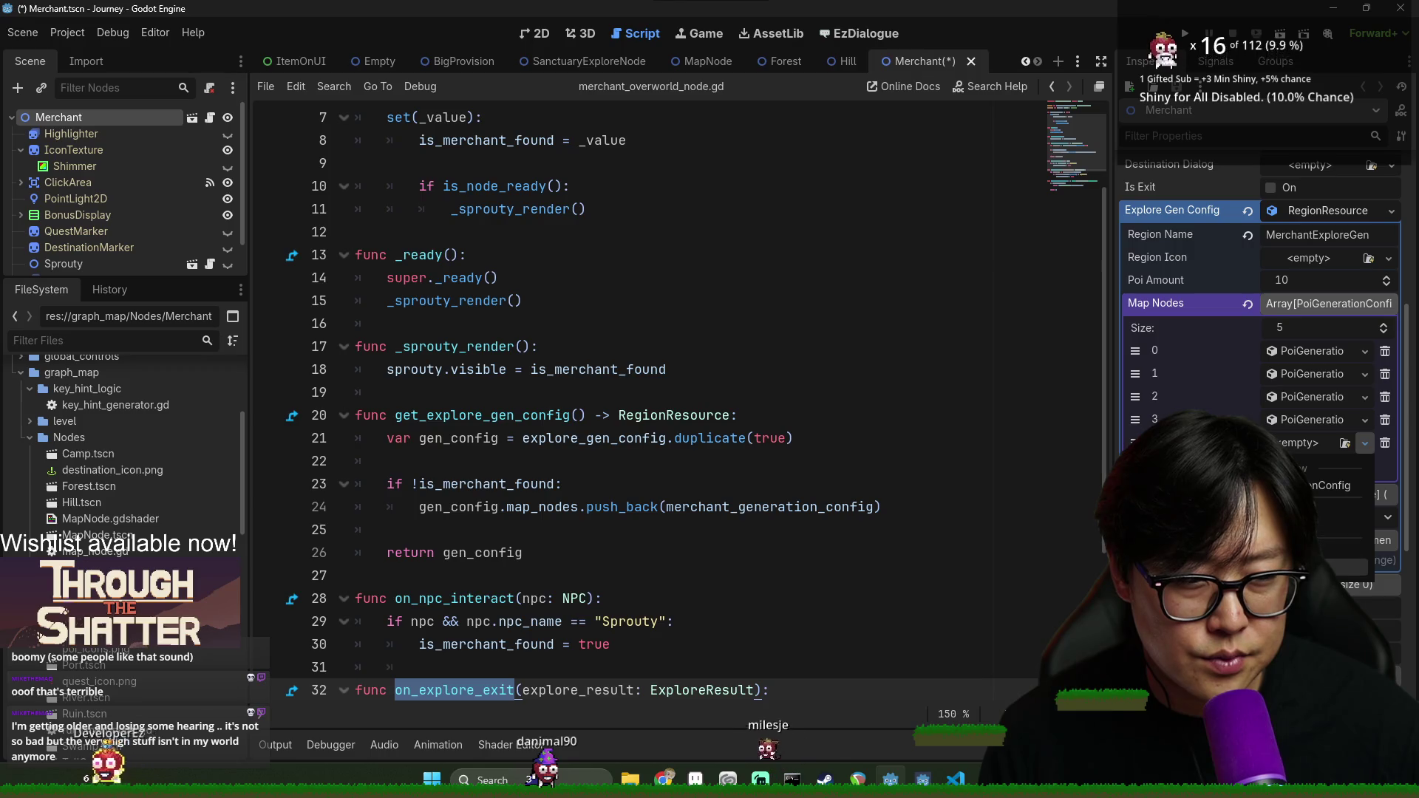
left_click(1331, 486)
key("ctrl+s")
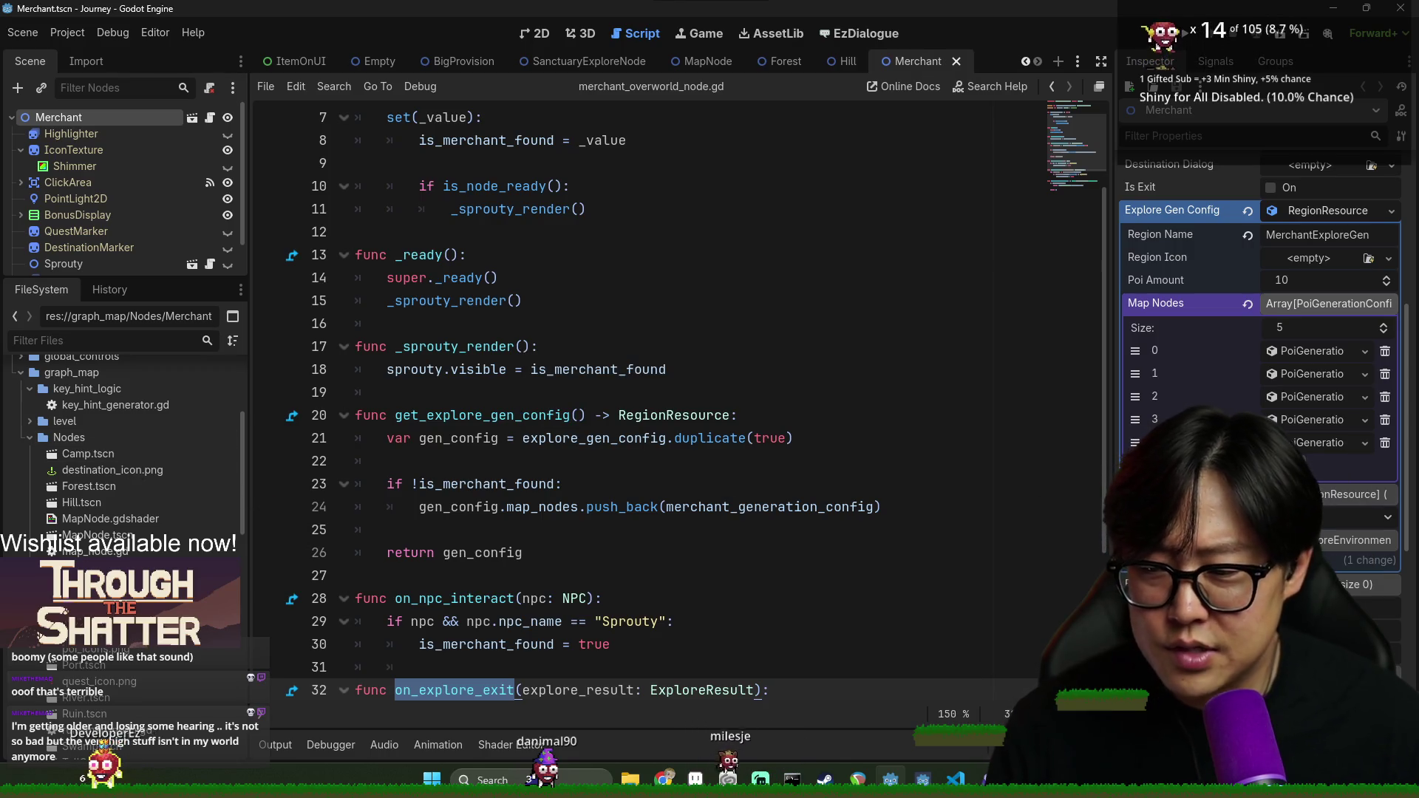
key("ctrl+Tab")
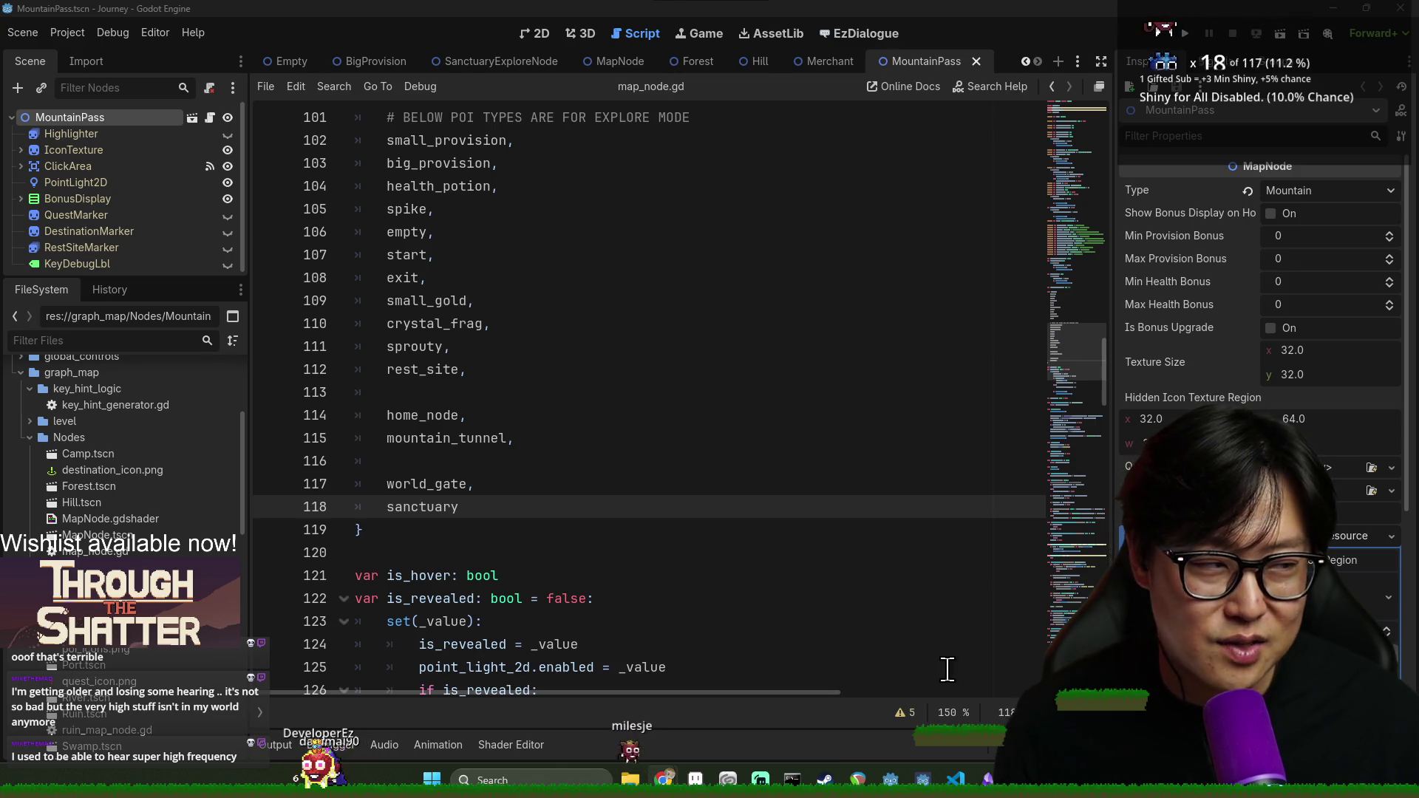
Save the MountainPass scene with focus back on map_node.gd's sanctuary entry
left_click(703, 557)
key("ctrl+s")
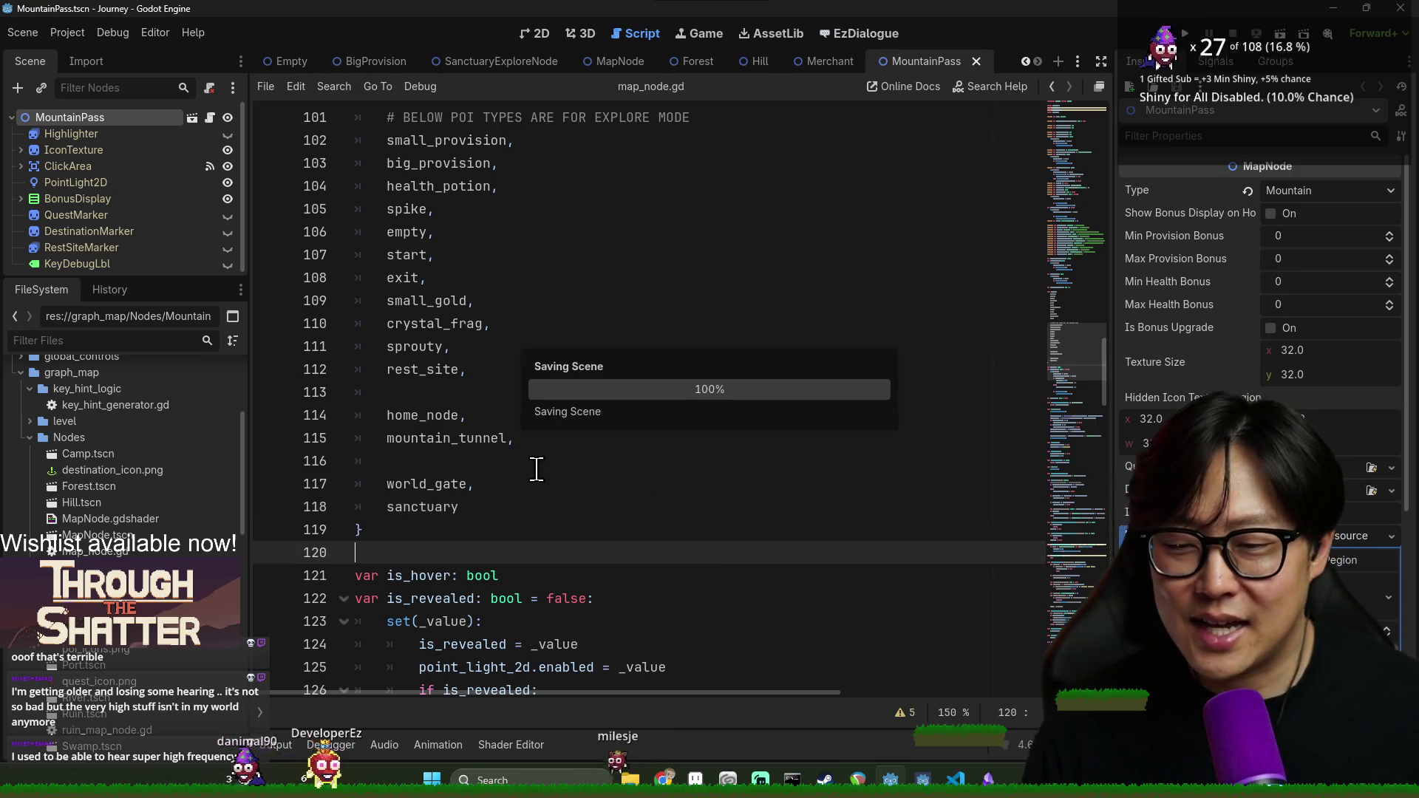
left_click(536, 469)
left_click(673, 508)
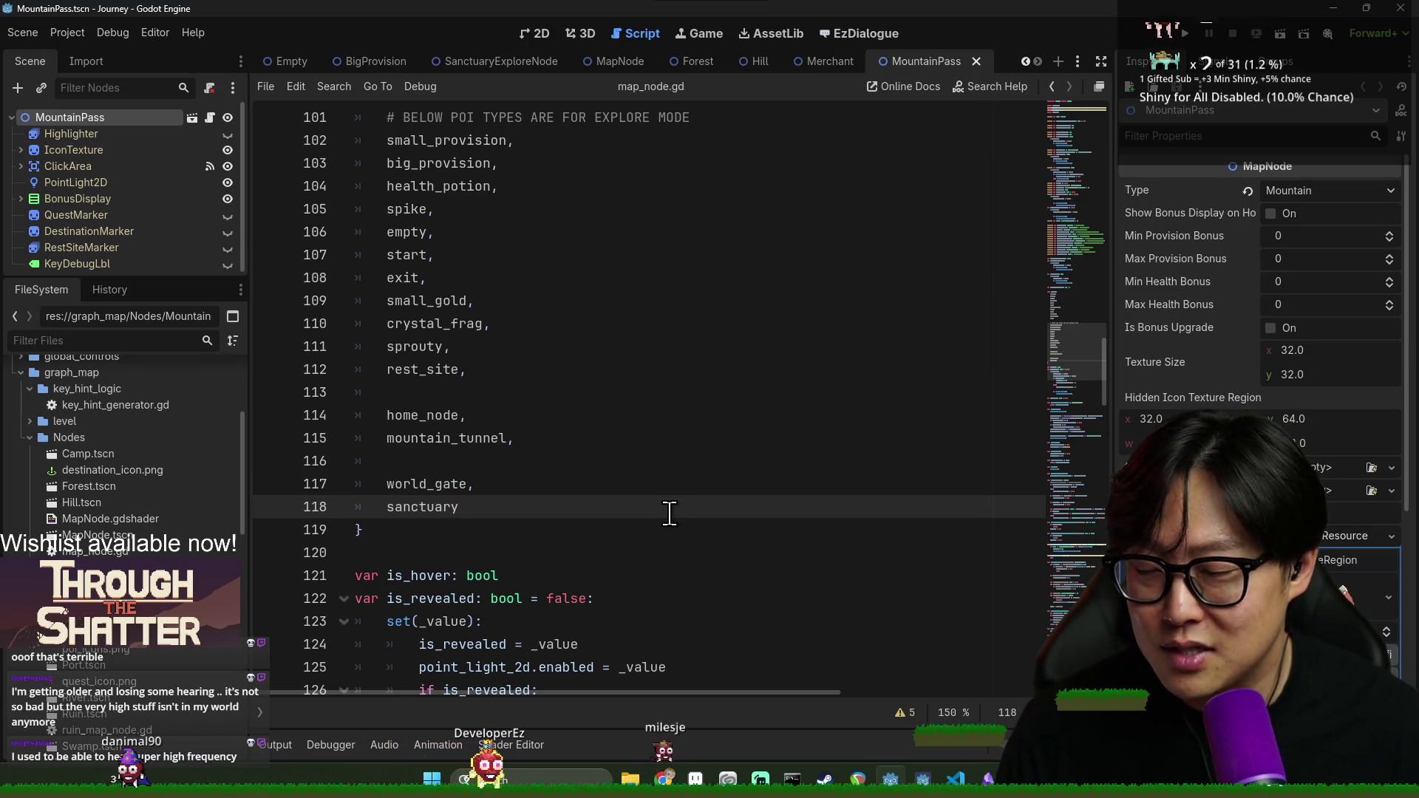
key("ctrl+s")
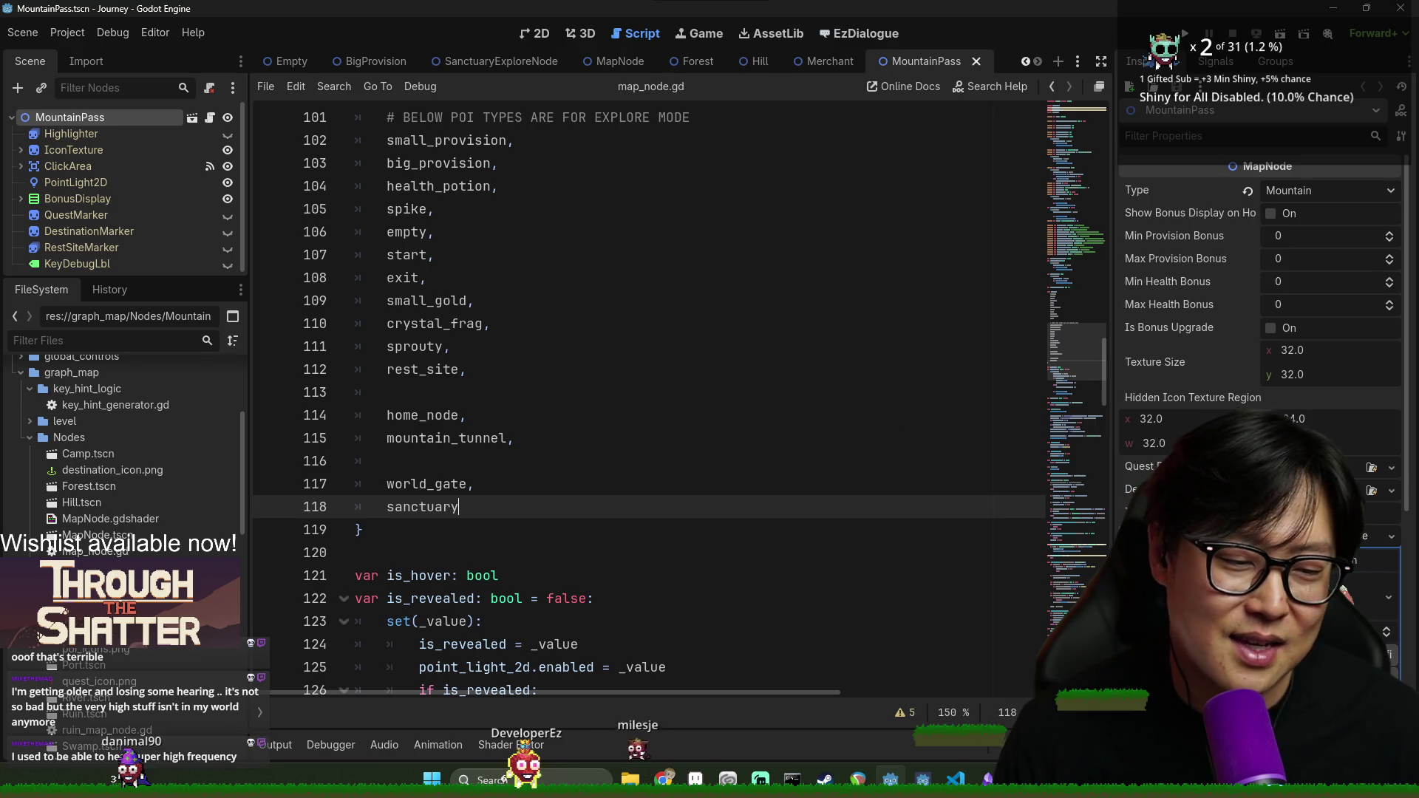
Scroll to Map Nodes item 6, check its properties, and save MountainPass again
scroll(1344, 593, "down", 4)
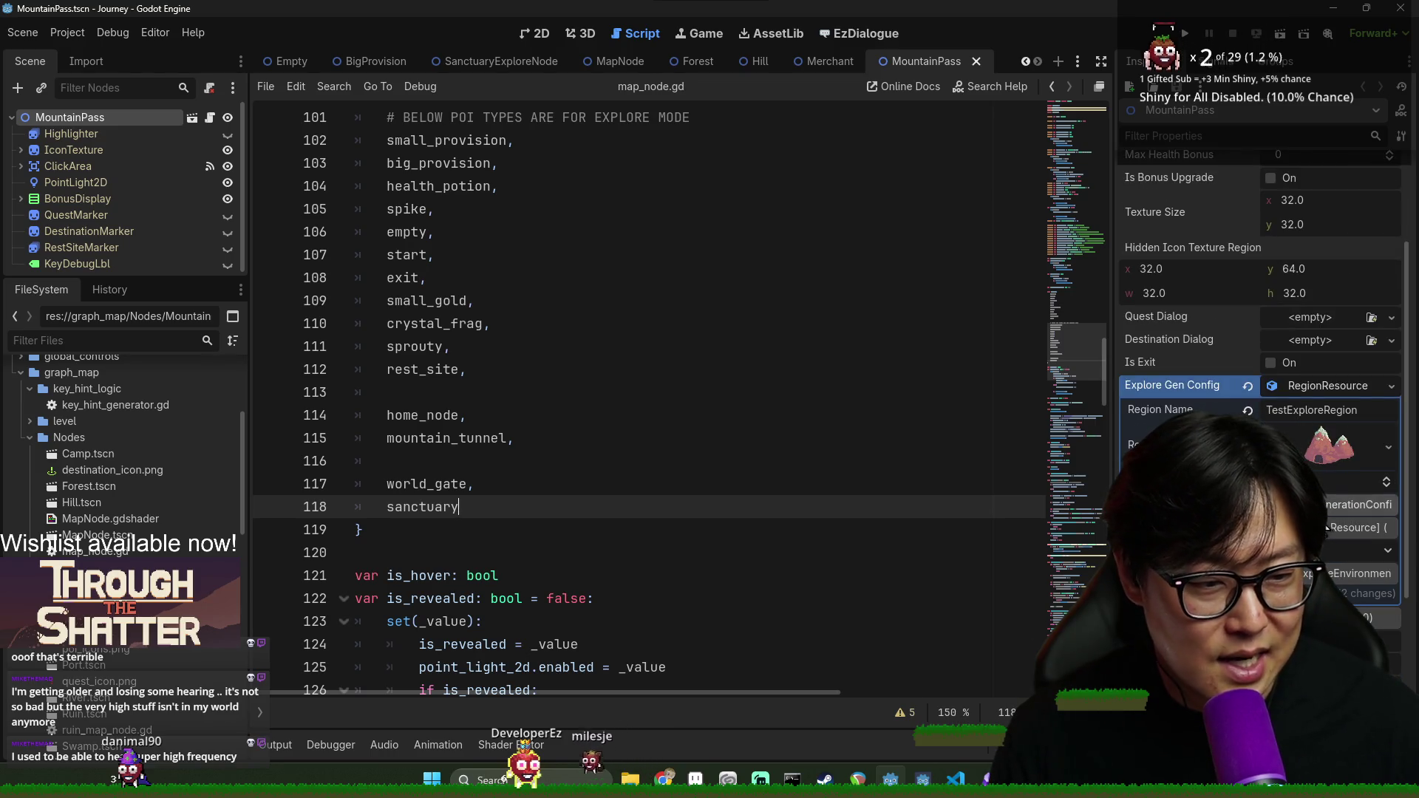
scroll(1260, 414, "down", 6)
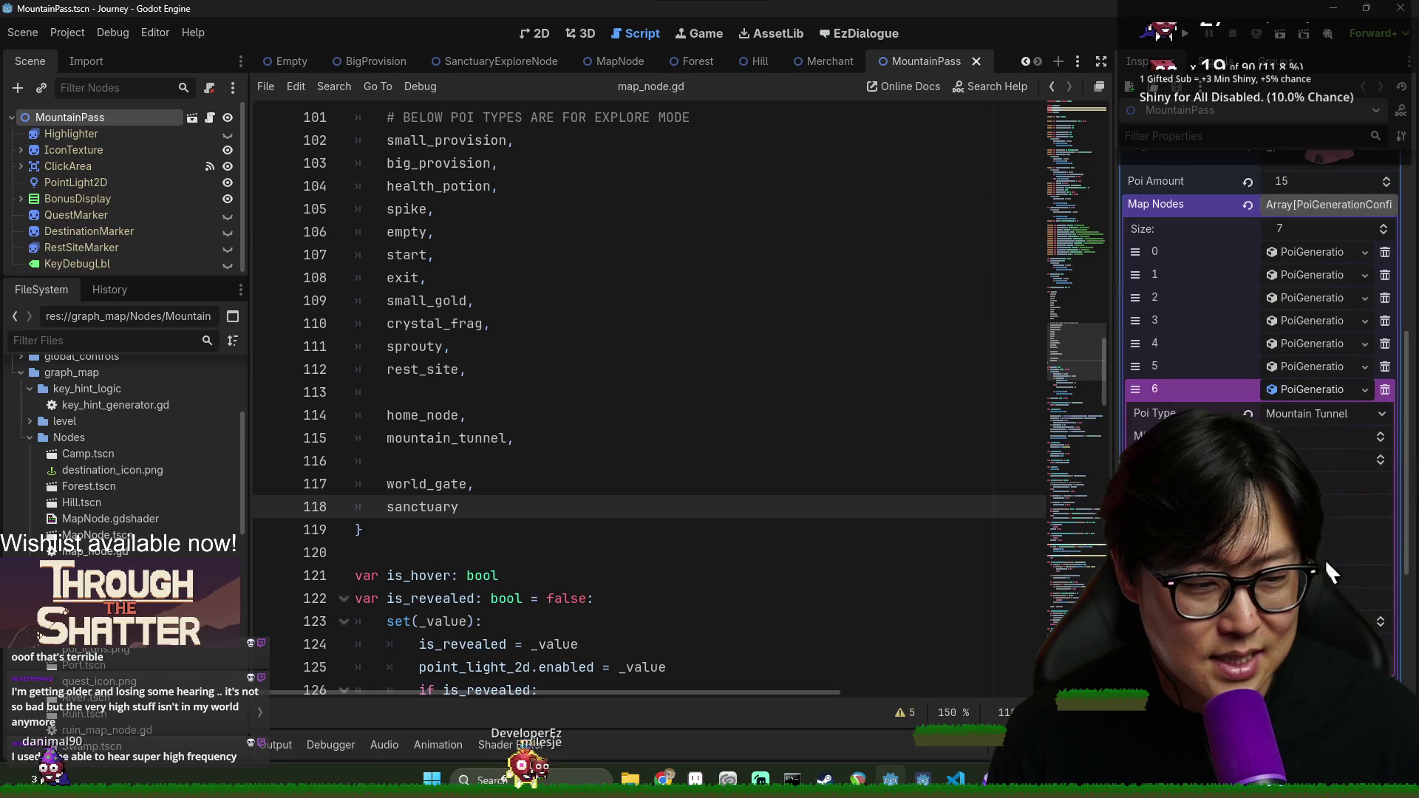
left_click(1334, 394)
left_click(1333, 394)
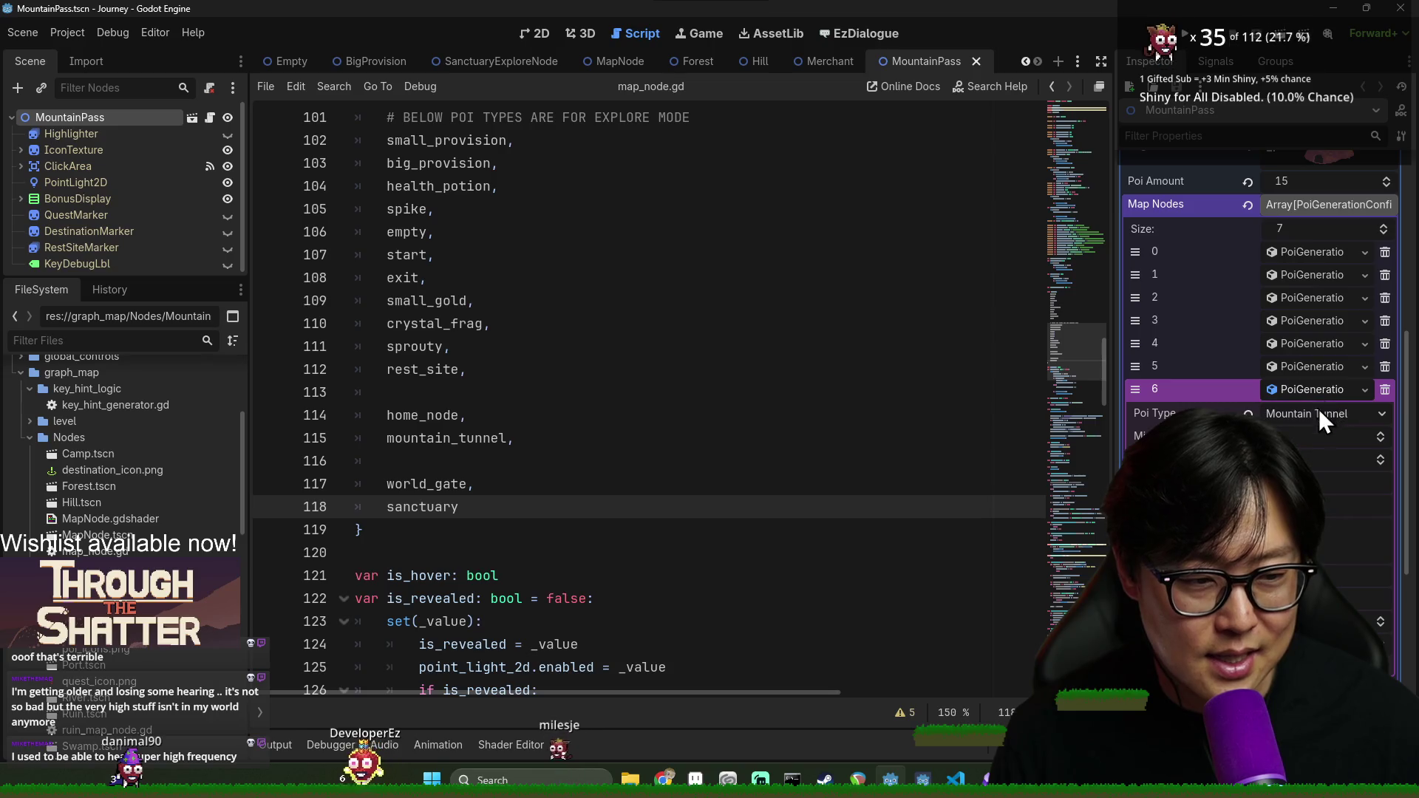
left_click(1321, 390)
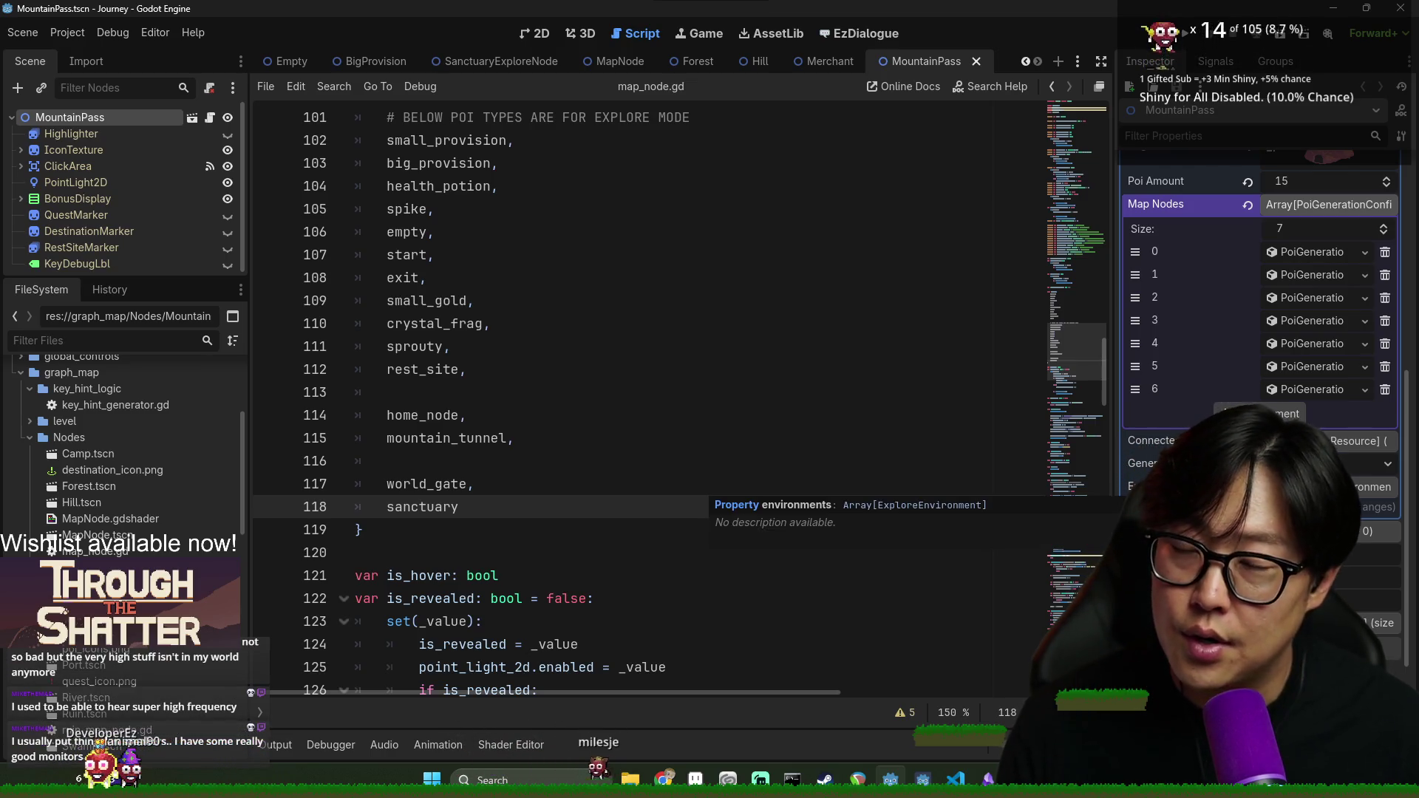
left_click(537, 300)
key("ctrl+s")
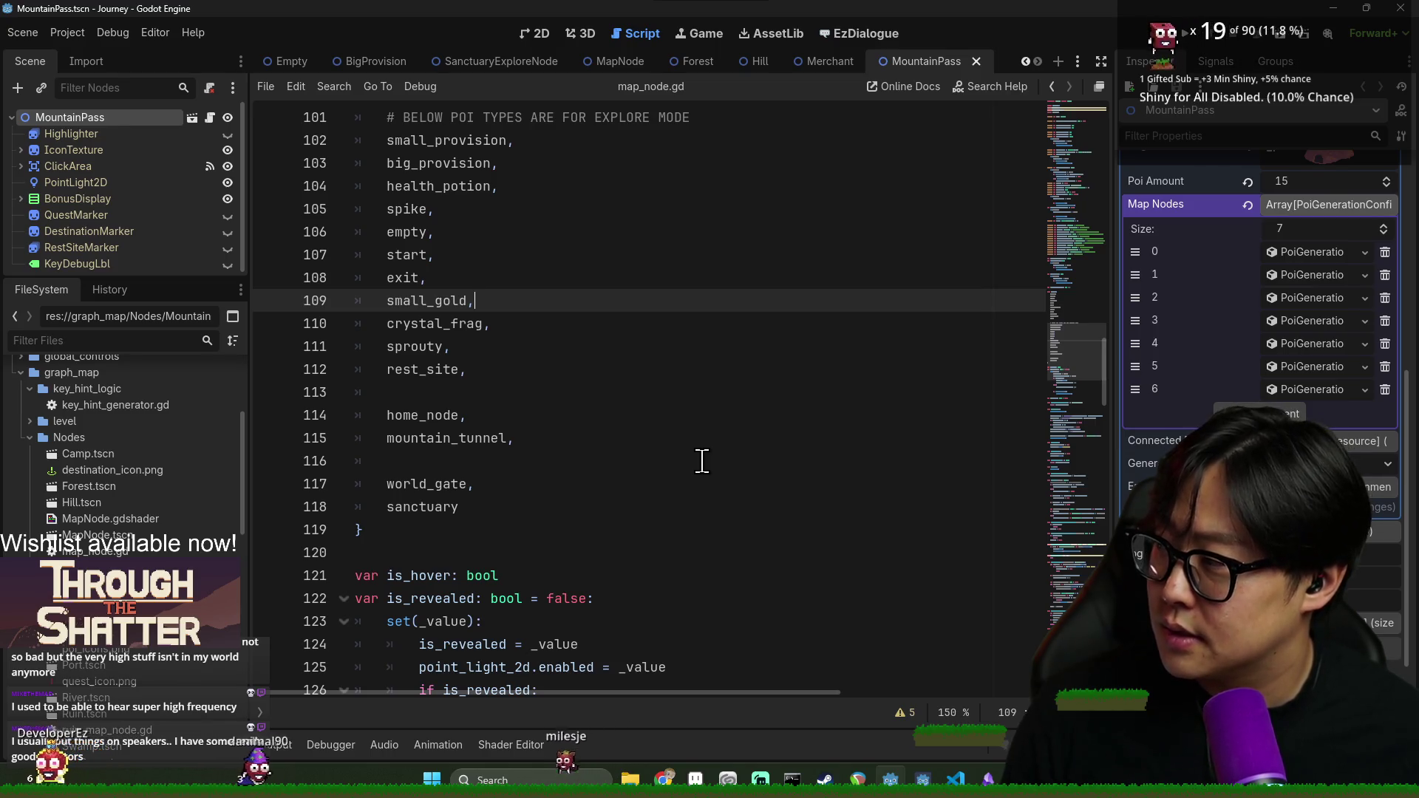
Add an eighth Map Nodes entry as a New PoiGenerationConfig in element 7 and save
left_click(1287, 414)
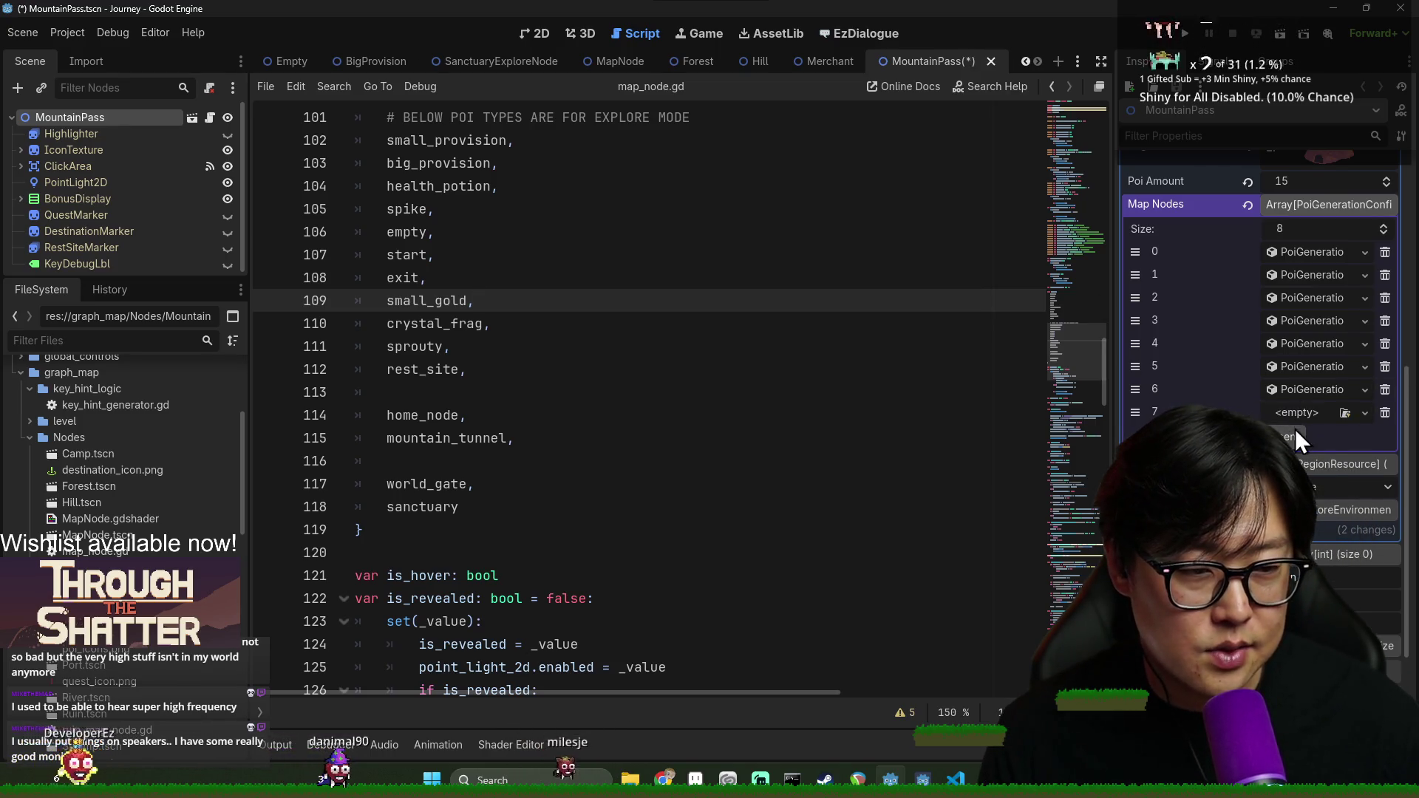
left_click(1362, 417)
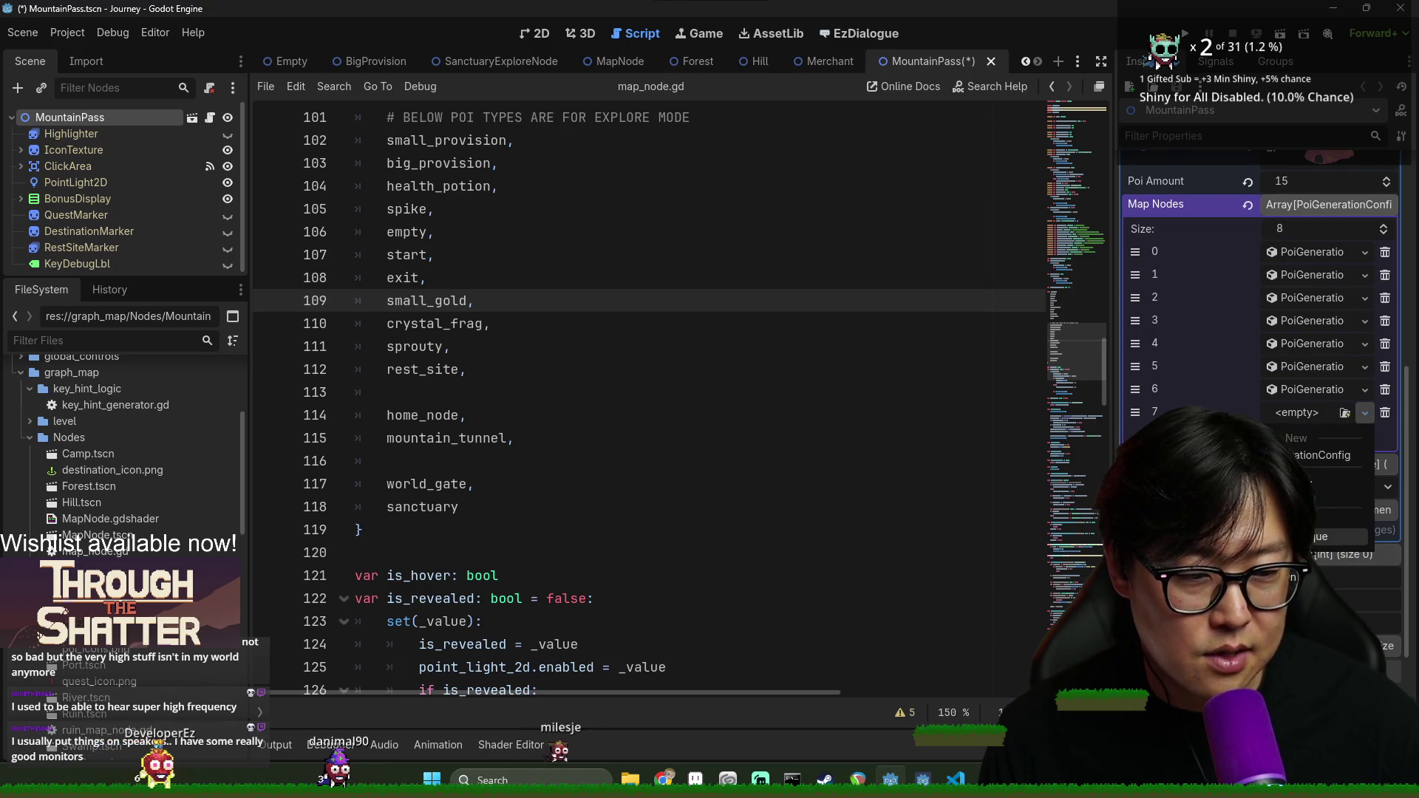
left_click(1324, 455)
key("ctrl+s")
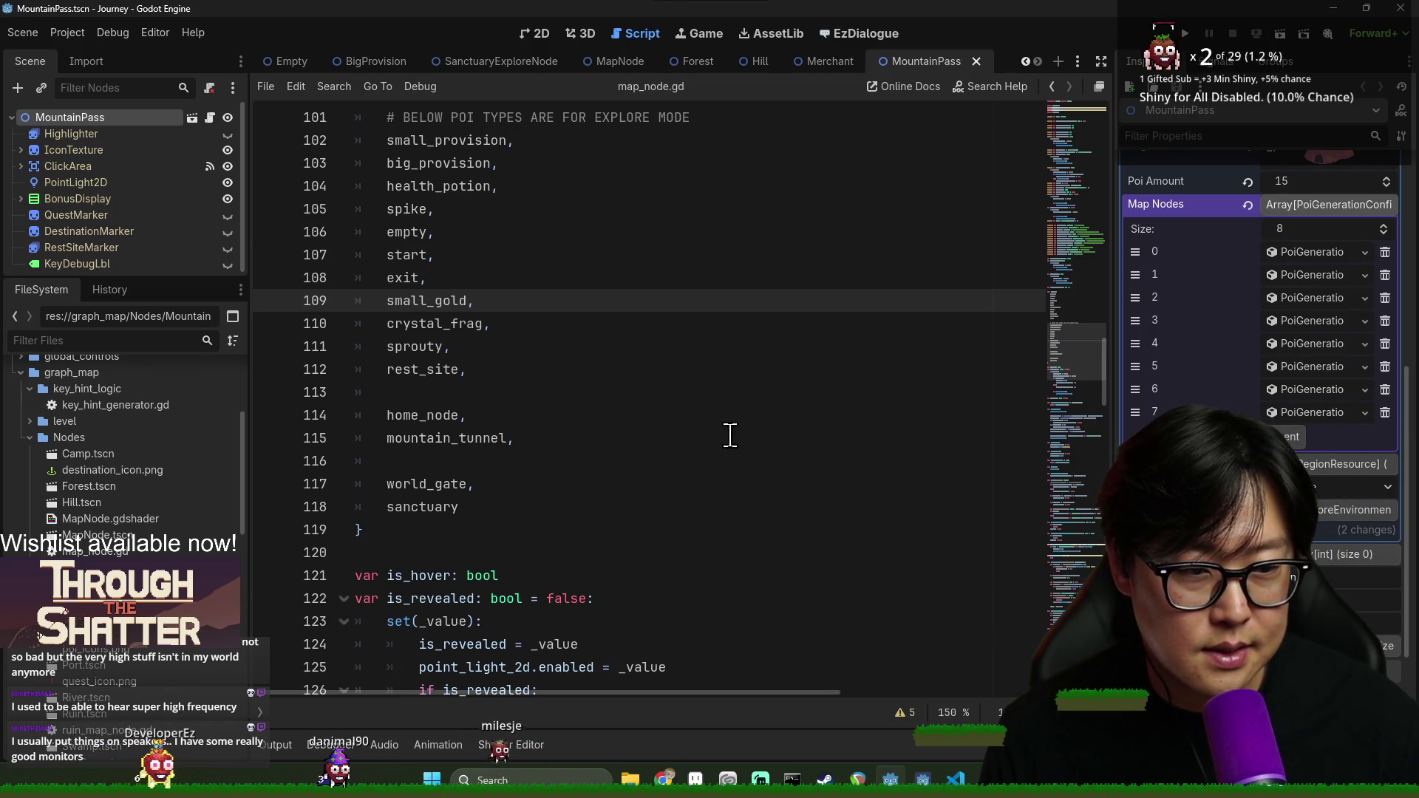
Open the Ruin scene from the FileSystem dock
left_click(735, 438)
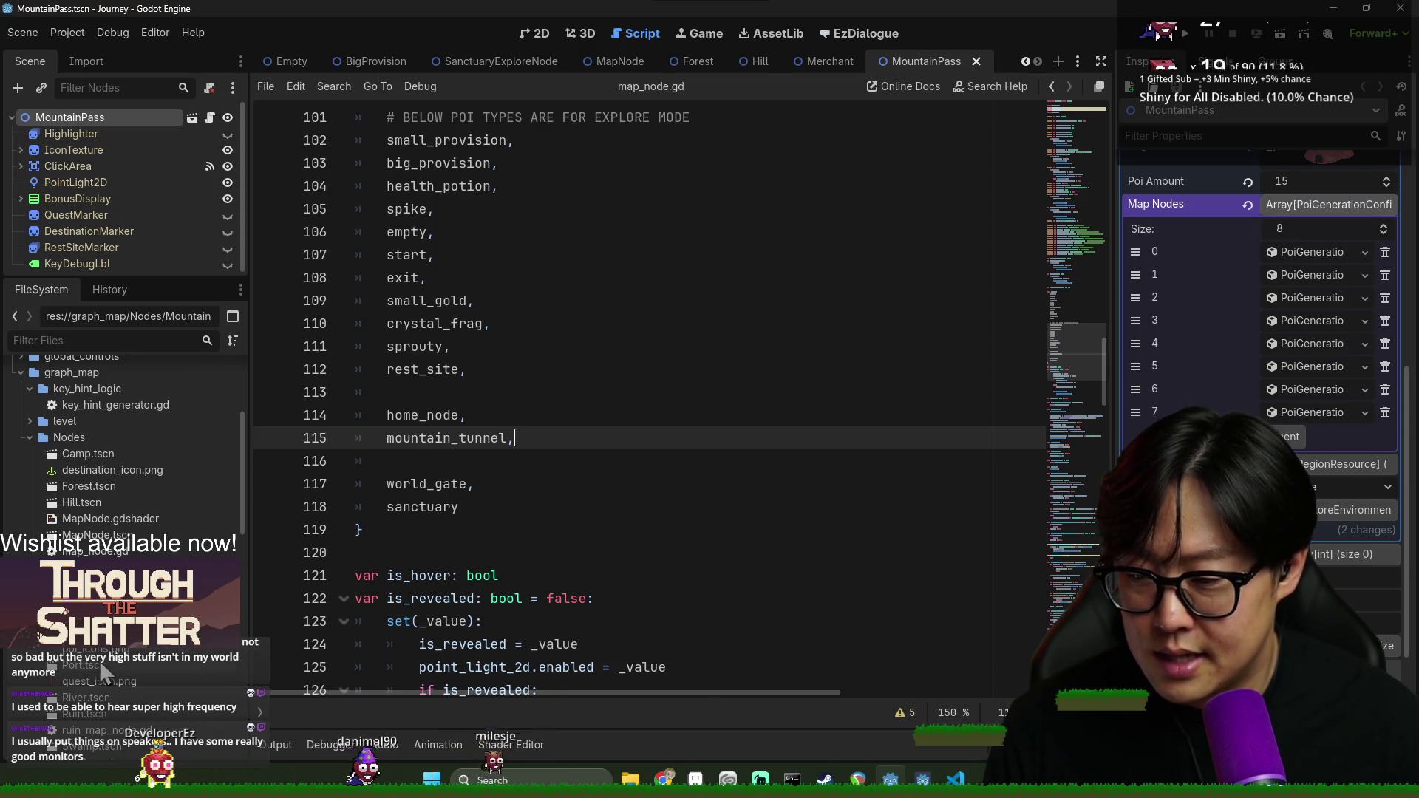
scroll(110, 665, "down", 2)
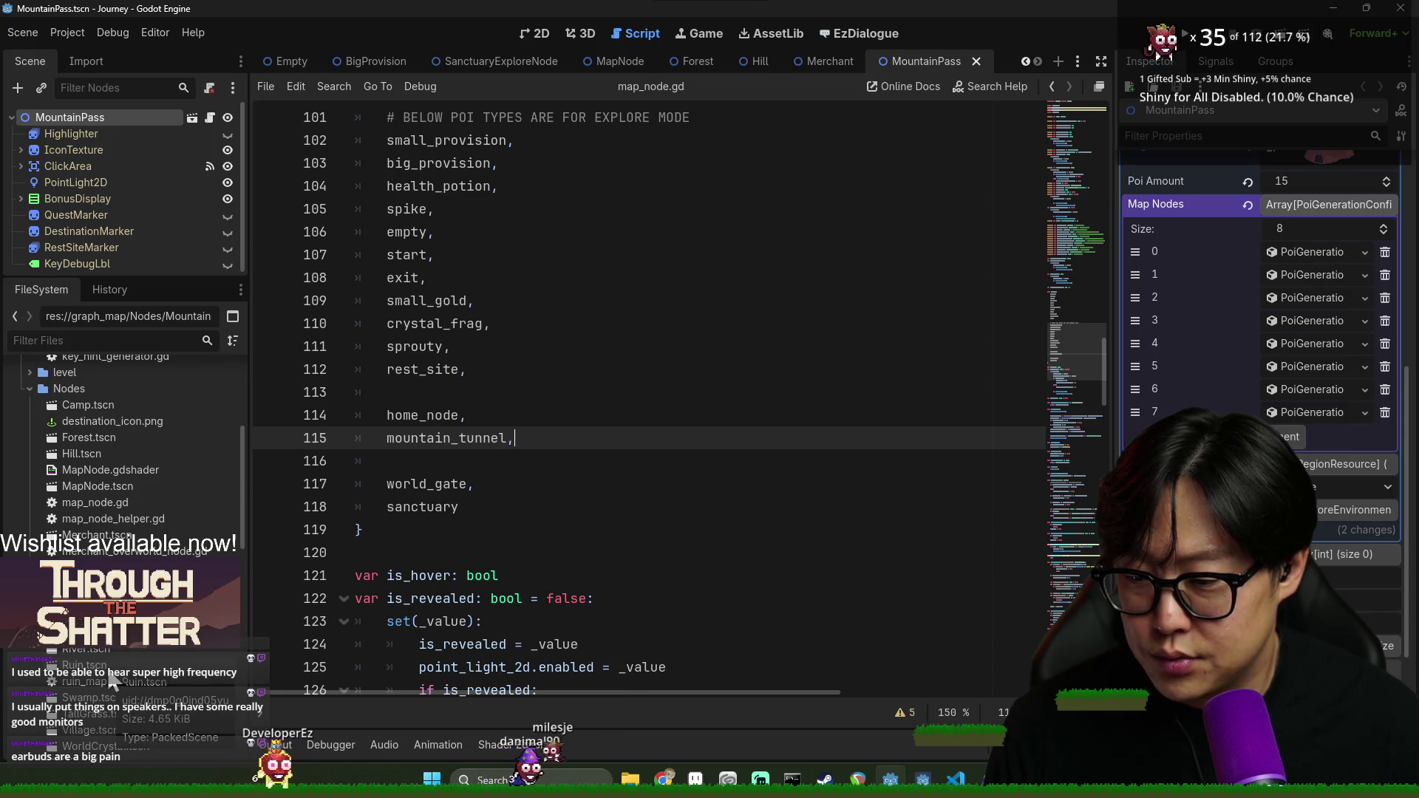
double_click(104, 665)
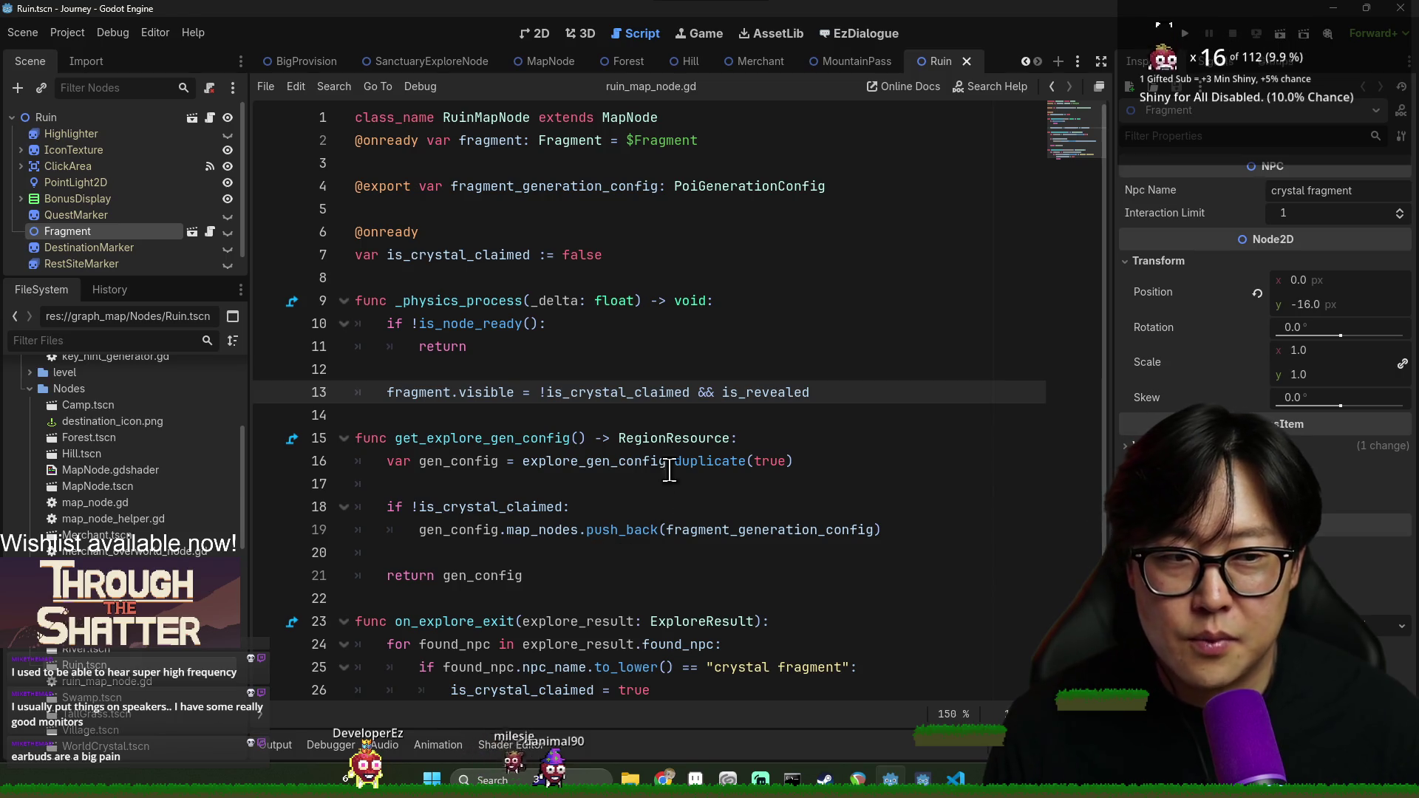
Select the Ruin root, stop the crystal fragment being a goal node, and save scene and script
left_click(73, 118)
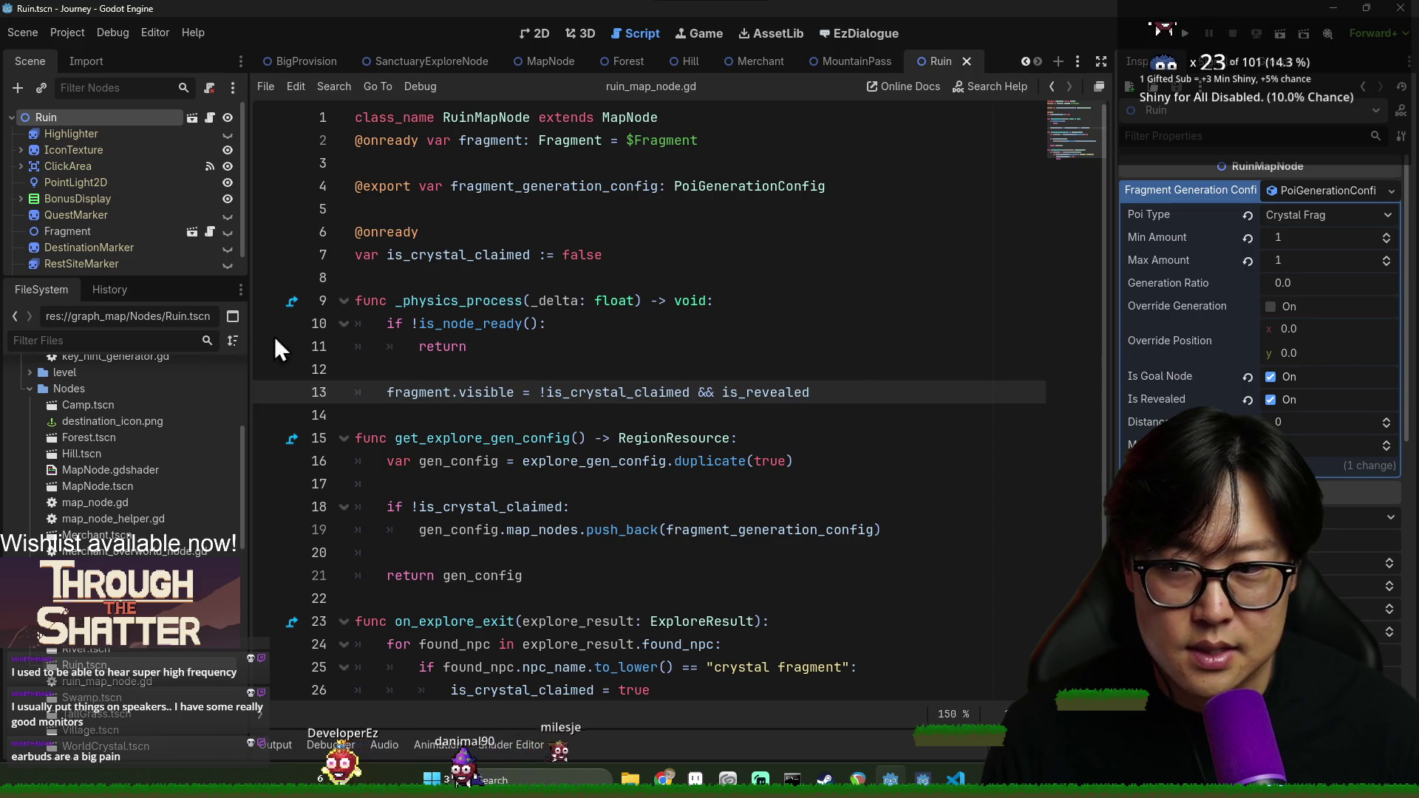
scroll(1353, 440, "down", 10)
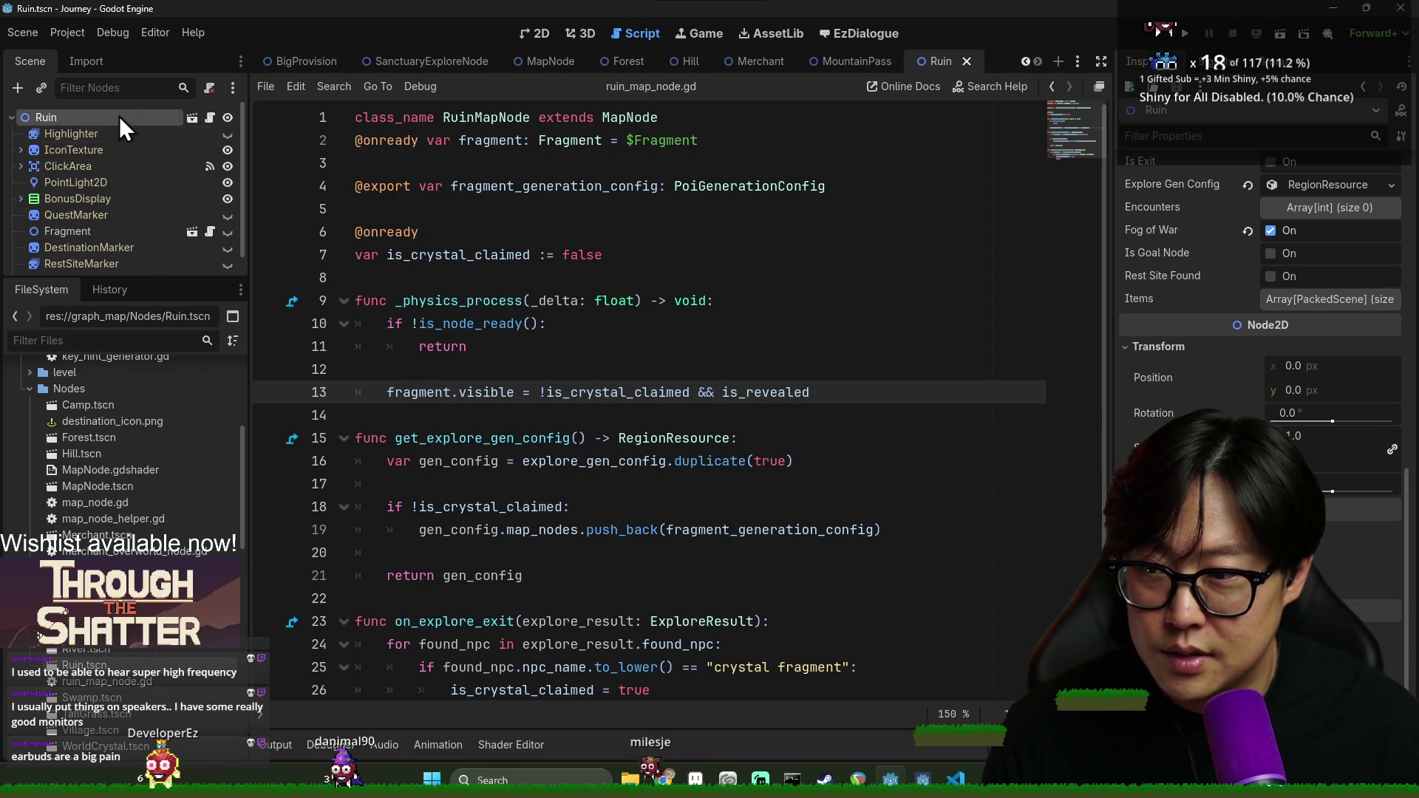
scroll(1367, 500, "up", 5)
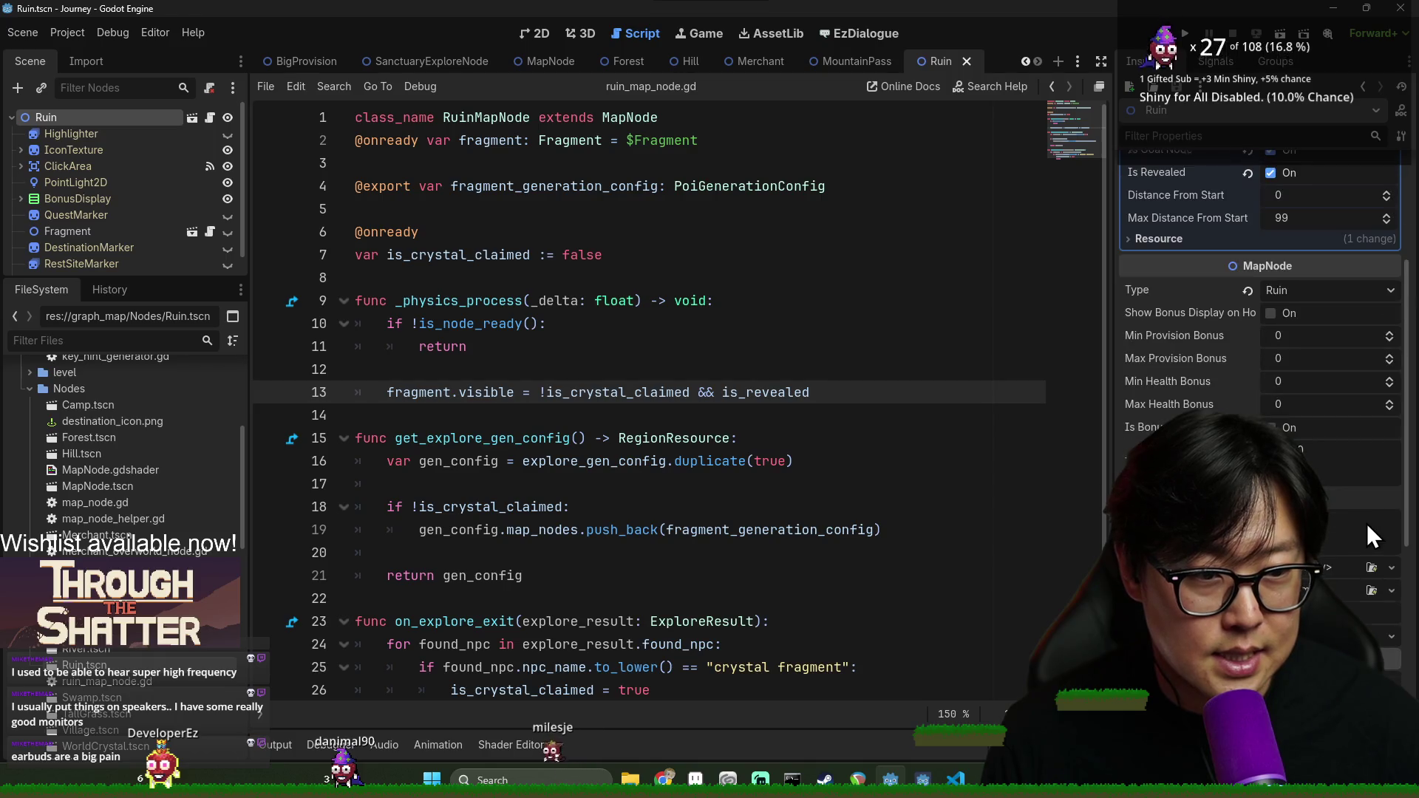
scroll(1368, 523, "up", 4)
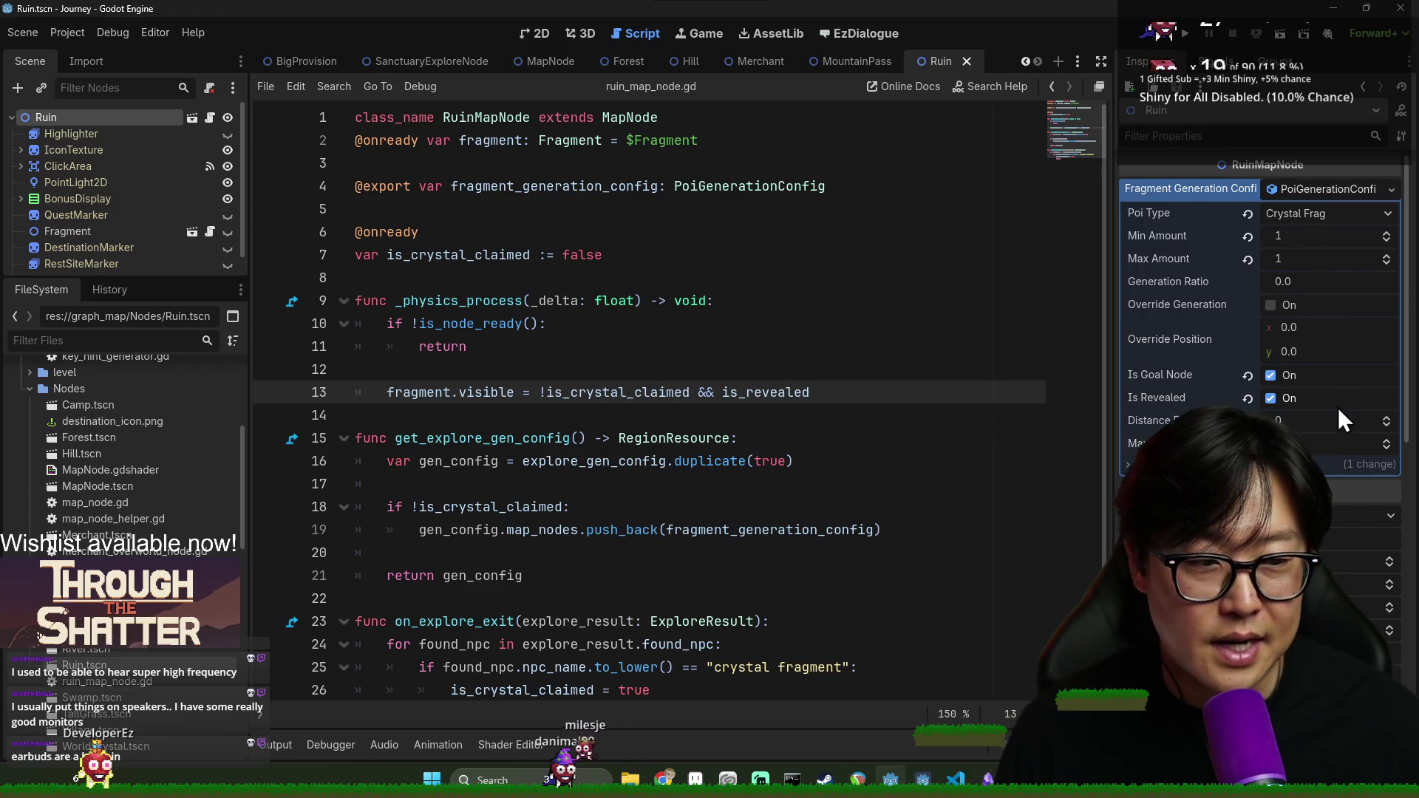
left_click(1270, 377)
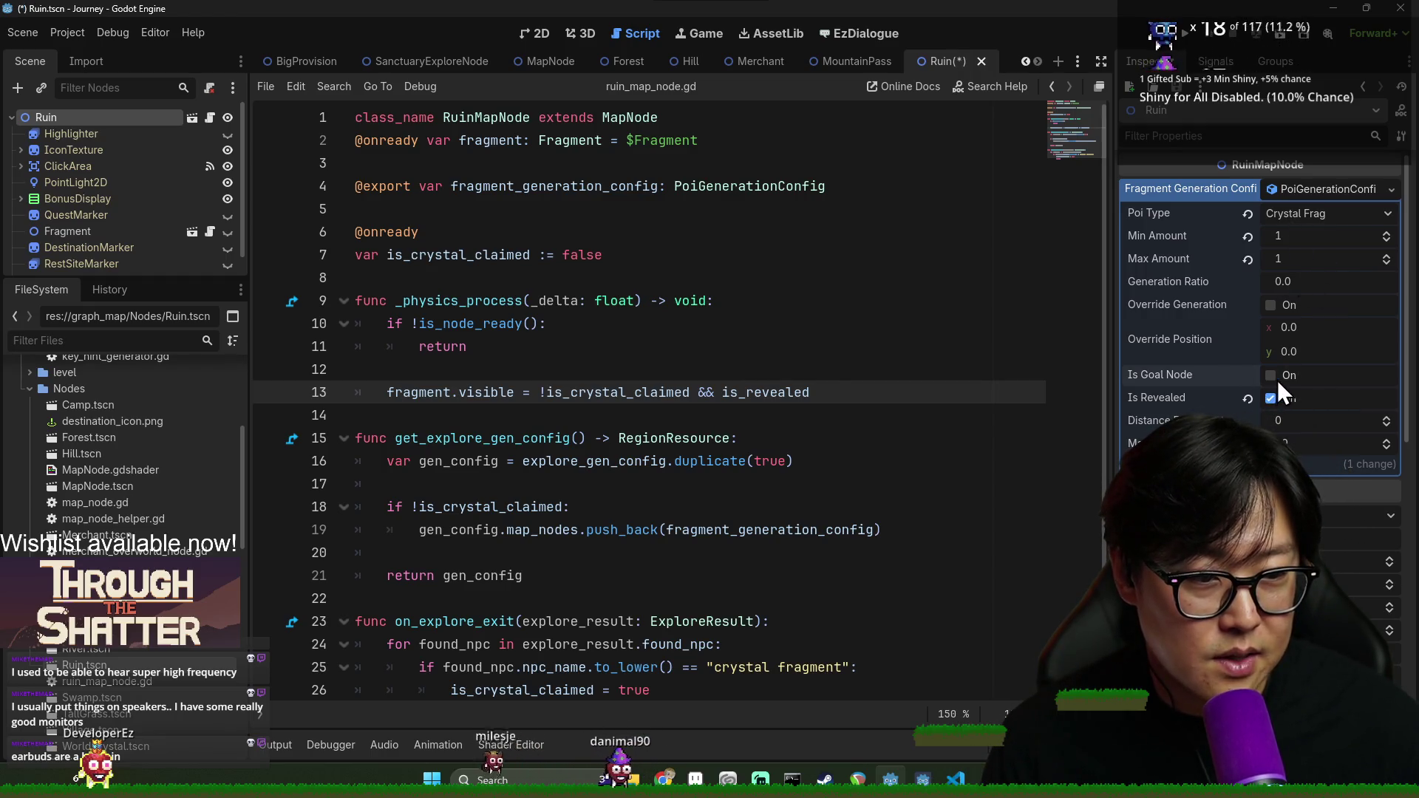
key("ctrl+s")
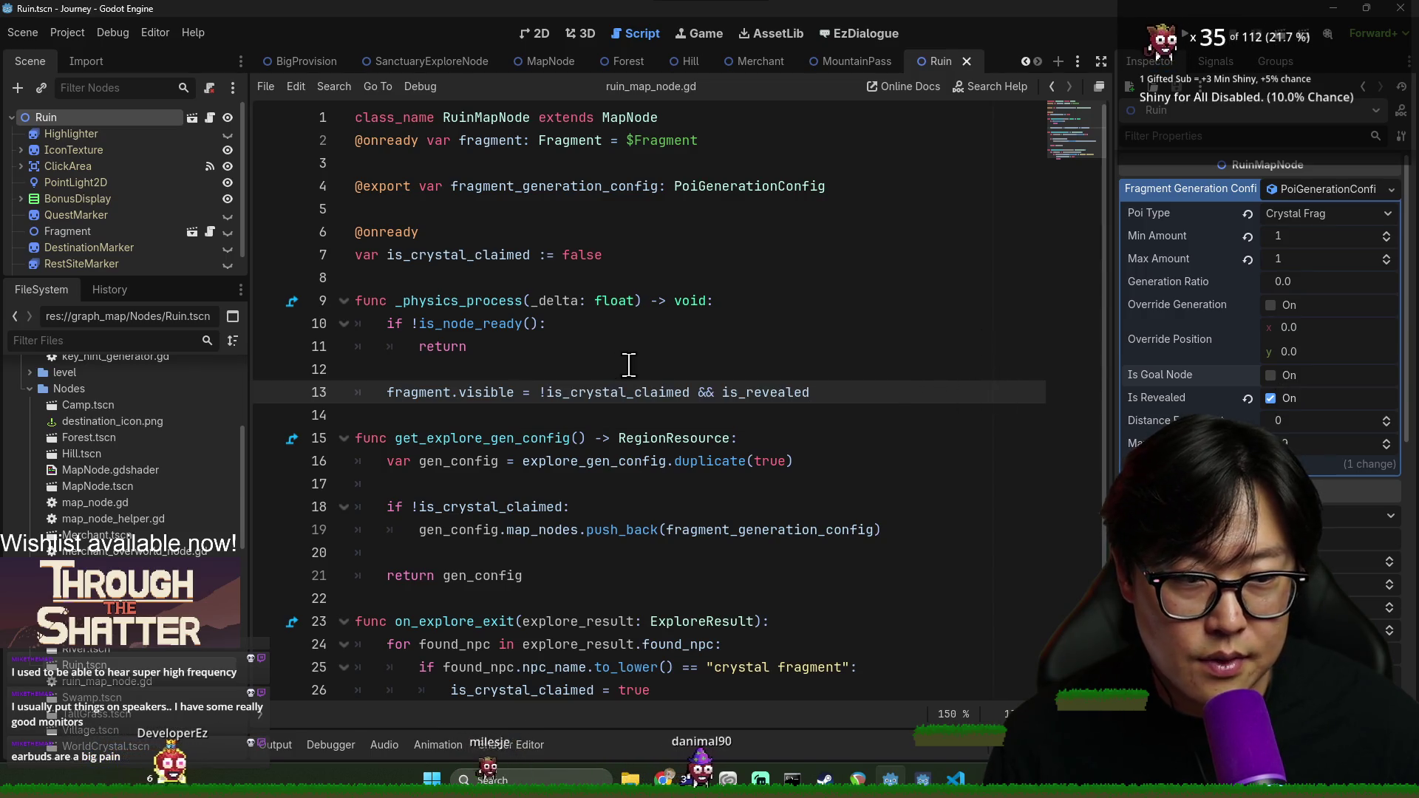
key("ctrl+s")
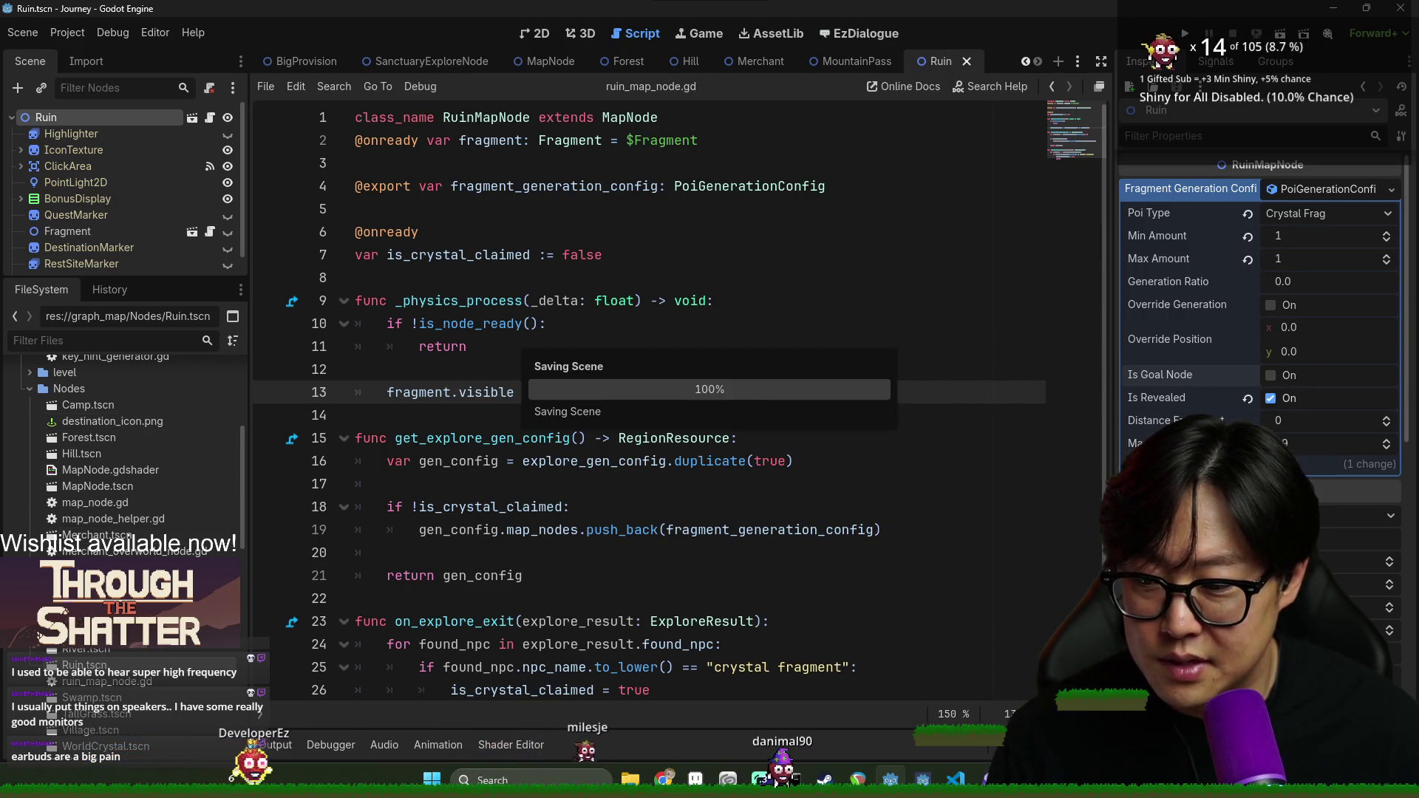
scroll(137, 711, "down", 3)
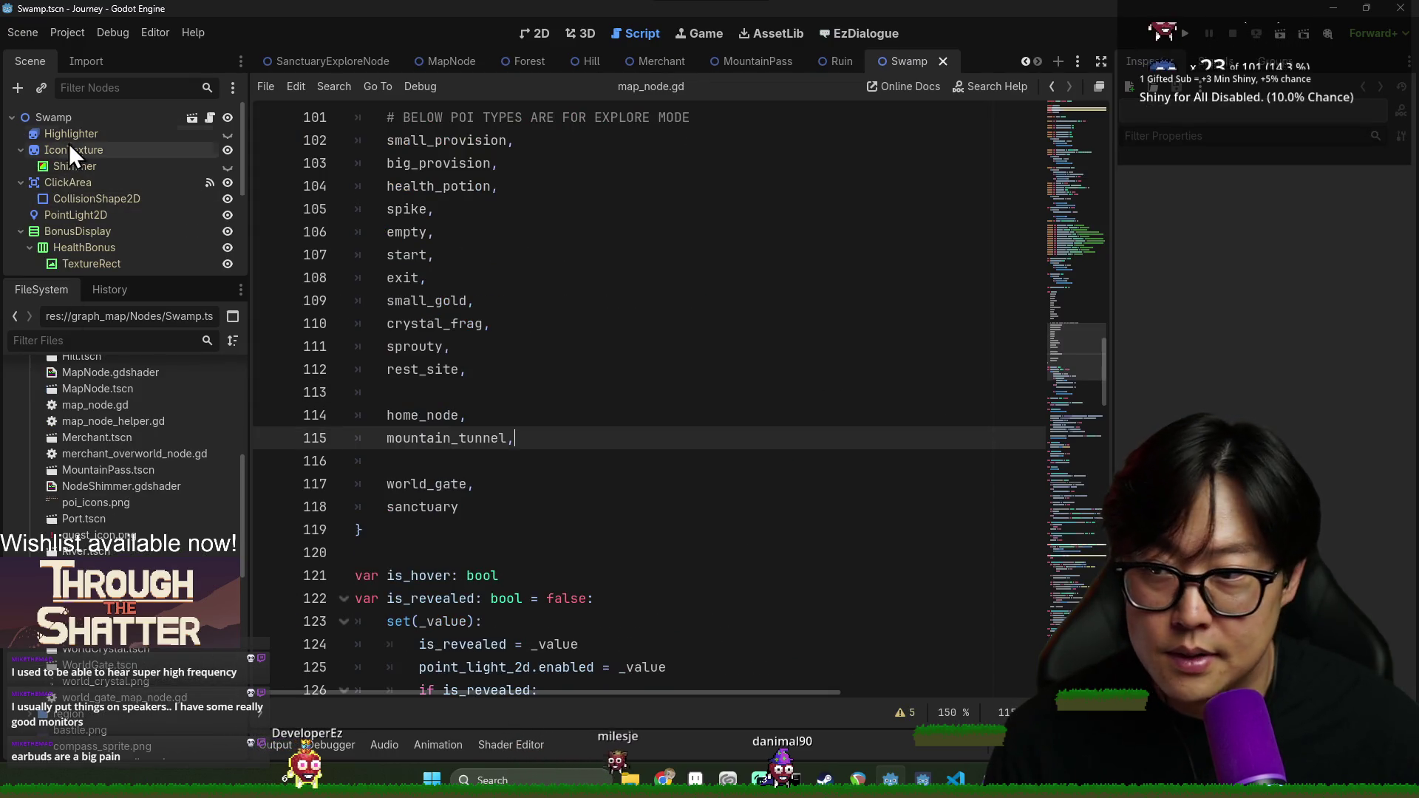
Select the Swamp root node, expand its Map Nodes list, and check element 4
scroll(1387, 601, "down", 5)
scroll(1349, 441, "up", 5)
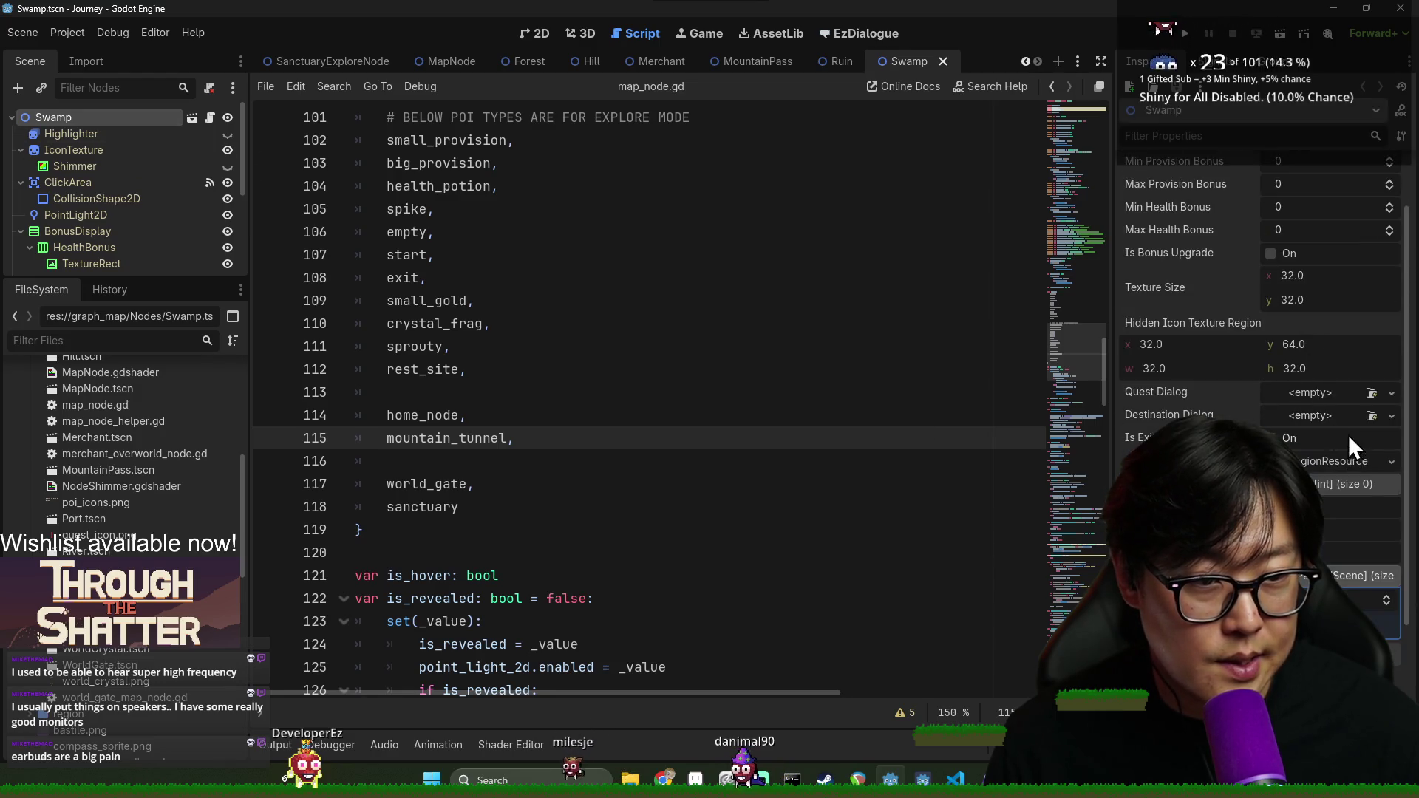
scroll(1344, 444, "down", 6)
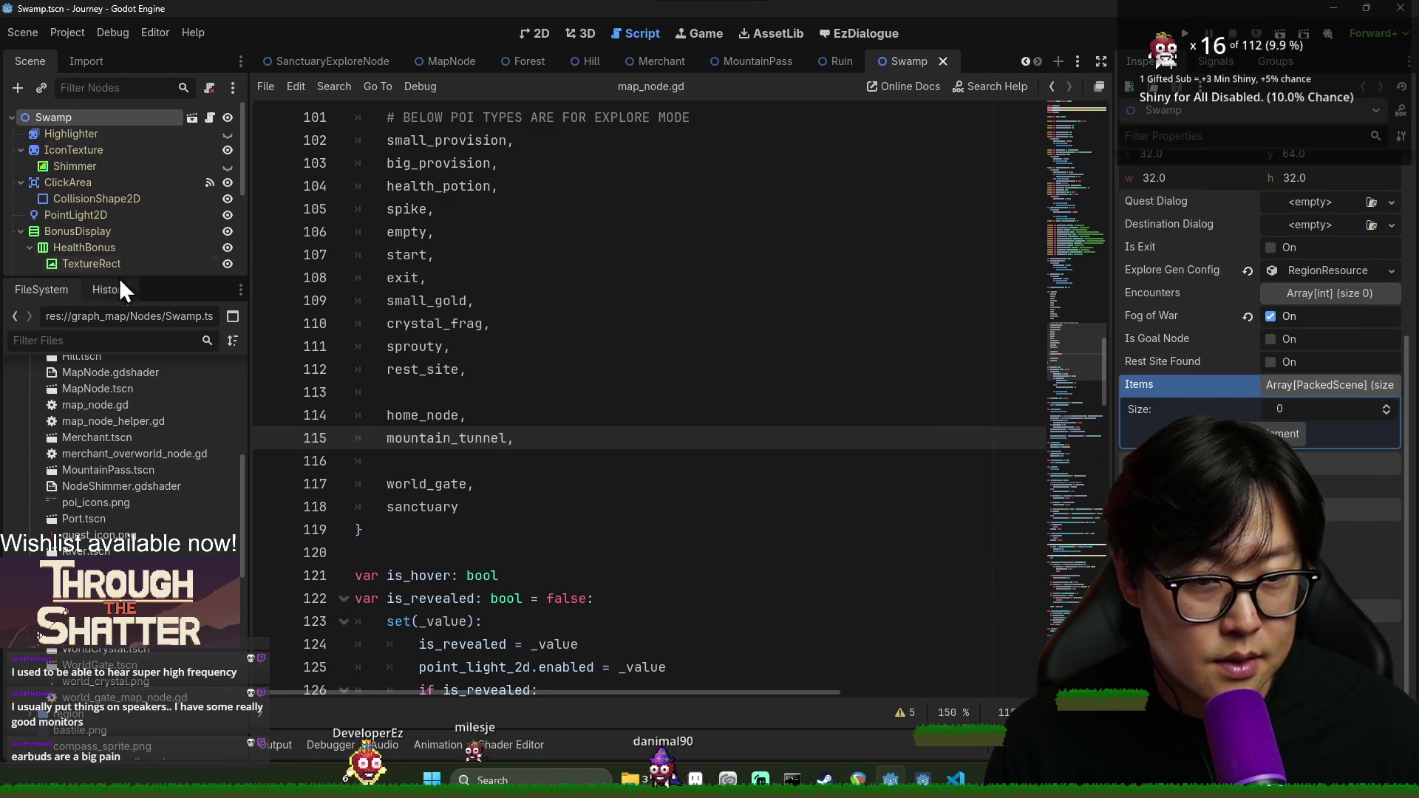
left_click(116, 132)
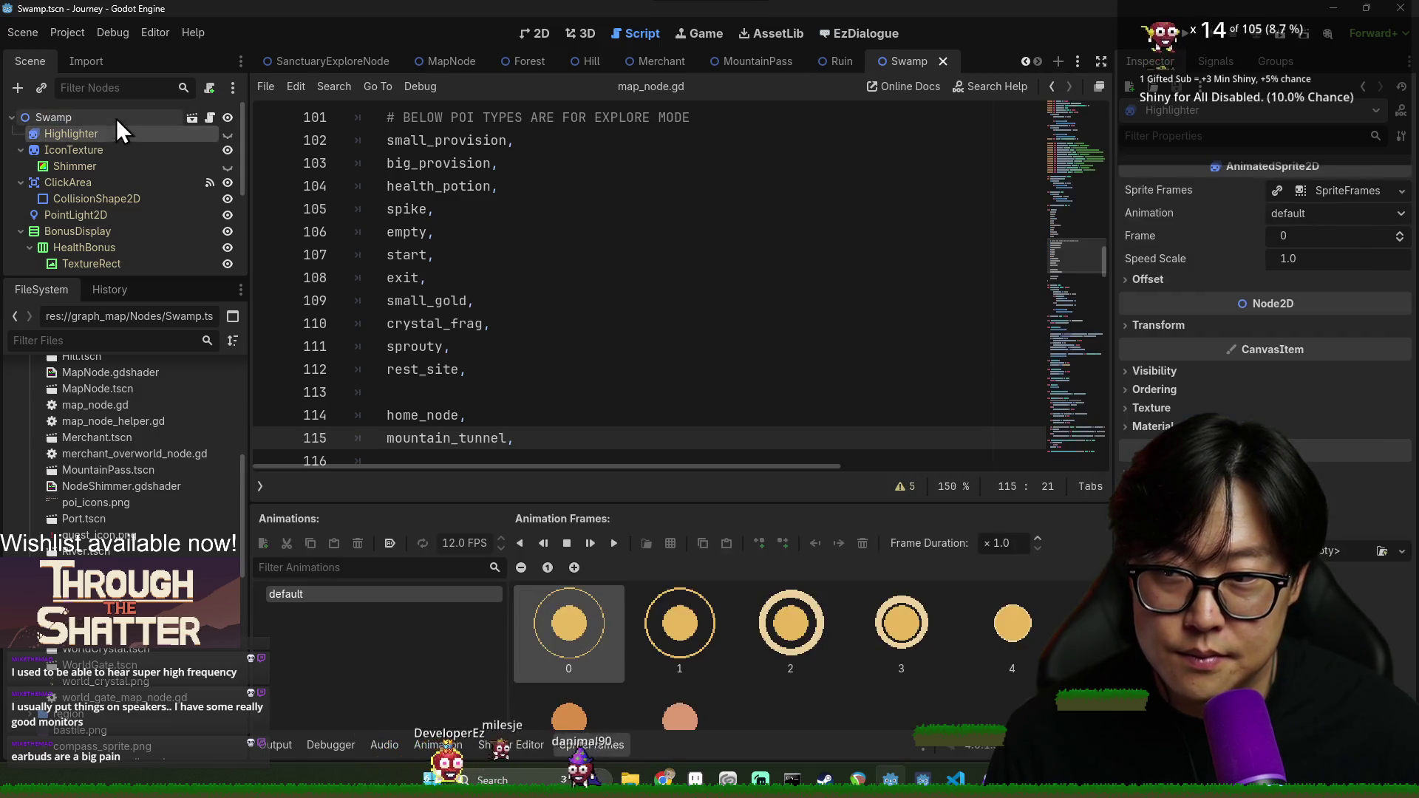
left_click(117, 119)
scroll(1310, 395, "up", 5)
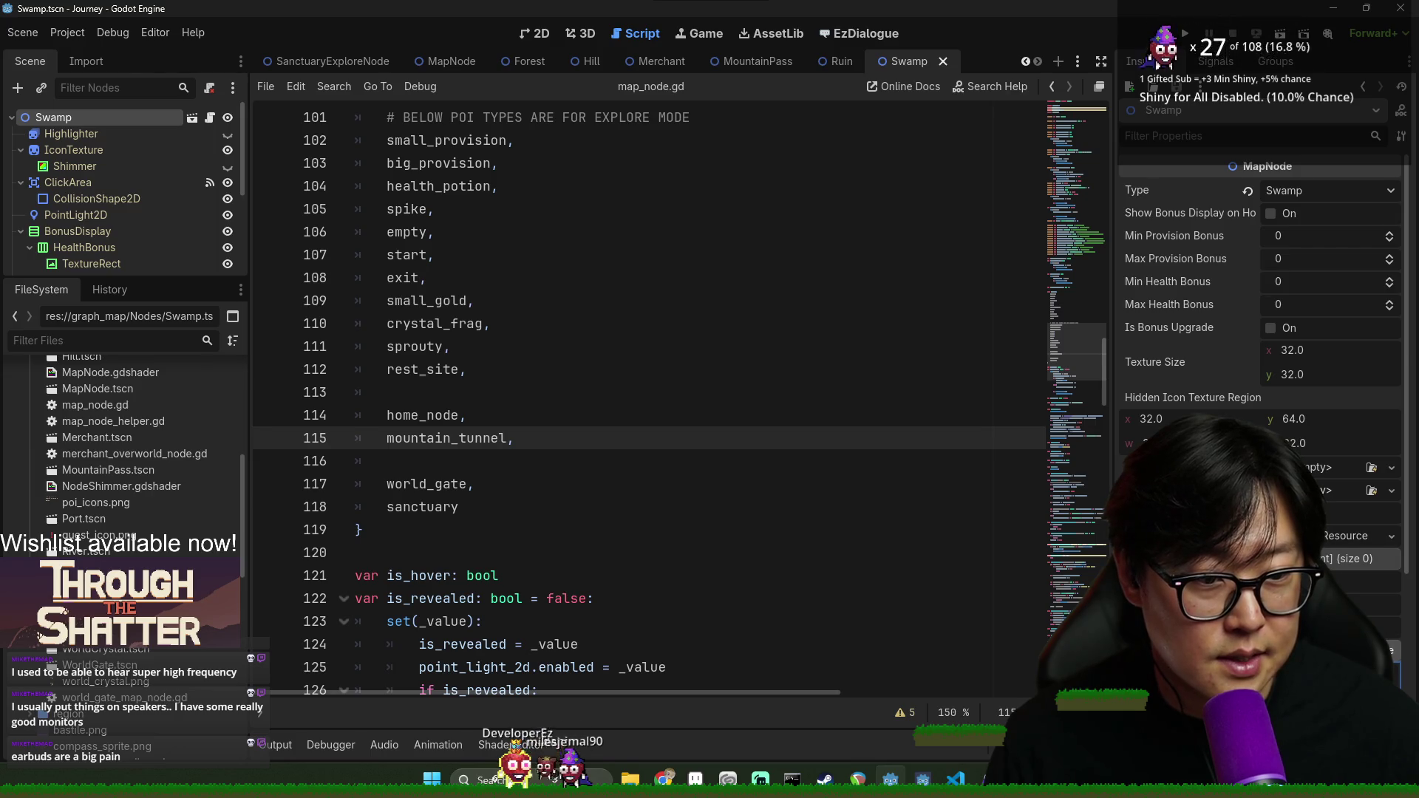
scroll(1327, 544, "down", 5)
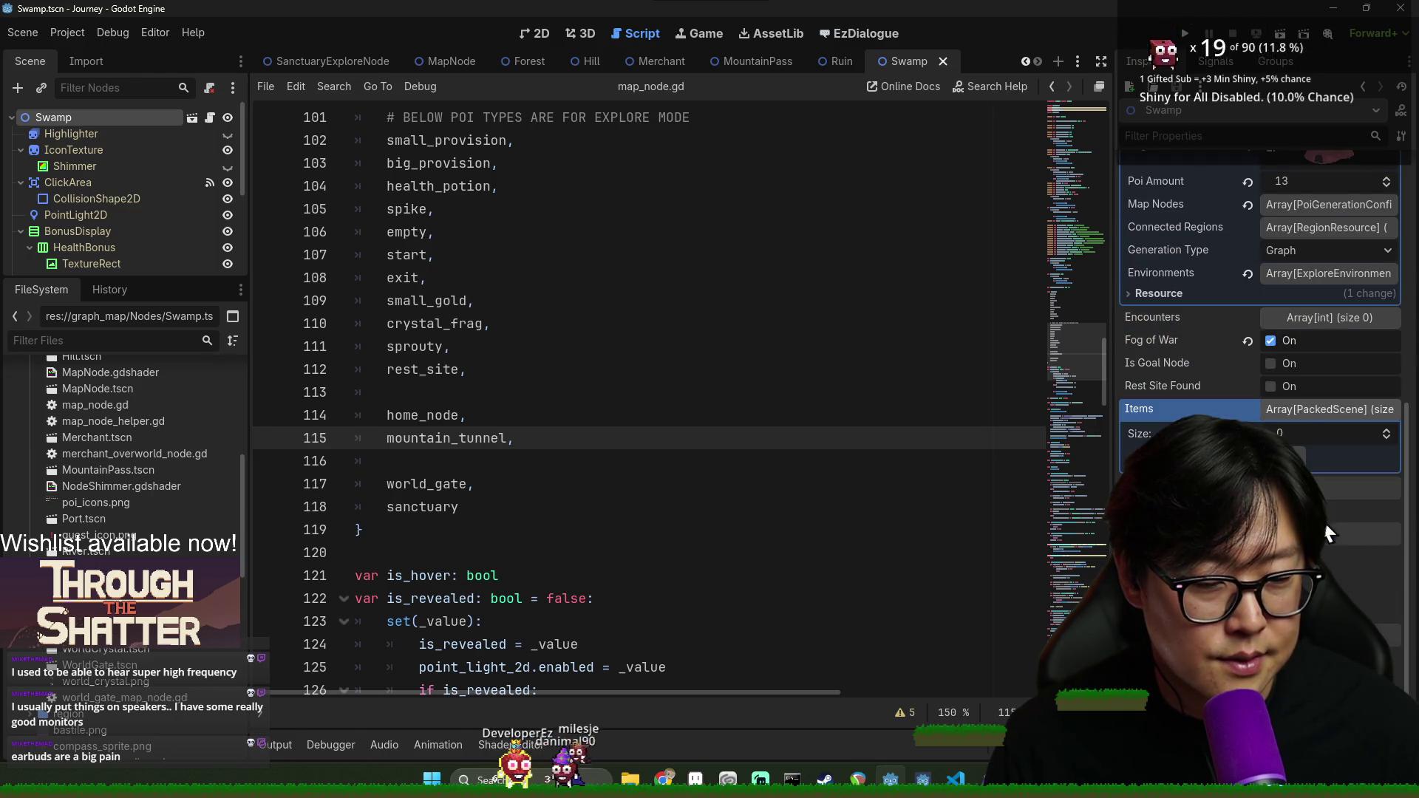
left_click(1307, 205)
left_click(1302, 344)
left_click(1318, 345)
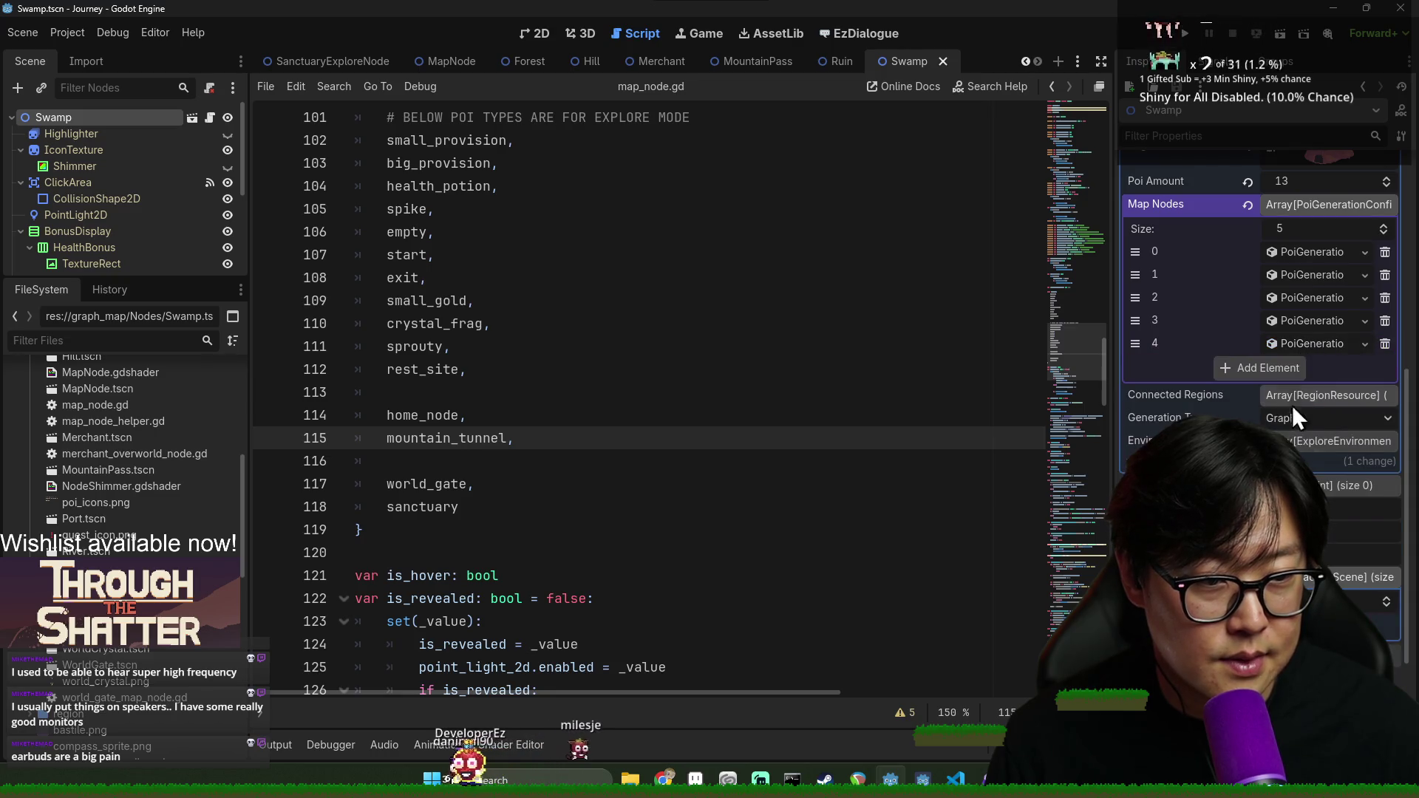
Add a sixth Map Nodes element as a New PoiGenerationConfig and save Swamp
left_click(1276, 368)
left_click(1364, 369)
left_click(1300, 409)
left_click(1332, 365)
left_click(1328, 369)
key("ctrl+s")
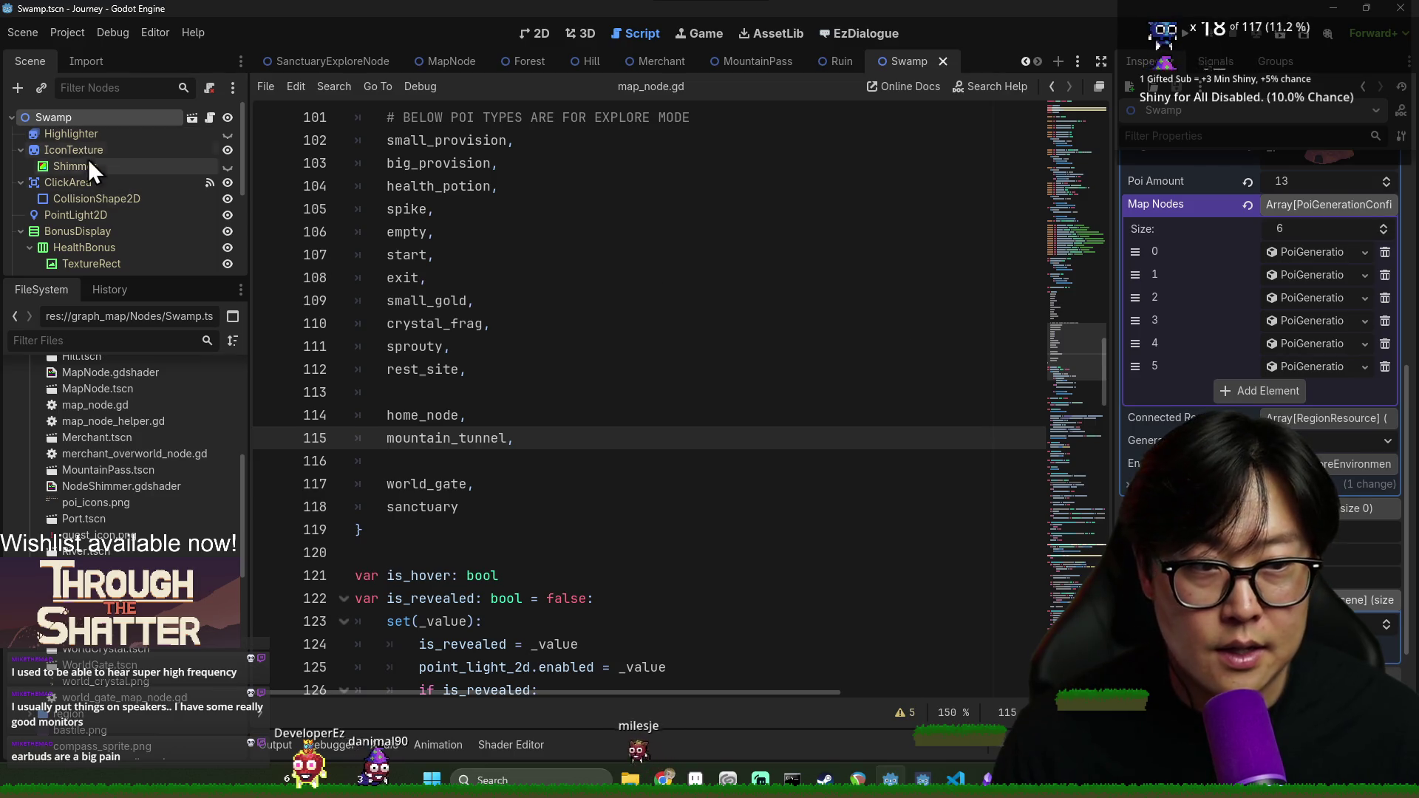
key("ctrl+s")
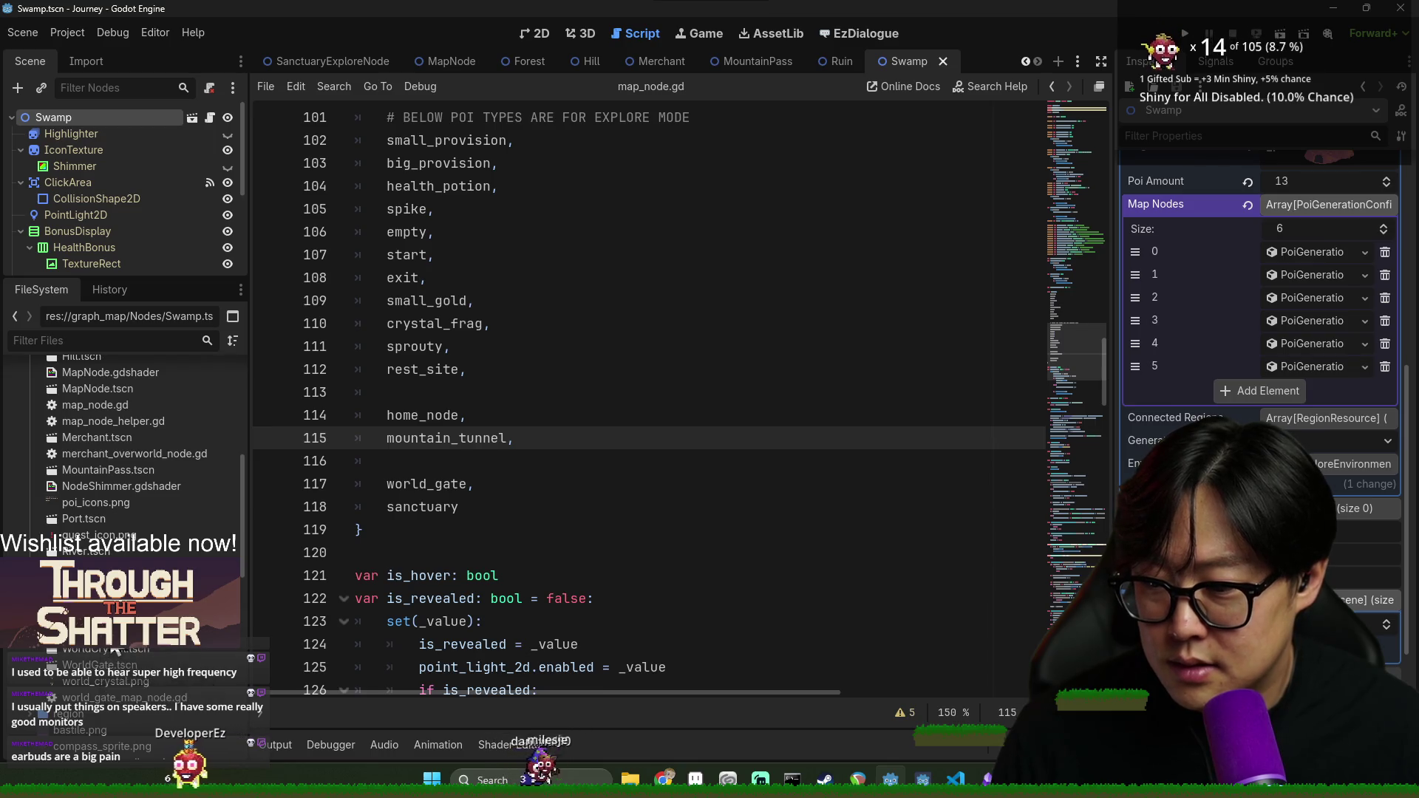
double_click(112, 649)
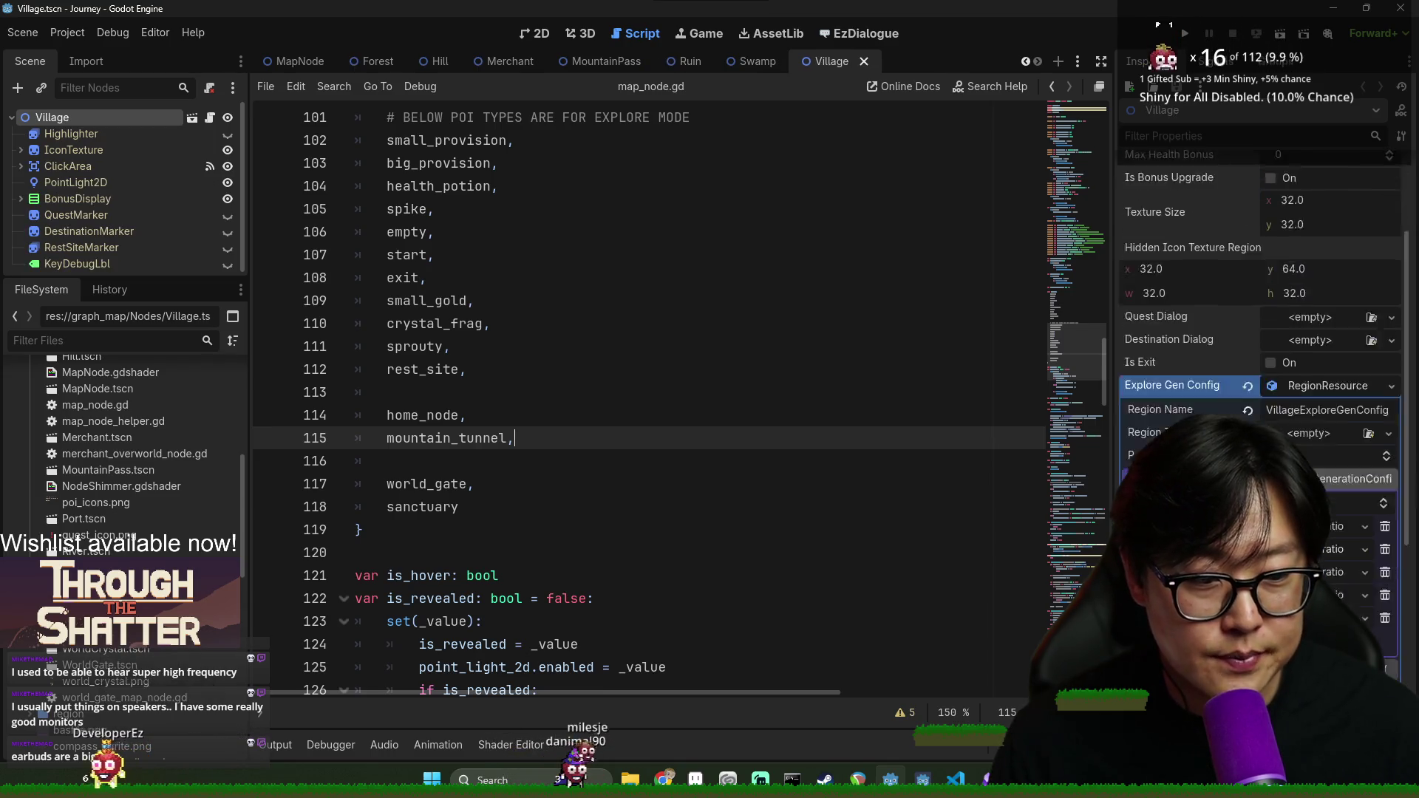
Set Village's Poi Amount to 11, assign a Sanctuary PoiGenerationConfig to new element 5, and save
left_click(1326, 575)
left_click(1301, 380)
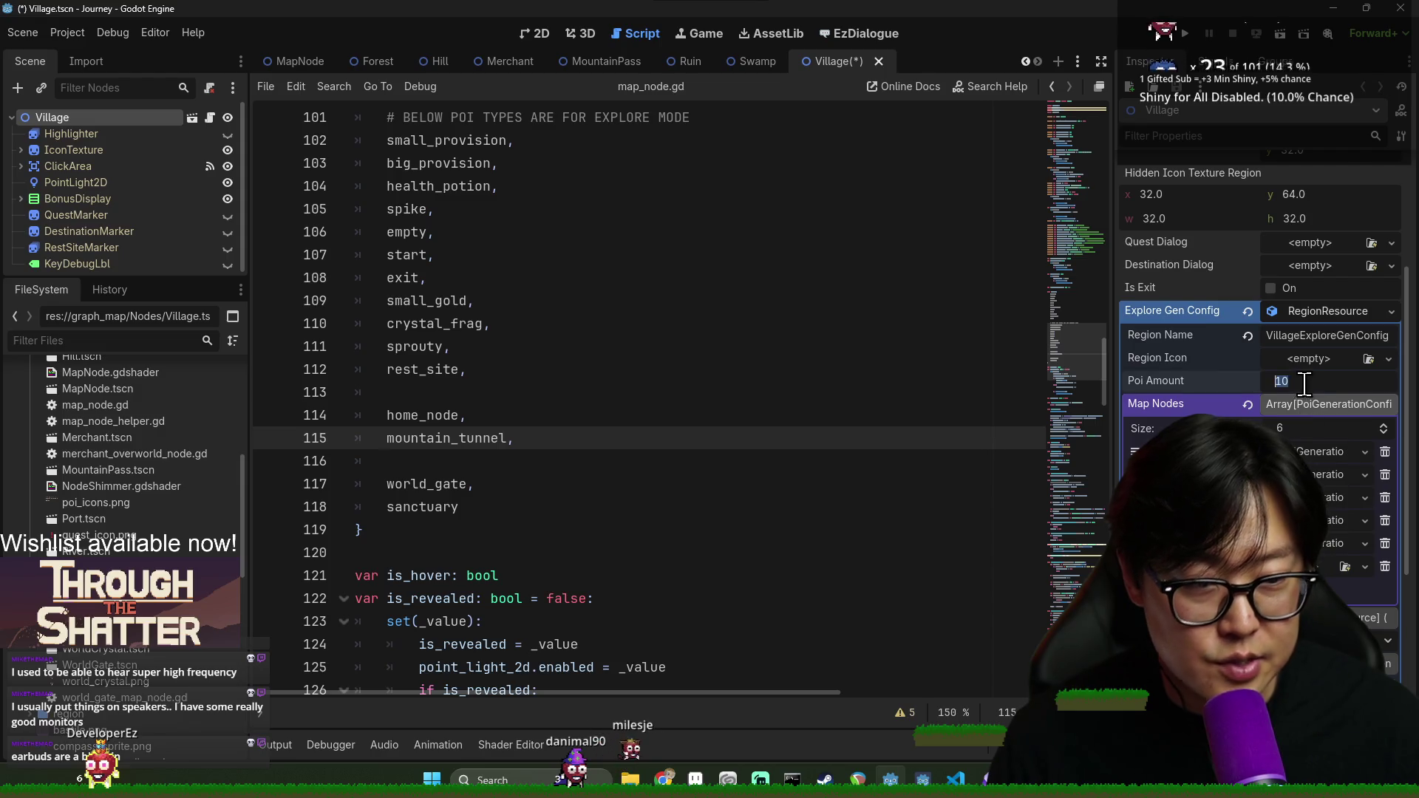
type("11")
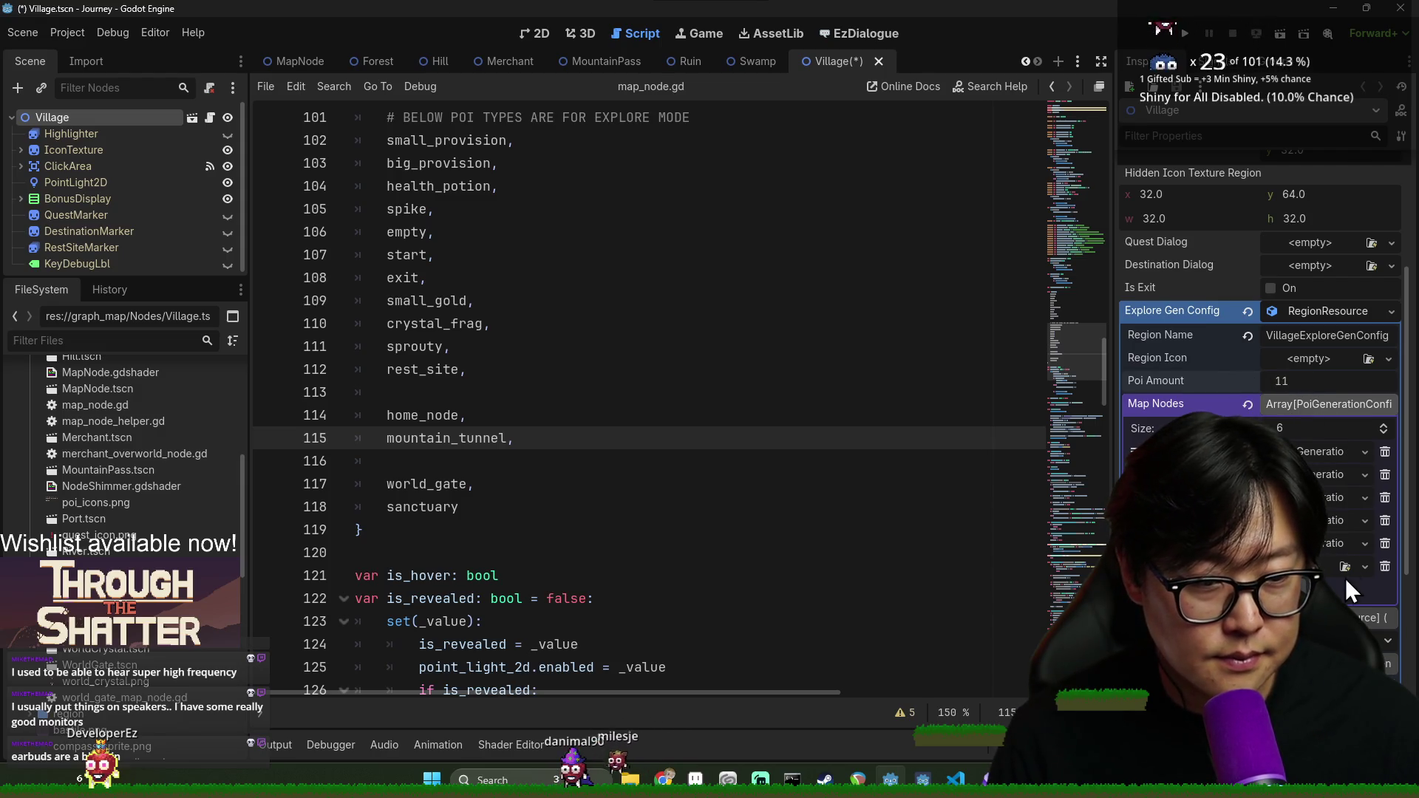
key("Return")
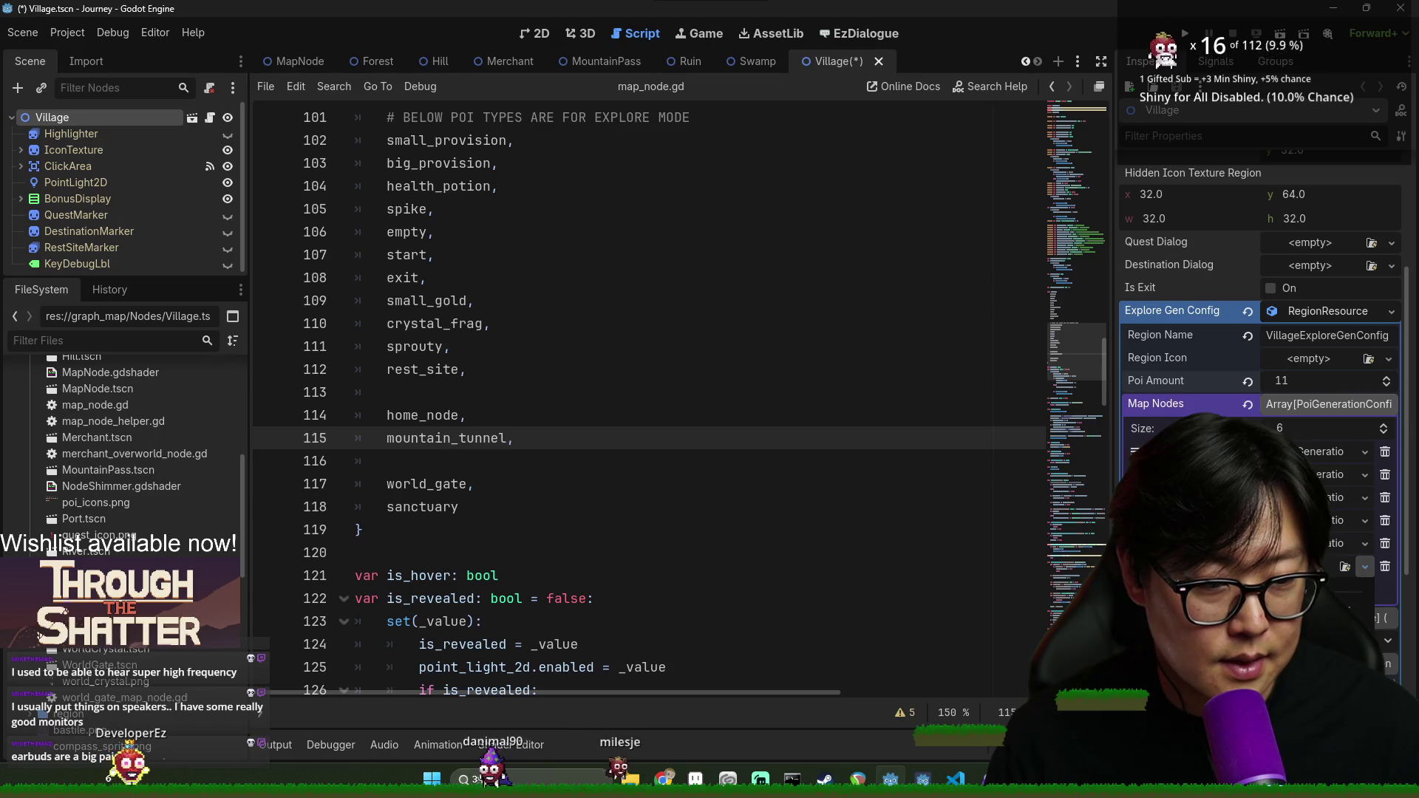
left_click(1364, 566)
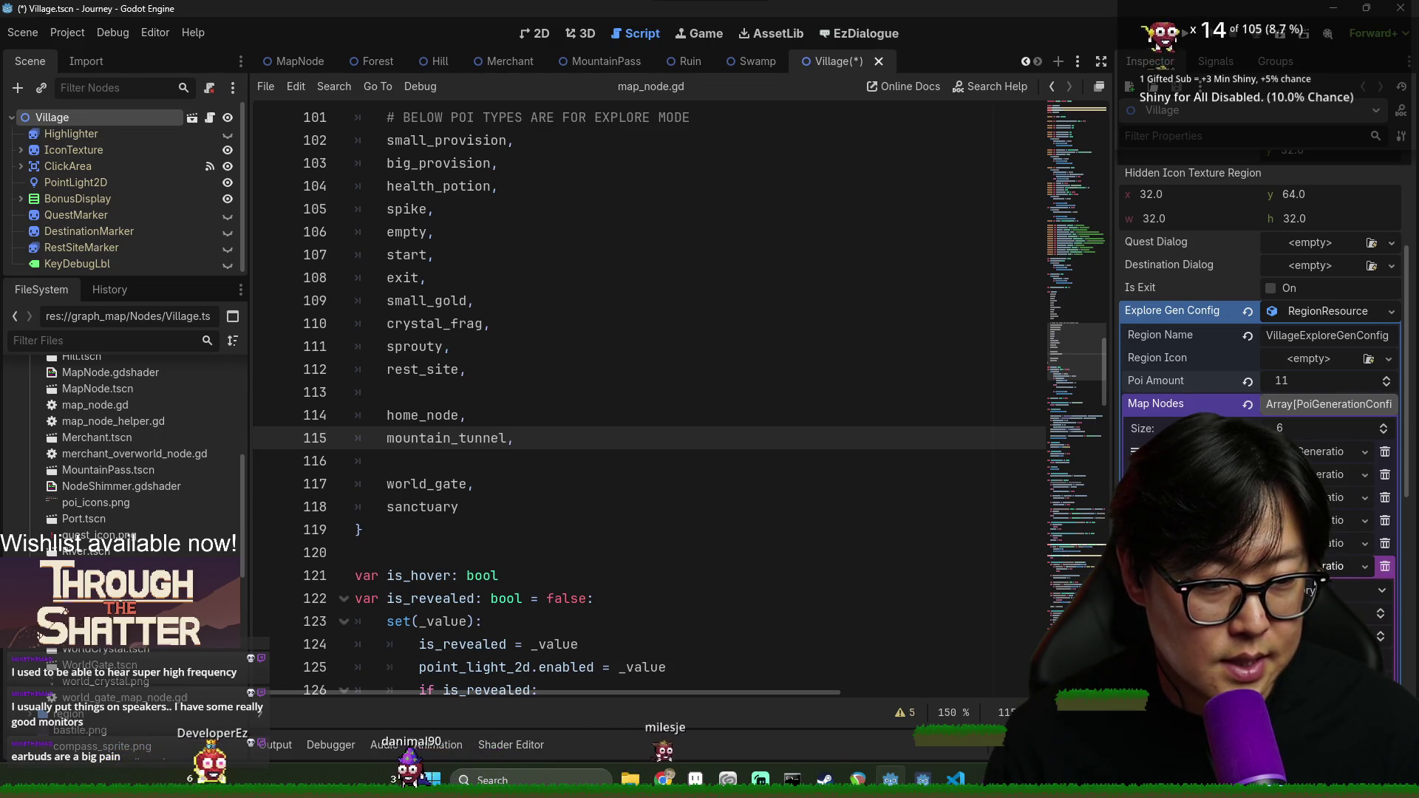
left_click(1312, 566)
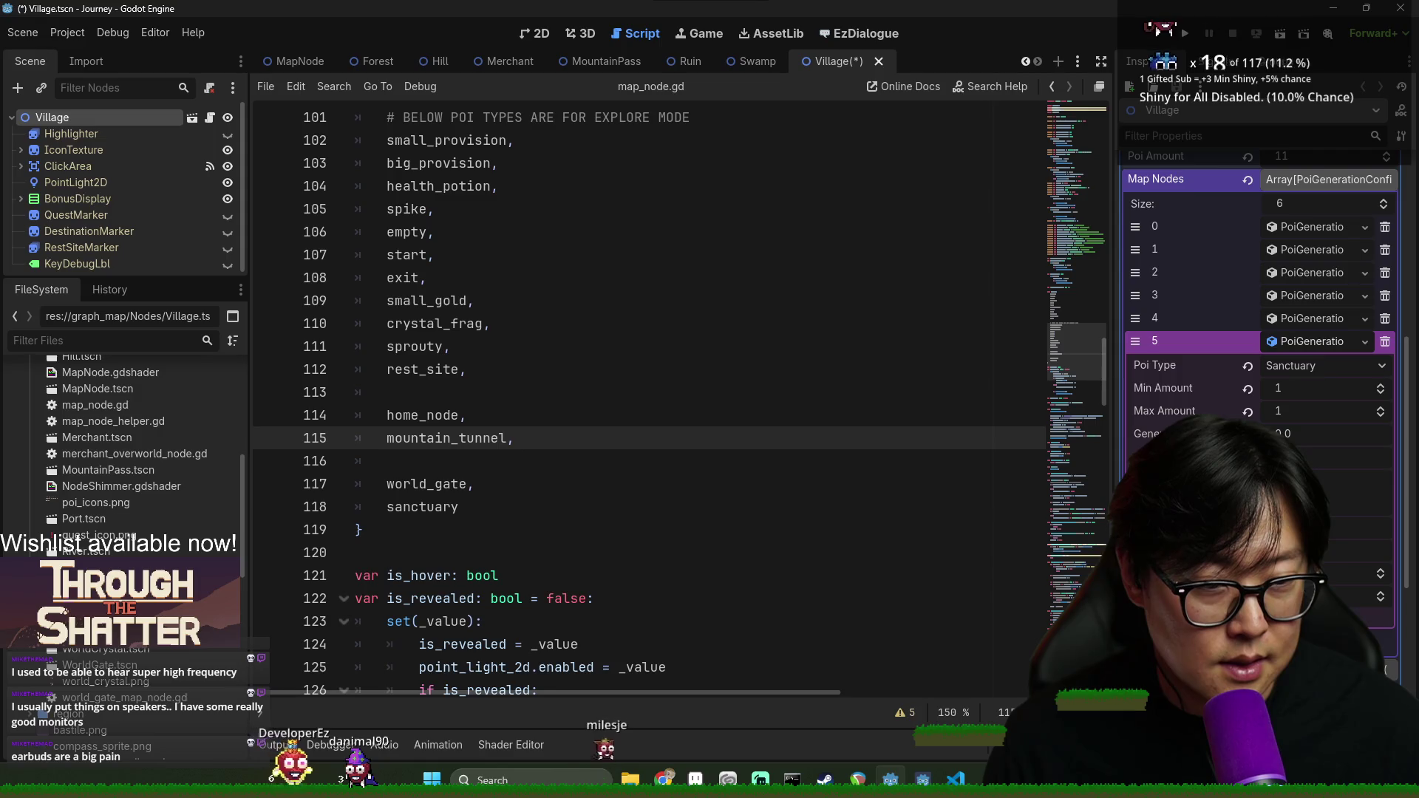
left_click(896, 457)
key("ctrl+s")
Review the Village Map Nodes entries, including element 4 and element 1's Empty POI type
left_click(1329, 343)
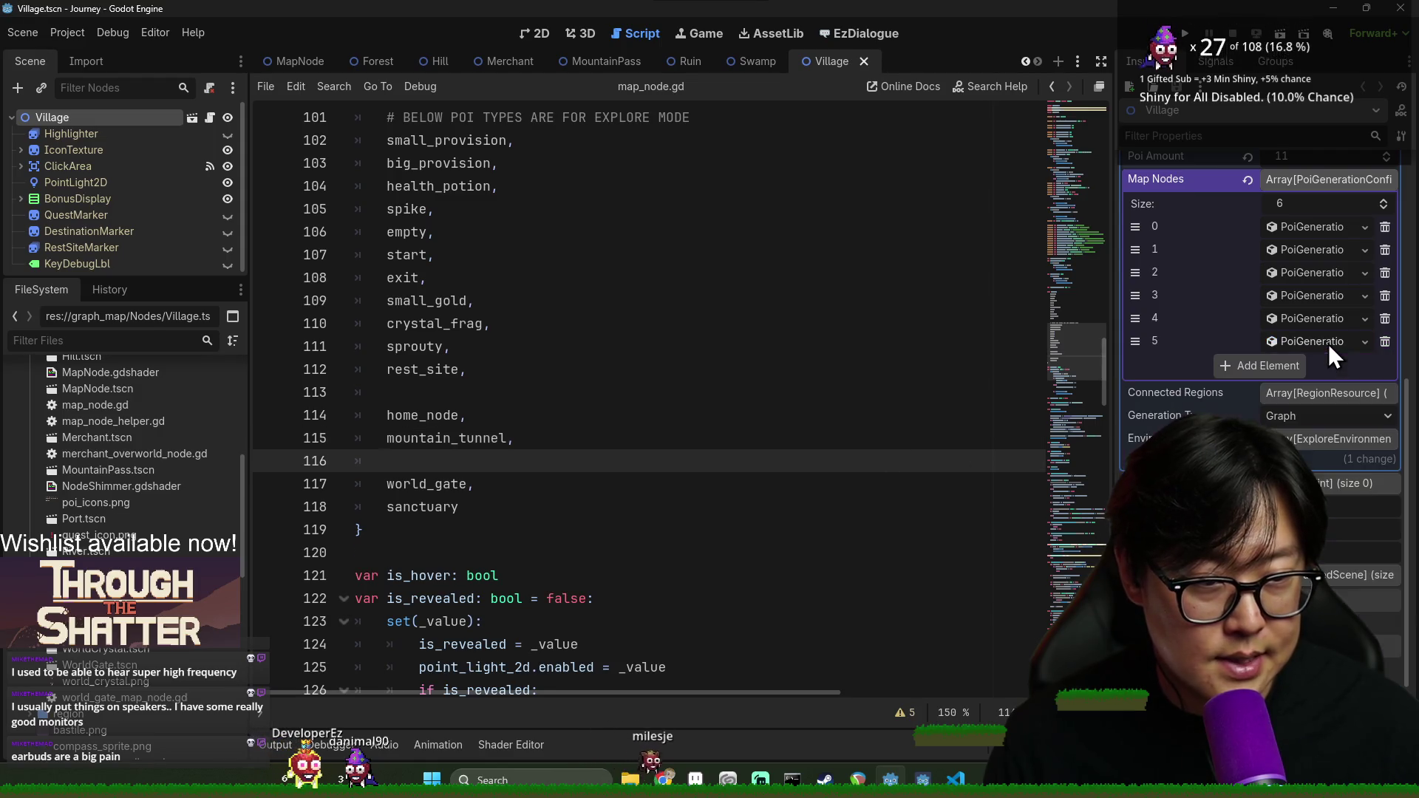
left_click(1320, 316)
left_click(1321, 309)
left_click(1324, 273)
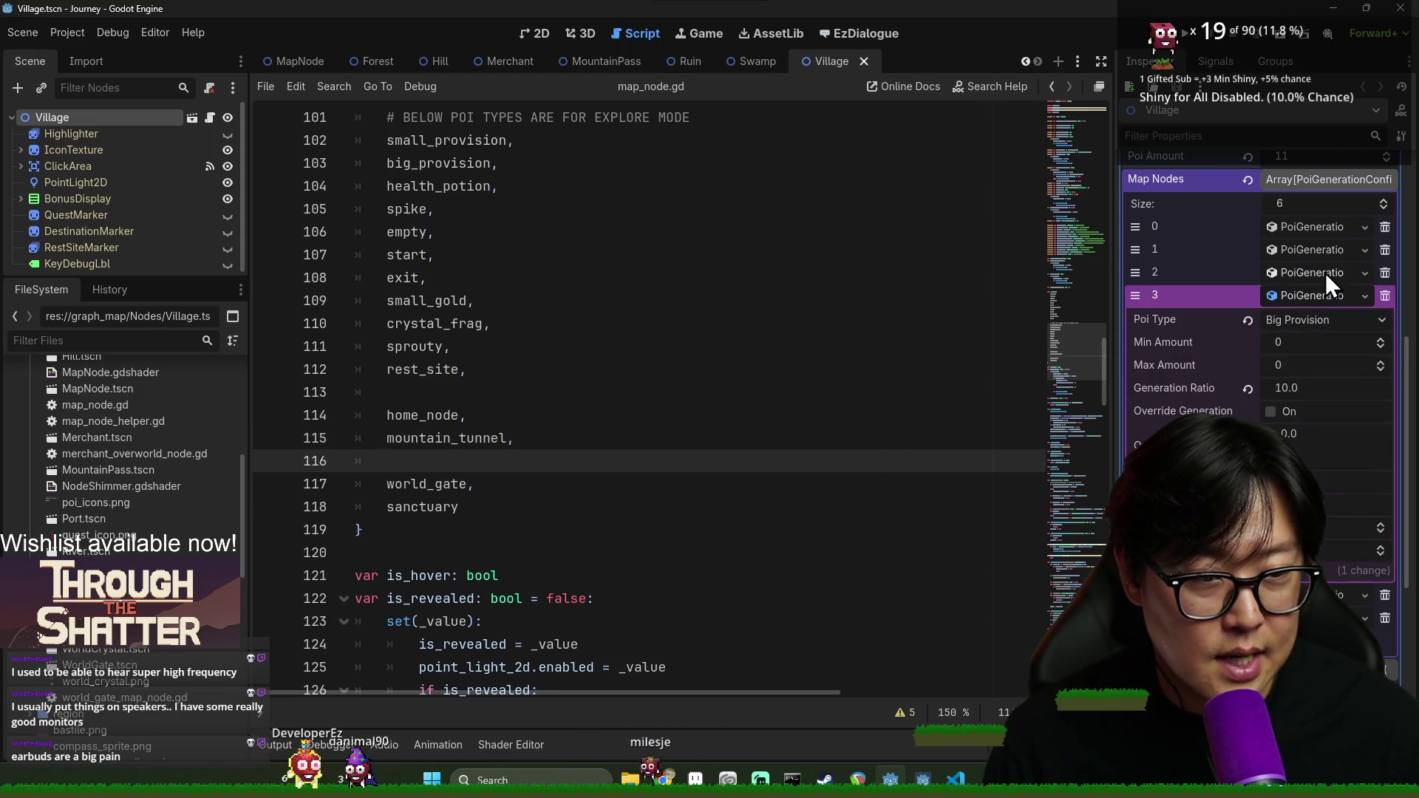
left_click(1324, 249)
left_click(1324, 230)
left_click(1324, 249)
left_click(532, 347)
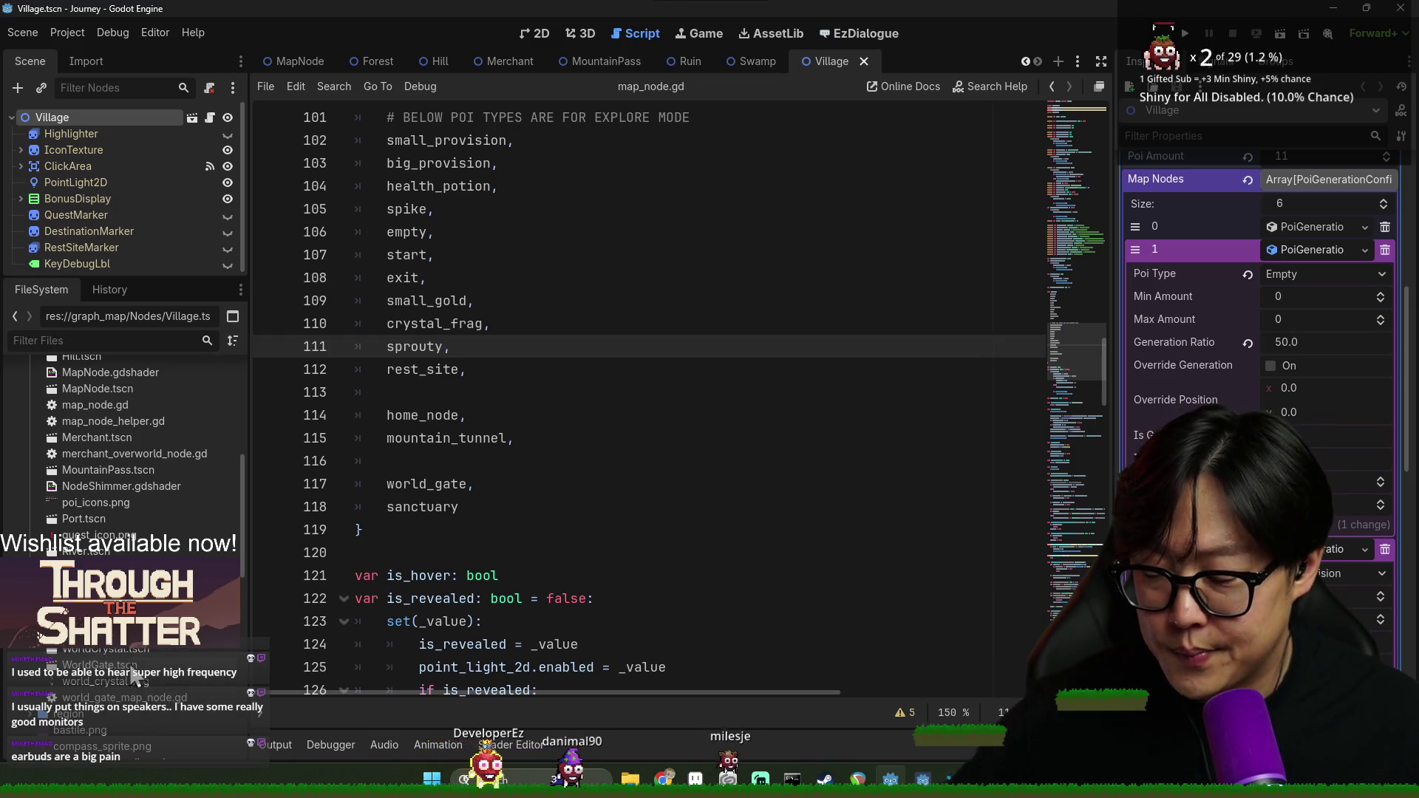
scroll(136, 665, "up", 4)
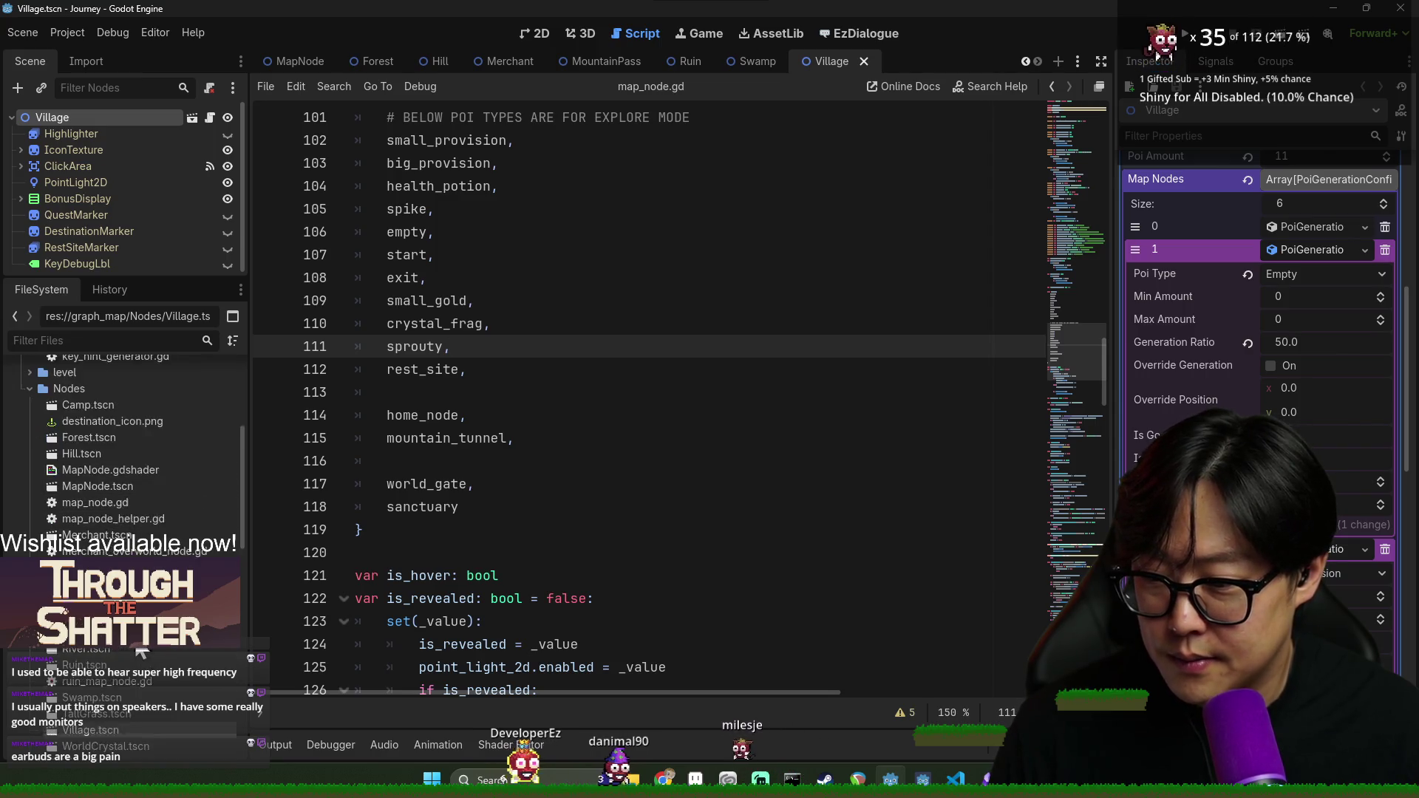
scroll(133, 645, "down", 3)
Filter the FileSystem for 'home' and open HomeVillage.tscn
left_click(148, 342)
type("home")
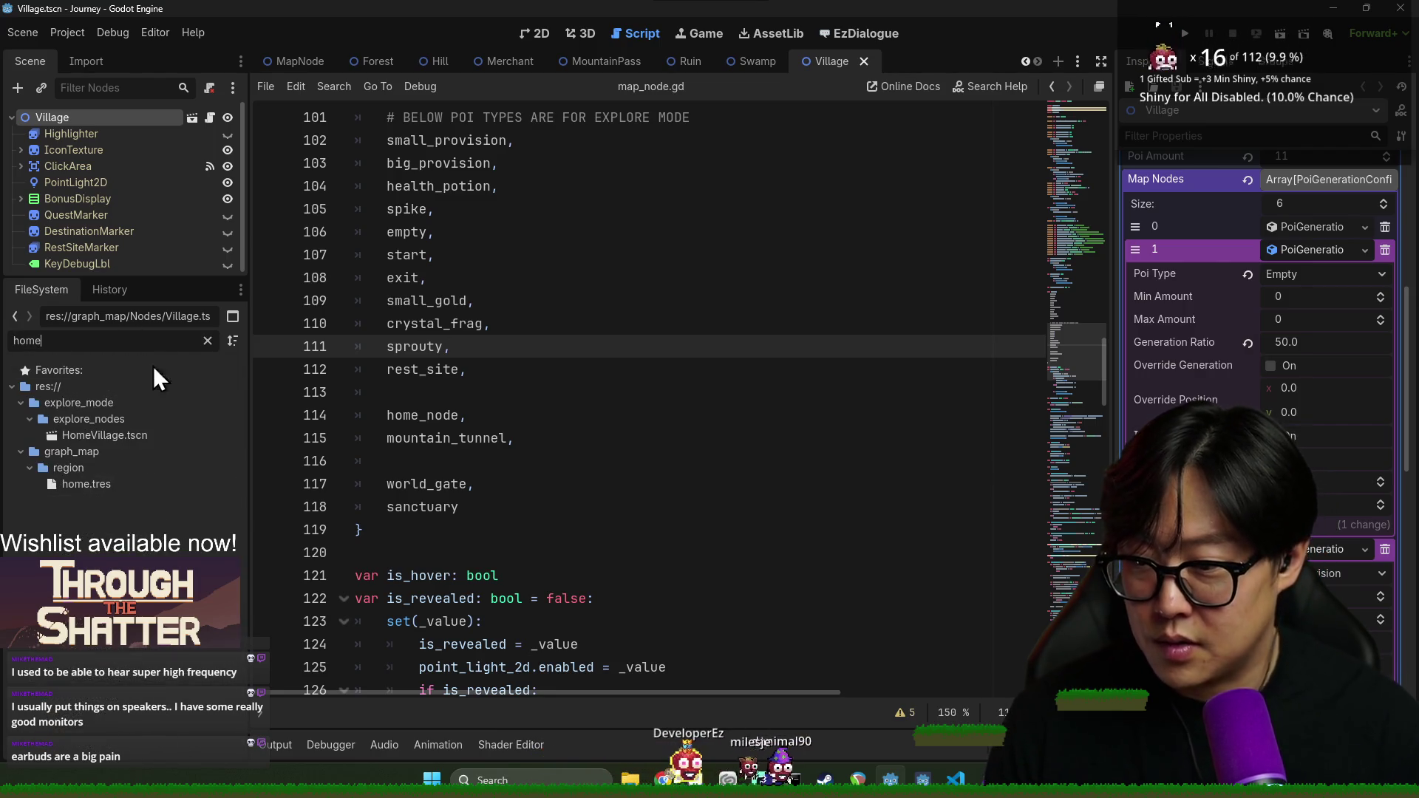
double_click(153, 438)
Set Poi Amount to 9 and add a fifth Map Nodes element as a new PoiGenerationConfig
scroll(1208, 373, "down", 5)
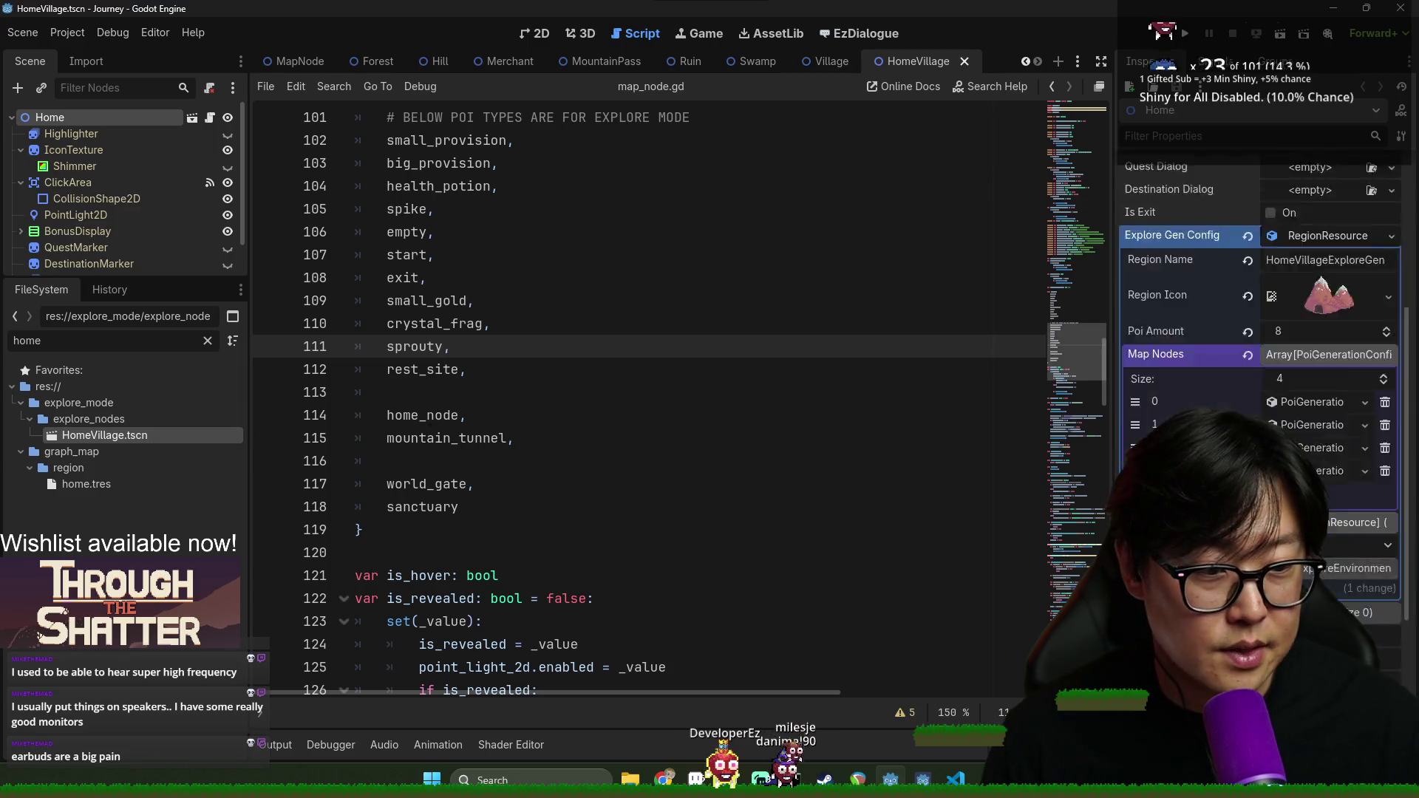
left_click(1331, 444)
left_click(1324, 421)
scroll(1315, 446, "down", 2)
left_click(1291, 256)
type("9")
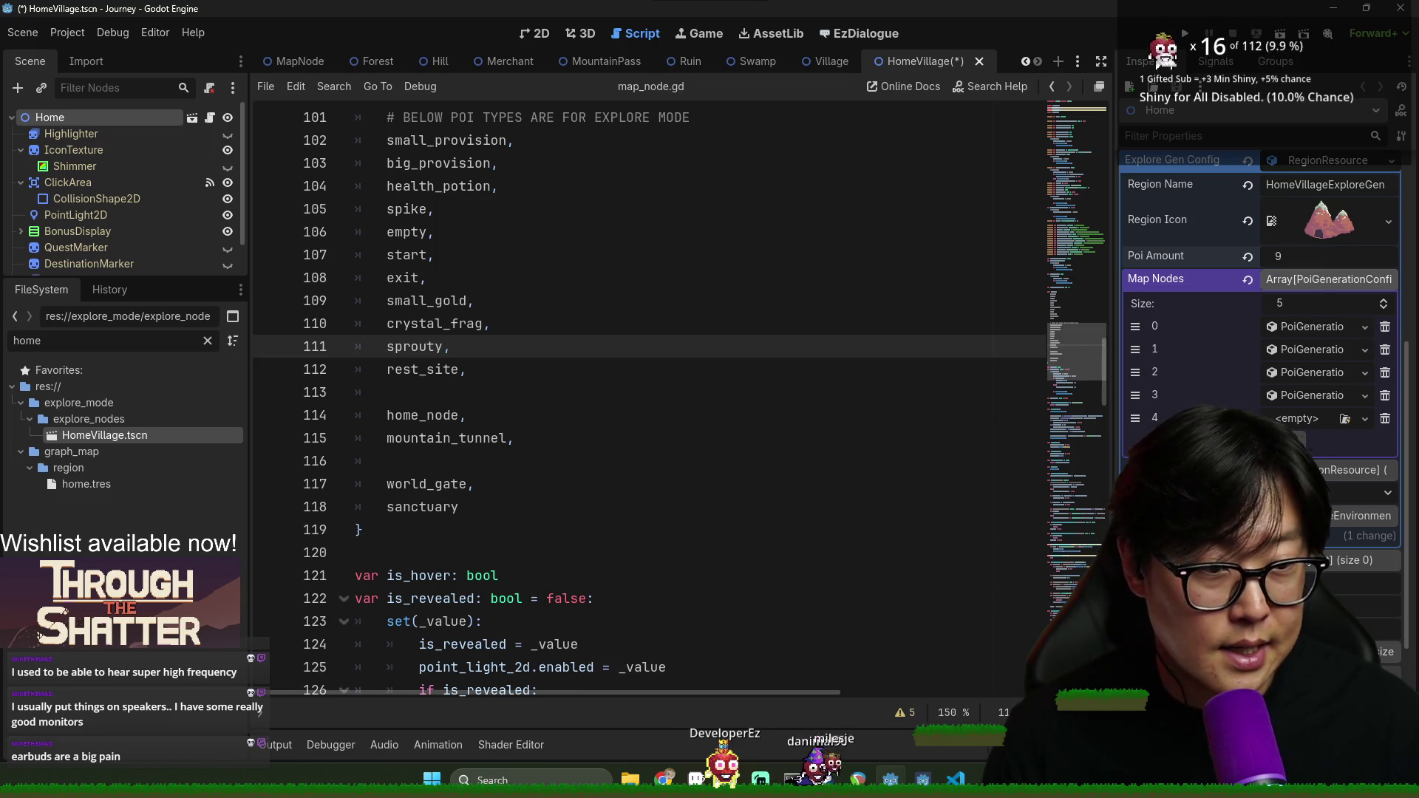
left_click(1346, 419)
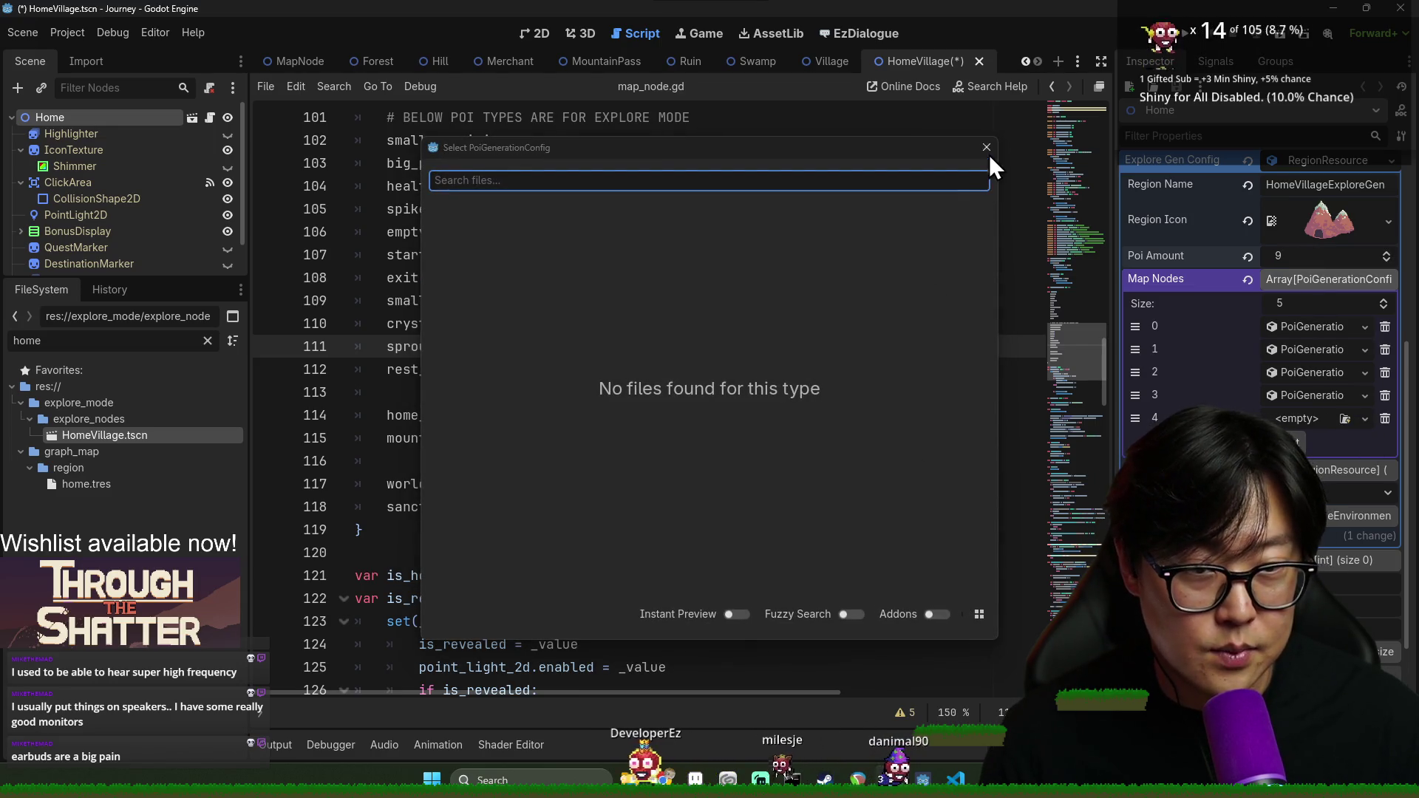
left_click(987, 147)
left_click(1366, 418)
left_click(1327, 544)
Save the HomeVillage scene
key("ctrl+s")
left_click(672, 232)
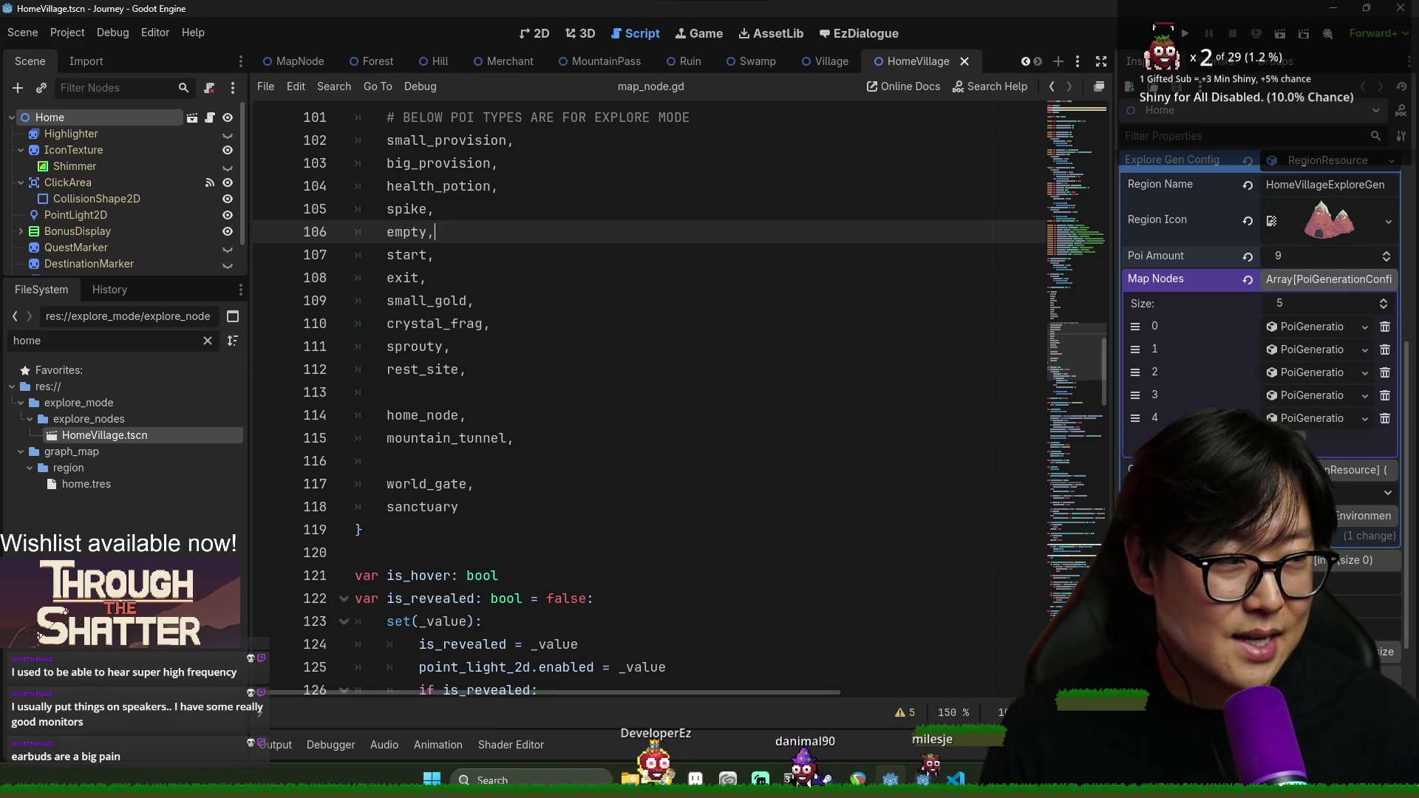
left_click(601, 414)
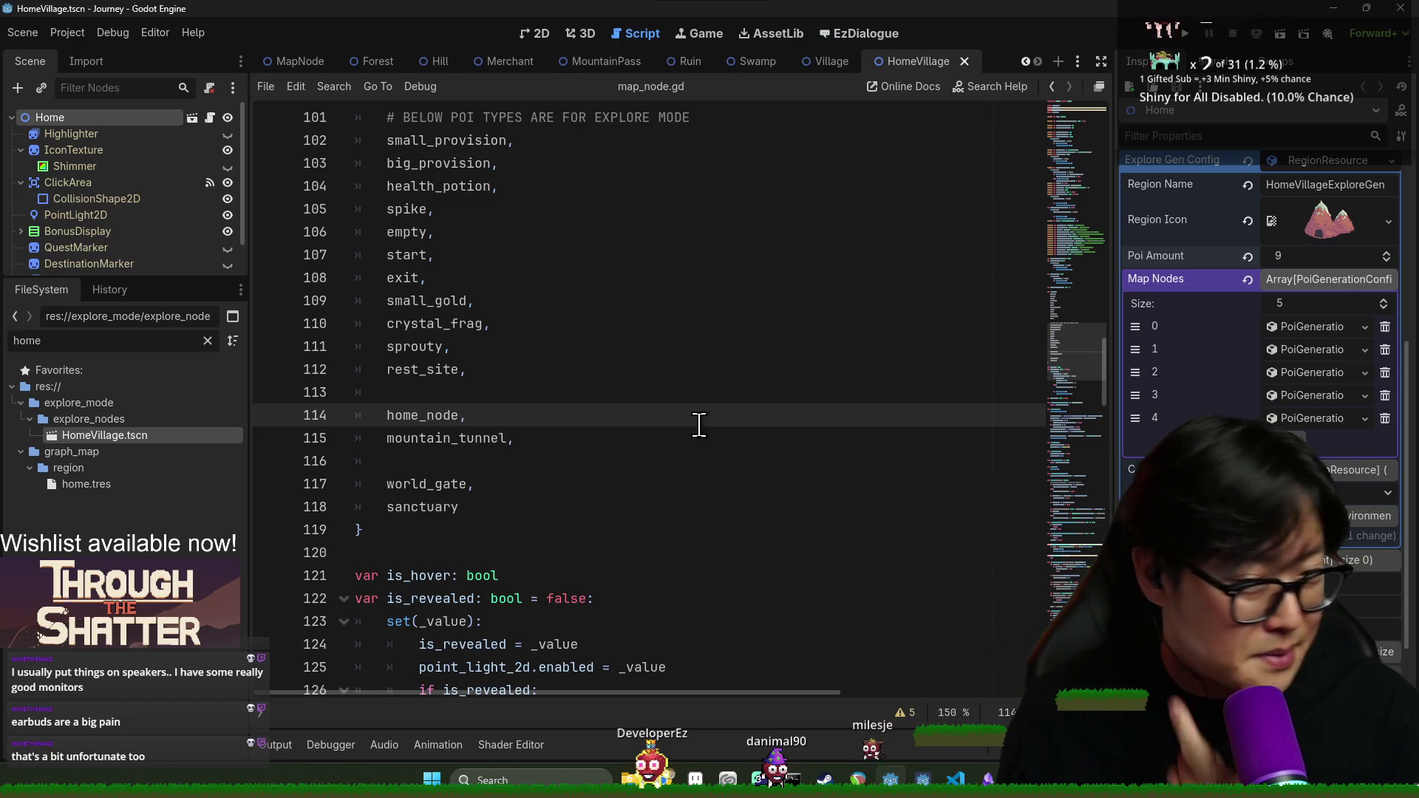
left_click(586, 598)
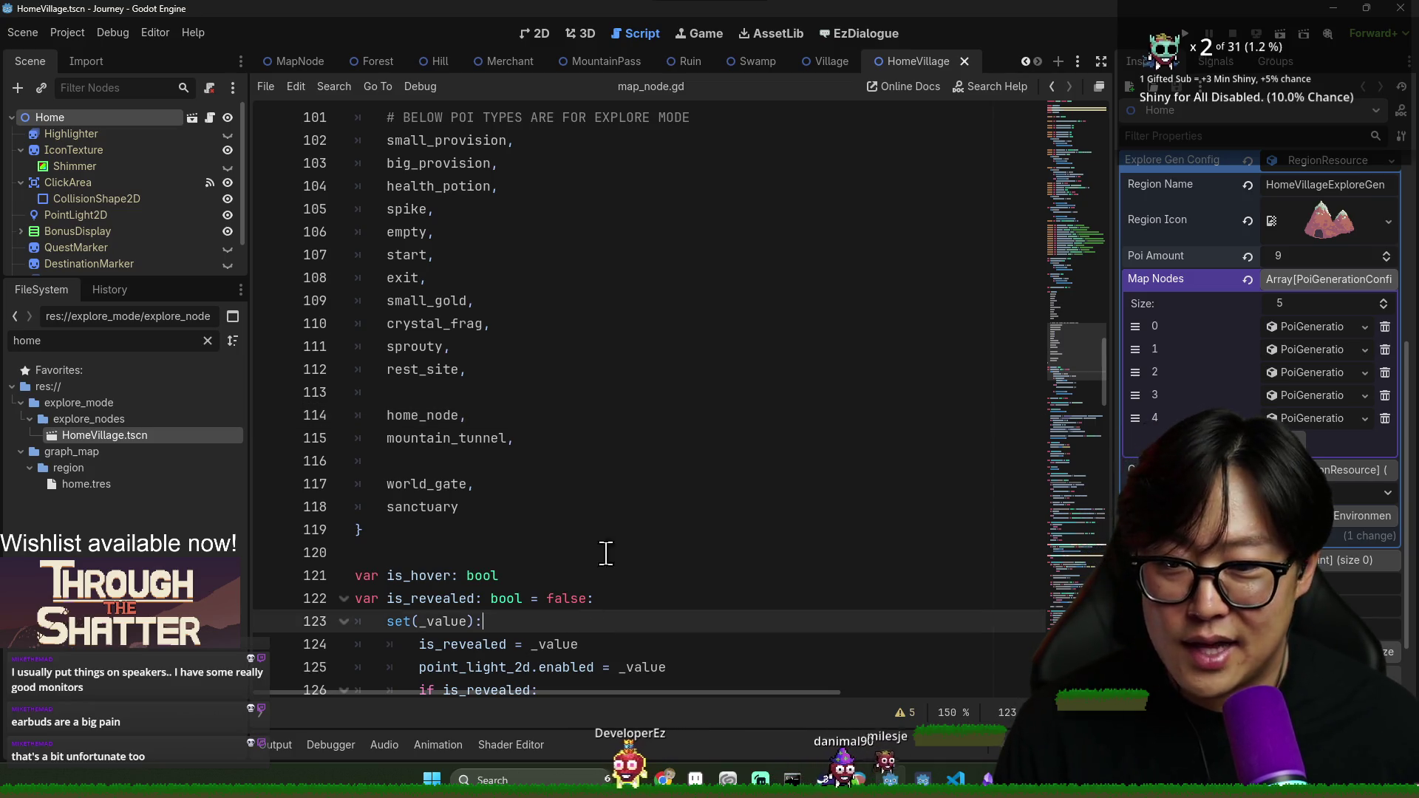
left_click(462, 394)
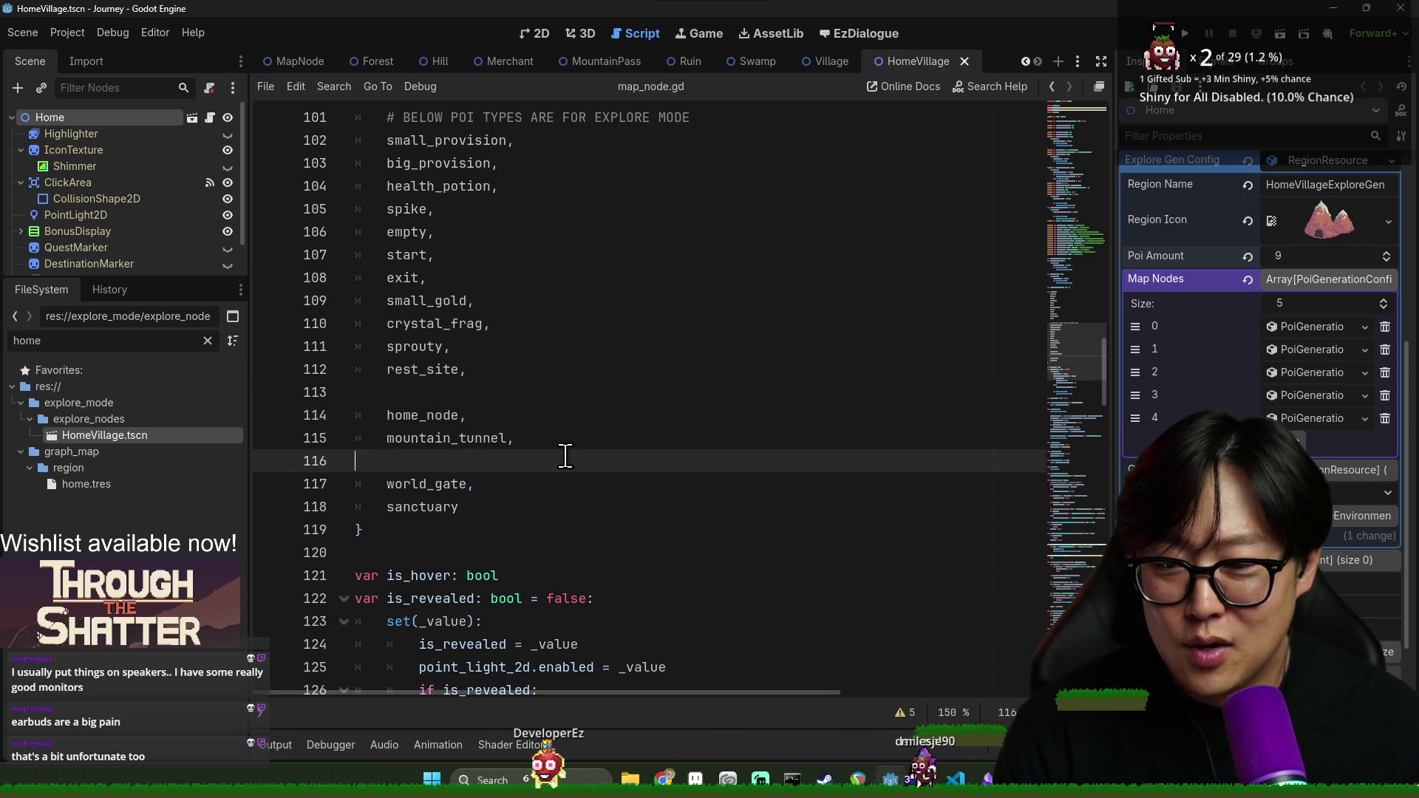
scroll(517, 396, "up", 6)
Step through the blank lines around the PoiType enum in map_node.gd, saving as you go
left_click(476, 514)
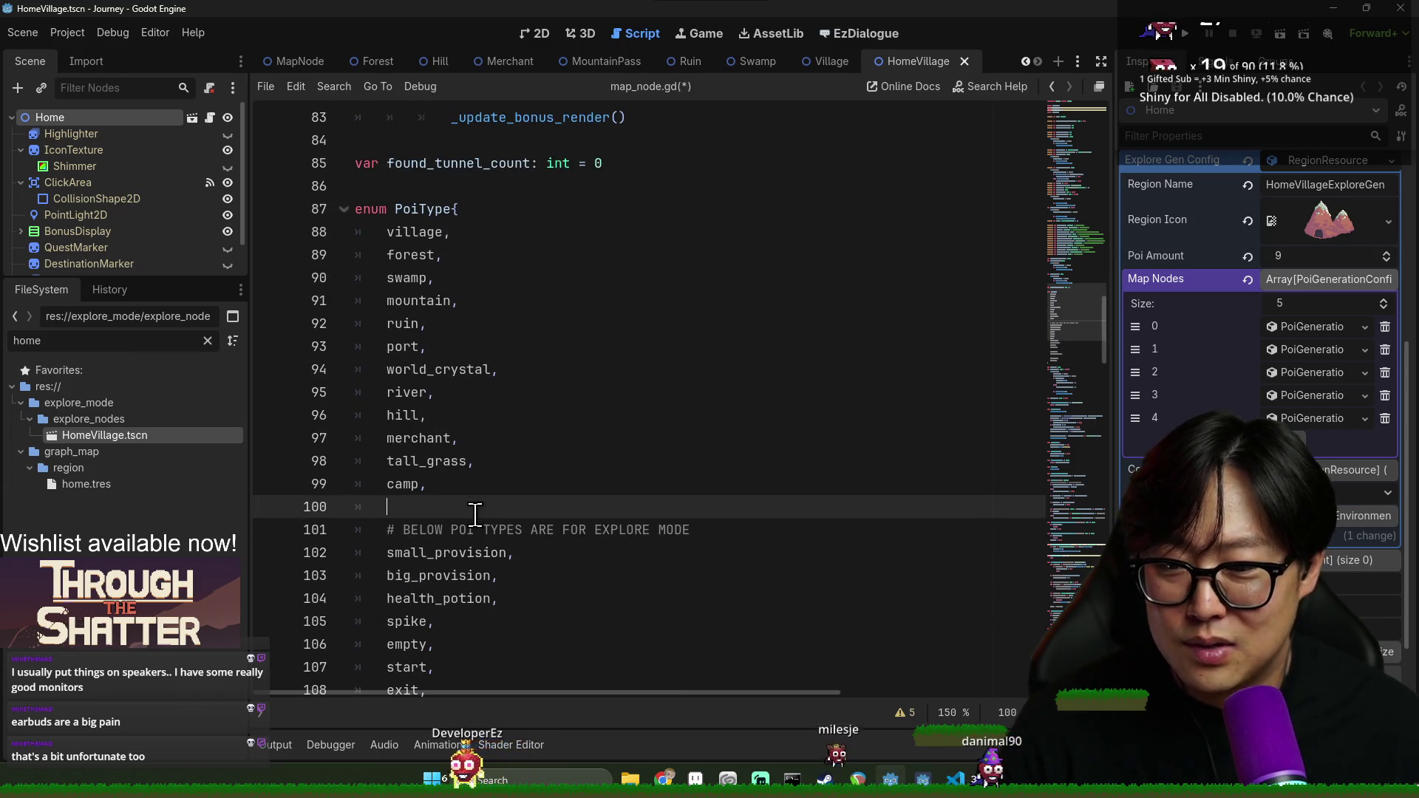
key("ctrl+s")
scroll(525, 466, "down", 18)
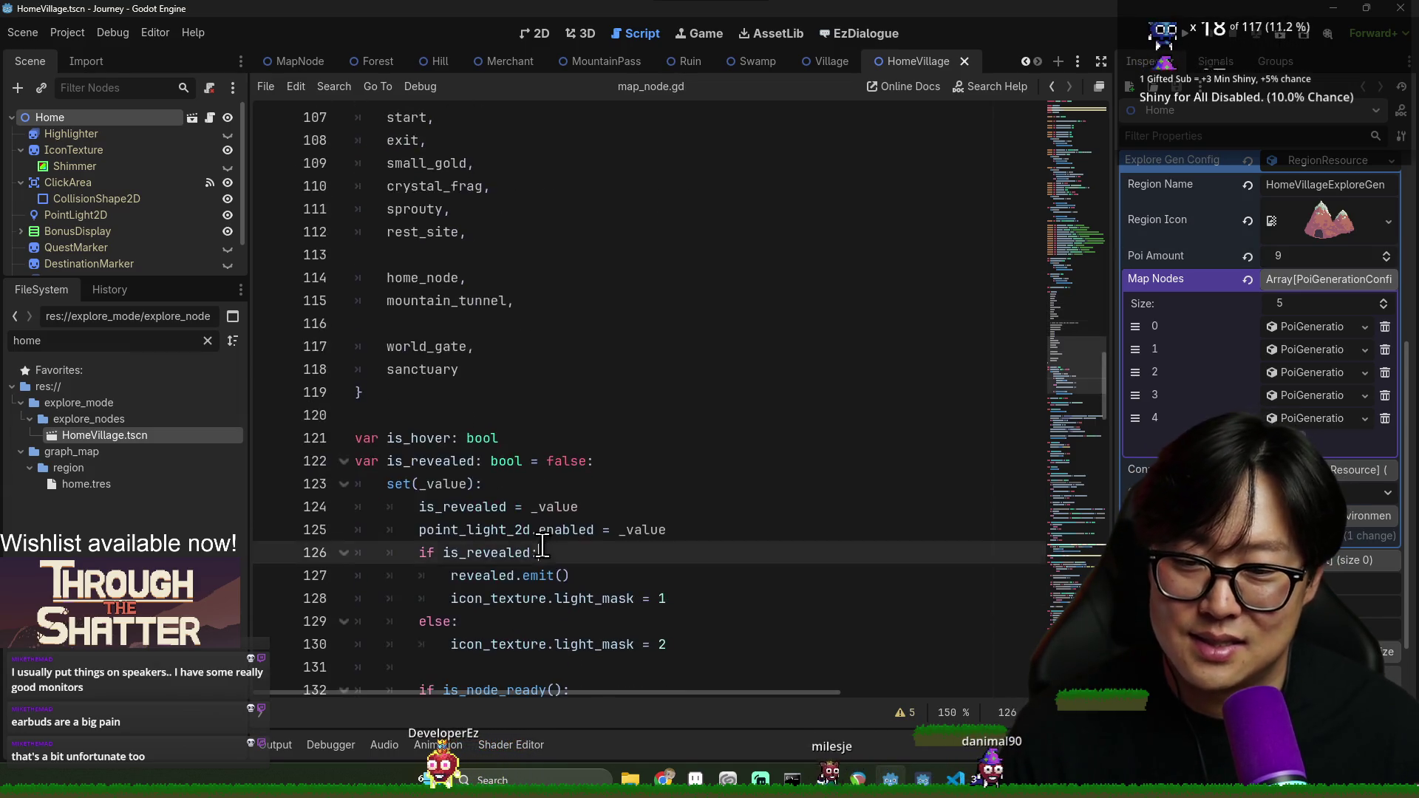
left_click(509, 526)
key("ctrl+s")
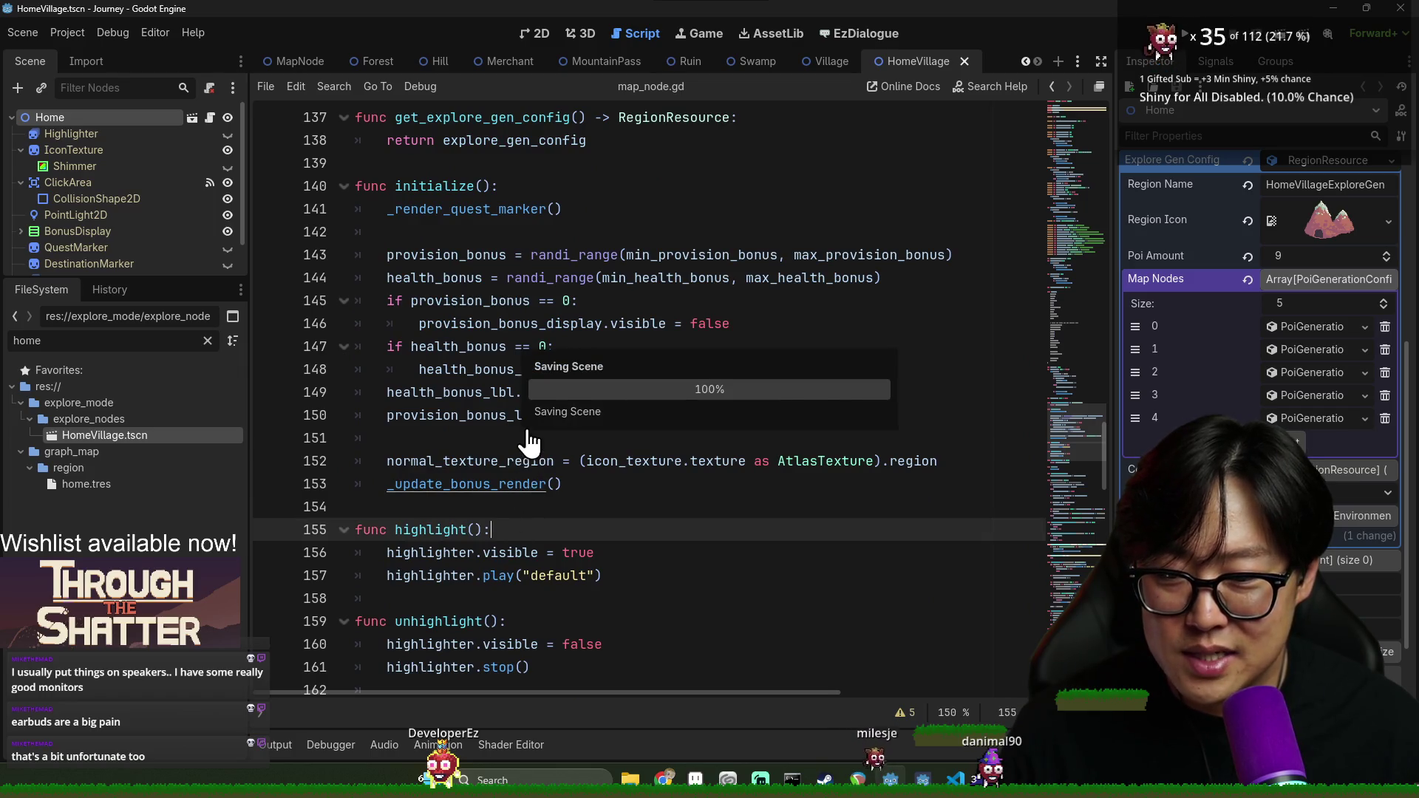
left_click(520, 440)
key("ctrl+s")
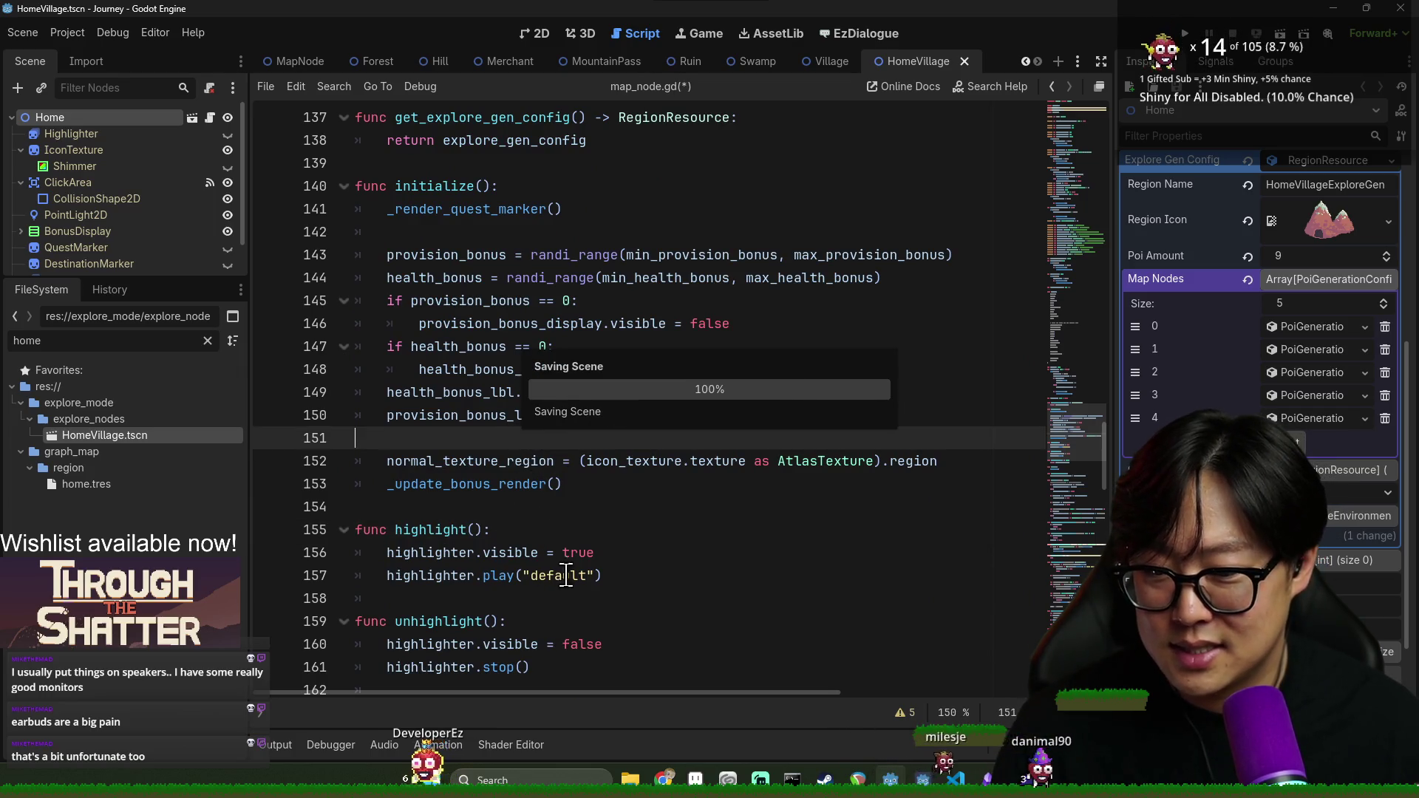
left_click(655, 589)
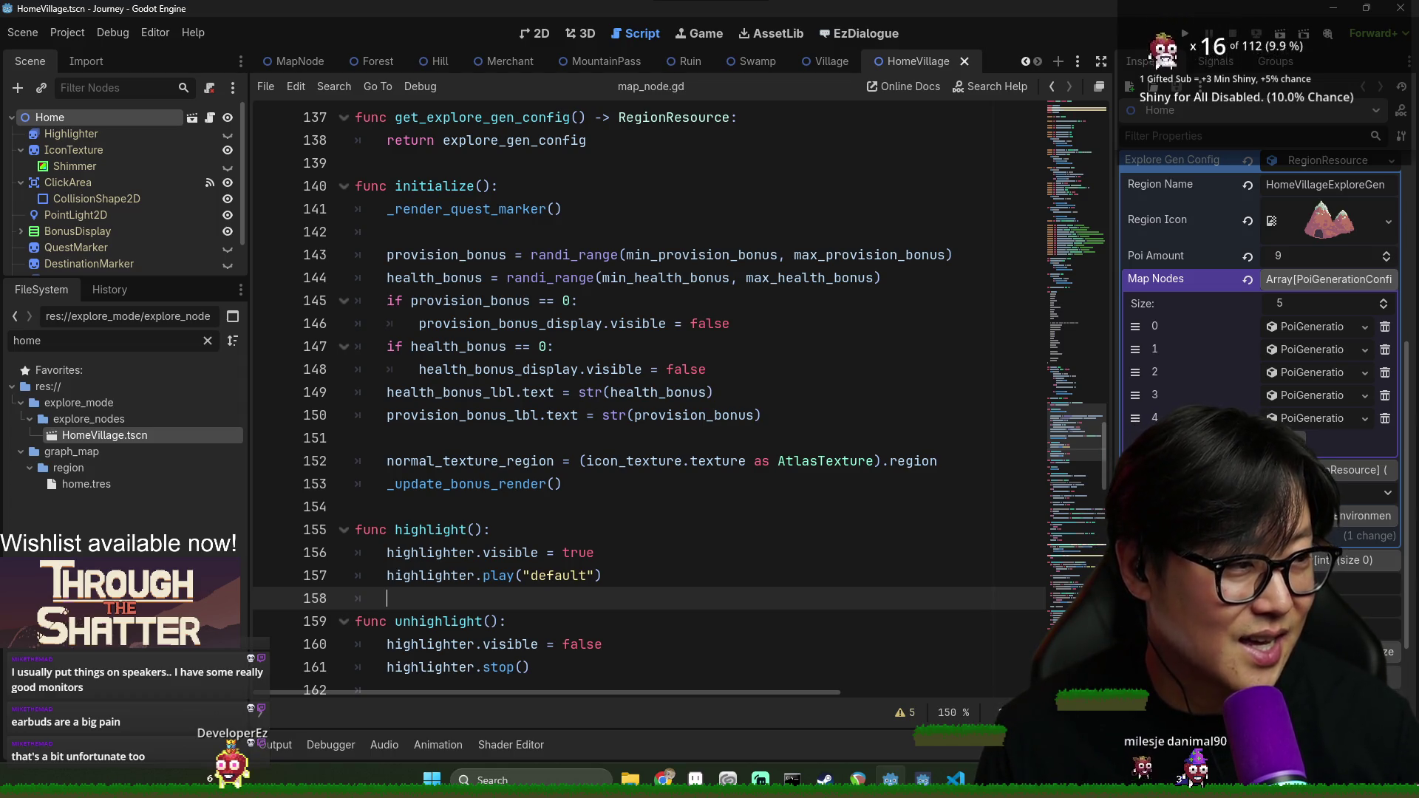
left_click(682, 455)
mouse_move(698, 455)
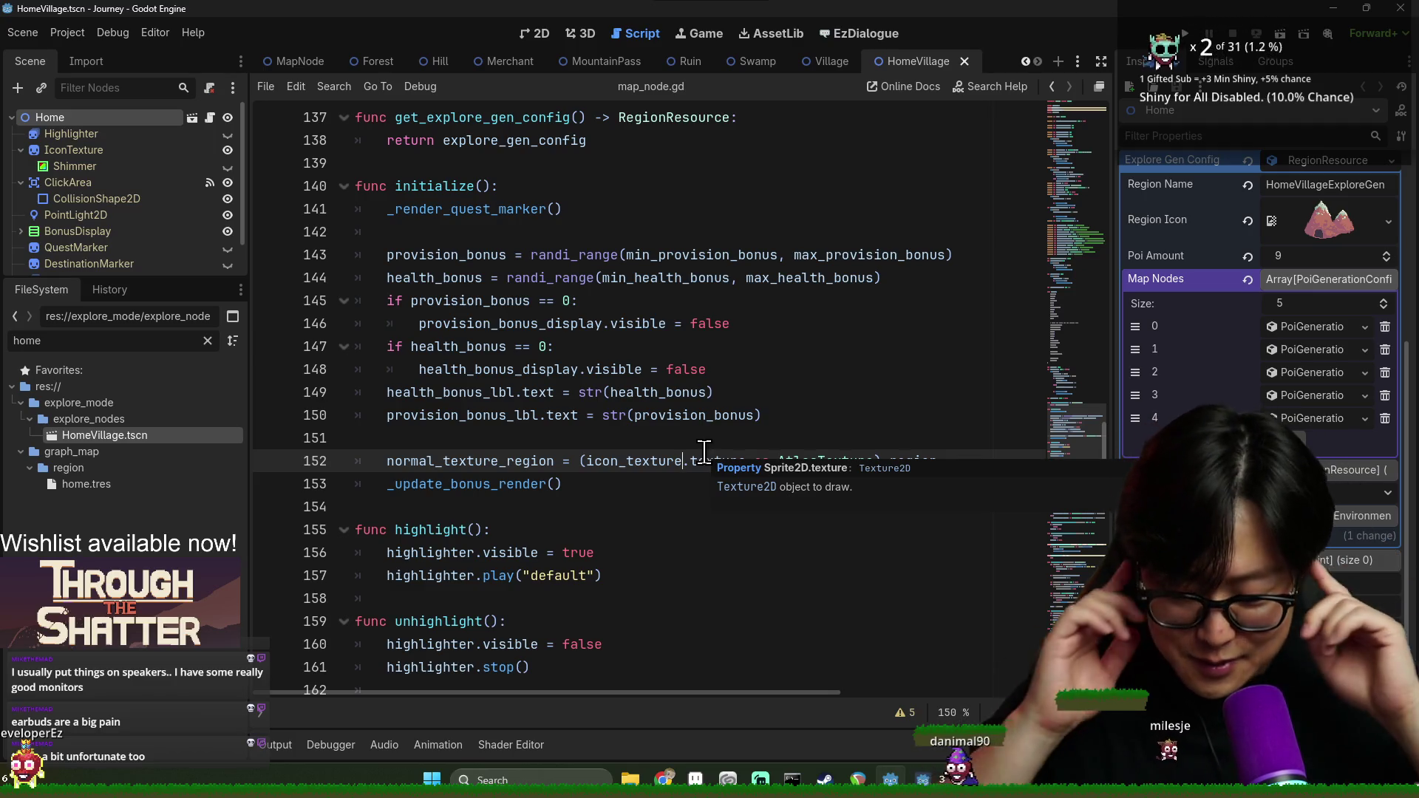
key("Up")
key("ctrl+s")
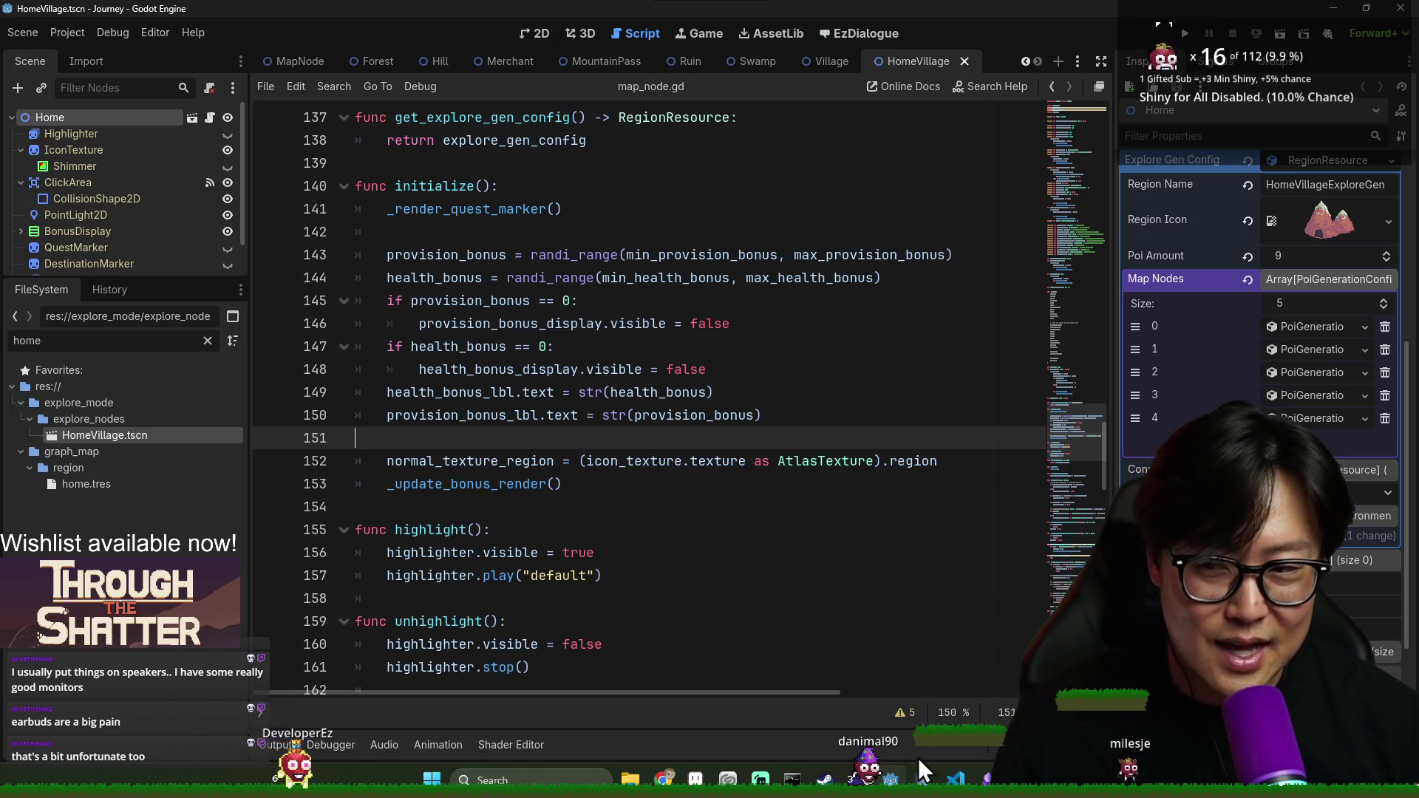
key("ctrl+s")
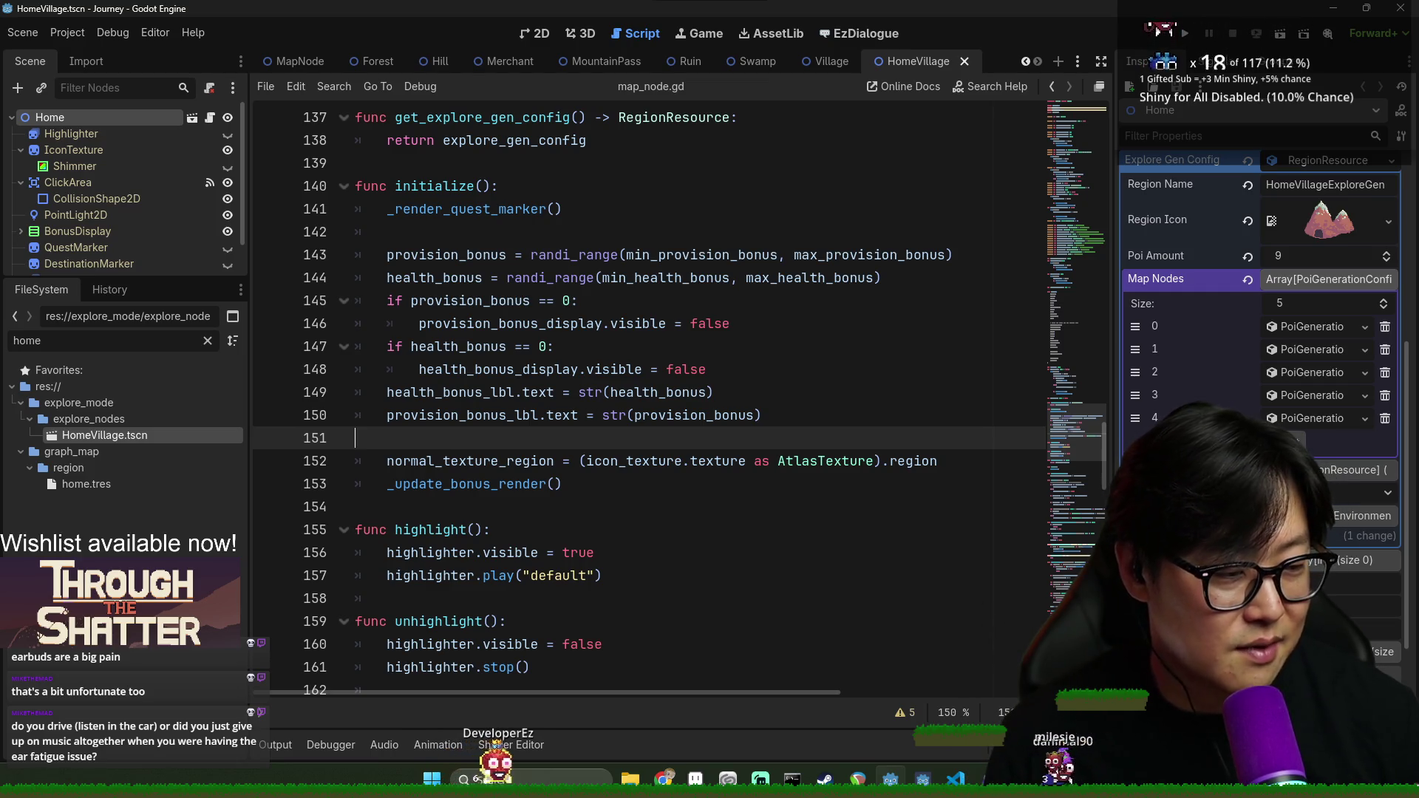
key("ctrl+s")
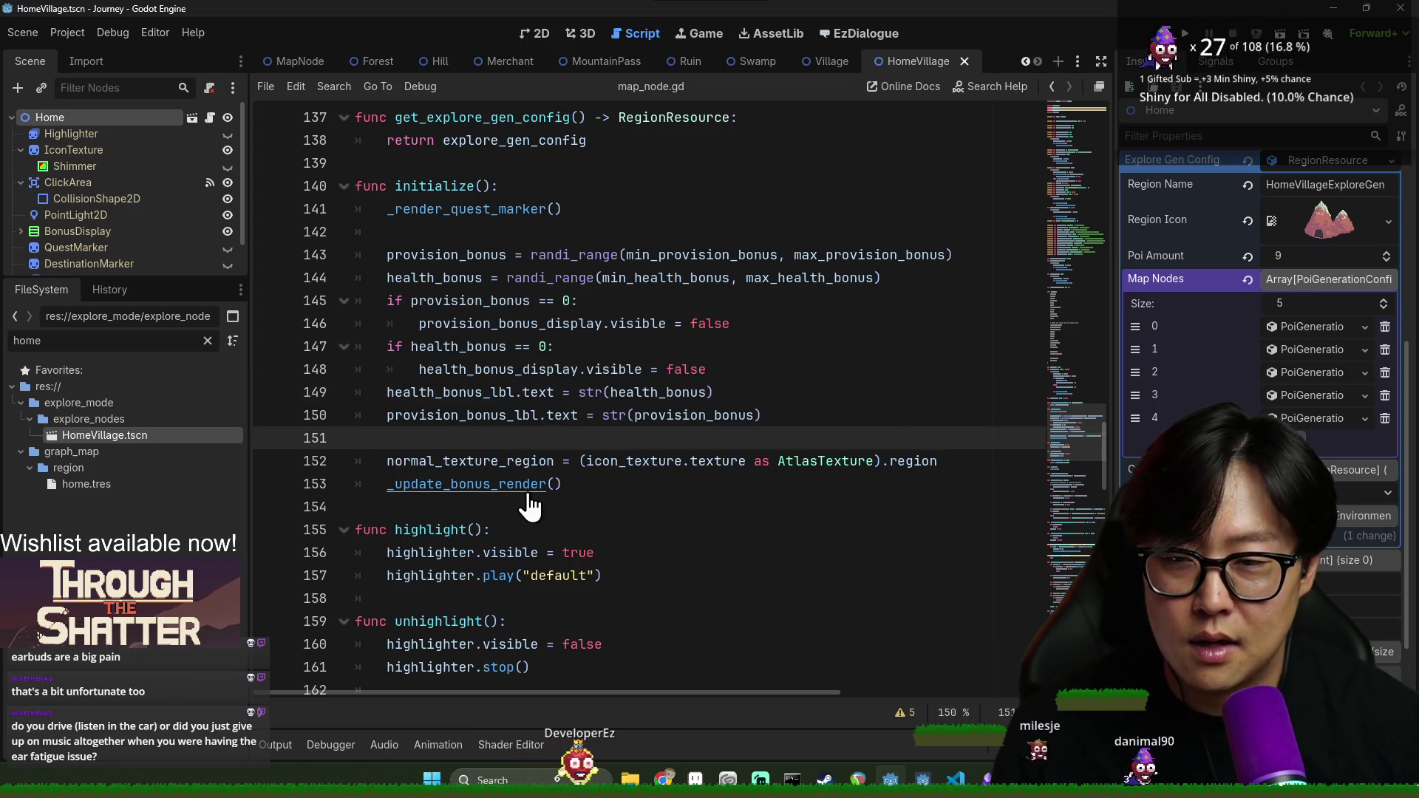
Remove the stray indentation from blank line 142 and save the scene
key("ctrl+z")
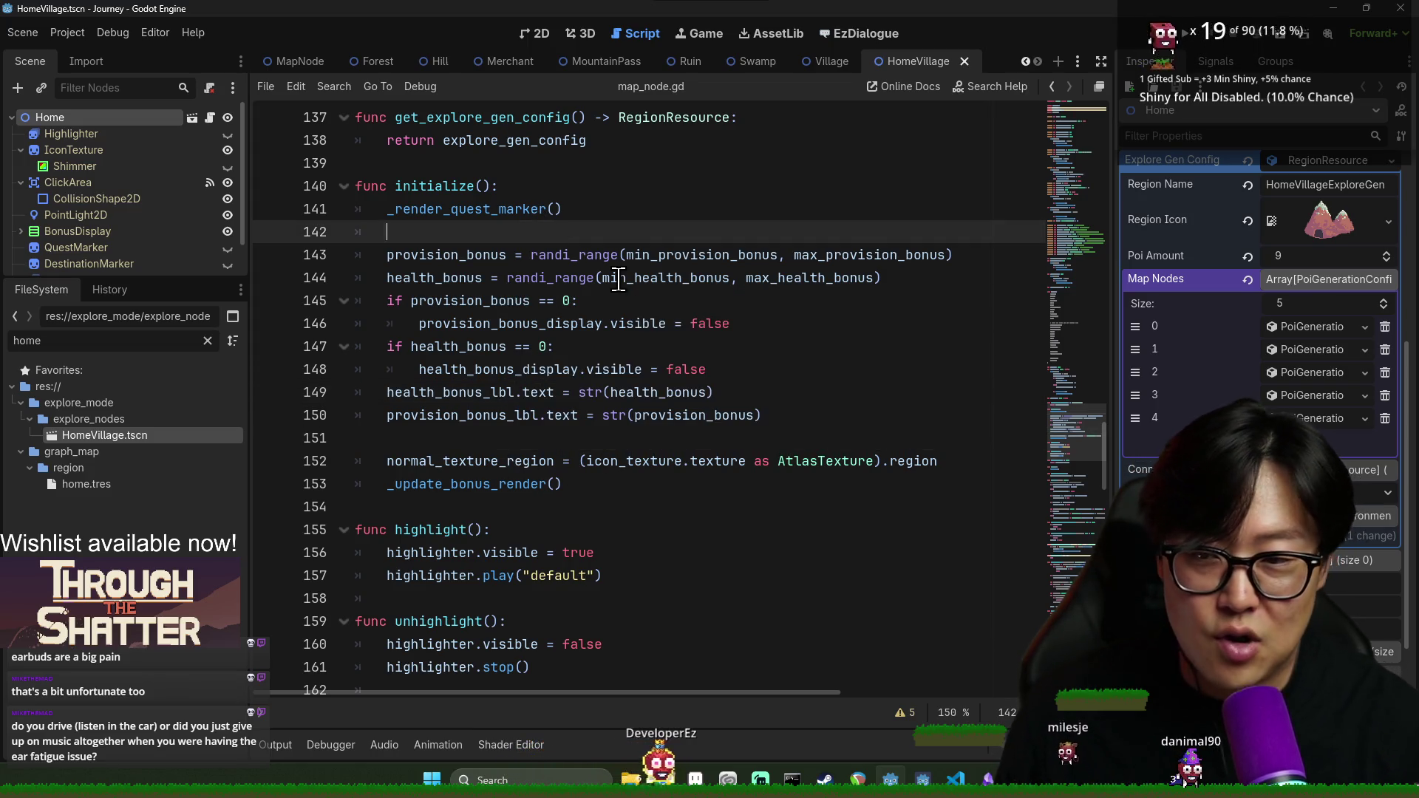
key("ctrl+s")
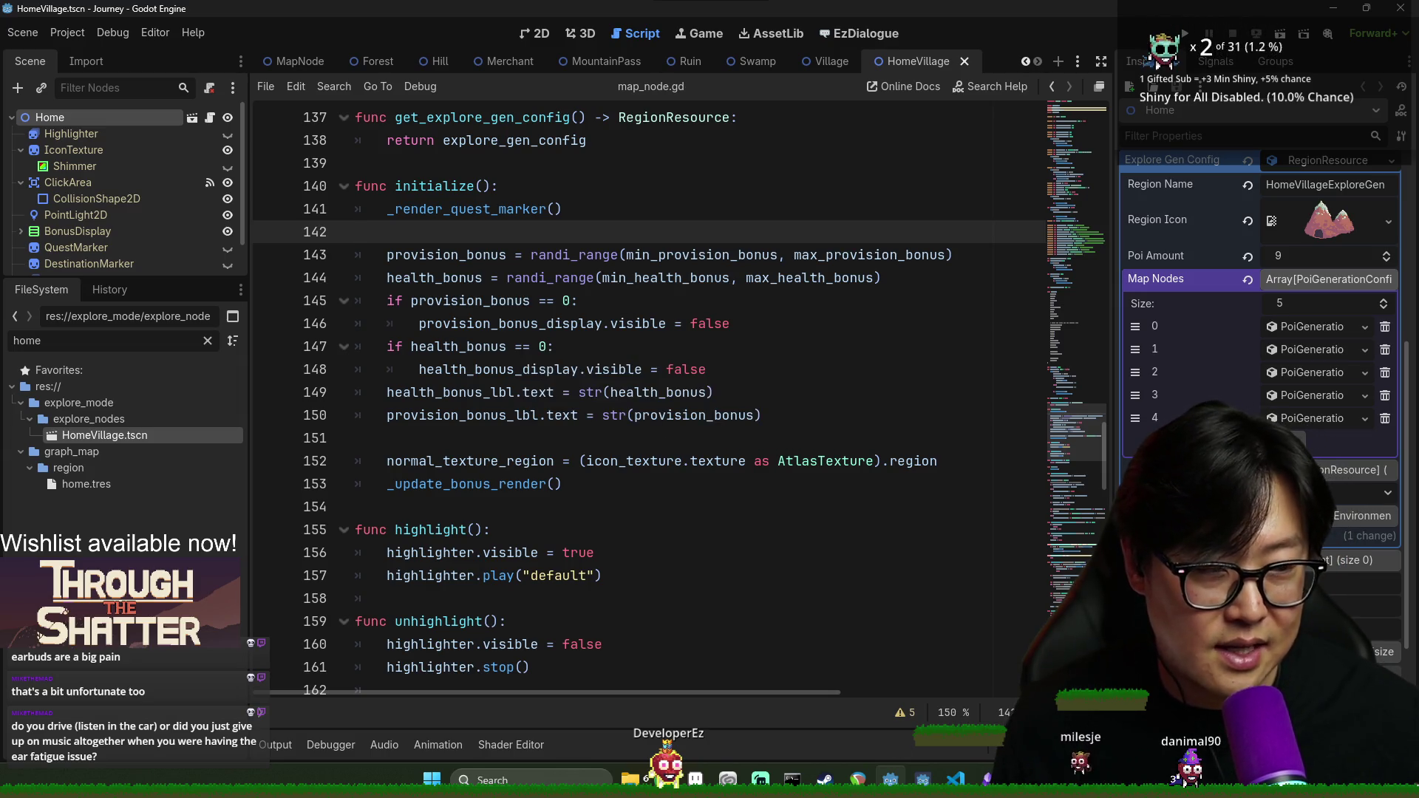
key("alt+Tab")
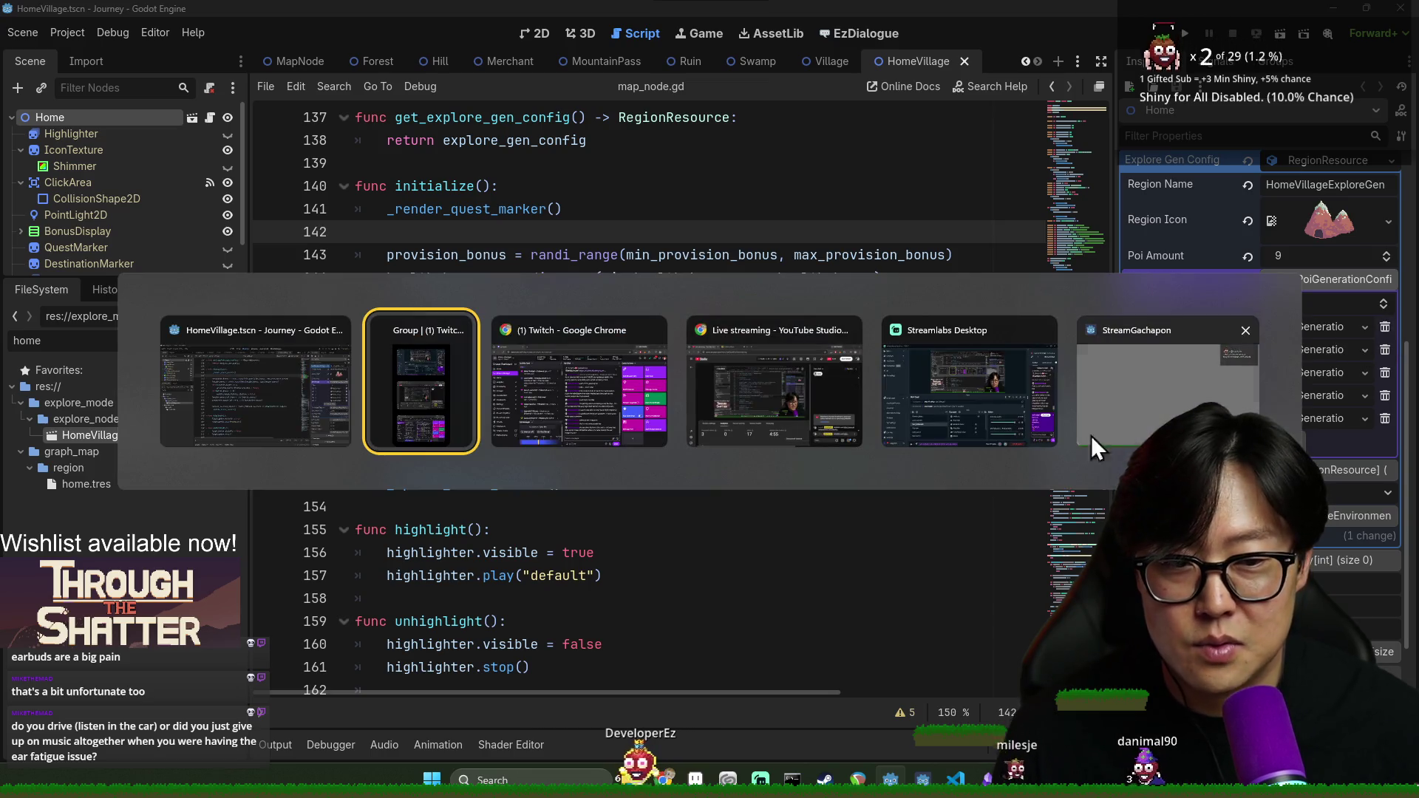
key("Escape")
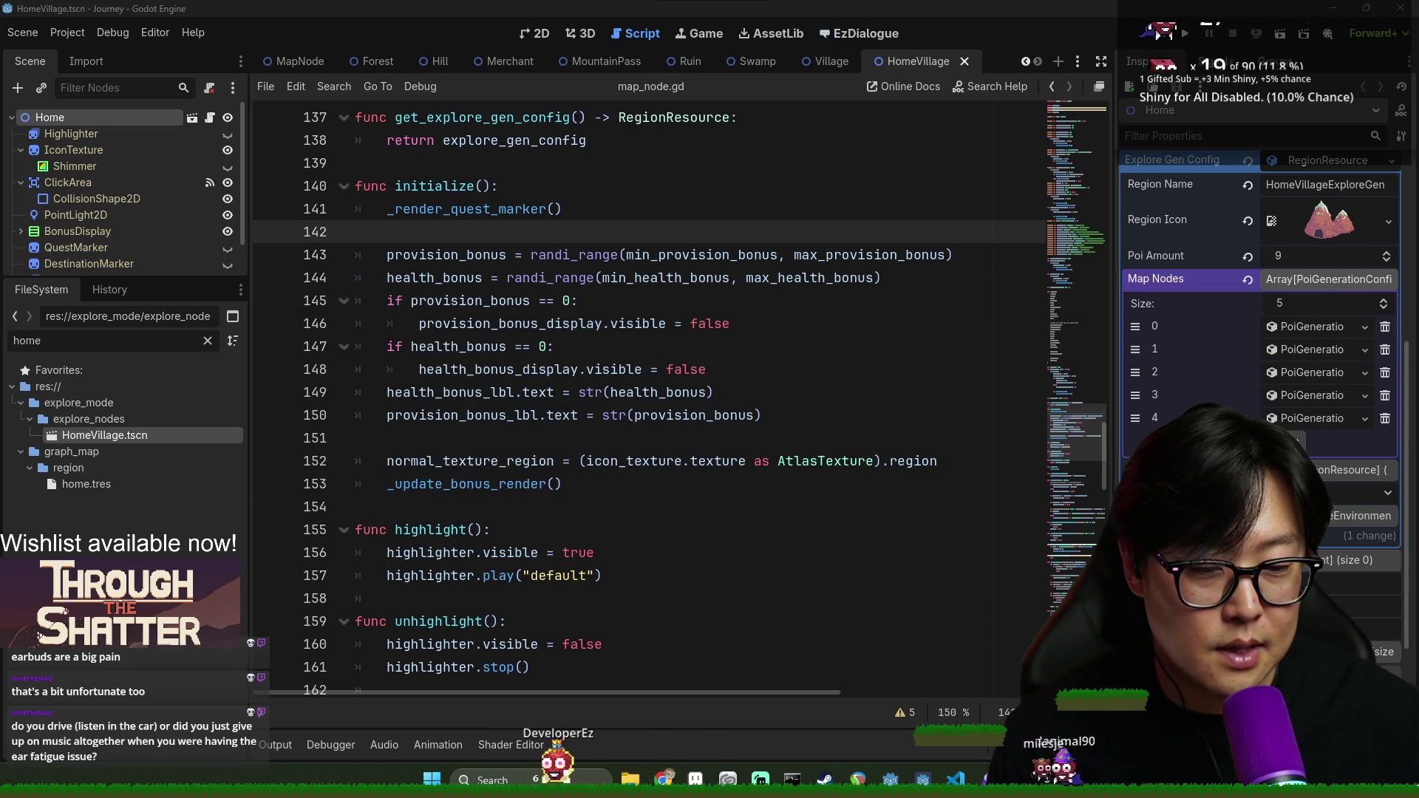
key("alt+Tab")
key("alt+Tab")
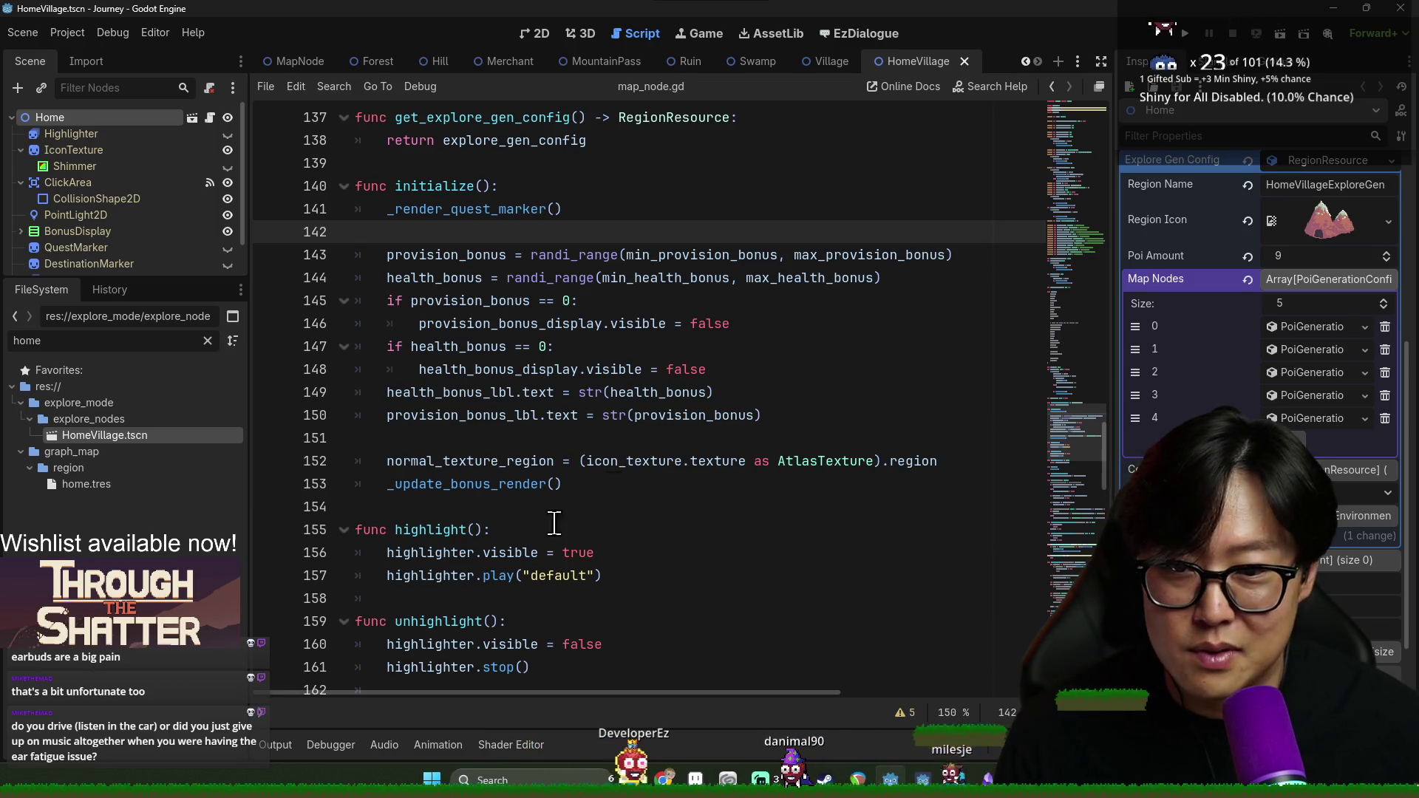
Move up through map_node.gd from func highlight() to line 14 and save
left_click(663, 509)
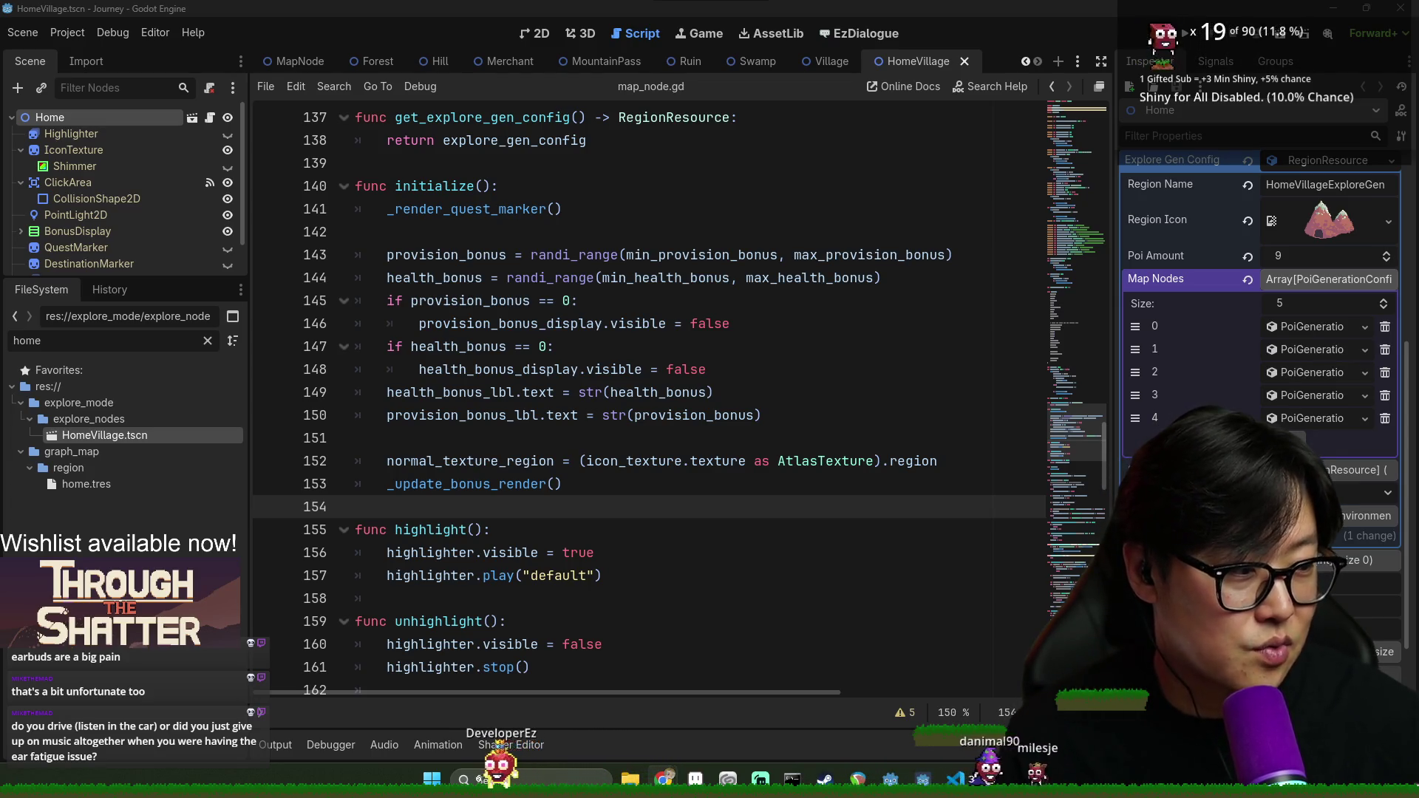
left_click(782, 529)
left_click(477, 393)
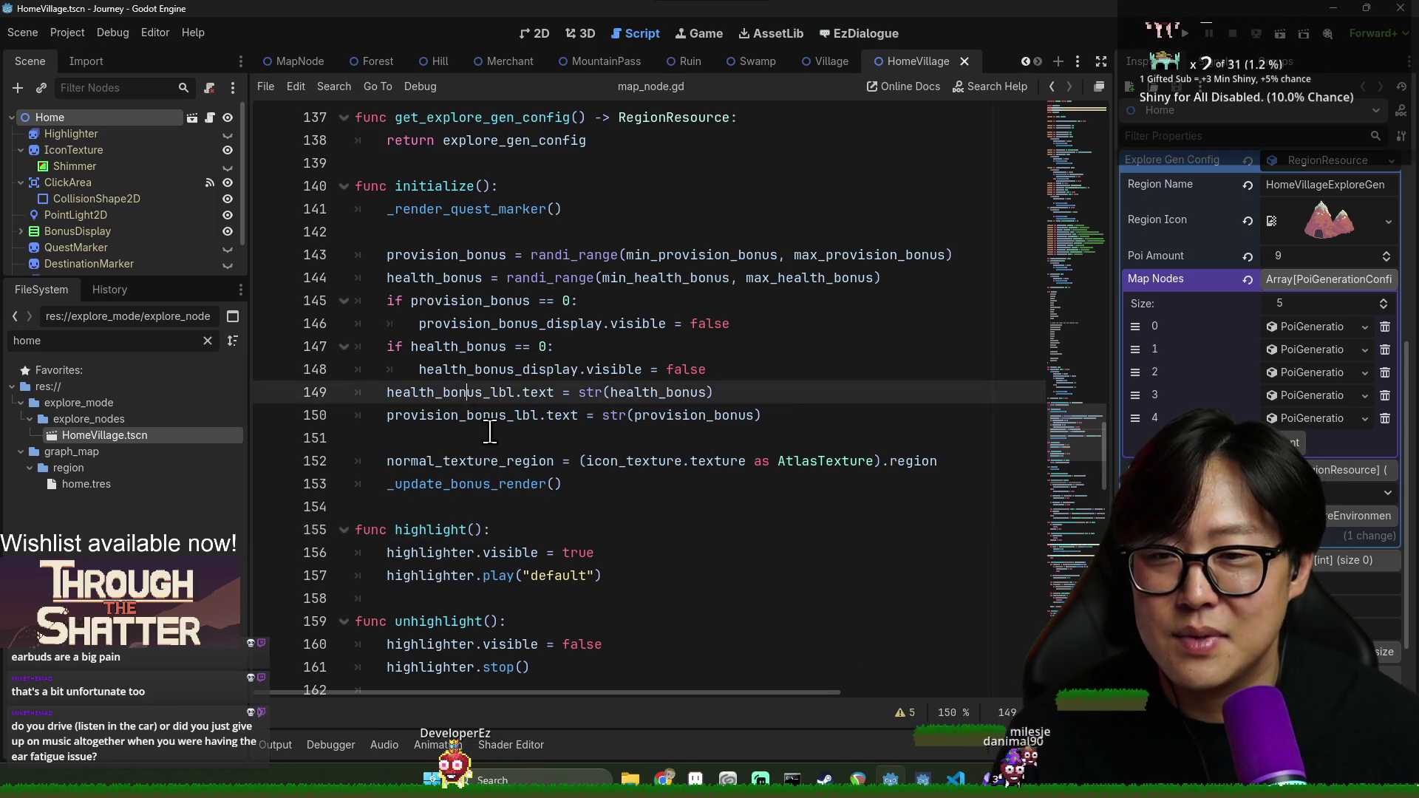
scroll(620, 485, "up", 7)
scroll(620, 484, "up", 20)
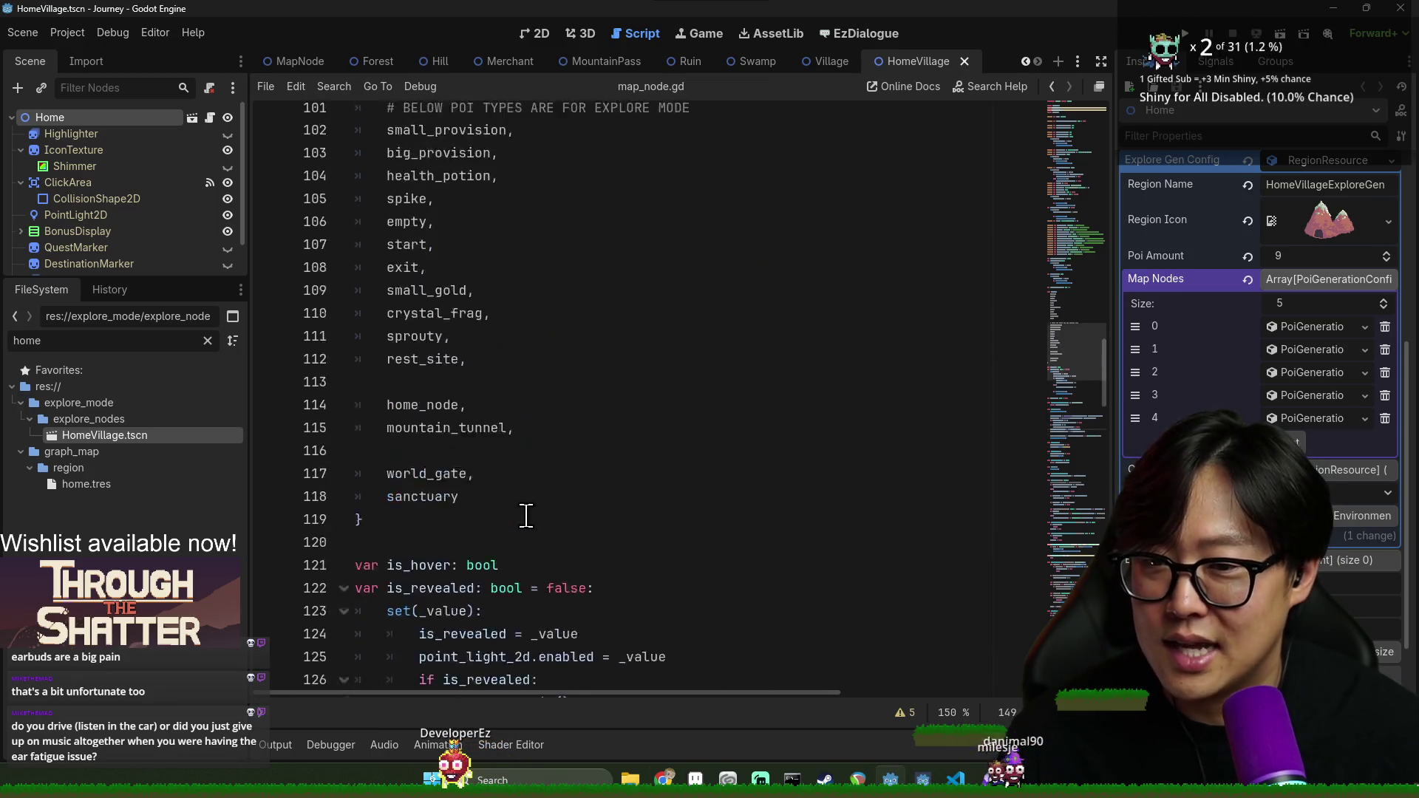
scroll(716, 545, "up", 12)
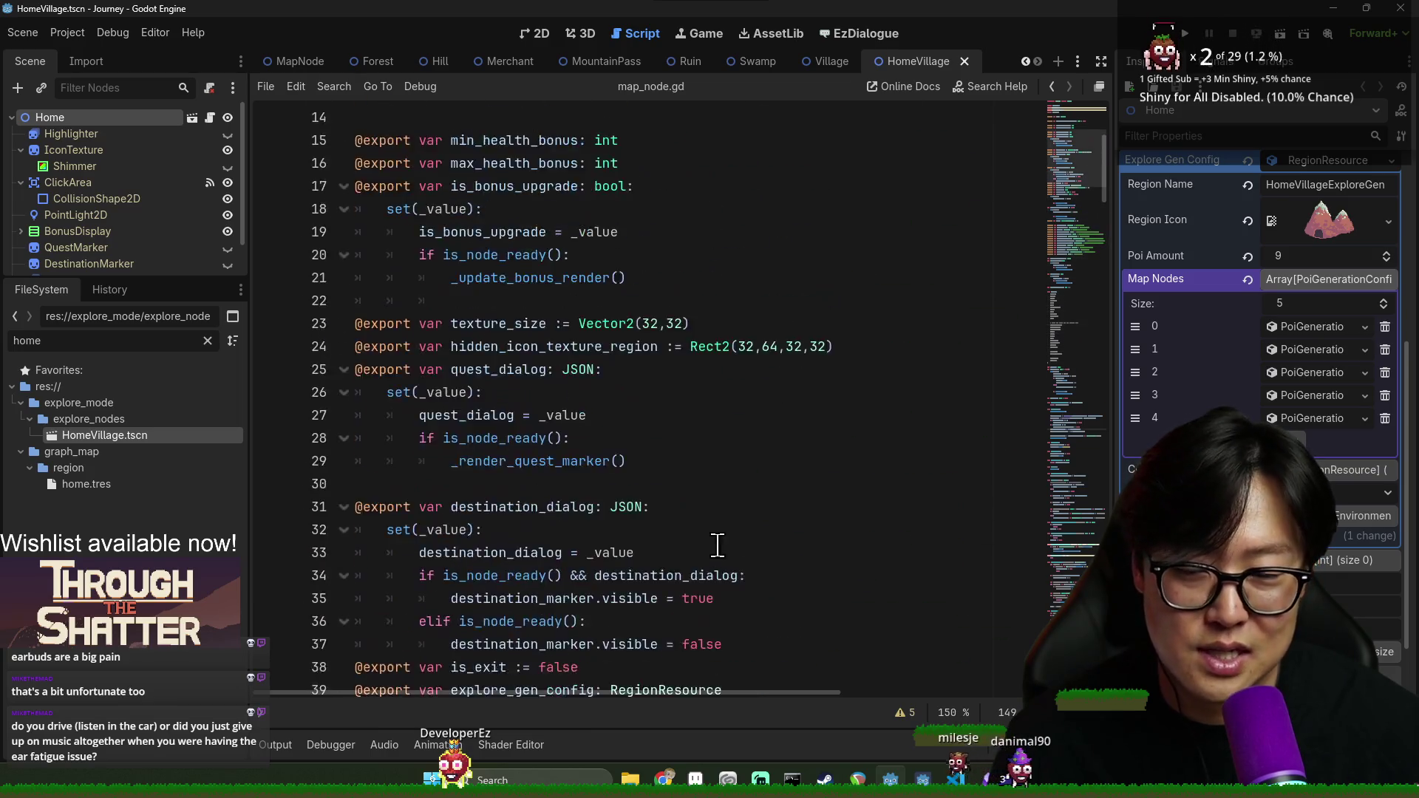
left_click(579, 416)
key("ctrl+s")
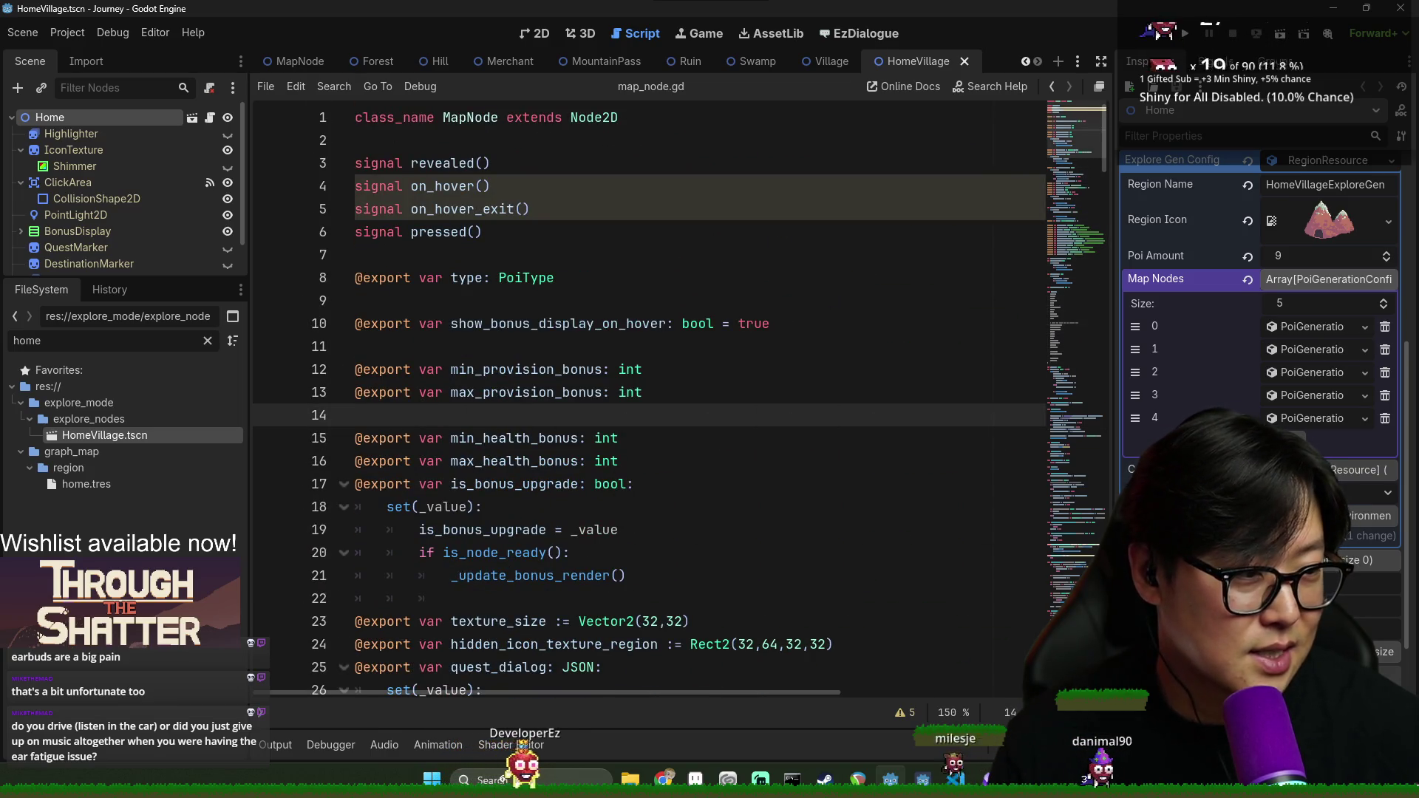
Check the exported variables around explore_gen_config (lines 9–42) and save again
scroll(584, 403, "down", 1)
mouse_move(595, 392)
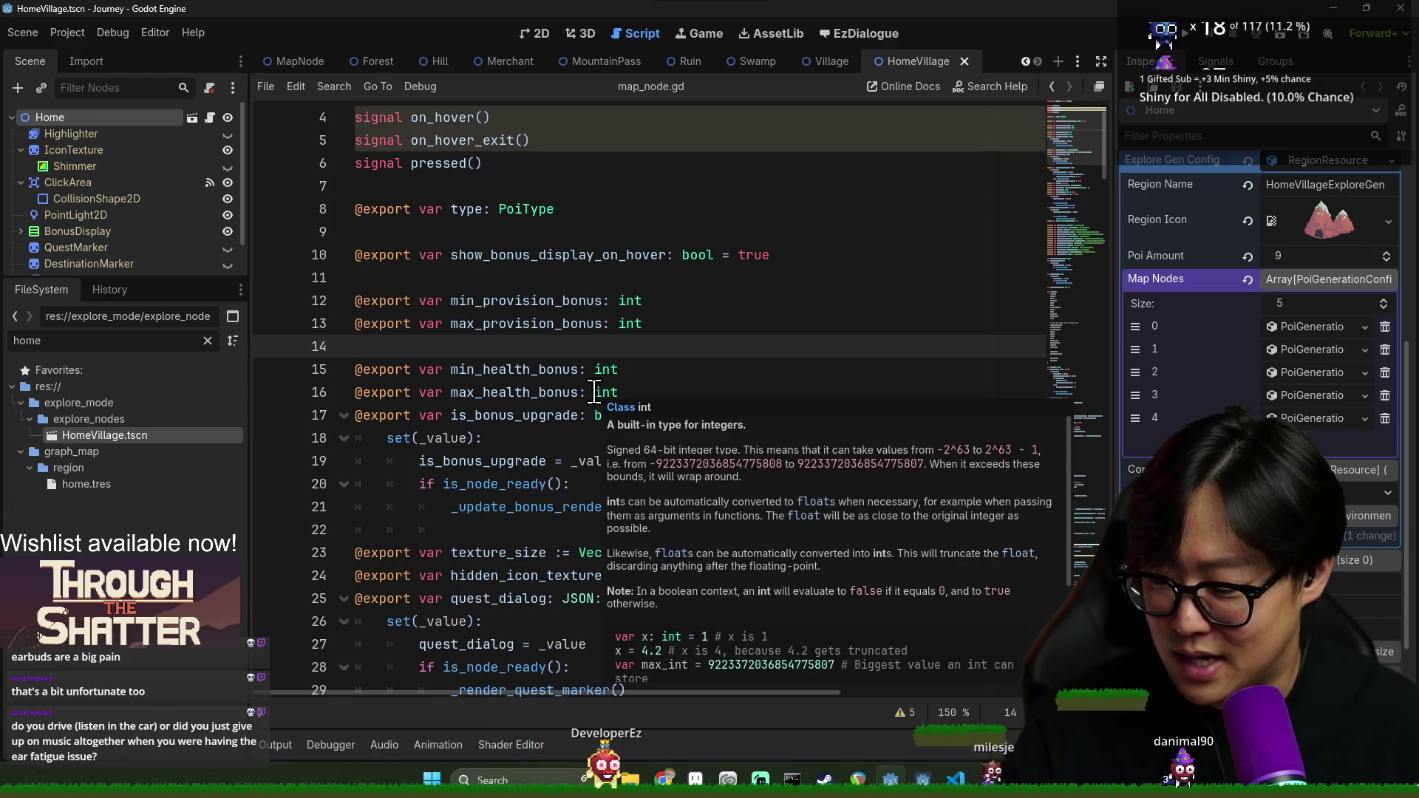
left_click(529, 279)
key("ctrl+s")
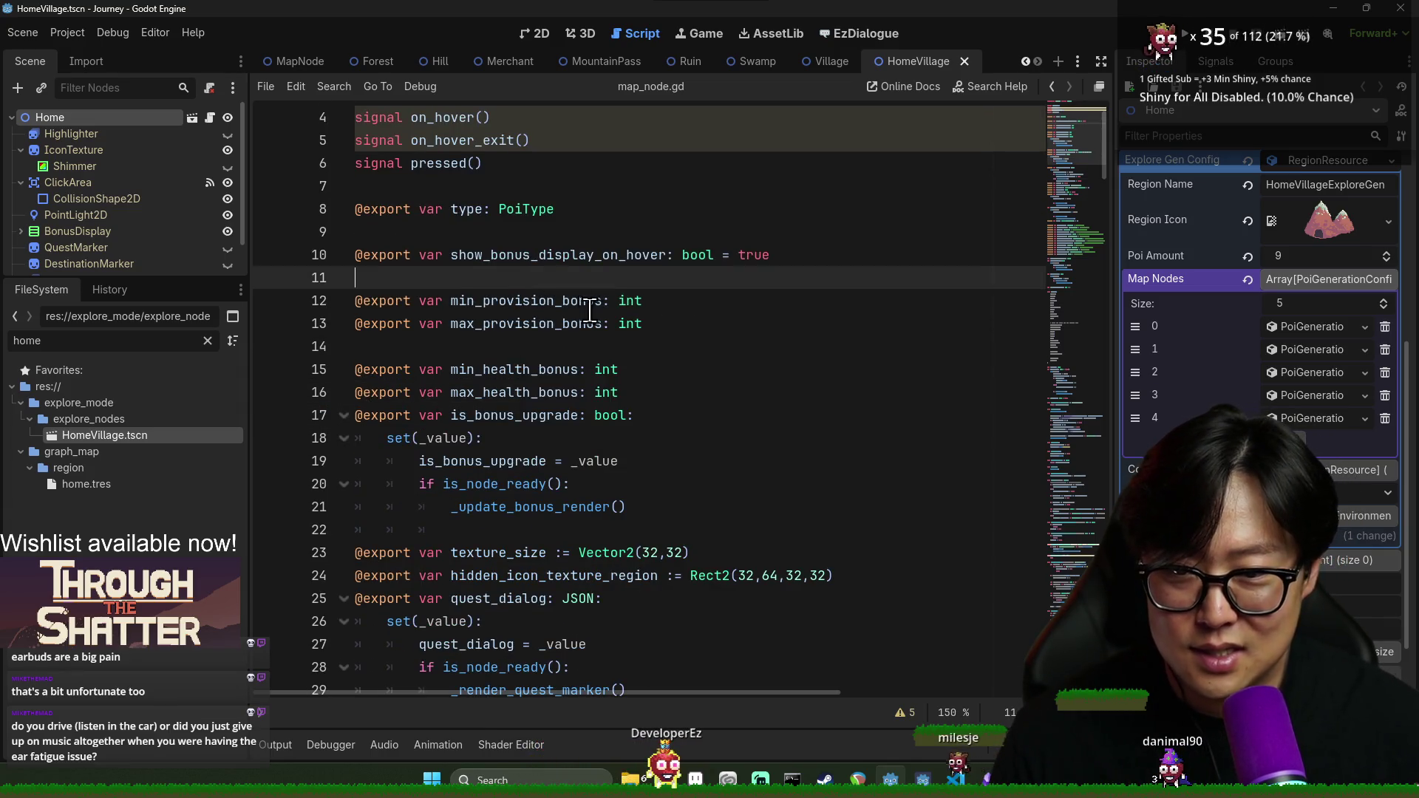
left_click(604, 234)
key("ctrl+s")
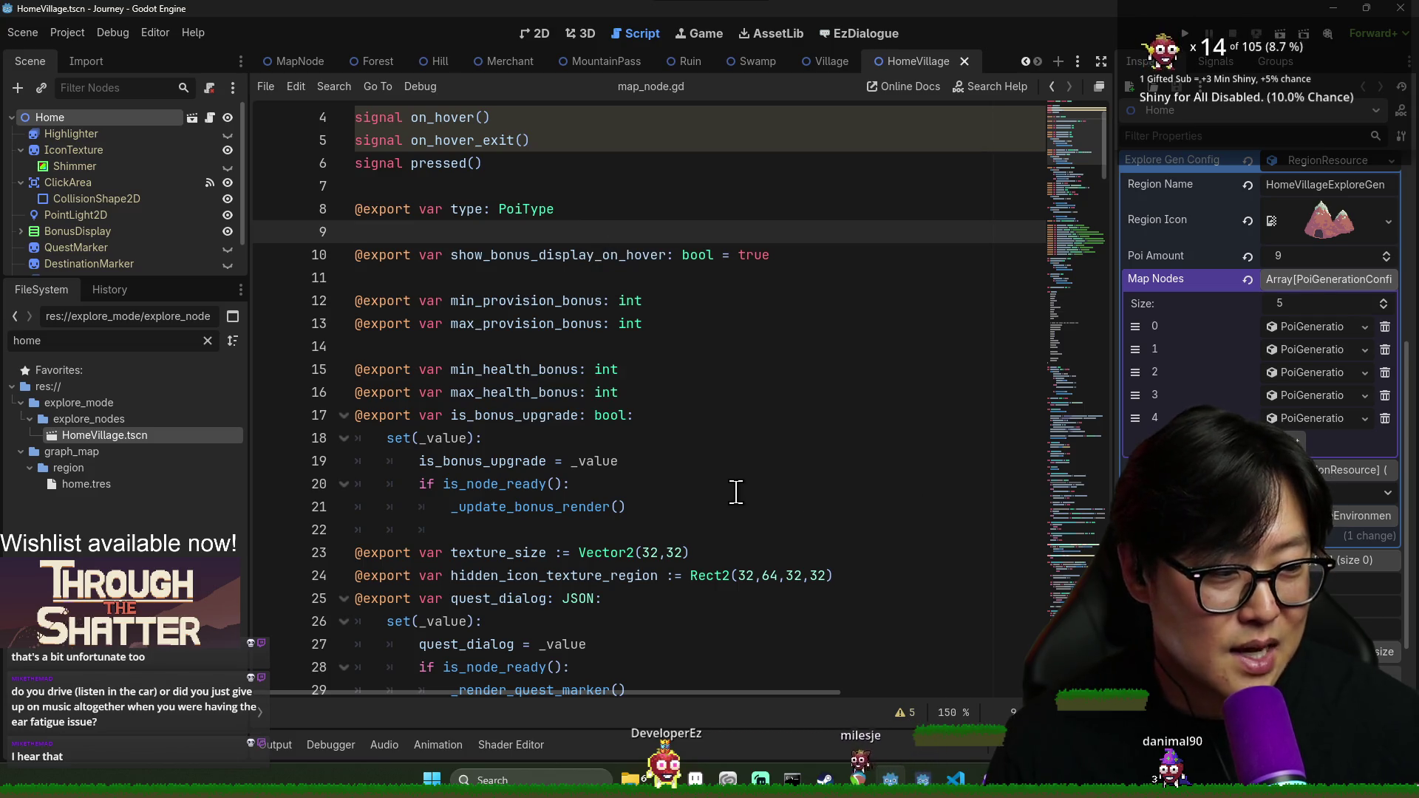
scroll(737, 492, "down", 7)
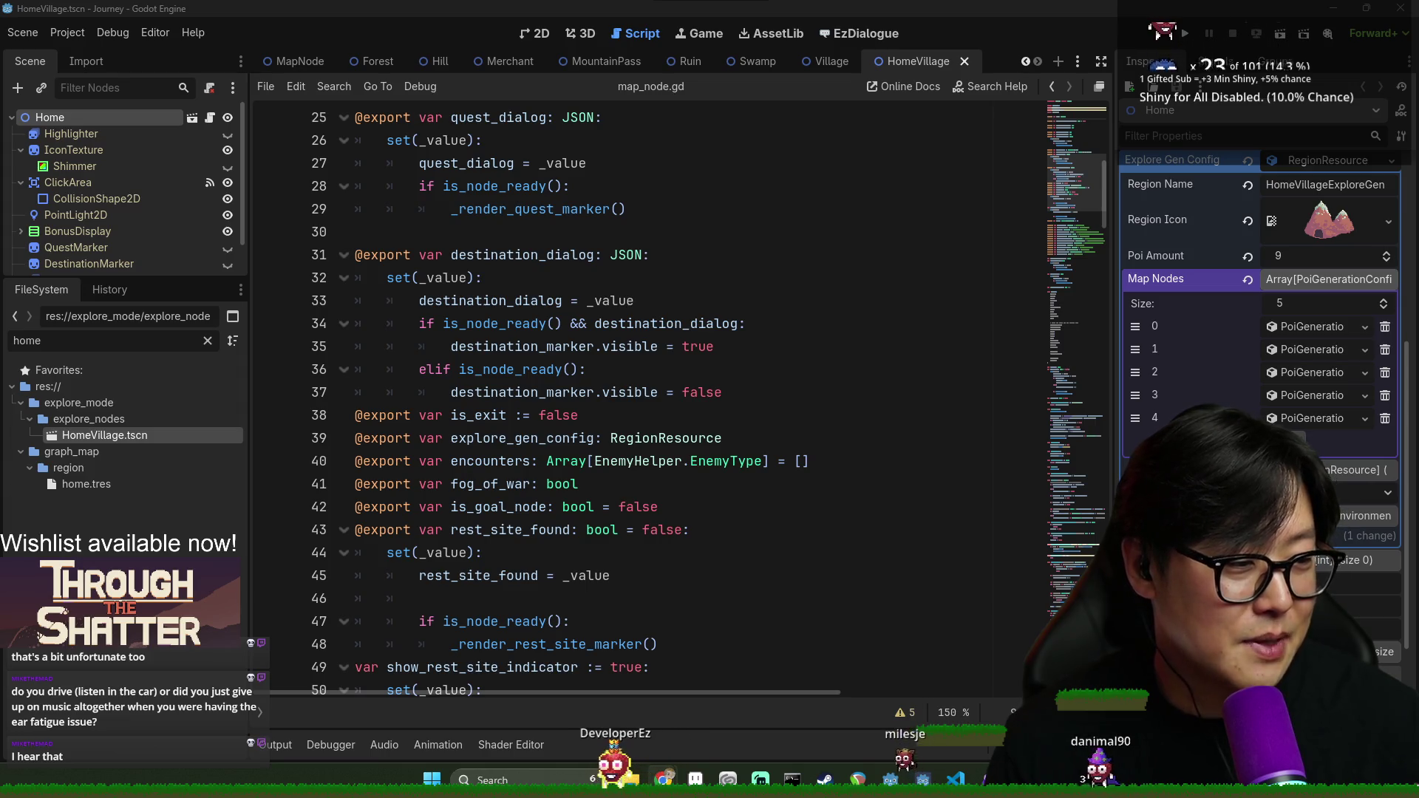
left_click(555, 438)
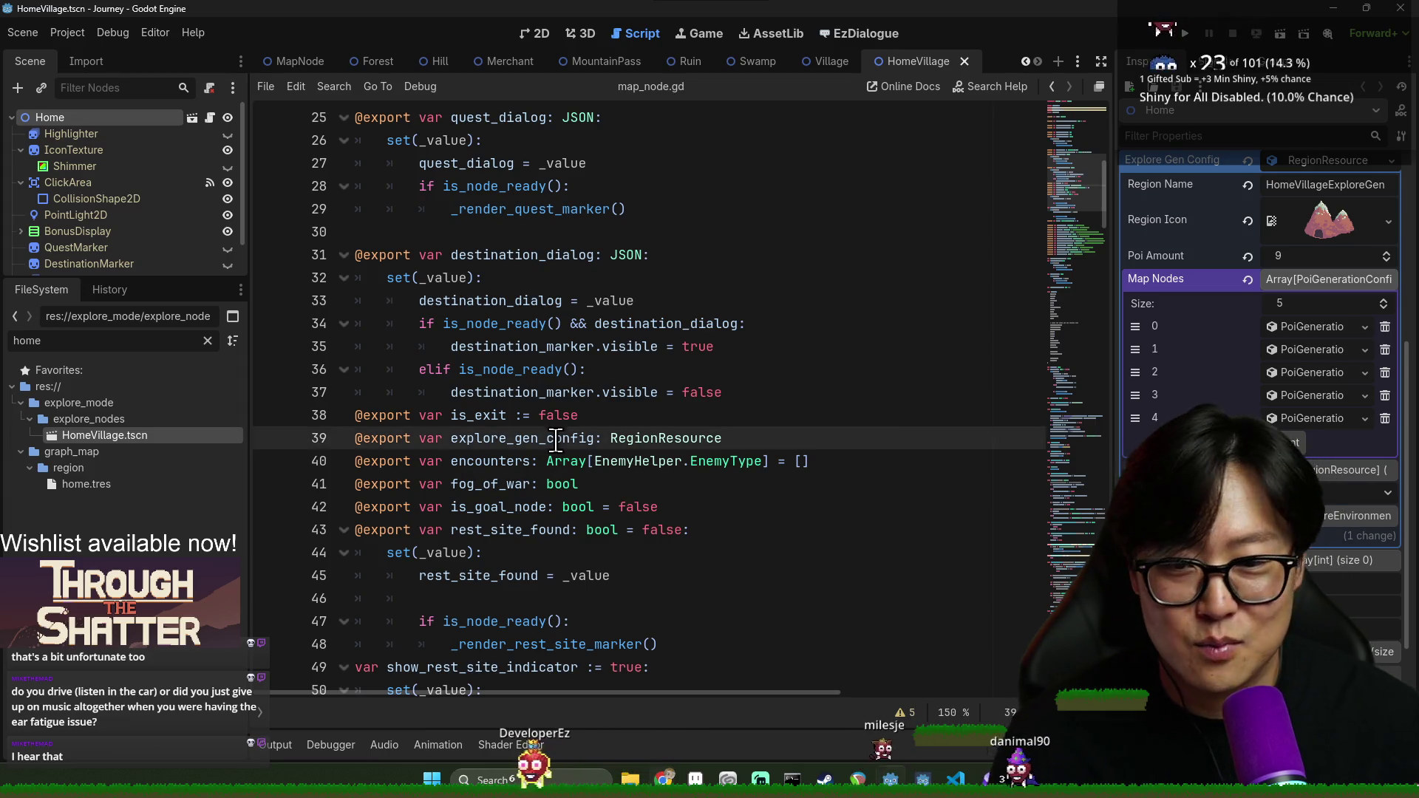
left_click(656, 508)
key("ctrl+s")
scroll(774, 603, "down", 5)
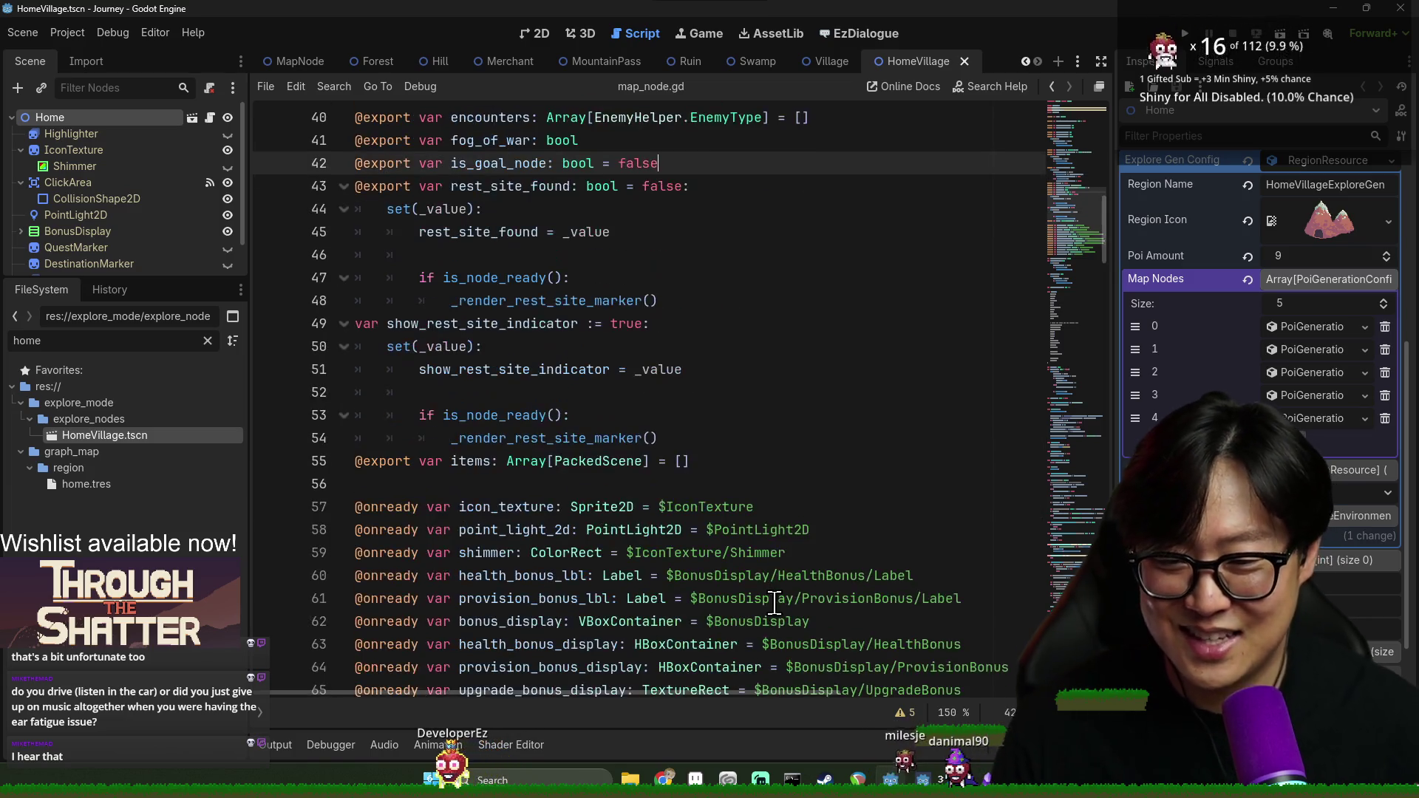
scroll(783, 593, "down", 3)
scroll(739, 595, "down", 10)
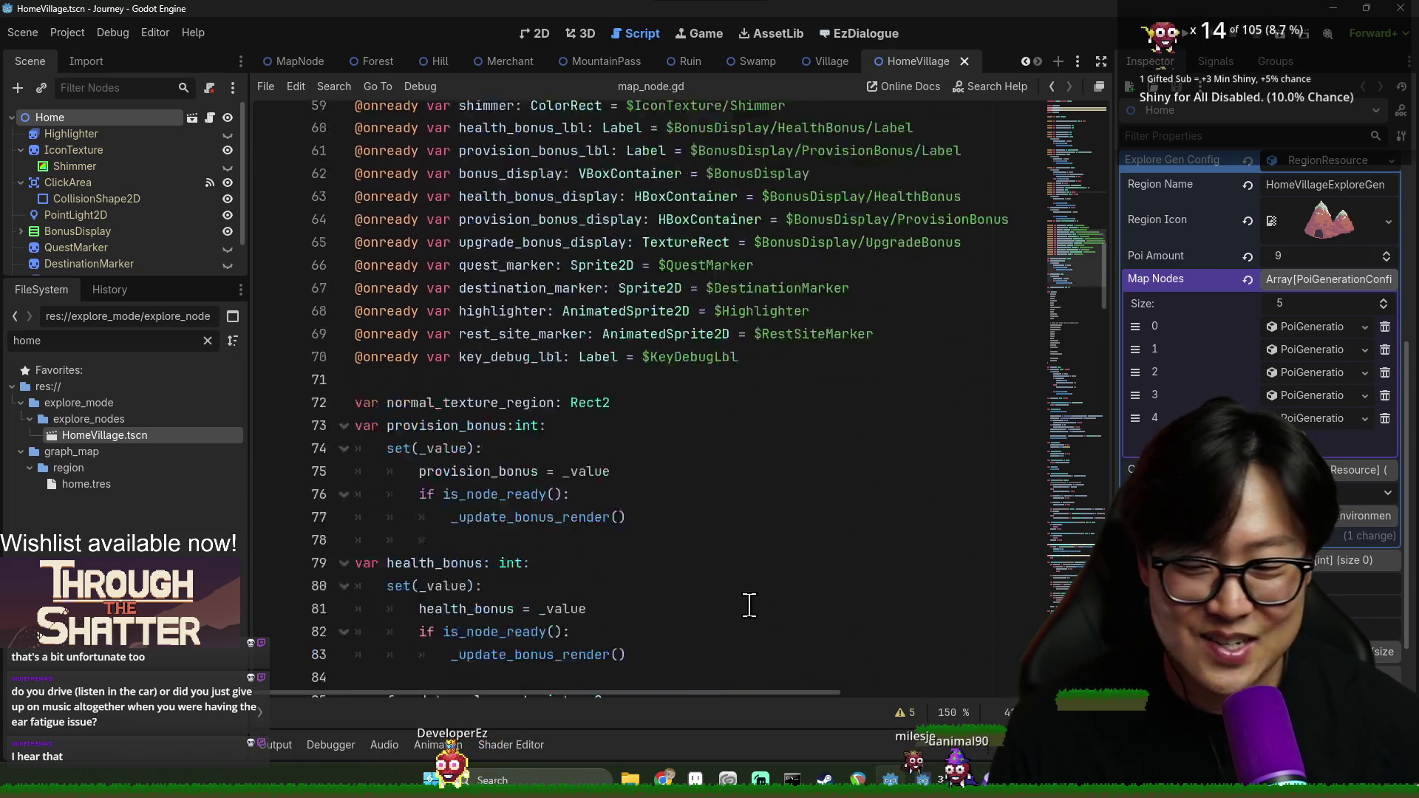
key("ctrl+s")
left_click(448, 300)
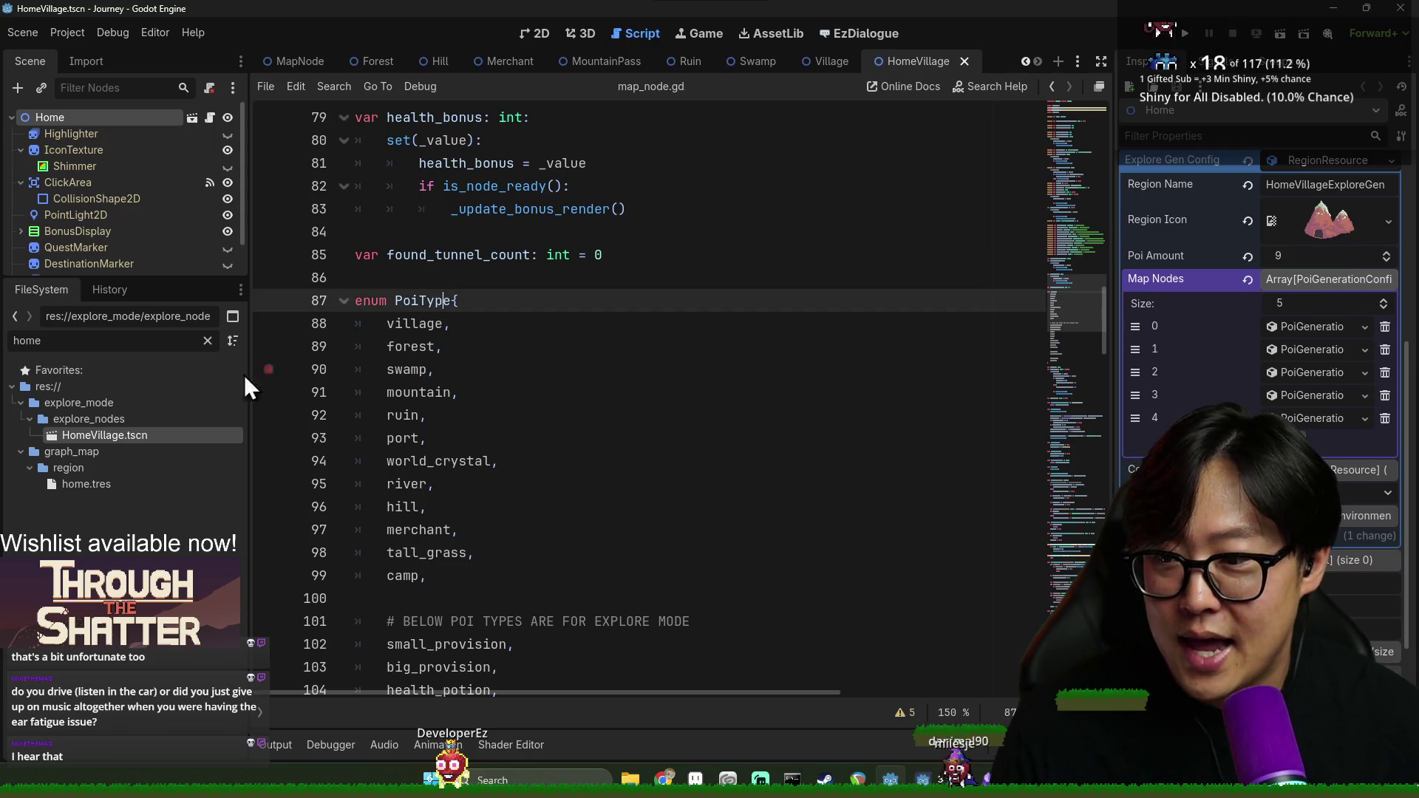
left_click(208, 341)
type("san")
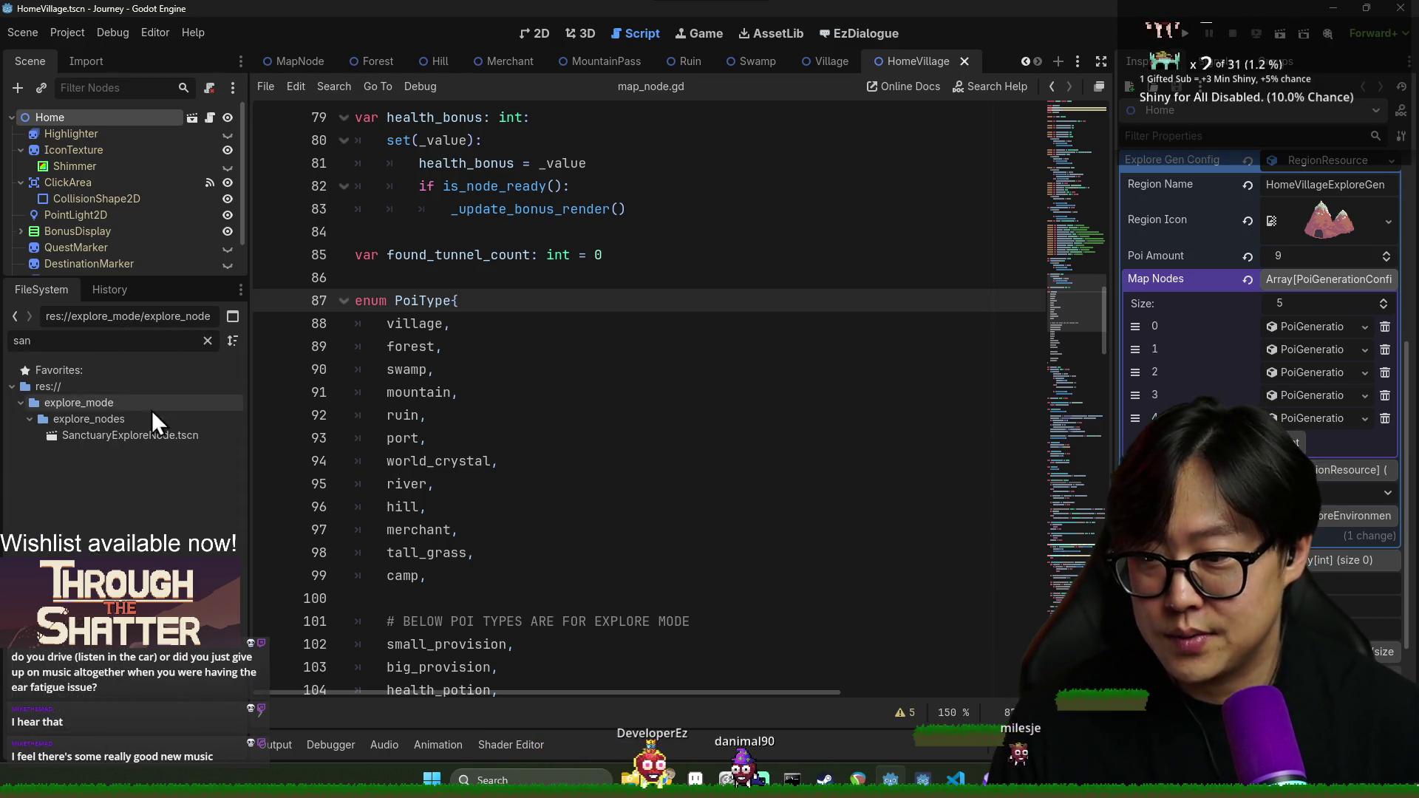
double_click(182, 436)
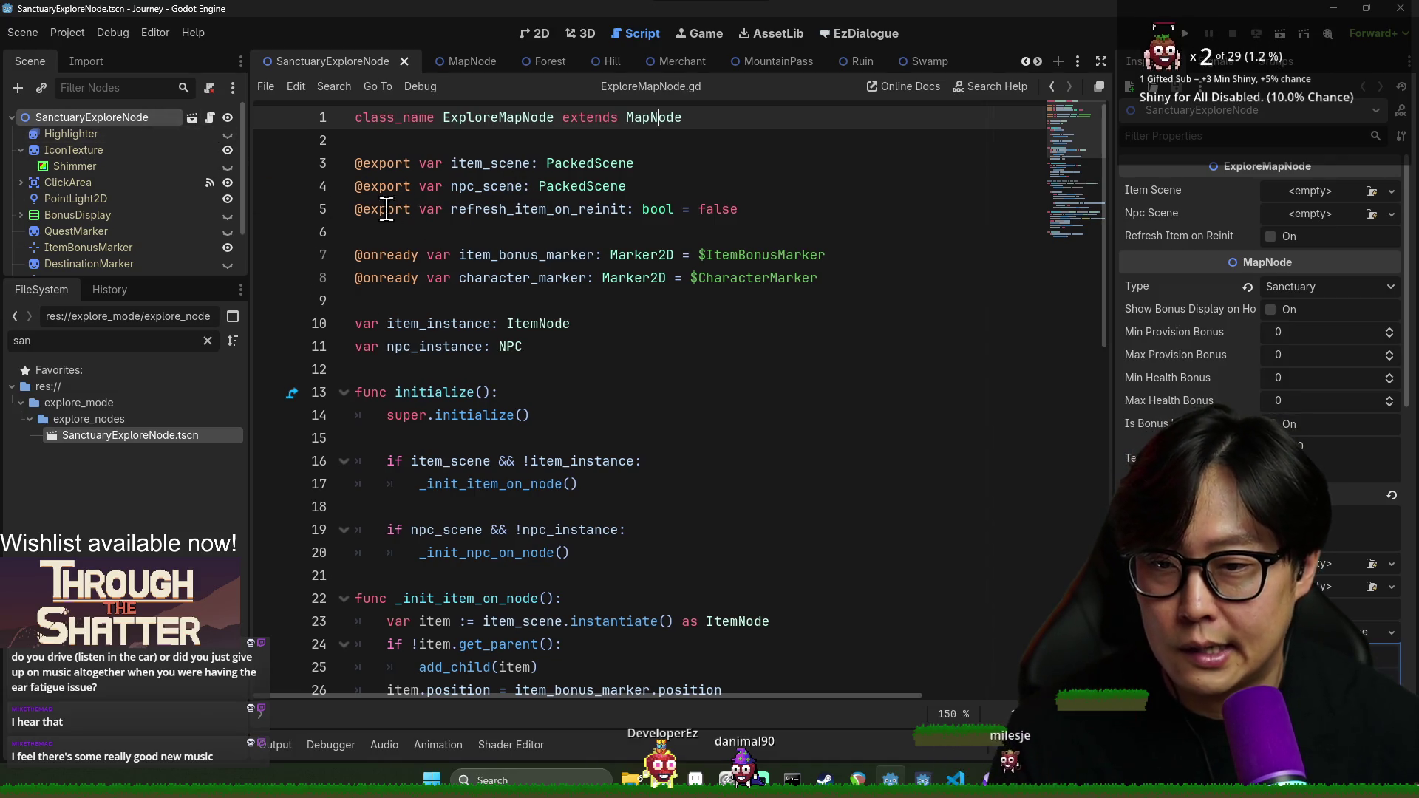
scroll(481, 325, "down", 12)
scroll(278, 374, "up", 6)
scroll(278, 373, "up", 7)
scroll(441, 338, "down", 7)
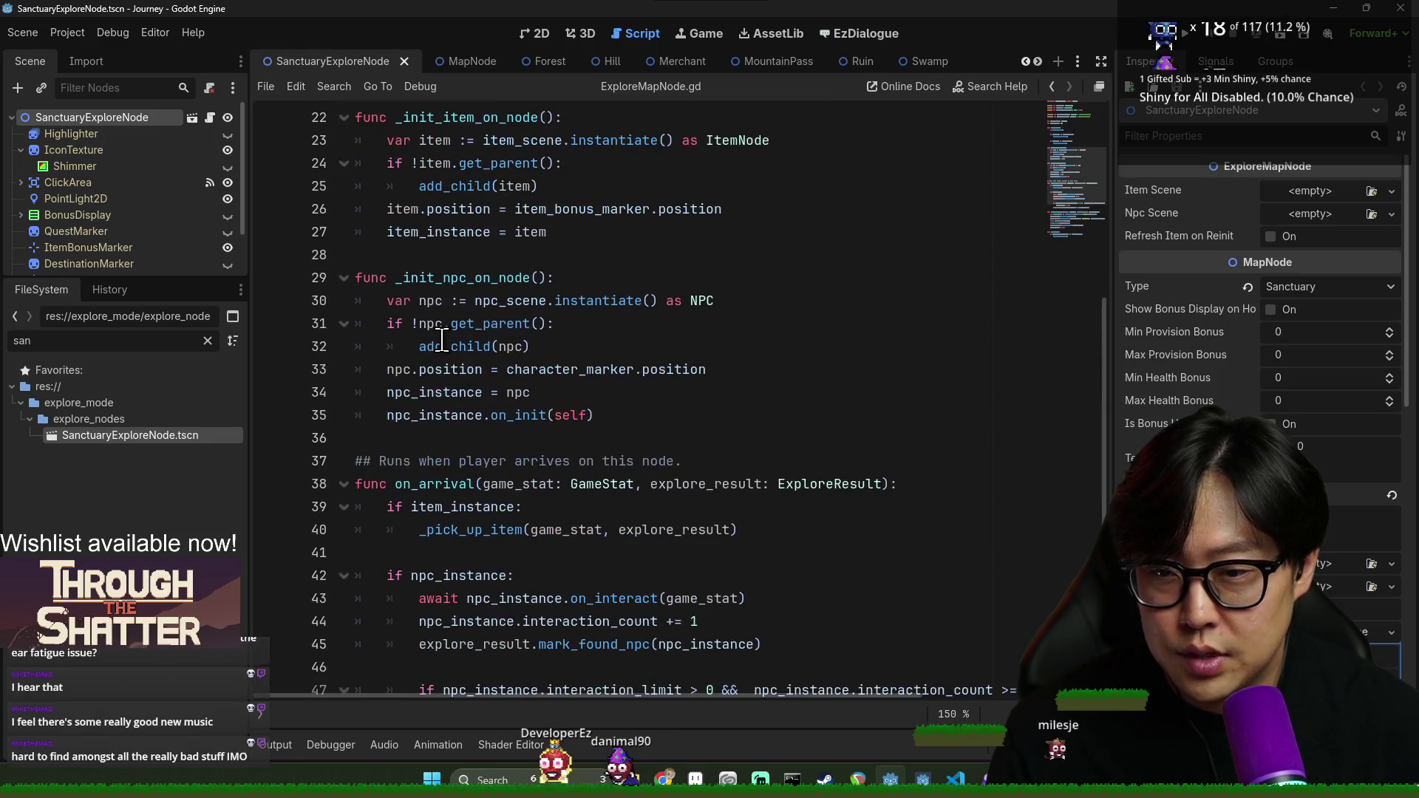
scroll(437, 344, "down", 3)
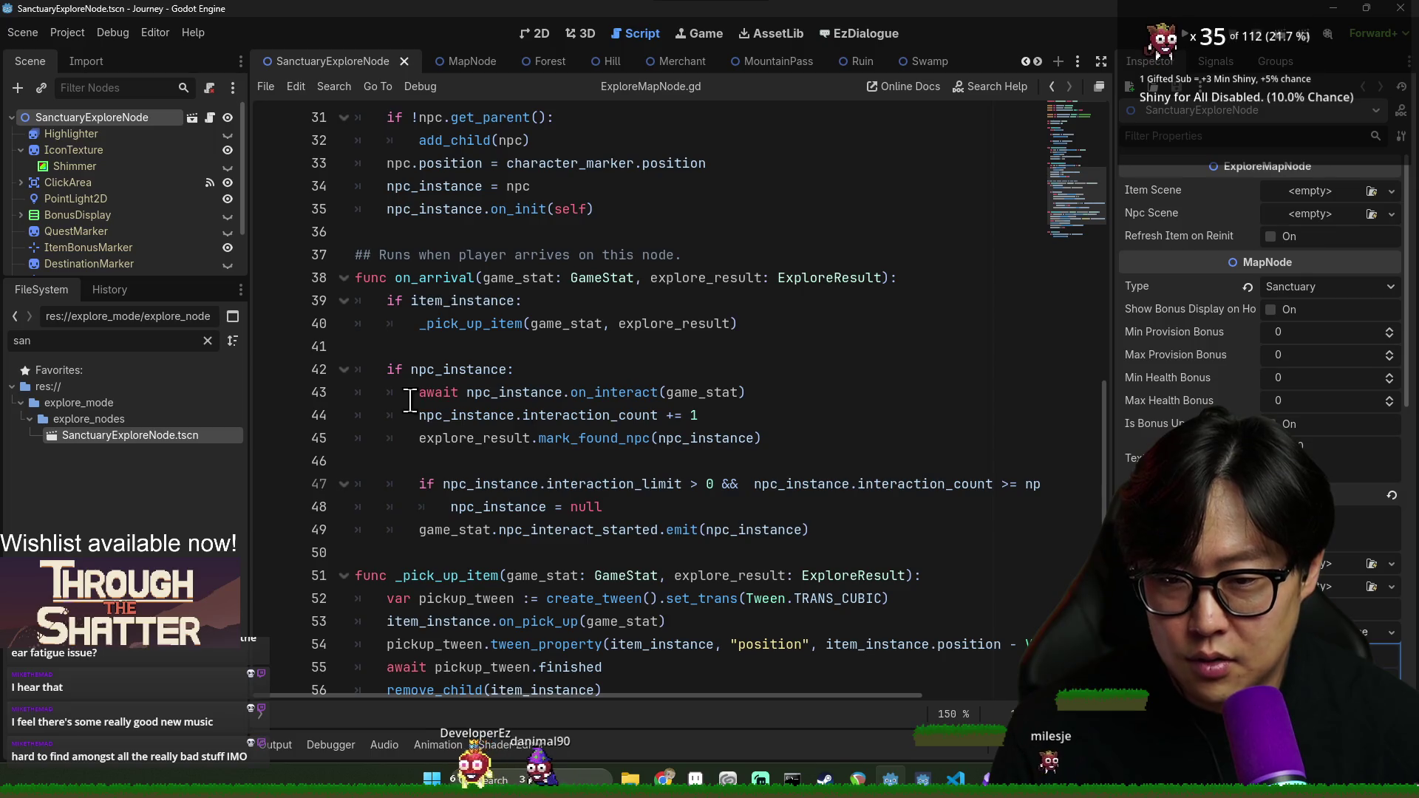
scroll(605, 430, "down", 2)
scroll(584, 488, "down", 1)
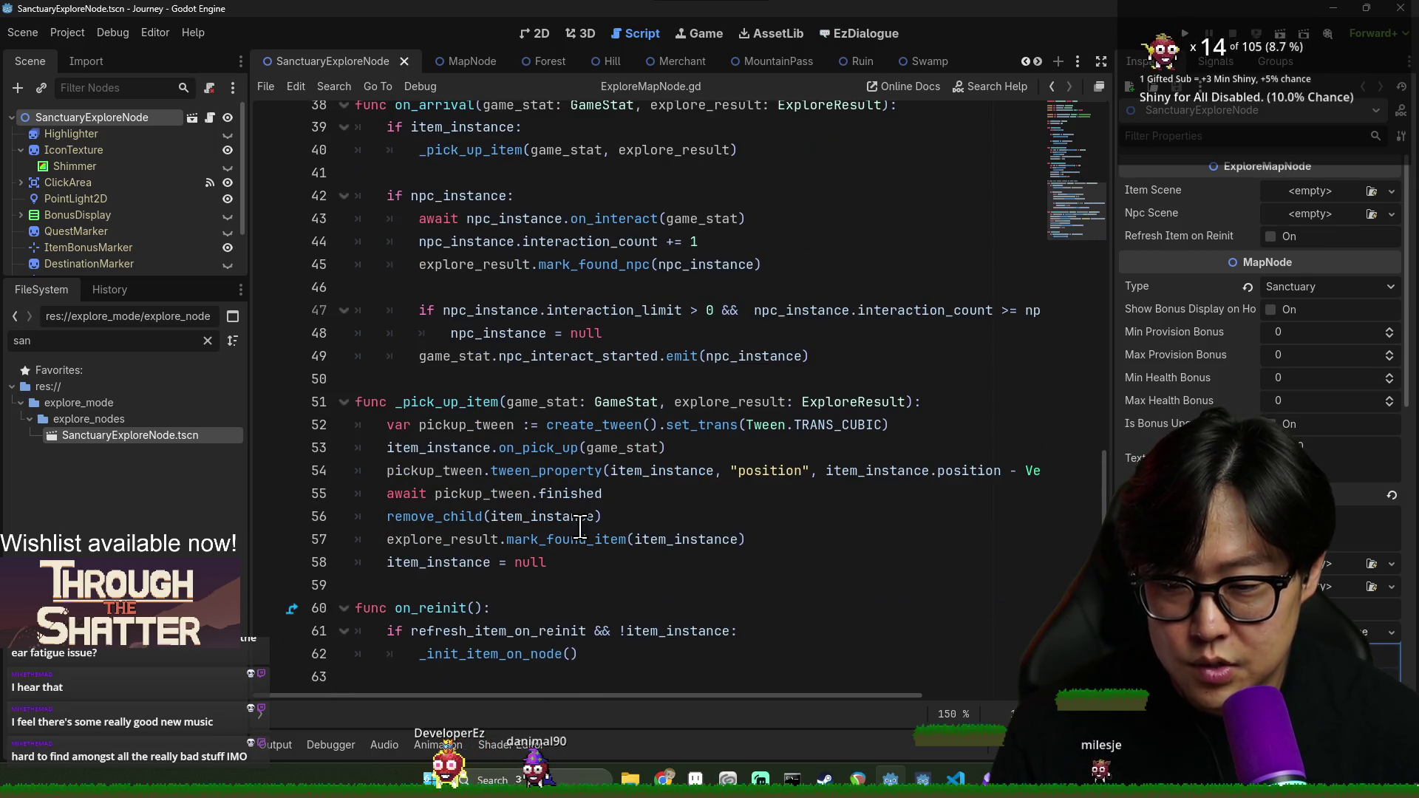
scroll(588, 514, "up", 3)
scroll(606, 519, "down", 3)
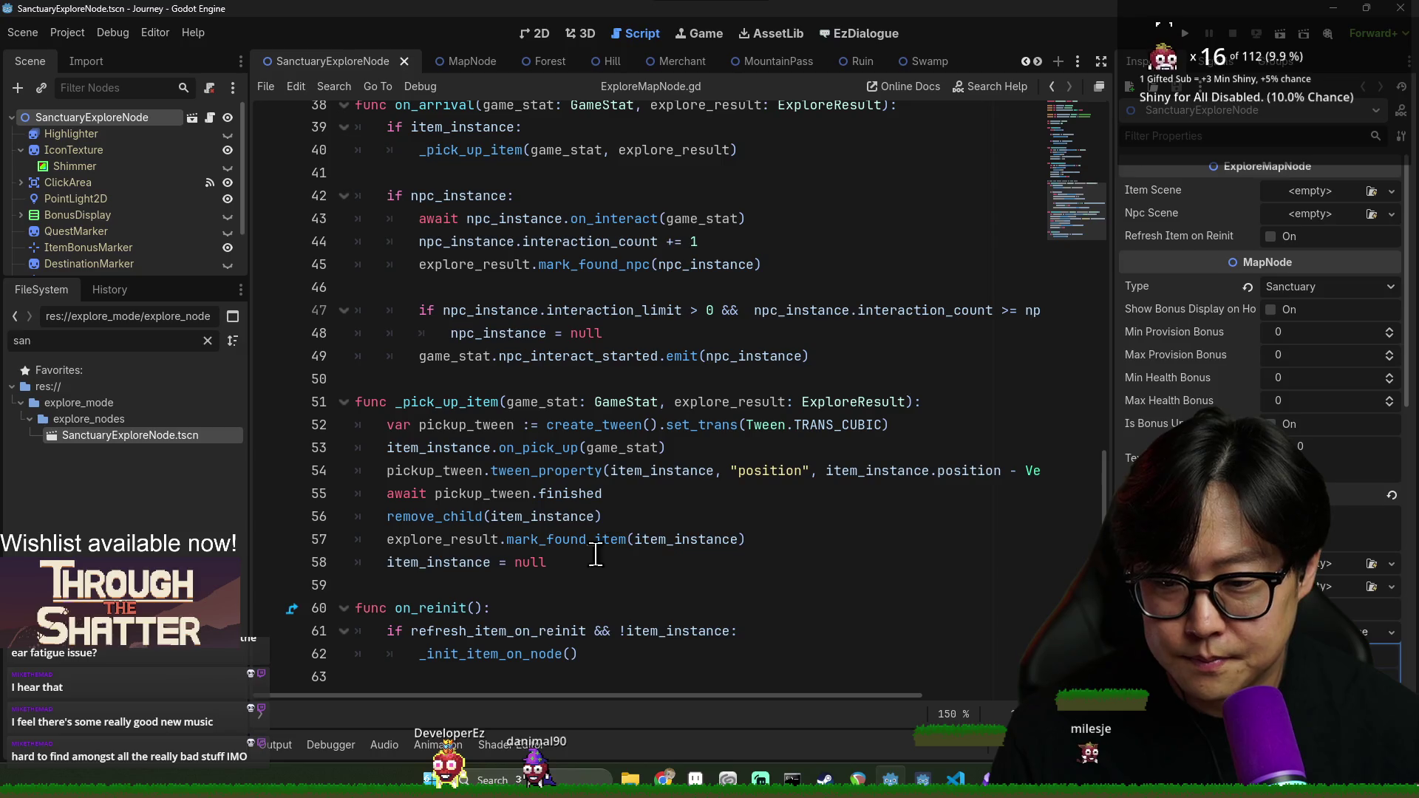
scroll(518, 480, "up", 3)
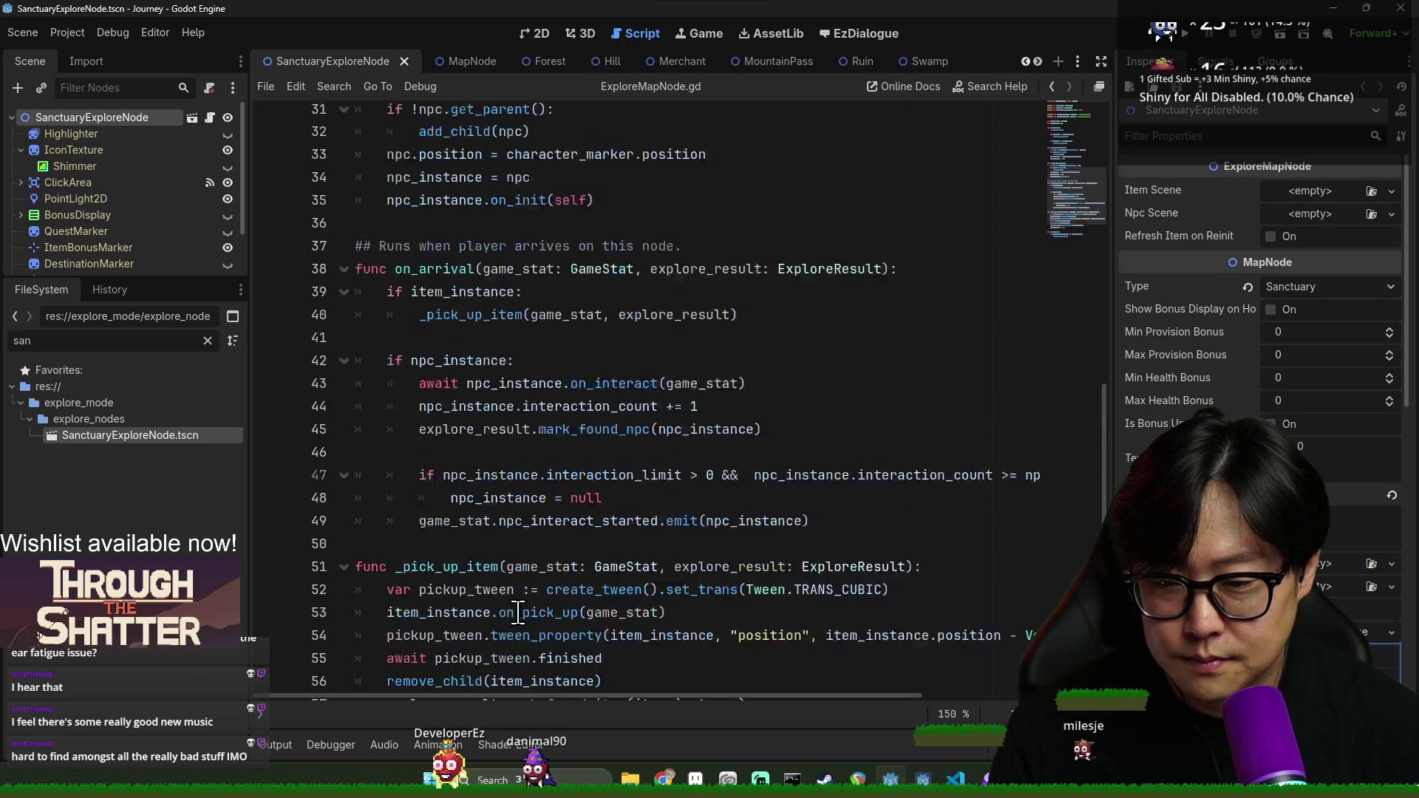
right_click(69, 117)
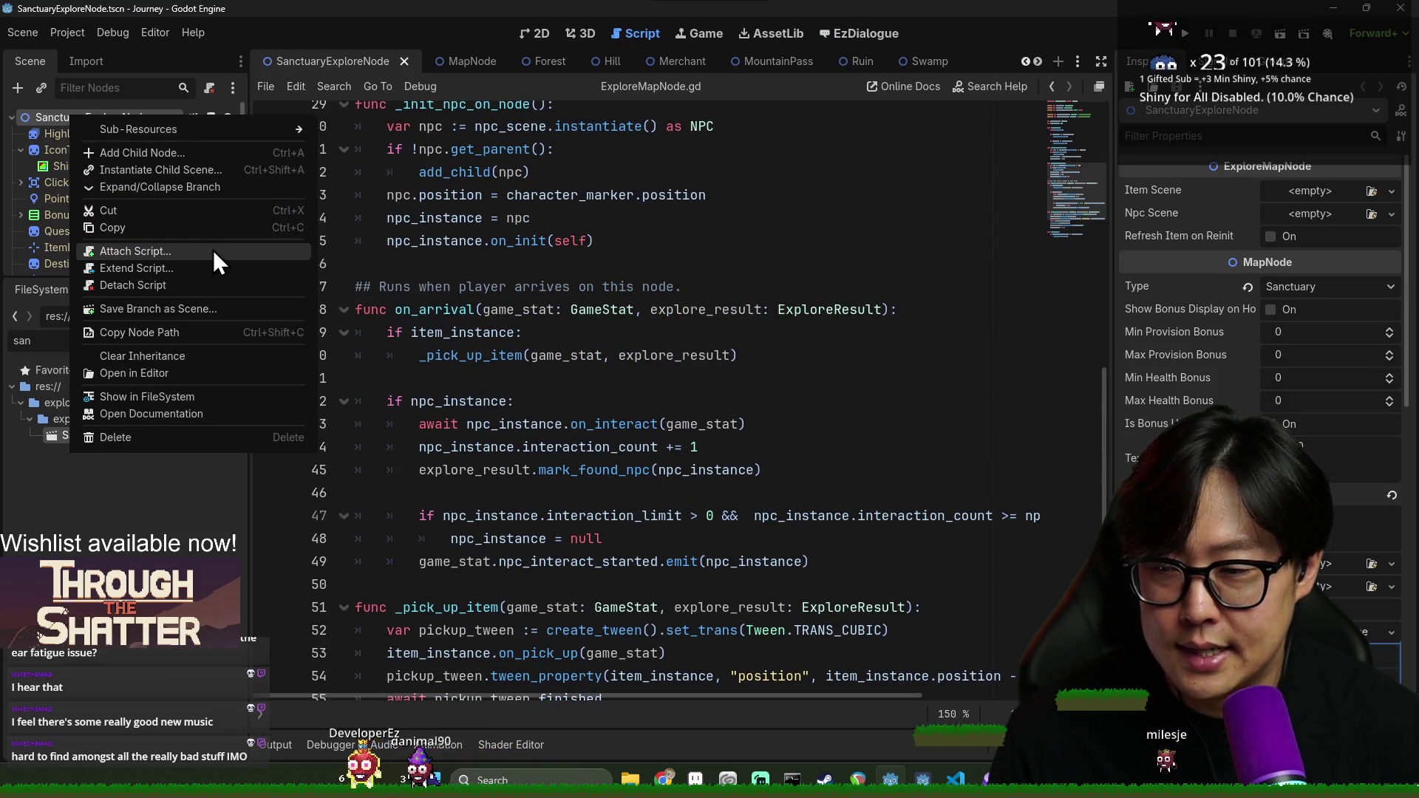
Attach a new sanctuary_explore_node.gd script to the root node, inheriting from ExploreMapNode
left_click(213, 251)
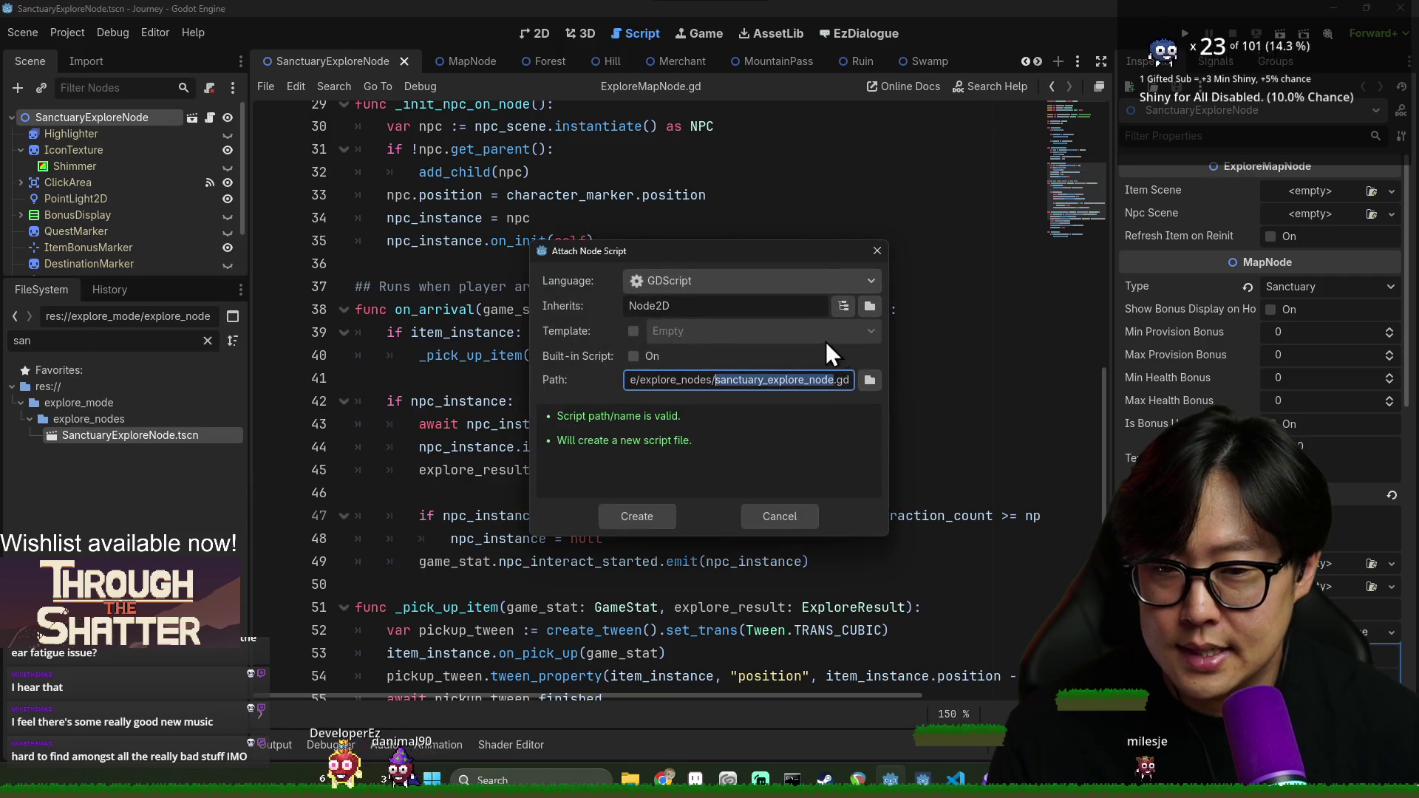
left_click(844, 306)
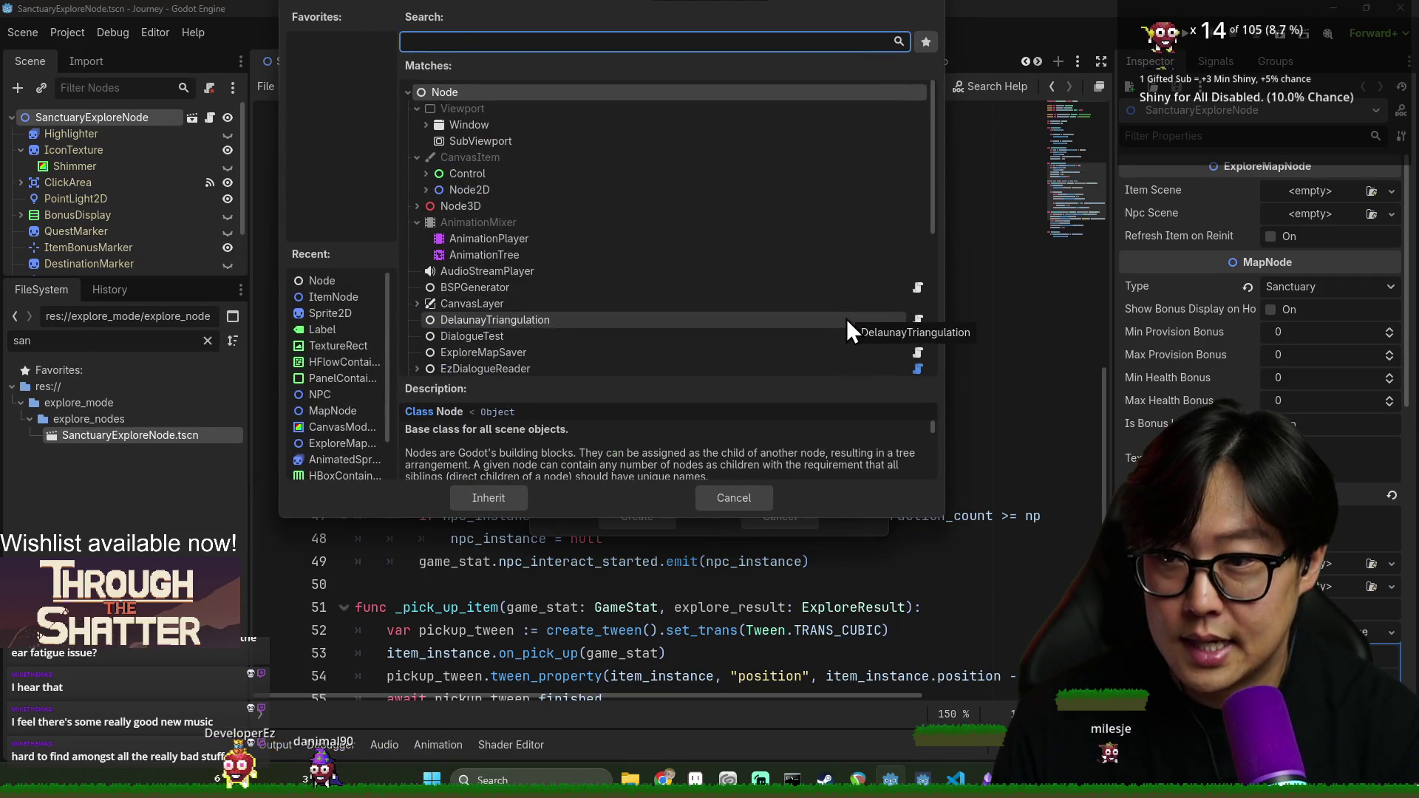
key("Escape")
key("Escape")
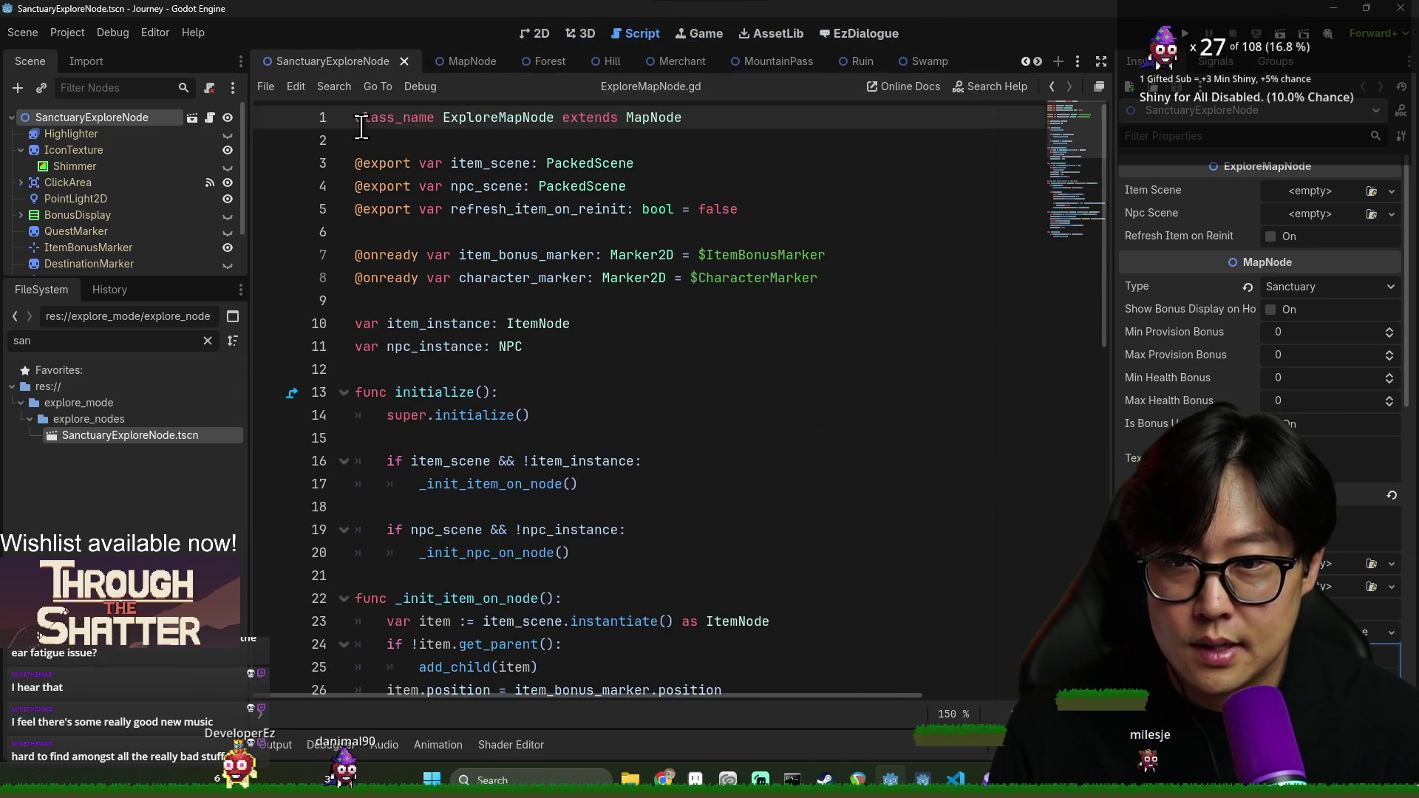
right_click(95, 117)
left_click(221, 264)
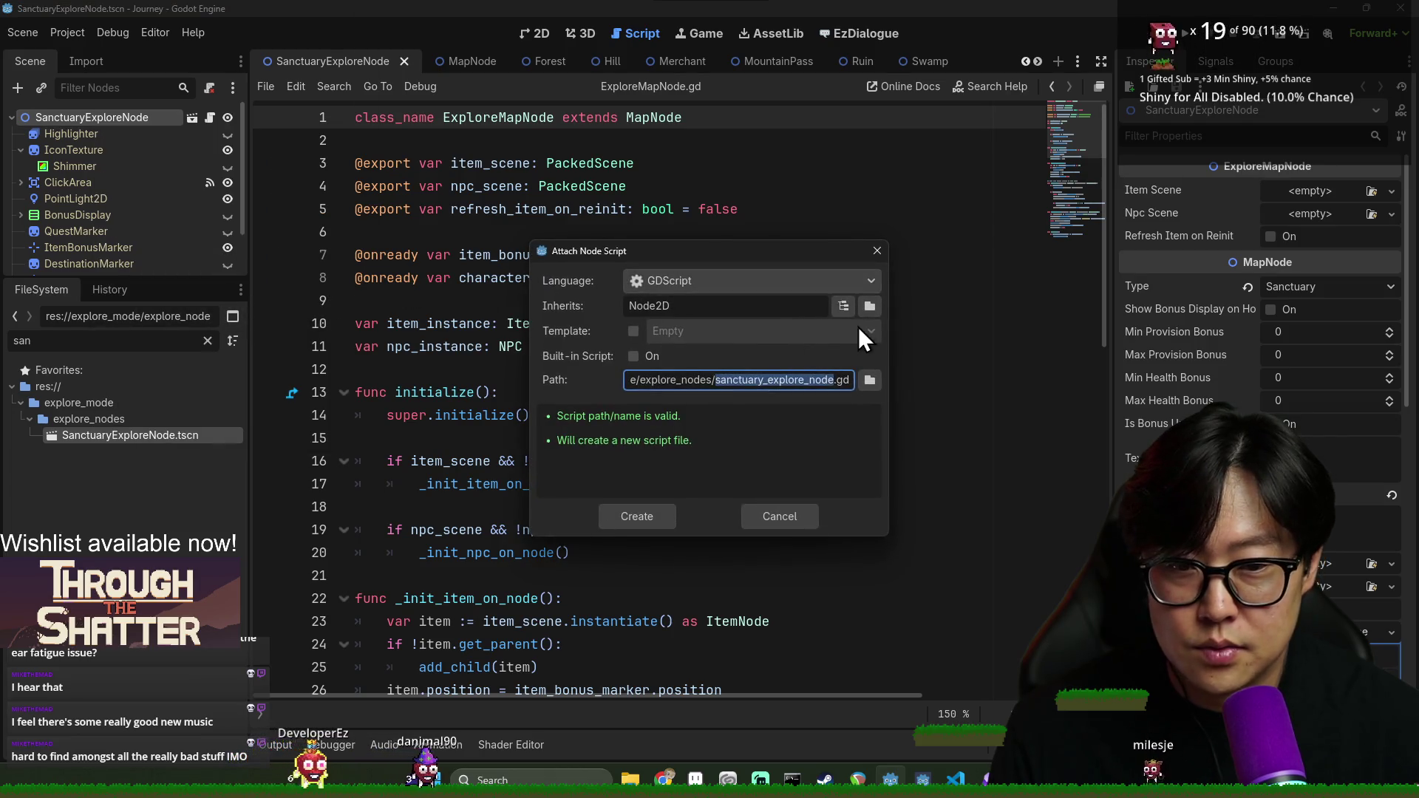
left_click(843, 306)
type("explorem")
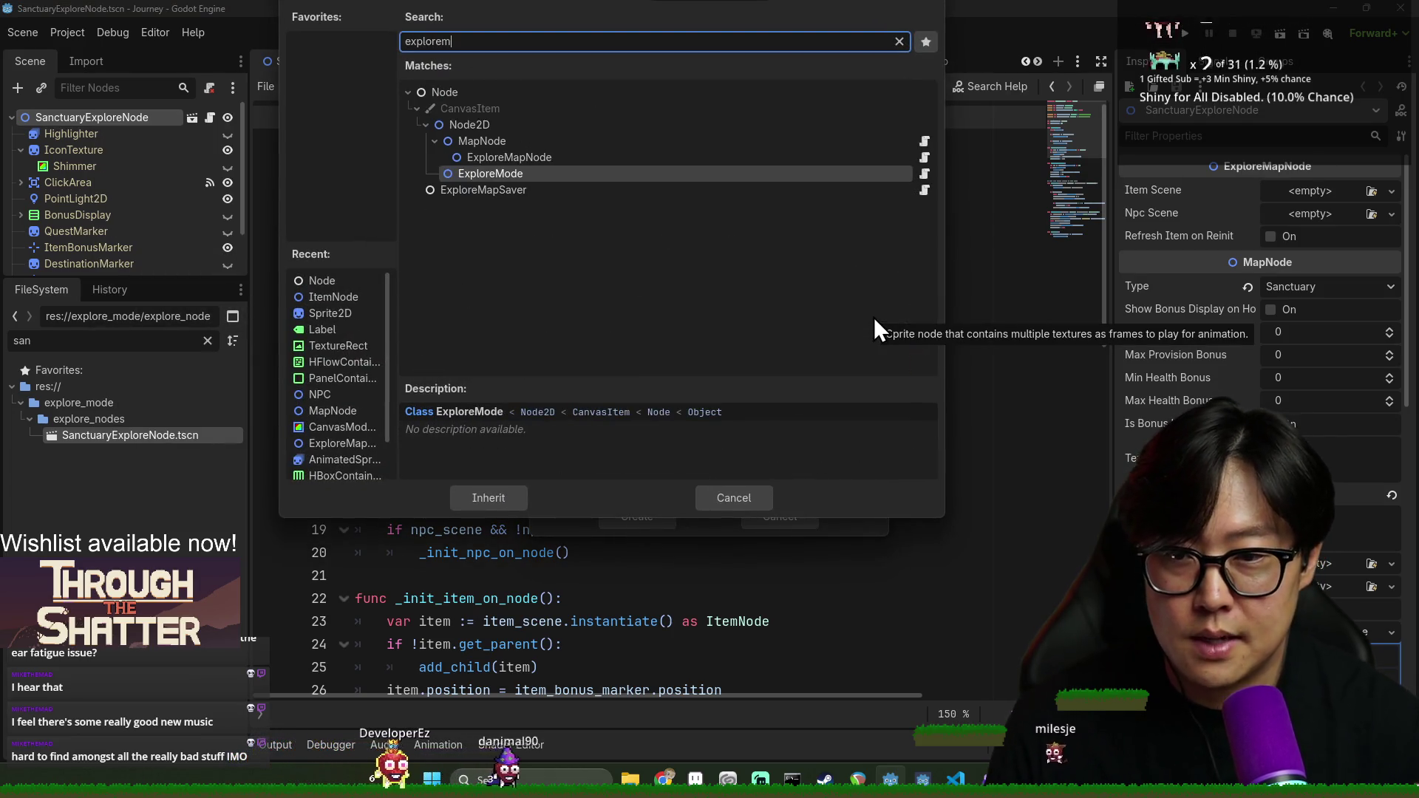
double_click(654, 157)
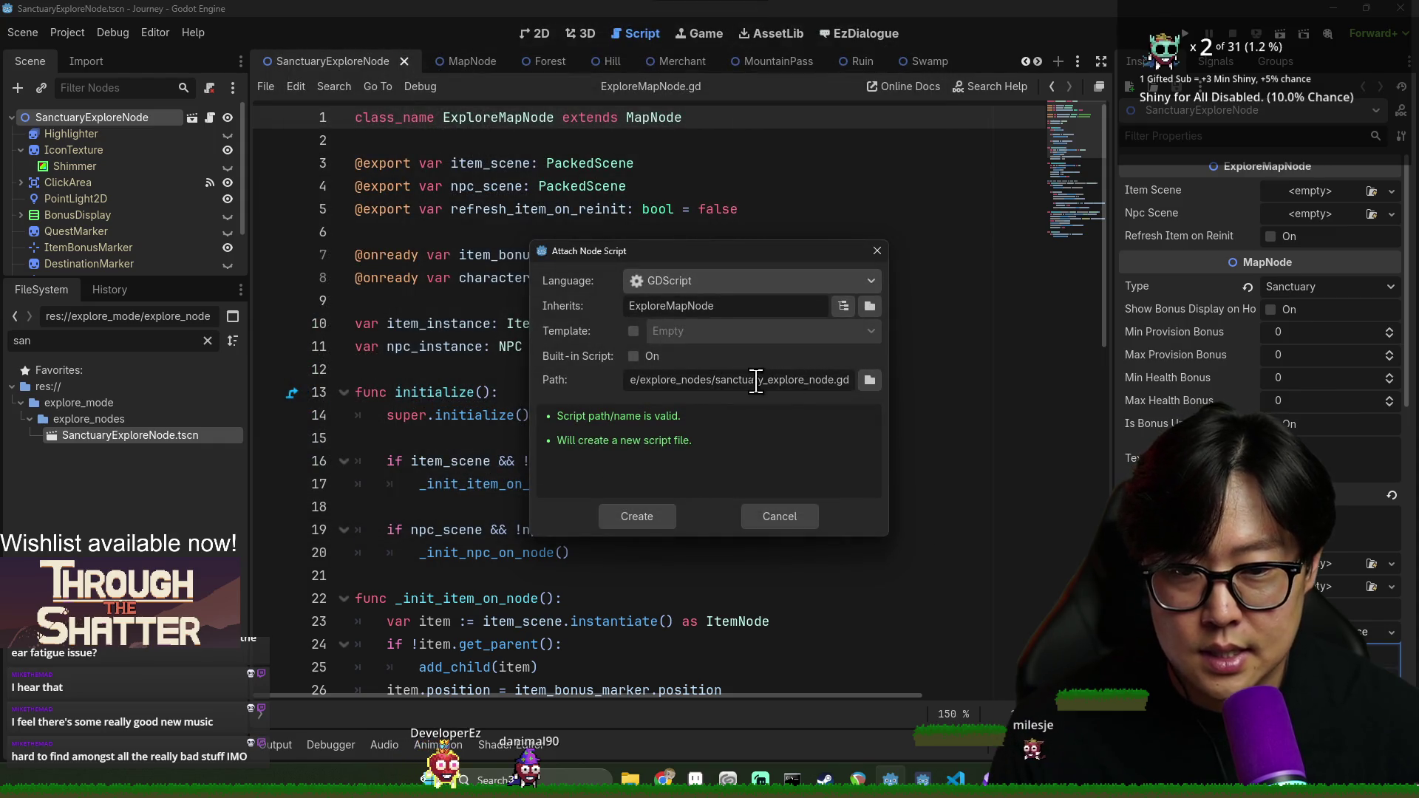
left_click(658, 530)
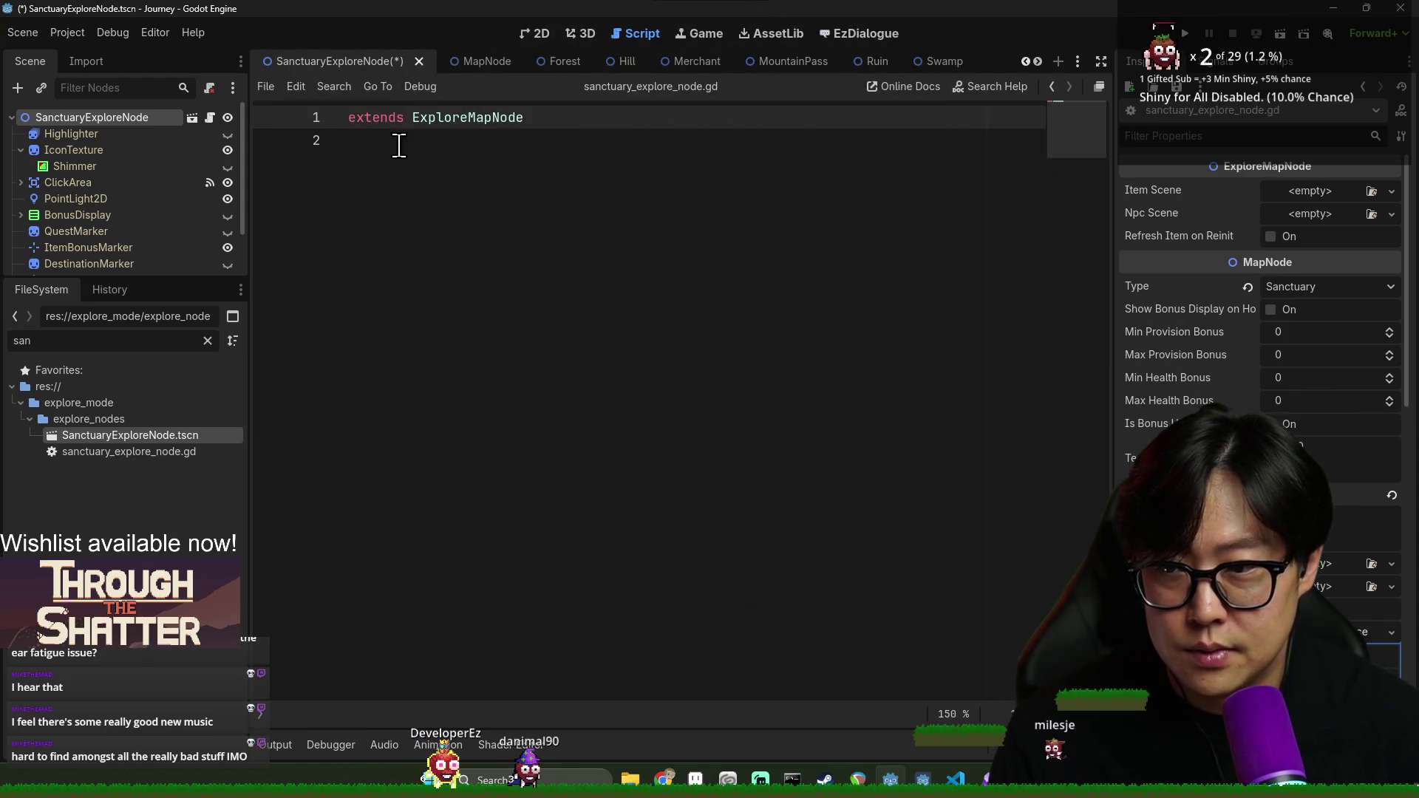
type("clasS_name")
Declare class_name SanctuaryExploreNode in the new script and save
key("BackSpace")
key("BackSpace")
key("BackSpace")
type("s_")
key("BackSpace")
type("_name Sanctuary")
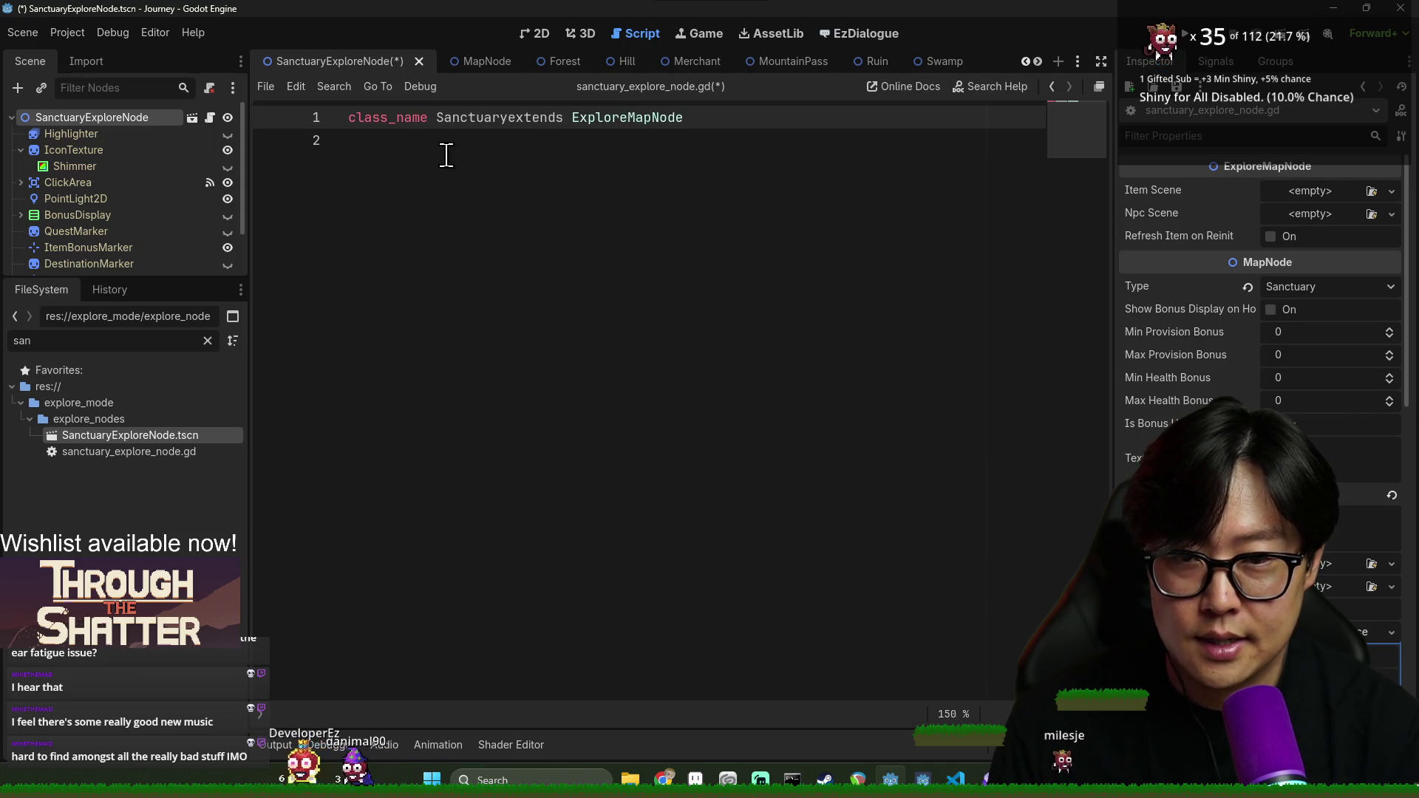
type("ExploreNode")
key("ctrl+s")
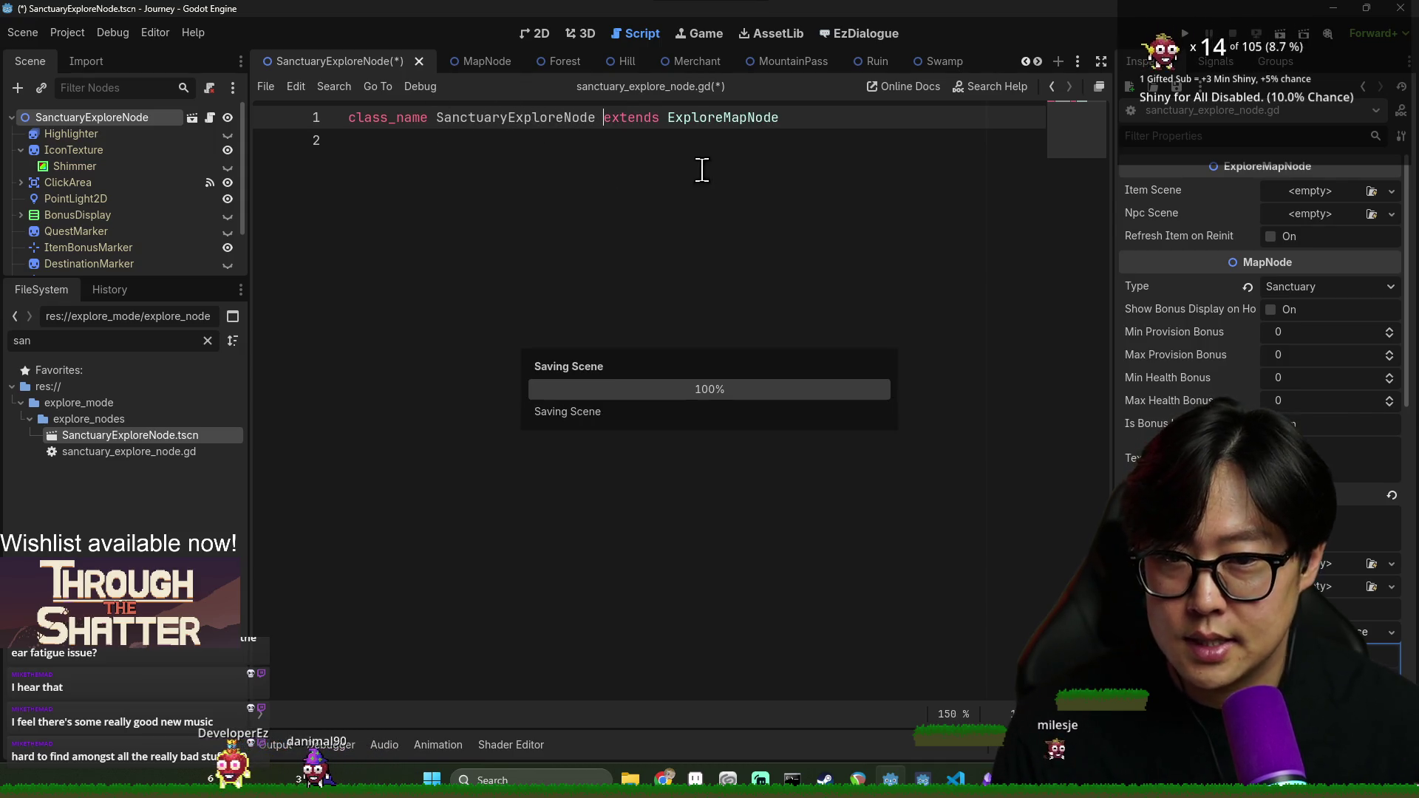
Copy ExploreMapNode's on_arrival signature into the script and add a super.on_arrival call
double_click(710, 120)
left_click(725, 120, "ctrl")
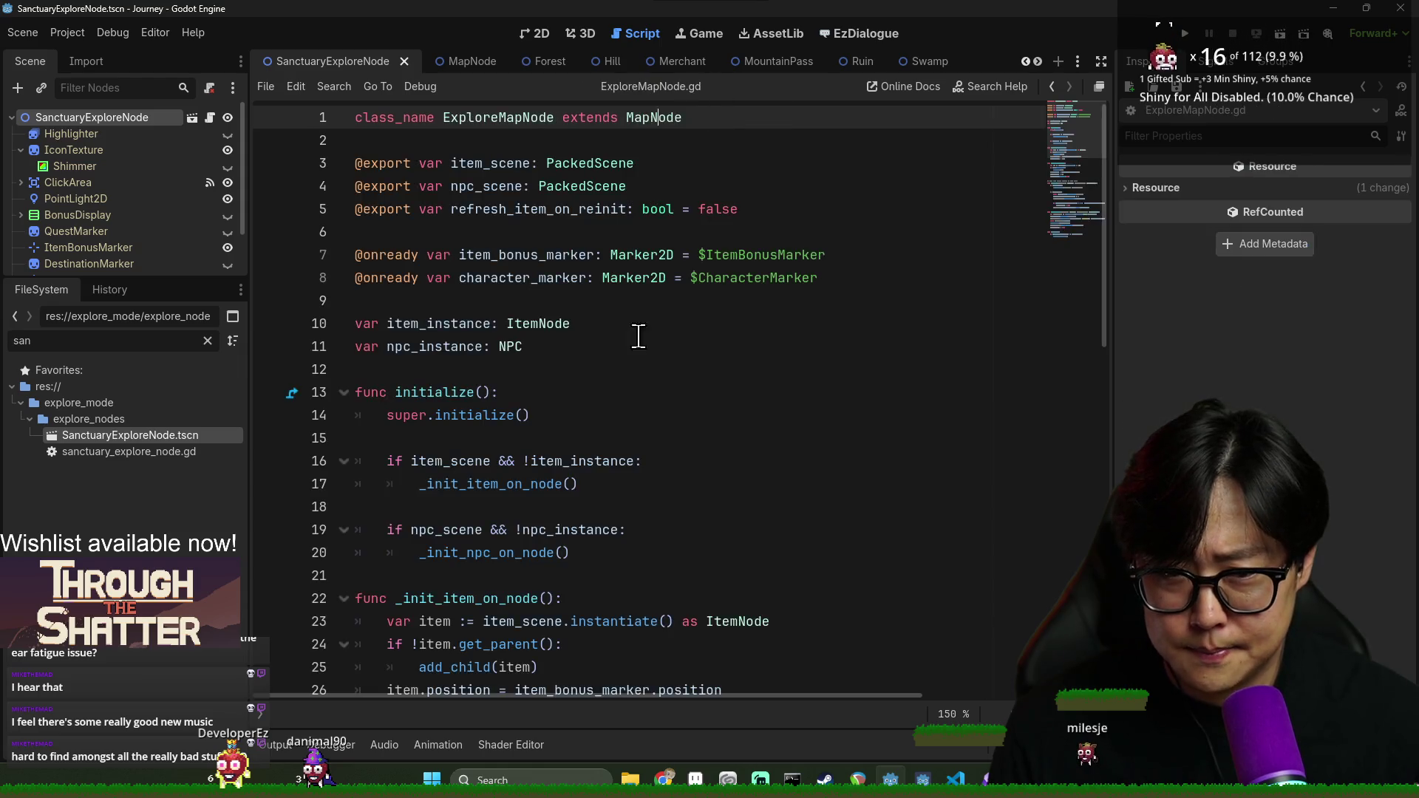
scroll(534, 412, "down", 5)
scroll(477, 474, "down", 5)
left_click_drag(396, 277, 858, 290)
key("ctrl+c")
key("alt+Left")
left_click(520, 188)
key("Return")
key("ctrl+v")
type("super.on")
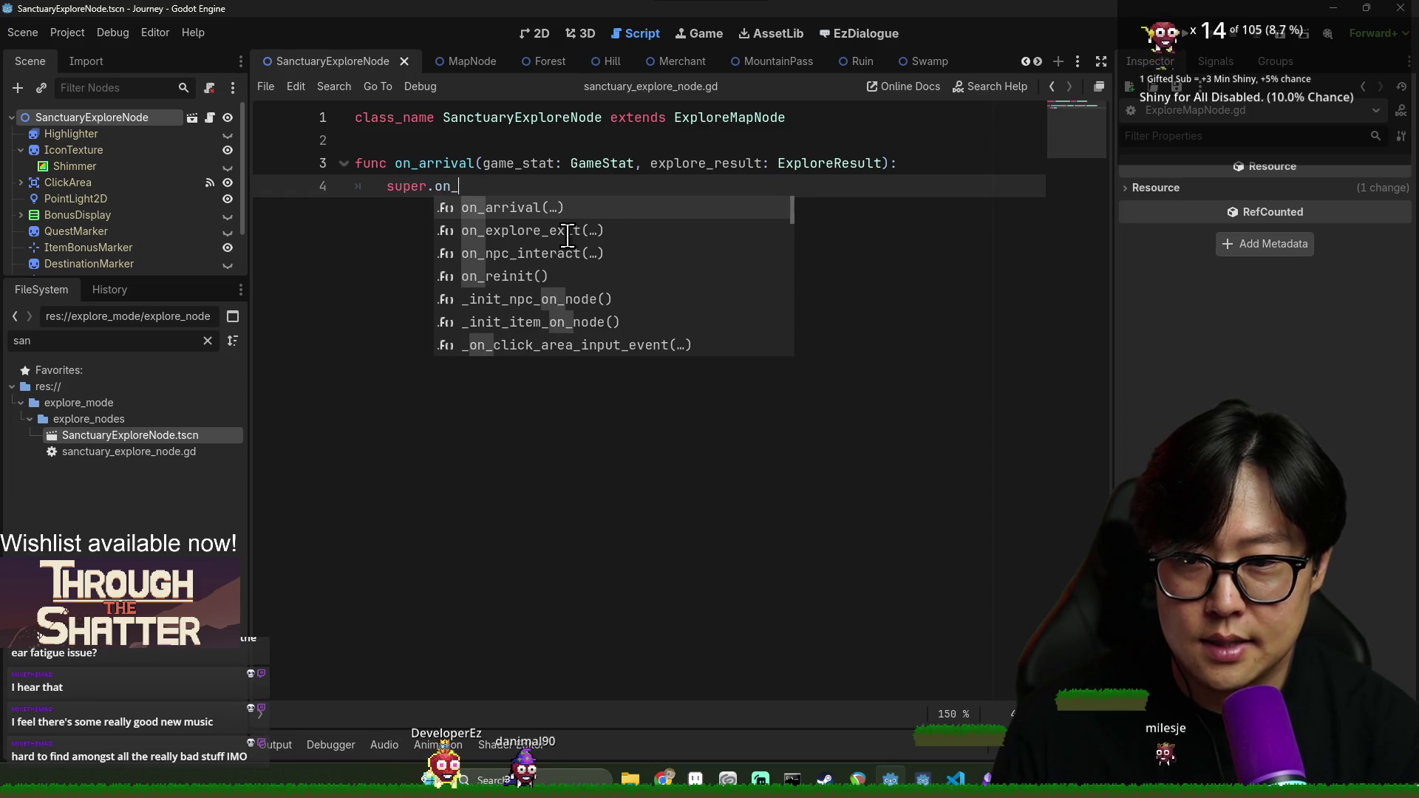
key("Return")
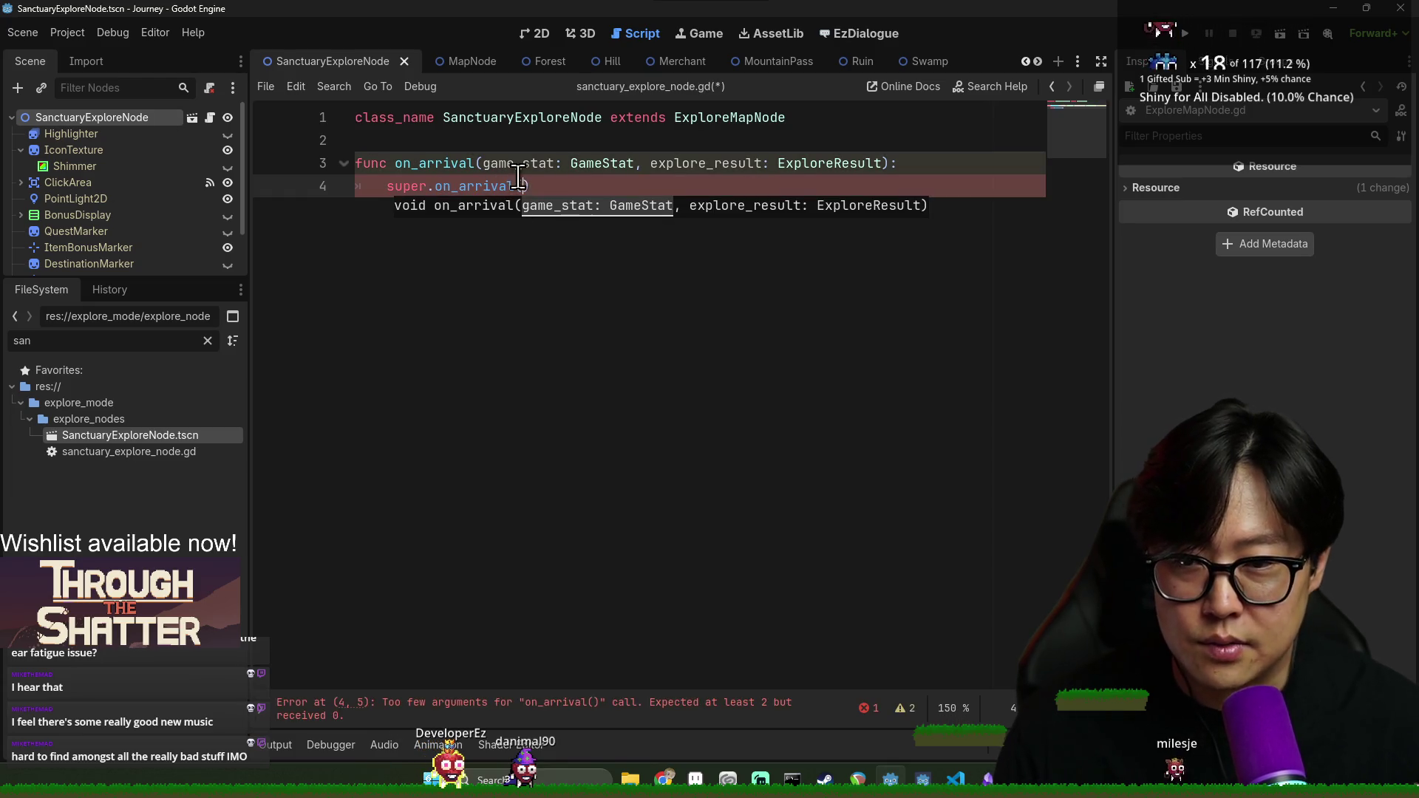
Pass game_stat and explore_result as the super.on_arrival arguments and save
left_click(518, 169)
left_click(517, 186)
type("game_stat")
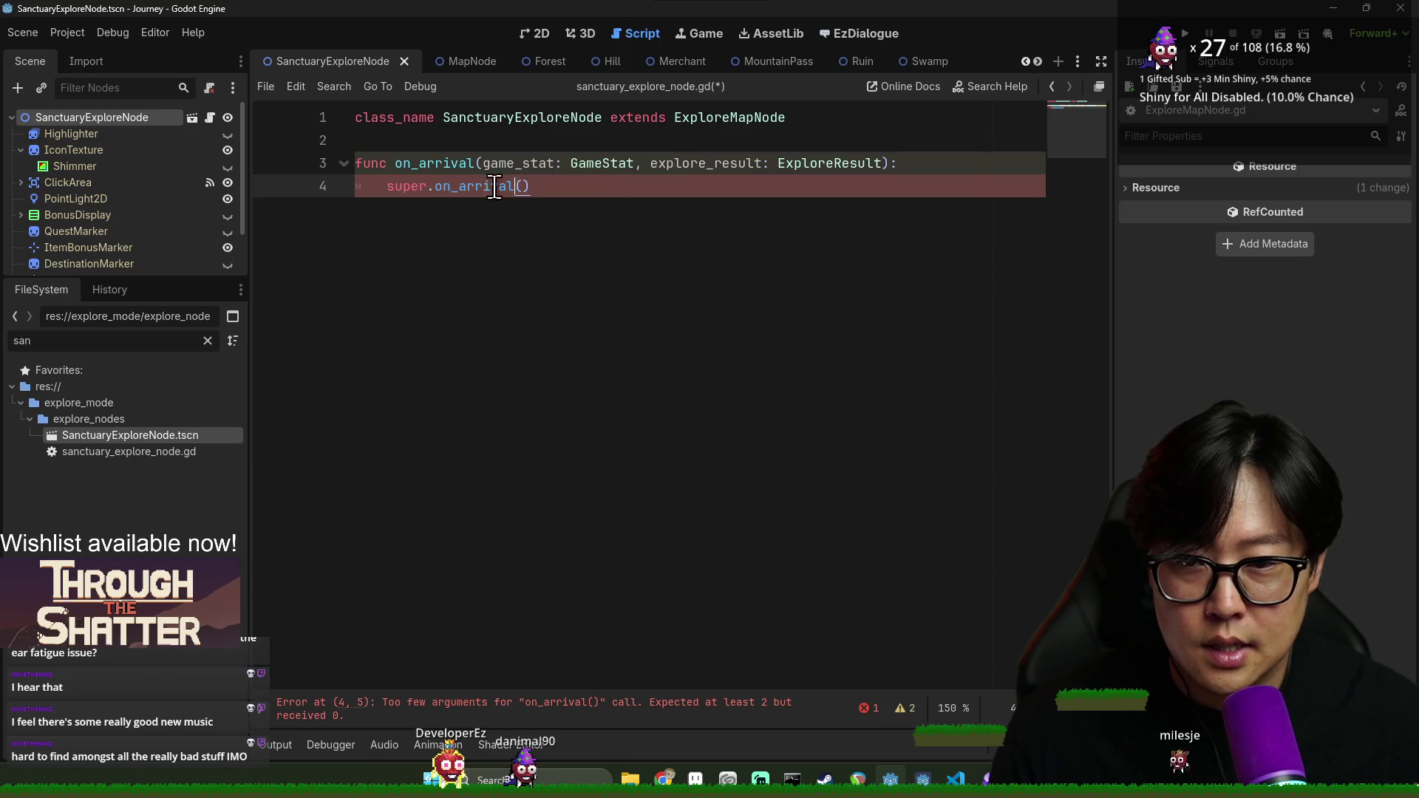
type("game_stat")
double_click(706, 163)
left_click(597, 185)
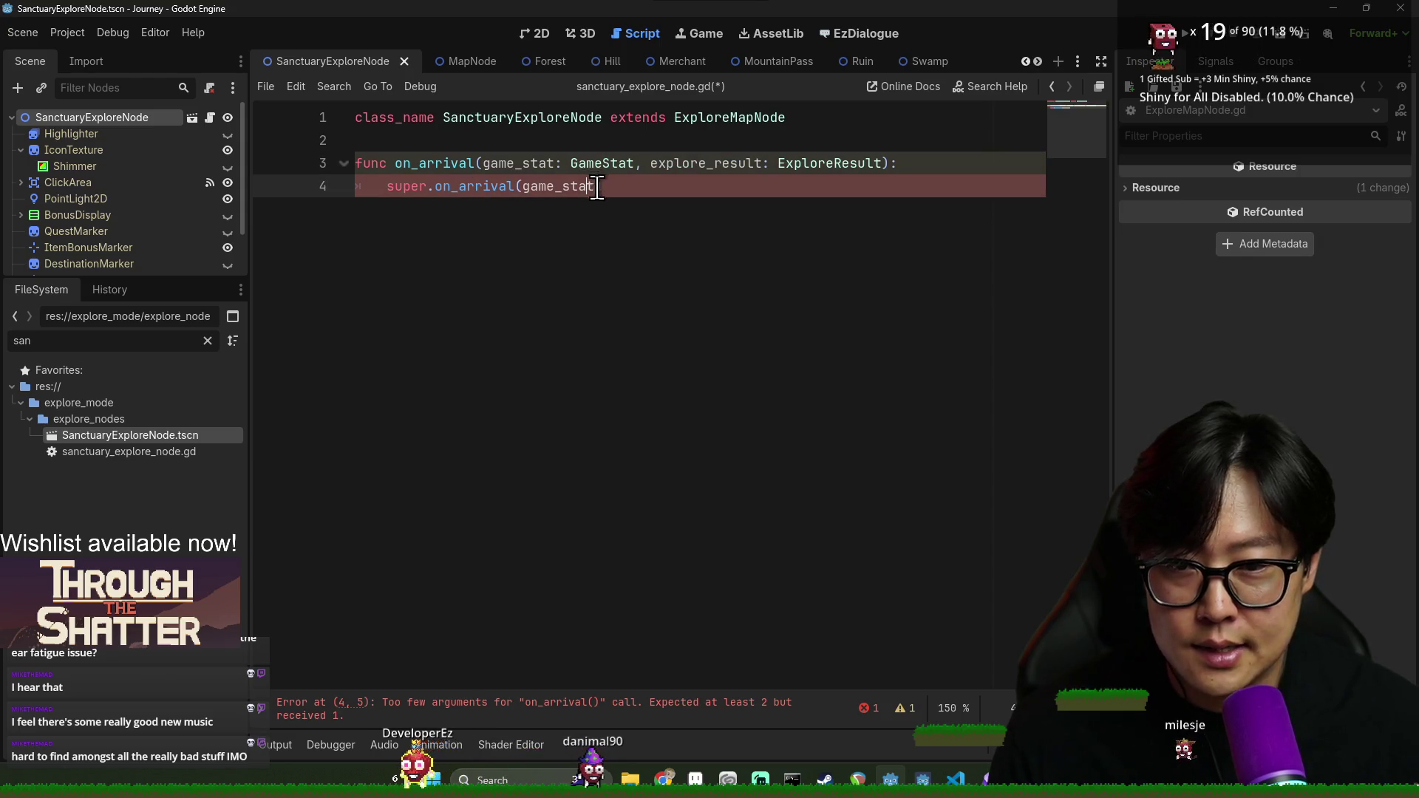
type(",")
type("explore_result")
key("ctrl+s")
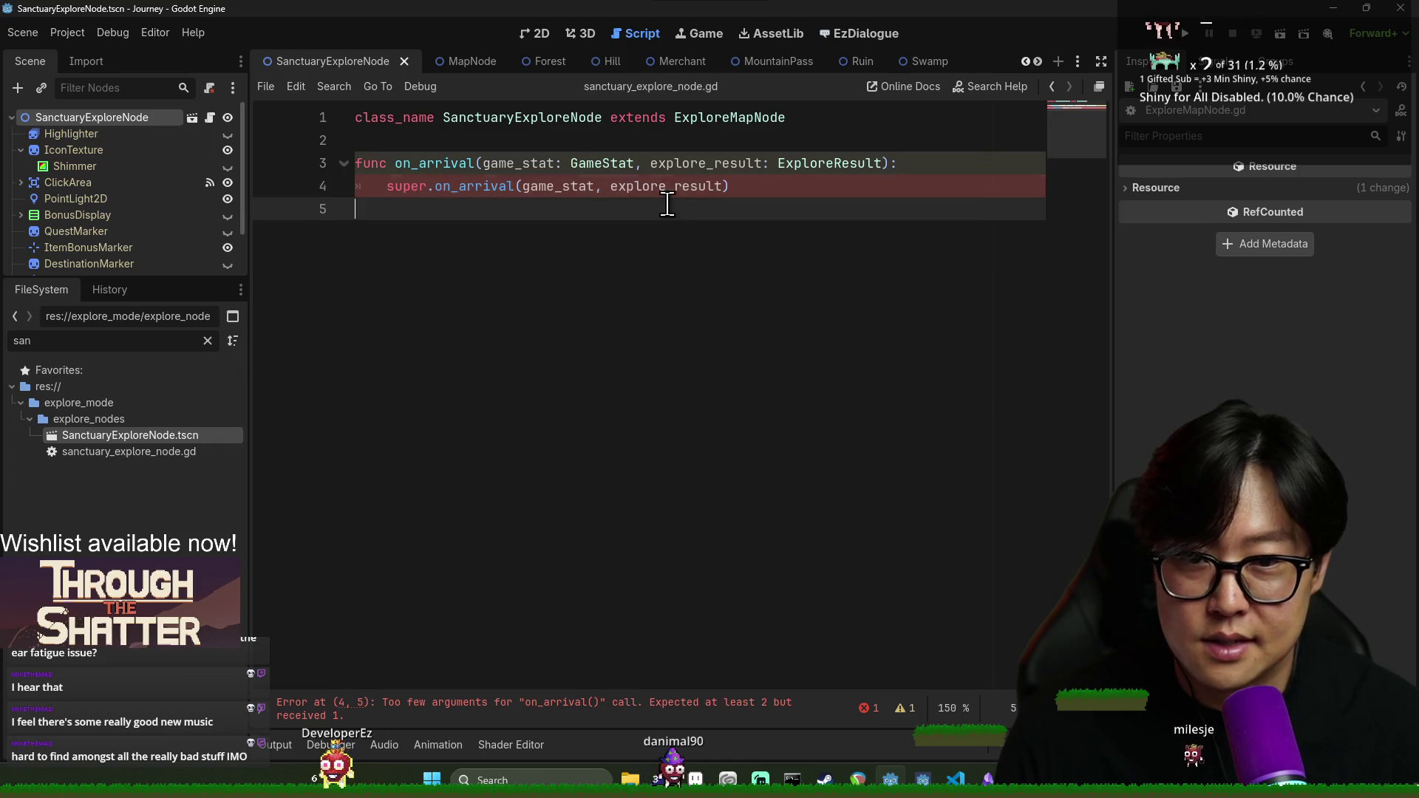
Add a line below the super call, clear the FileSystem filter and collapse explore_mode
double_click(693, 186)
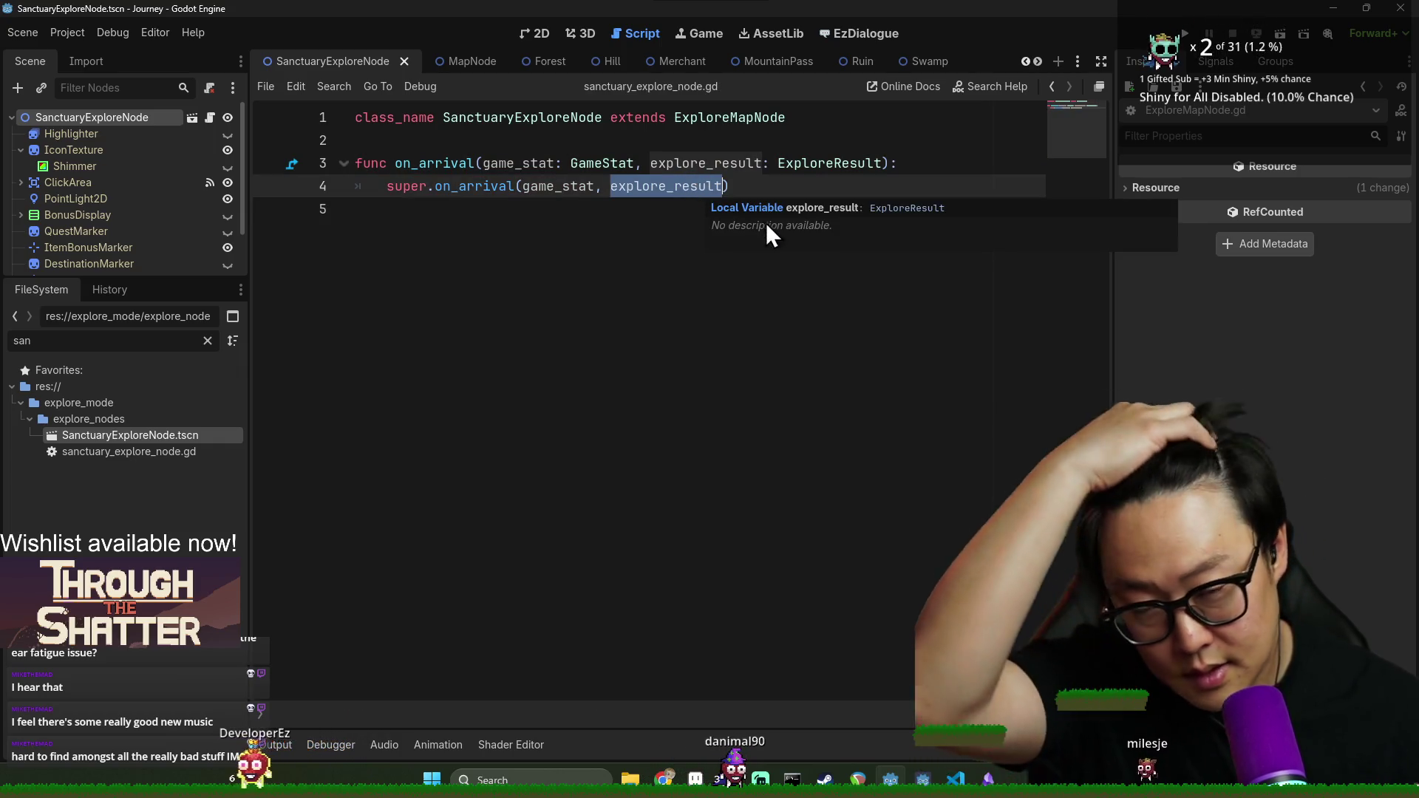
left_click(760, 184)
key("ctrl+s")
key("Return")
key("ctrl+s")
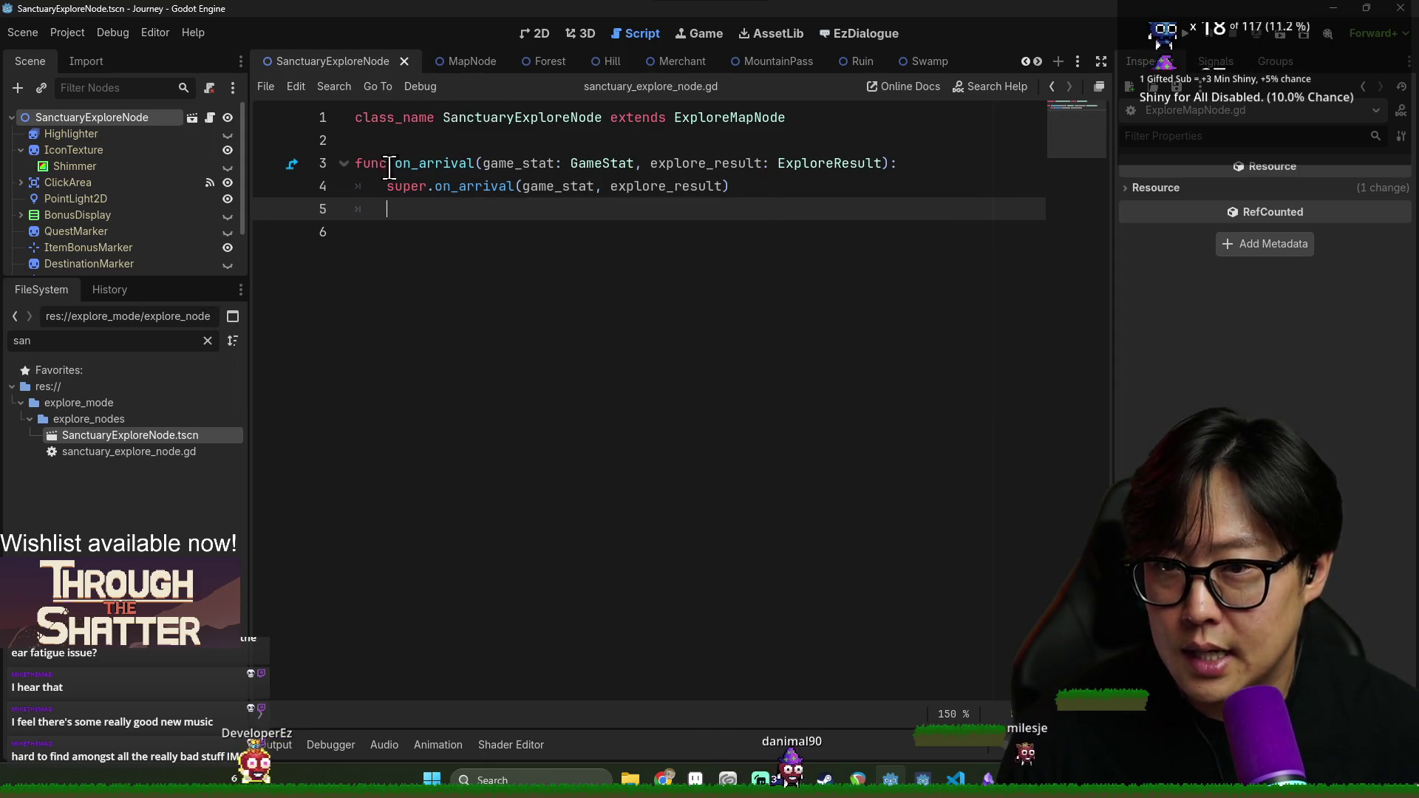
left_click(208, 340)
scroll(67, 477, "up", 2)
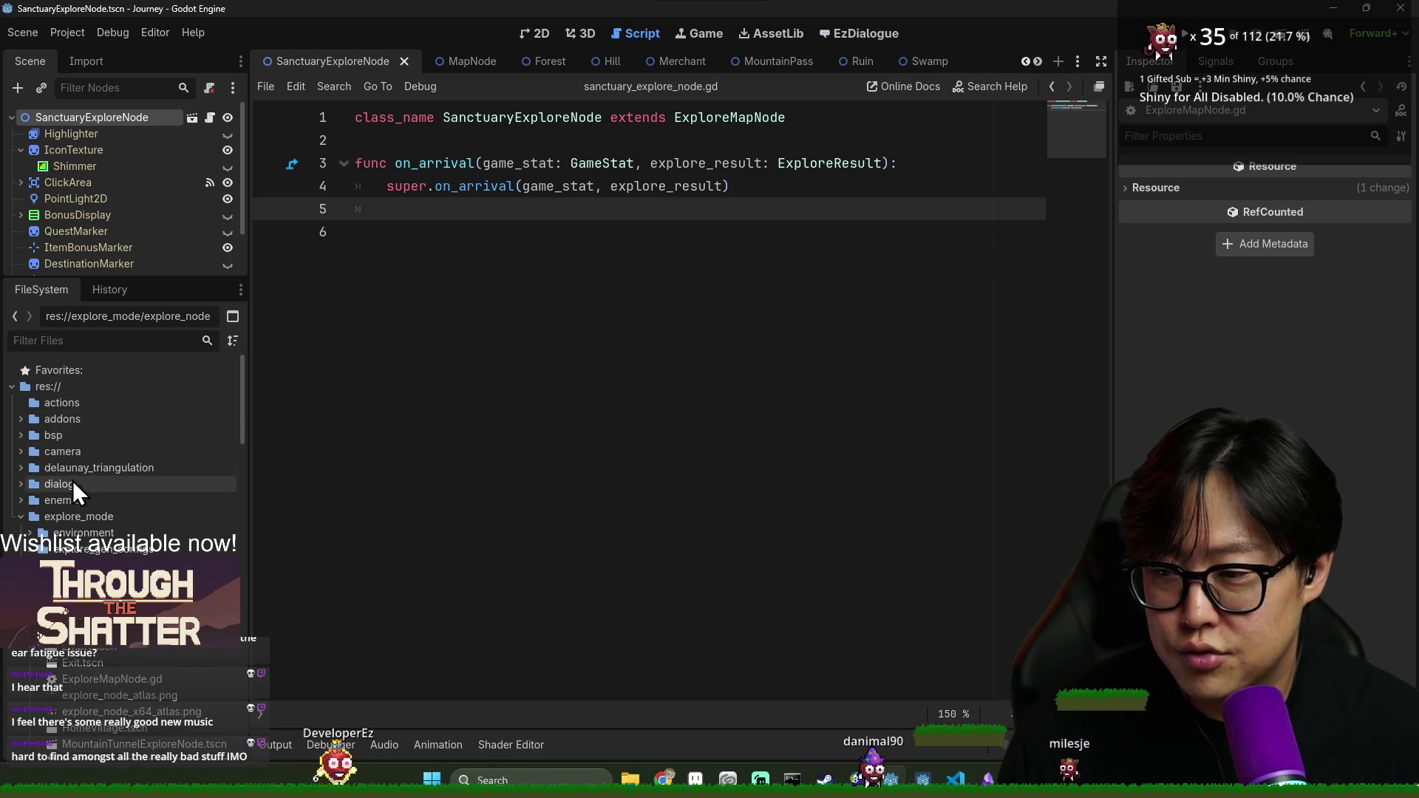
left_click(21, 517)
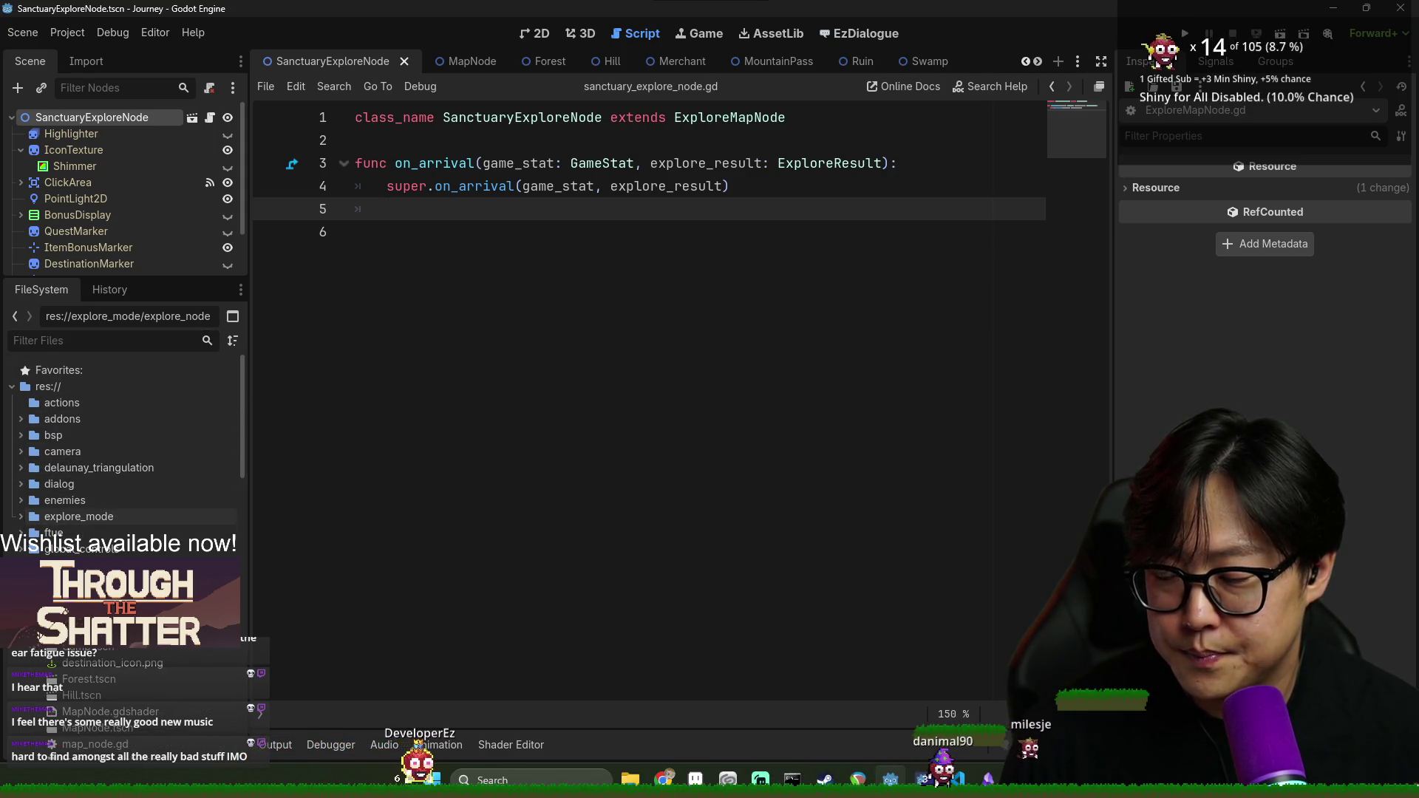
left_click(517, 226)
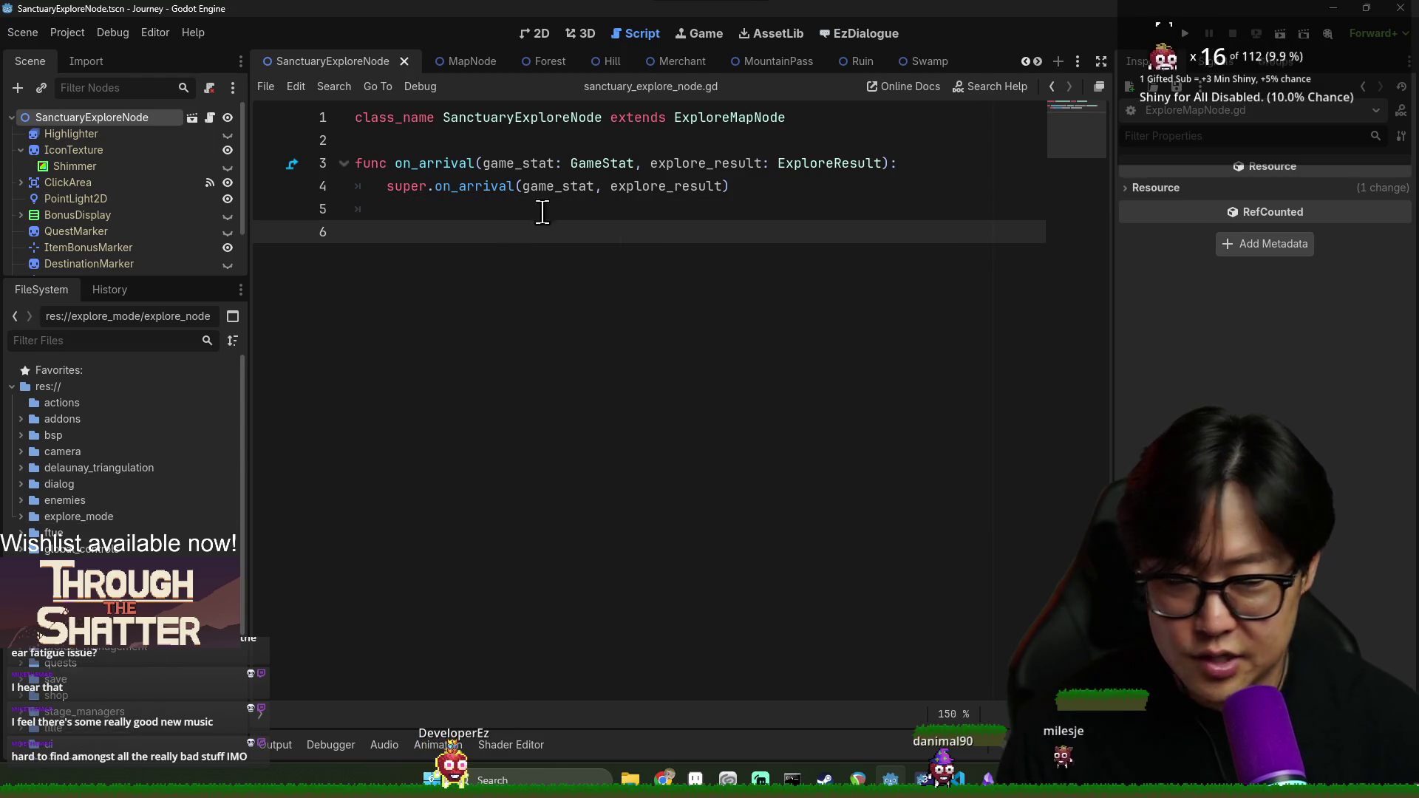
left_click(531, 216)
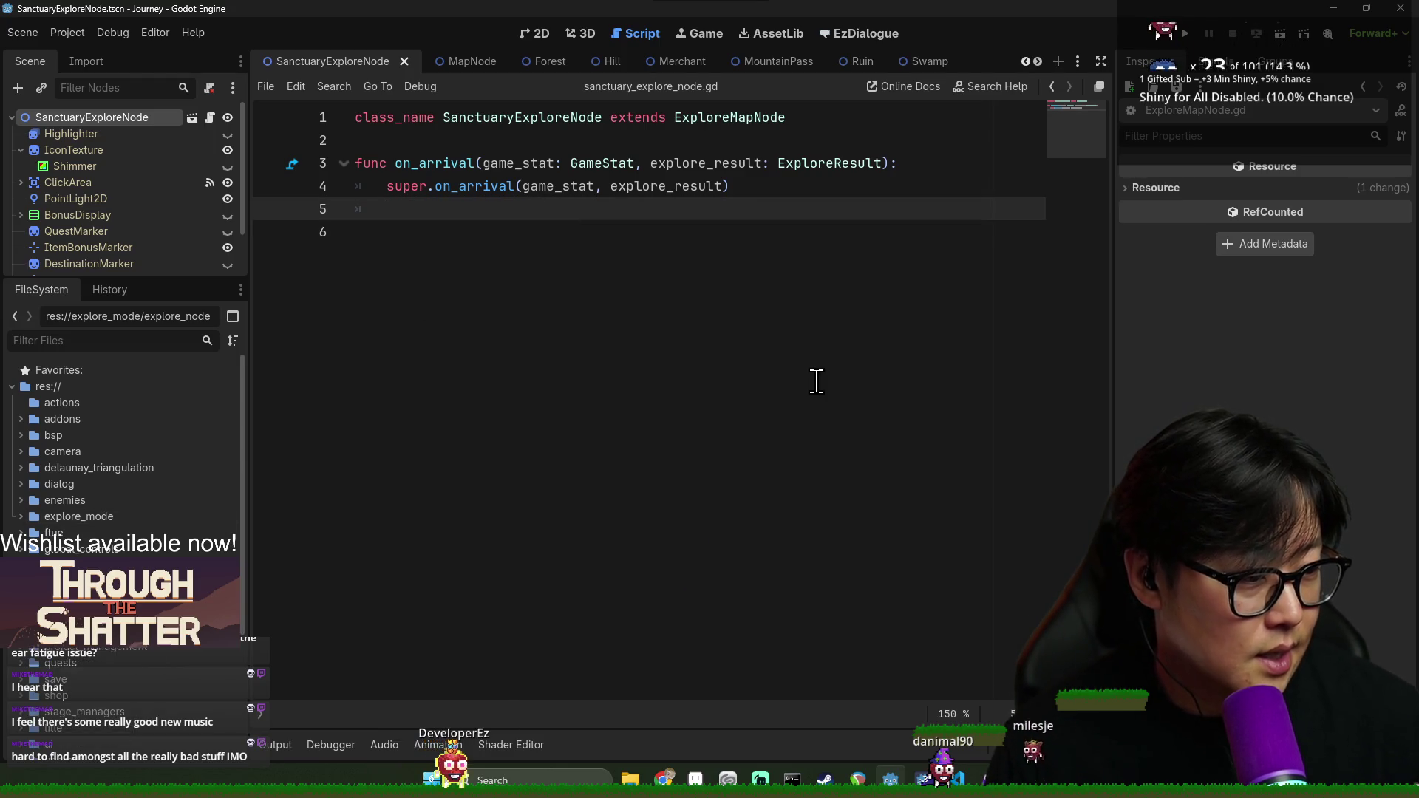
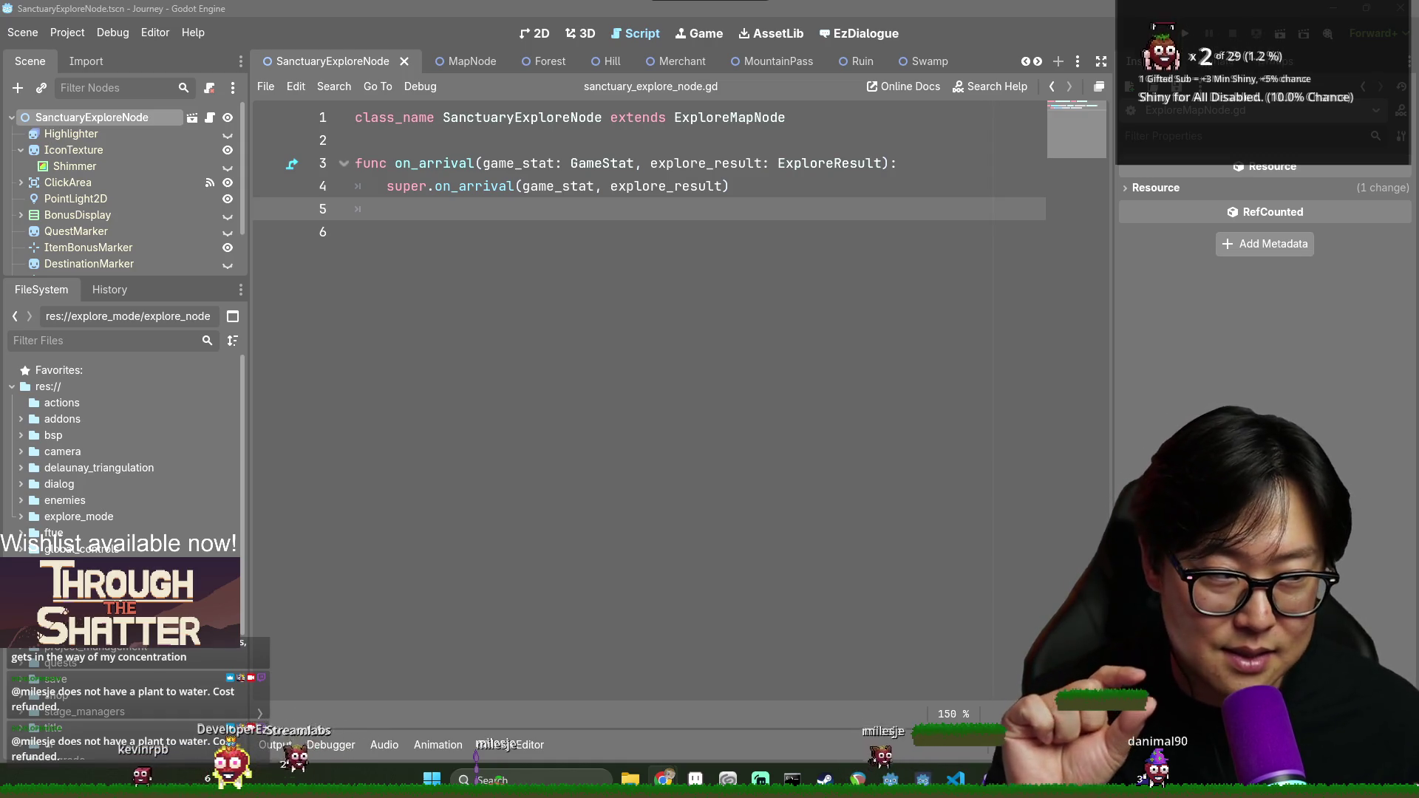
Return to sanctuary_explore_node.gd in Godot, placing the cursor on the empty line 5
key("alt+Tab")
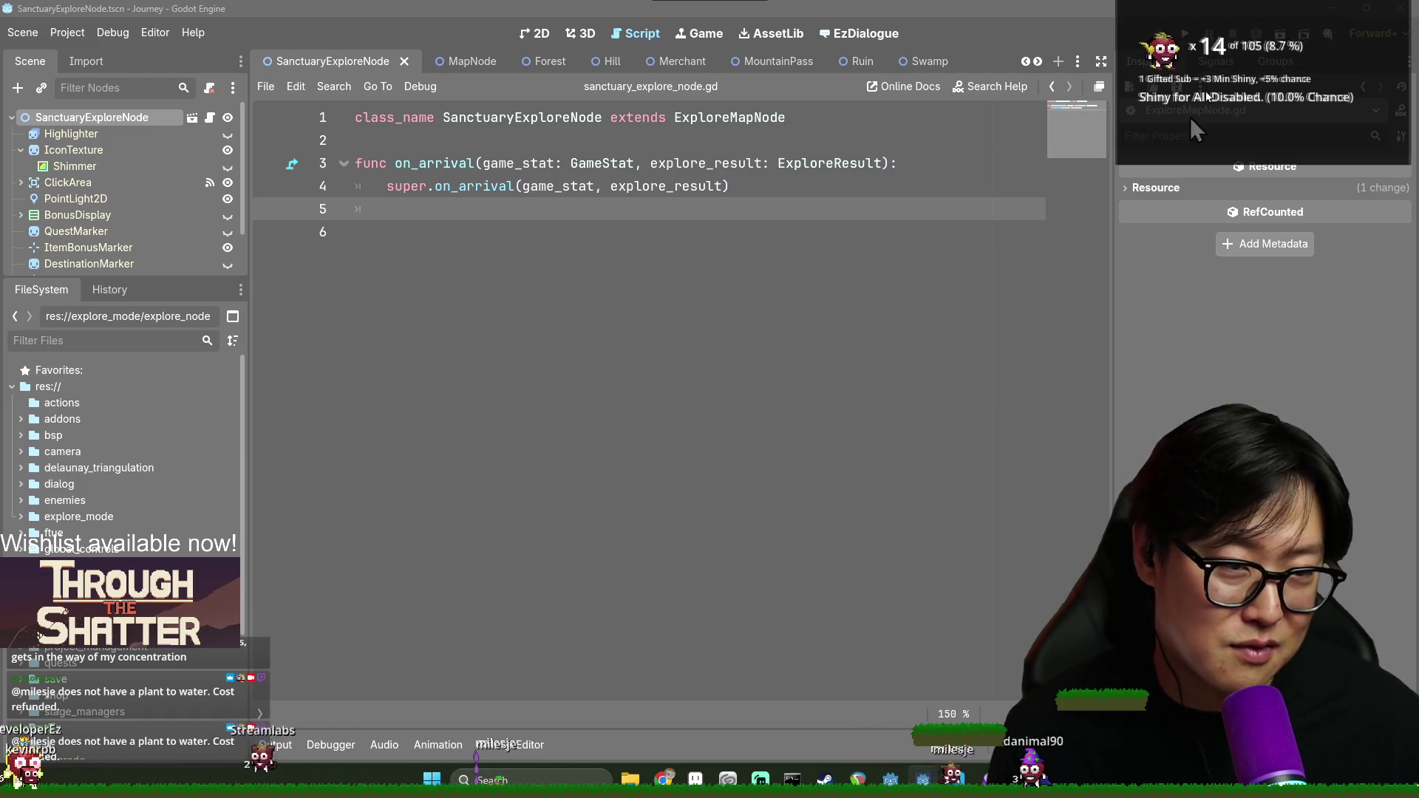
key("alt+Tab")
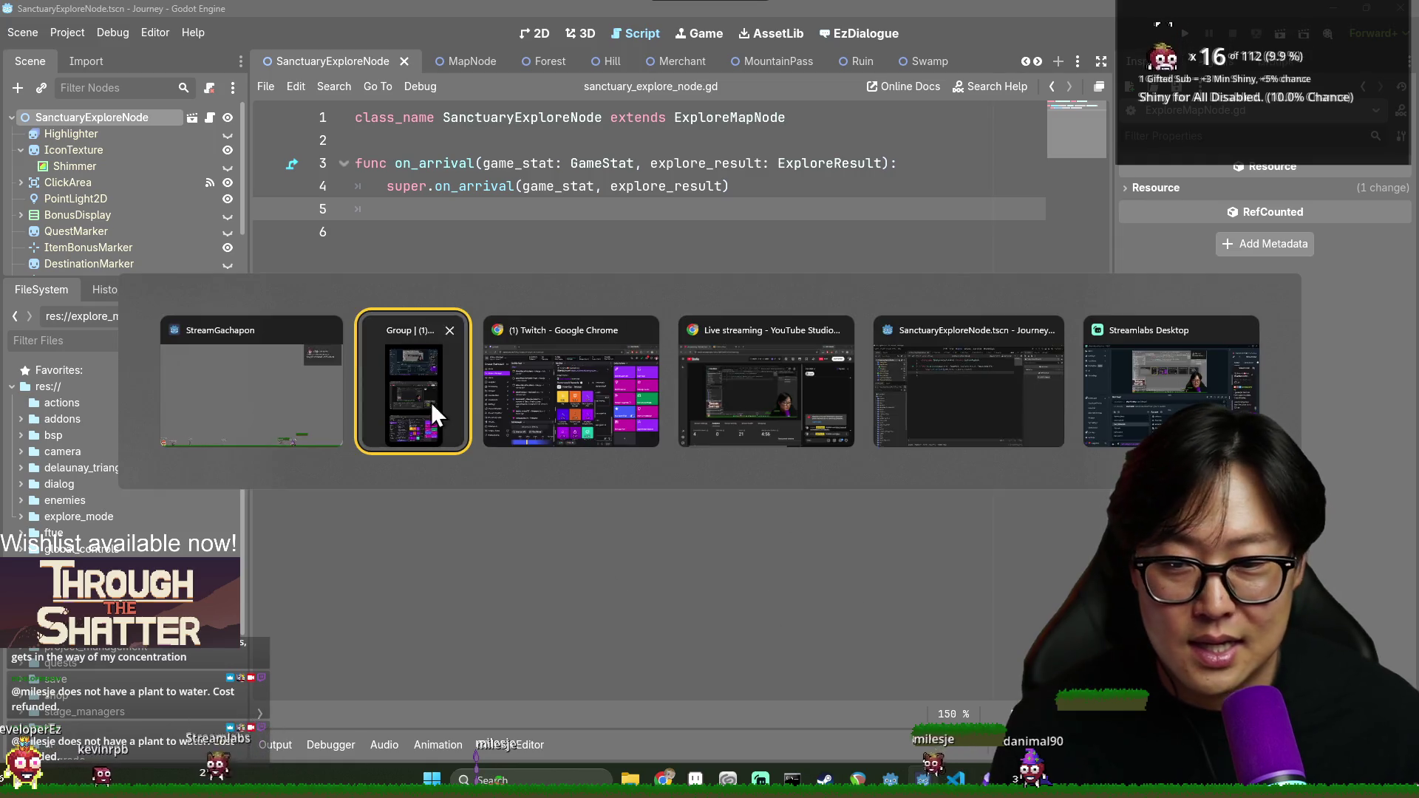
left_click(930, 416)
left_click(906, 458)
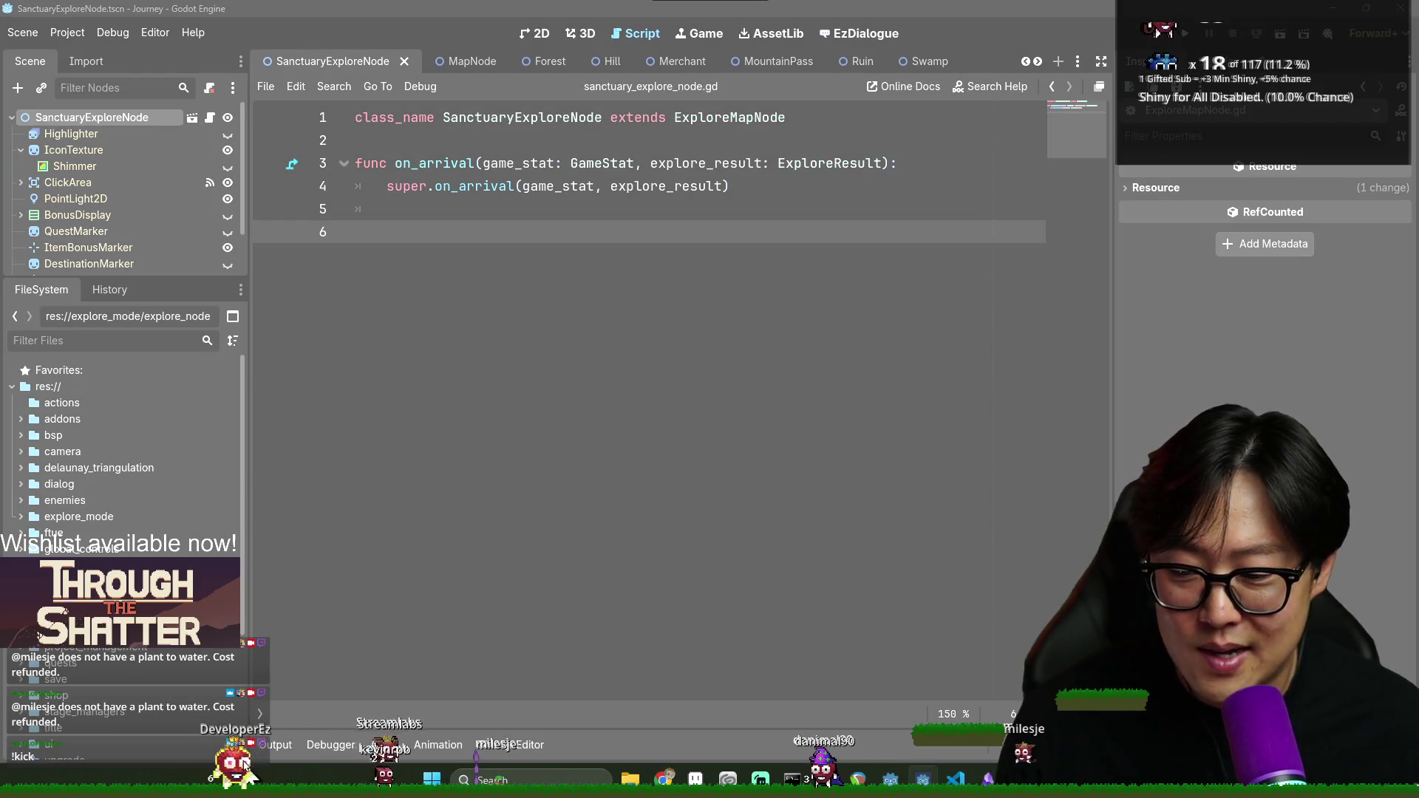
key("alt+Tab")
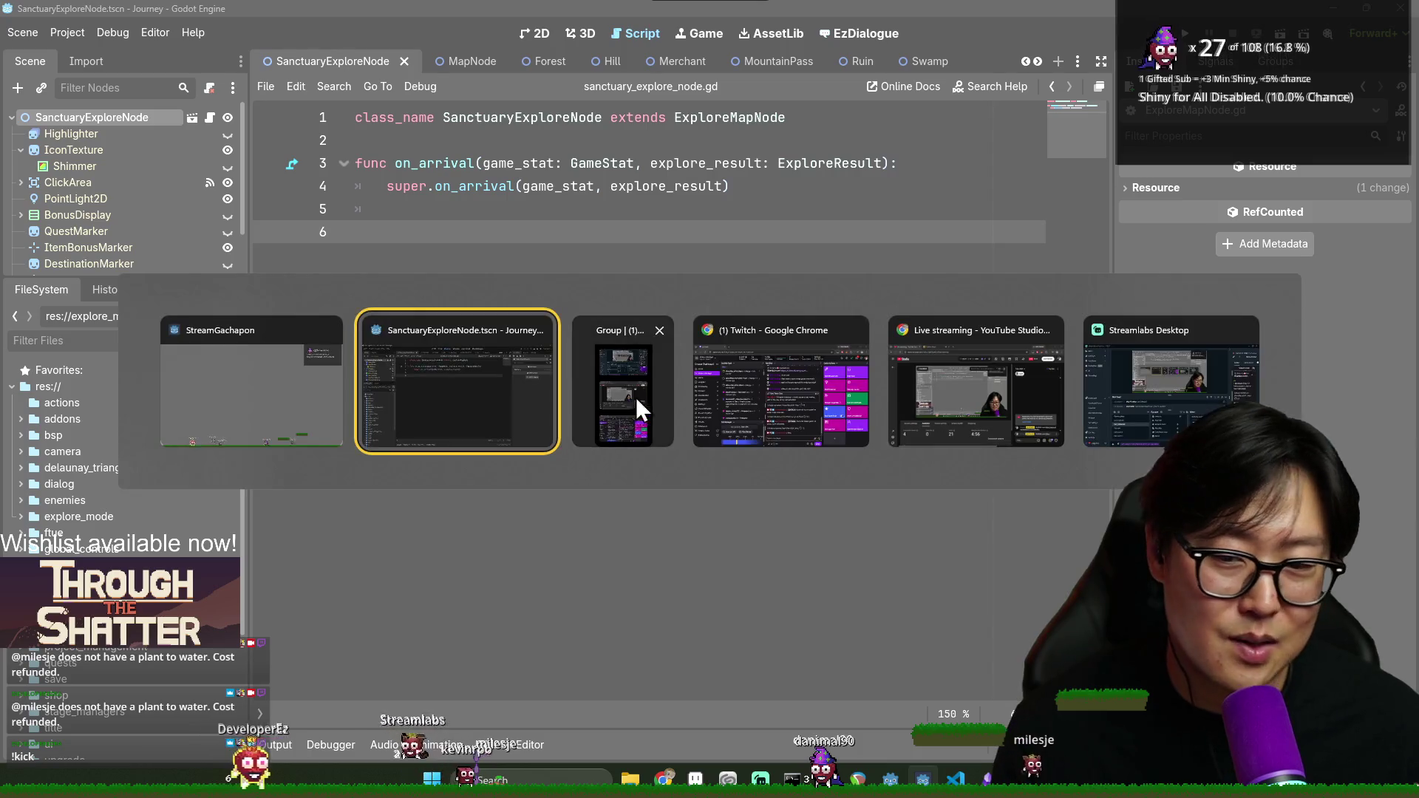
key("alt+Tab")
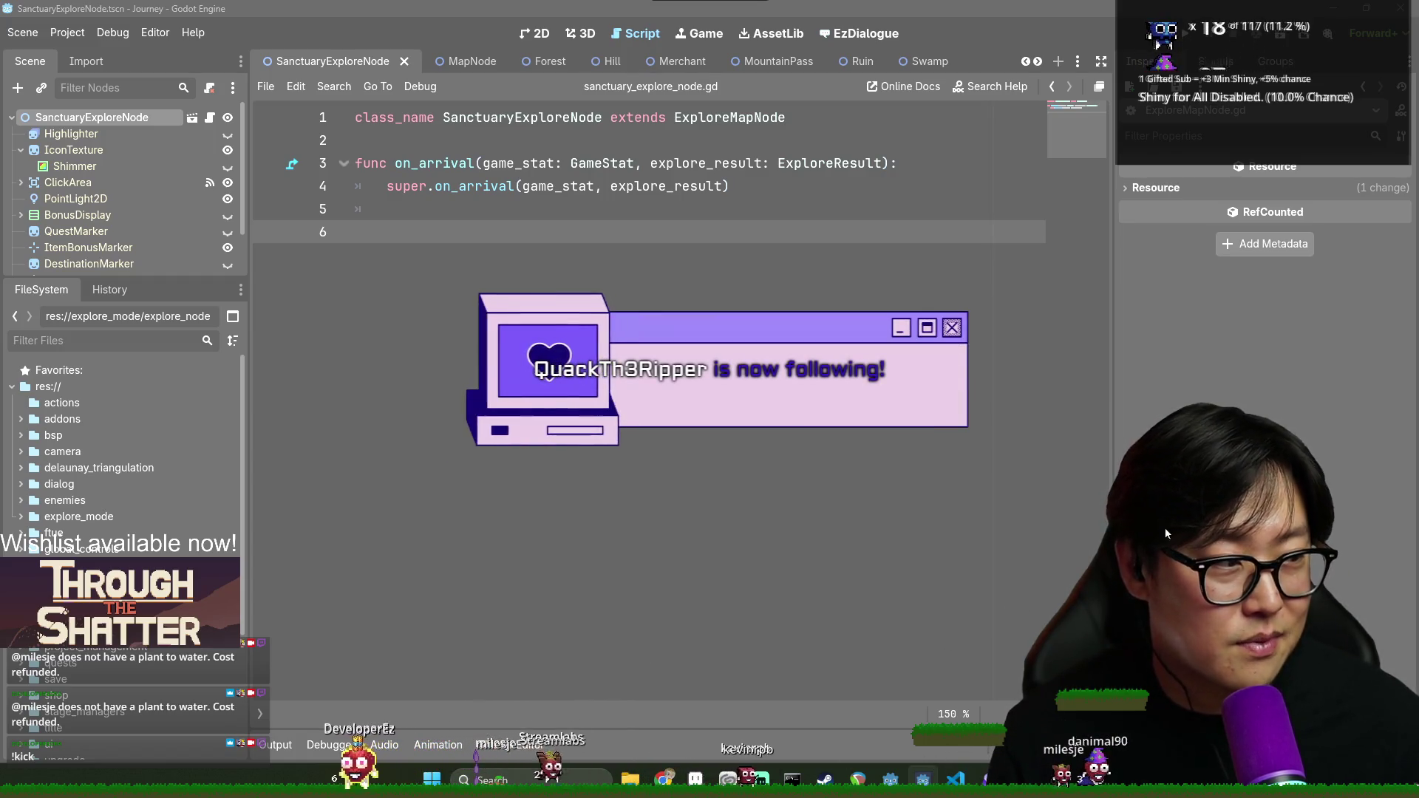
key("alt+Tab")
left_click(447, 210)
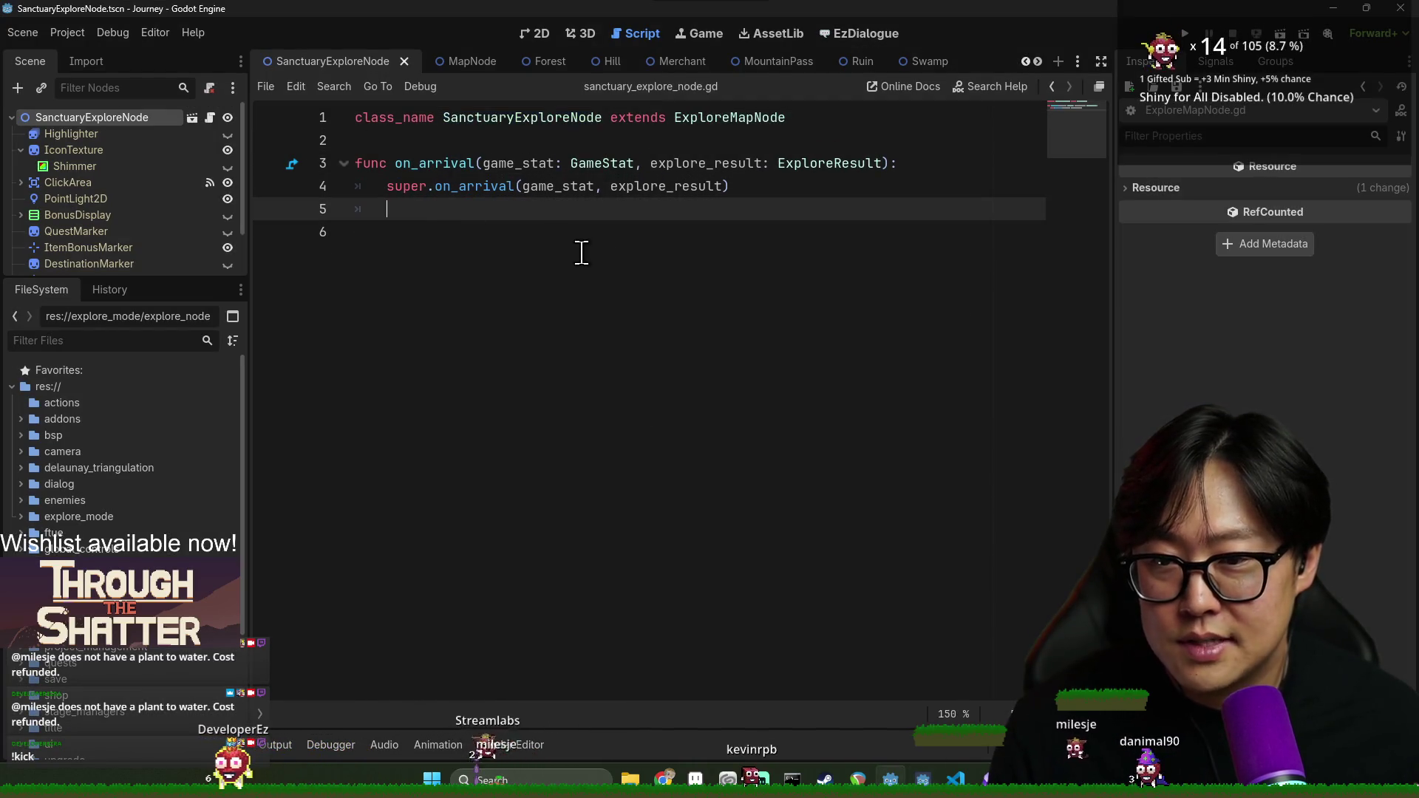
Add a new line, then delete it so the script stays unchanged, and switch to Aseprite
key("Return")
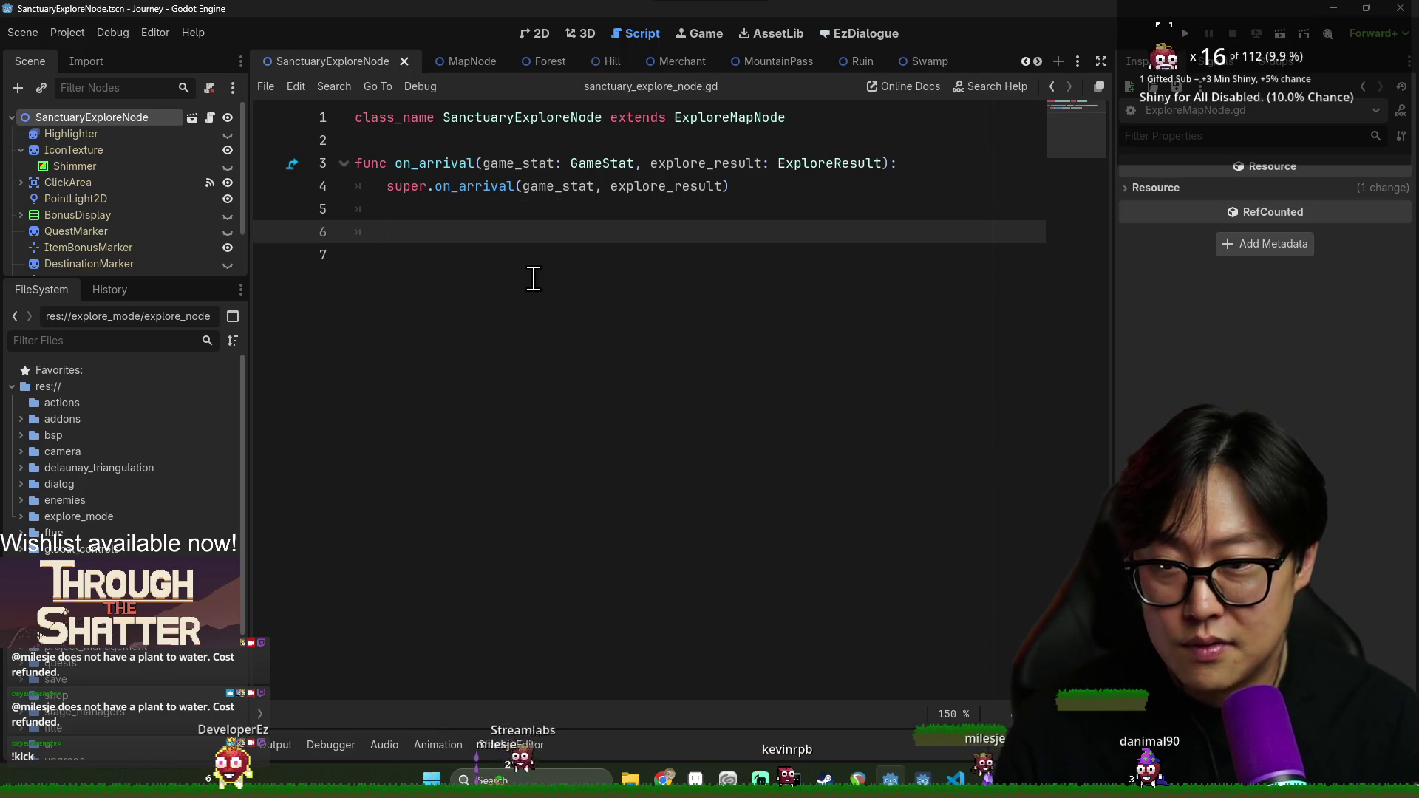
type("No")
key("BackSpace")
key("BackSpace")
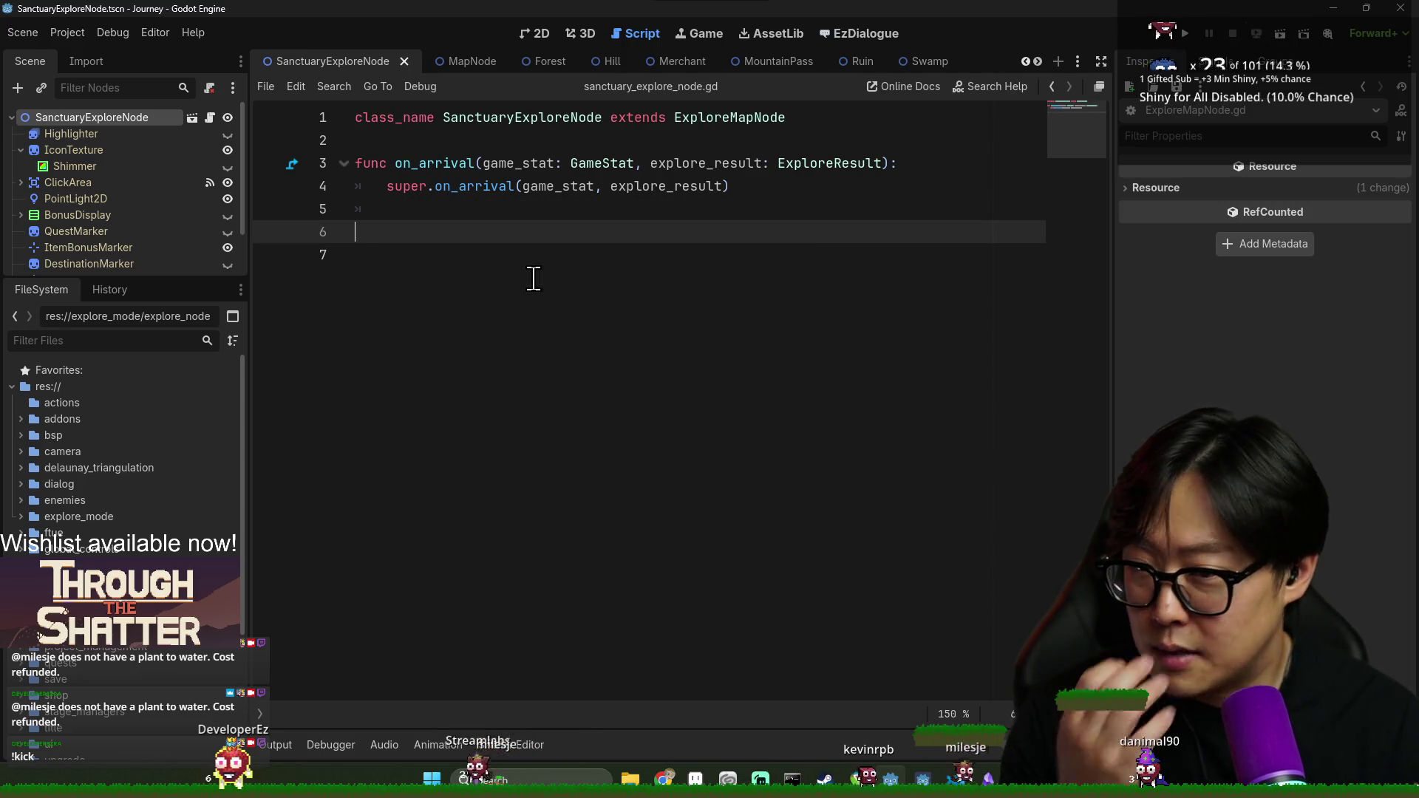
key("BackSpace")
key("BackSpace")
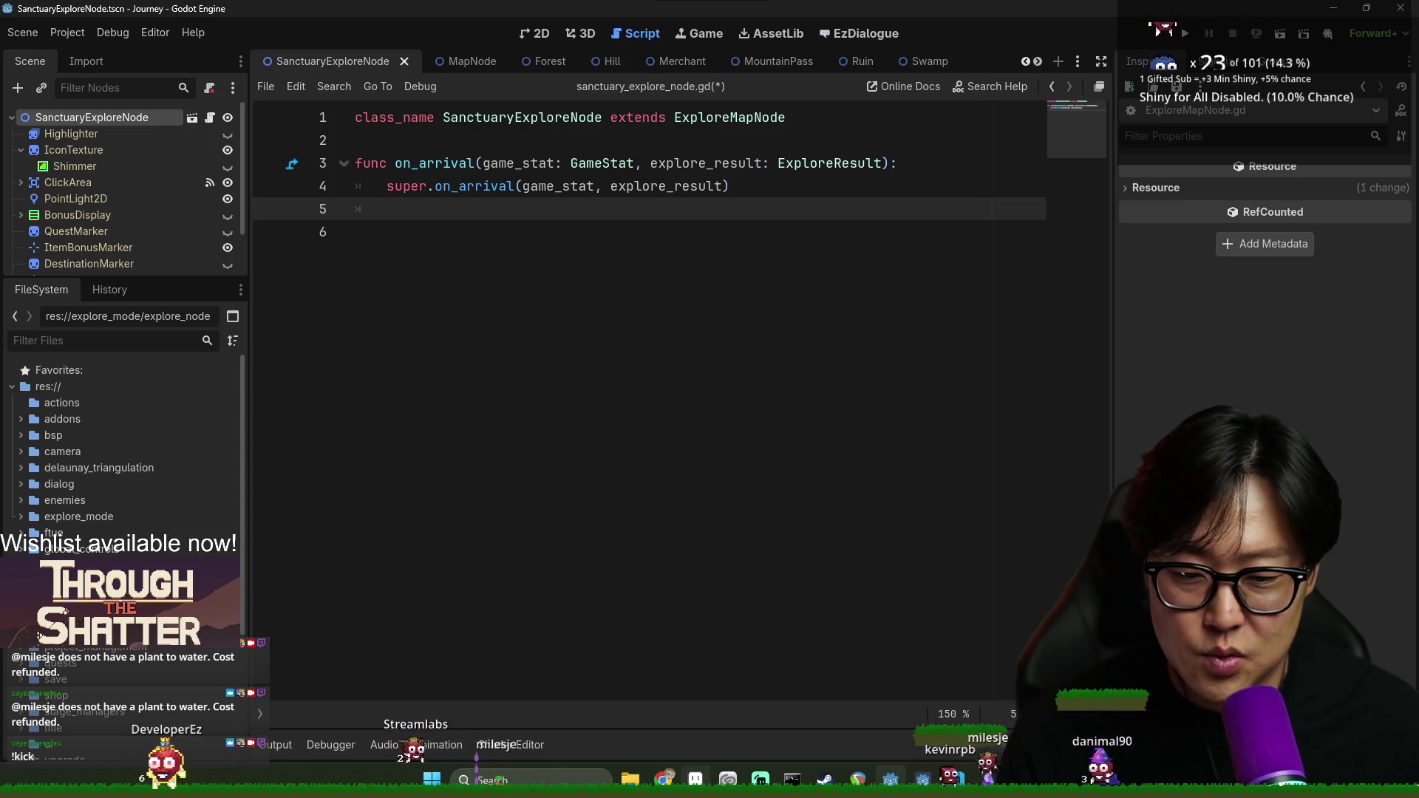
key("alt+Tab")
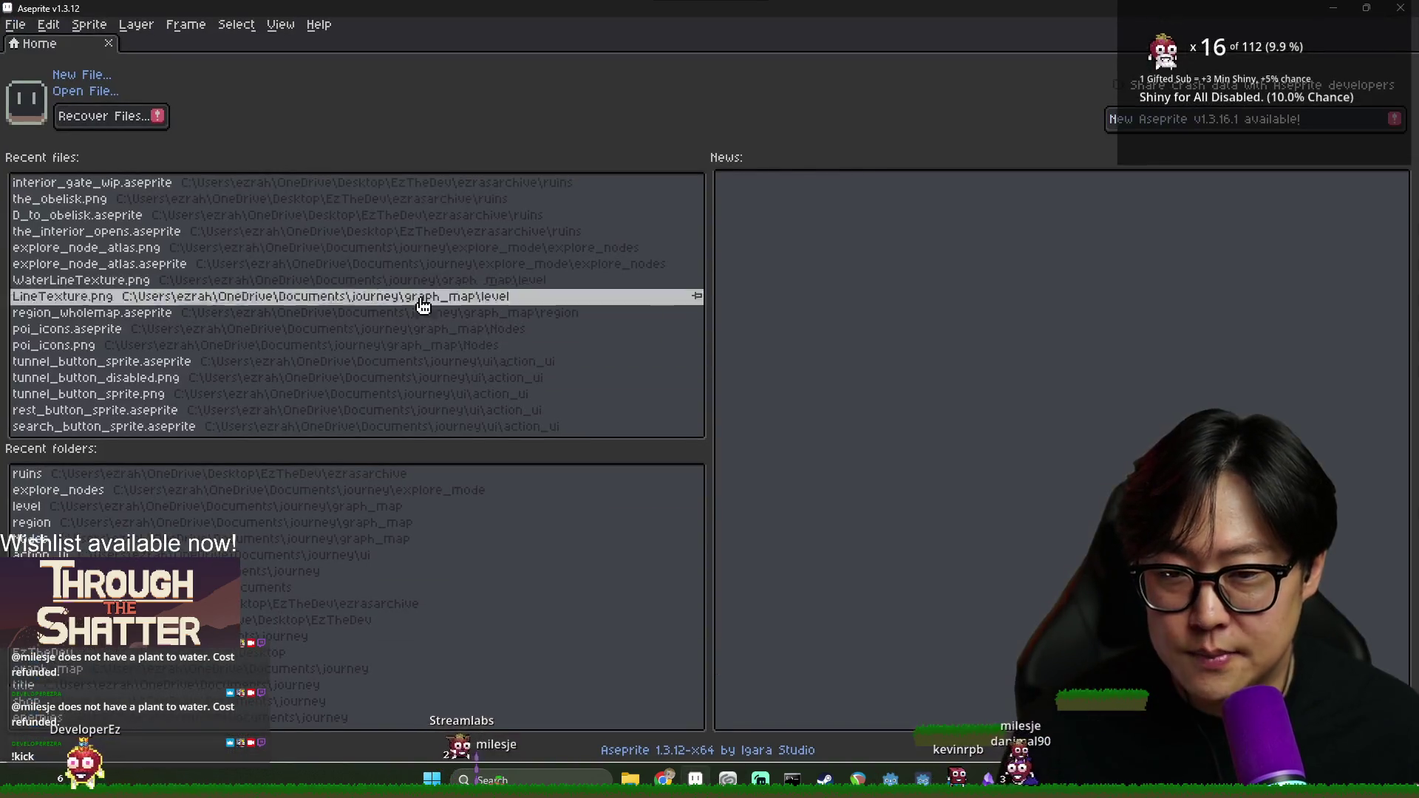
left_click(22, 28)
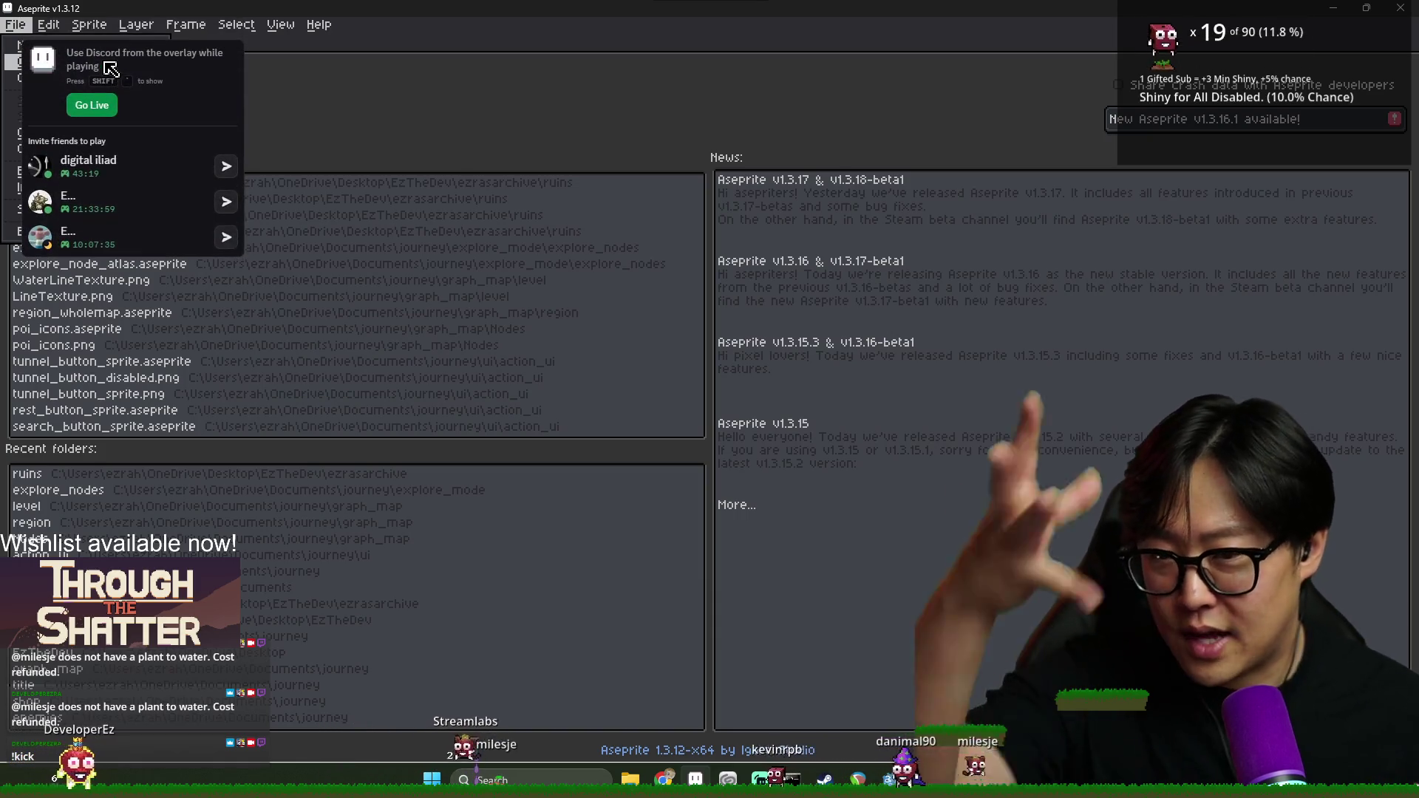
left_click(529, 126)
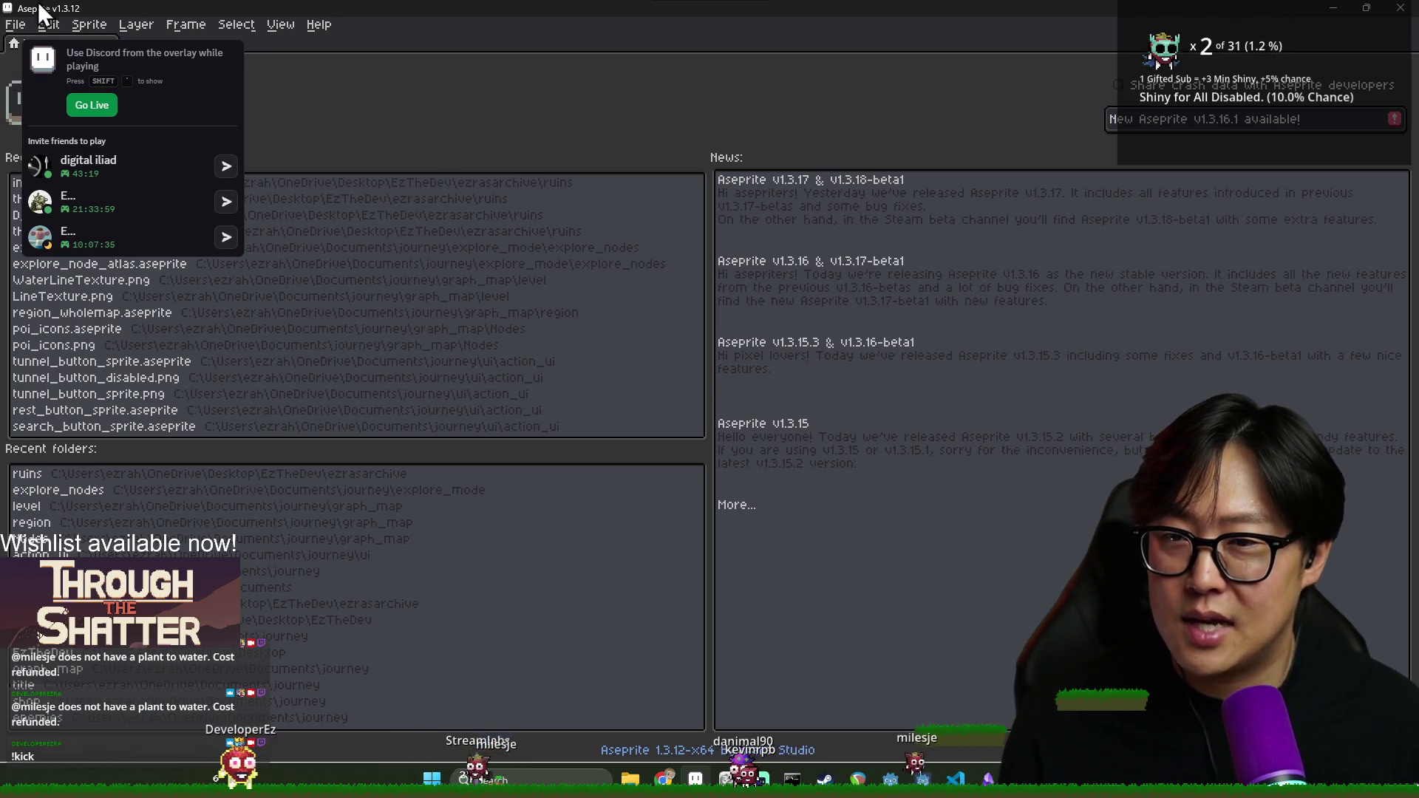
left_click(18, 26)
left_click(18, 26)
left_click(18, 25)
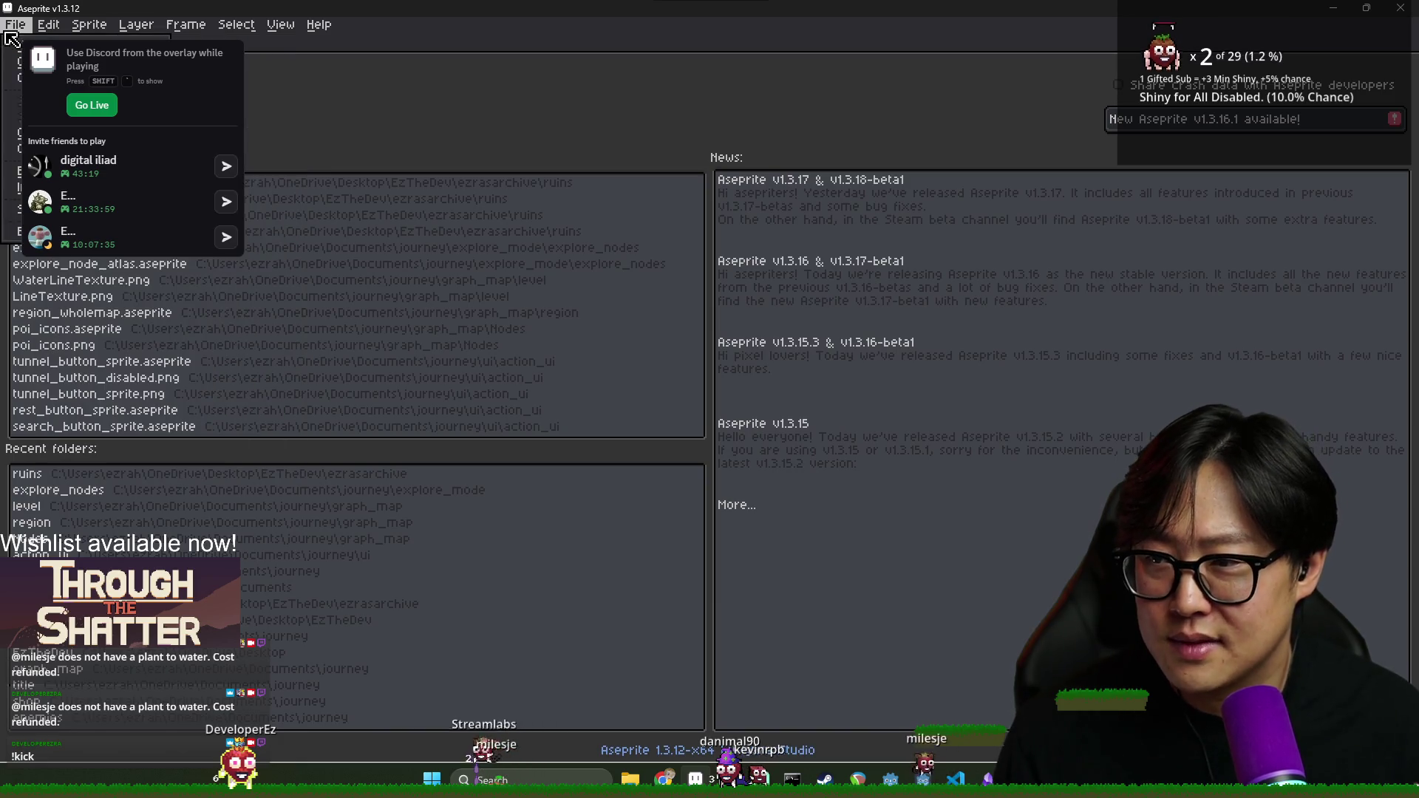
mouse_move(136, 24)
left_click(1335, 9)
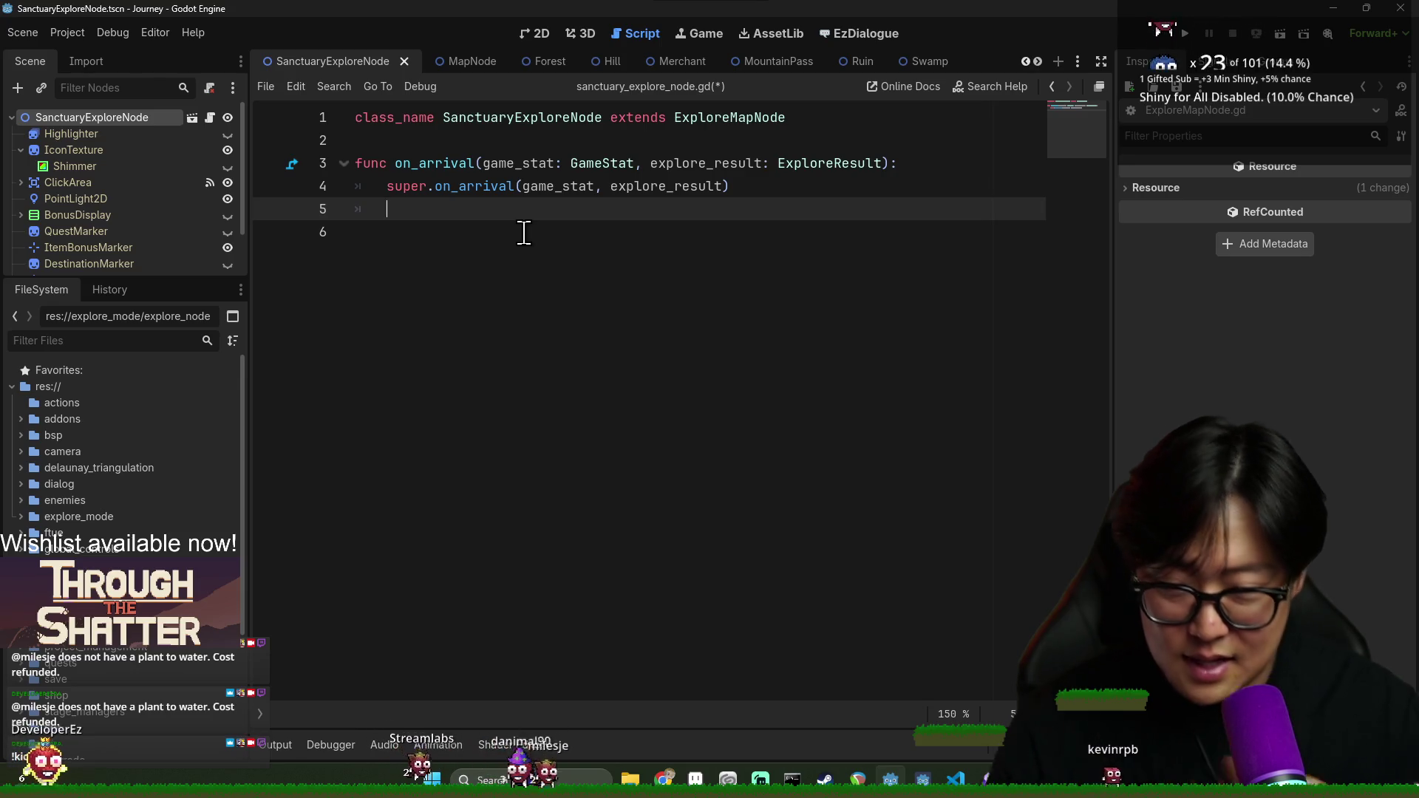
key("alt+Tab")
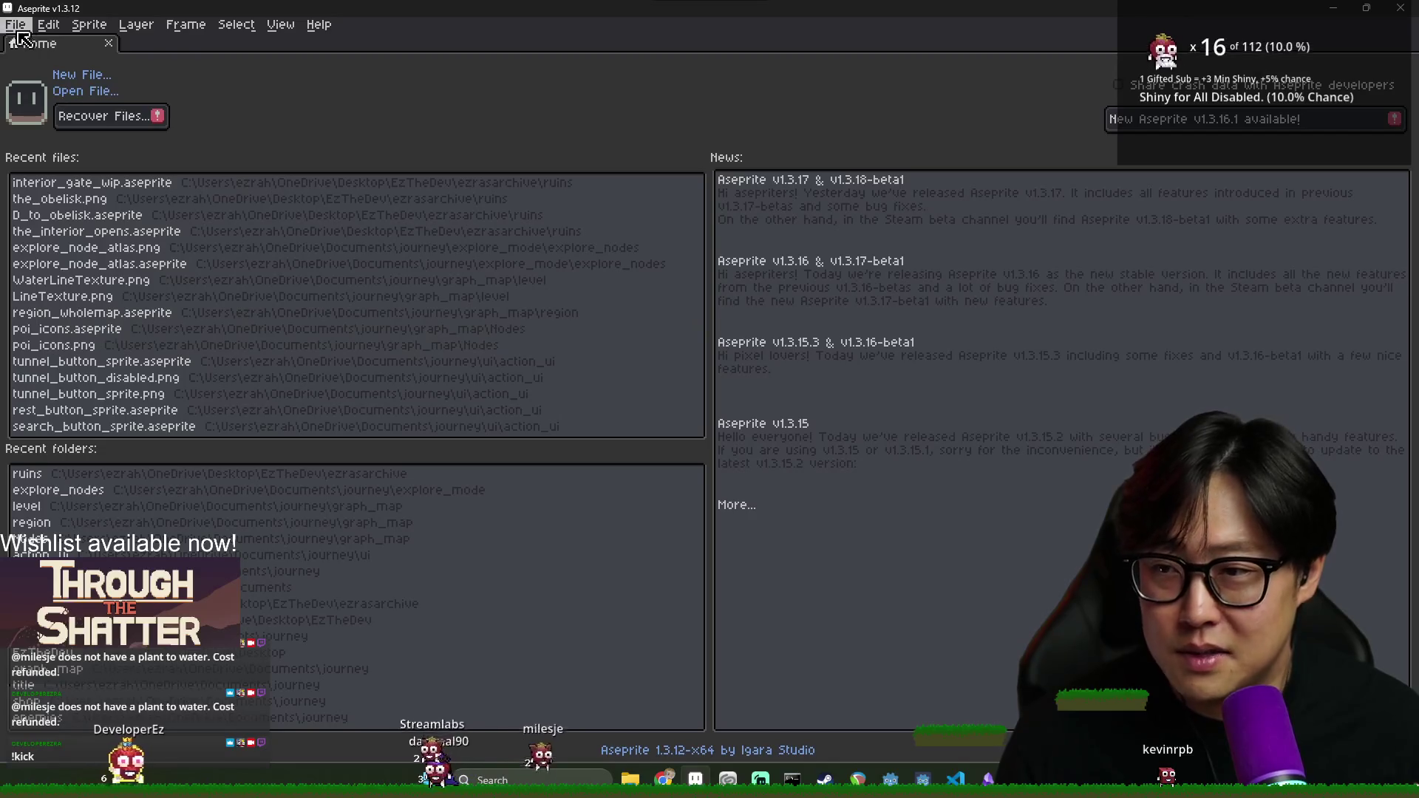
left_click(14, 25)
Create a new 64×64 px sprite in Aseprite
left_click(74, 61)
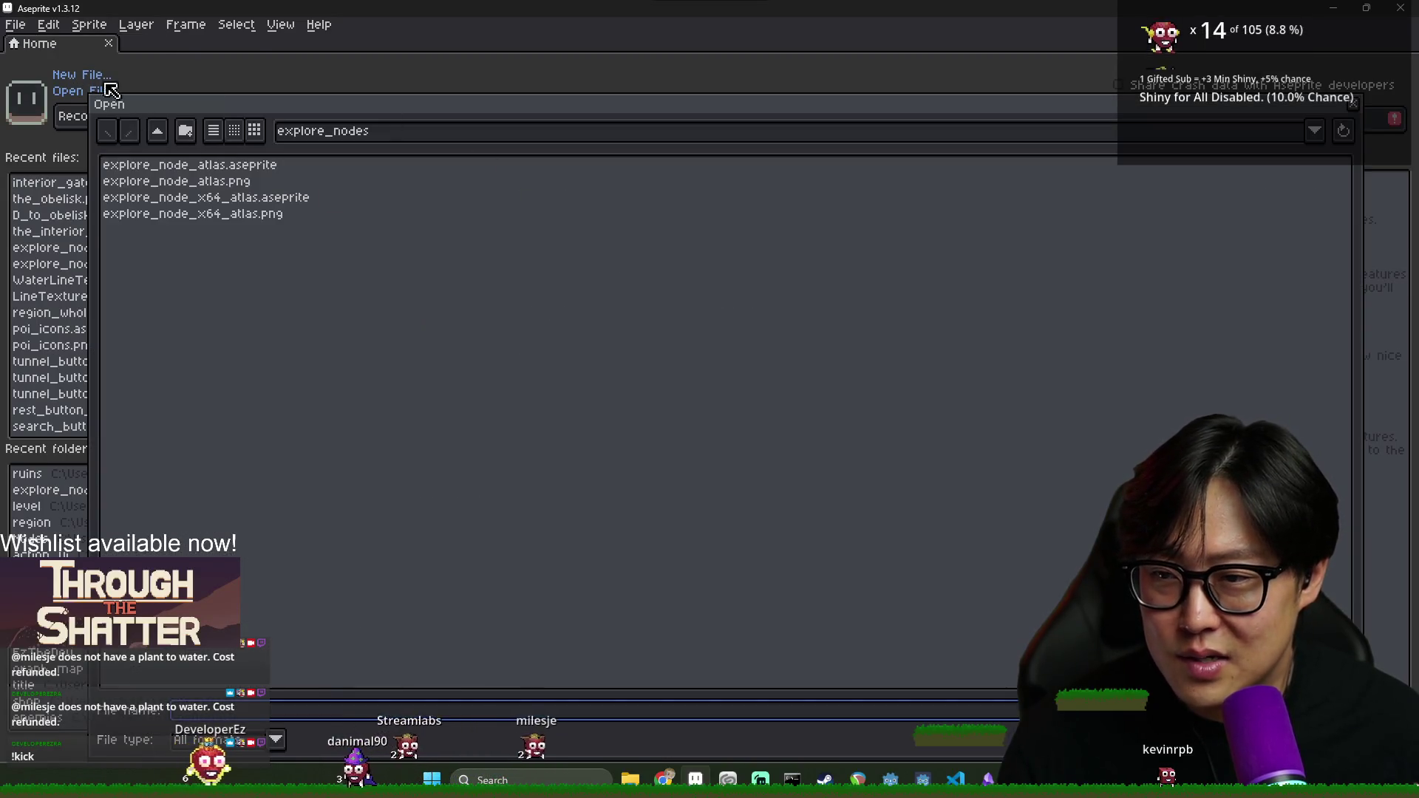
key("Escape")
left_click(15, 25)
left_click(30, 42)
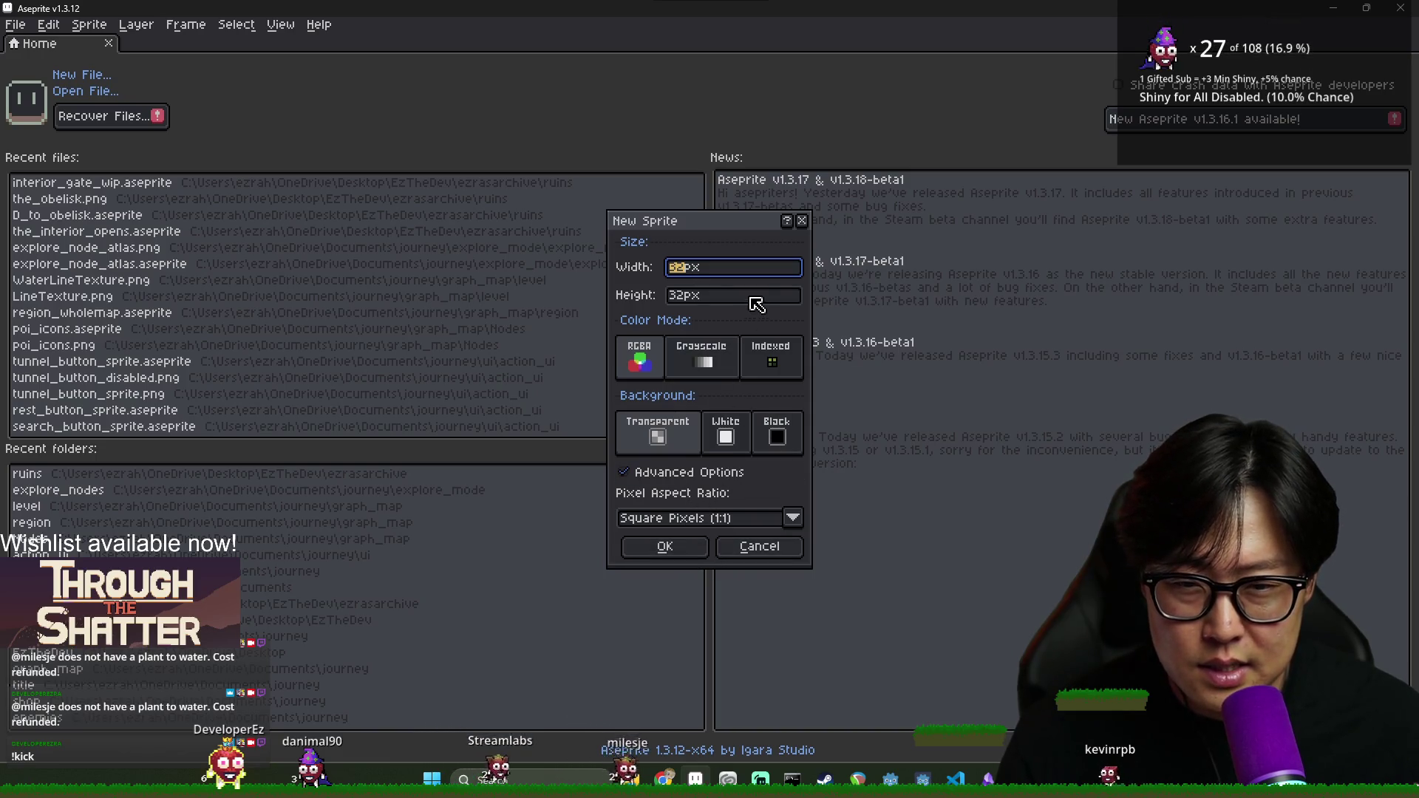
key("Tab")
type("64")
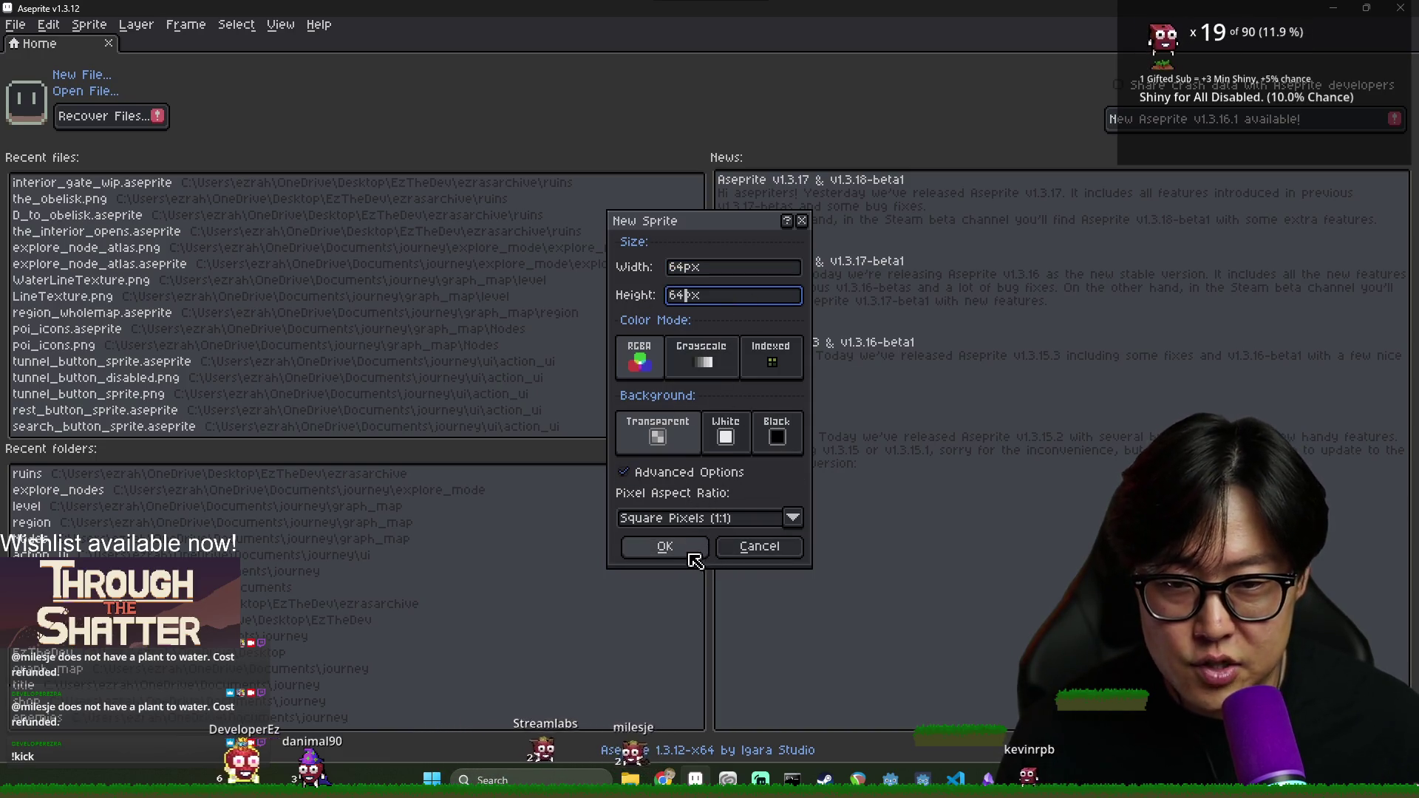
left_click(688, 549)
Load the 'sunlit' palette preset, then bring up the File > Open dialog
left_click(41, 70)
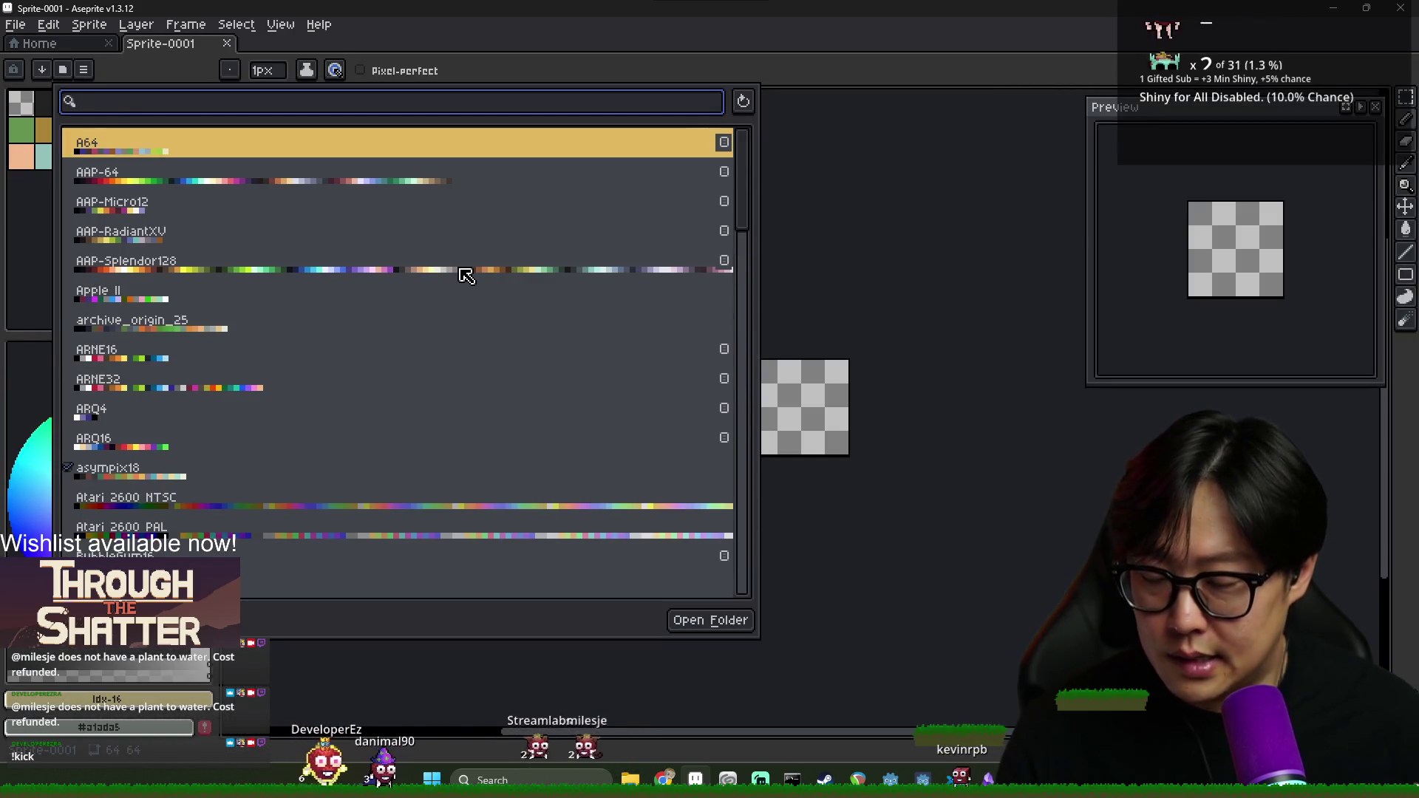
key("Escape")
left_click(41, 70)
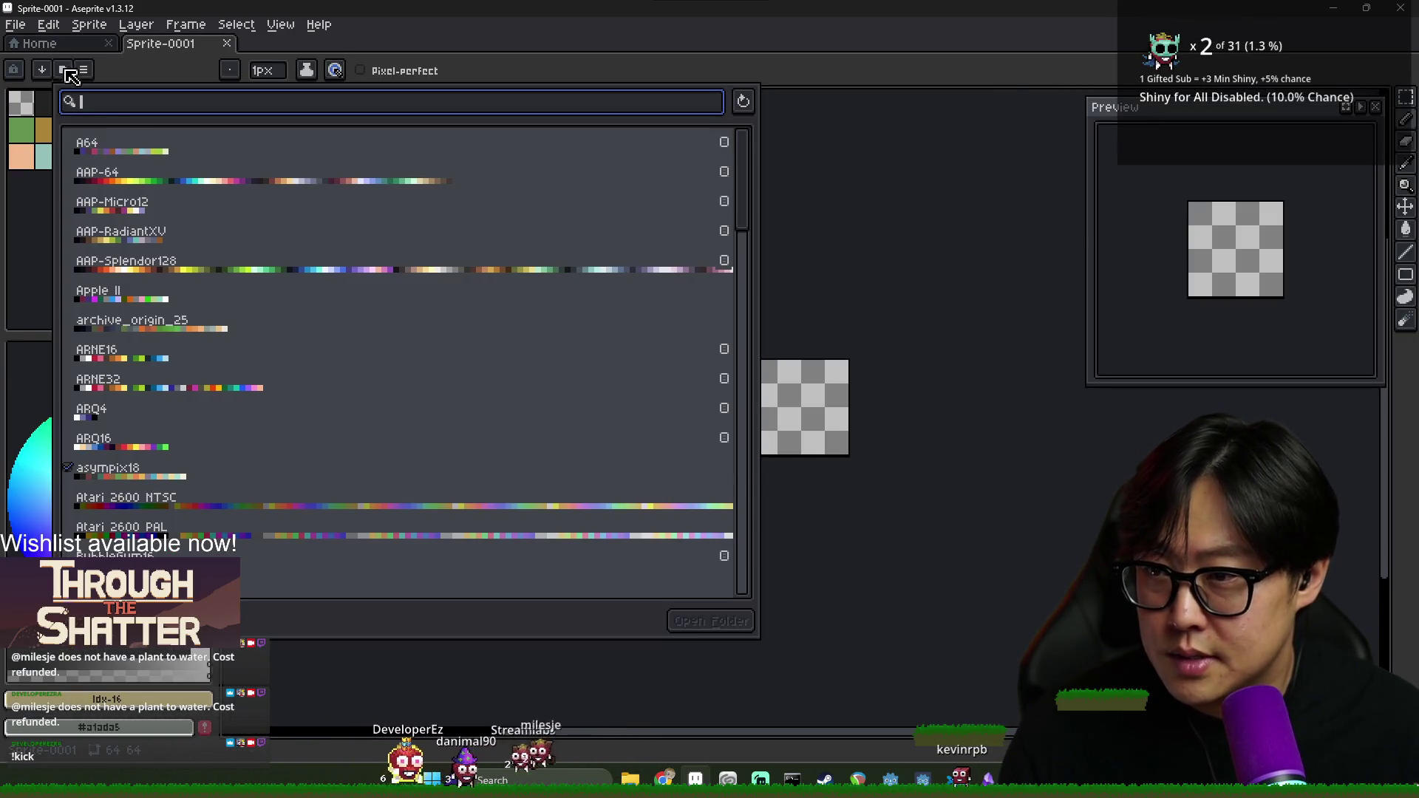
left_click(31, 31)
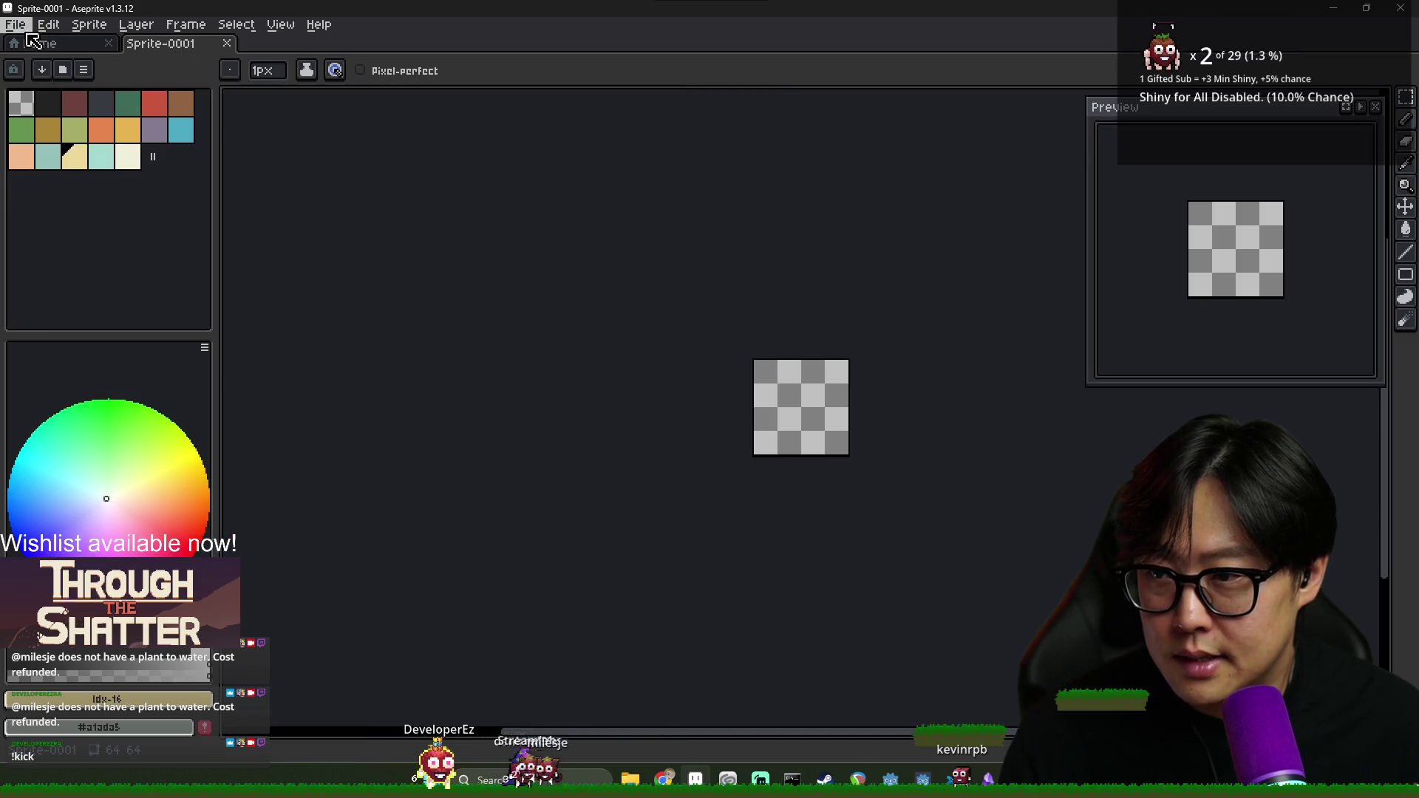
left_click(66, 71)
type("sunlit")
left_click(219, 144)
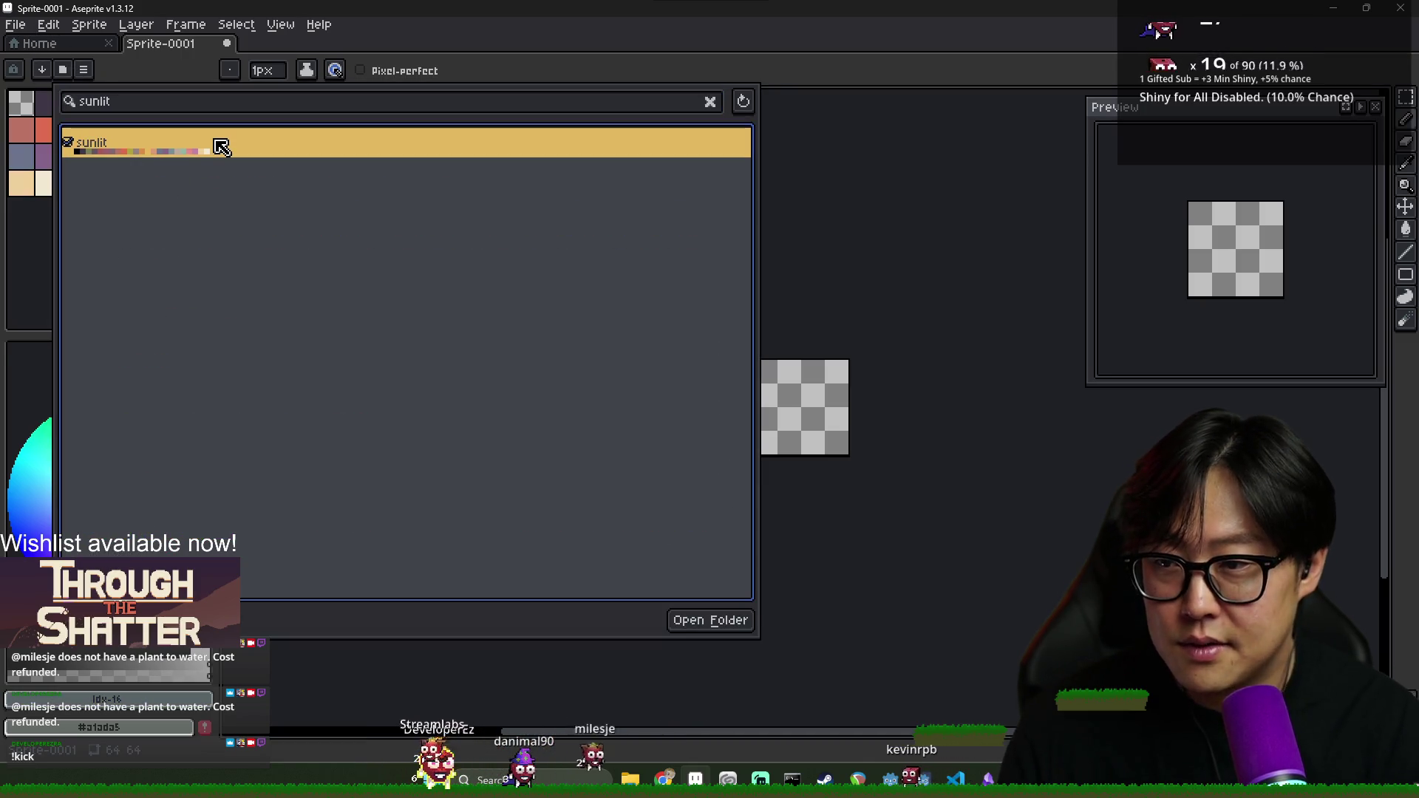
left_click(15, 25)
left_click(15, 25)
left_click(29, 60)
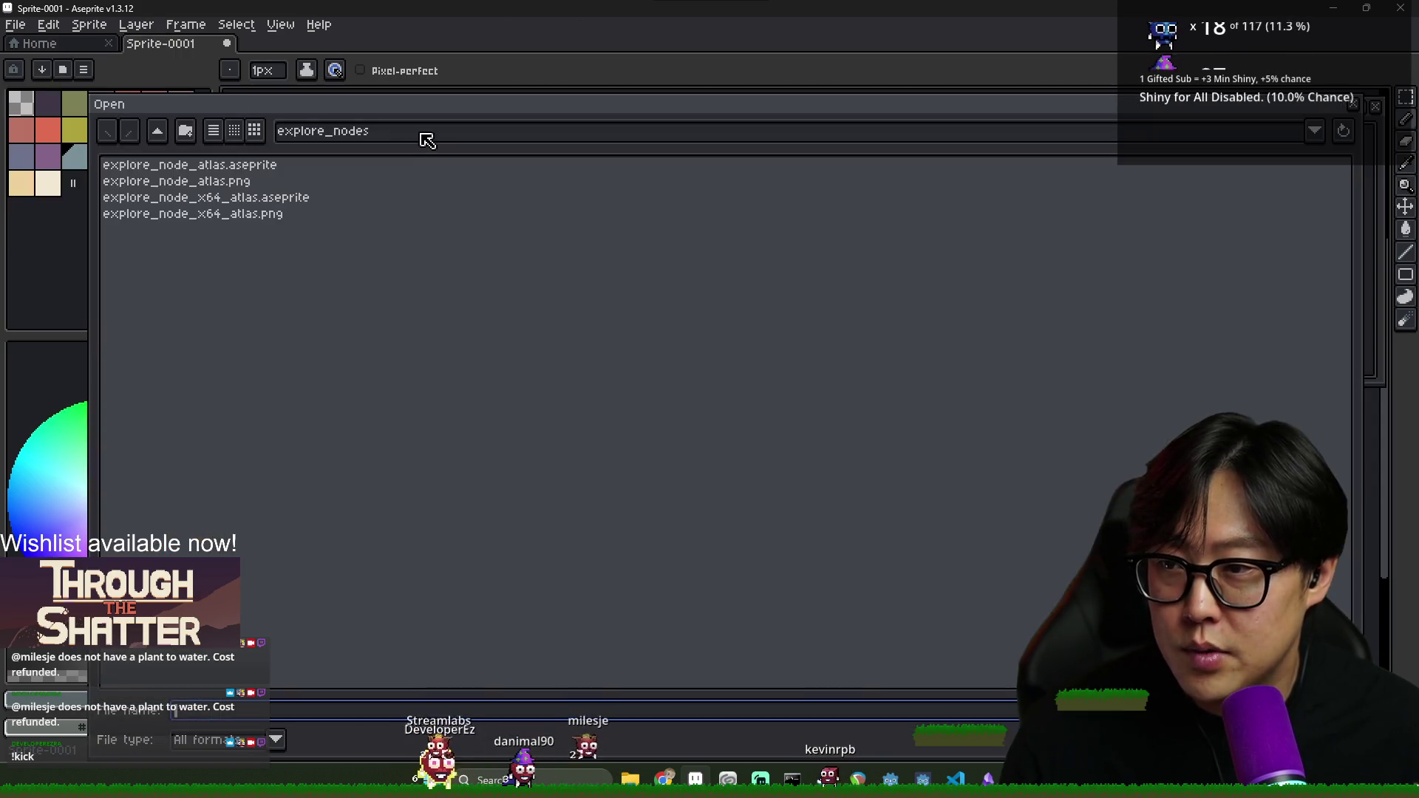
Browse the journey project's explore_mode and explore_nodes folders, then return to the journey folder
left_click(156, 131)
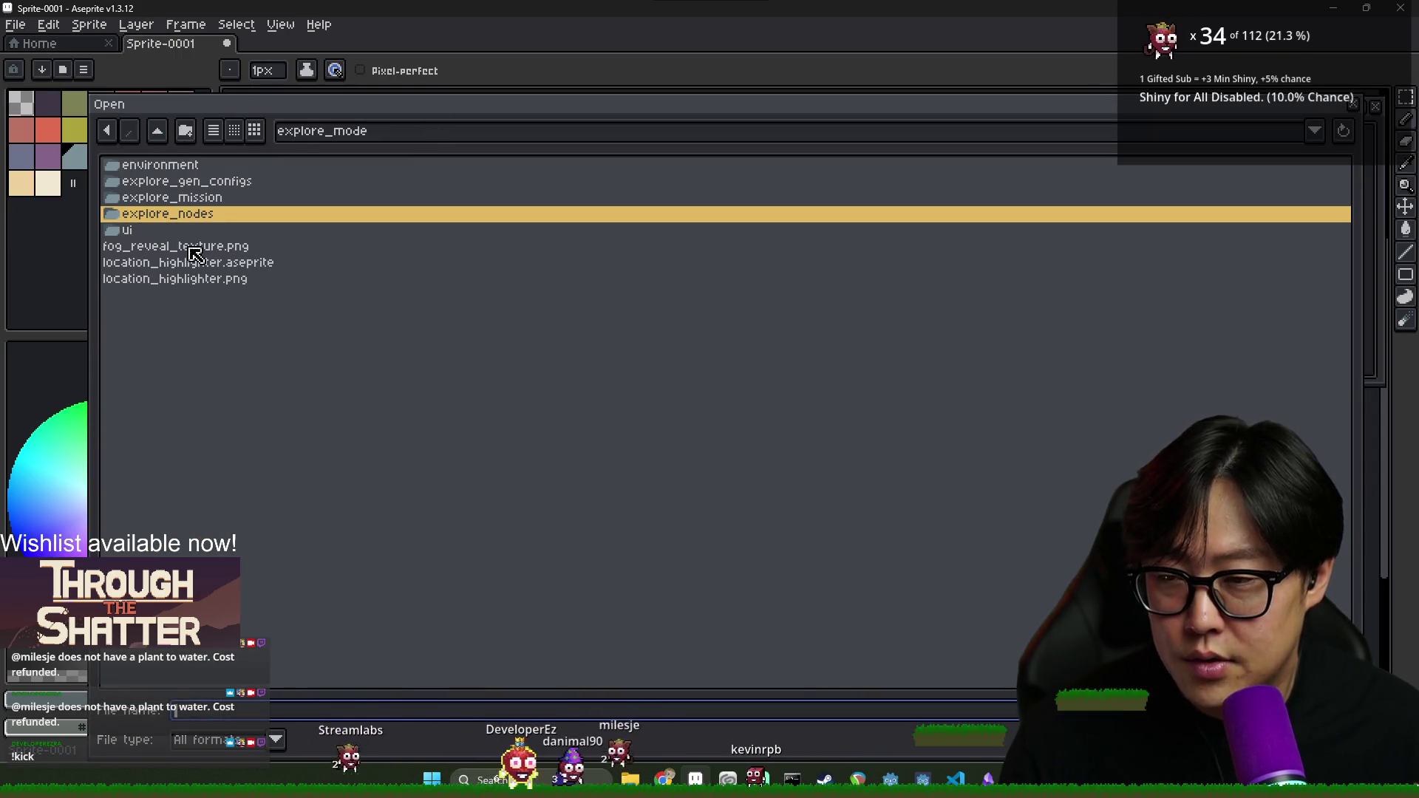
left_click(157, 131)
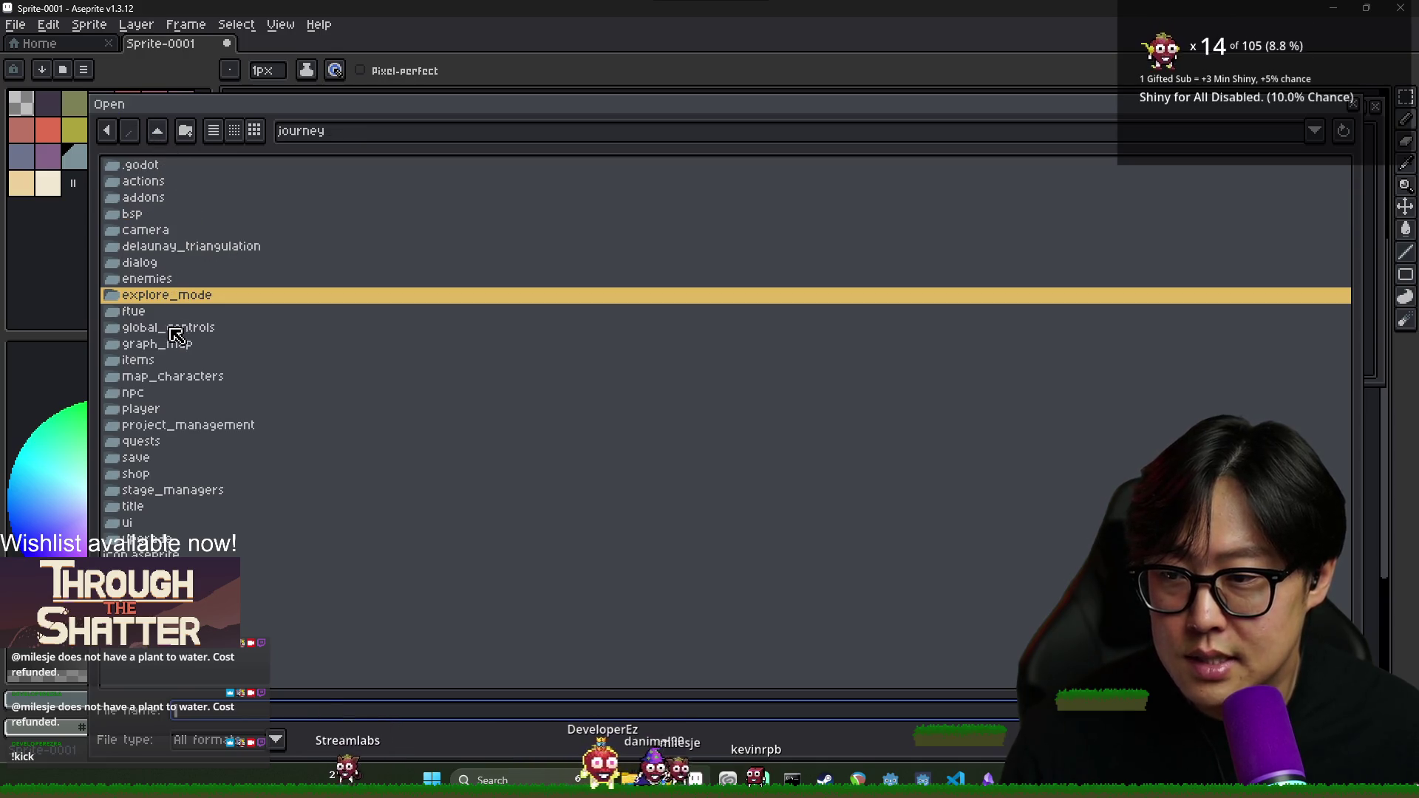
left_click(168, 433)
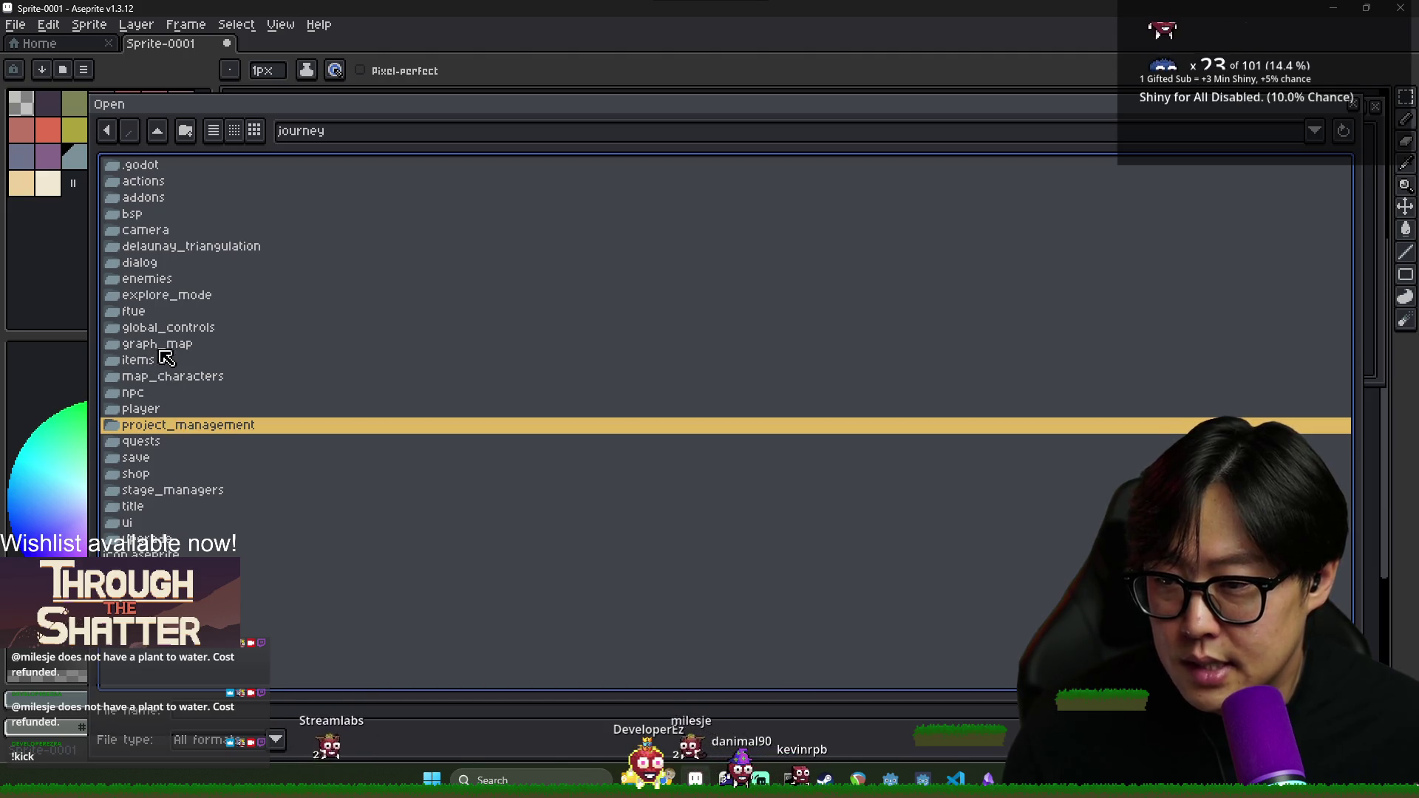
double_click(168, 297)
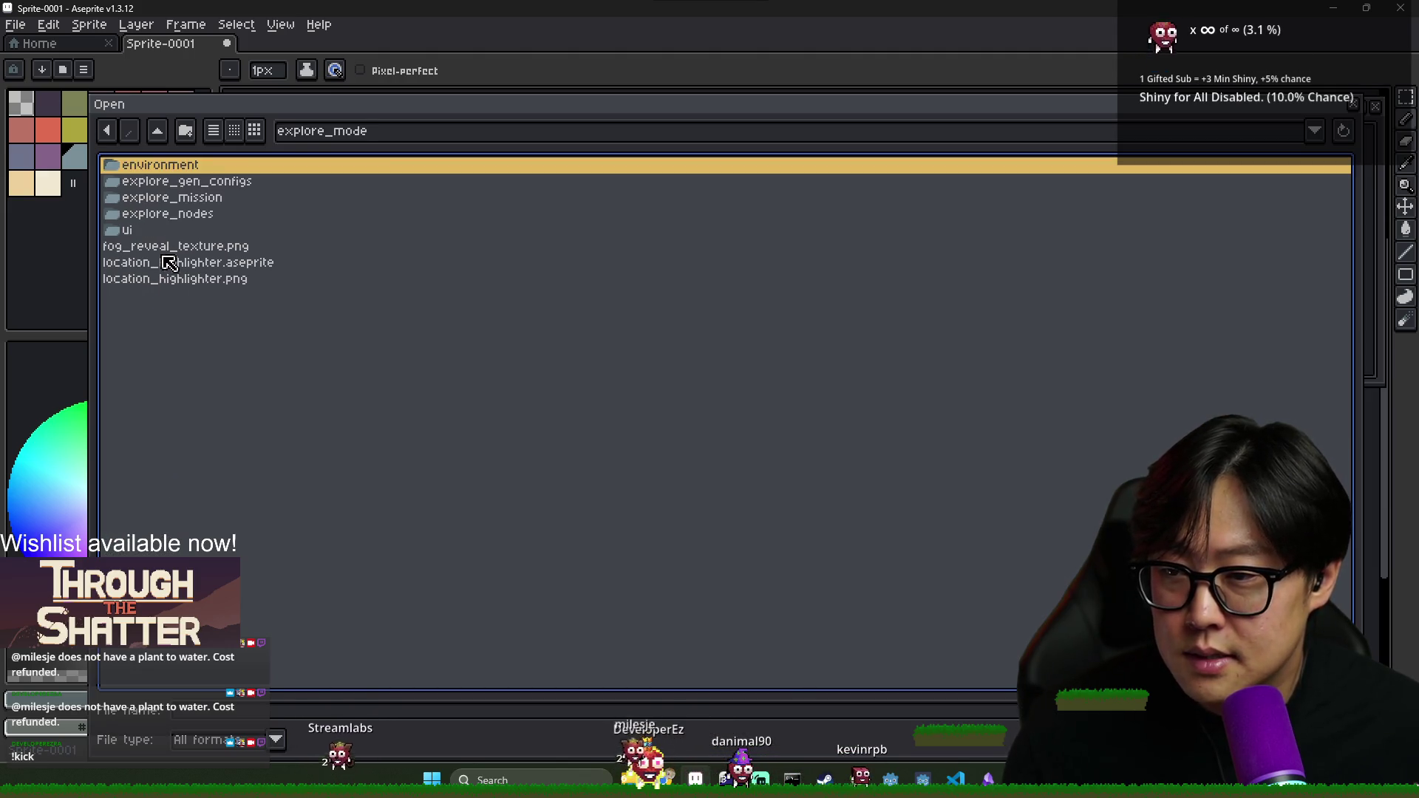
double_click(169, 216)
left_click(175, 165)
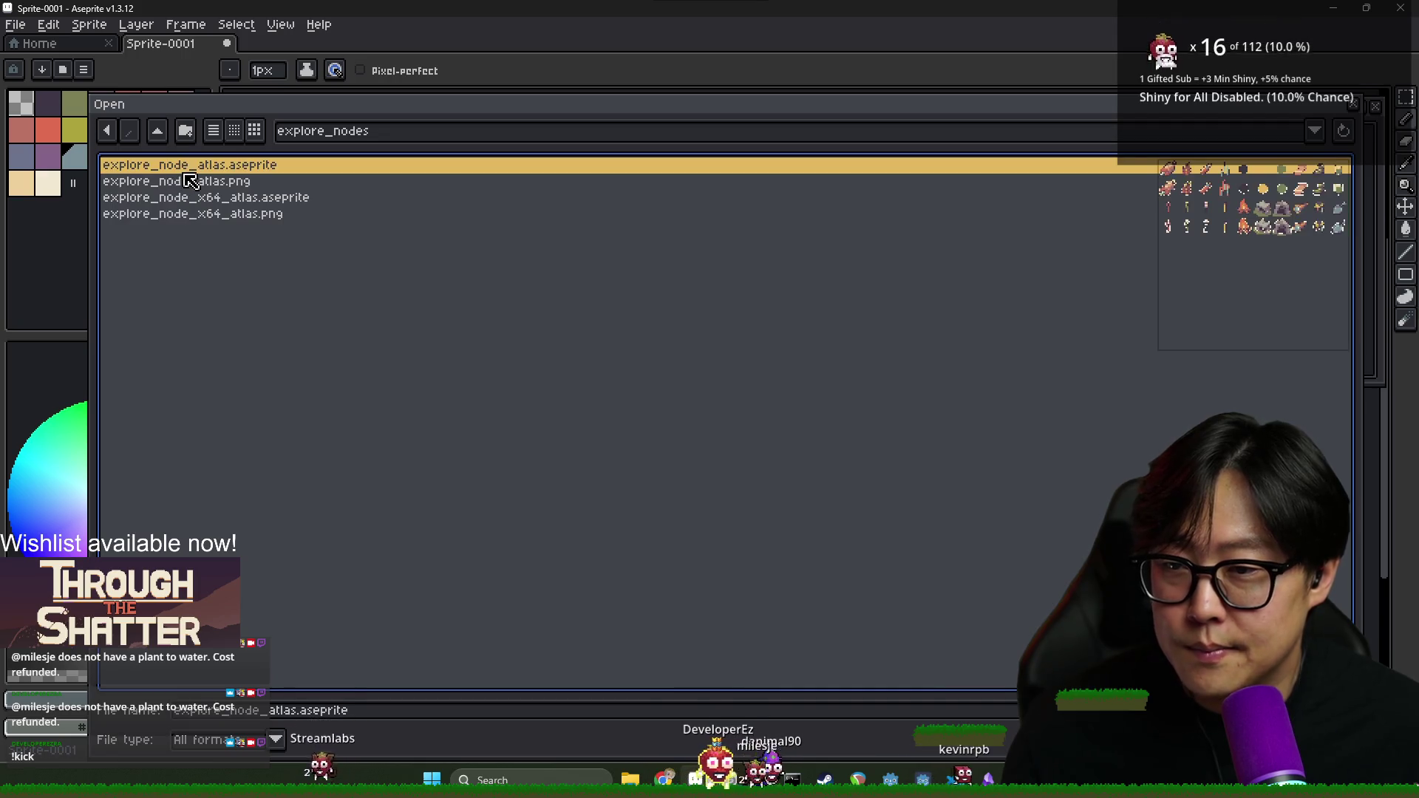
left_click(157, 131)
left_click(157, 131)
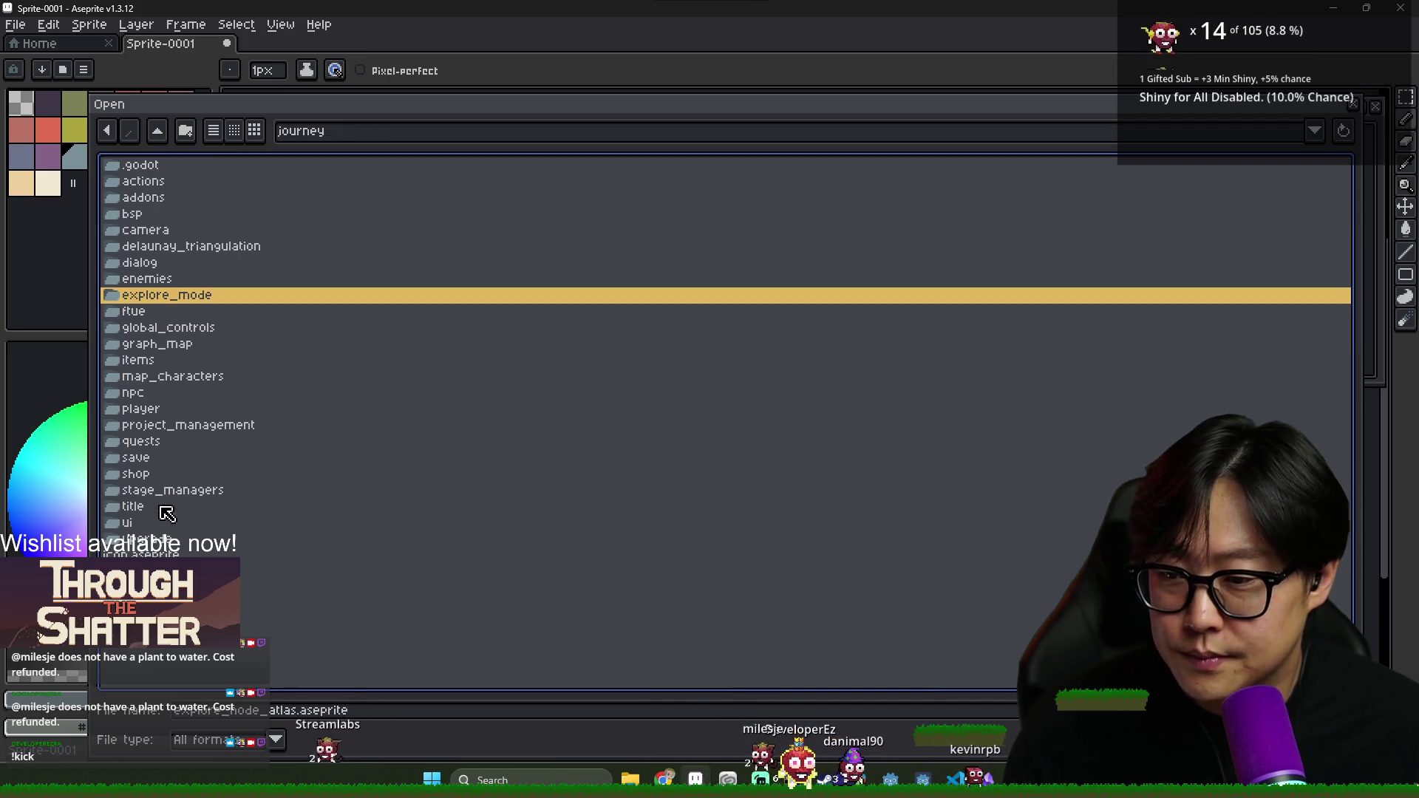
Open fragment_spritesheet.aseprite from the npc folder, then return to the Sprite-0001 tab
left_click_drag(172, 427, 167, 398)
double_click(177, 378)
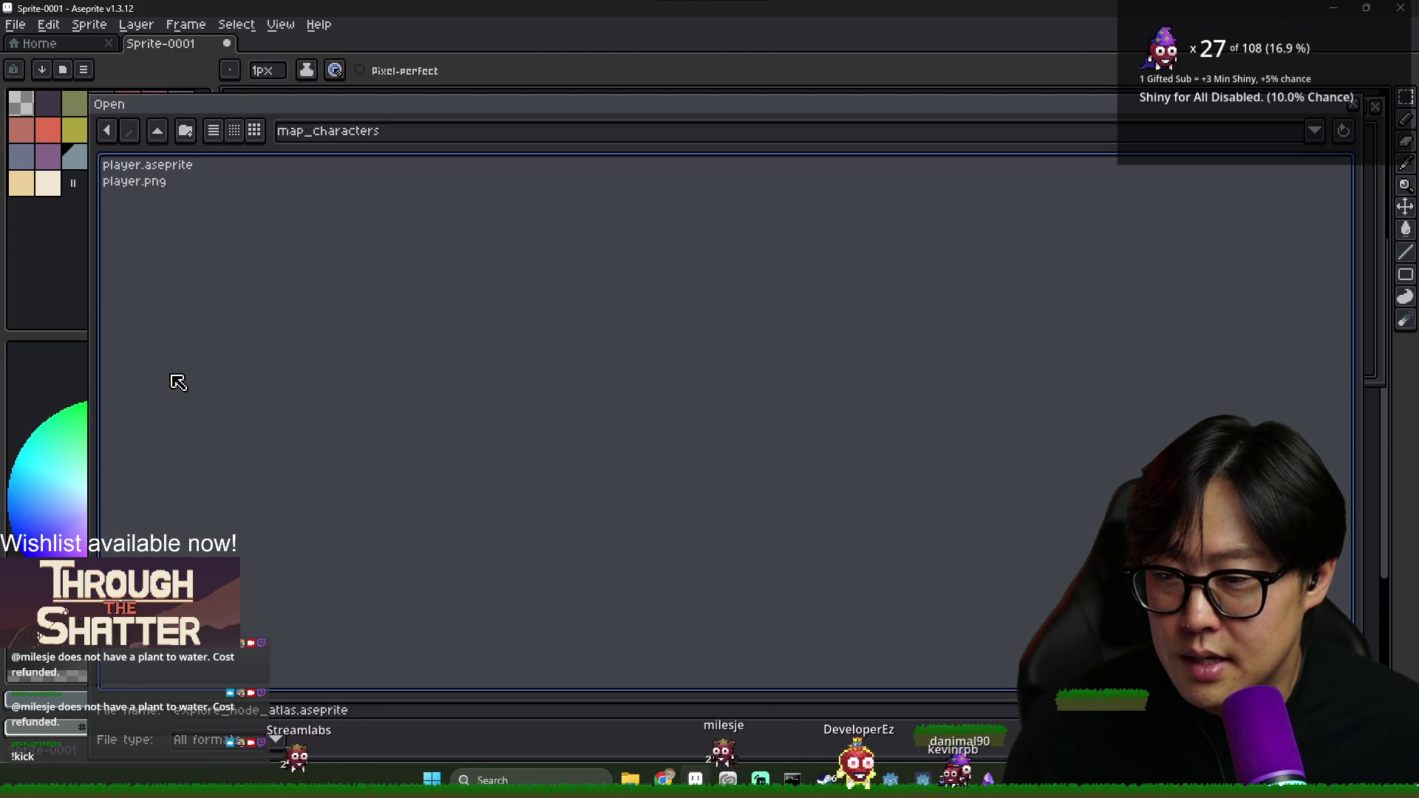
left_click_drag(153, 198, 157, 170)
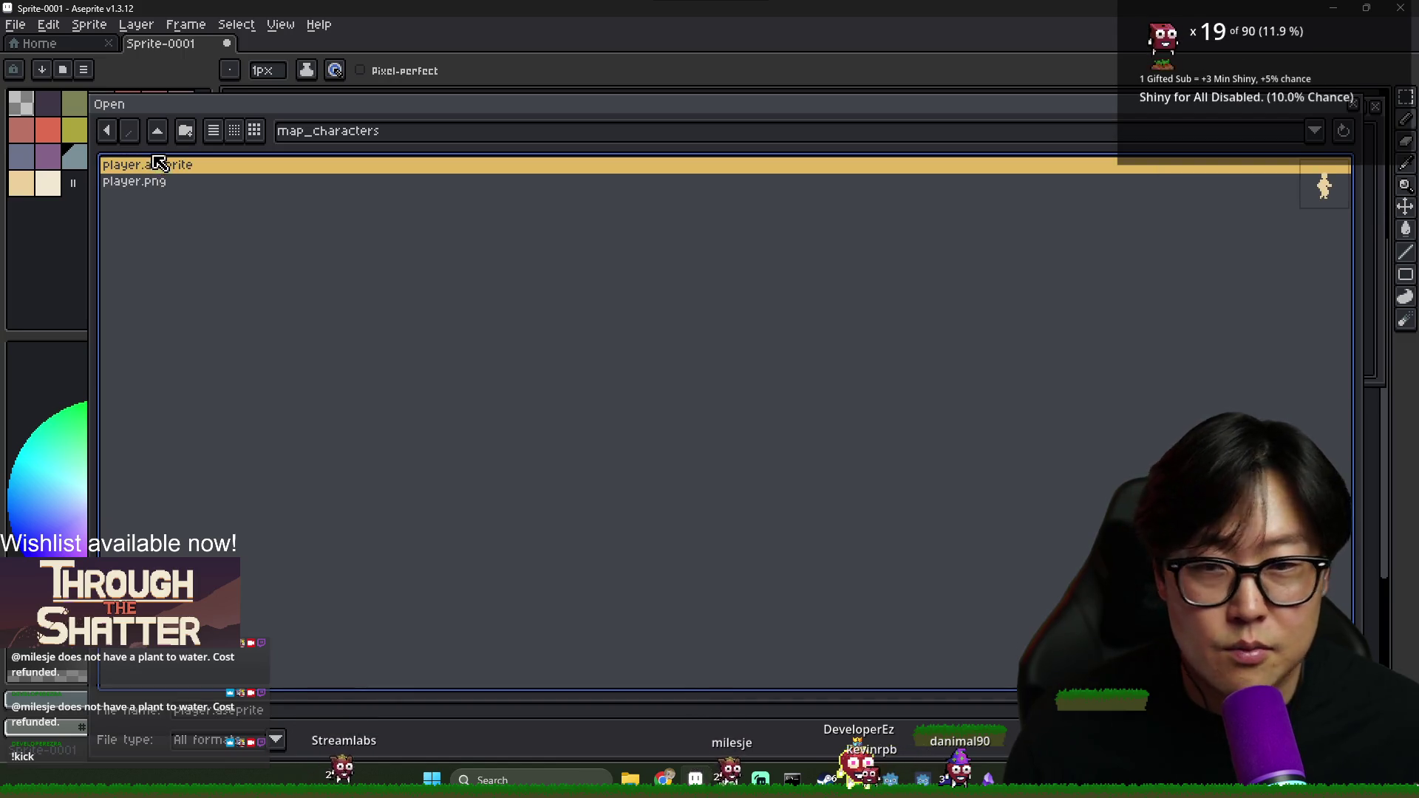
left_click(156, 131)
double_click(165, 385)
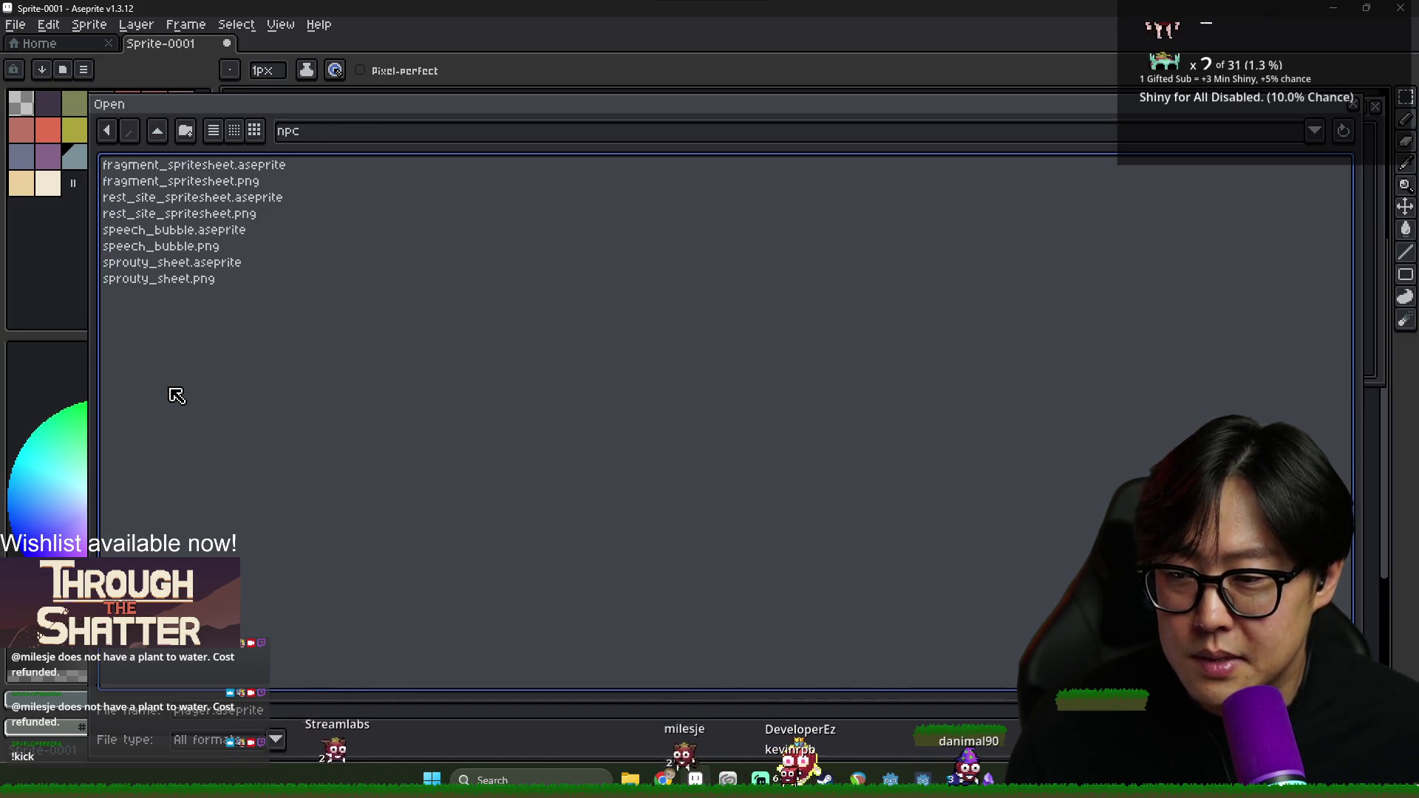
left_click(165, 246)
left_click(165, 269)
double_click(170, 164)
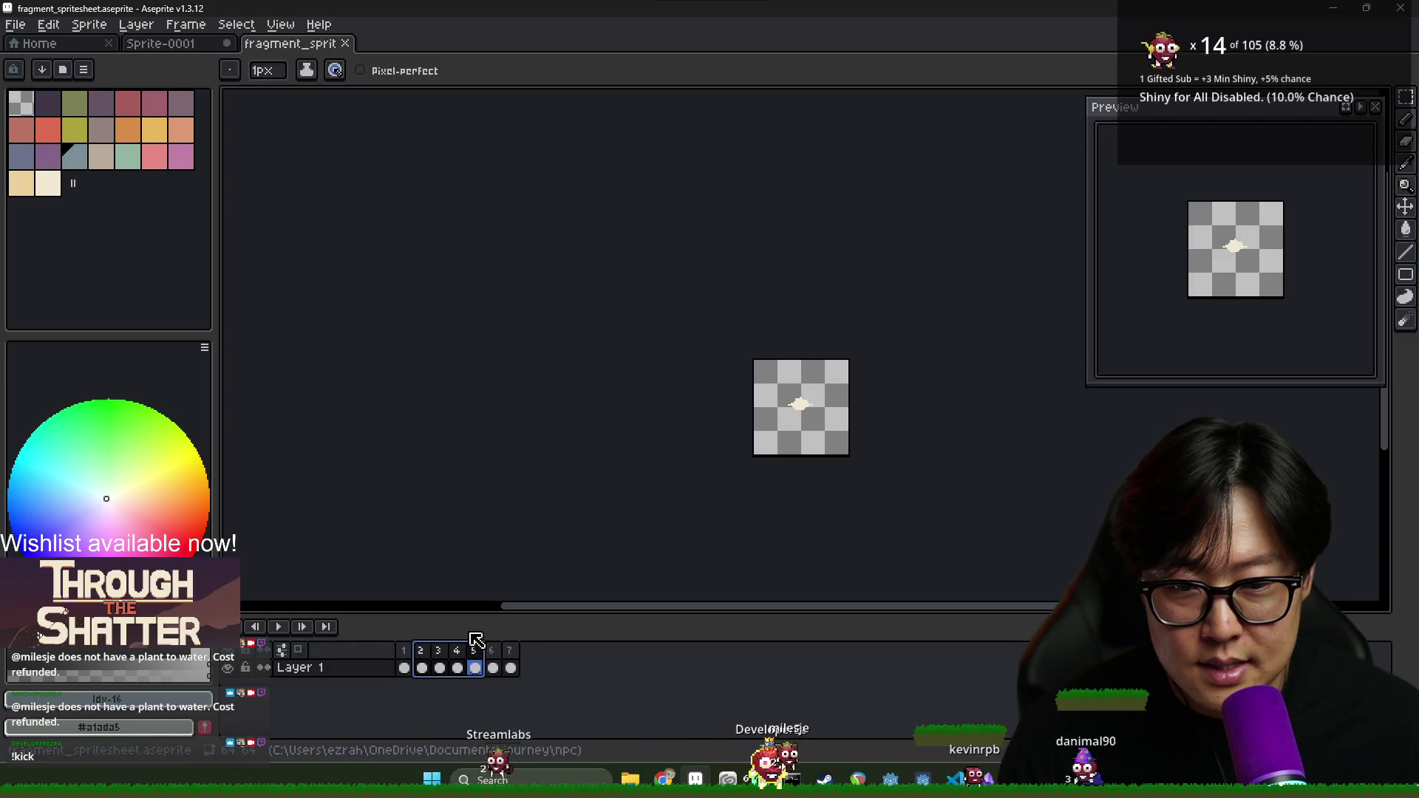
scroll(710, 259, "up", 3)
left_click(180, 49)
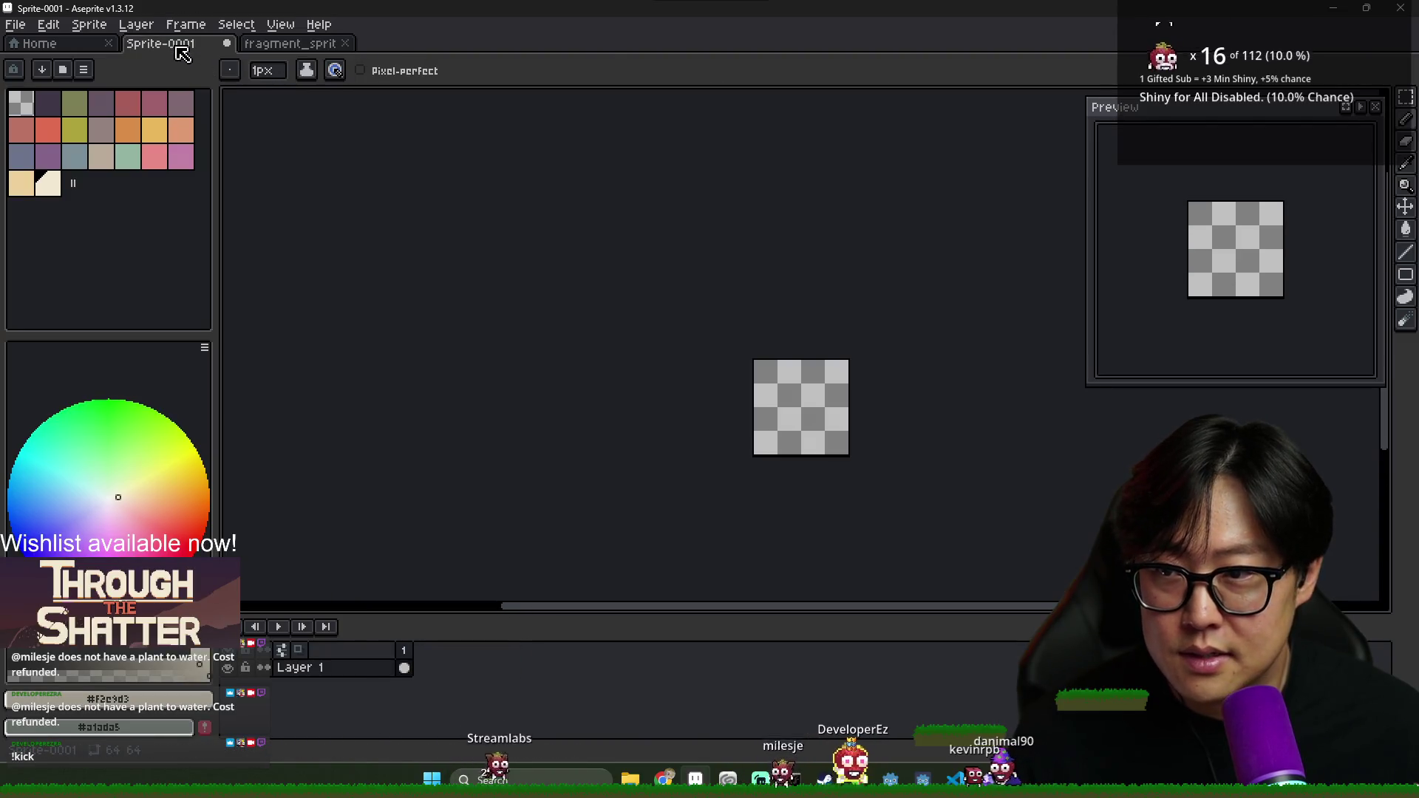
Draw a jagged vertical cream streak with a small hook at its bottom on frame 1
scroll(791, 403, "down", 2)
scroll(790, 403, "up", 3)
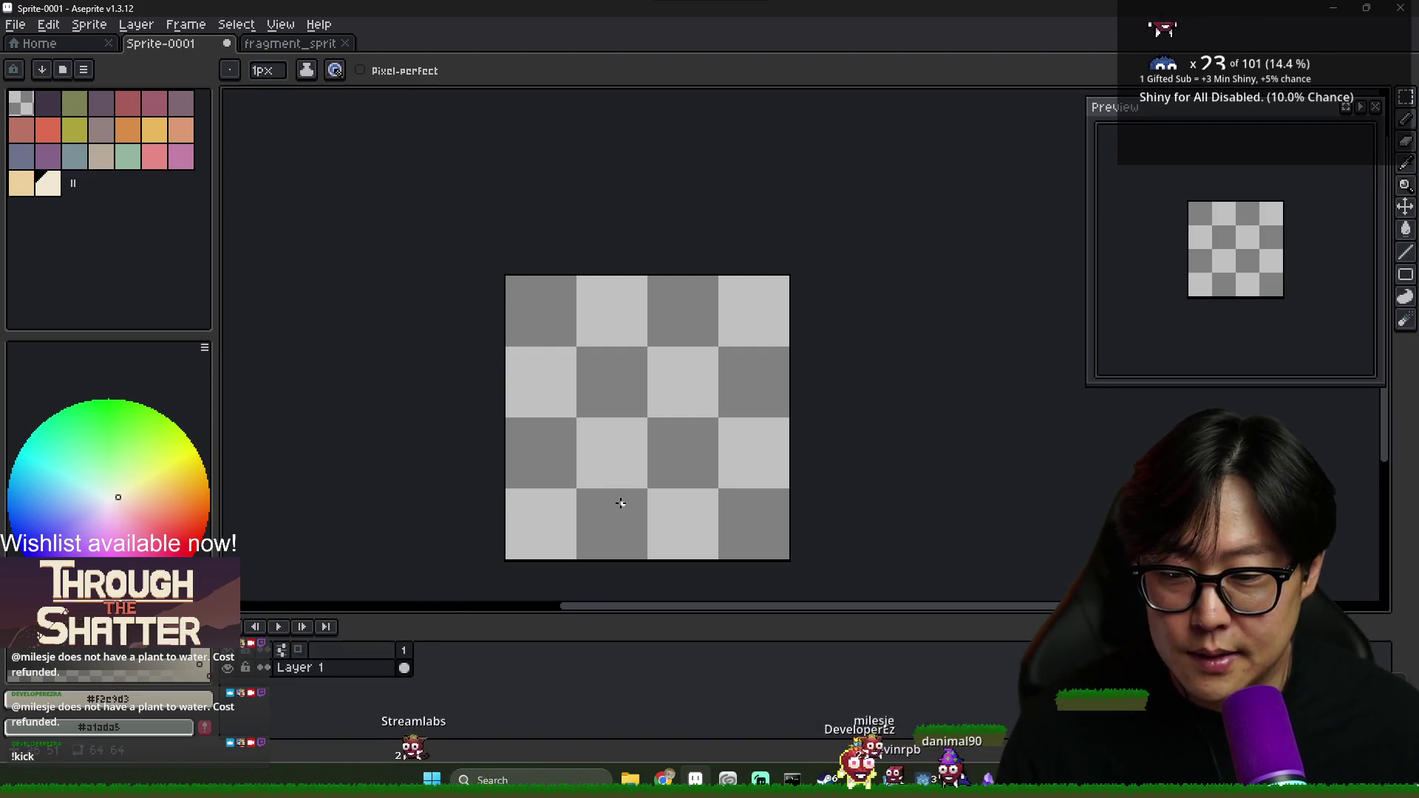
scroll(598, 439, "right", 2)
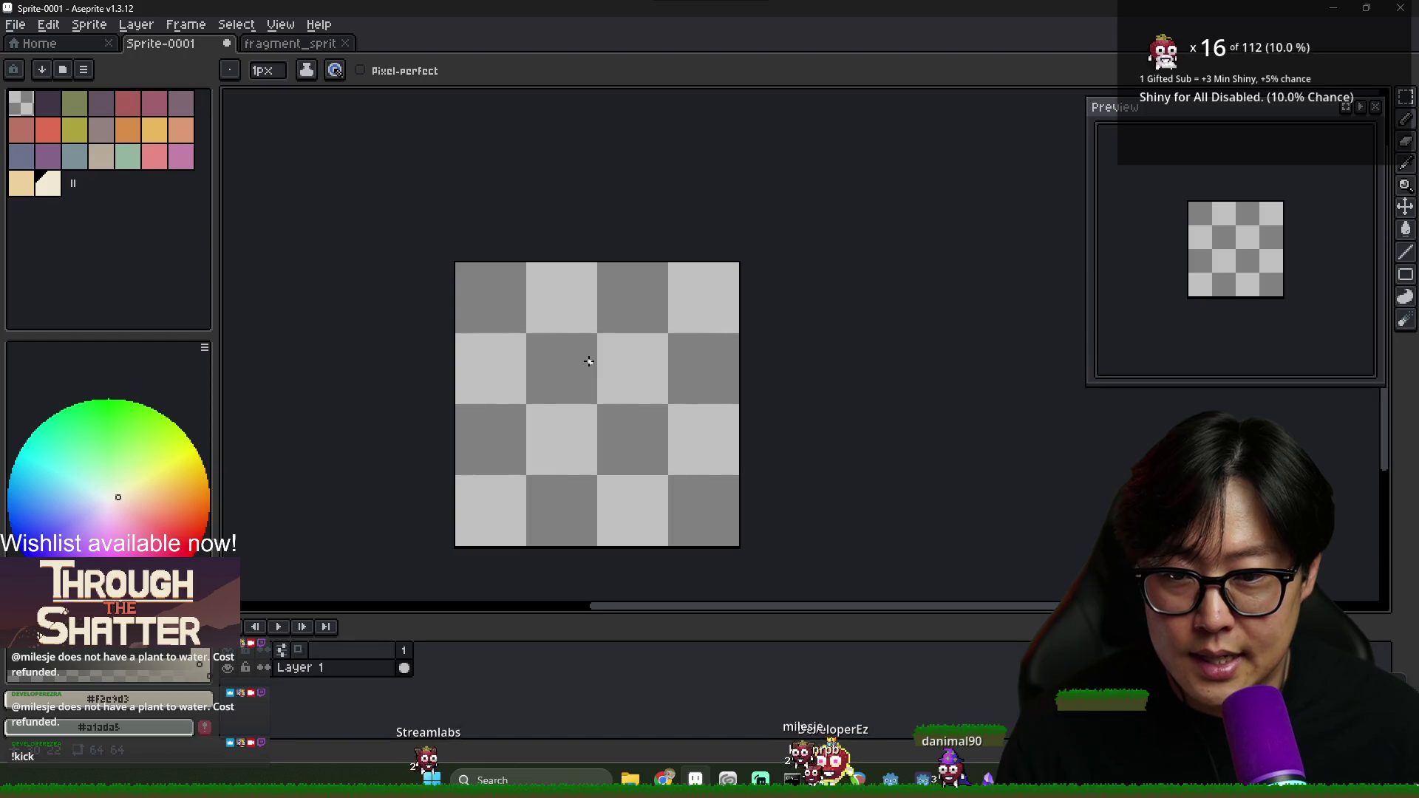
mouse_move(595, 264)
left_mouse_down()
mouse_move(595, 511)
mouse_move(600, 276)
left_mouse_up()
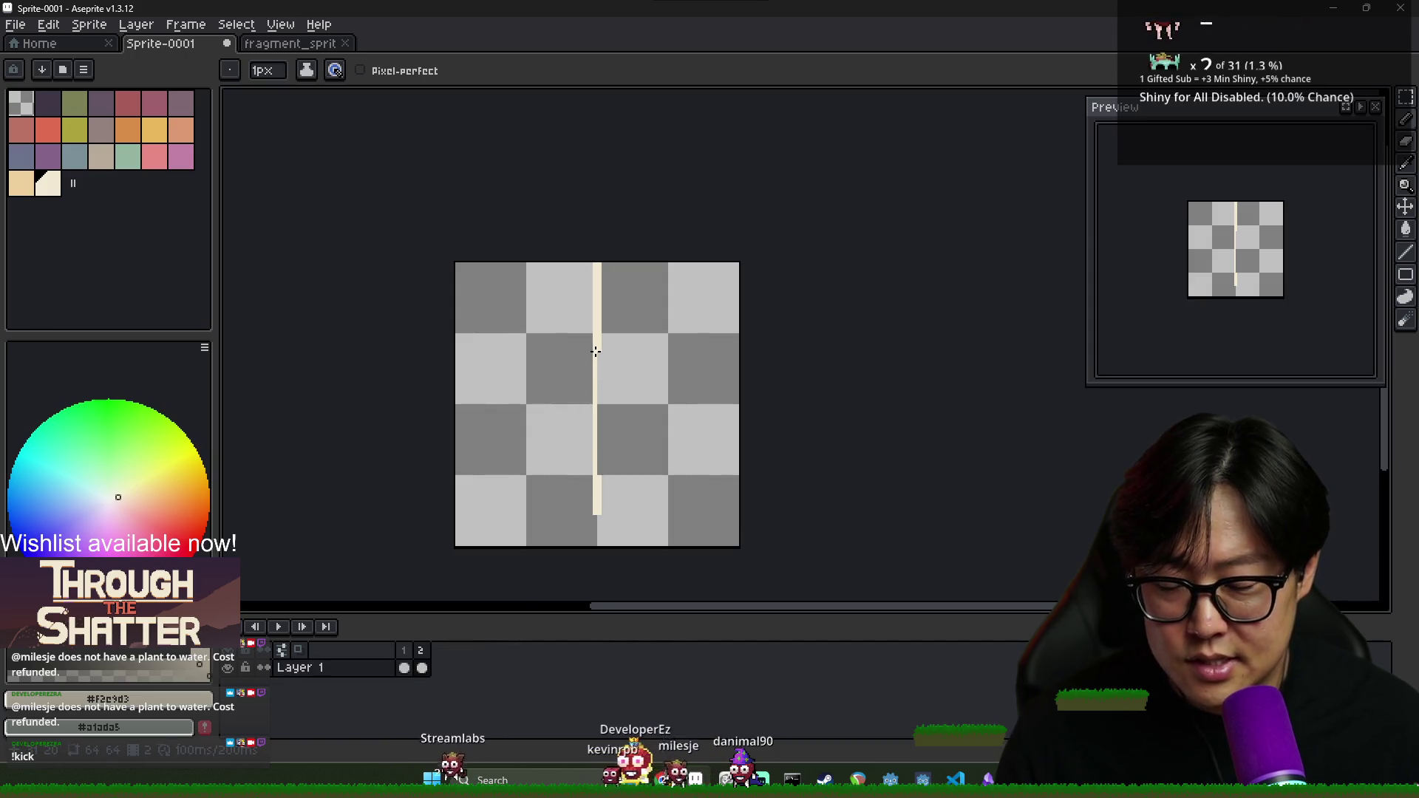
key("e")
left_click(596, 299)
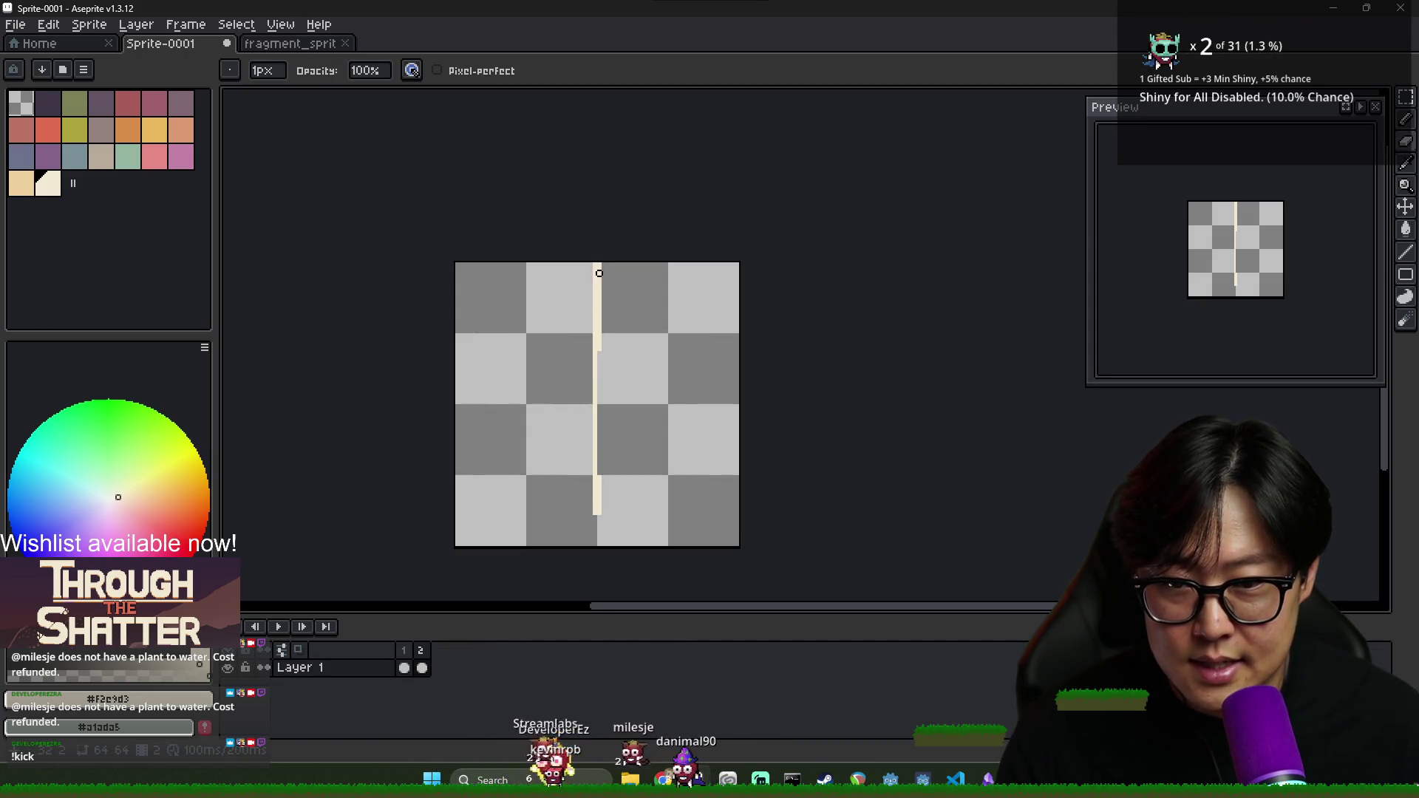
left_click_drag(595, 278, 595, 329)
key("b")
left_click_drag(596, 496, 581, 510)
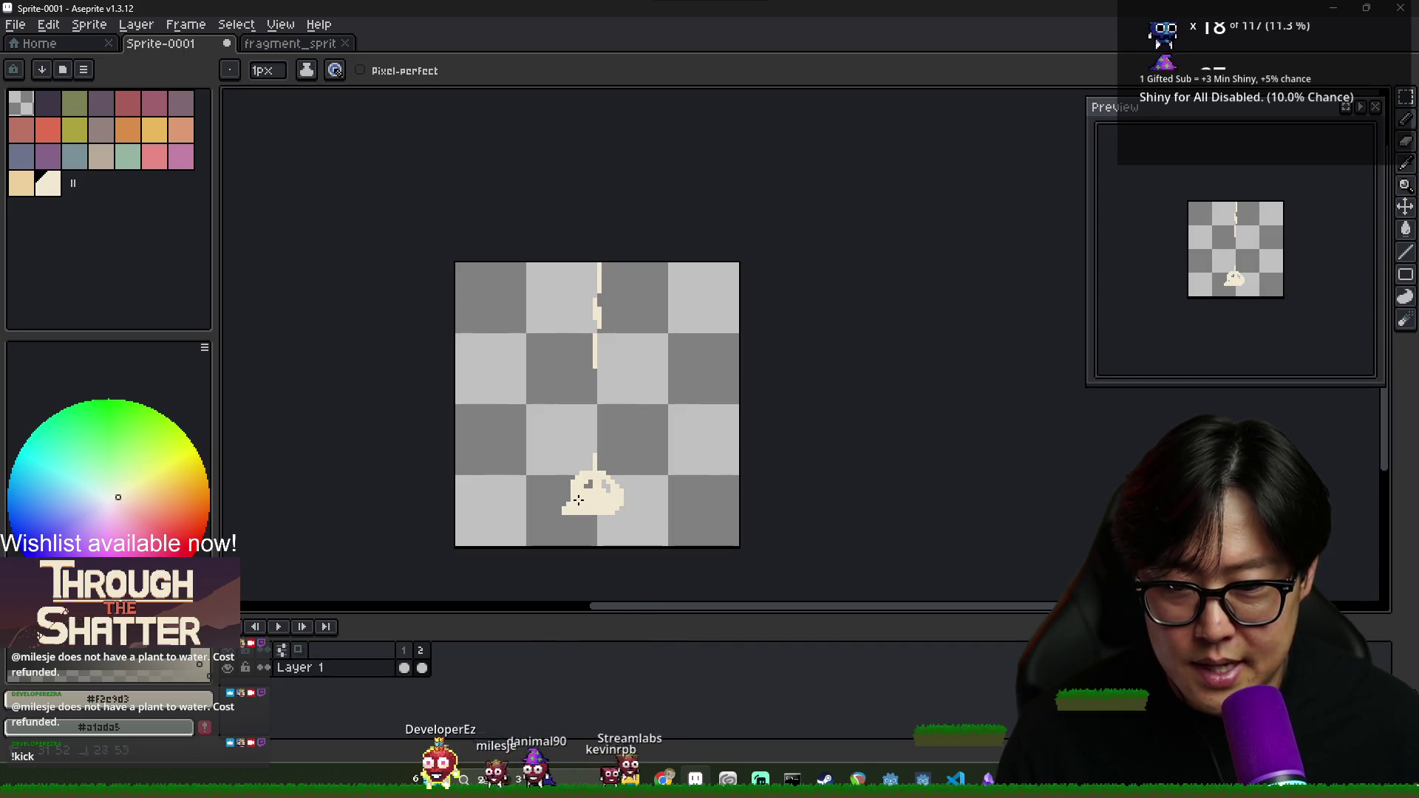
Draw and fill the cream drop shape on frame 2, comparing it with frame 1
key("b")
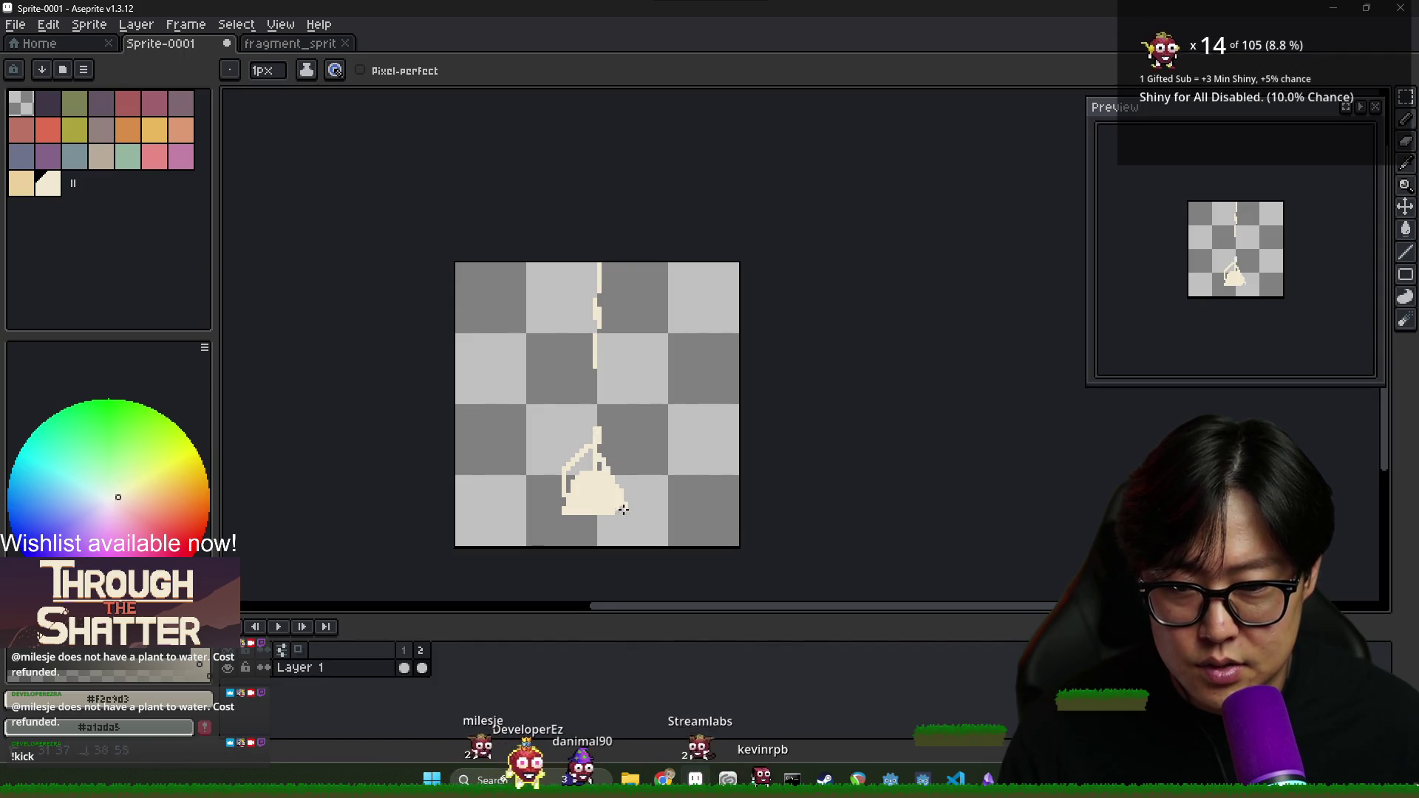
key("g")
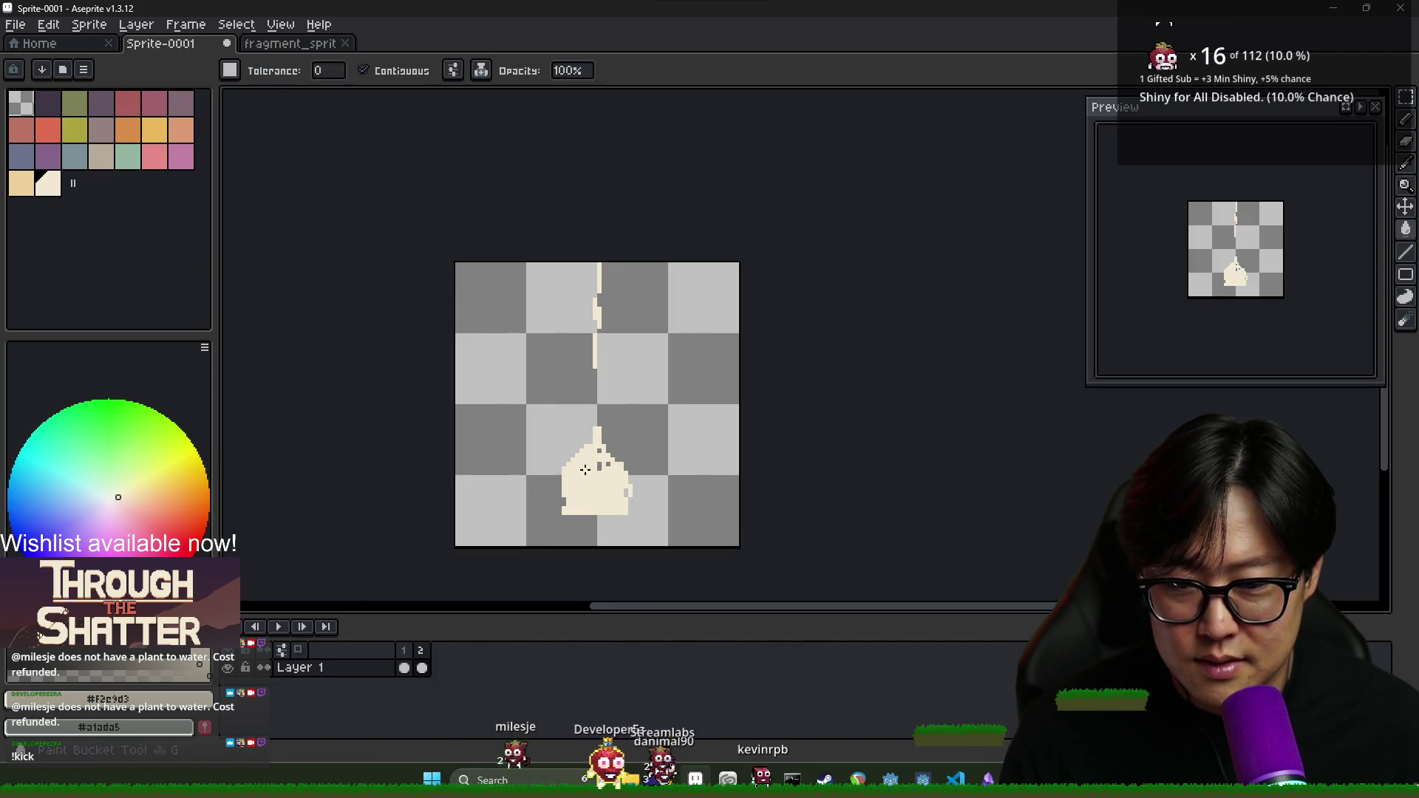
scroll(598, 467, "up", 2)
key("b")
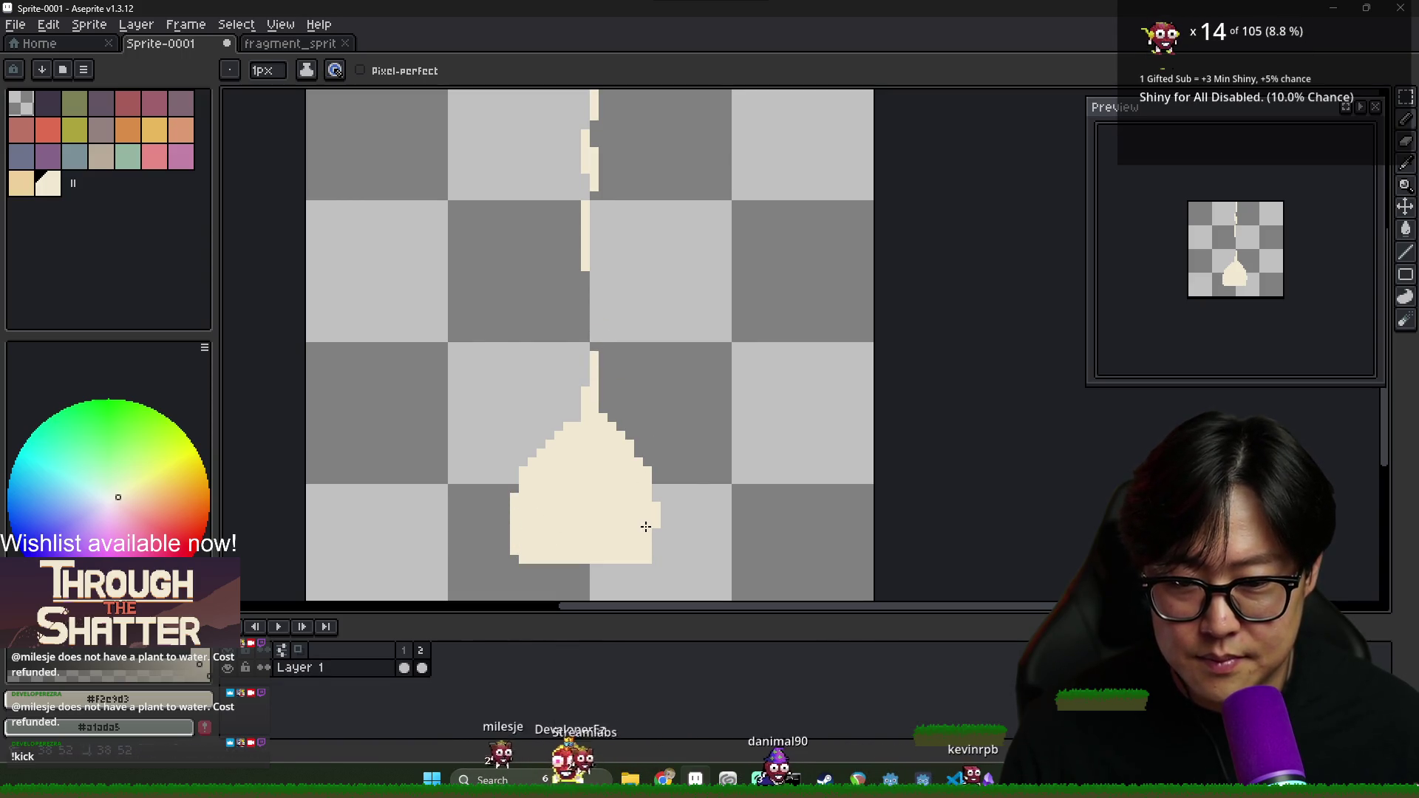
scroll(676, 510, "down", 2)
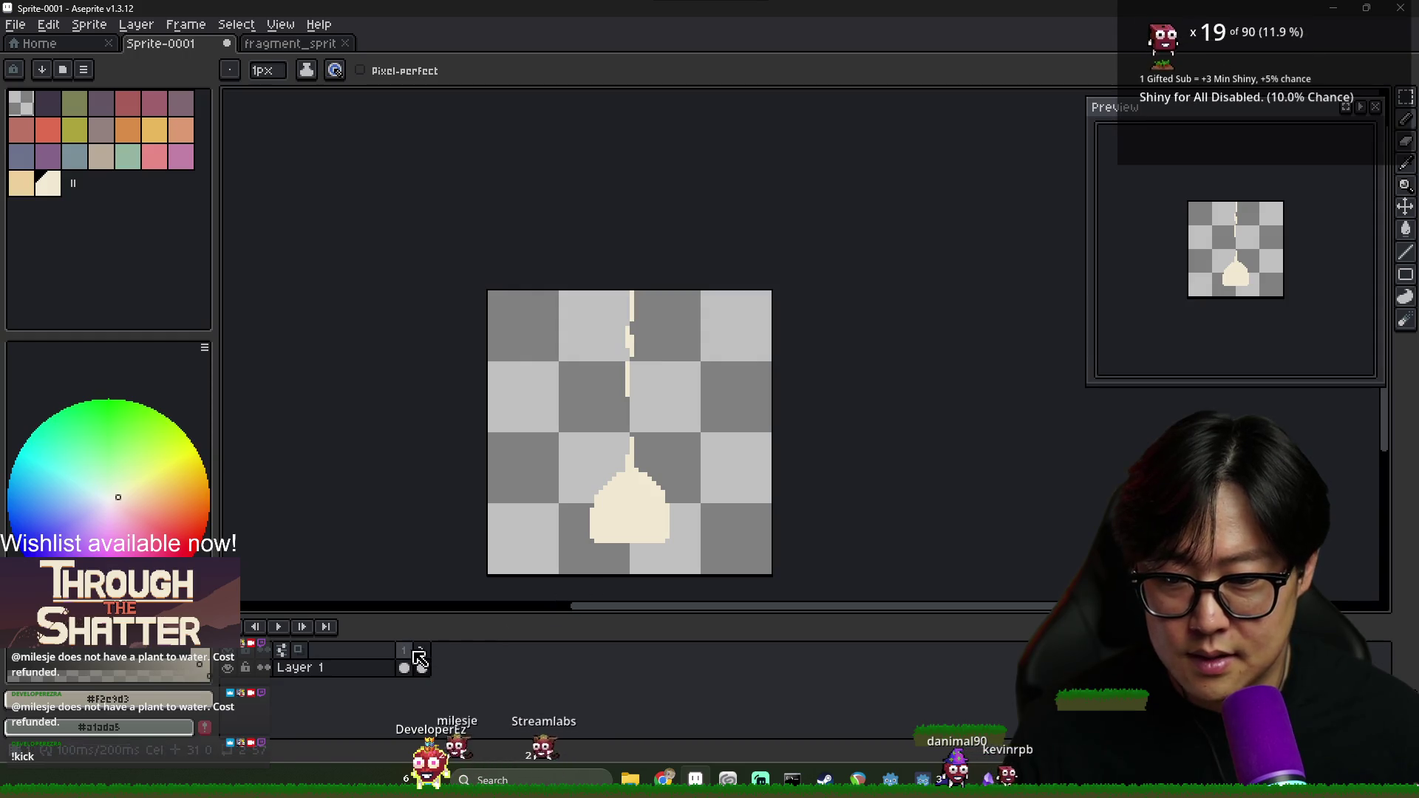
key("Left")
key("Right")
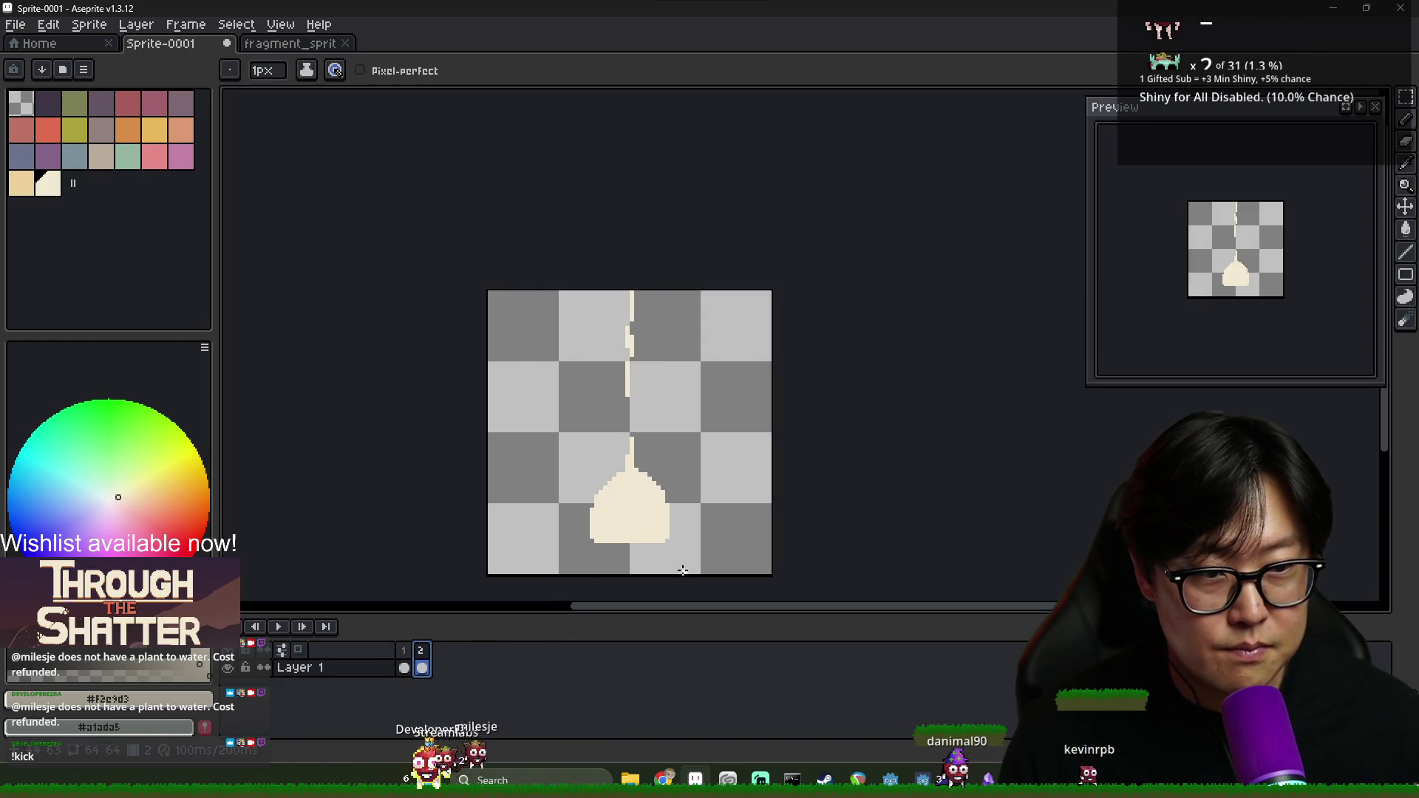
scroll(672, 515, "up", 2)
Trim the drop's lower edges and refill its lower-right side in cream, then compare frames
mouse_move(539, 523)
left_mouse_down()
mouse_move(551, 565)
mouse_move(586, 574)
mouse_move(663, 550)
left_mouse_up()
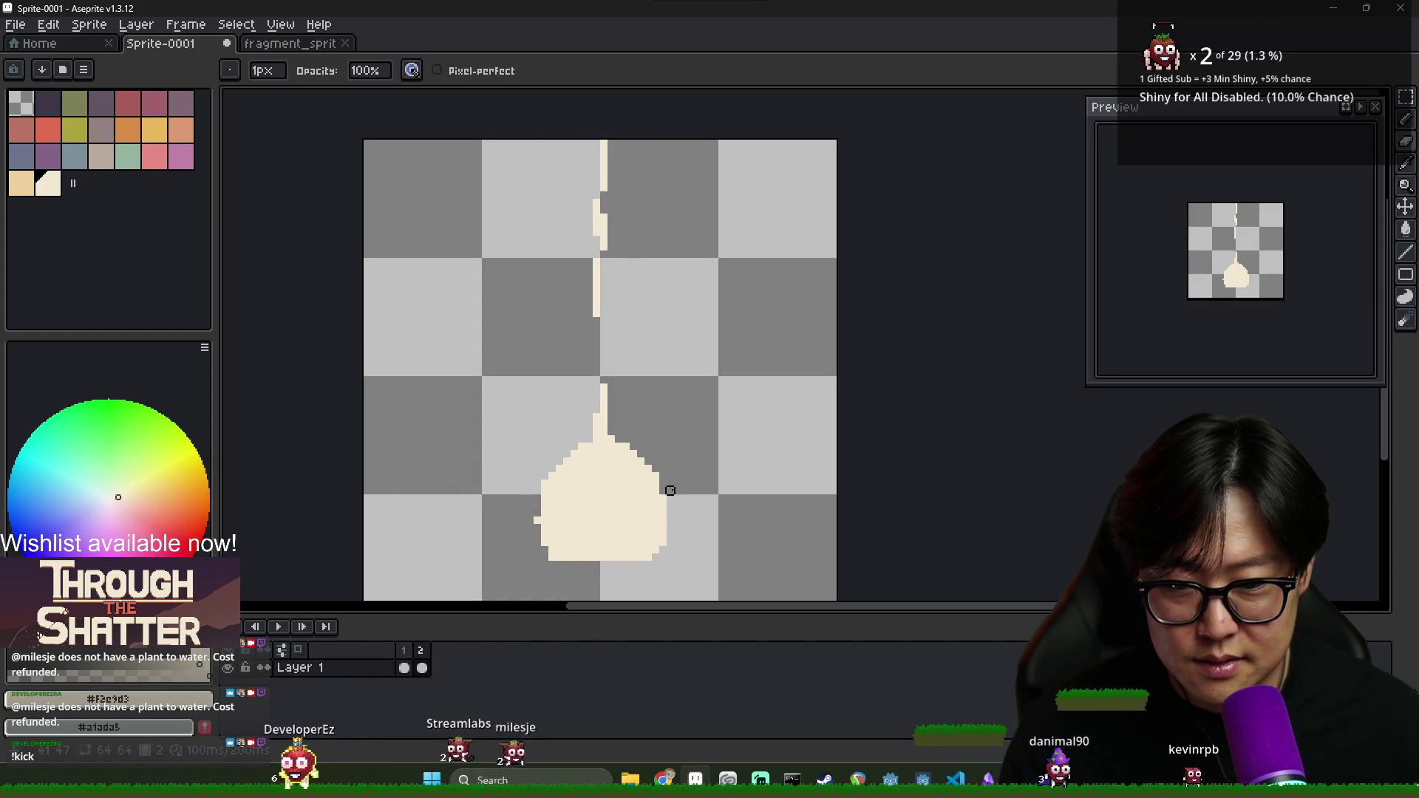
key("i")
key("e")
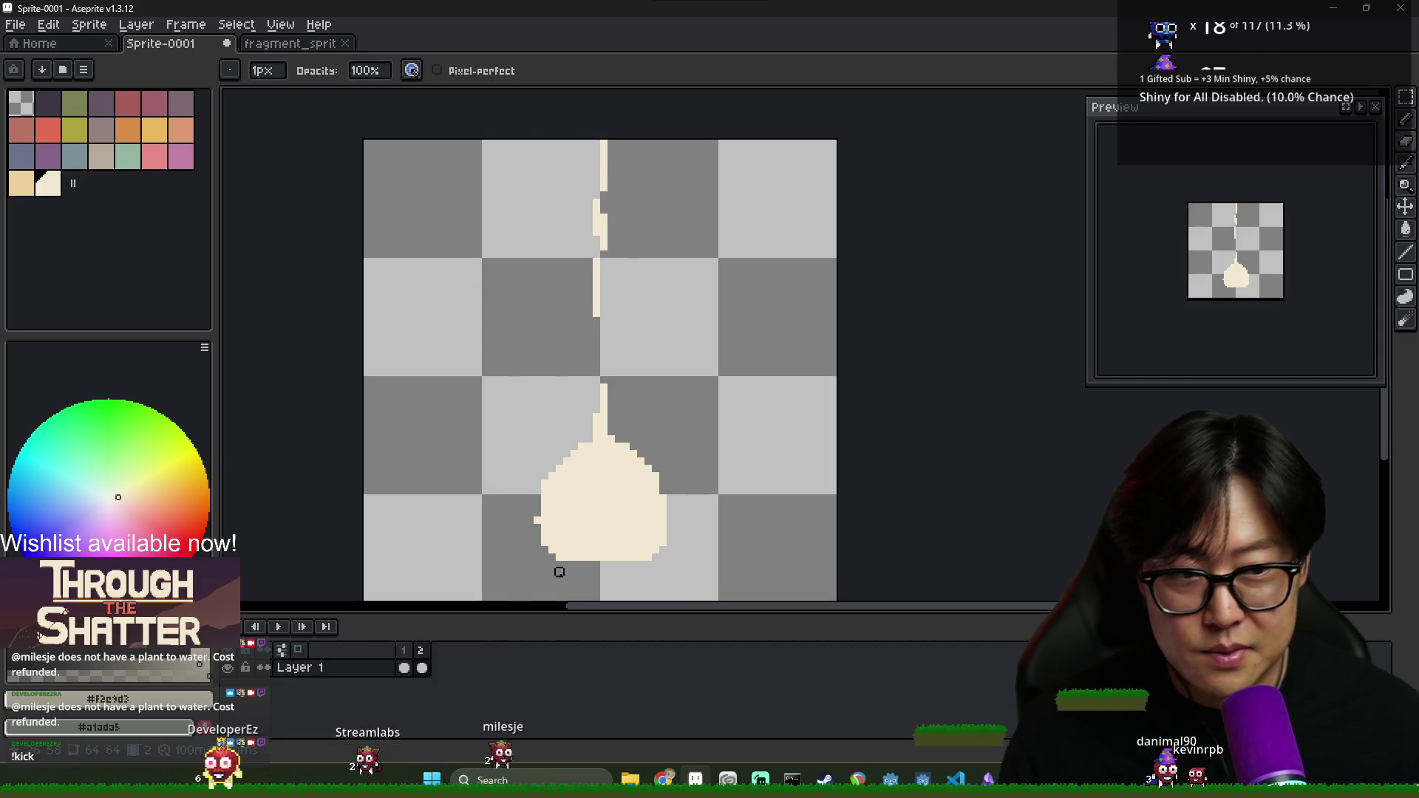
key("b")
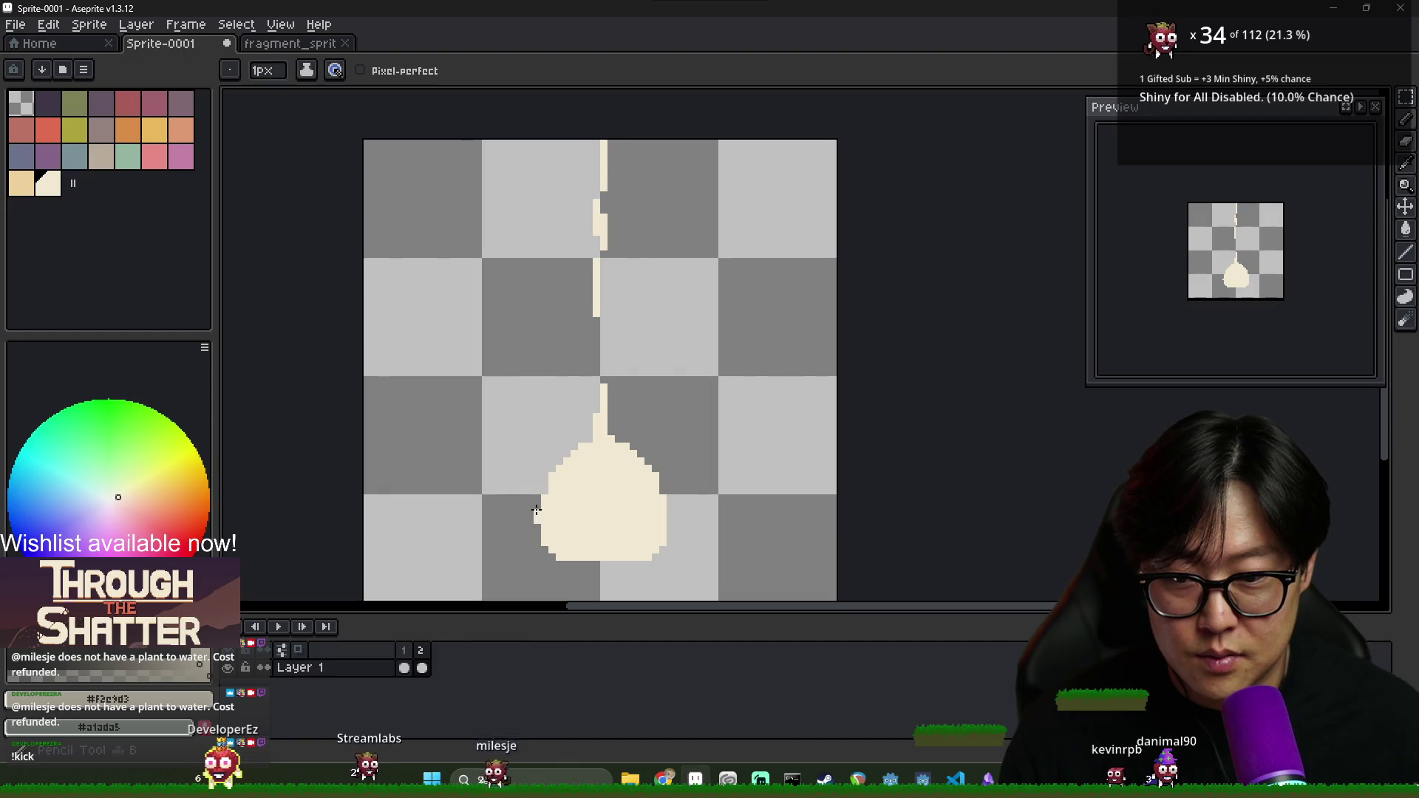
left_click_drag(671, 547, 670, 512)
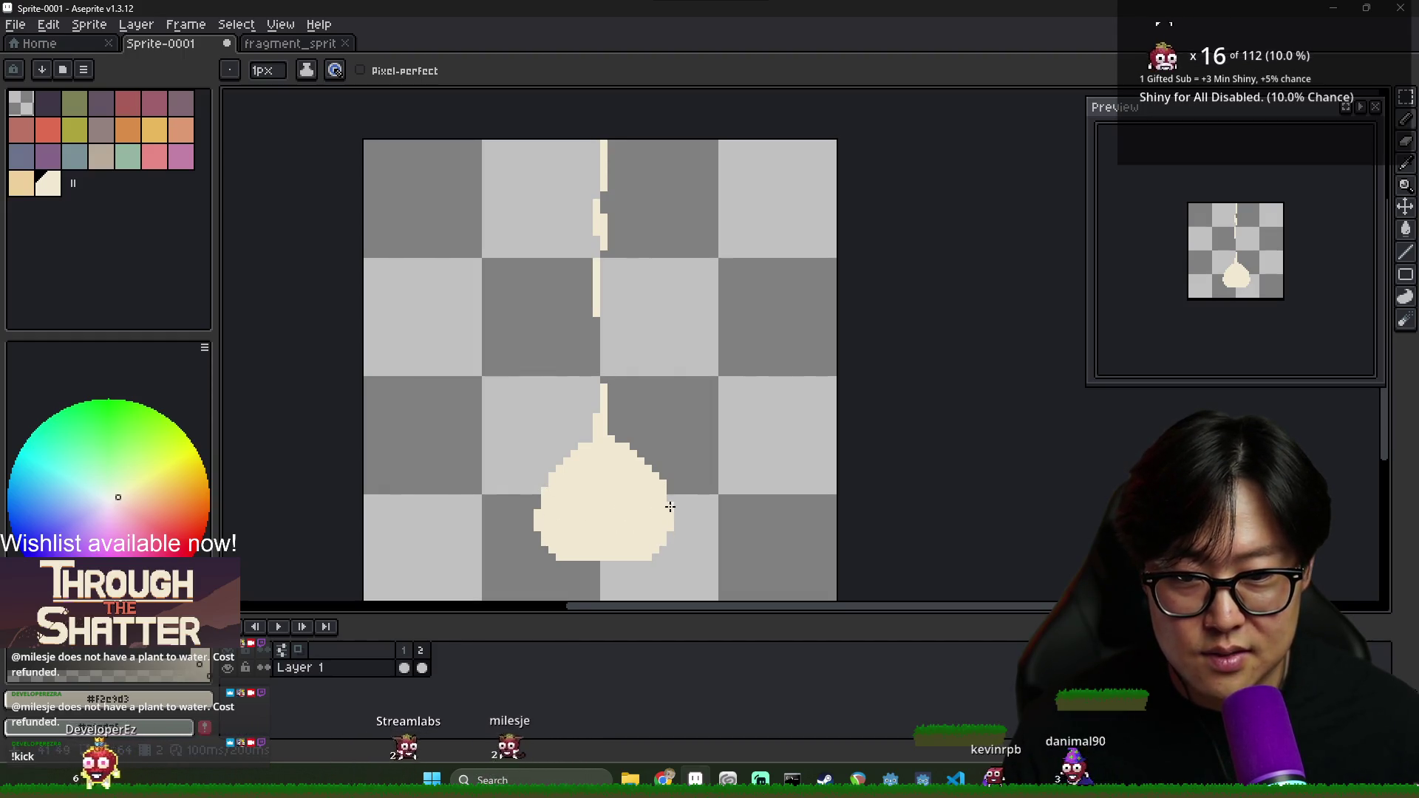
key("i")
key("b")
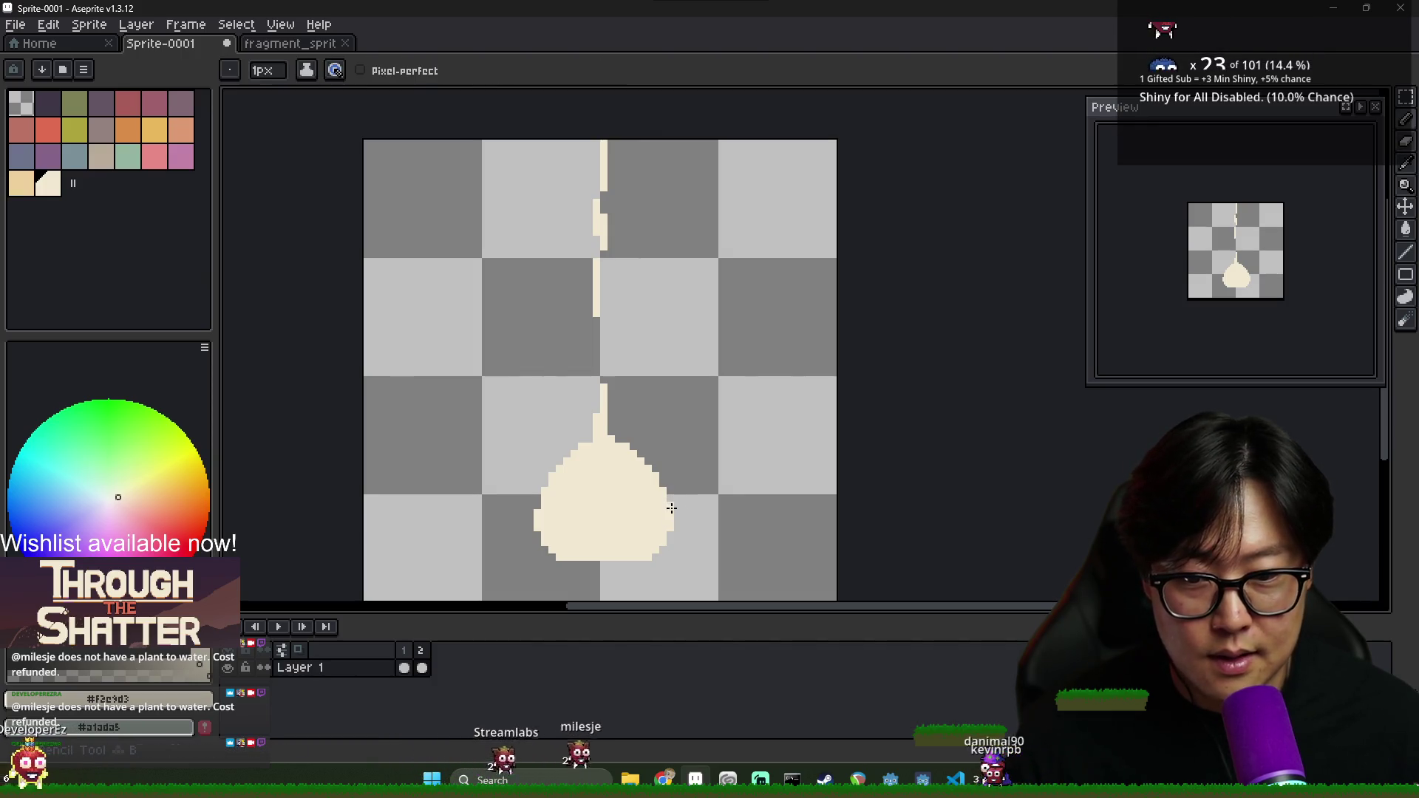
key("ctrl+s")
key("Escape")
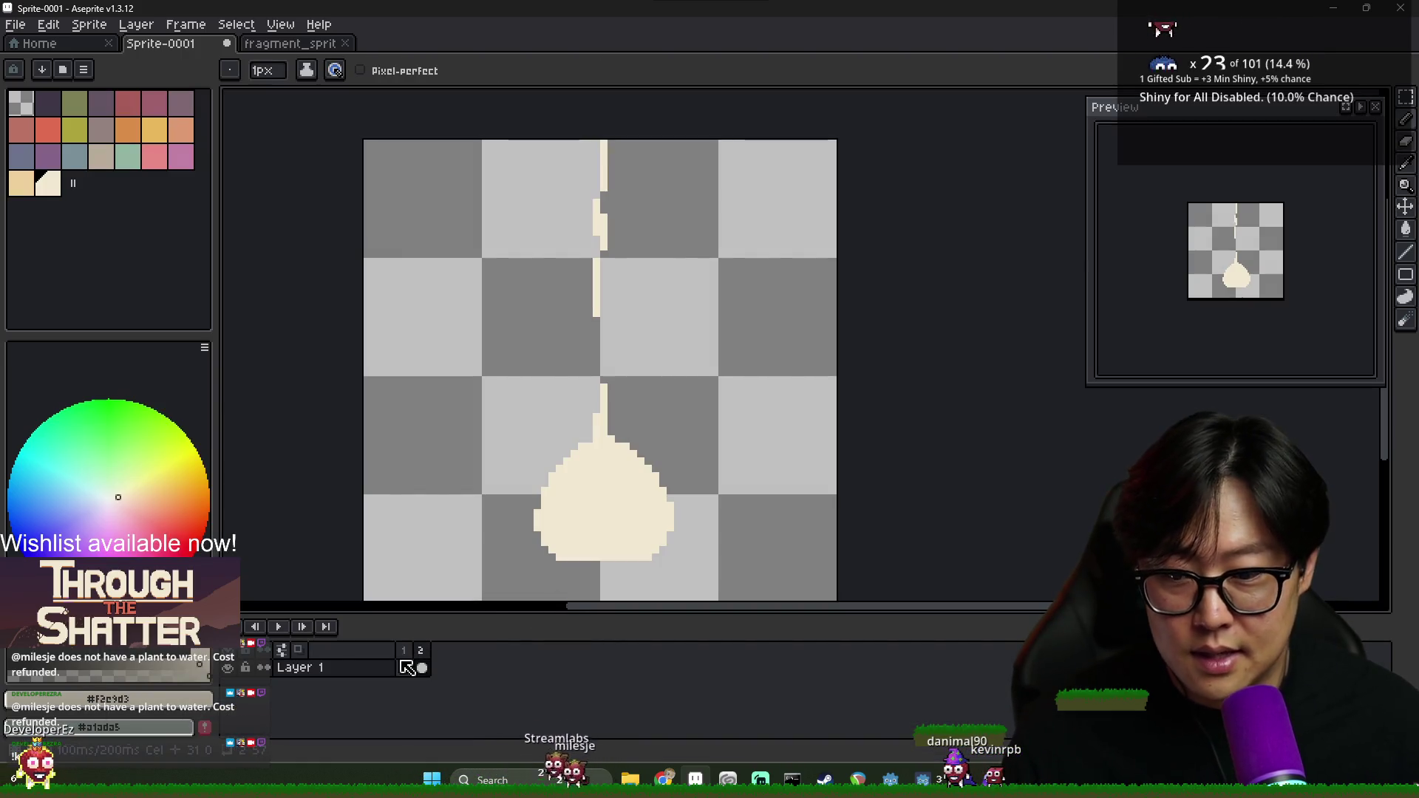
left_click(407, 665)
left_click(427, 654)
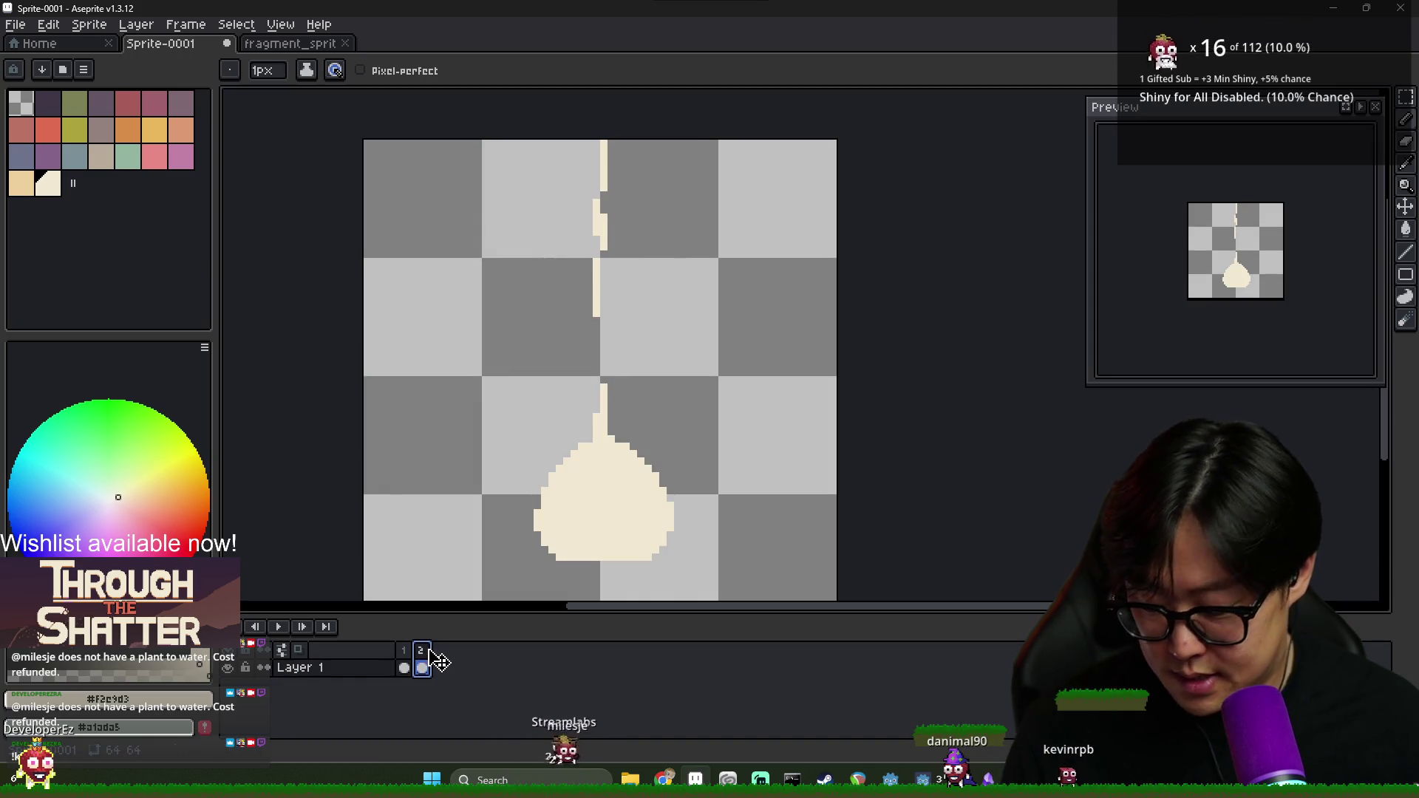
Erase the streak above the drop and fill in a wider cream splash outline
left_click_drag(596, 113, 604, 306)
key("g")
key("b")
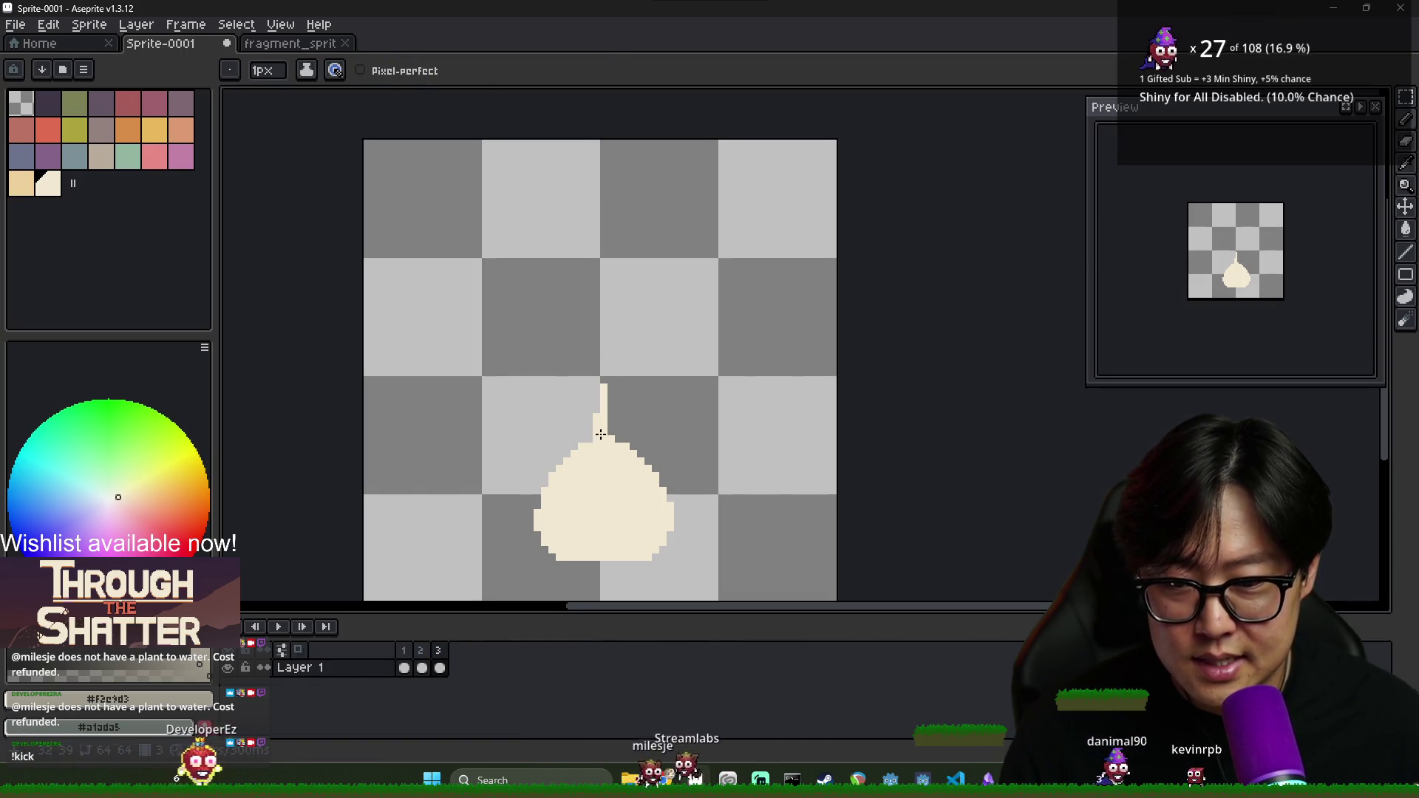
left_click_drag(549, 460, 526, 524)
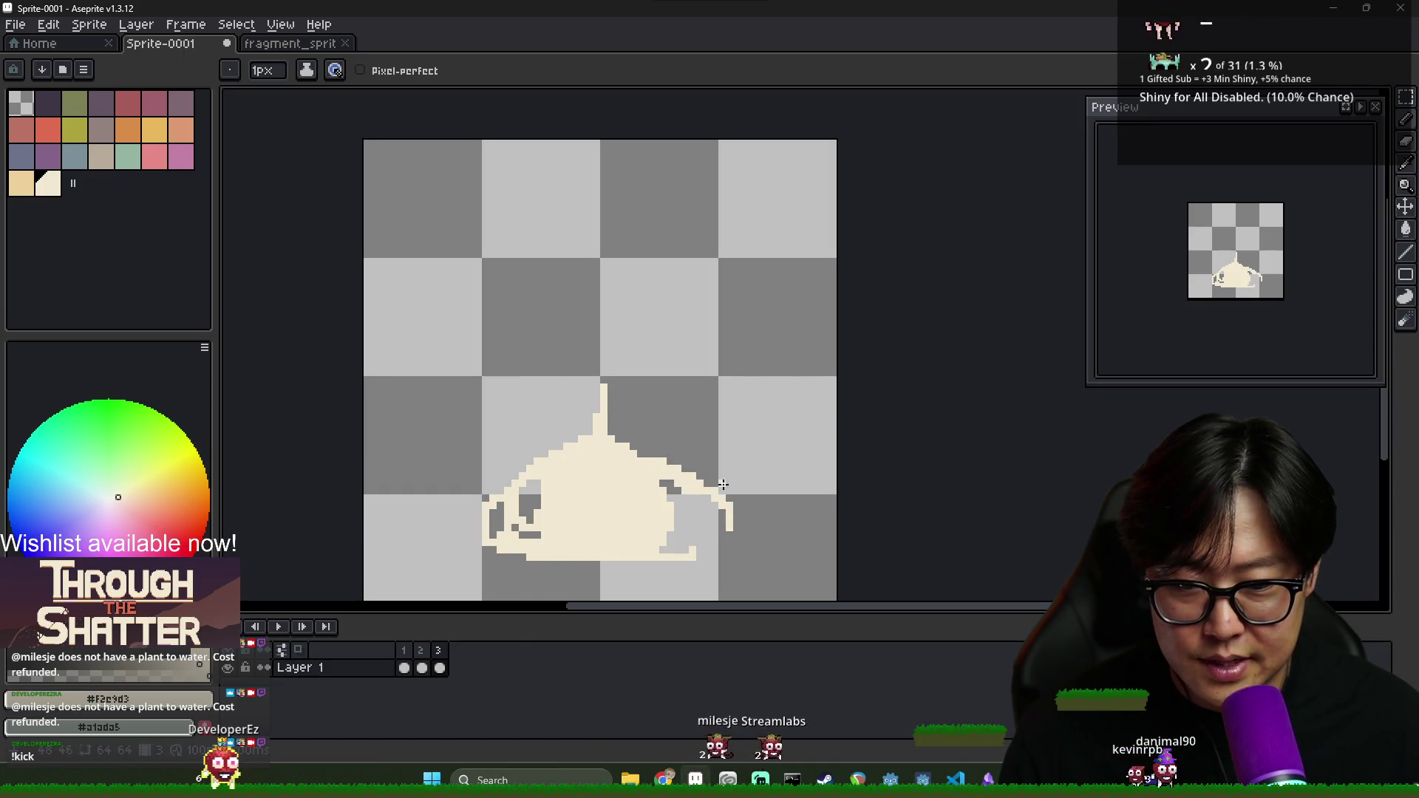
key("g")
left_click(675, 547)
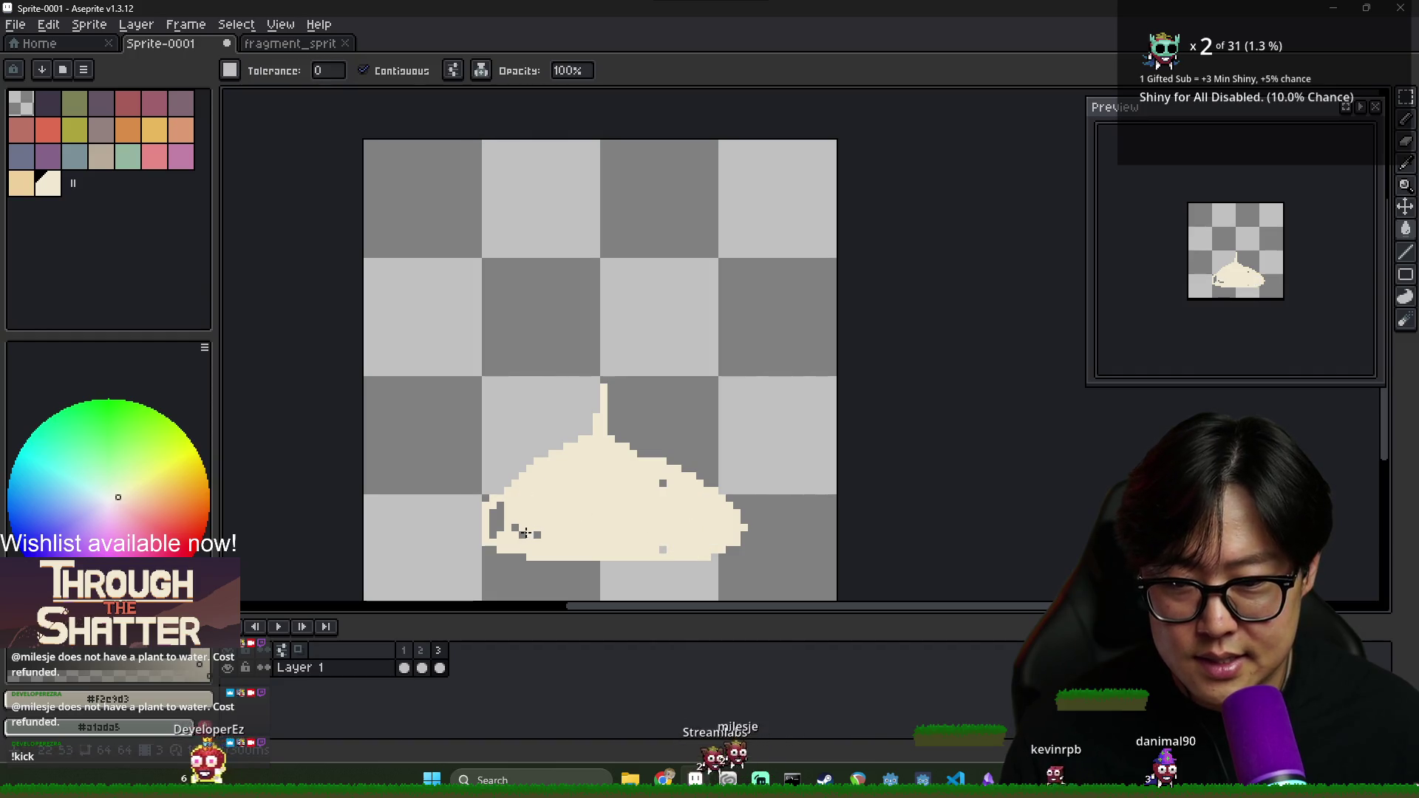
key("i")
key("b")
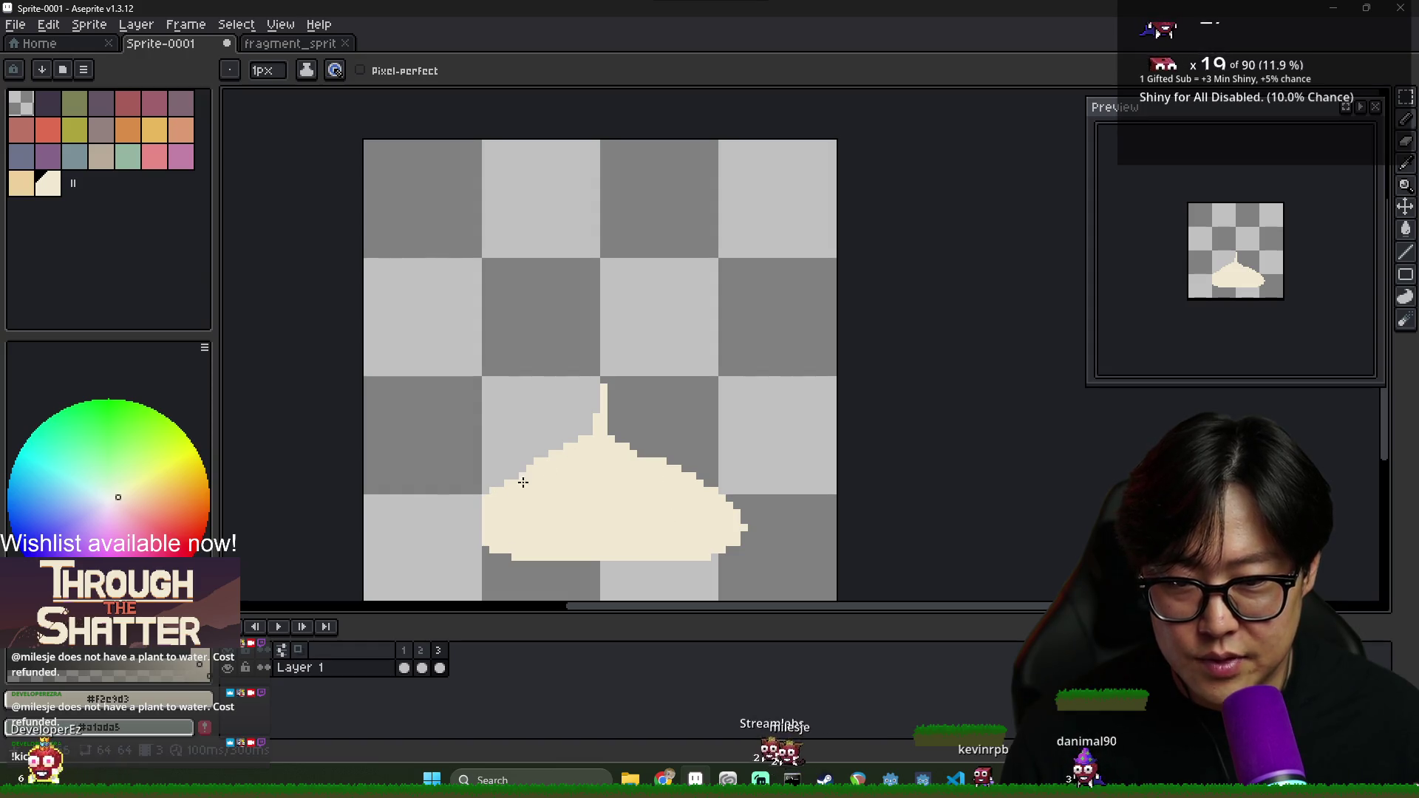
Erase a strip across the splash's top to flatten it, checking frames 1–3
key("e")
left_click_drag(539, 455, 665, 453)
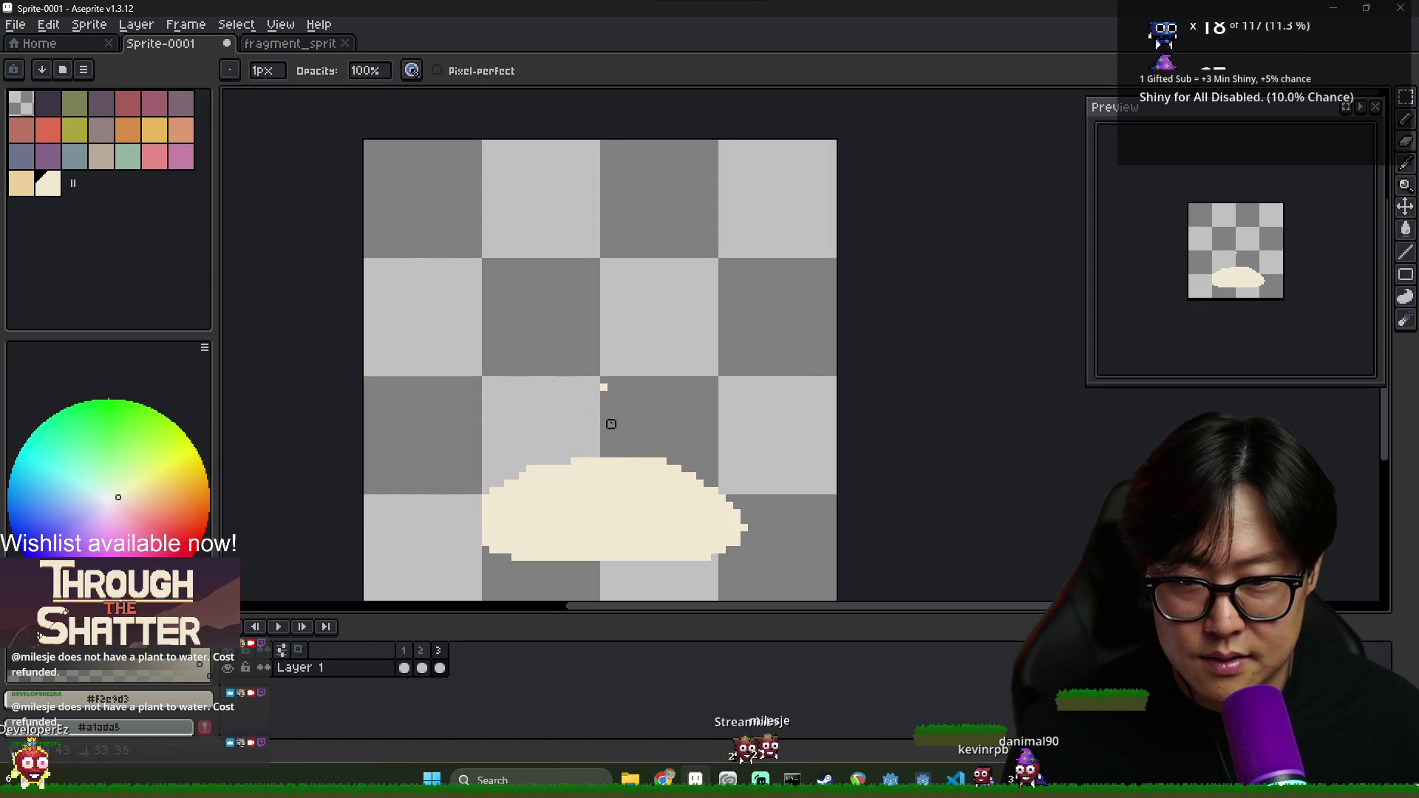
key("b")
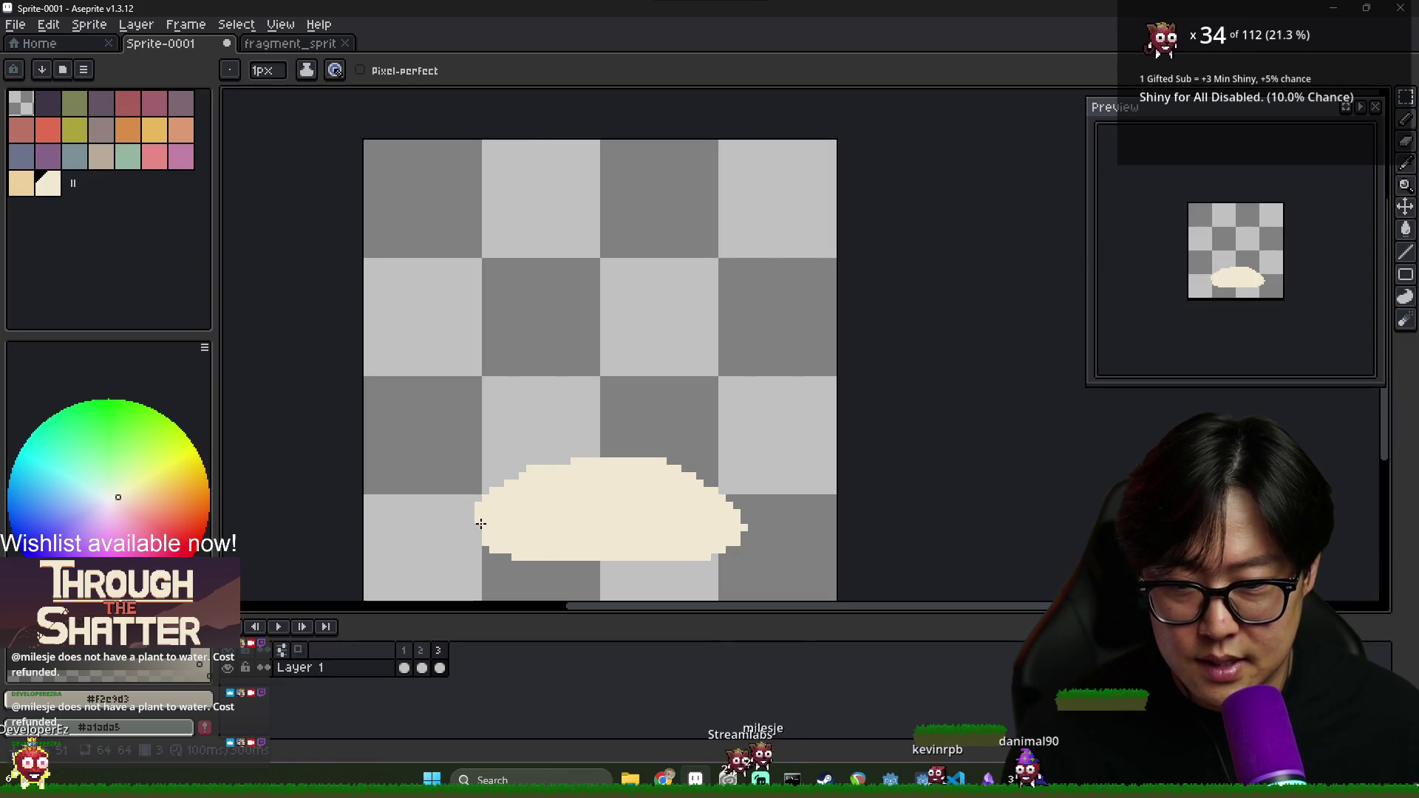
key("e")
left_click(412, 658)
left_click(421, 658)
left_click(438, 659)
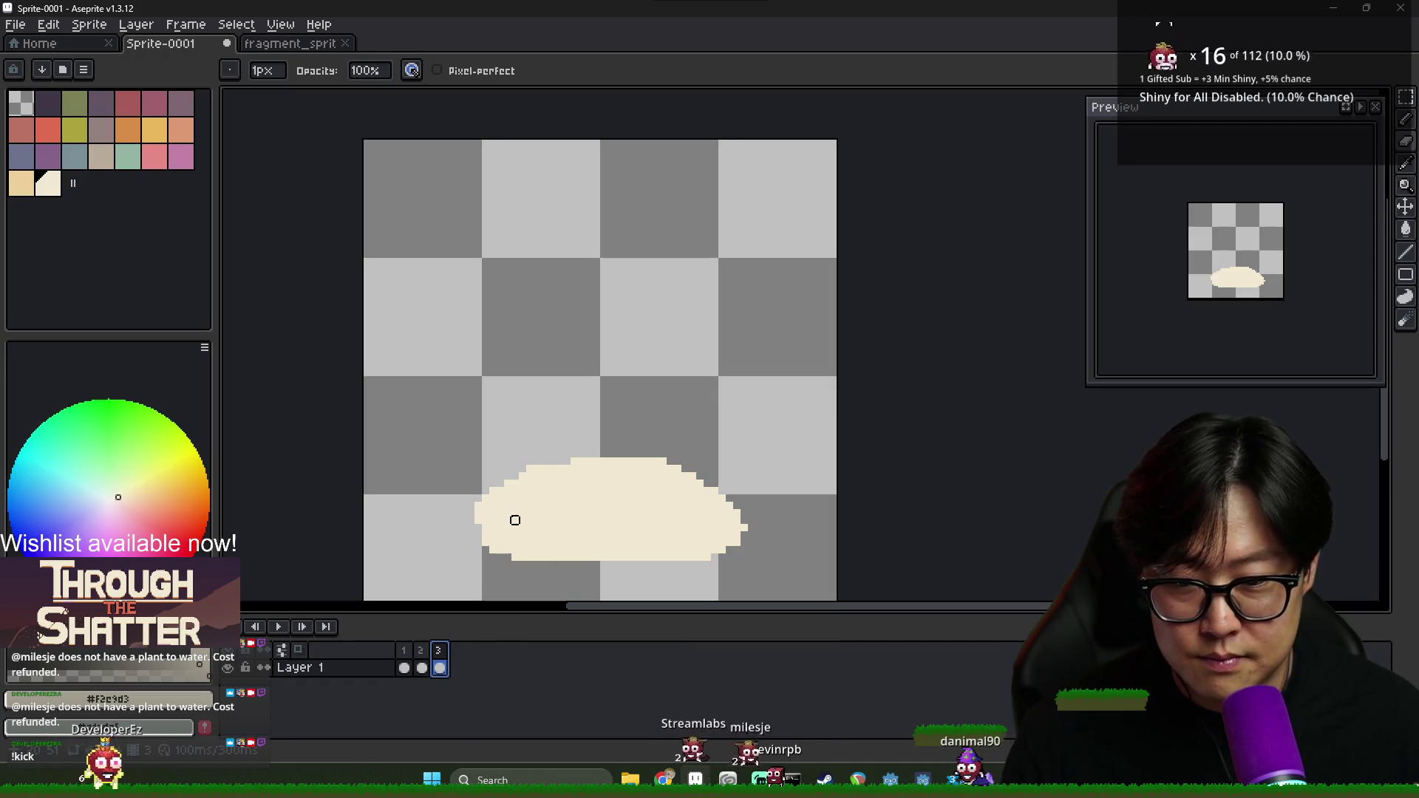
Touch up the puddle with a cream pixel, then view the frame-2 teardrop
key("b")
left_click(500, 555)
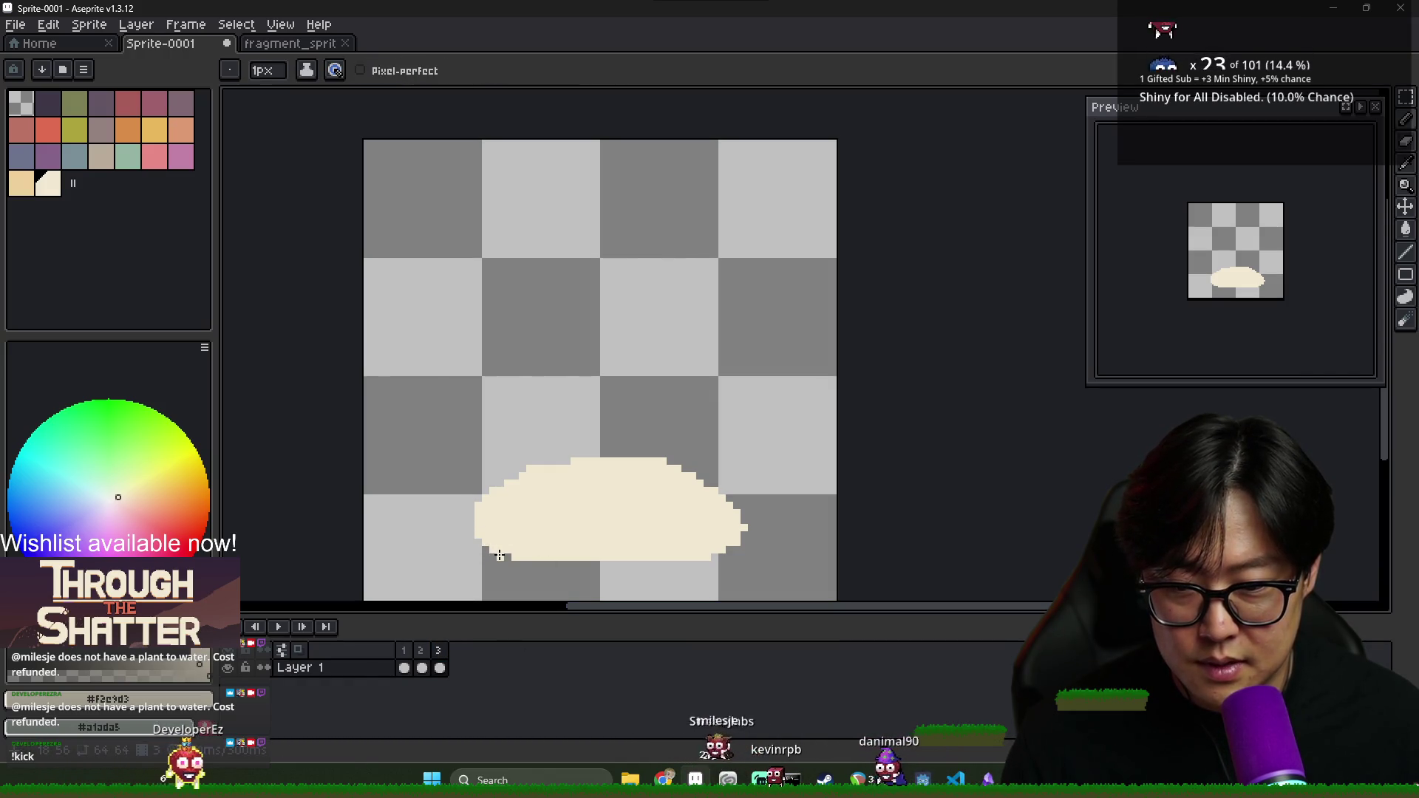
key("e")
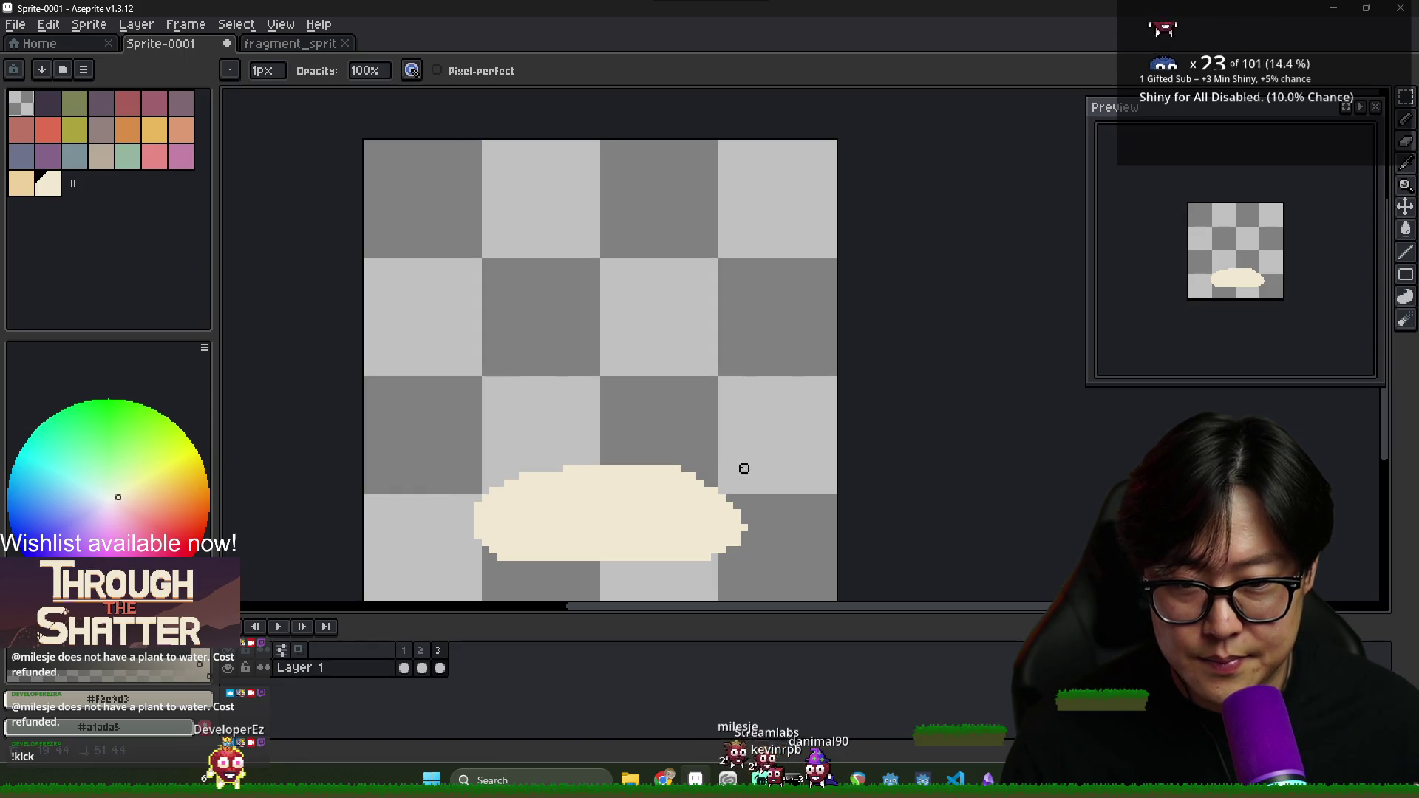
key("b")
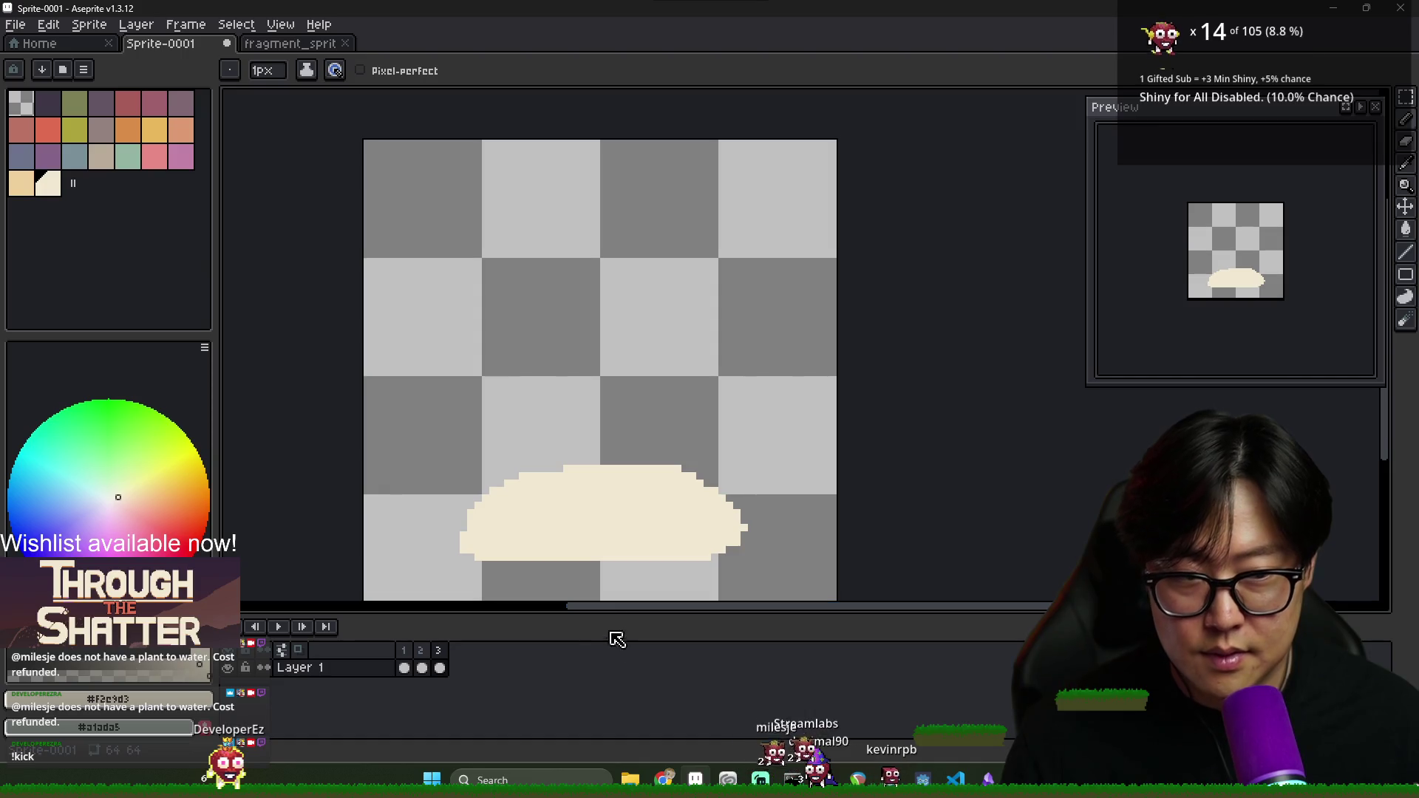
left_click(404, 668)
left_click(422, 667)
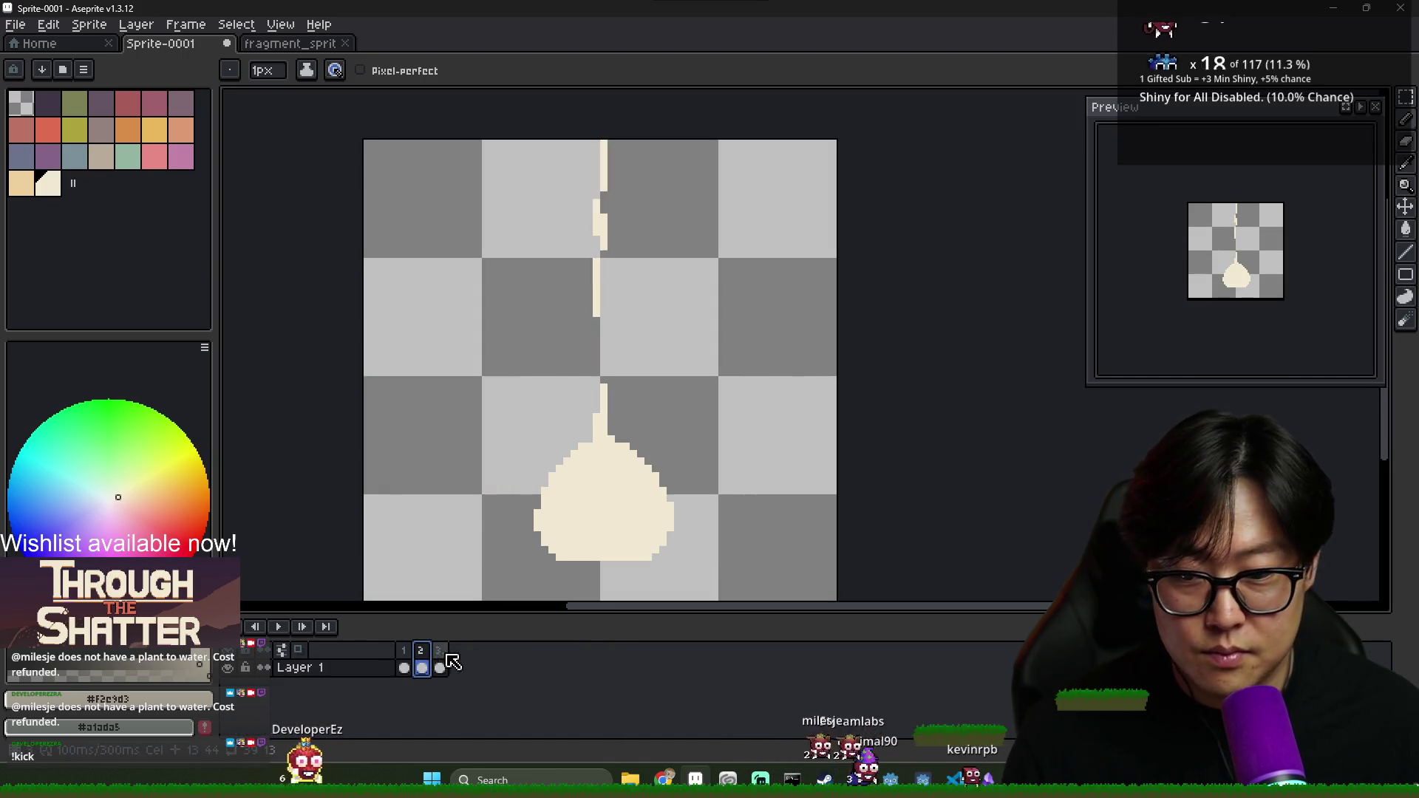
Go to frame 4, then add and delete an unneeded fifth frame
left_click(458, 668)
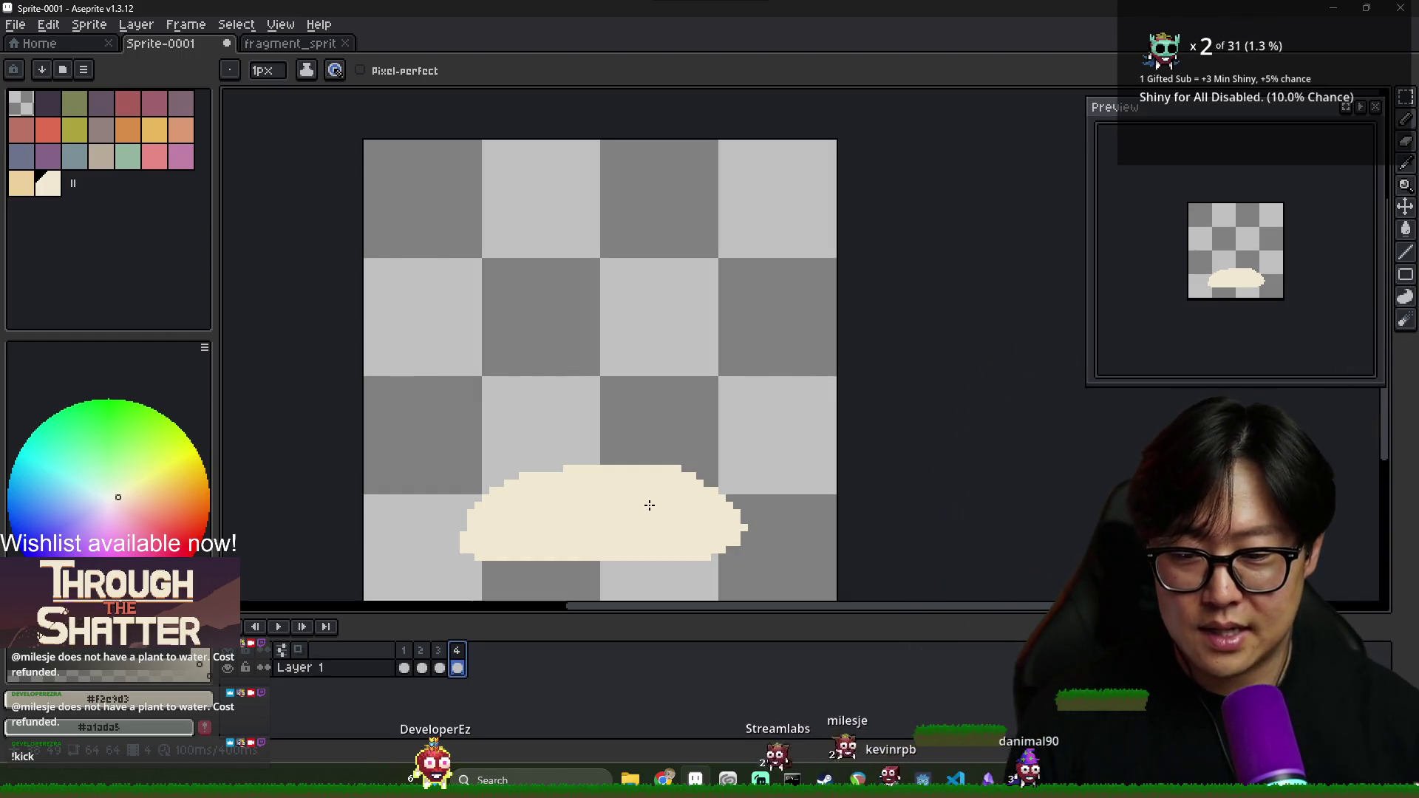
key("alt+n")
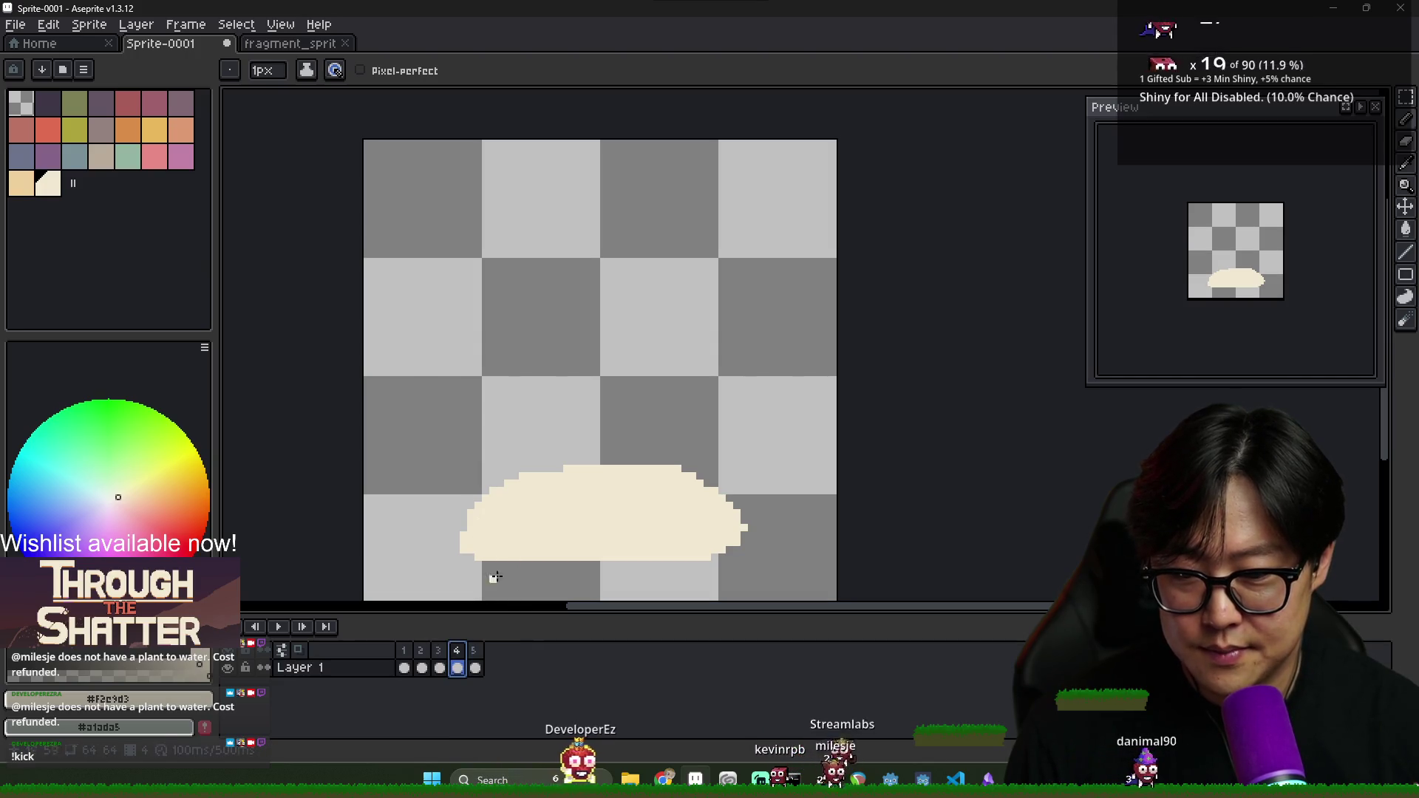
right_click(476, 666)
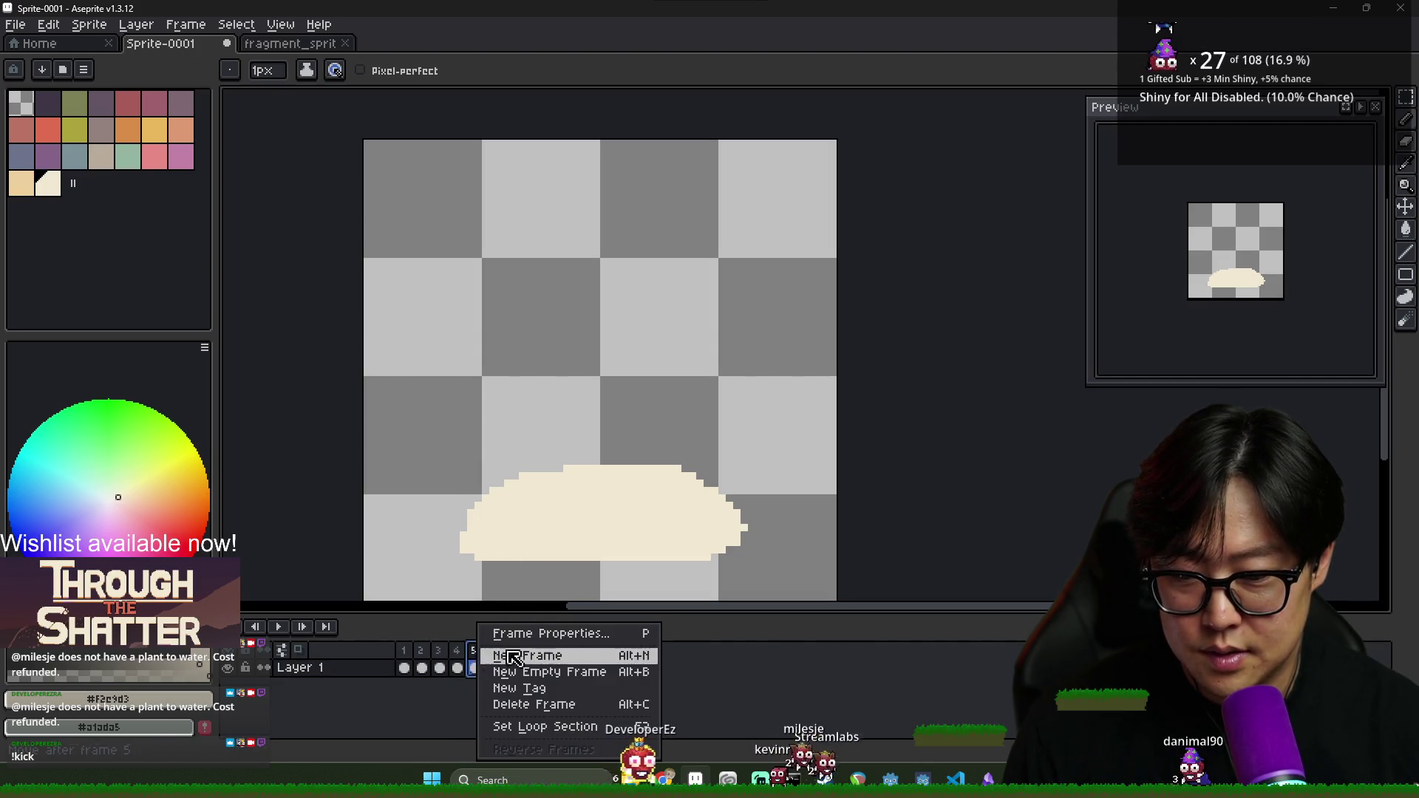
left_click(558, 708)
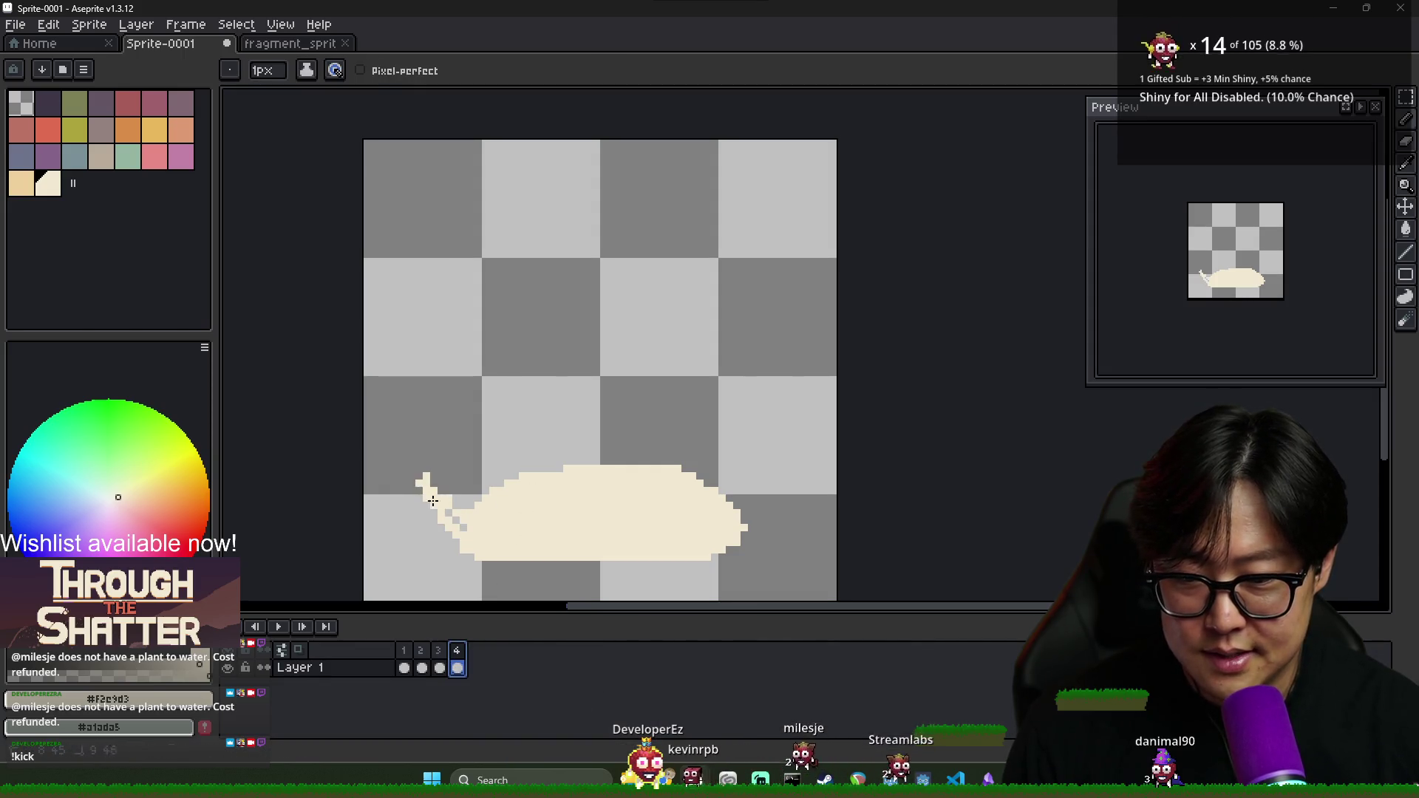
Carve the frame-4 puddle into a cream crescent with raised left and right tips
left_click_drag(450, 491, 459, 500)
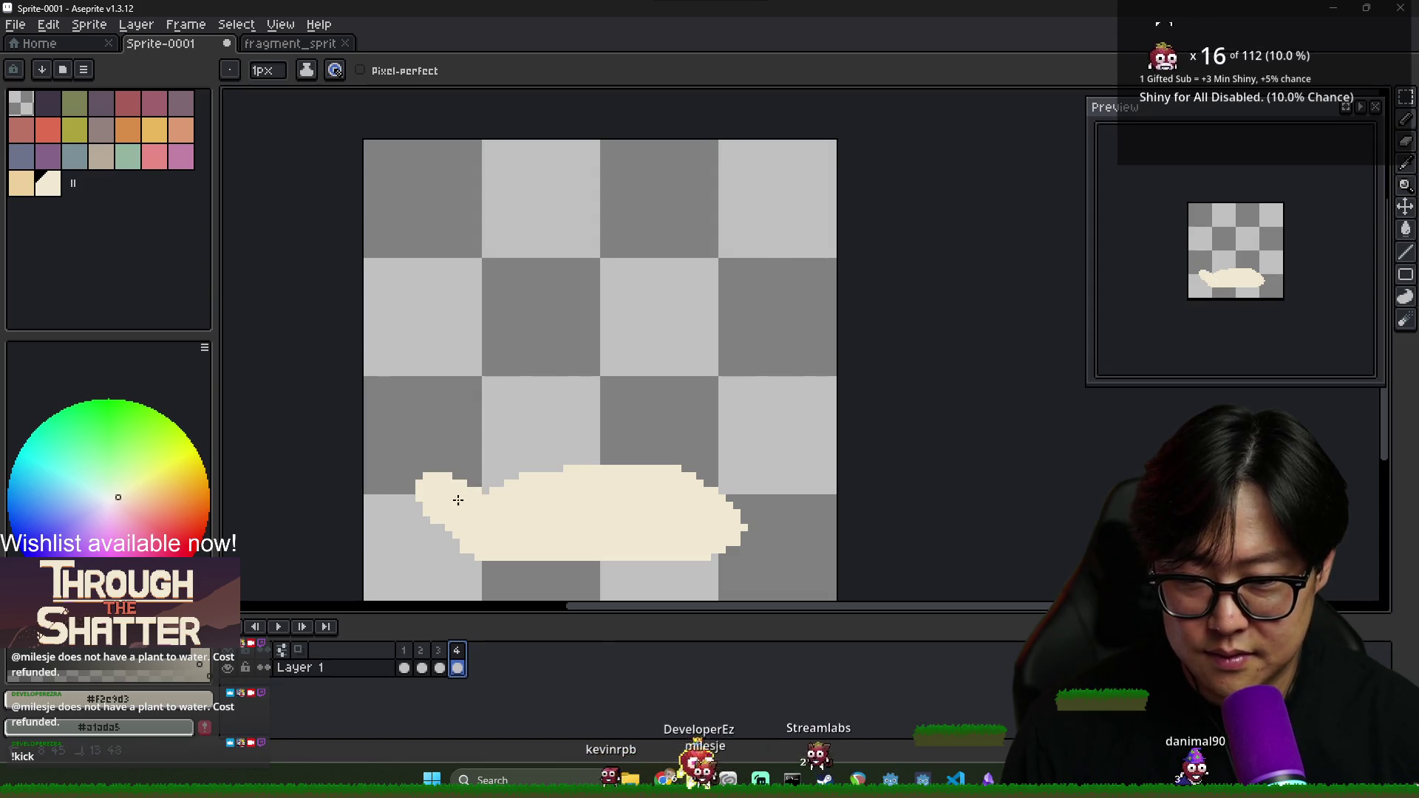
key("e")
mouse_move(636, 499)
left_mouse_down()
mouse_move(570, 484)
mouse_move(650, 469)
mouse_move(691, 481)
left_mouse_up()
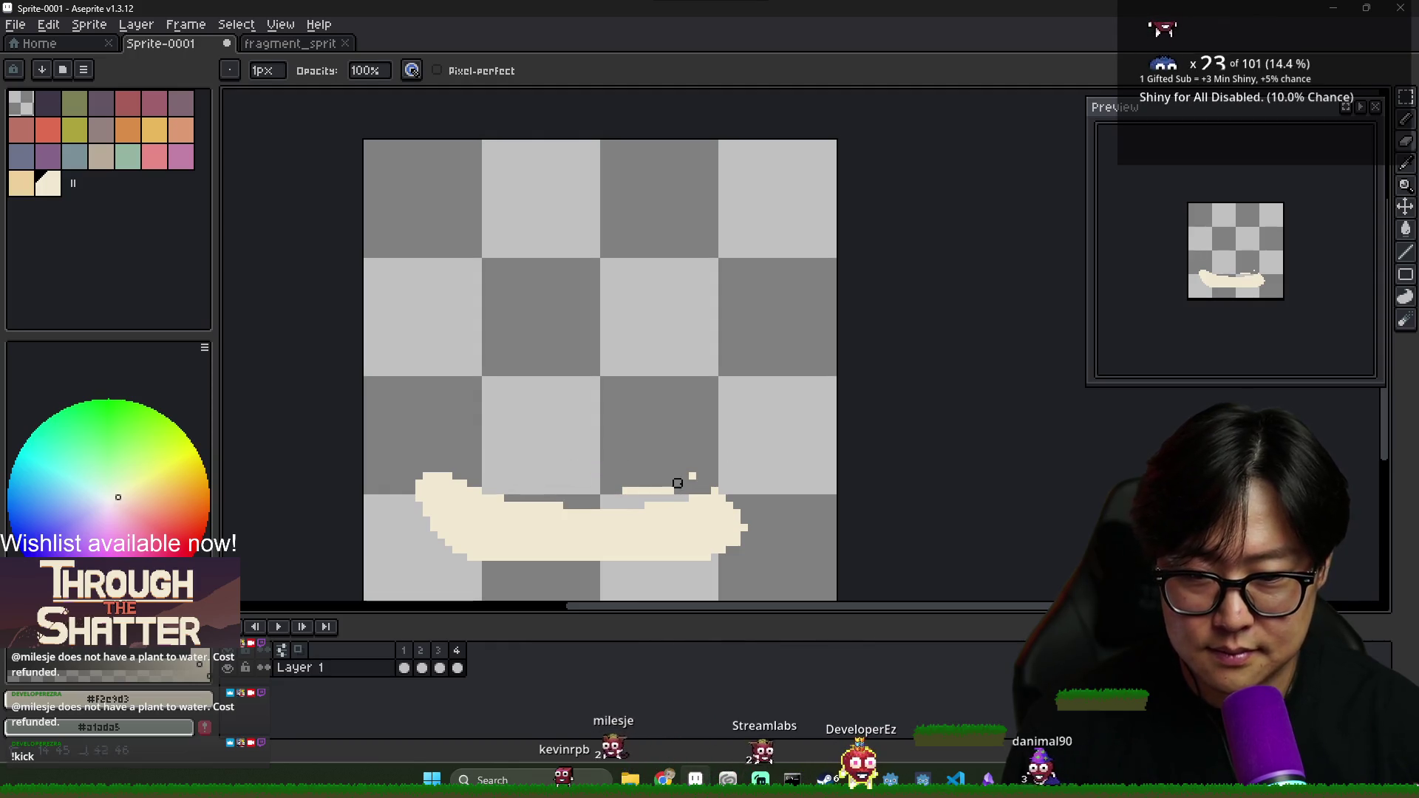
key("b")
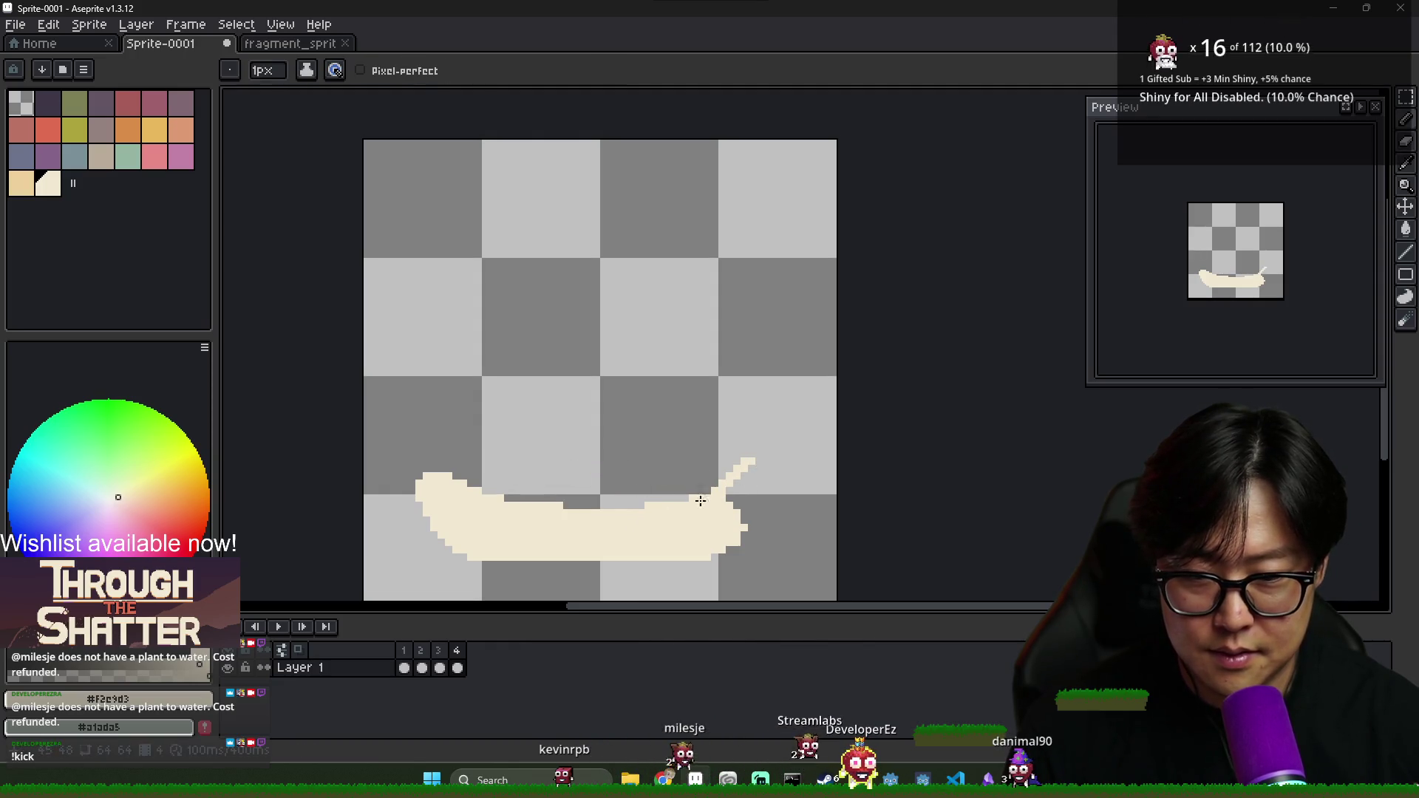
left_click_drag(759, 540, 721, 556)
key("g")
left_click(765, 503)
key("e")
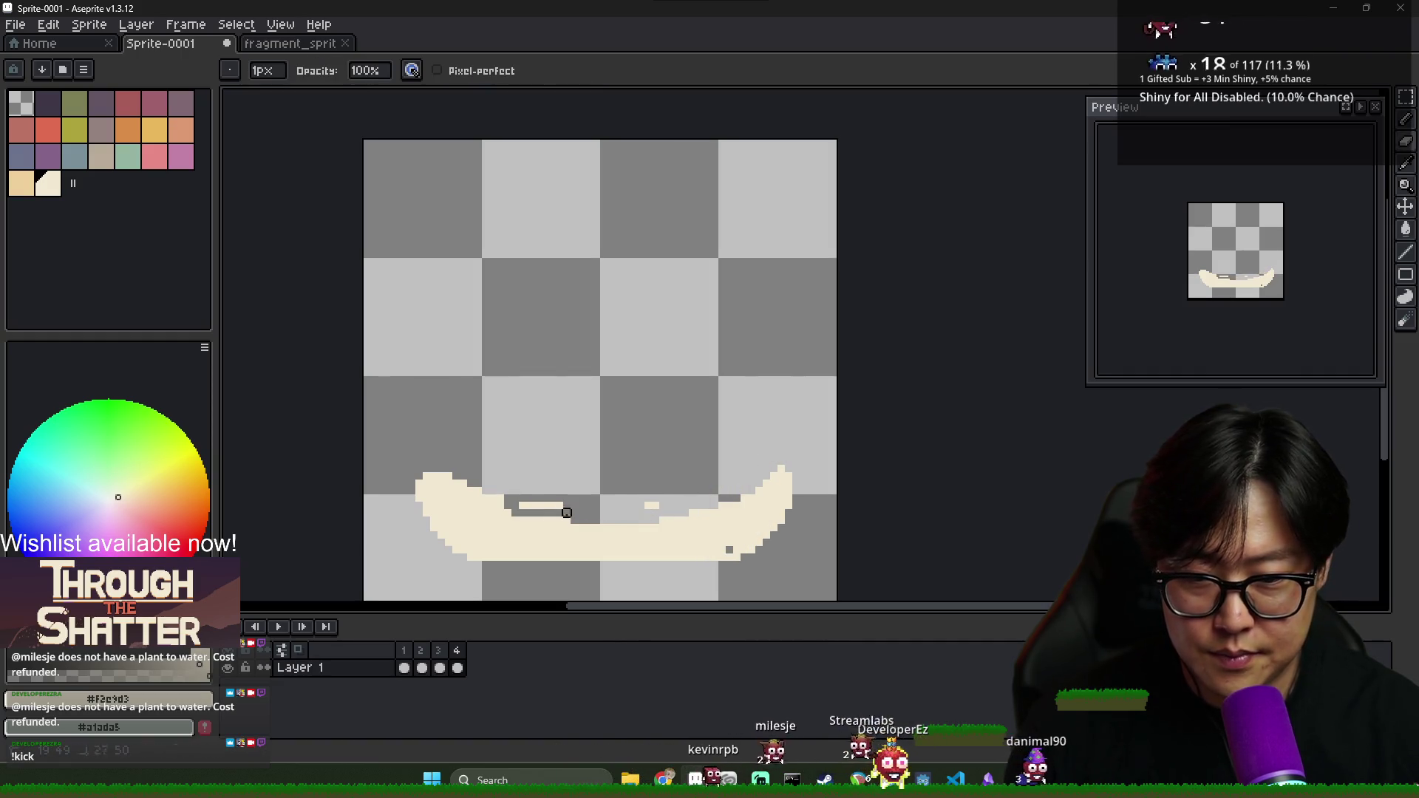
left_click_drag(541, 505, 611, 505)
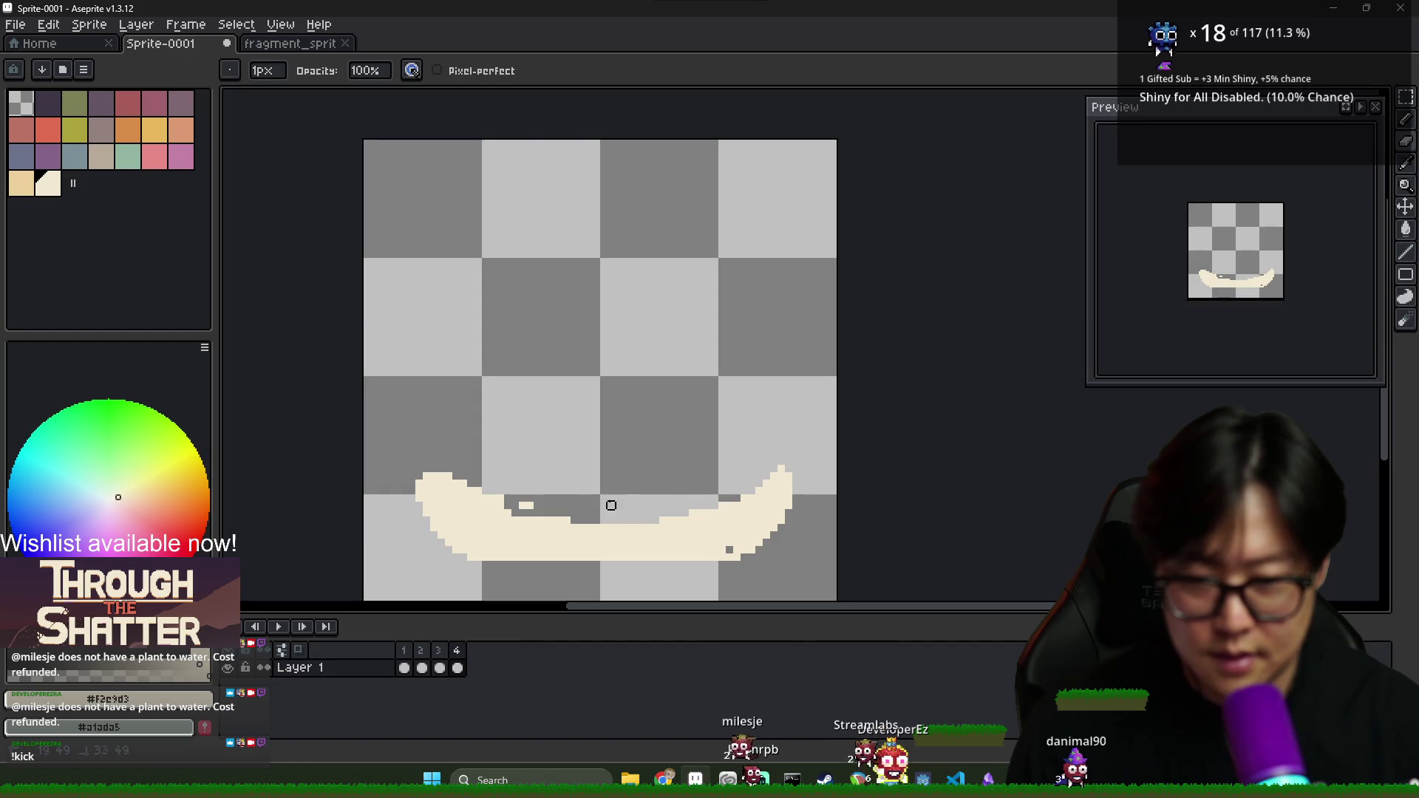
Review frames 1–4 and fill a grey hole pixel in the crescent
left_click(409, 652)
left_click(426, 658)
left_click(442, 658)
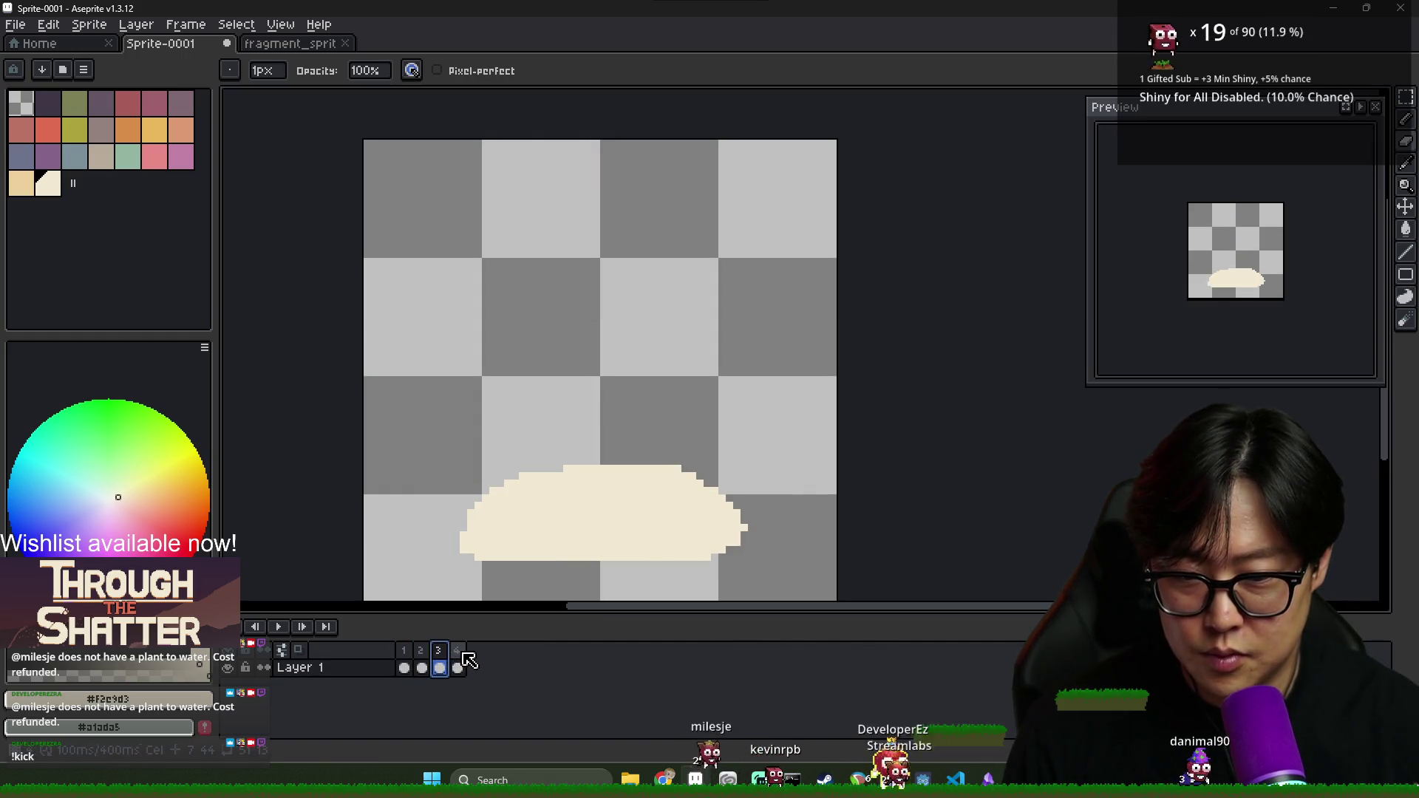
left_click(459, 658)
key("b")
left_click(731, 550)
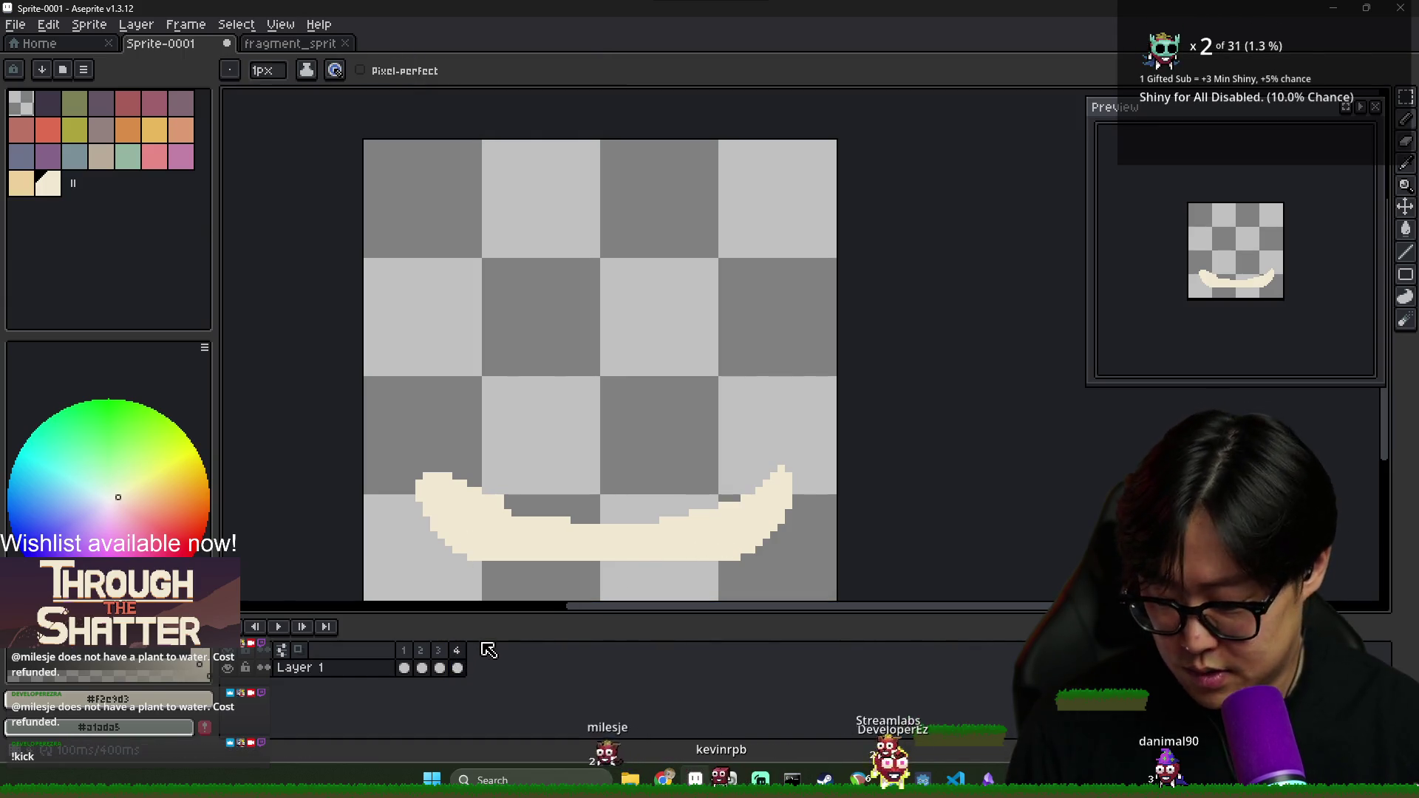
Add a fifth frame and draw a tall left arc, notching it and thinning the bottom stroke
key("alt+n")
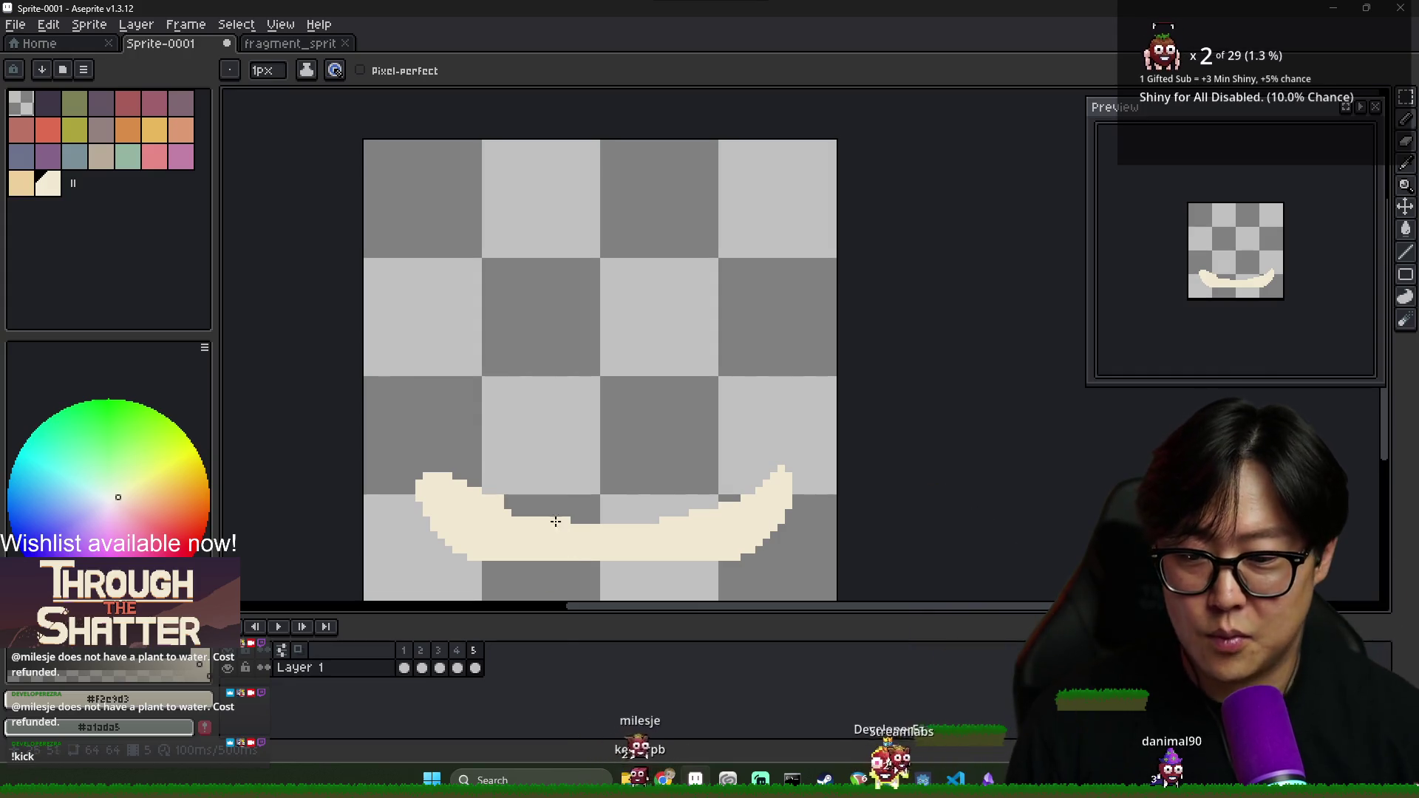
left_click_drag(408, 480, 390, 314)
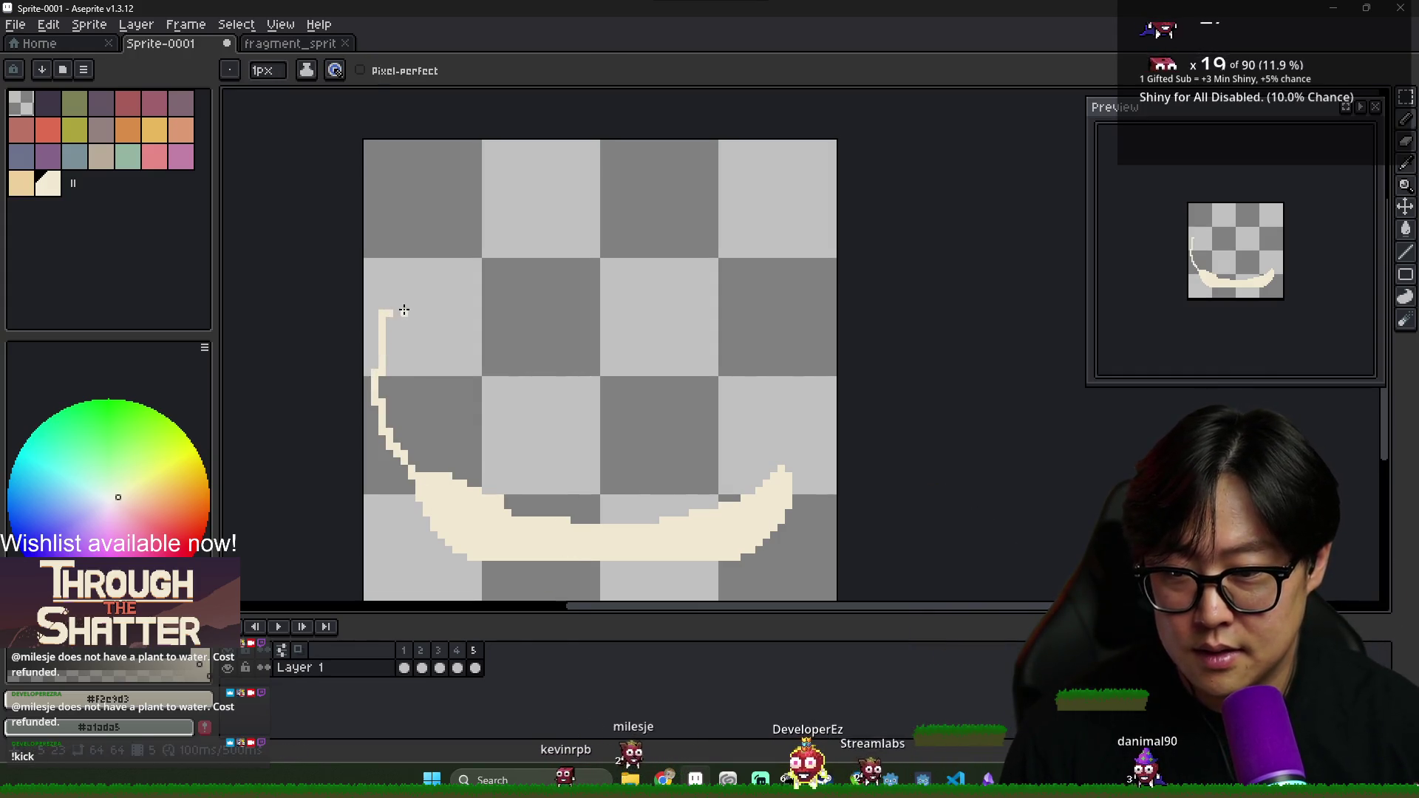
mouse_move(399, 480)
left_mouse_down()
mouse_move(395, 525)
mouse_move(376, 378)
left_mouse_up()
mouse_move(402, 329)
left_mouse_down()
mouse_move(391, 368)
mouse_move(402, 294)
left_mouse_up()
key("e")
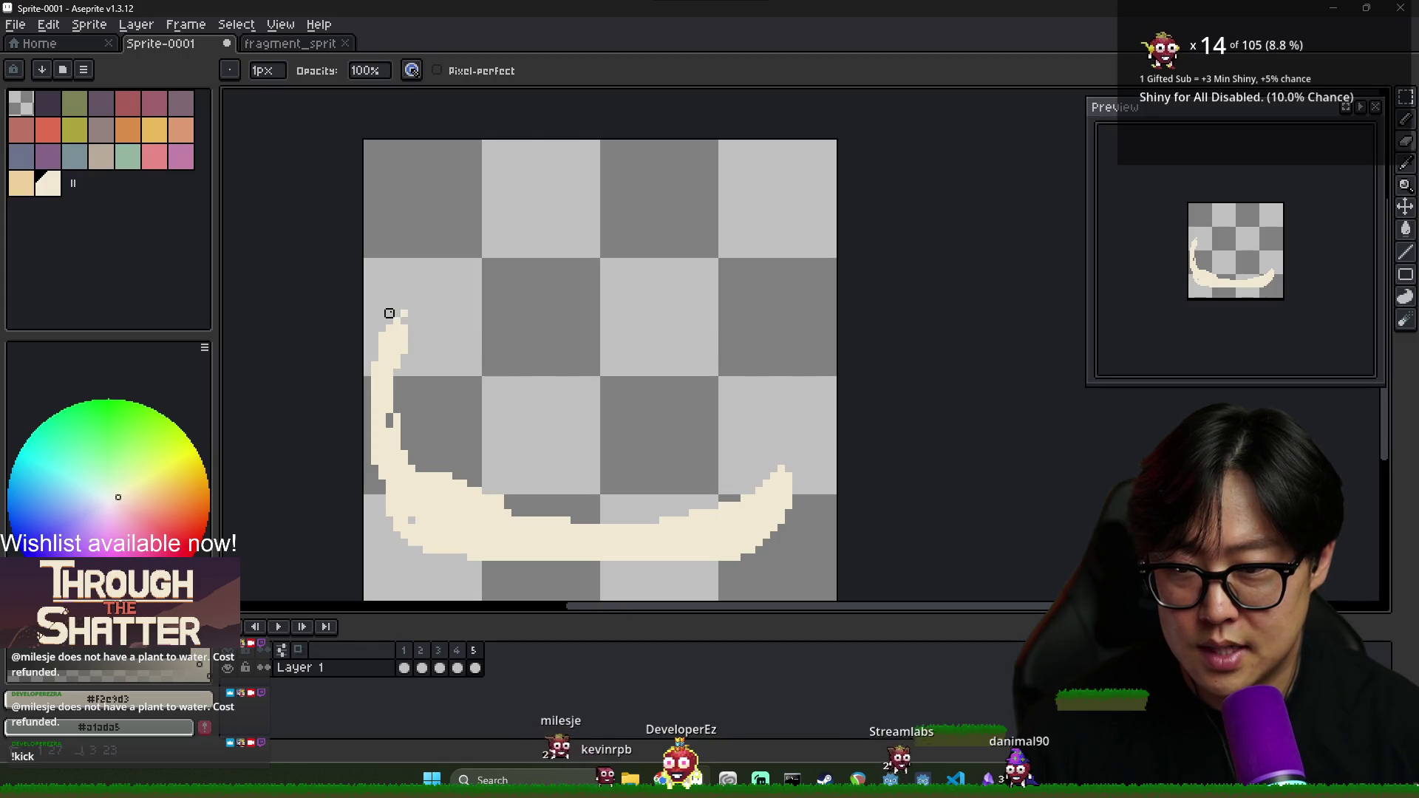
left_click_drag(456, 542, 439, 507)
key("e")
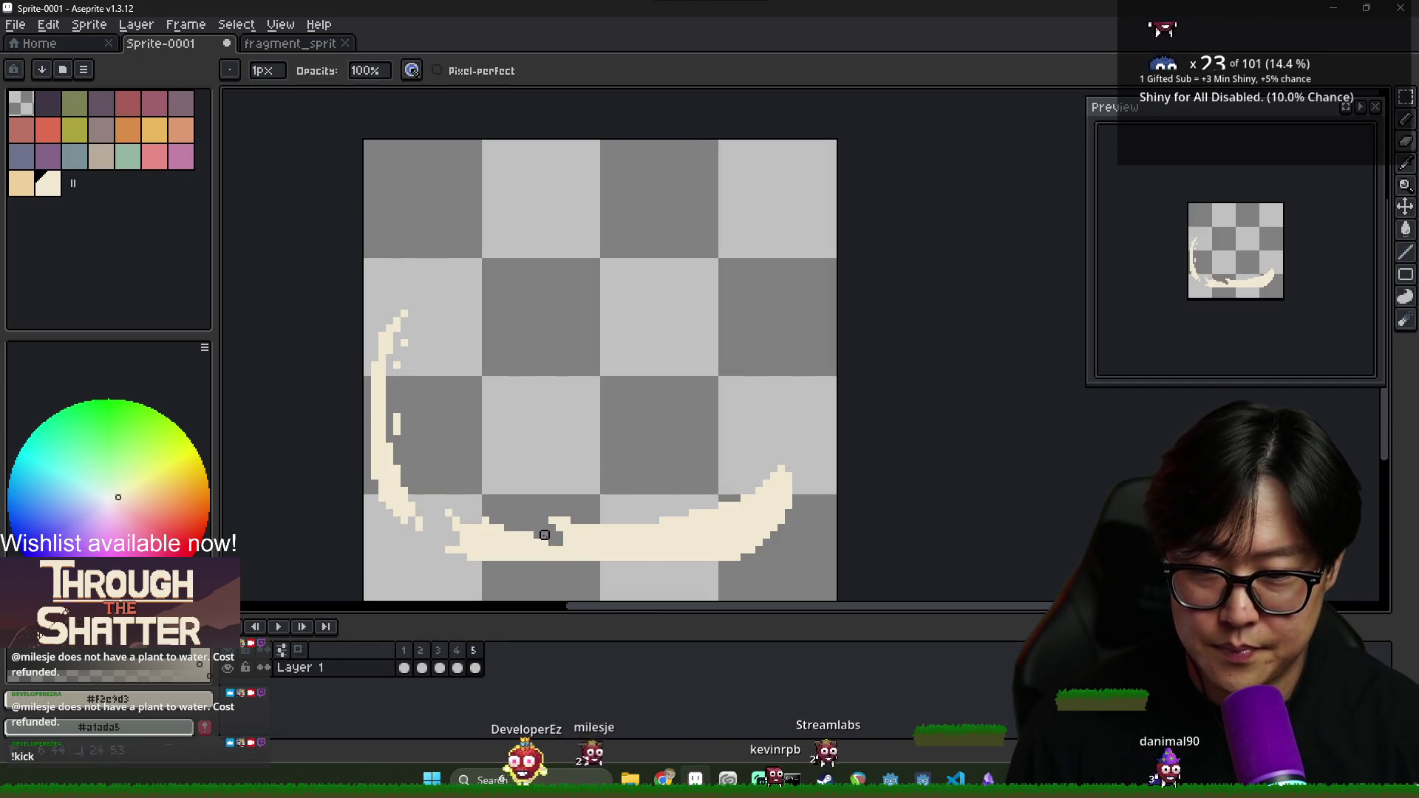
left_click_drag(545, 534, 451, 521)
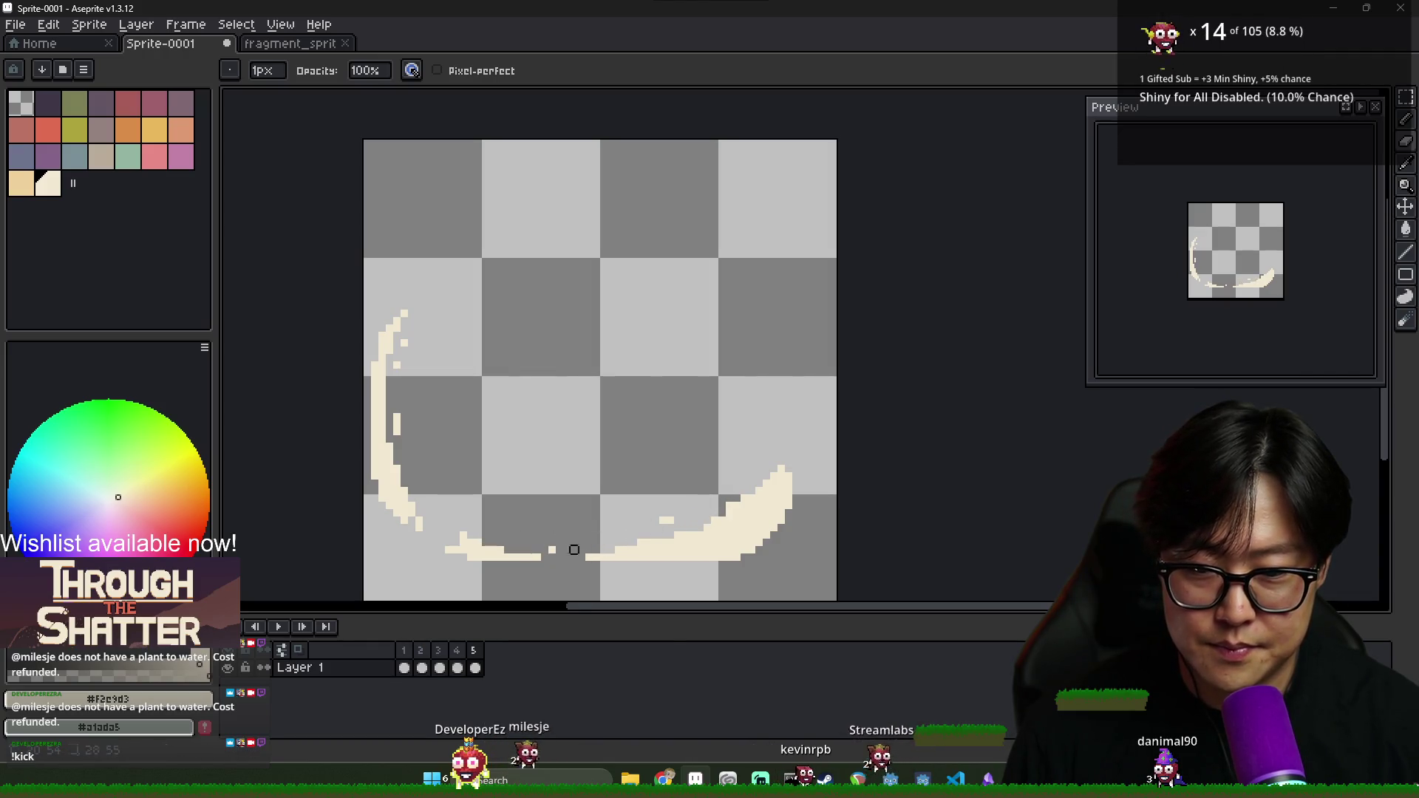
Draw the rising right arc, trim its top into a droplet, add another droplet, and return to frame 1
key("b")
mouse_move(754, 513)
left_mouse_down()
mouse_move(798, 301)
mouse_move(813, 414)
mouse_move(818, 360)
mouse_move(815, 457)
left_mouse_up()
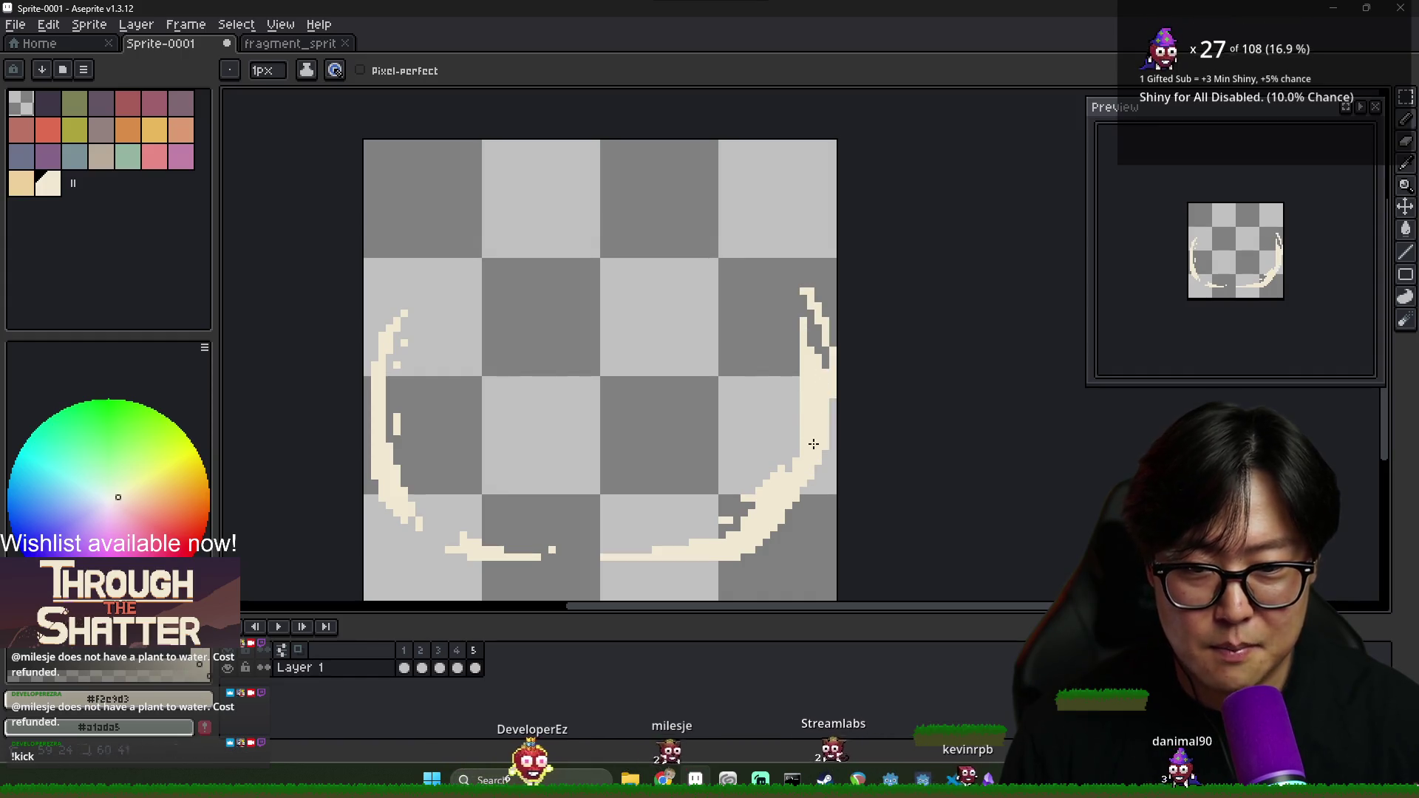
key("e")
mouse_move(691, 548)
left_mouse_down()
mouse_move(700, 529)
mouse_move(760, 528)
left_mouse_up()
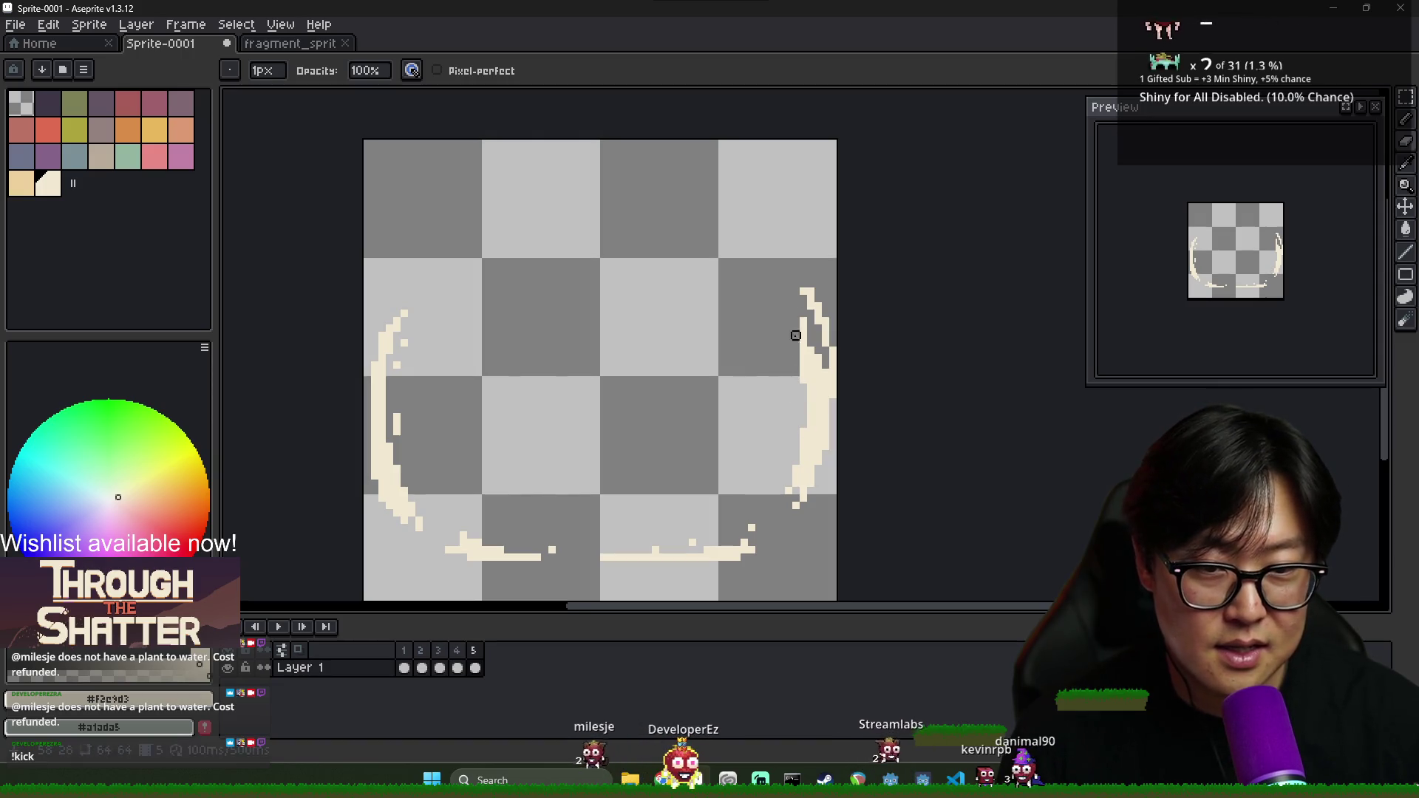
key("b")
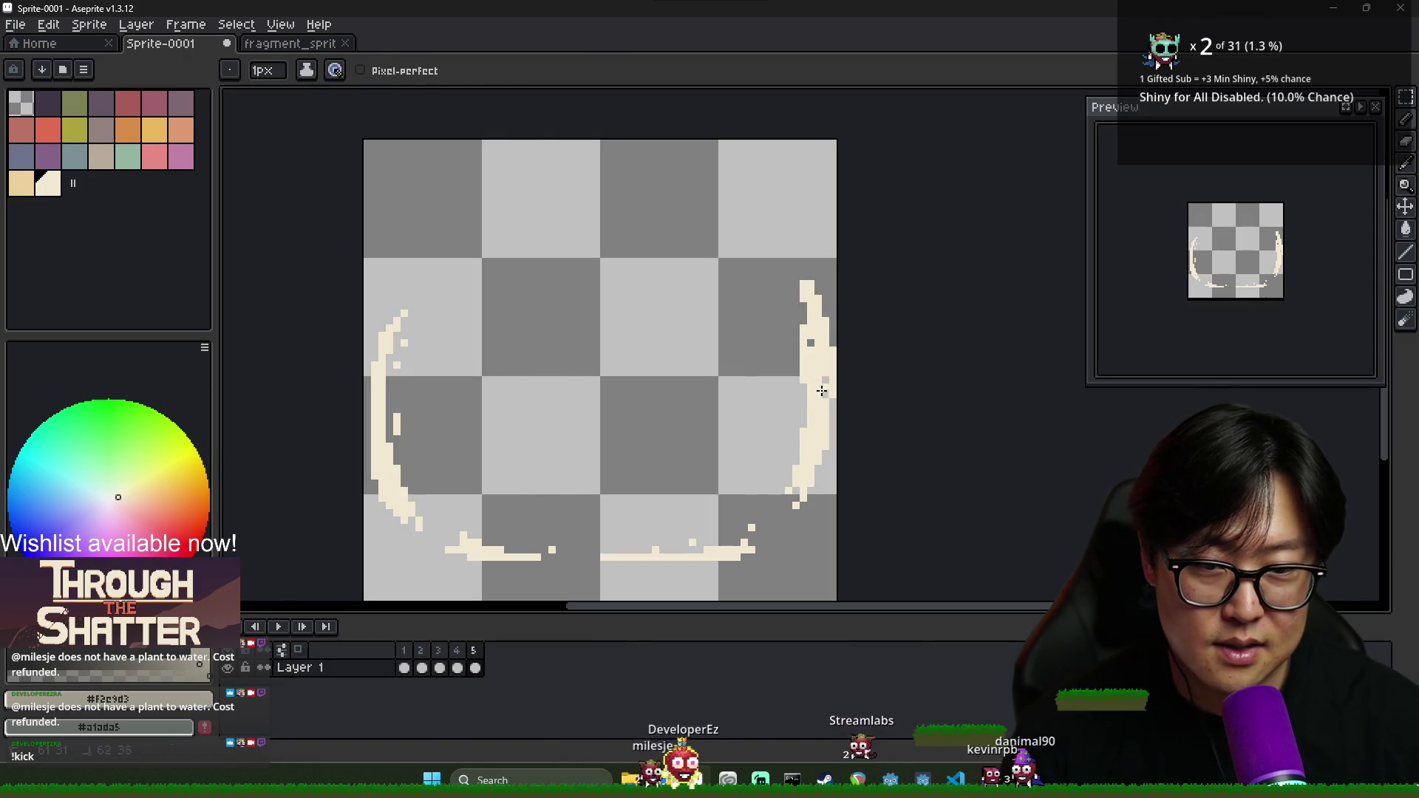
key("e")
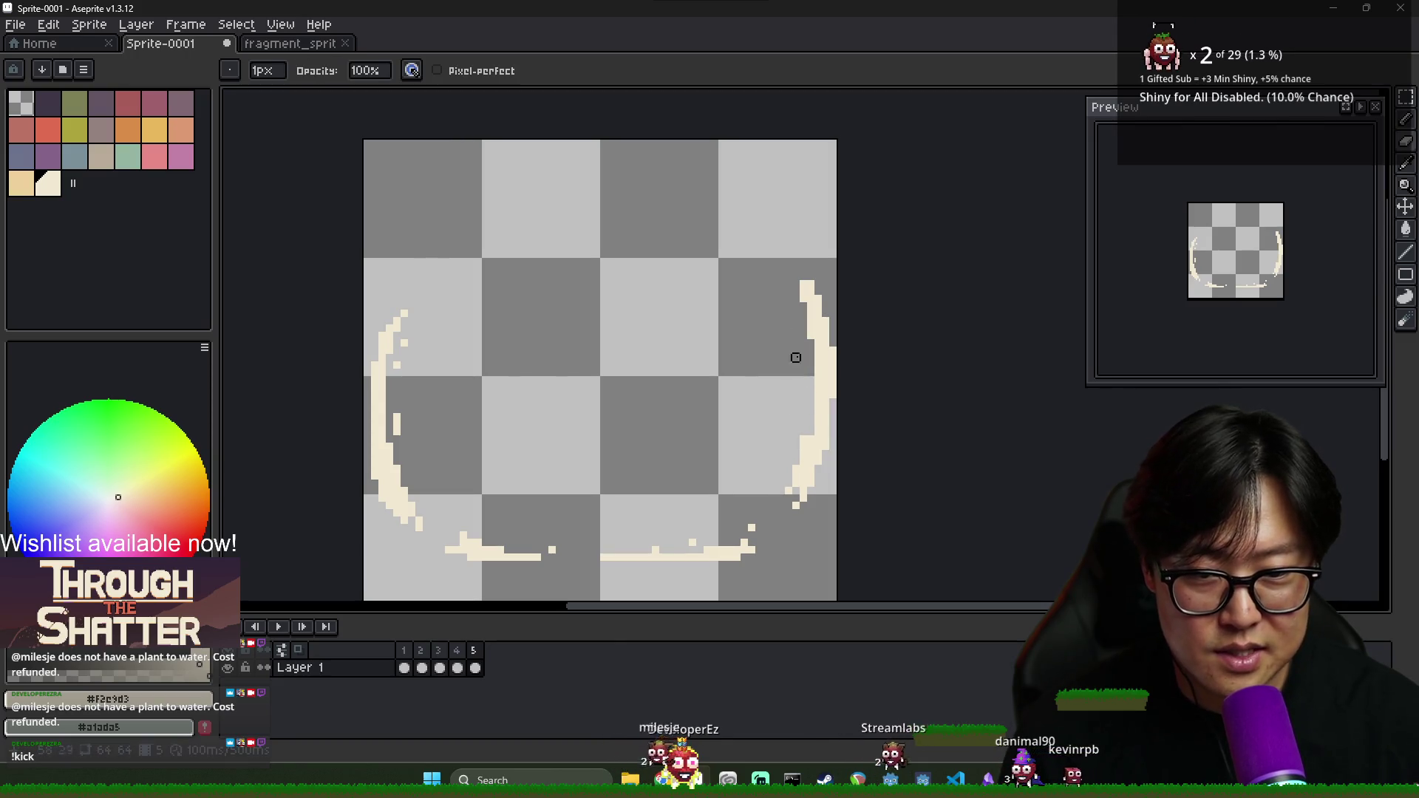
left_click_drag(811, 351, 816, 303)
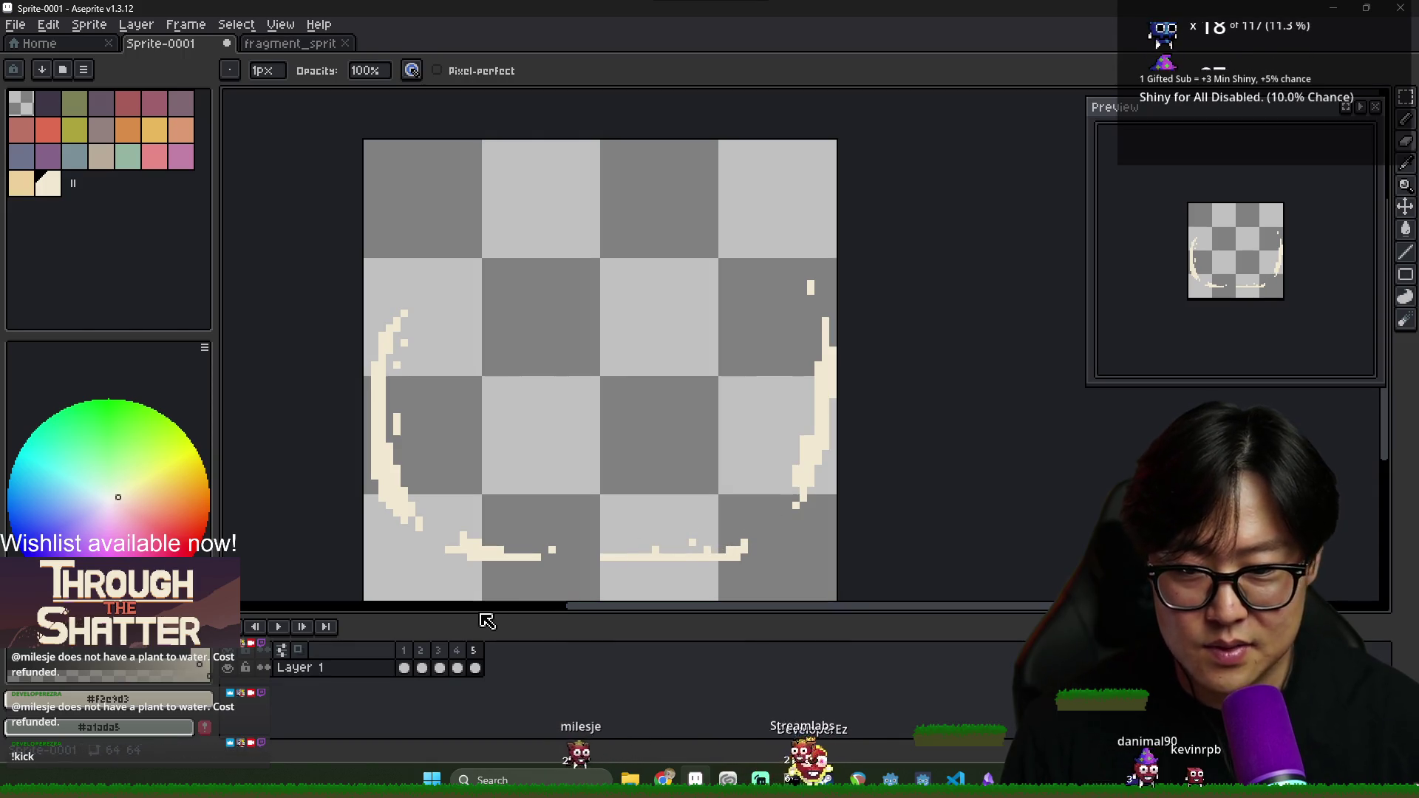
key("b")
left_click(567, 527)
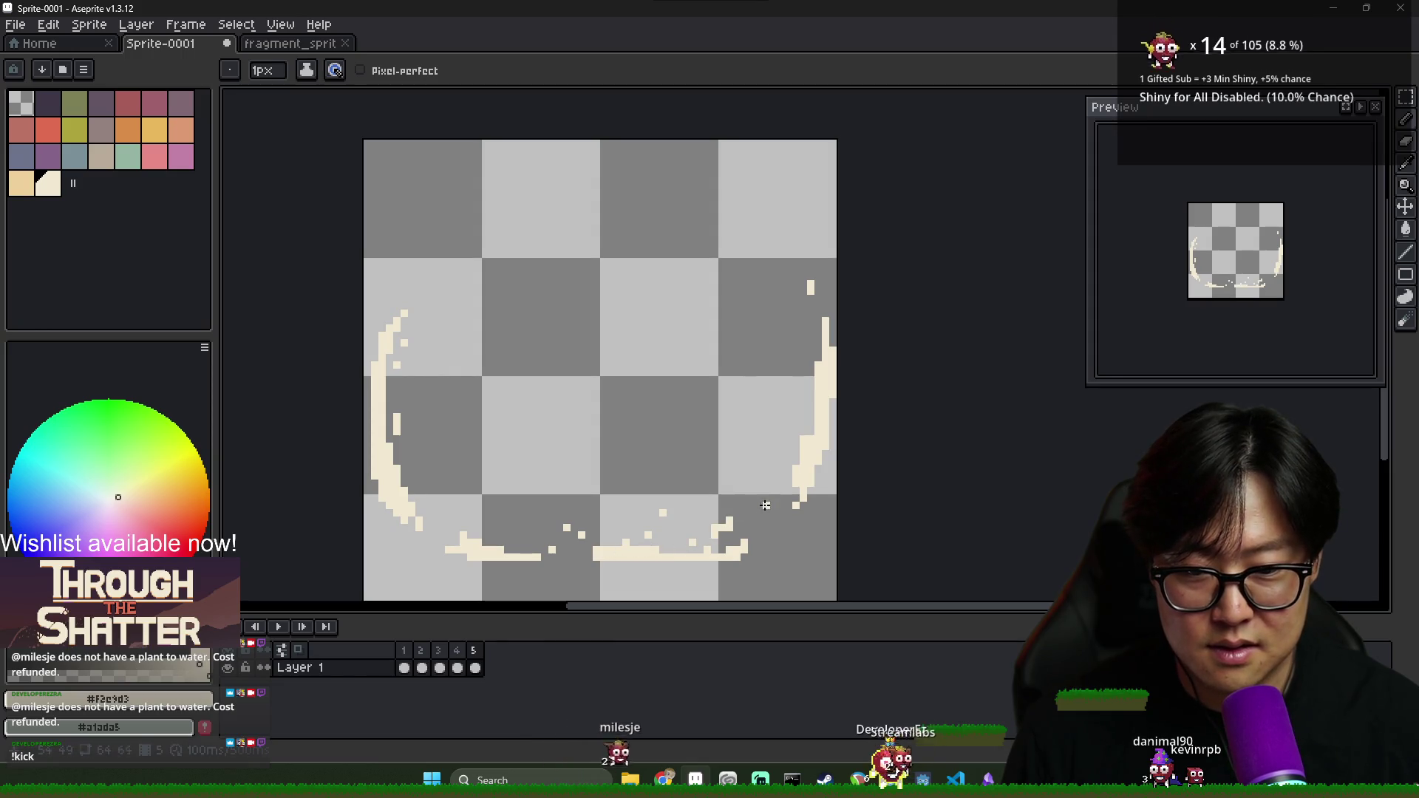
key("e")
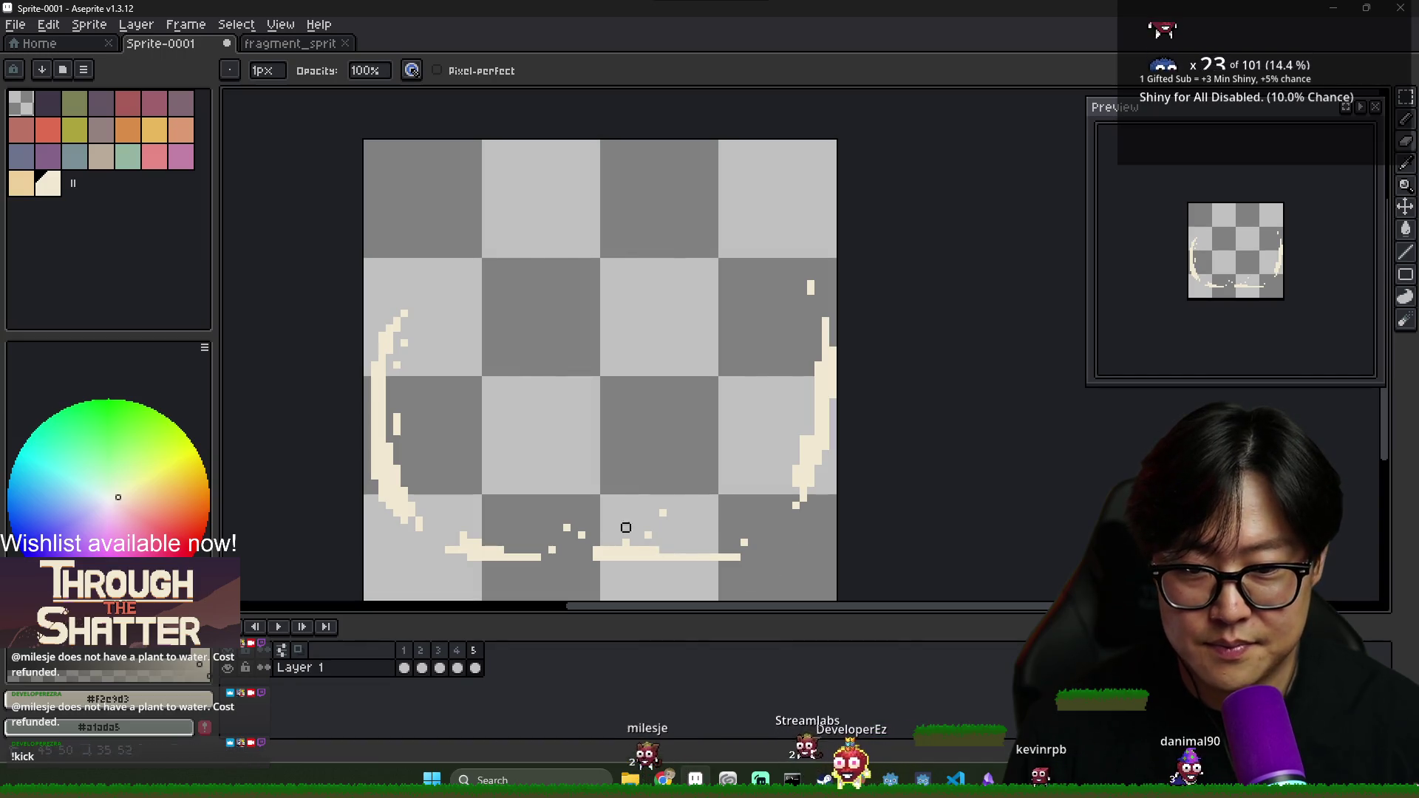
key("Return")
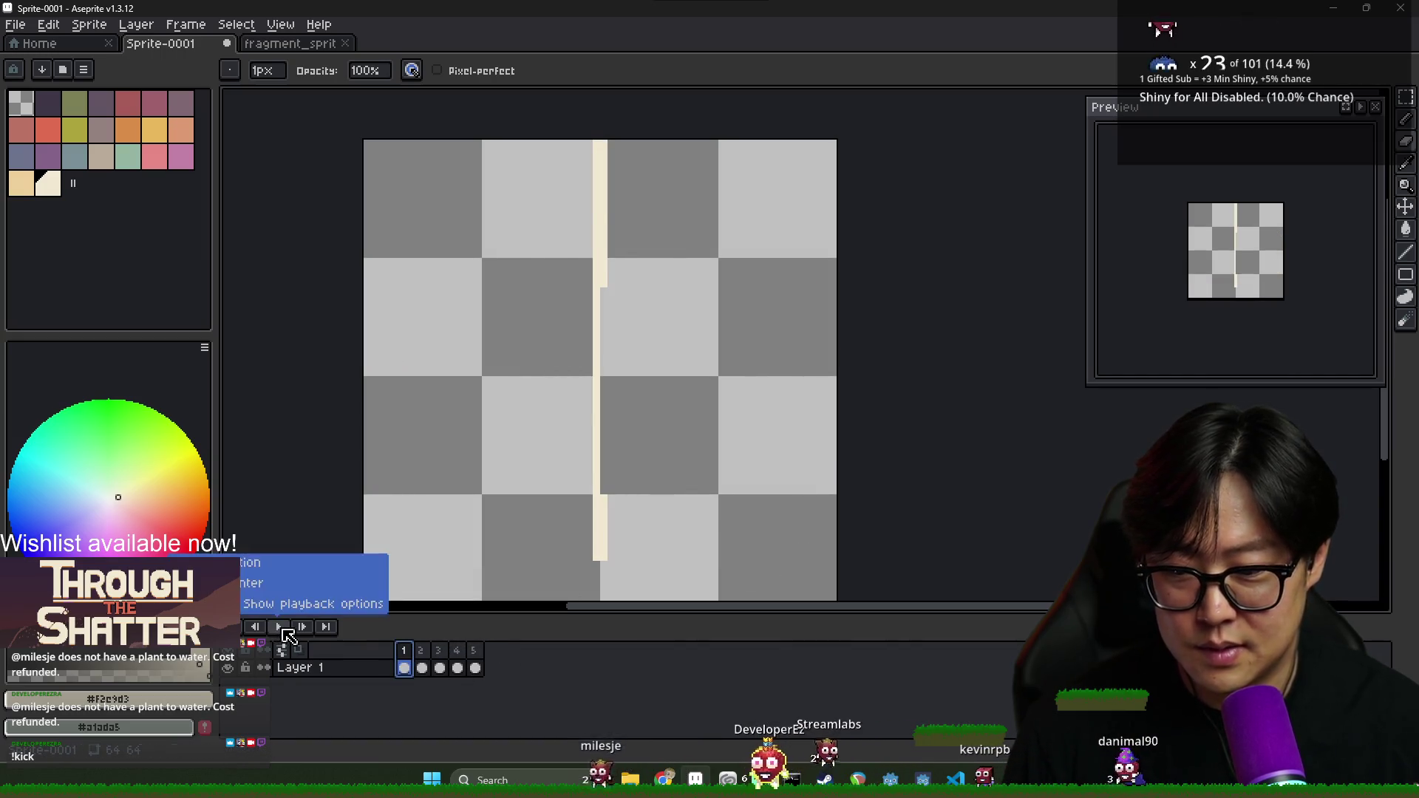
Play the cream splash animation preview in Aseprite, then stop it
left_click(280, 628)
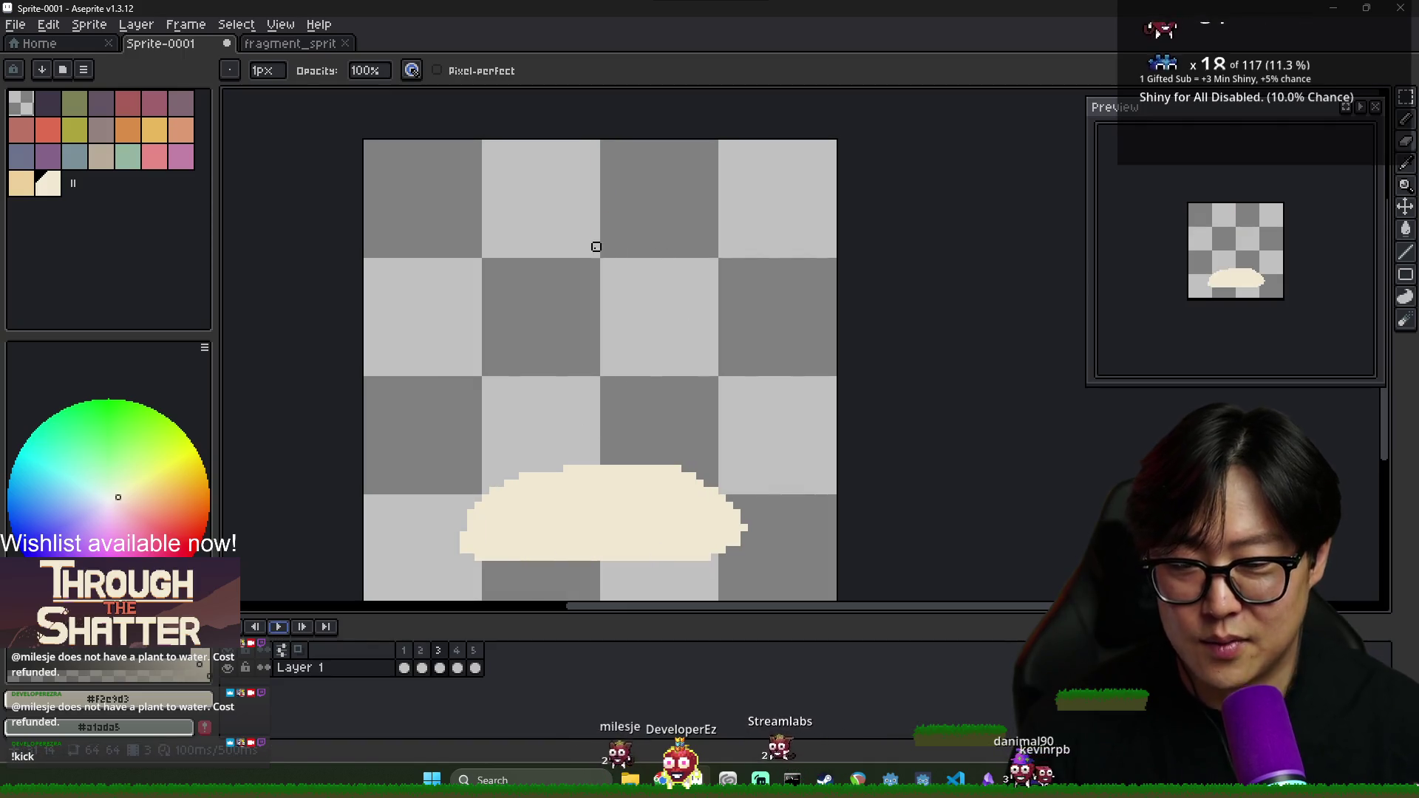
key("ctrl+s")
key("Escape")
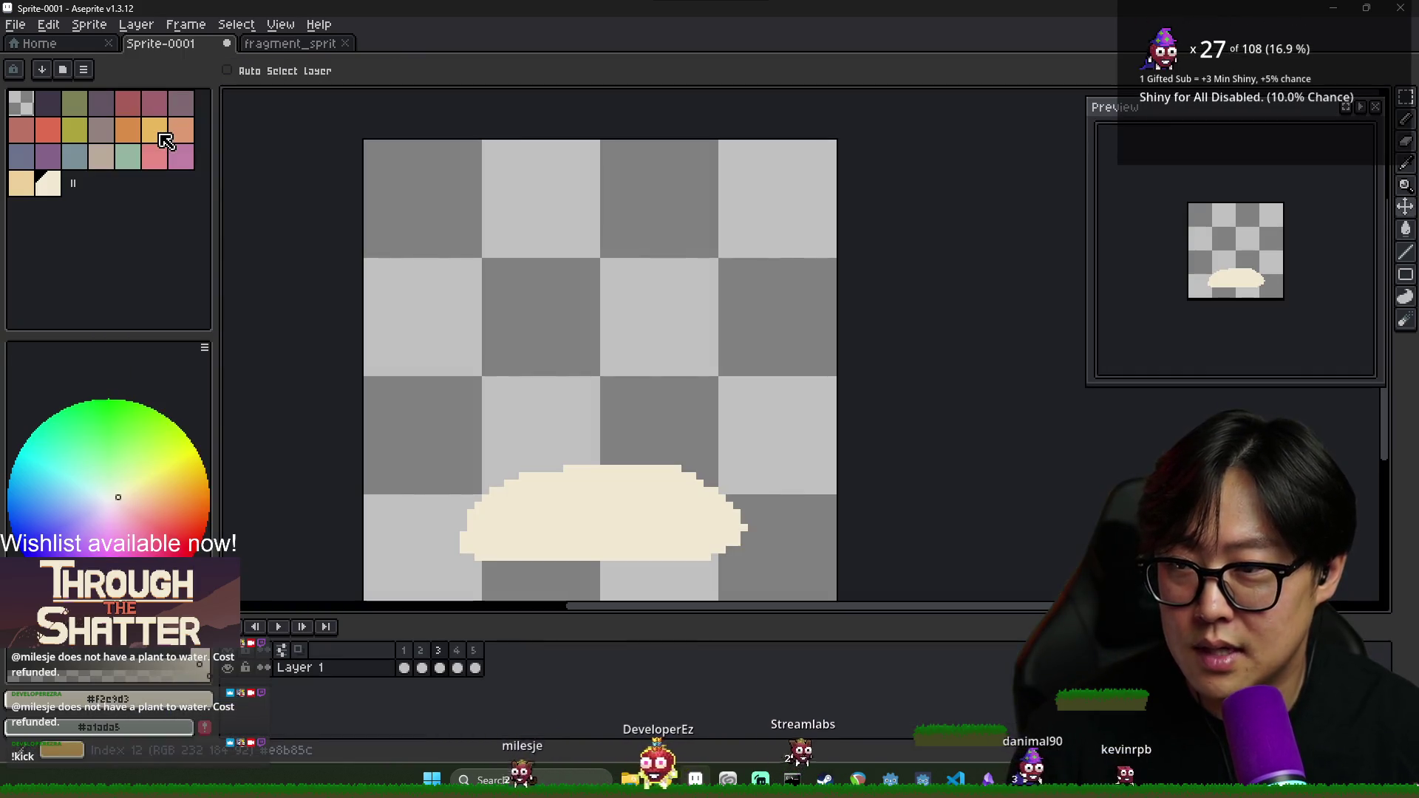
scroll(329, 205, "down", 5)
scroll(395, 238, "up", 4)
scroll(395, 238, "down", 1)
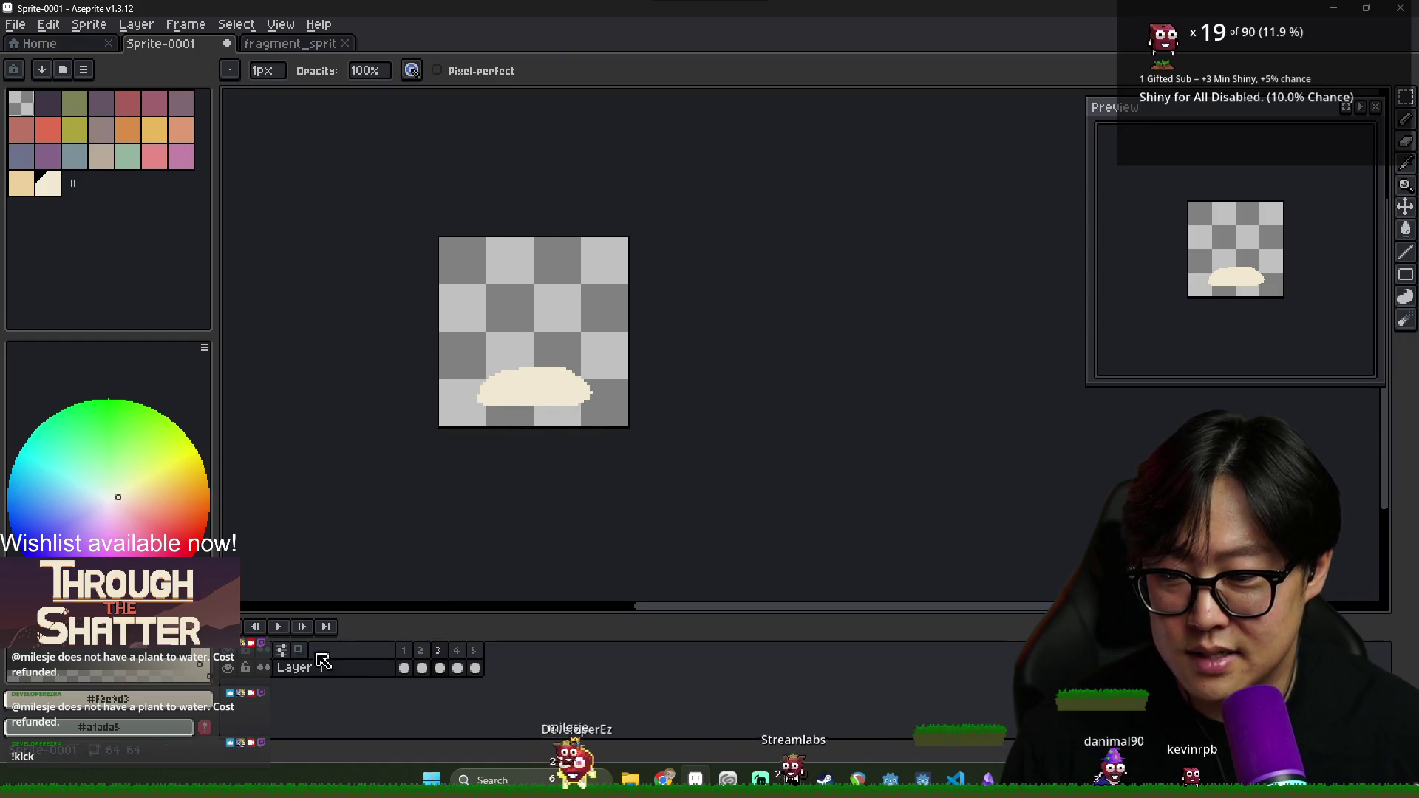
left_click(281, 629)
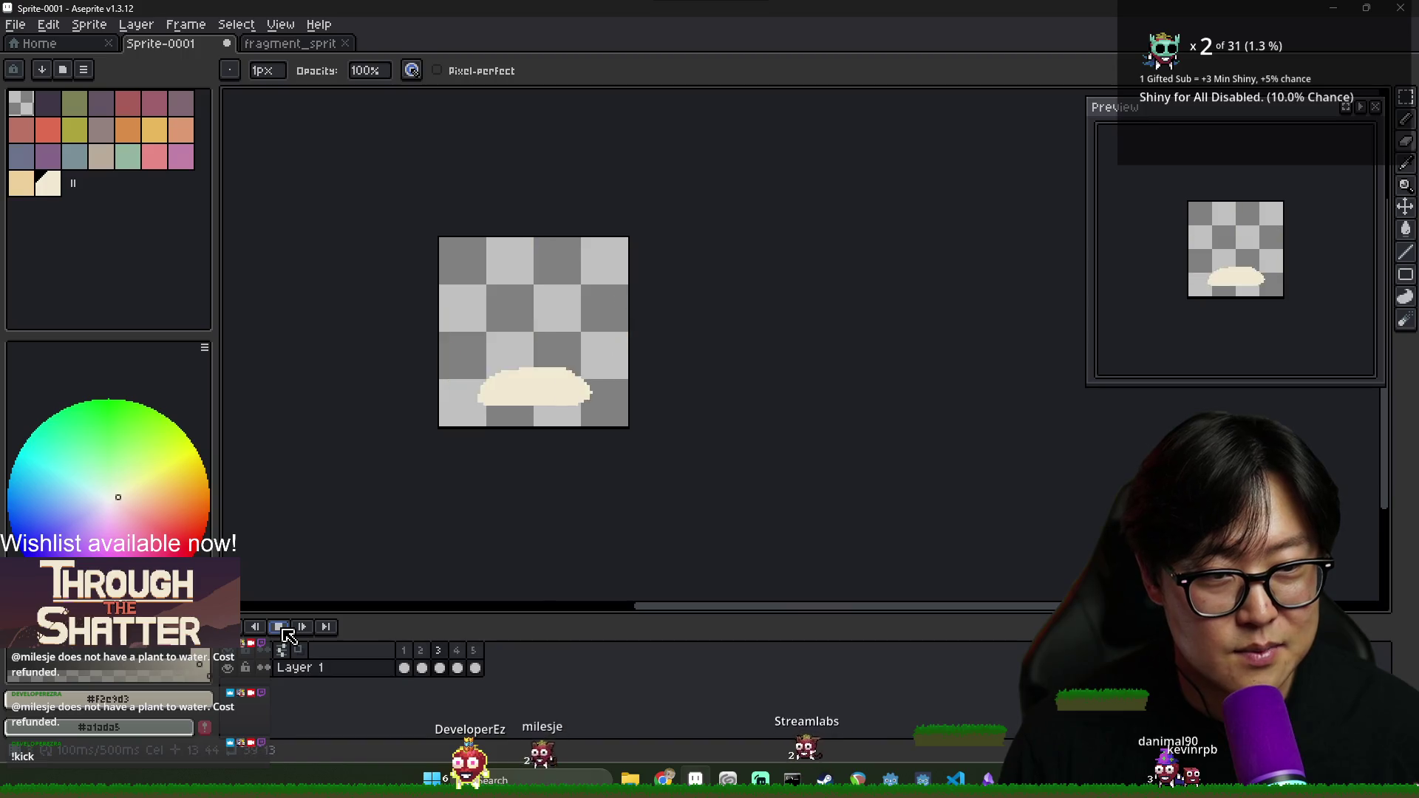
left_click(281, 627)
Duplicate frame 5's cream arc splash as a new frame 6
left_click(476, 667)
key("alt+n")
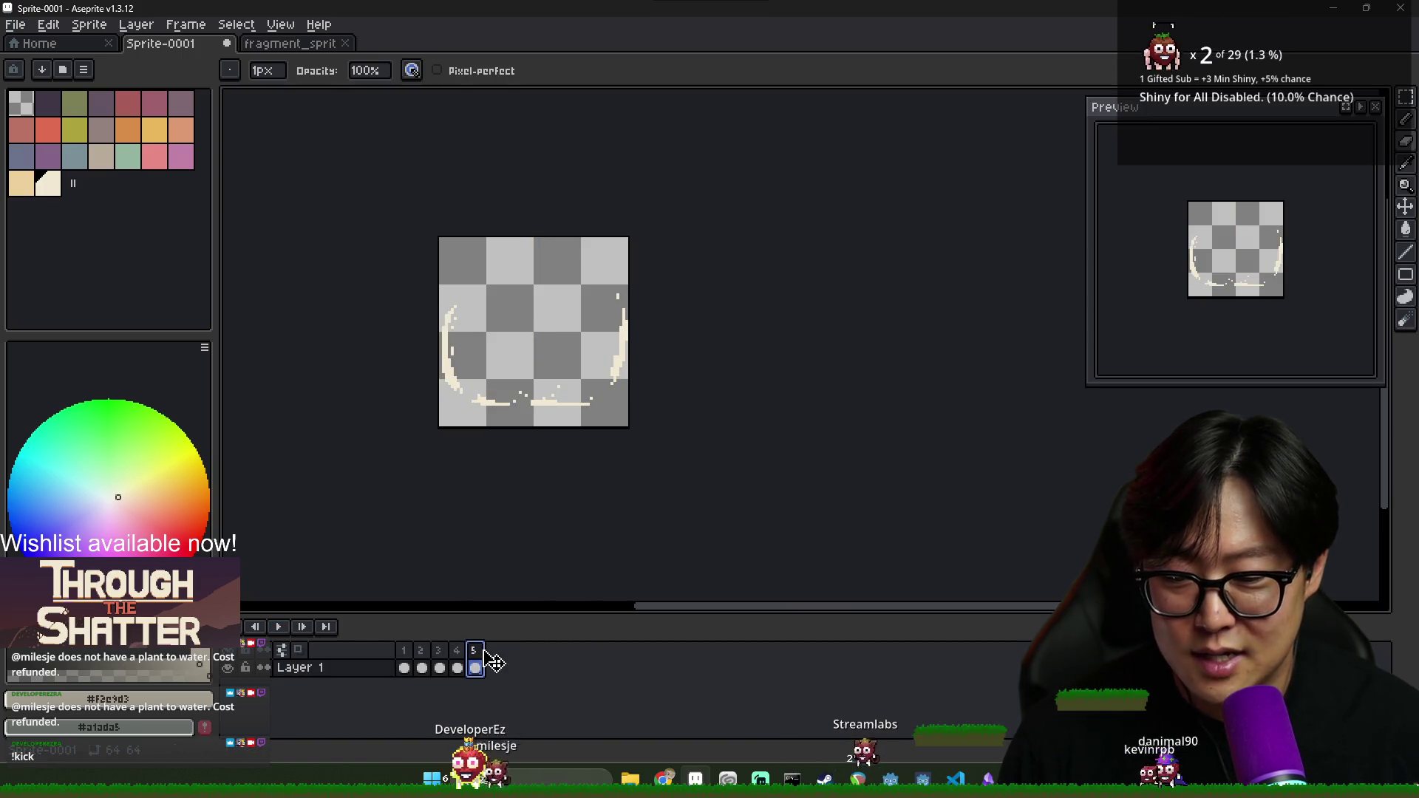
scroll(529, 370, "up", 1)
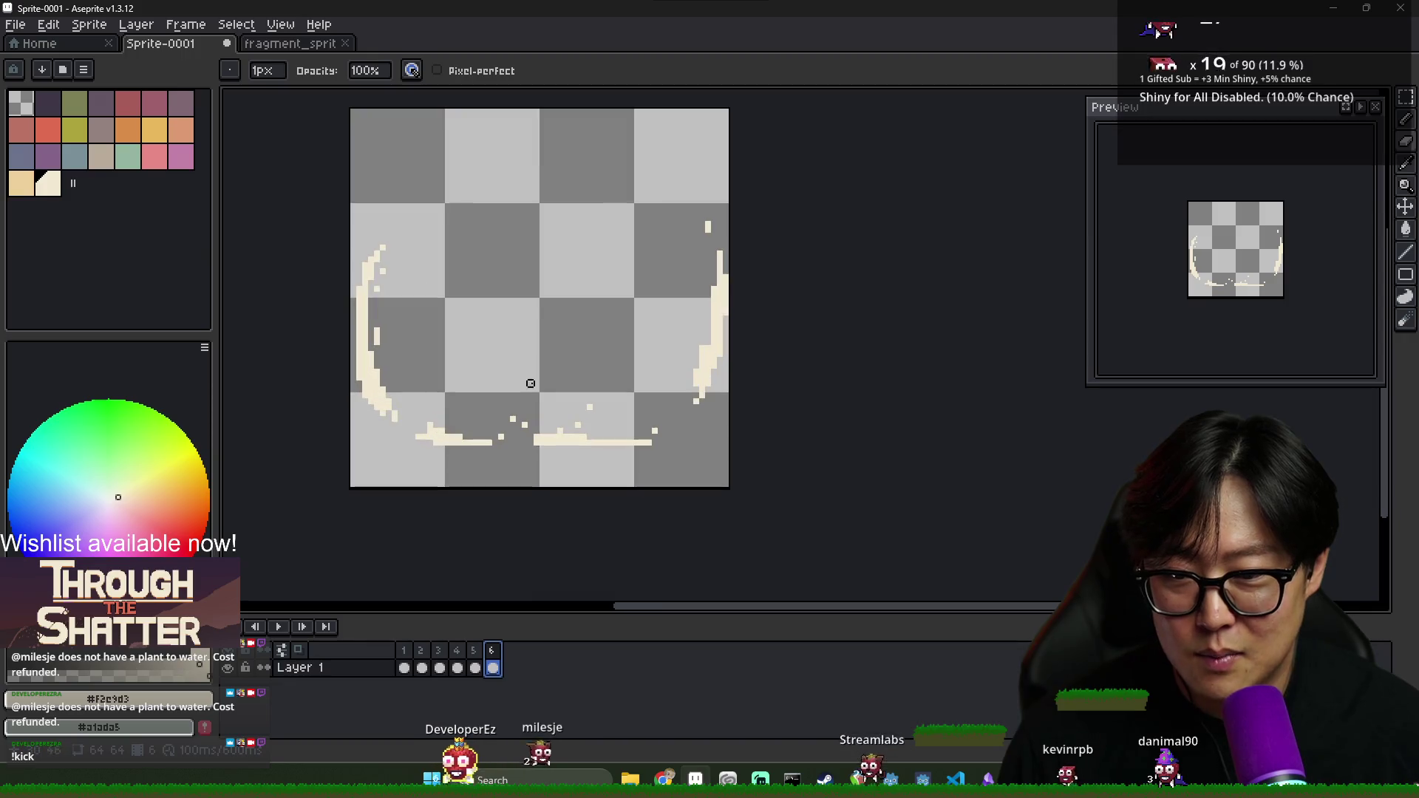
scroll(529, 377, "down", 1)
scroll(463, 378, "up", 1)
On frame 6, add a cream droplet above the left arc and erase most of that arc
key("e")
key("b")
left_click(483, 244)
key("e")
mouse_move(421, 301)
left_mouse_down()
mouse_move(437, 399)
mouse_move(463, 431)
left_mouse_up()
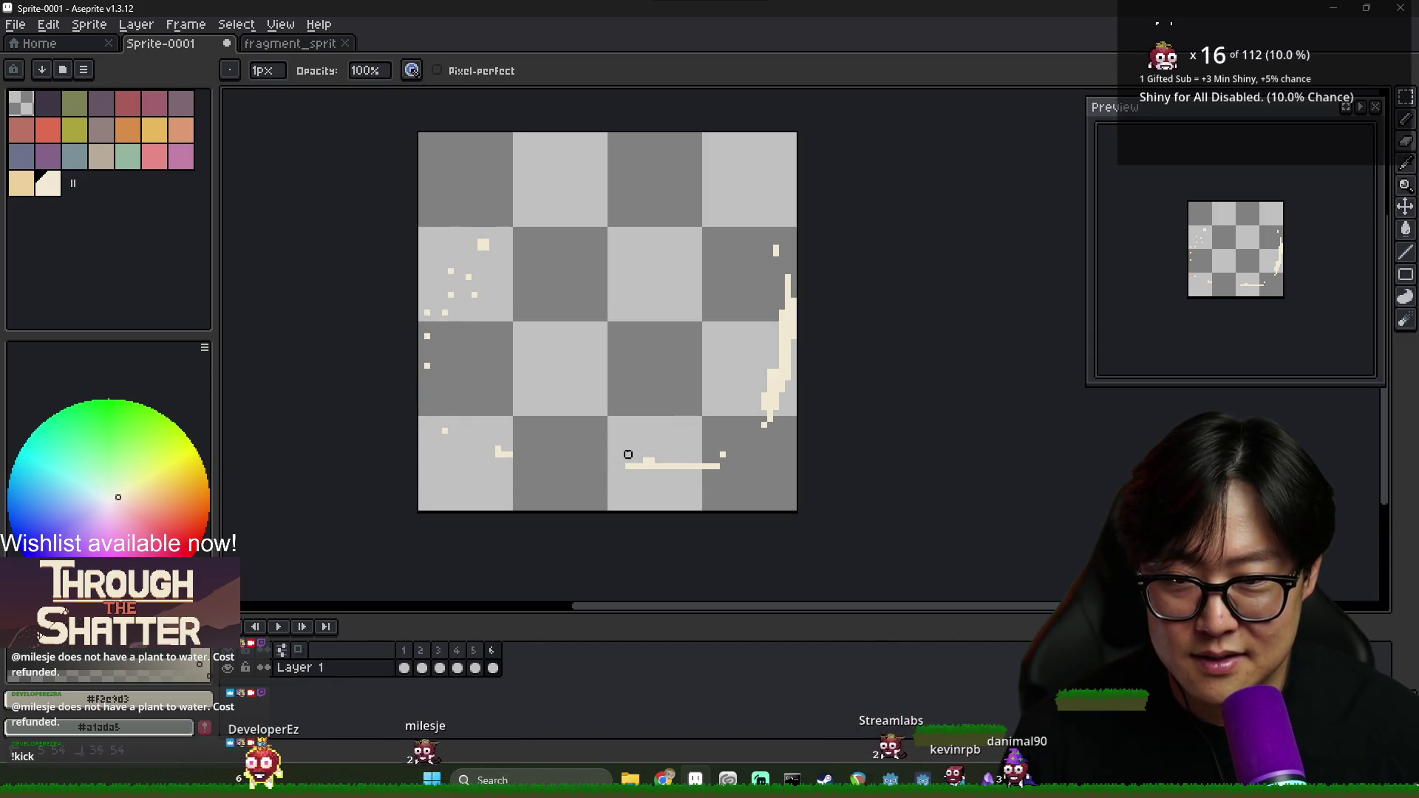
Add a cream droplet near the right arc and erase most of the right cream line
key("i")
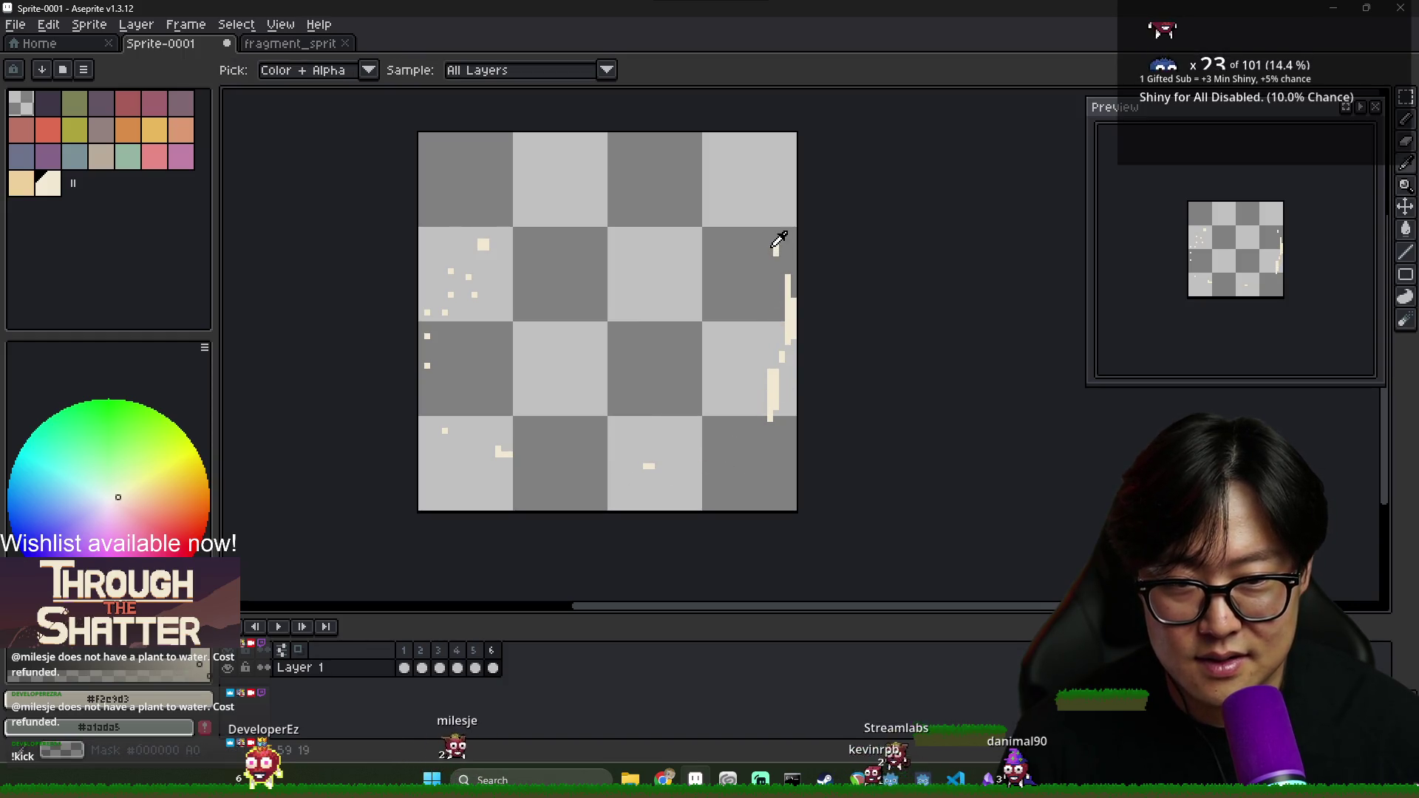
key("b")
left_click(755, 262)
key("e")
left_click_drag(788, 301, 765, 414)
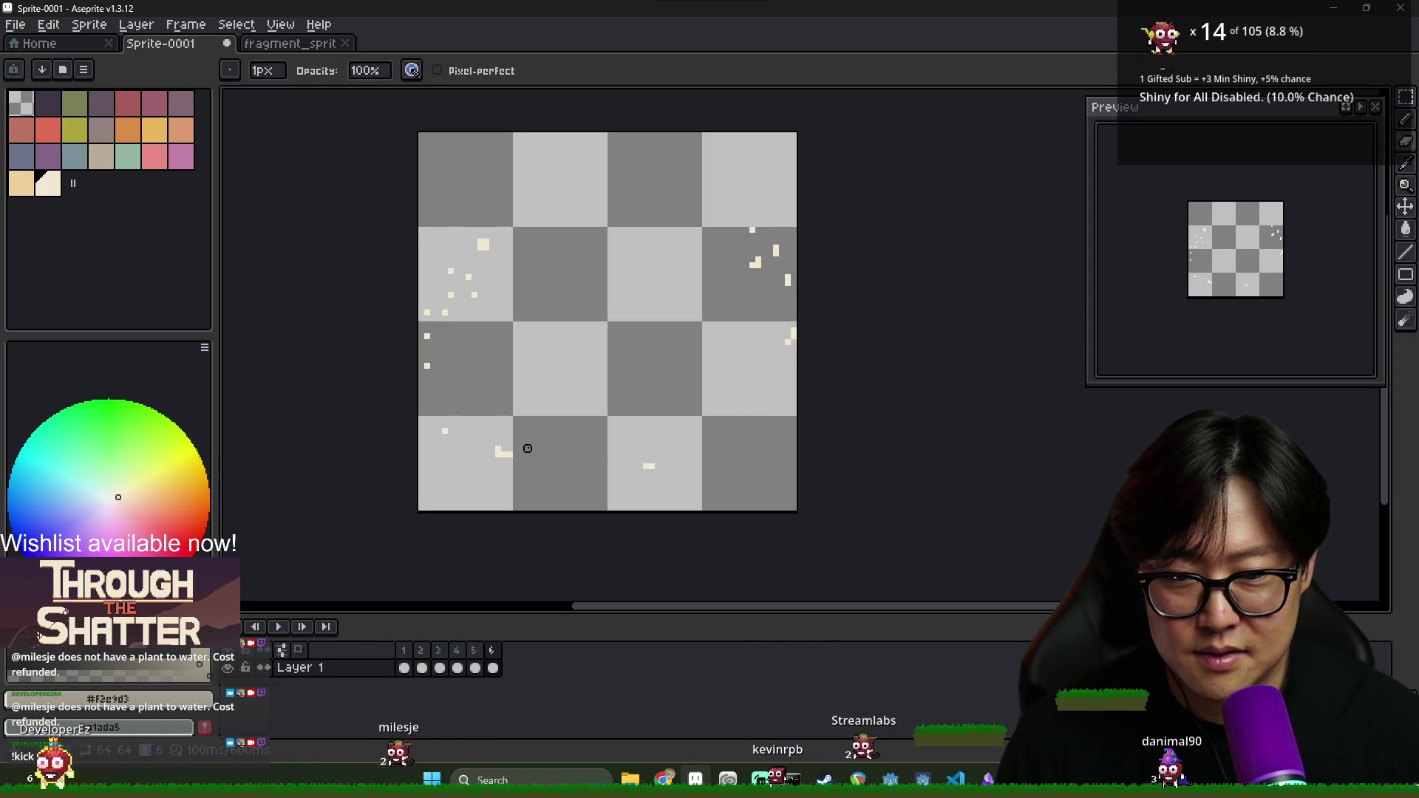
Compare with frame 5, then duplicate frame 6 as frame 7
left_click(474, 652)
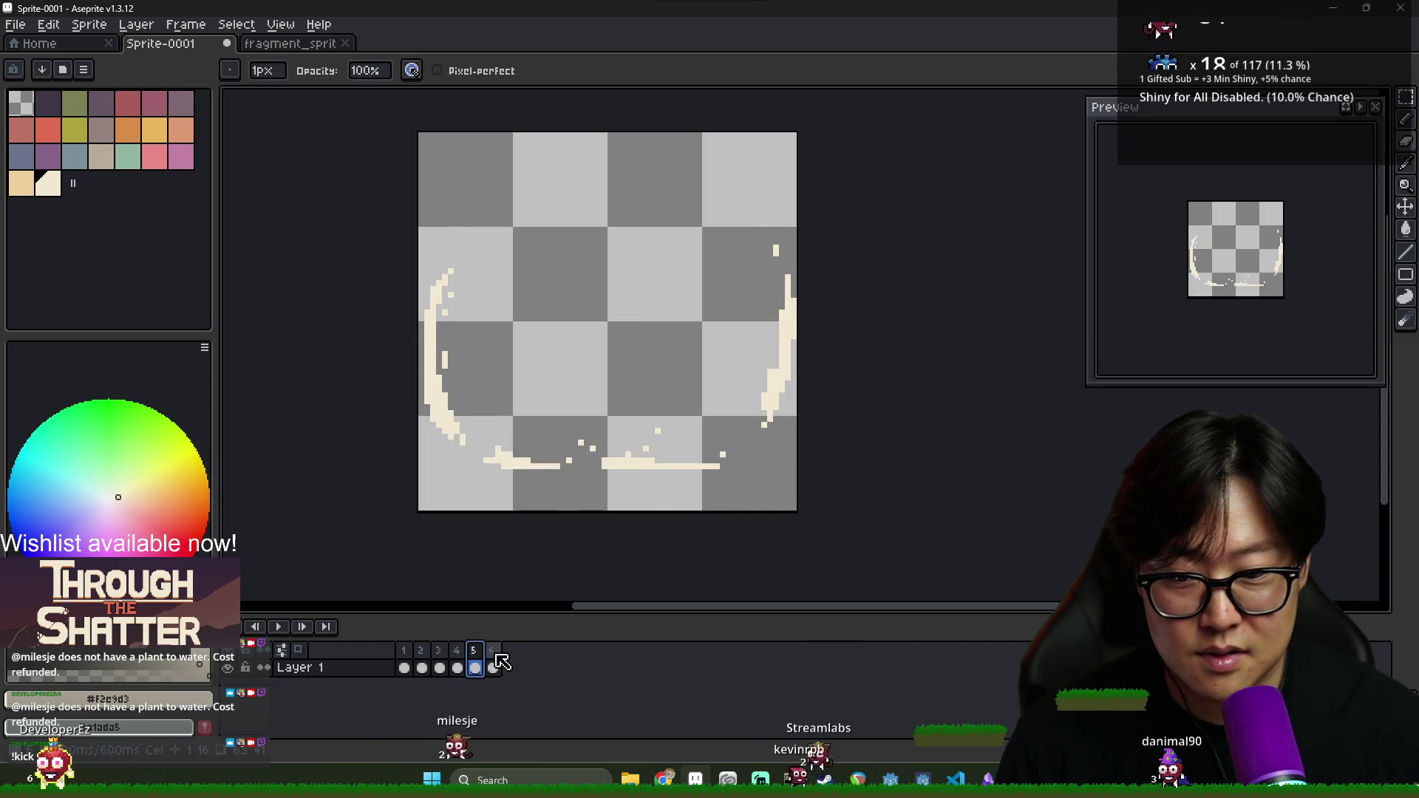
left_click(492, 660)
key("alt+n")
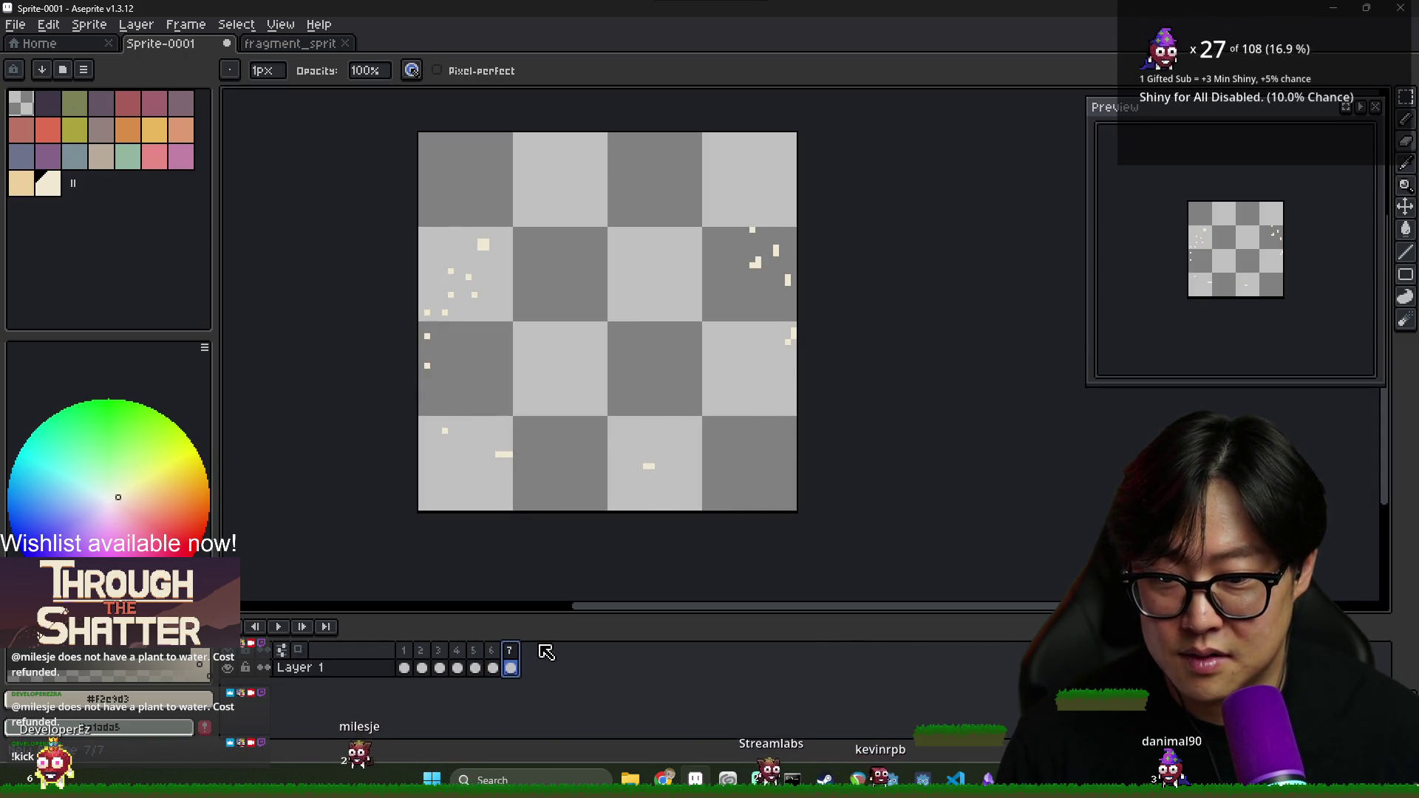
On frame 7, erase four left droplets, draw three higher ones, and remove the larger cream block
left_click(445, 312)
left_click(451, 294)
left_click(450, 272)
left_click(469, 277)
key("i")
key("b")
left_click(451, 271)
left_click(451, 247)
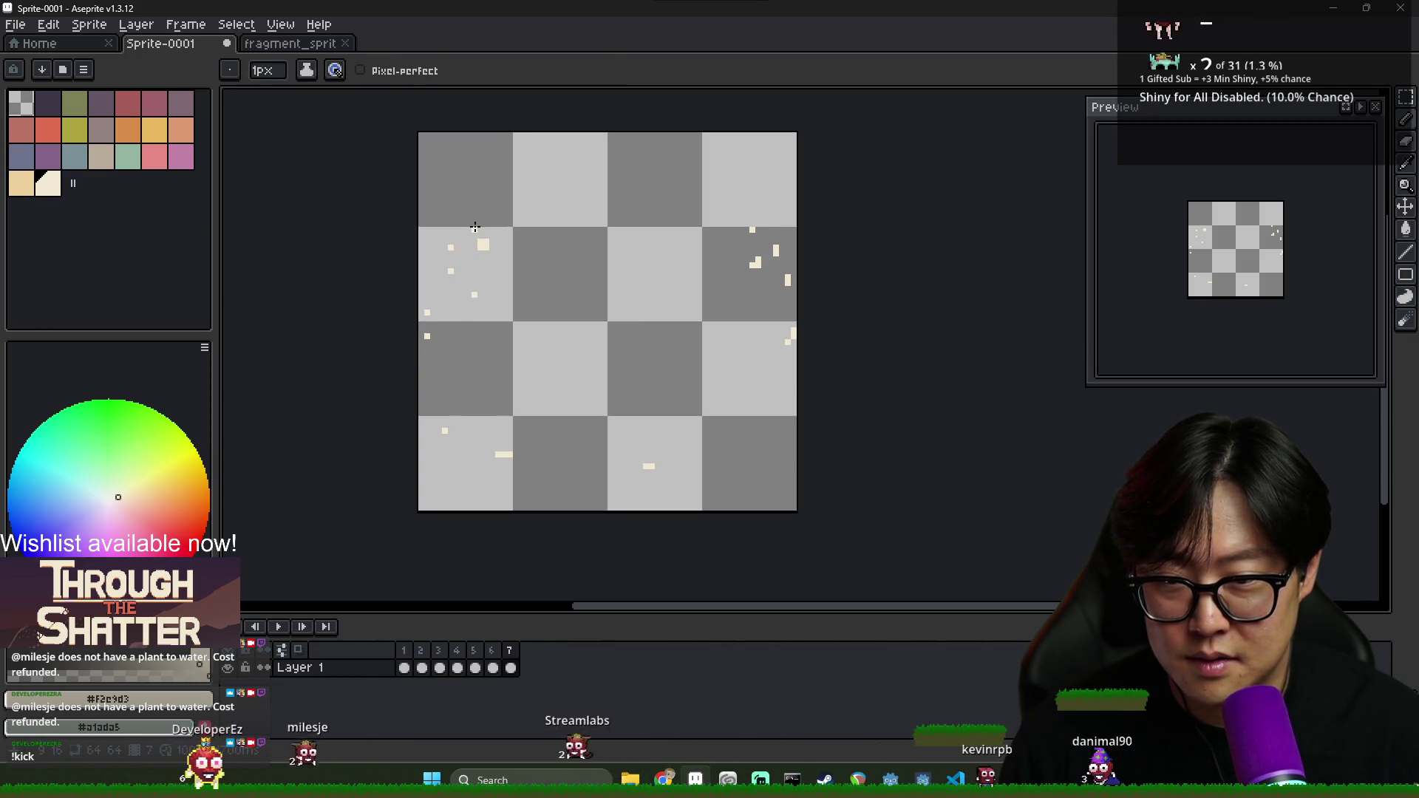
left_click(477, 215)
key("e")
left_click(482, 245)
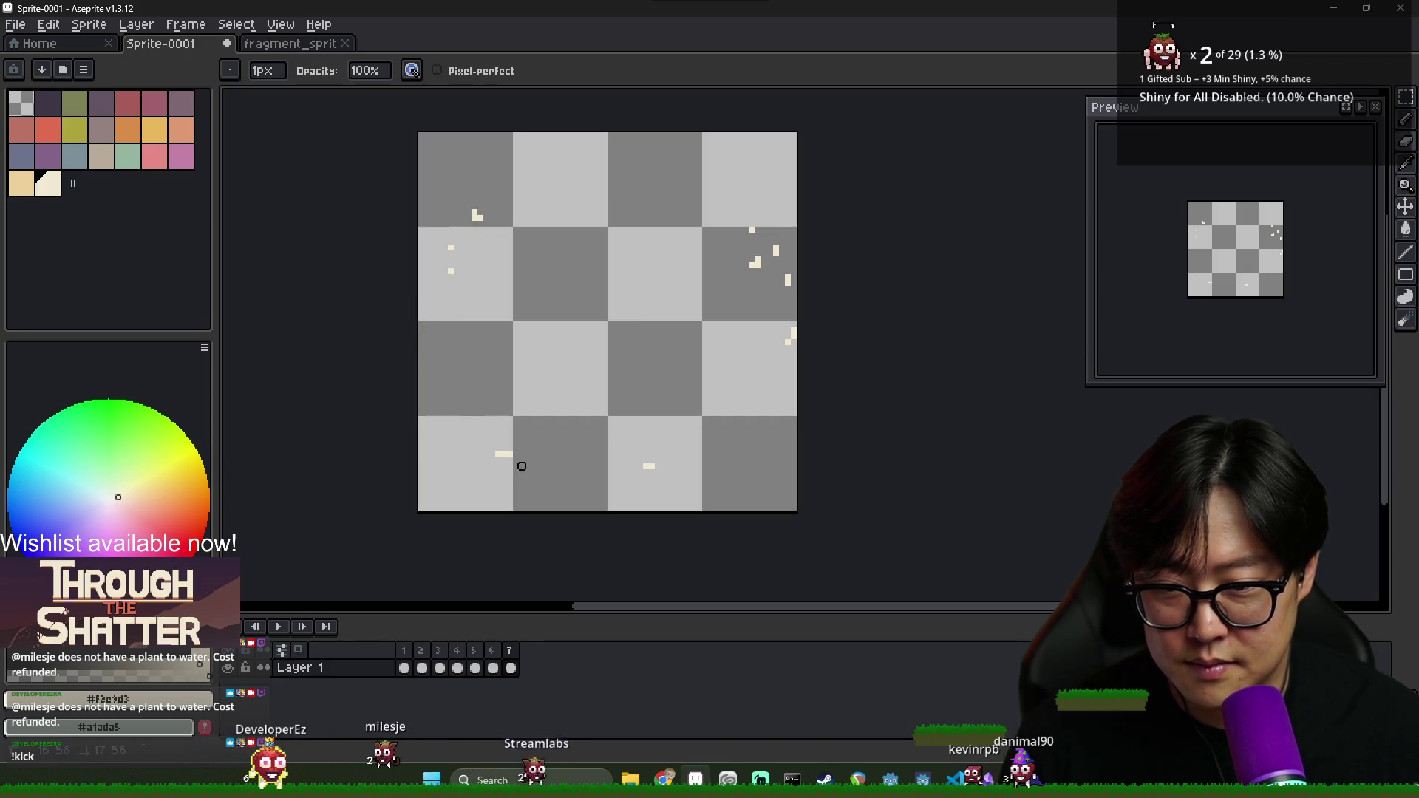
Compare frame 7 against frame 6 and draw two more cream droplets on the left
left_click(494, 650)
left_click(510, 650)
left_click(493, 651)
left_click(510, 651)
key("b")
left_click(475, 295)
left_click(457, 325)
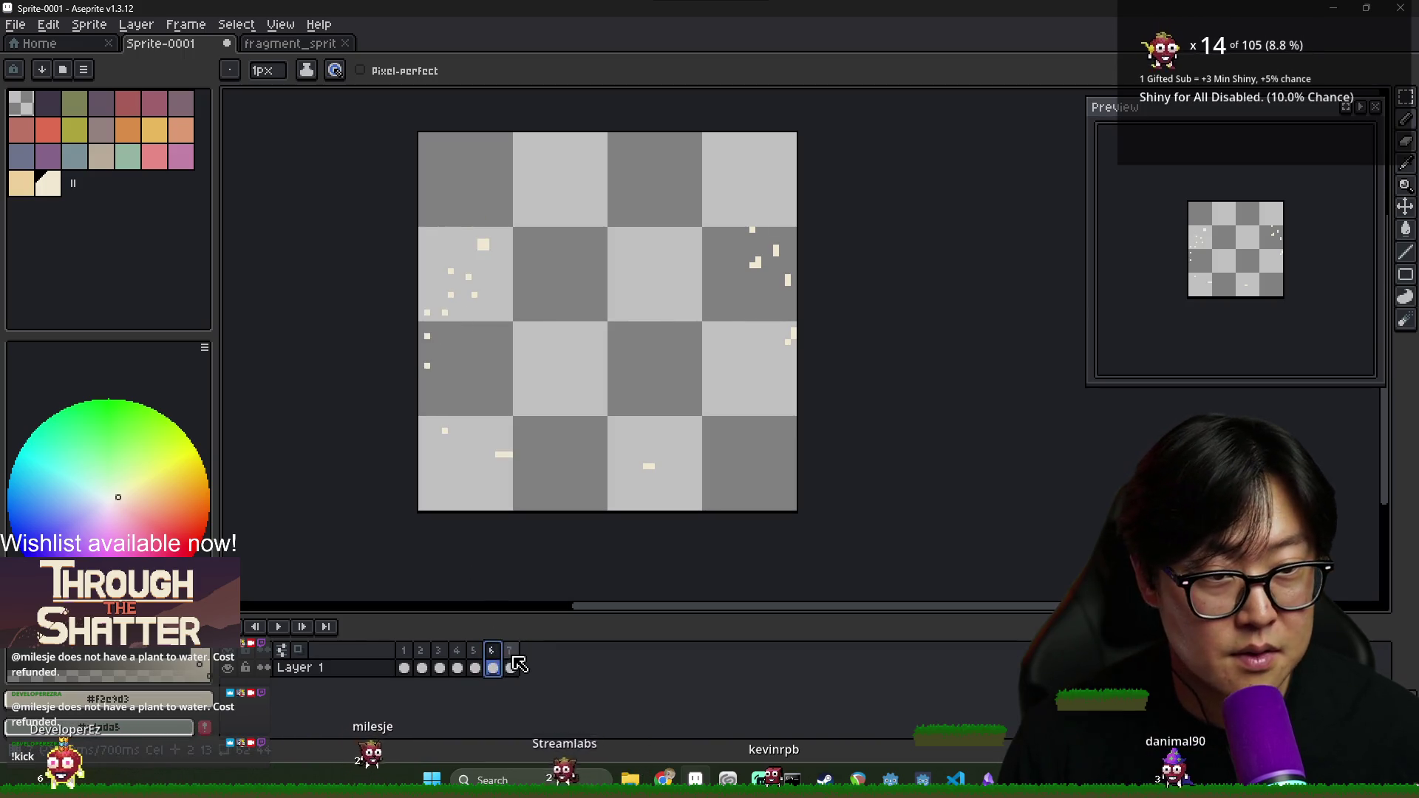
key("e")
key("b")
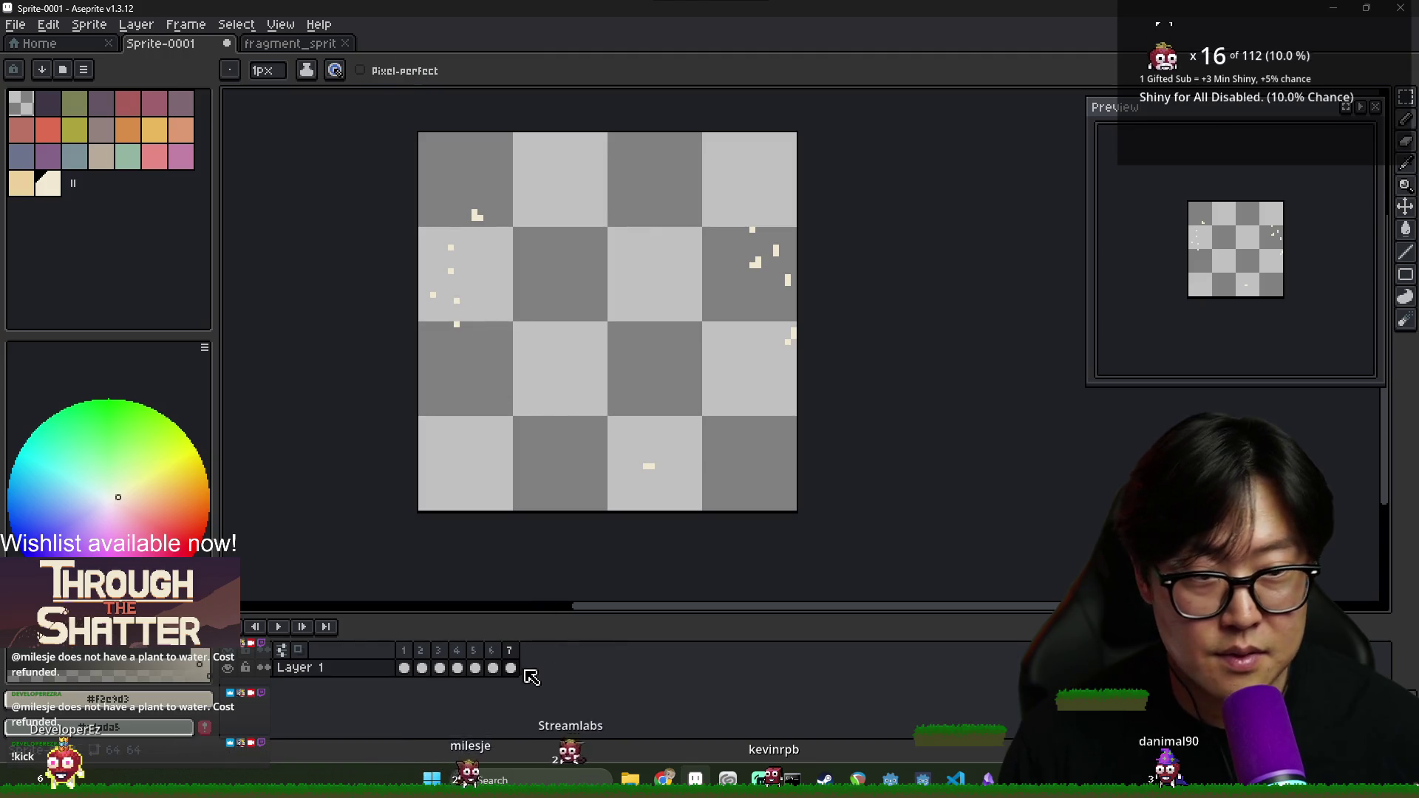
left_click(511, 668)
Erase five left and right droplets, add a higher right droplet, then bring up the Save File dialog
key("e")
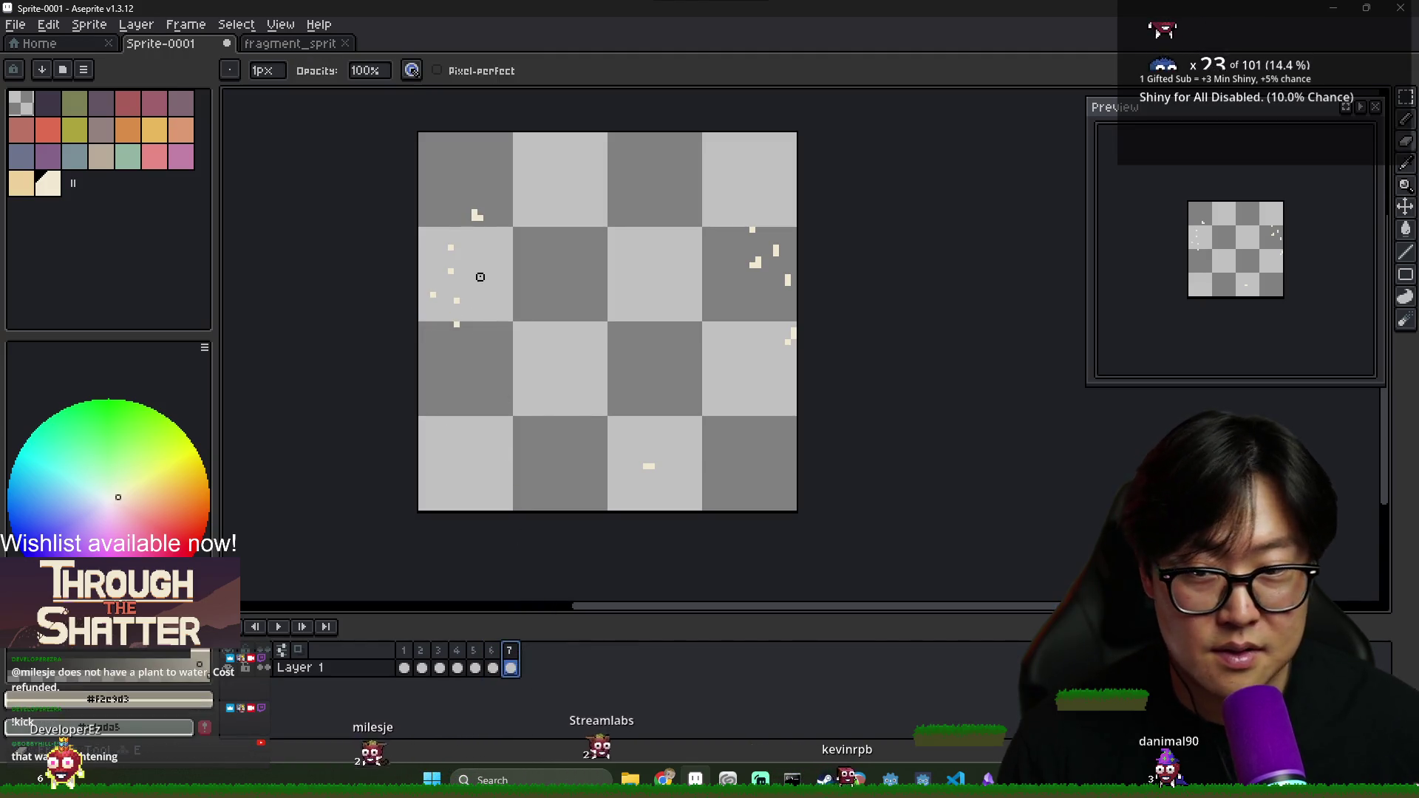
left_click(451, 271)
left_click(457, 301)
left_click(791, 333)
left_click(777, 251)
left_click(756, 263)
key("b")
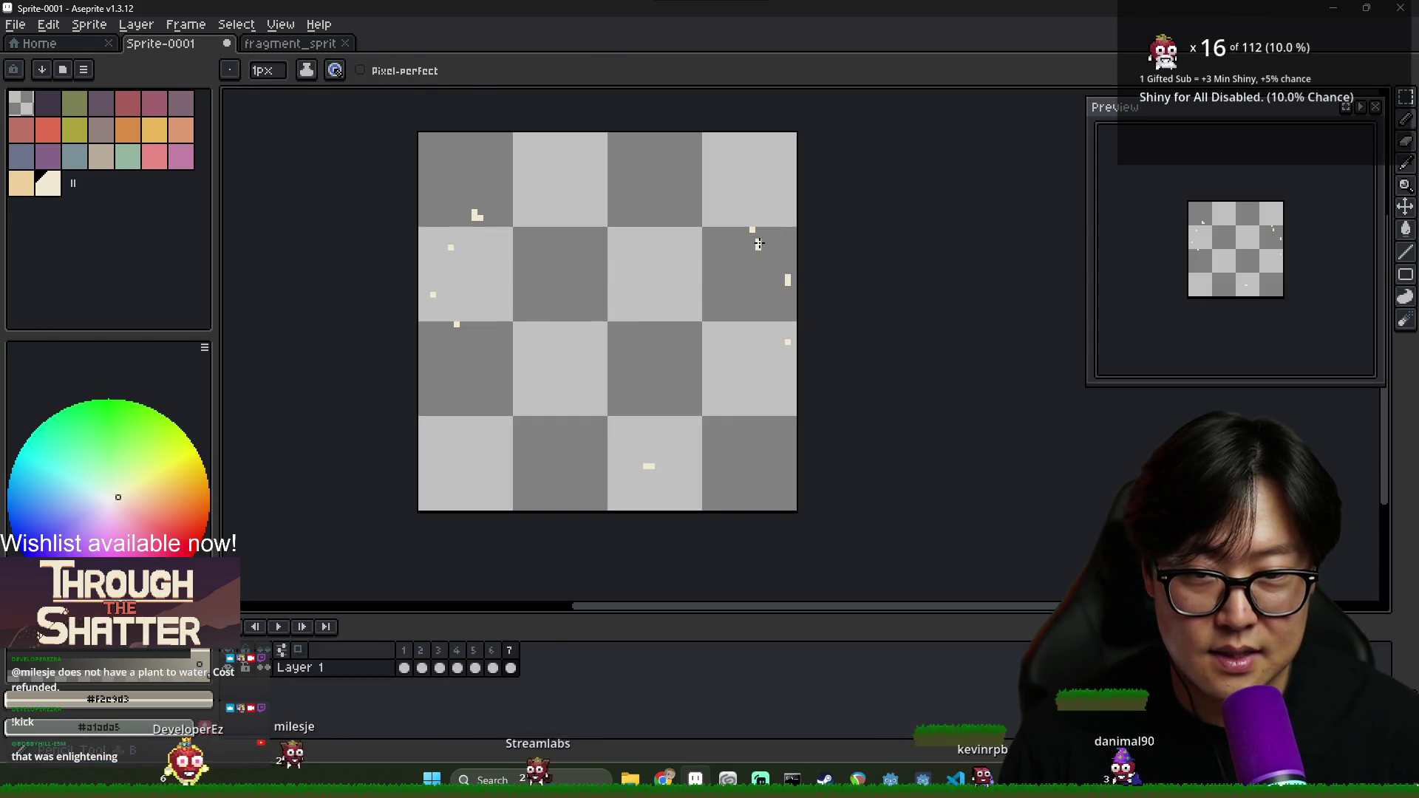
left_click(752, 200)
key("e")
left_click(752, 230)
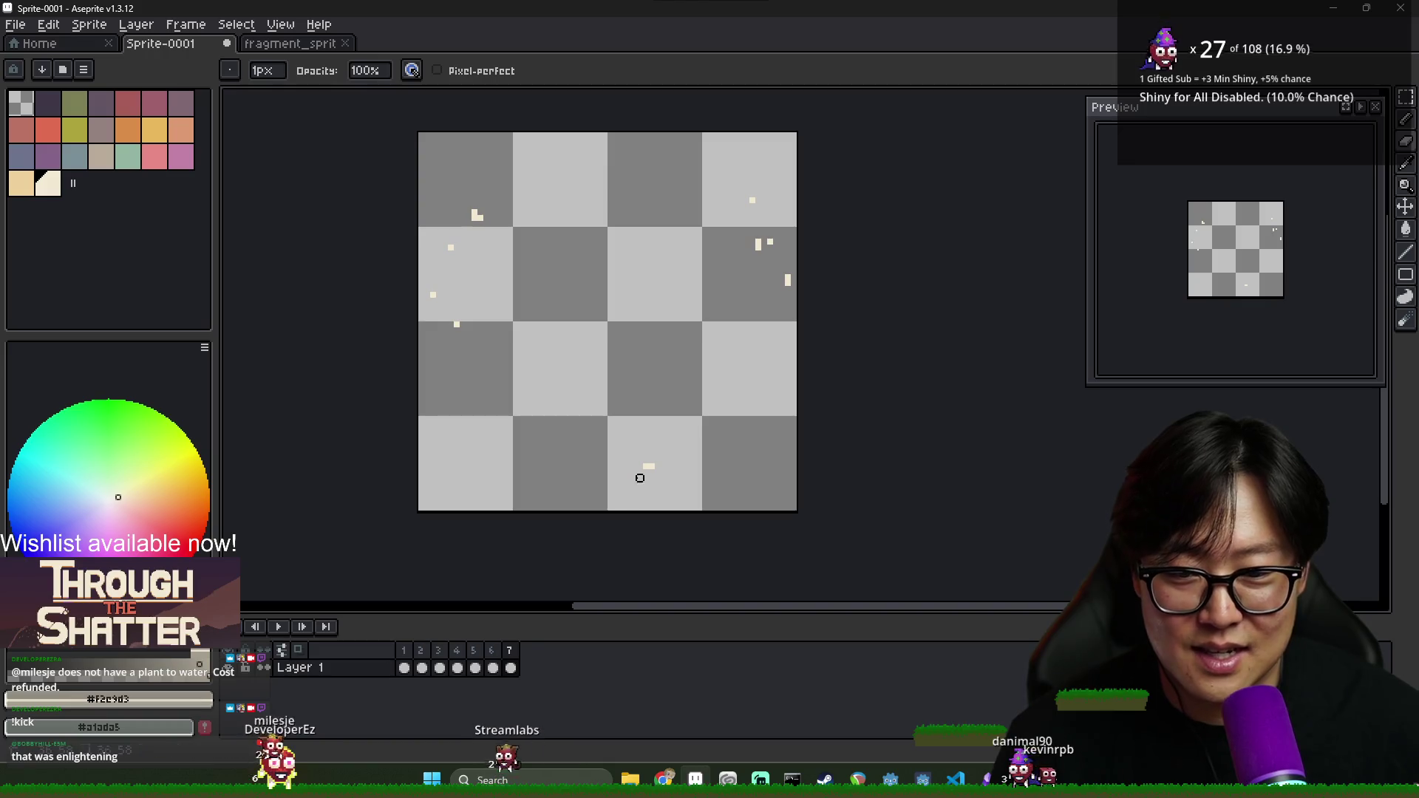
key("ctrl+s")
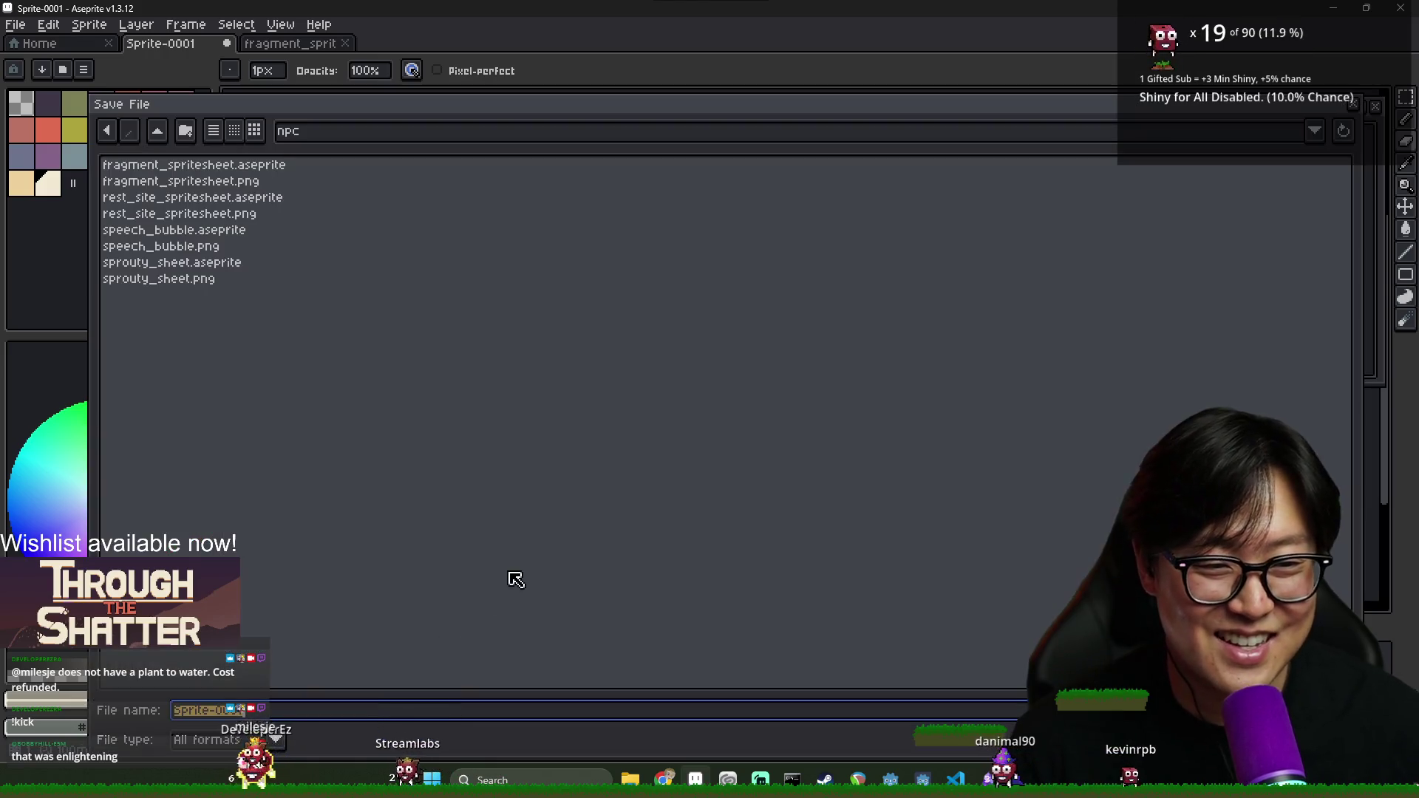
Dismiss the Save File dialog and play the seven-frame cream splash preview
key("Escape")
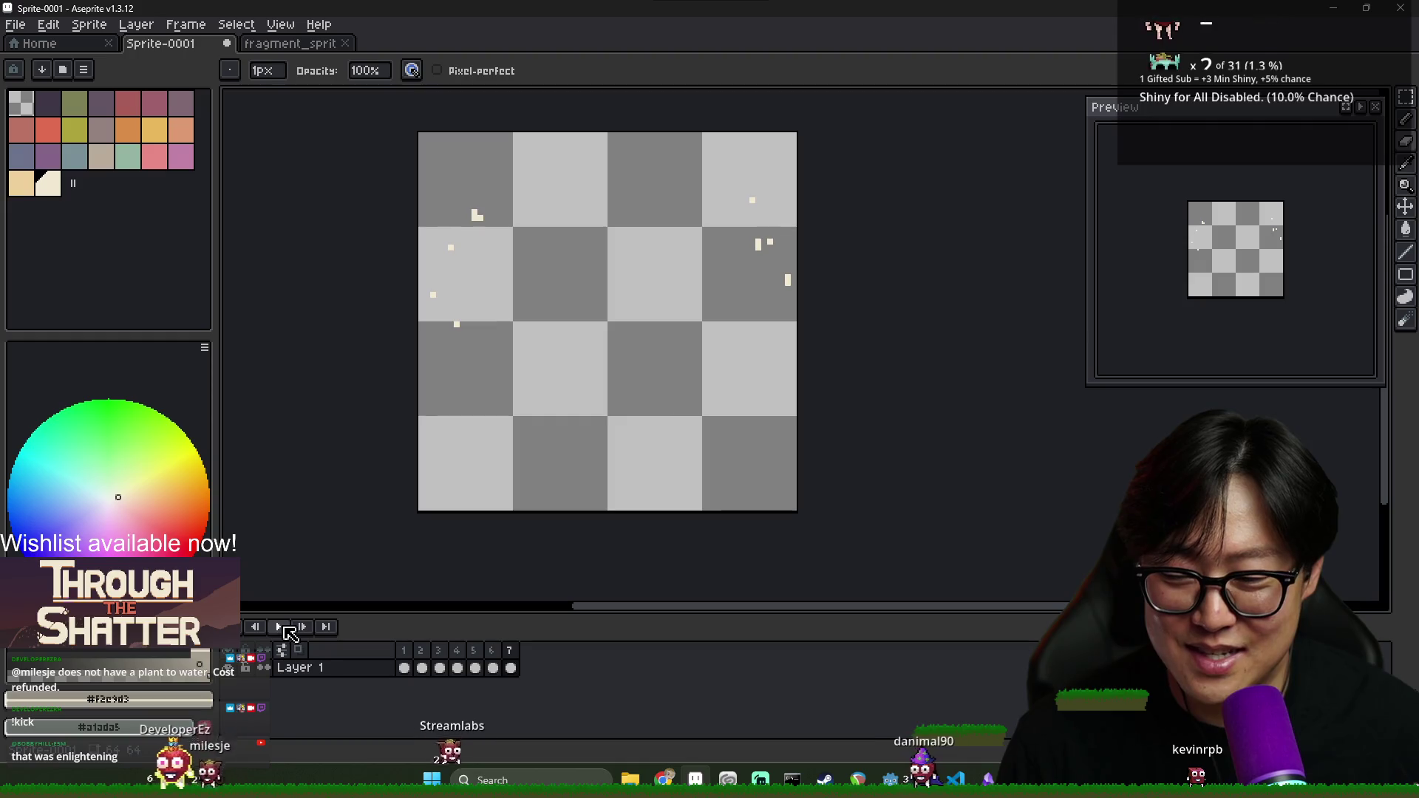
left_click(282, 627)
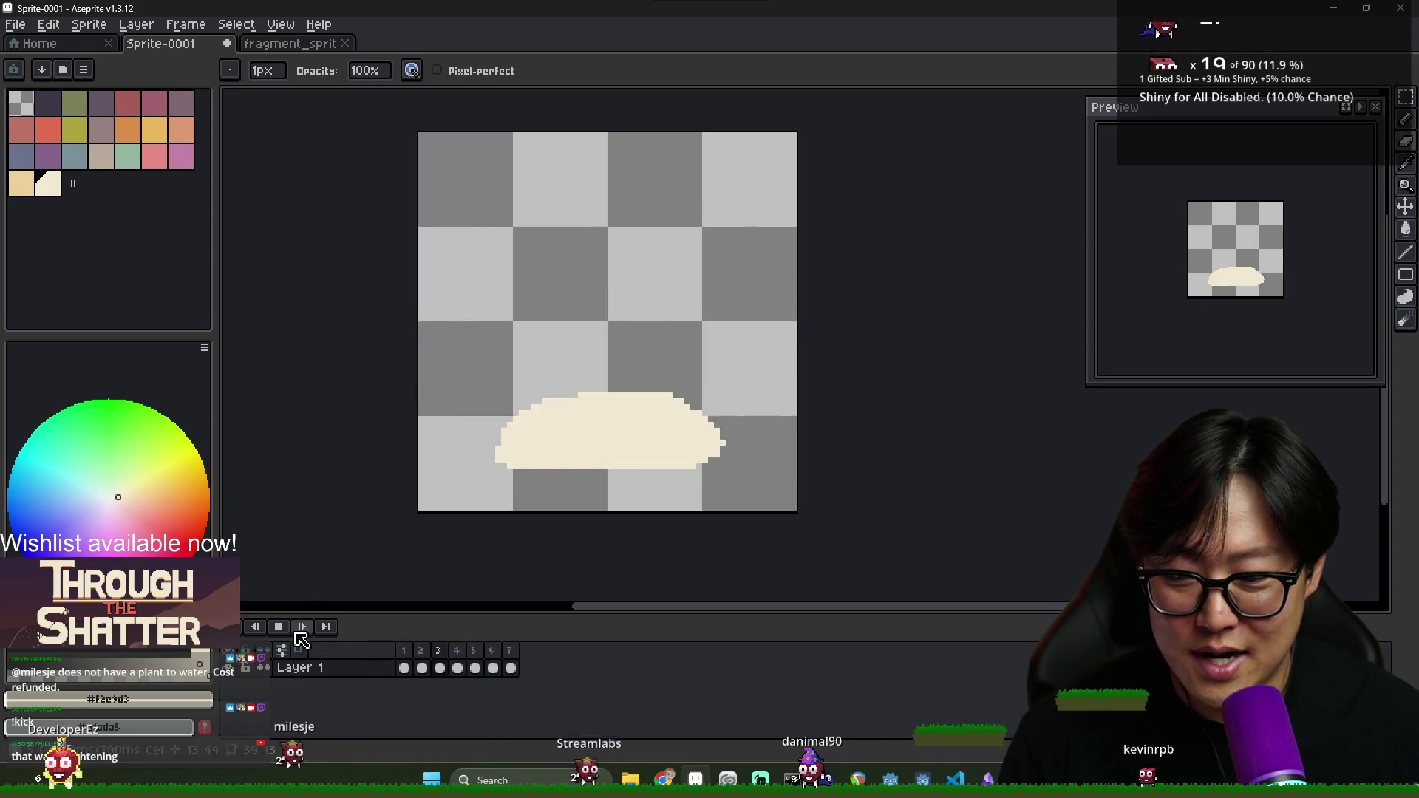
On frame 7, erase a stray right droplet and preview the animation
left_click(511, 668)
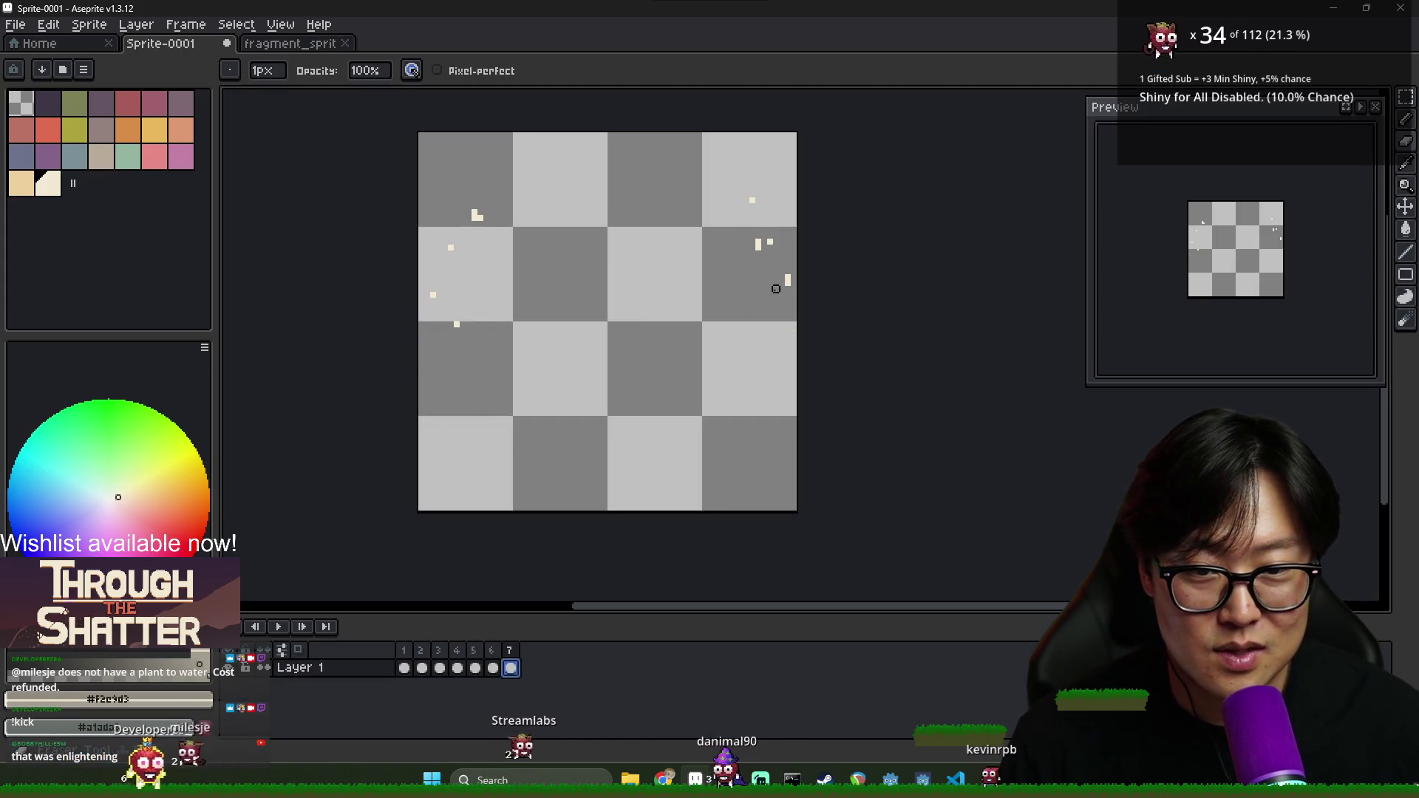
left_click(787, 281)
key("b")
key("b")
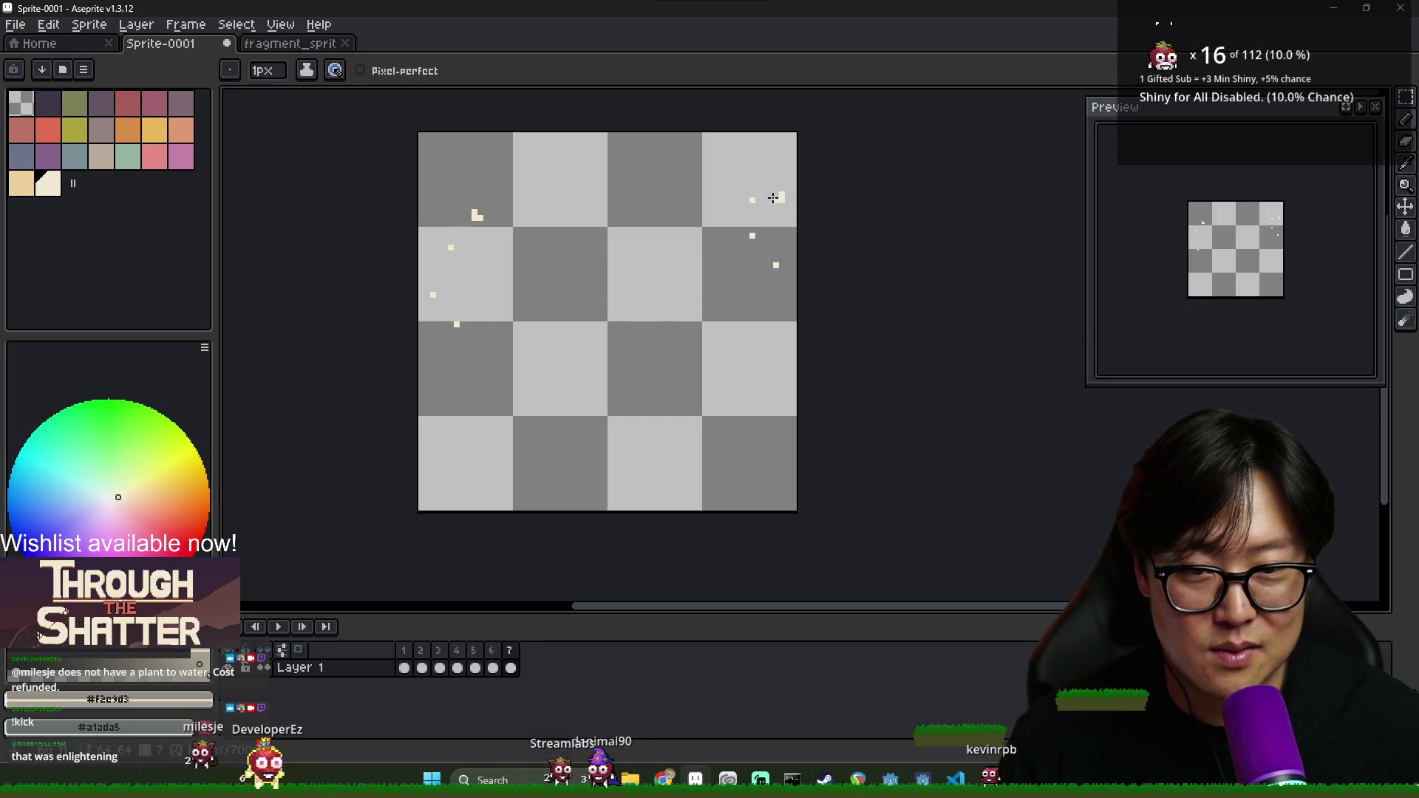
left_click(514, 660)
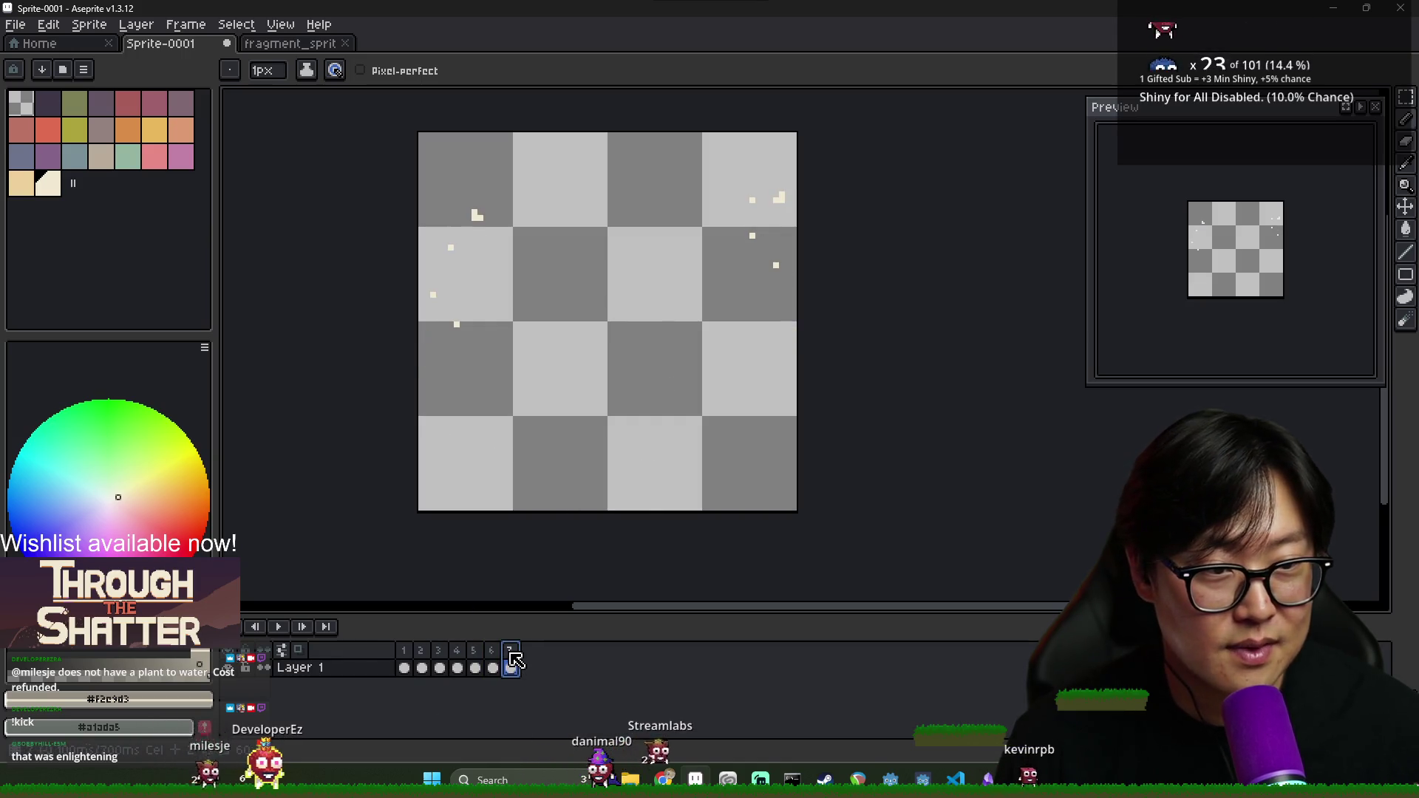
key("Return")
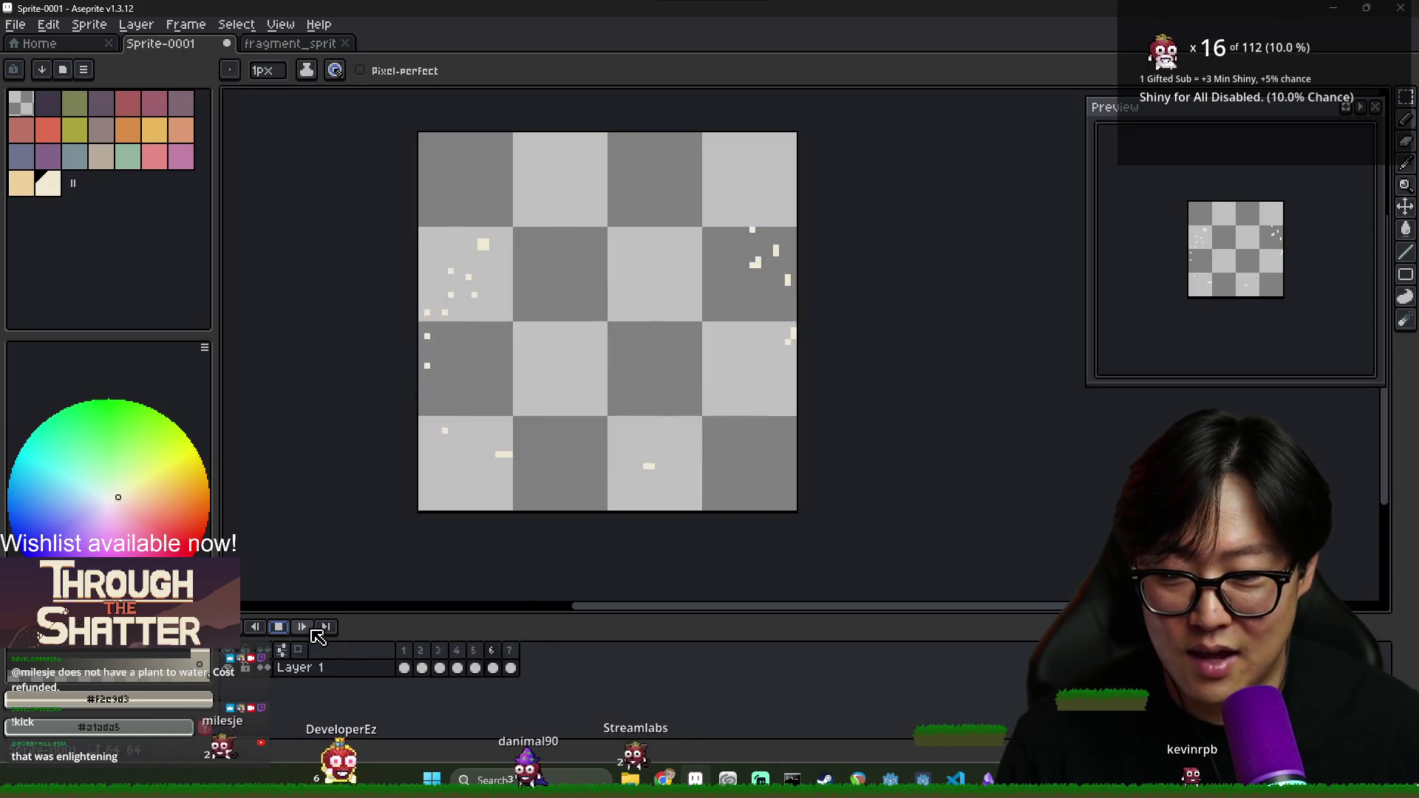
key("Return")
Erase a stray central droplet, add one near the top right, and preview again
key("e")
left_click(651, 390)
left_click(780, 197)
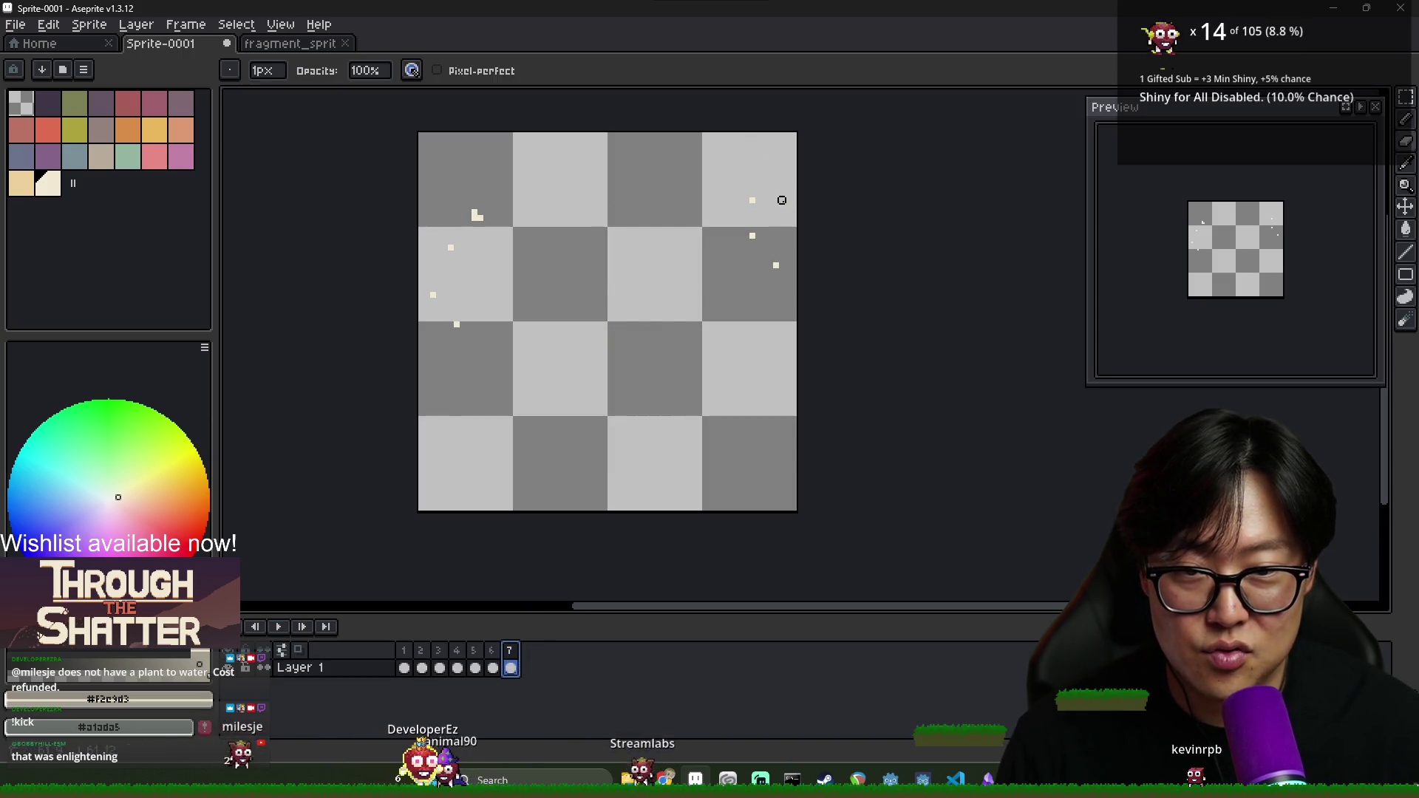
key("b")
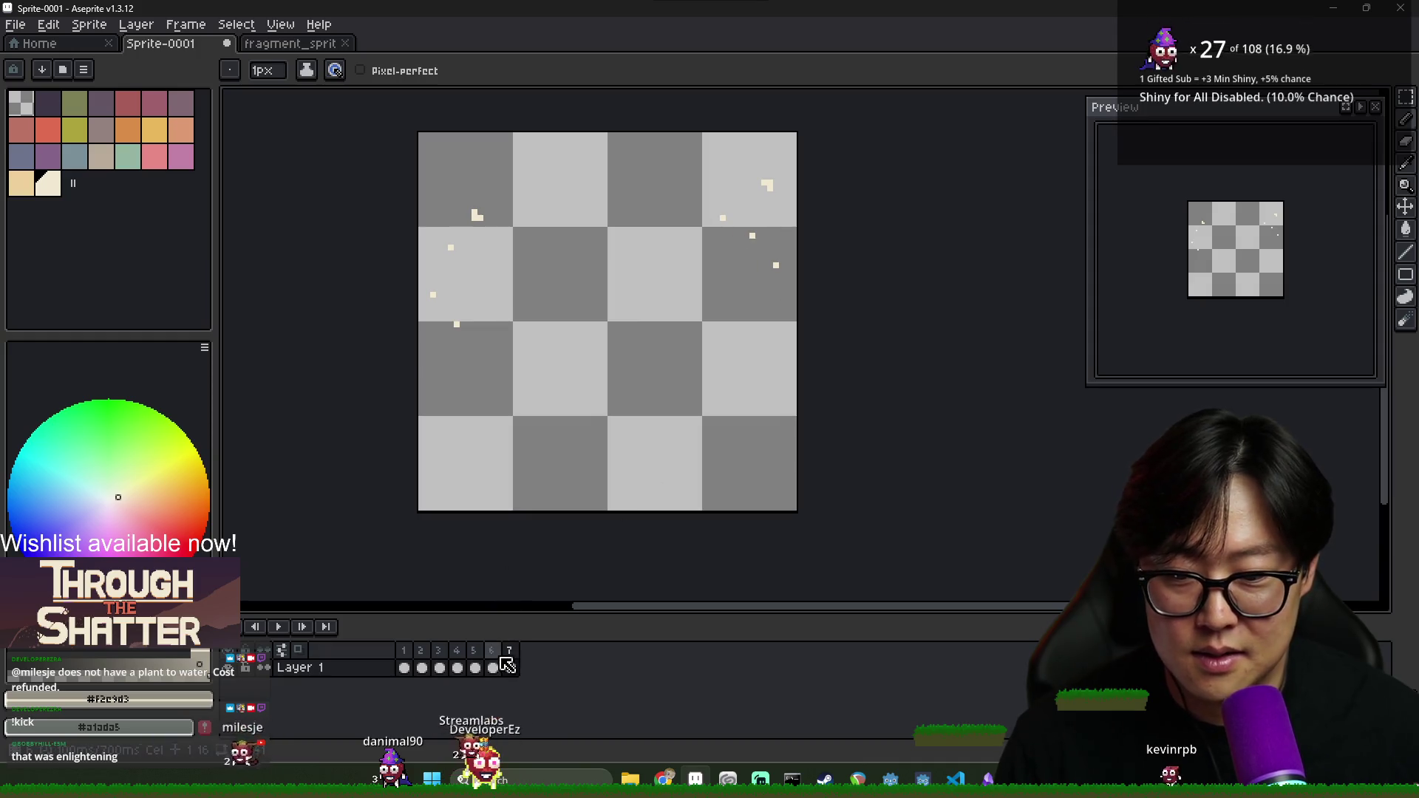
left_click(509, 666)
left_click(278, 627)
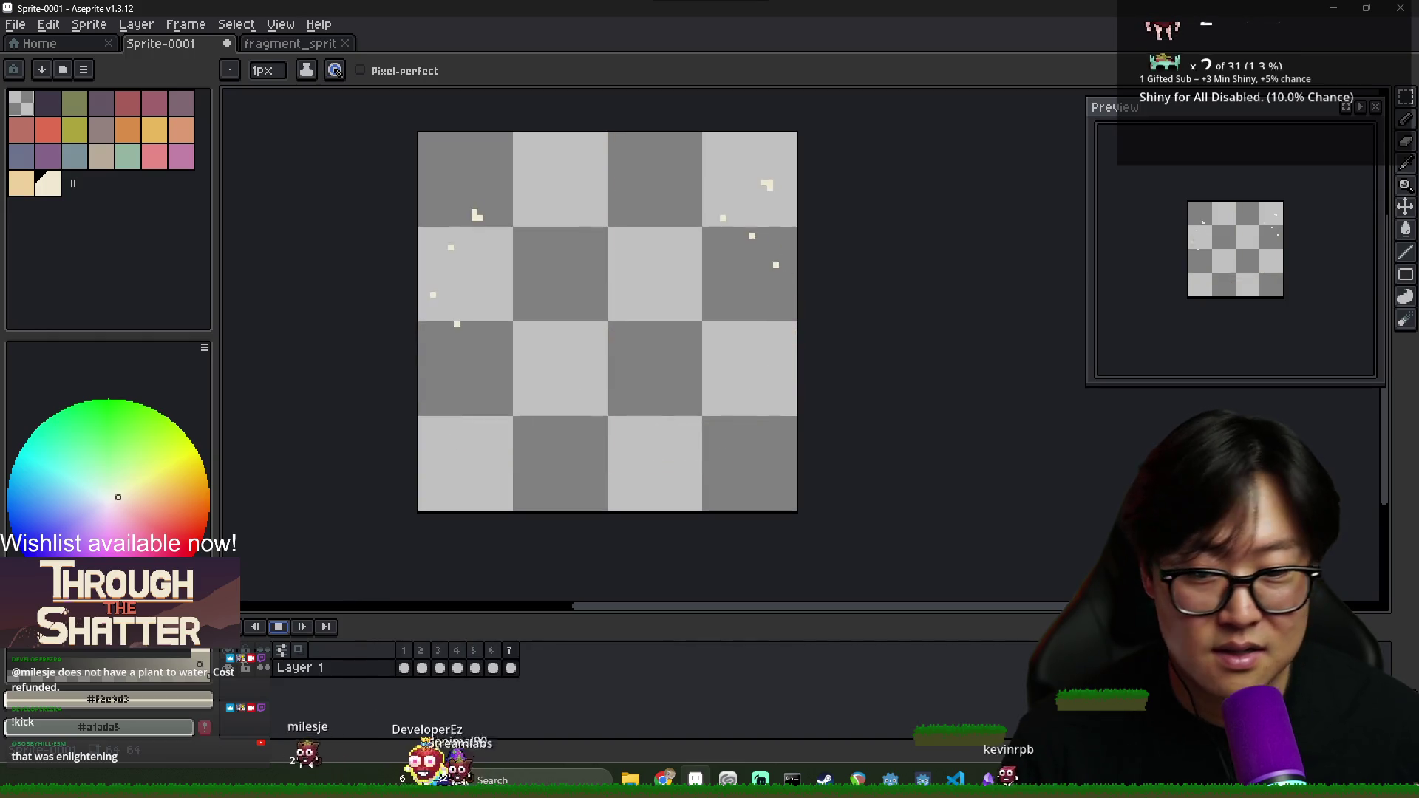
left_click(278, 627)
Erase two more right-side droplets on frame 7 and replay the preview
key("e")
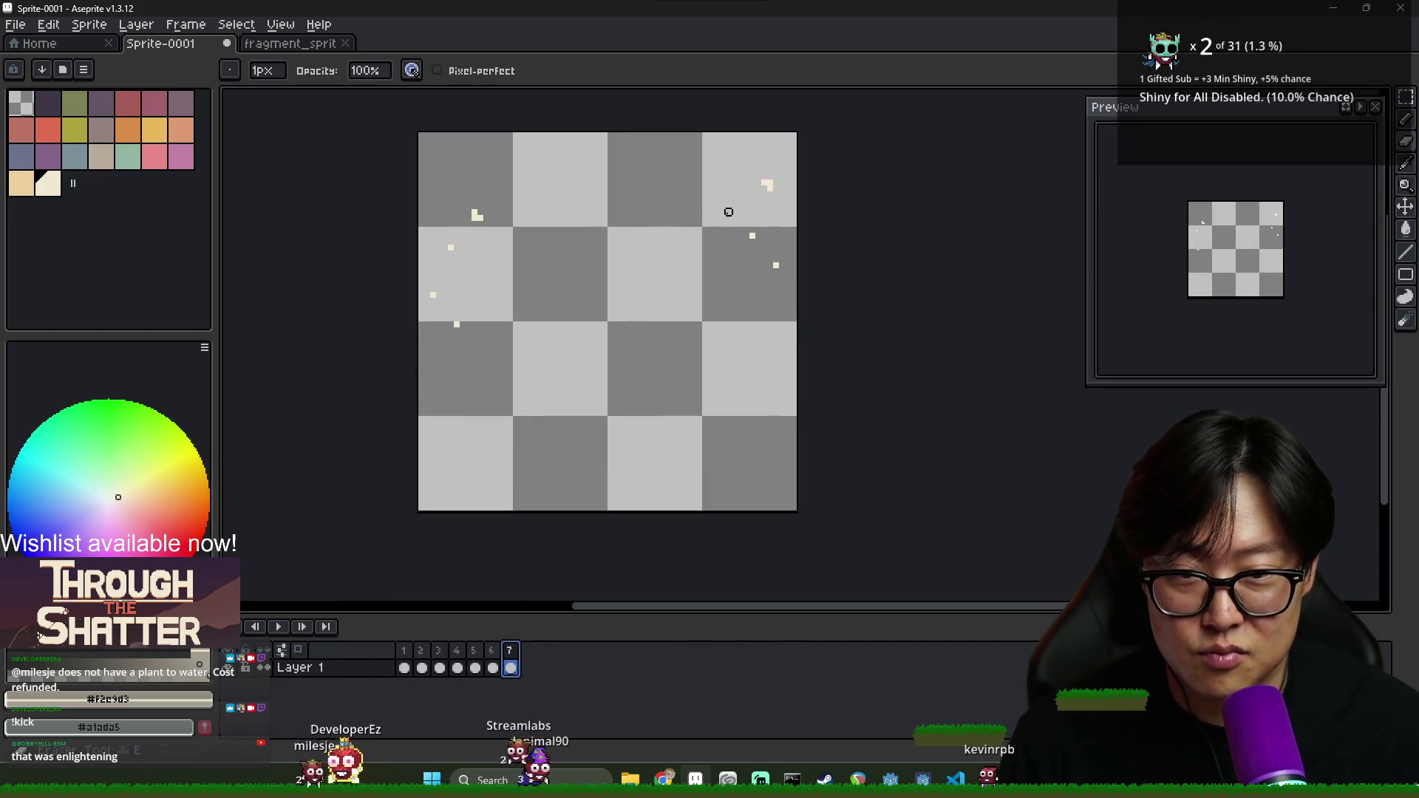
left_click(722, 218)
left_click(774, 263)
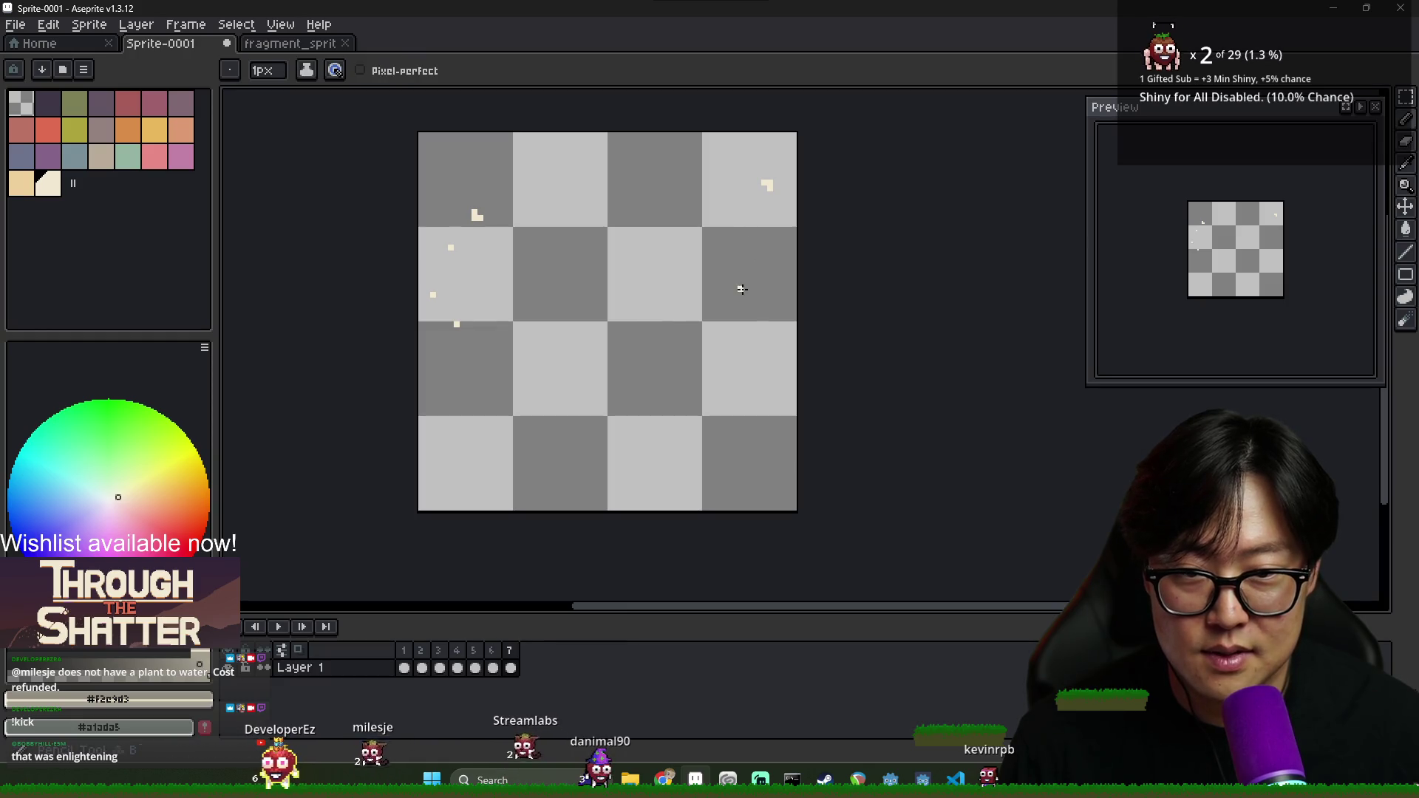
left_click(278, 626)
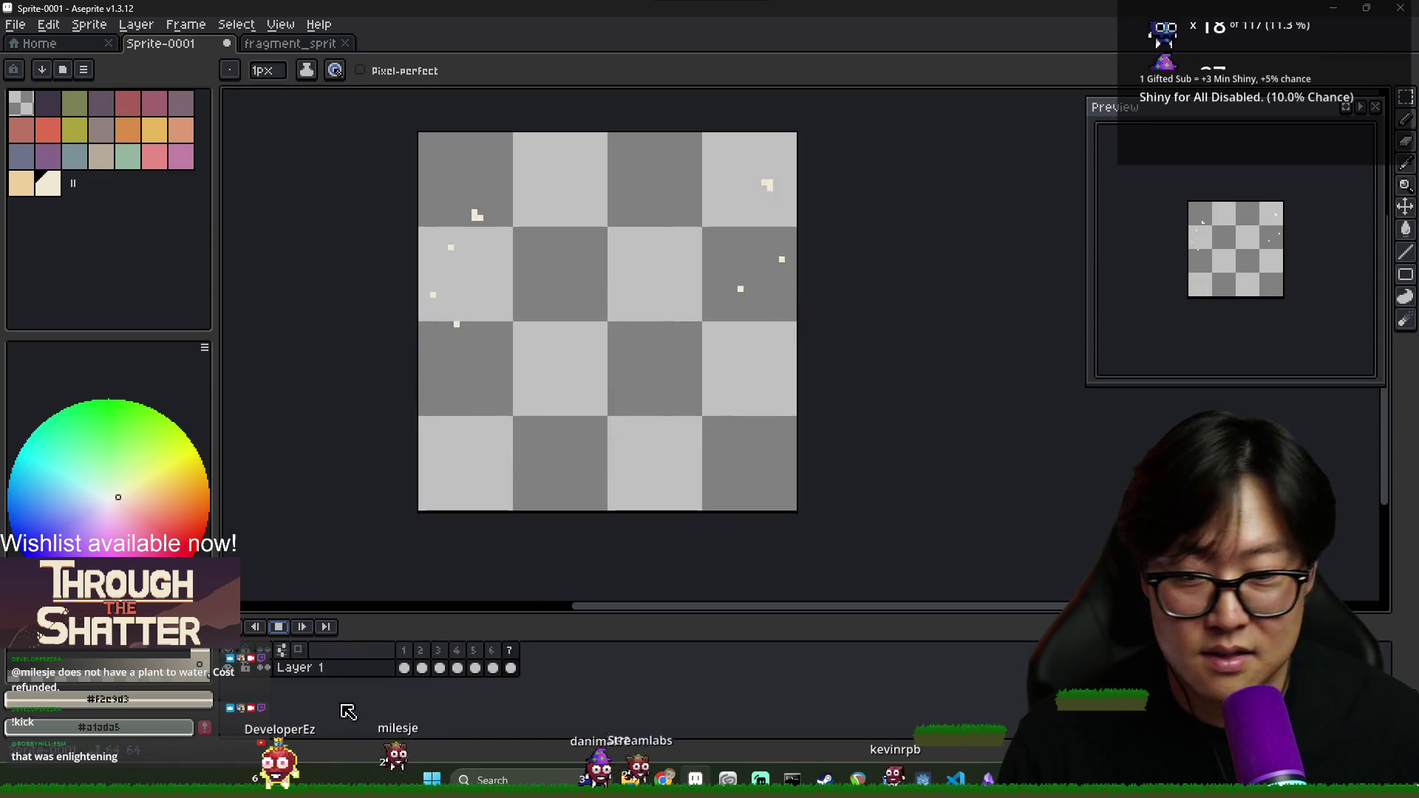
left_click(280, 627)
Compare frames 6 and 7, erase two more stray droplets, and stop playback on frame 7
left_click(493, 668)
left_click(511, 666)
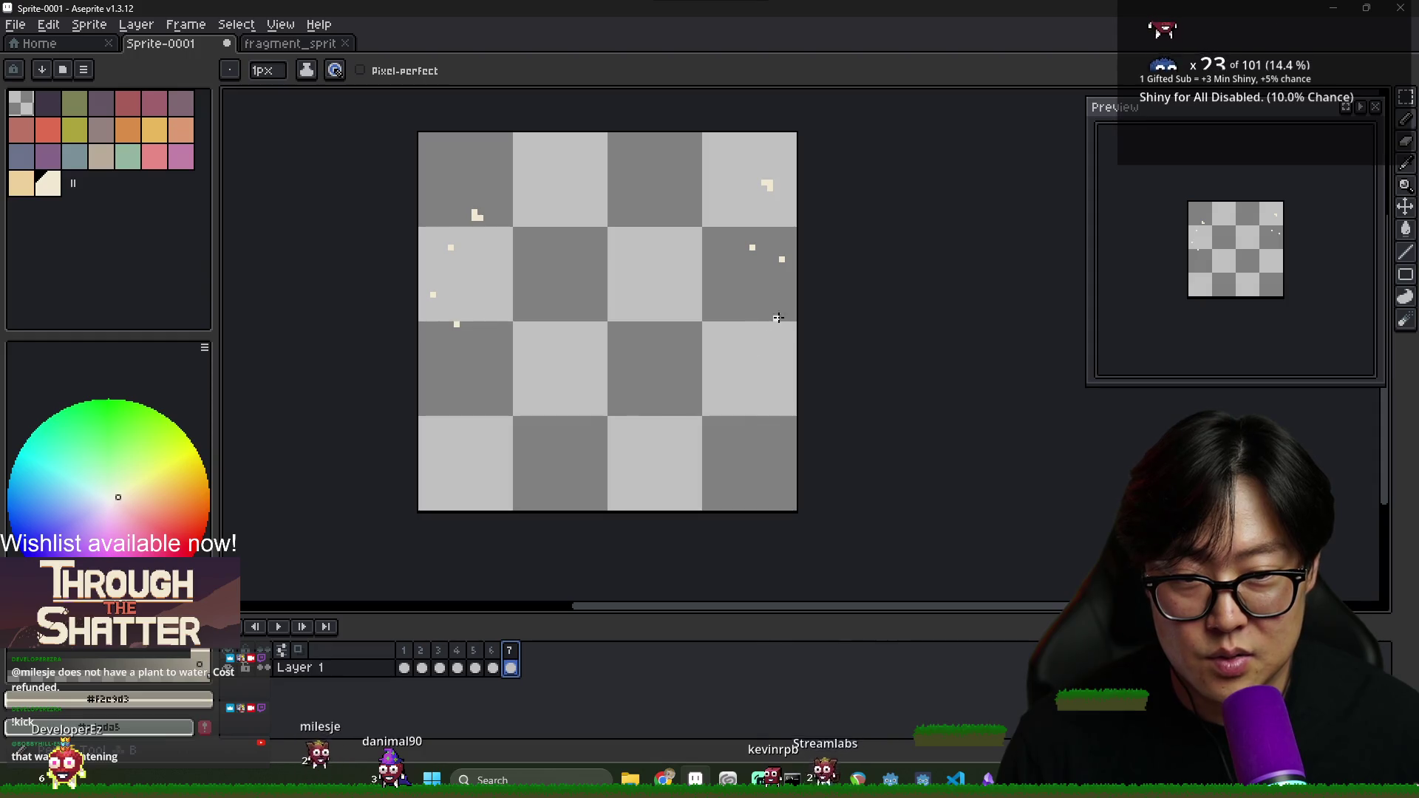
left_click(494, 650)
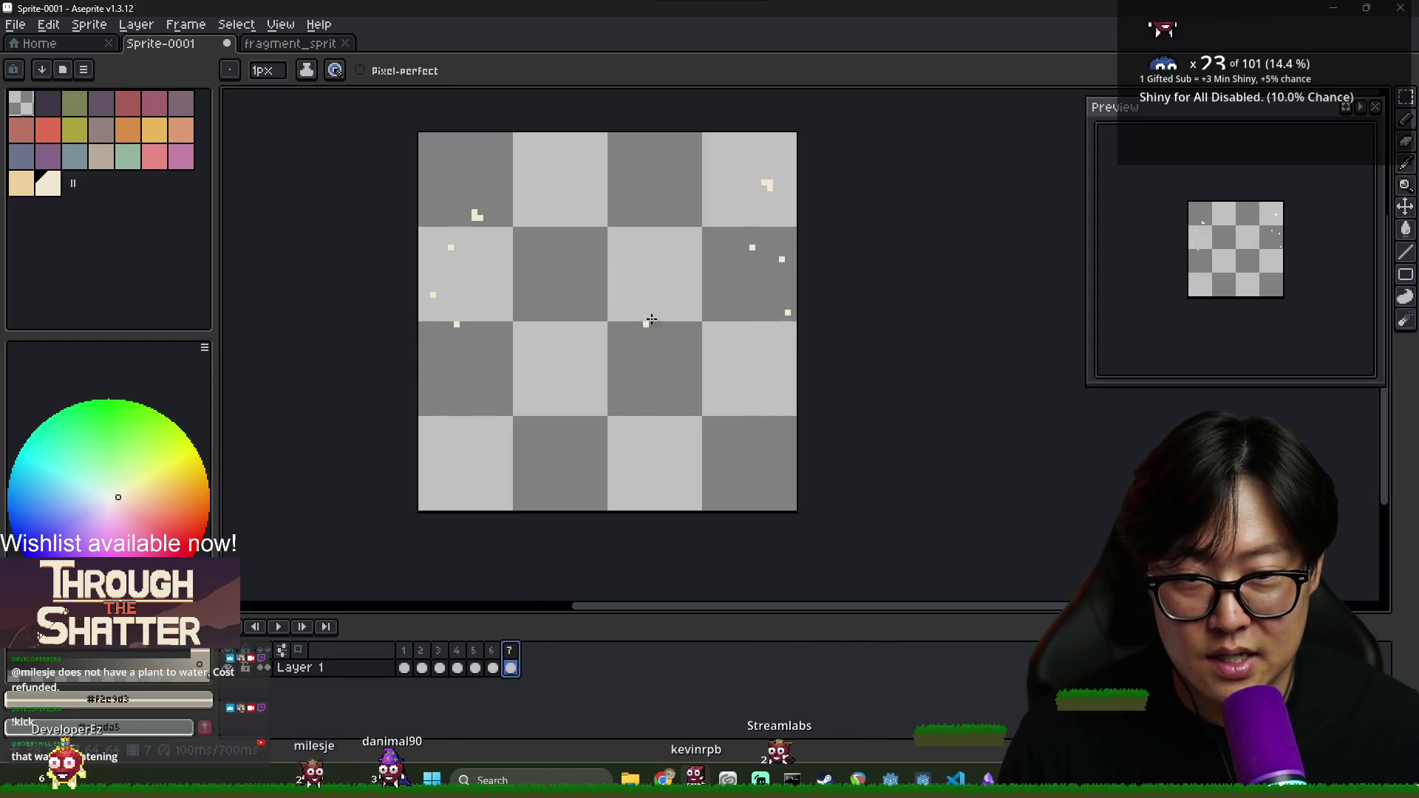
key("e")
left_click(648, 323)
left_click(769, 185)
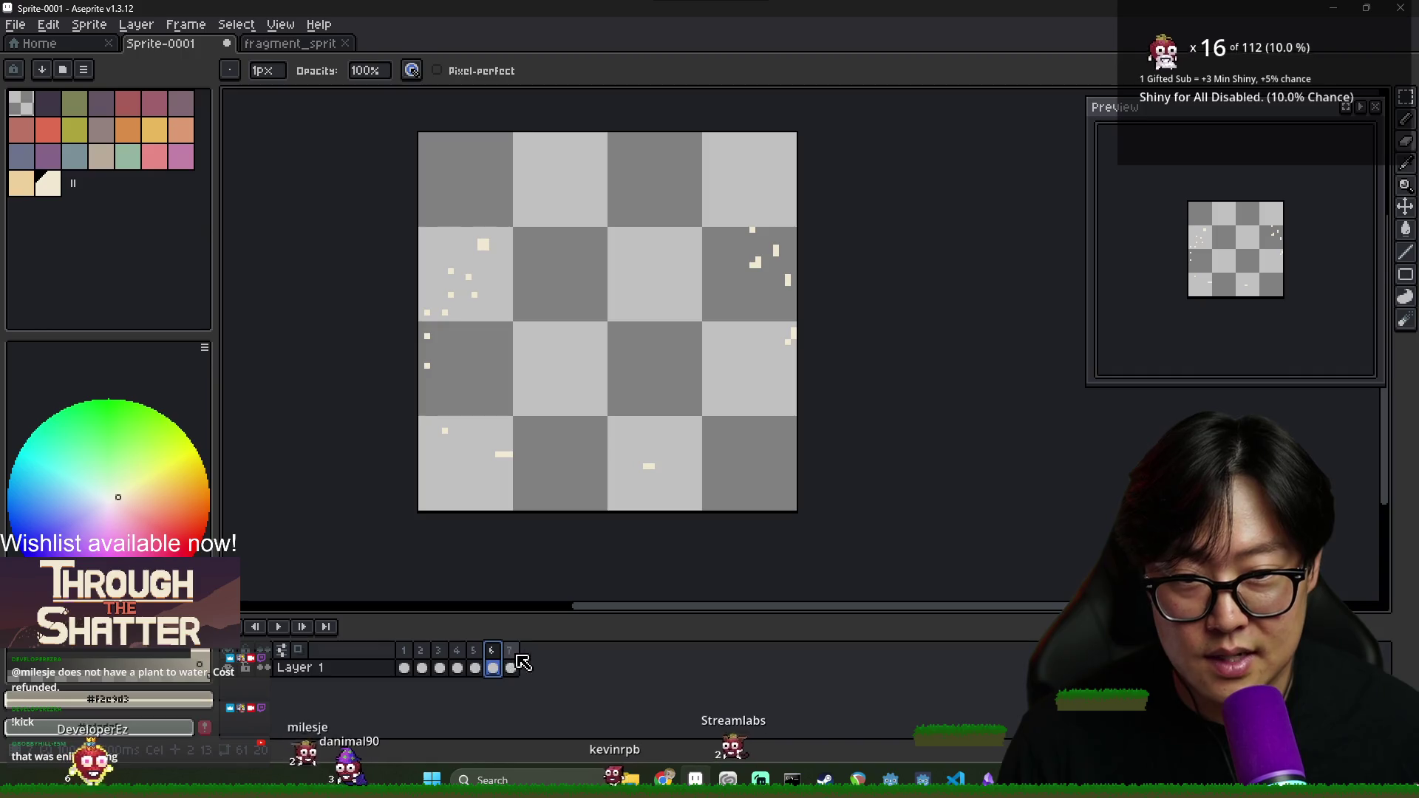
key("Return")
Compare the last frame with frame 6 and play the splash animation once
key("b")
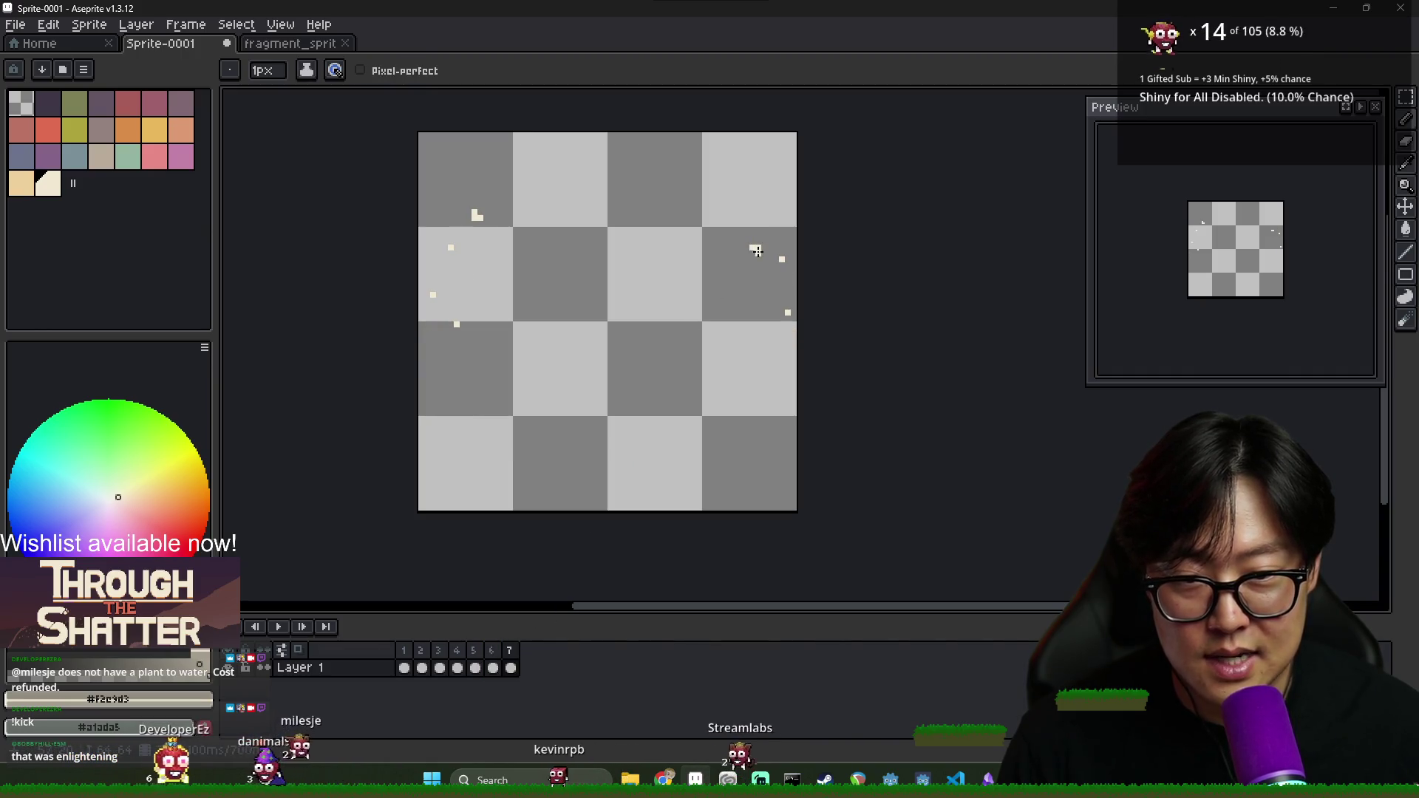
left_click(493, 651)
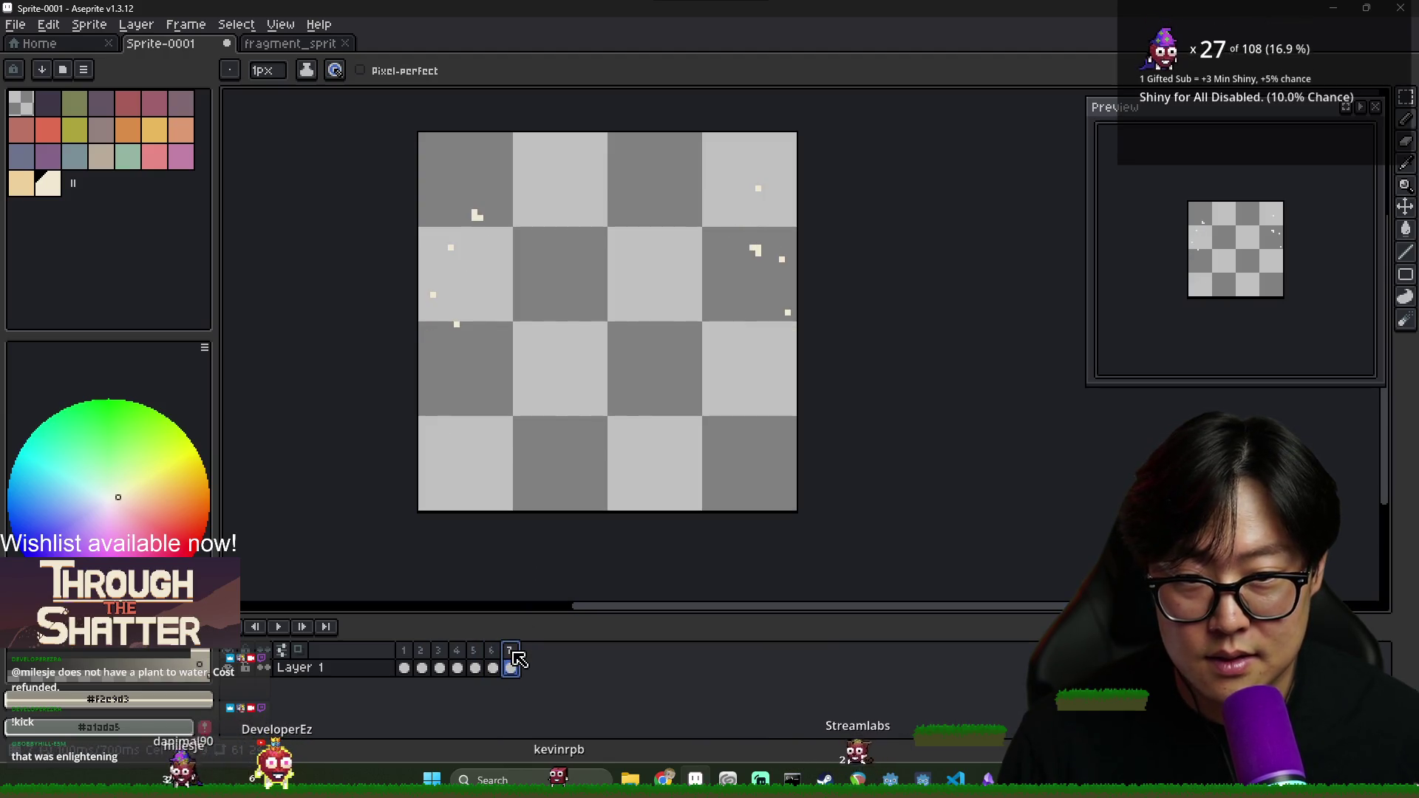
left_click(494, 654)
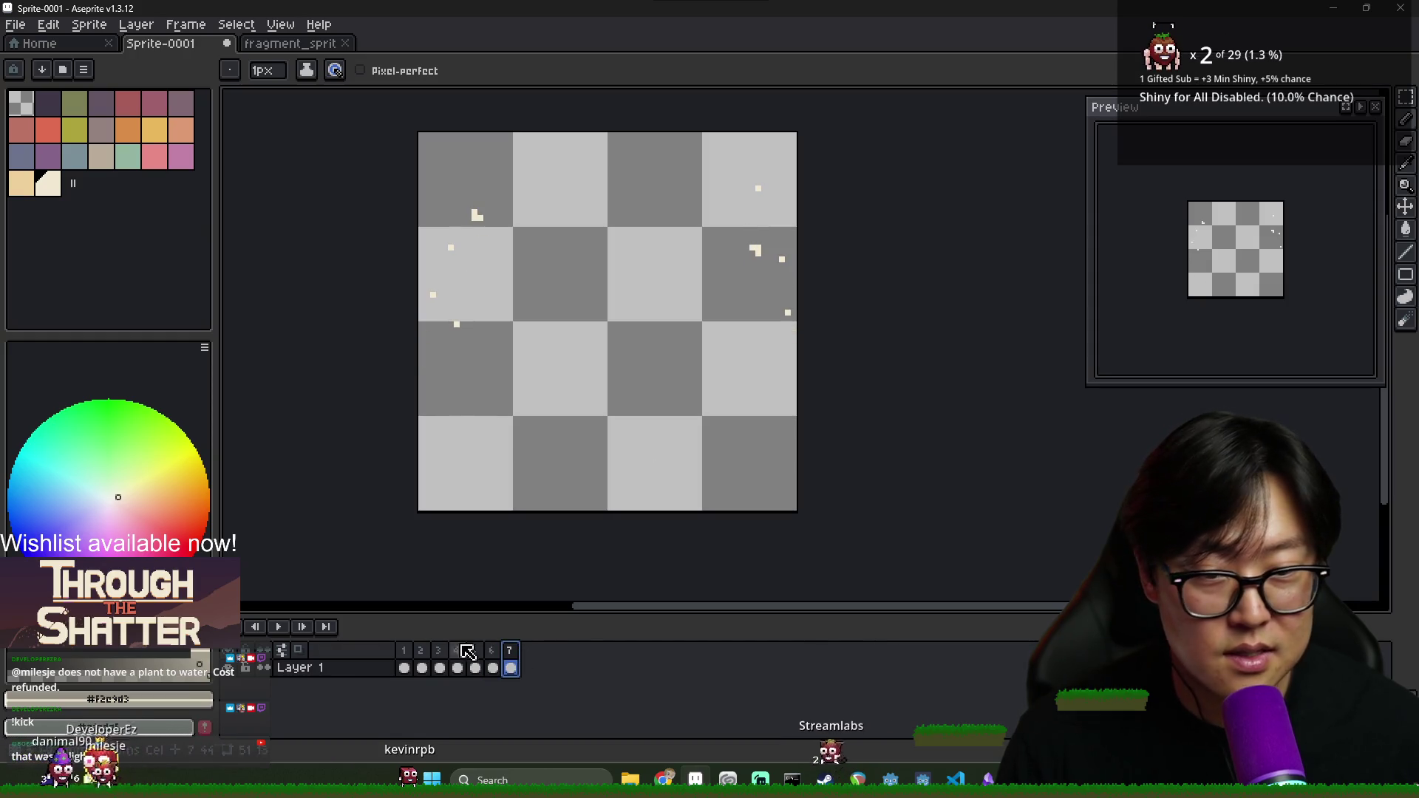
key("ctrl+s")
key("Escape")
left_click(278, 627)
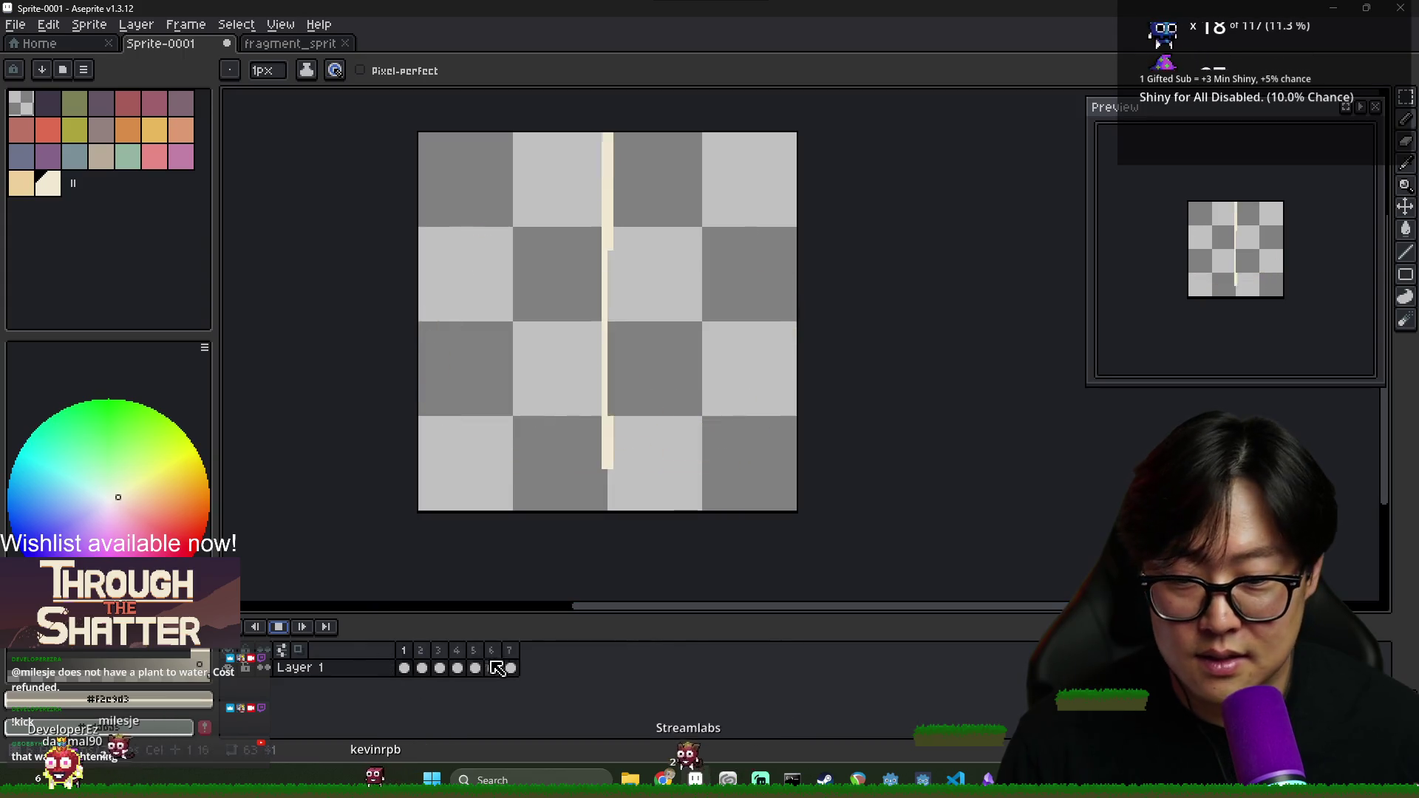
left_click(283, 631)
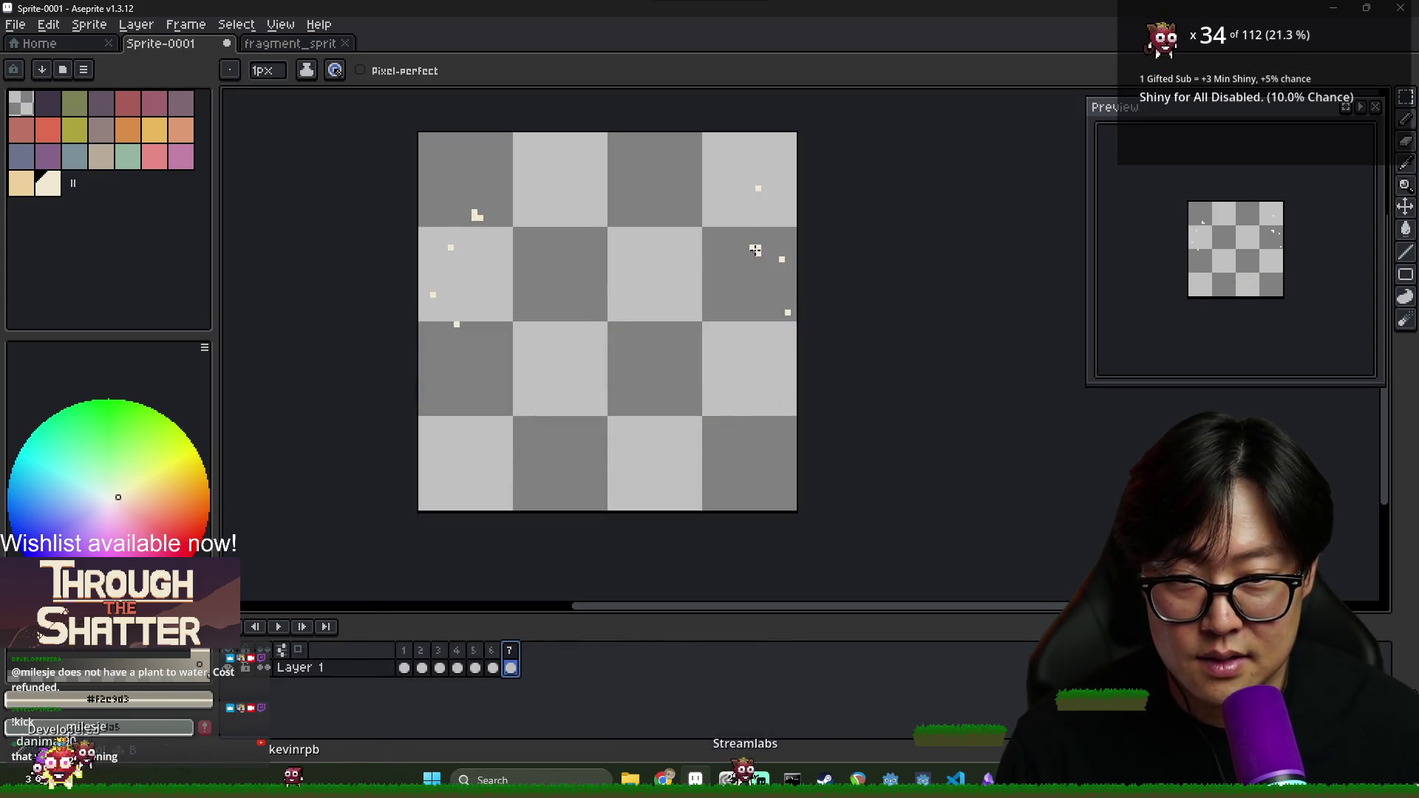
Add a cream speck to the last frame and replay the animation to check timing
left_click(755, 249)
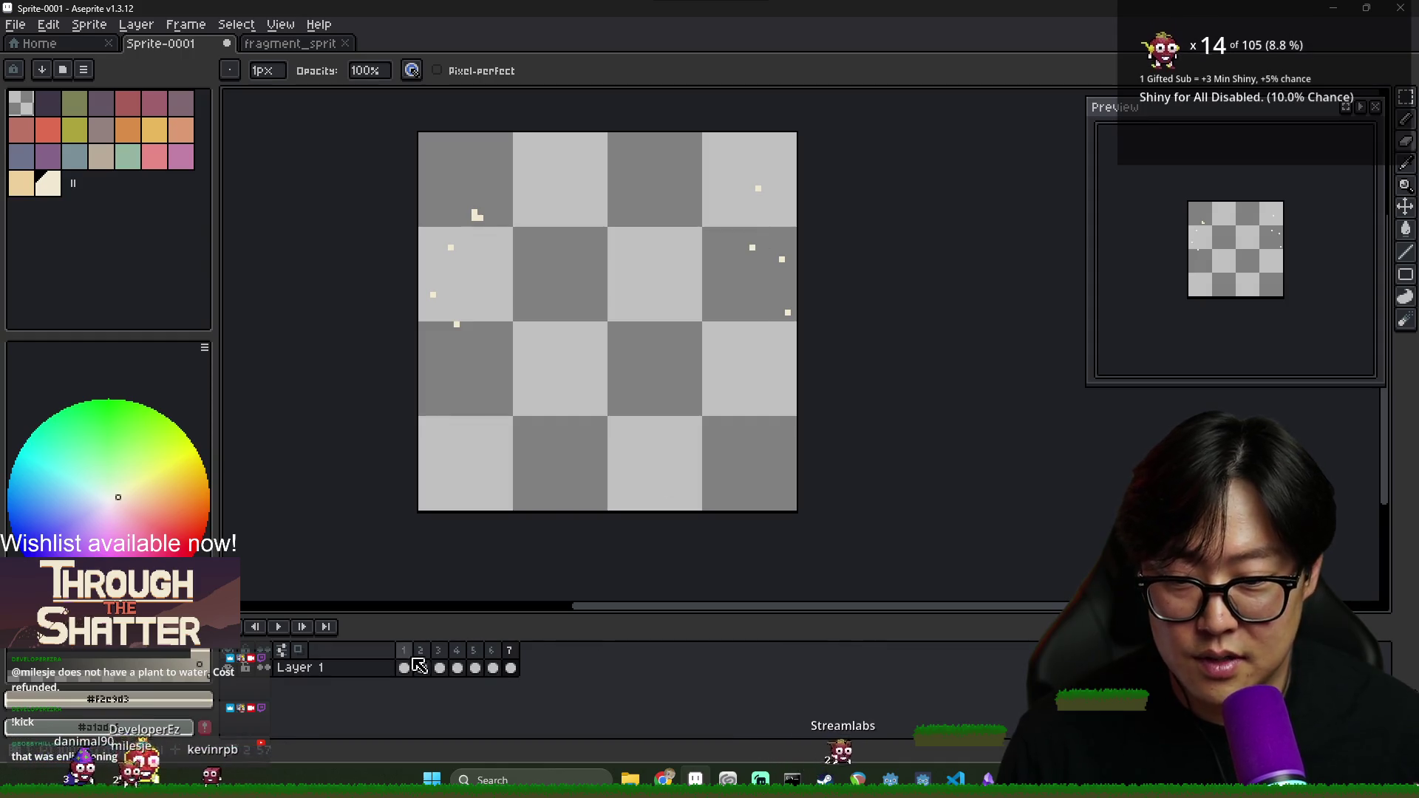
left_click(285, 628)
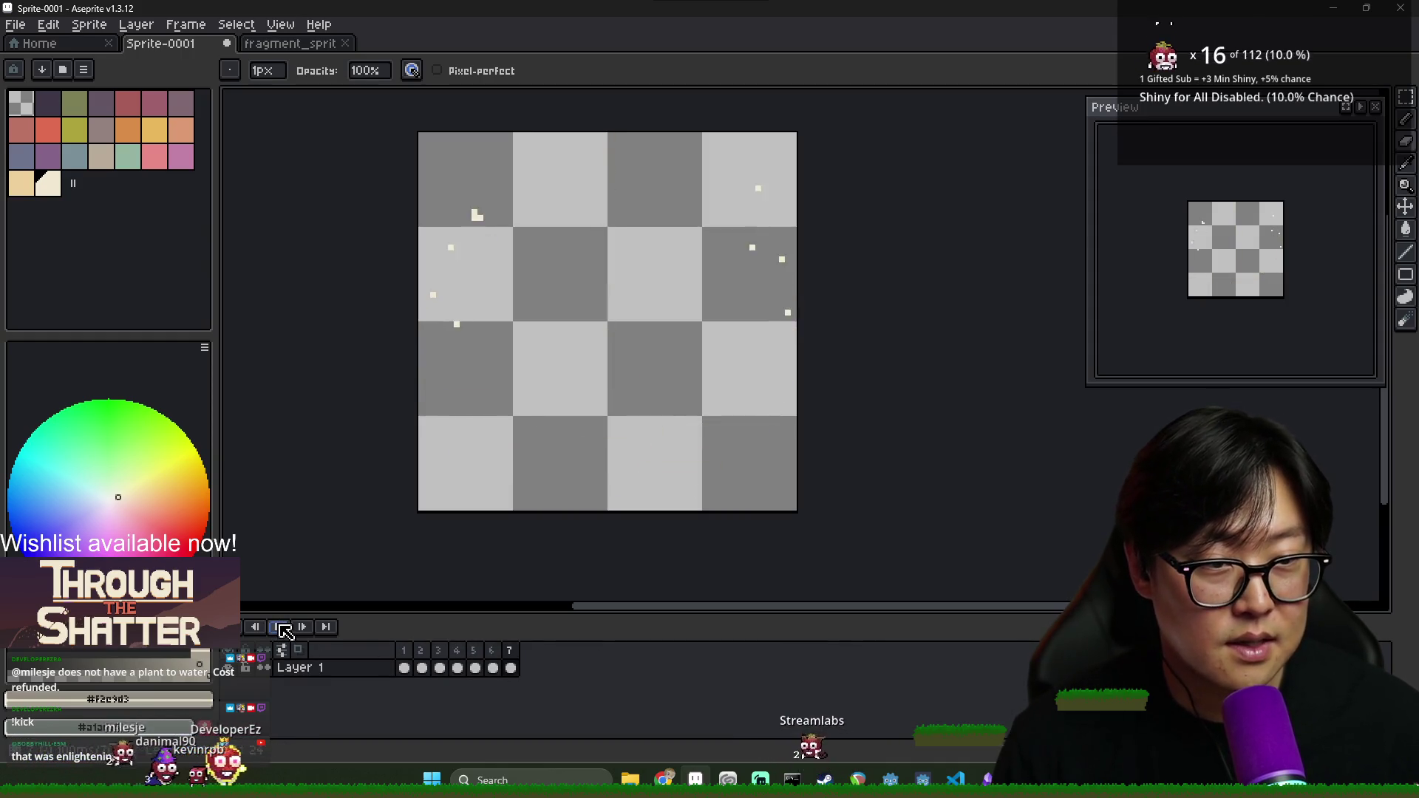
left_click(477, 650)
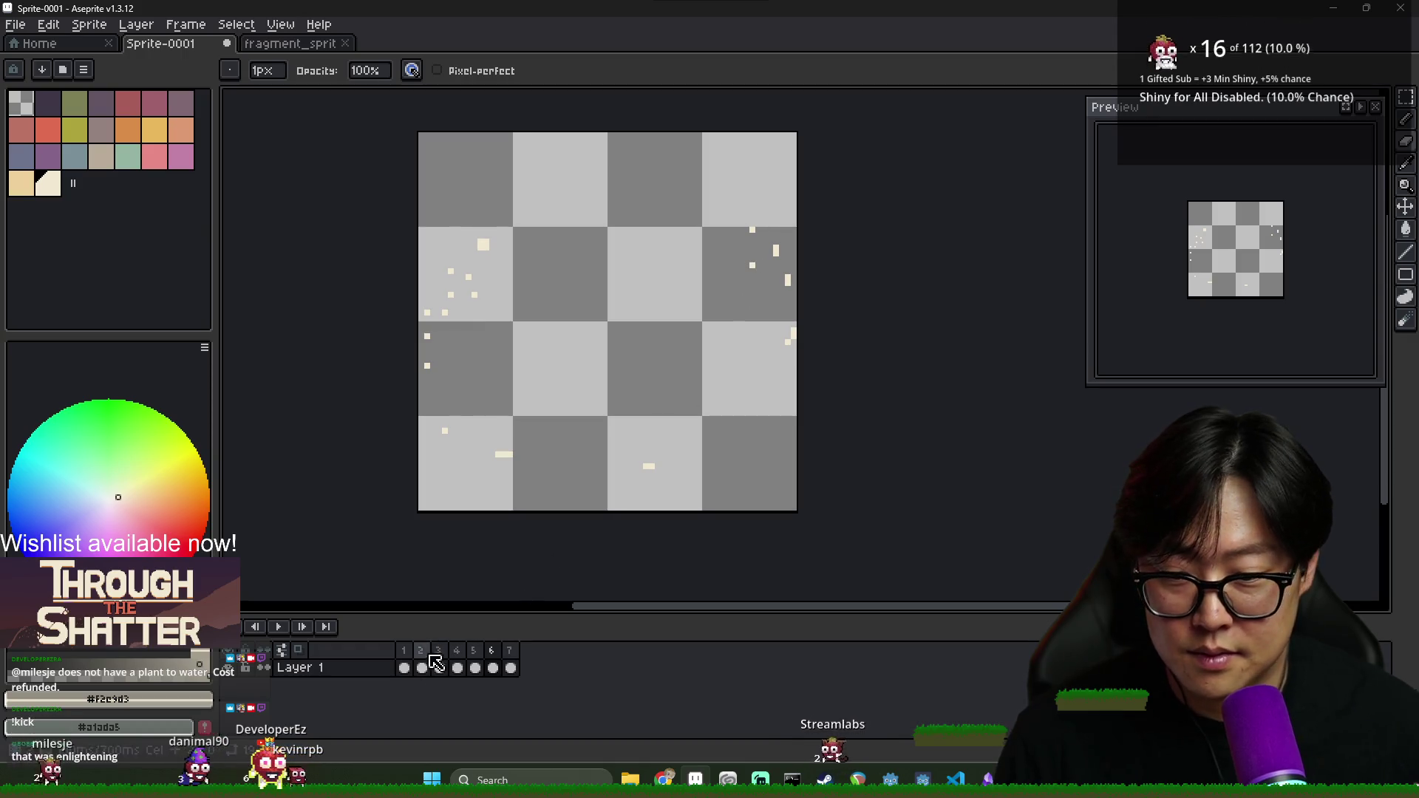
left_click(287, 629)
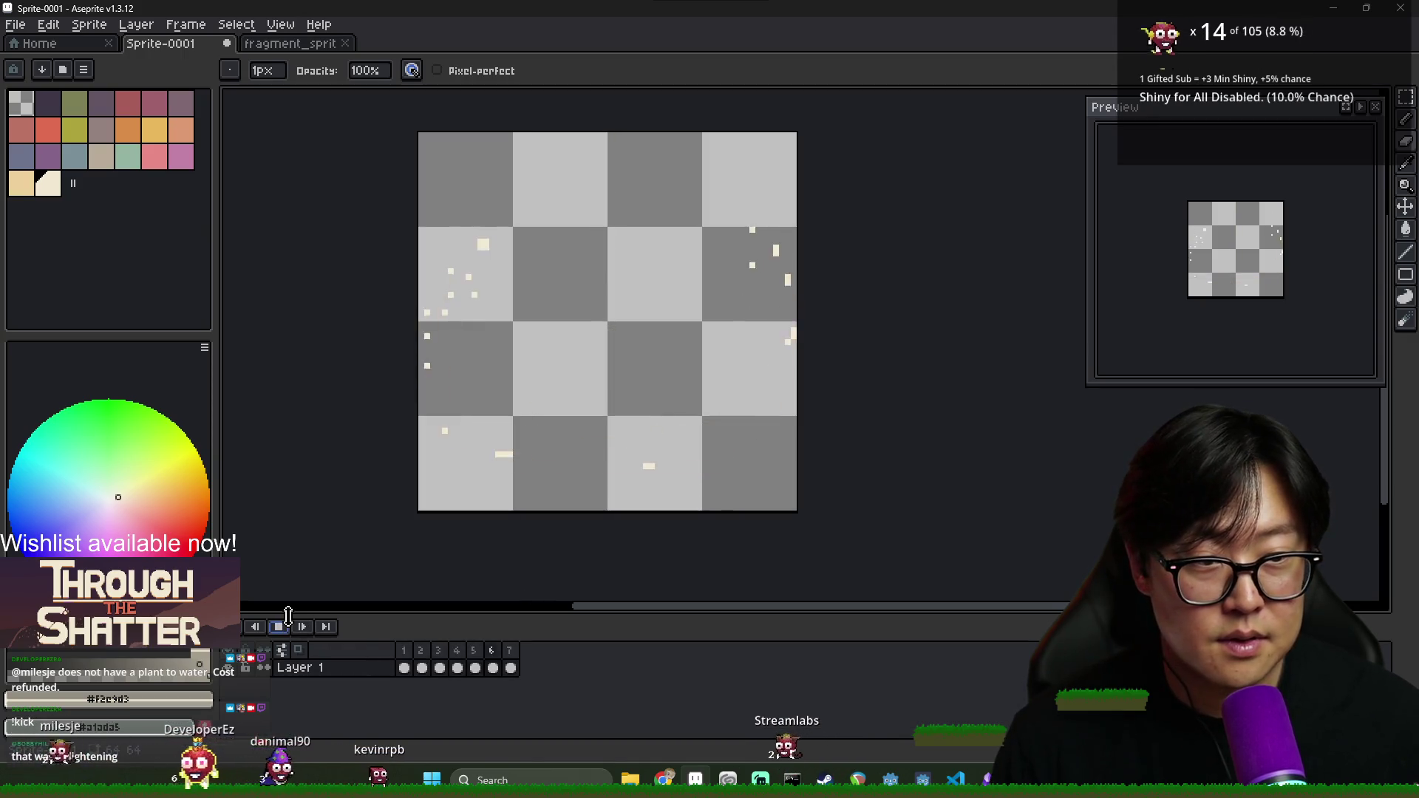
left_click(482, 655)
left_click(491, 655)
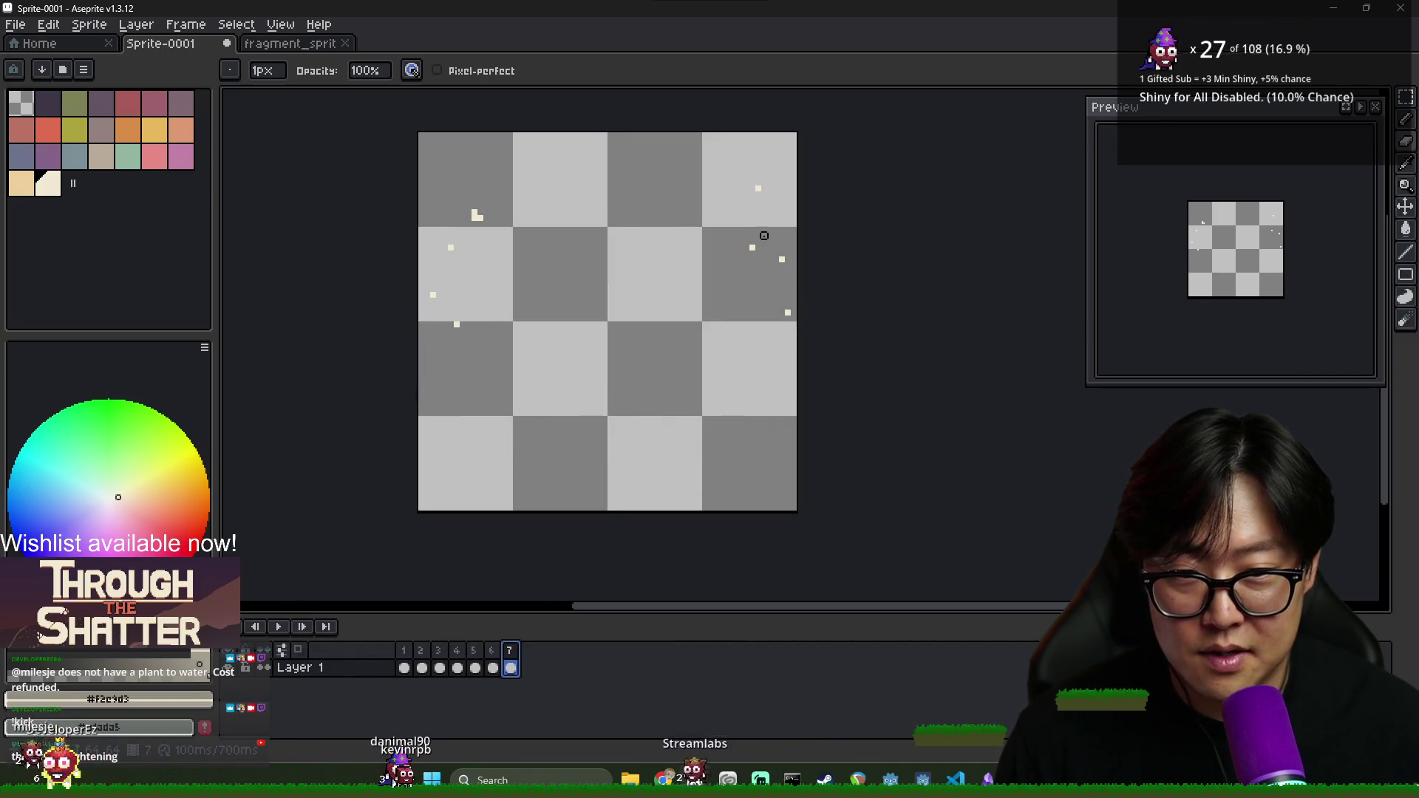
Paint and rearrange the cream specks on the last frame, comparing with frame 6
key("b")
left_click(764, 242)
left_click(493, 657)
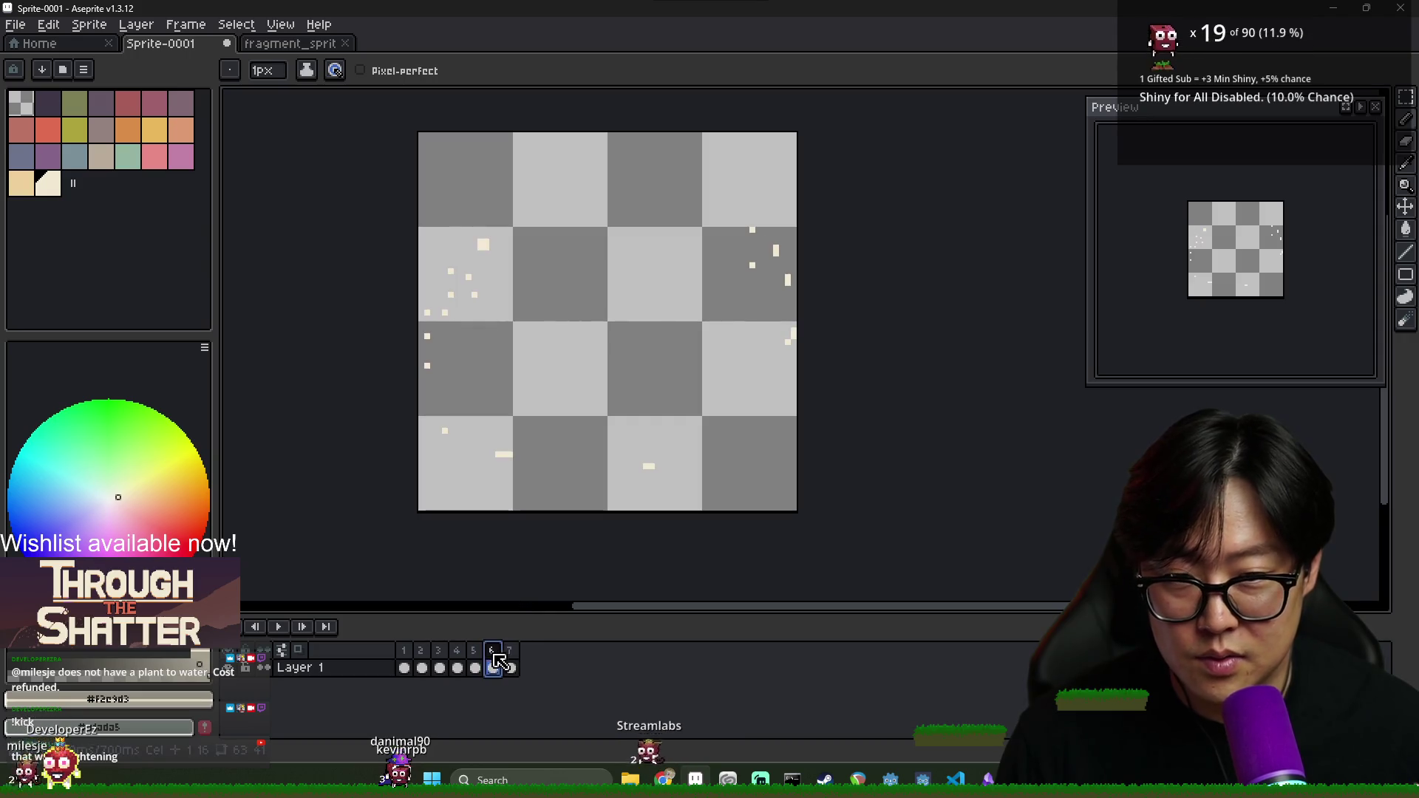
left_click(782, 266, "ctrl")
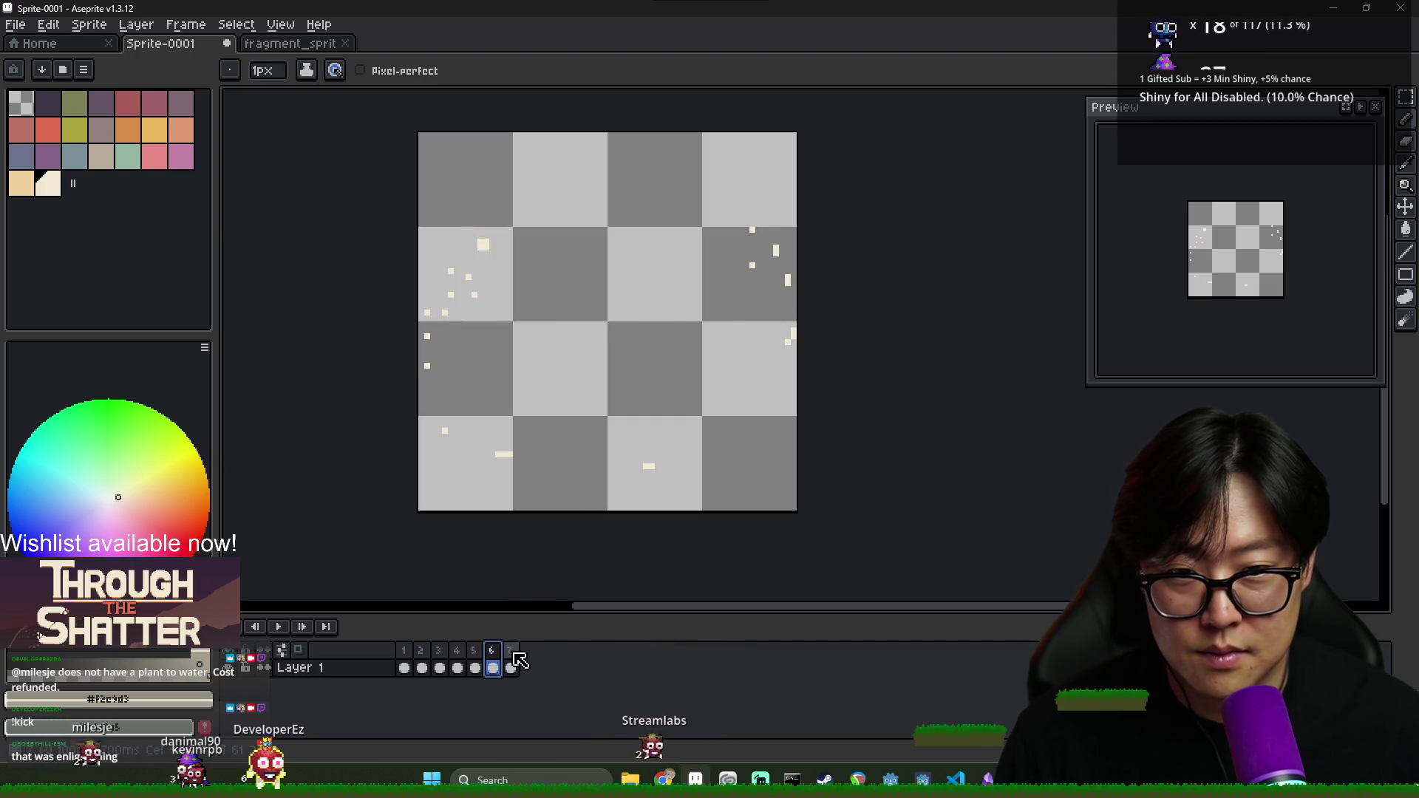
left_click_drag(523, 609, 634, 412)
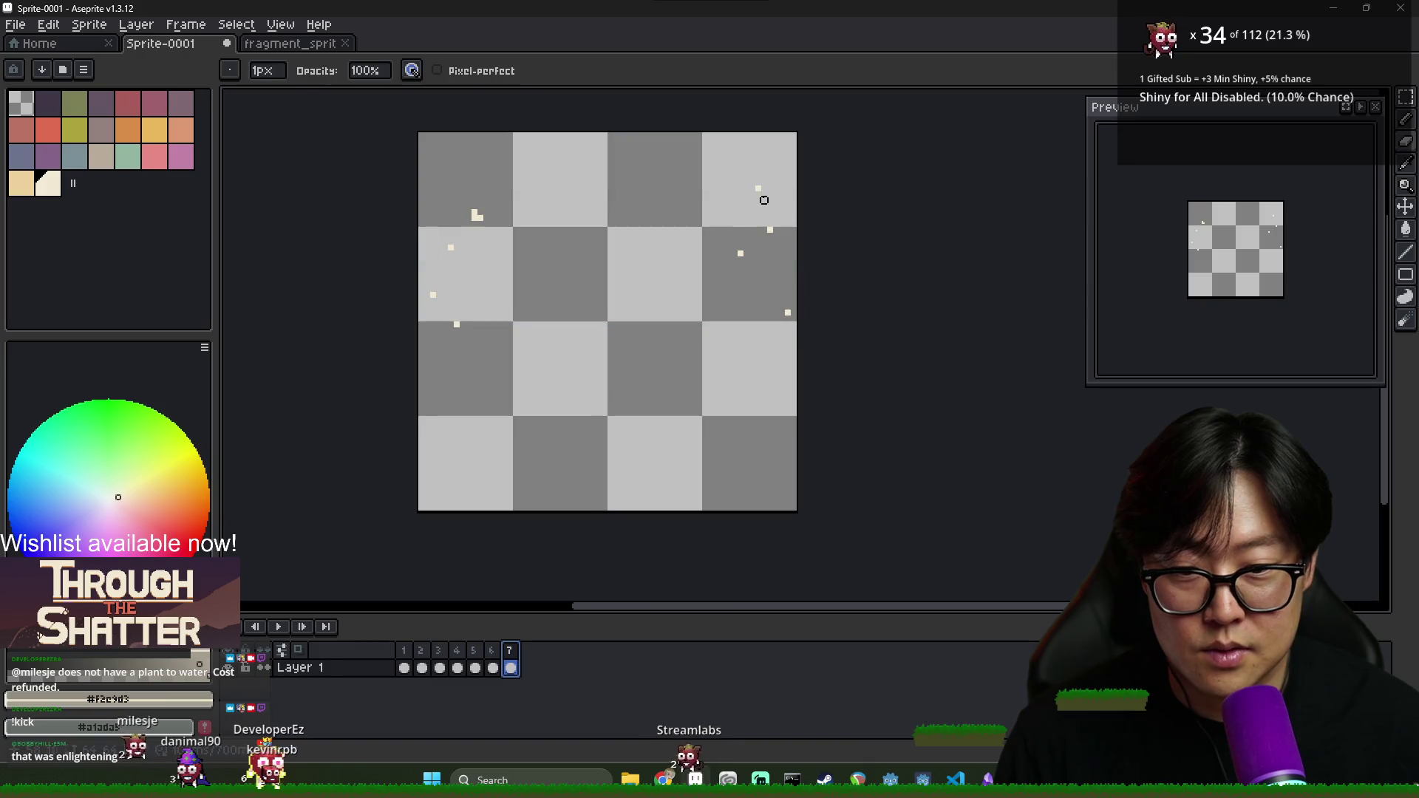
left_click(752, 217)
left_click(493, 667)
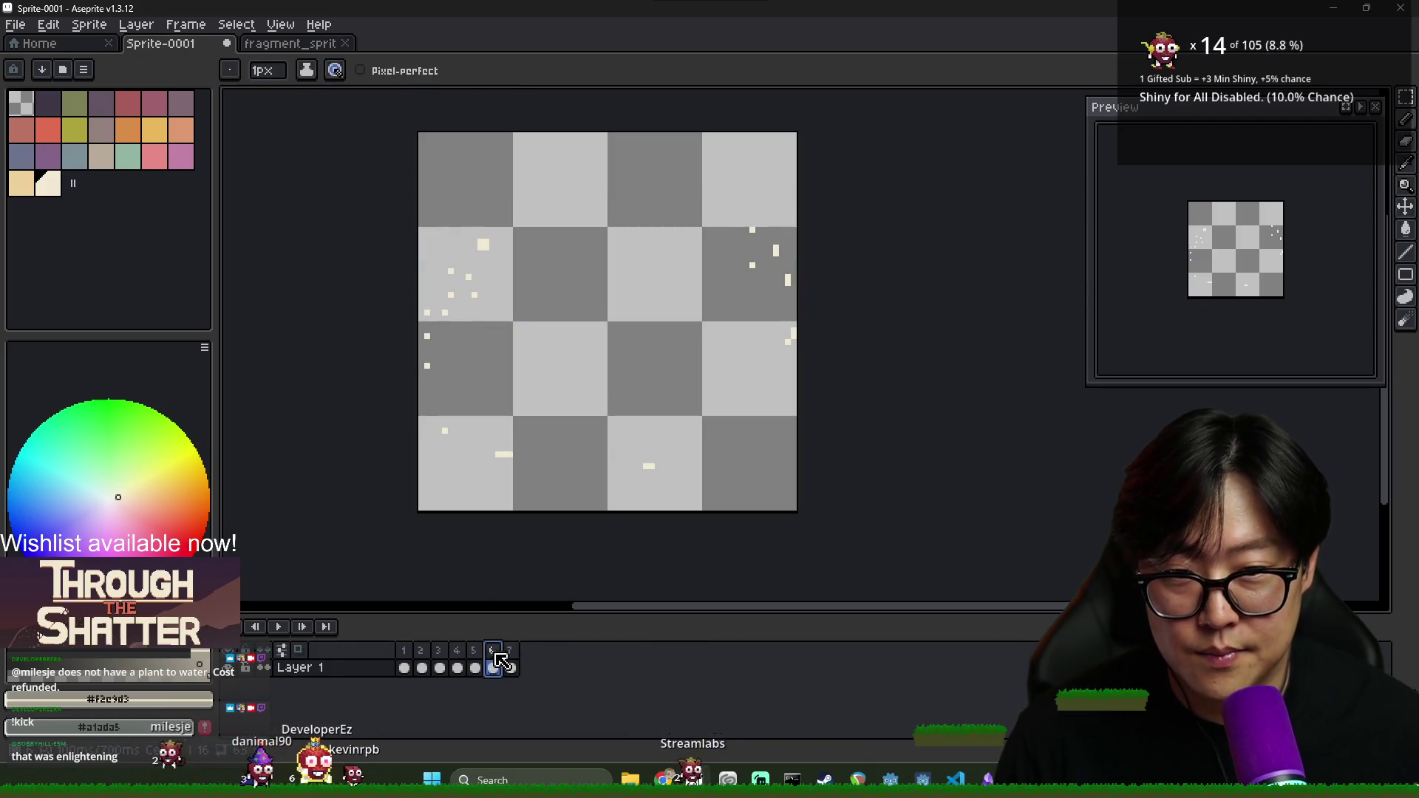
left_click(511, 668)
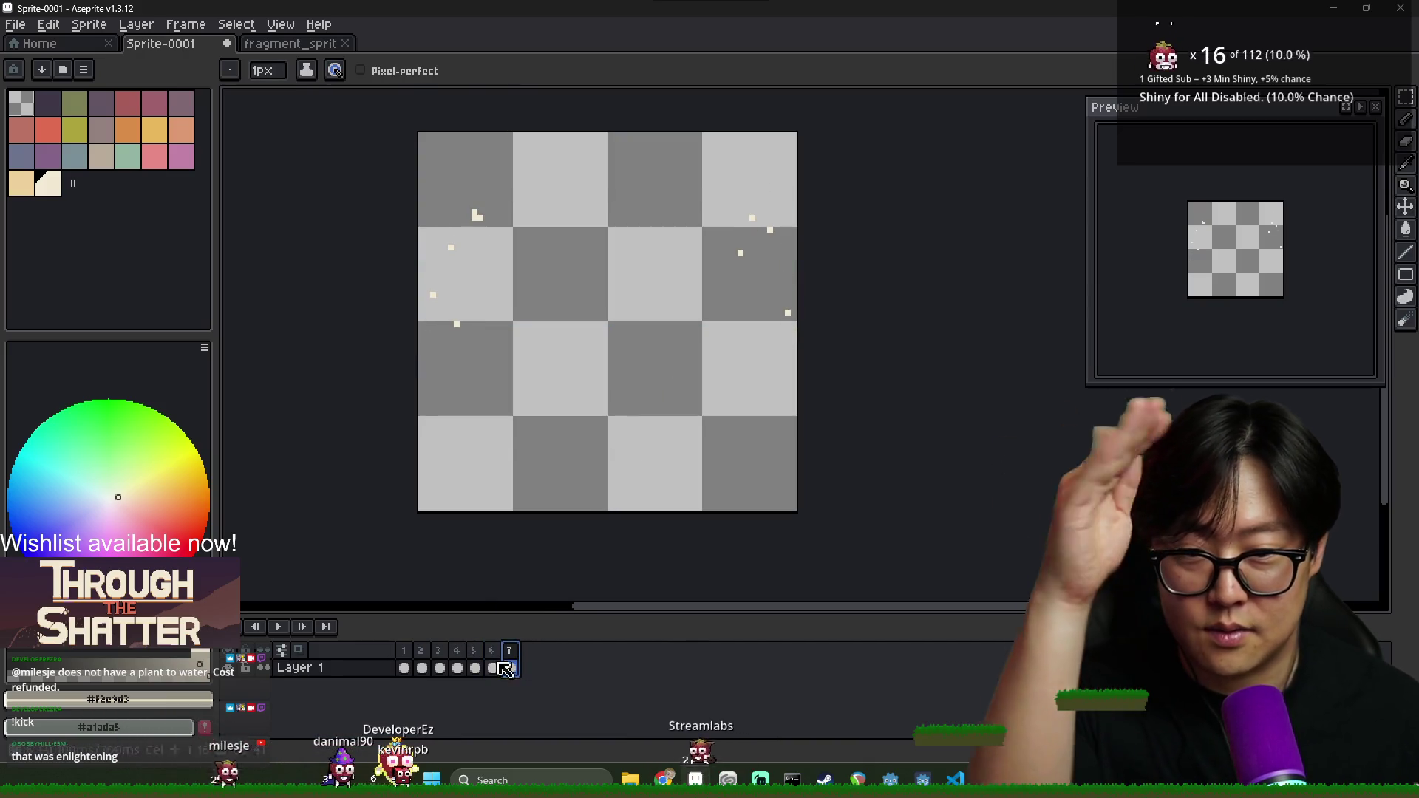
Play the finished seven-frame splash, then bring up the Save File dialog
left_click(278, 626)
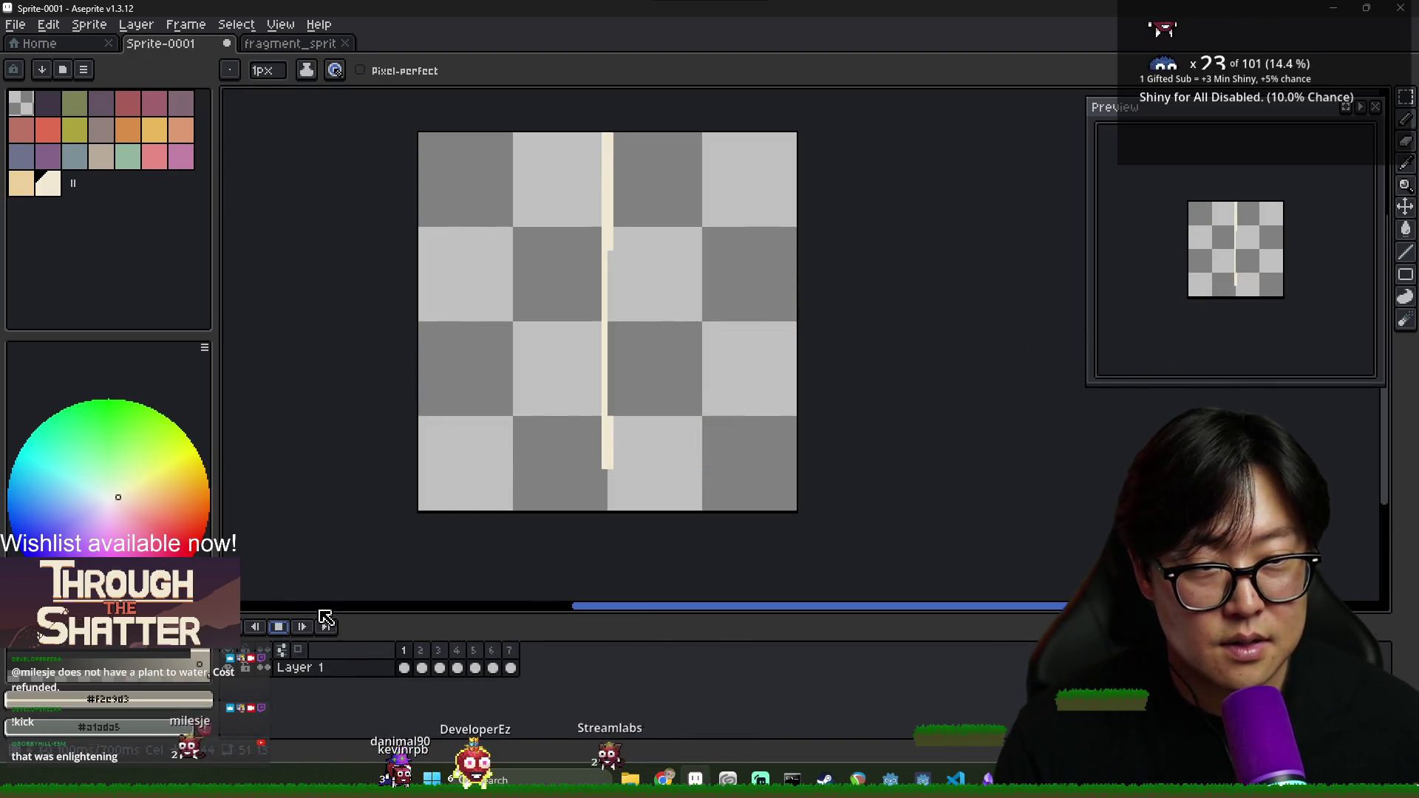
key("Return")
key("ctrl+s")
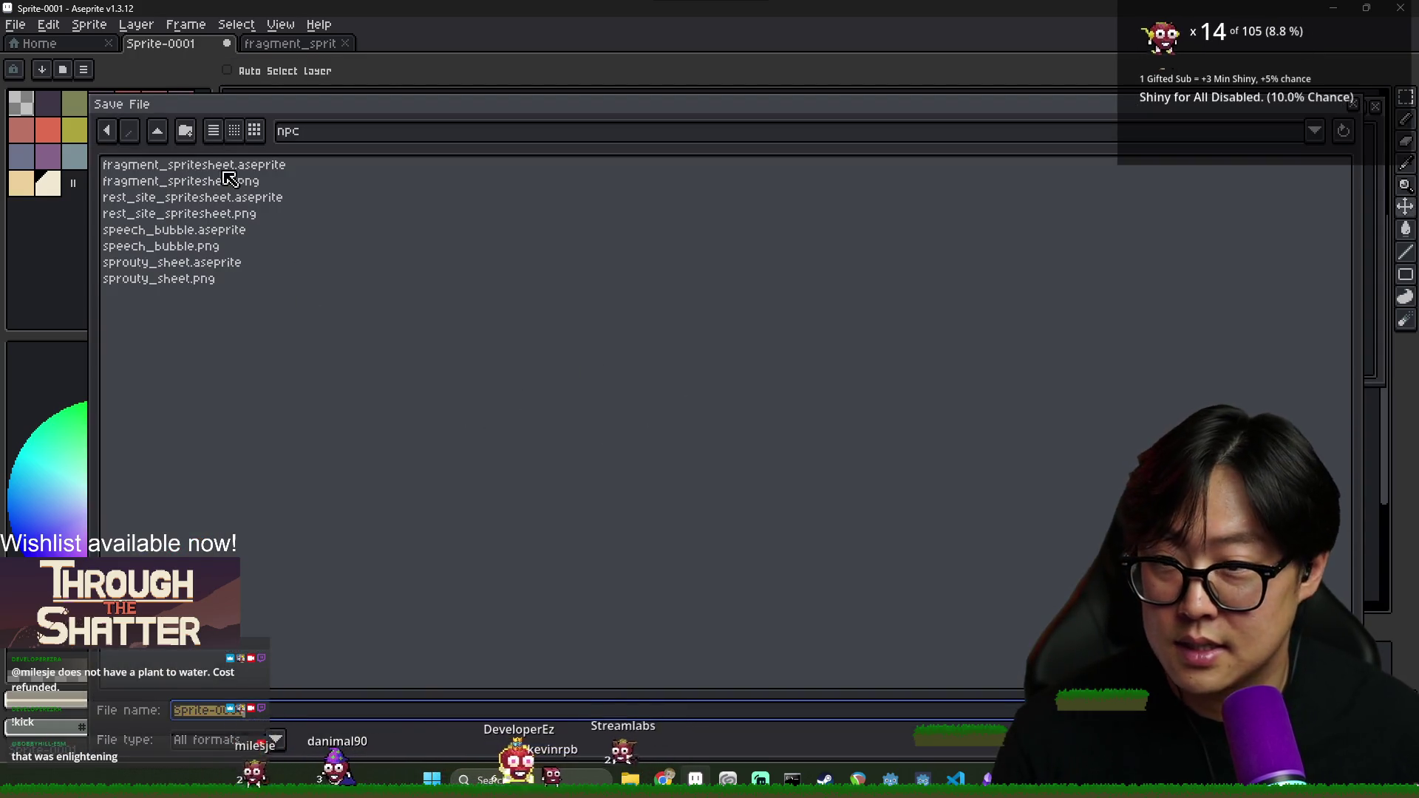
Save the sprite as sanctuary_effect.aseprite in the journey player folder
left_click(159, 133)
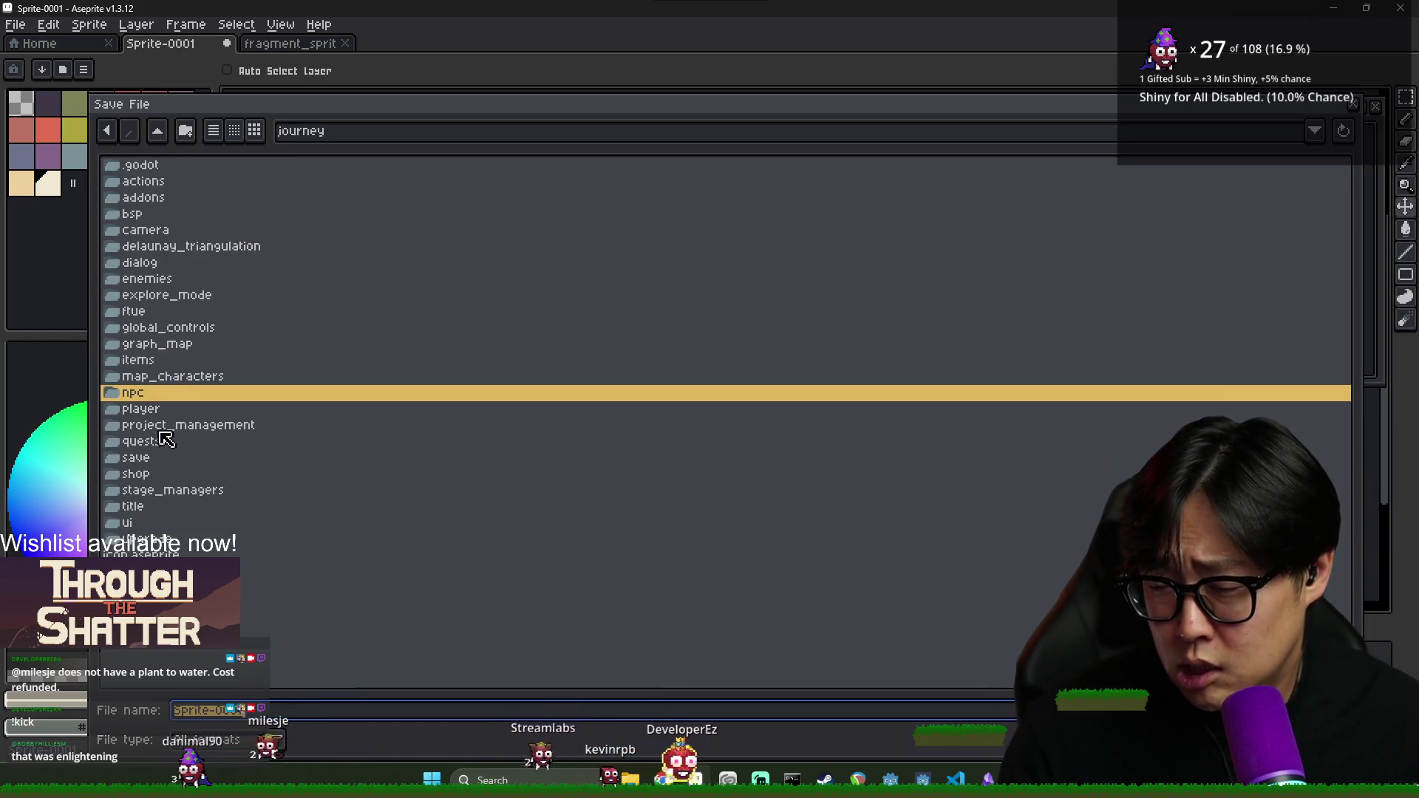
double_click(174, 411)
left_click(285, 714)
key("BackSpace")
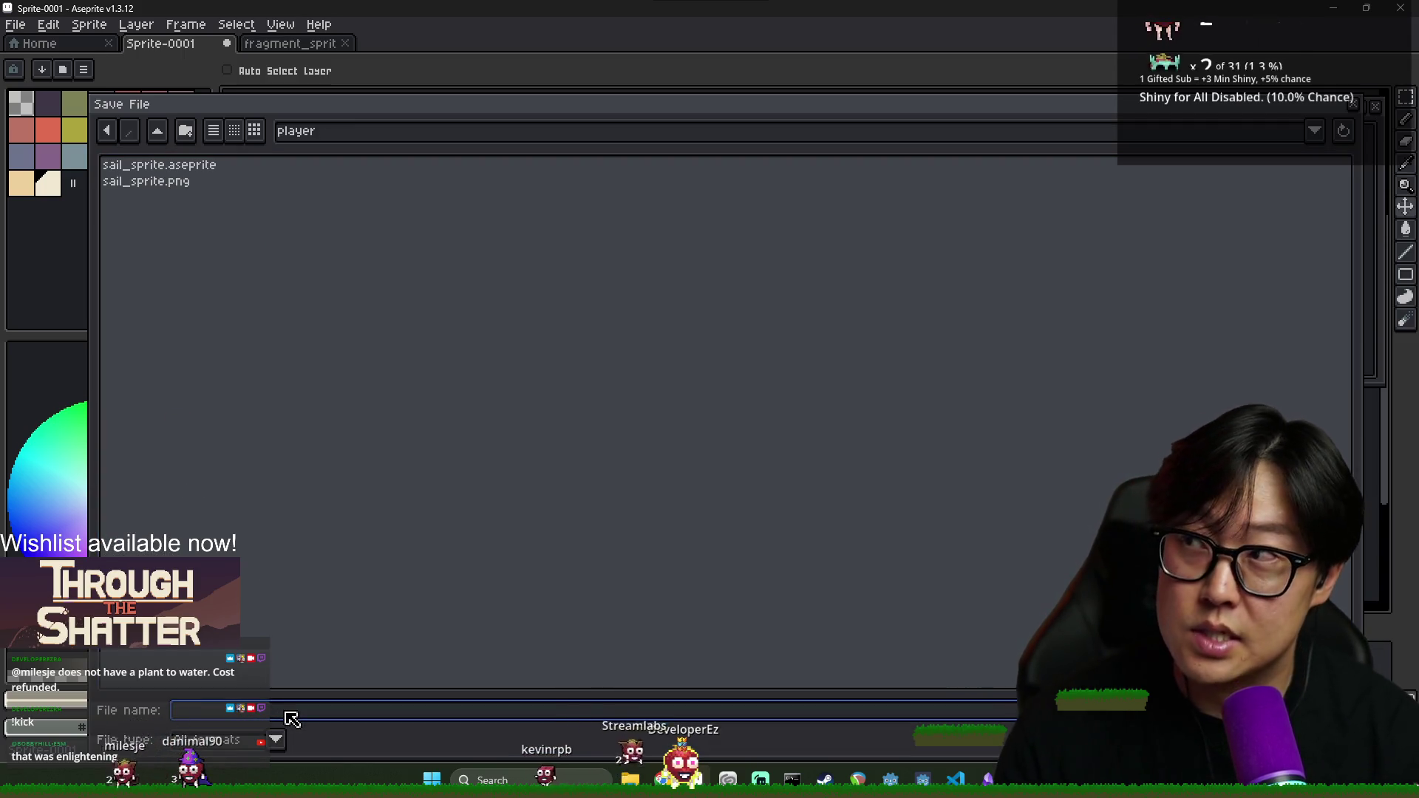
type("sanctuary_")
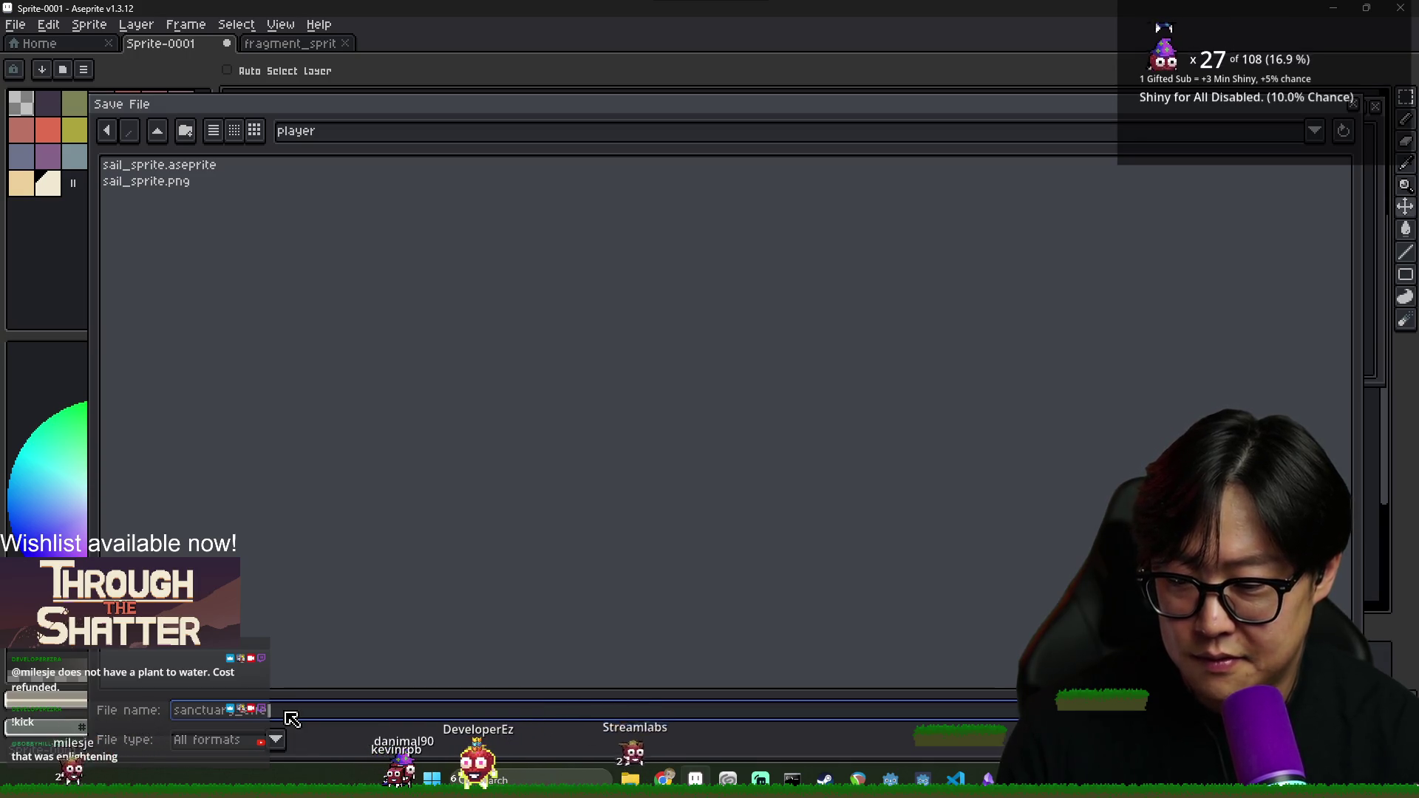
key("Return")
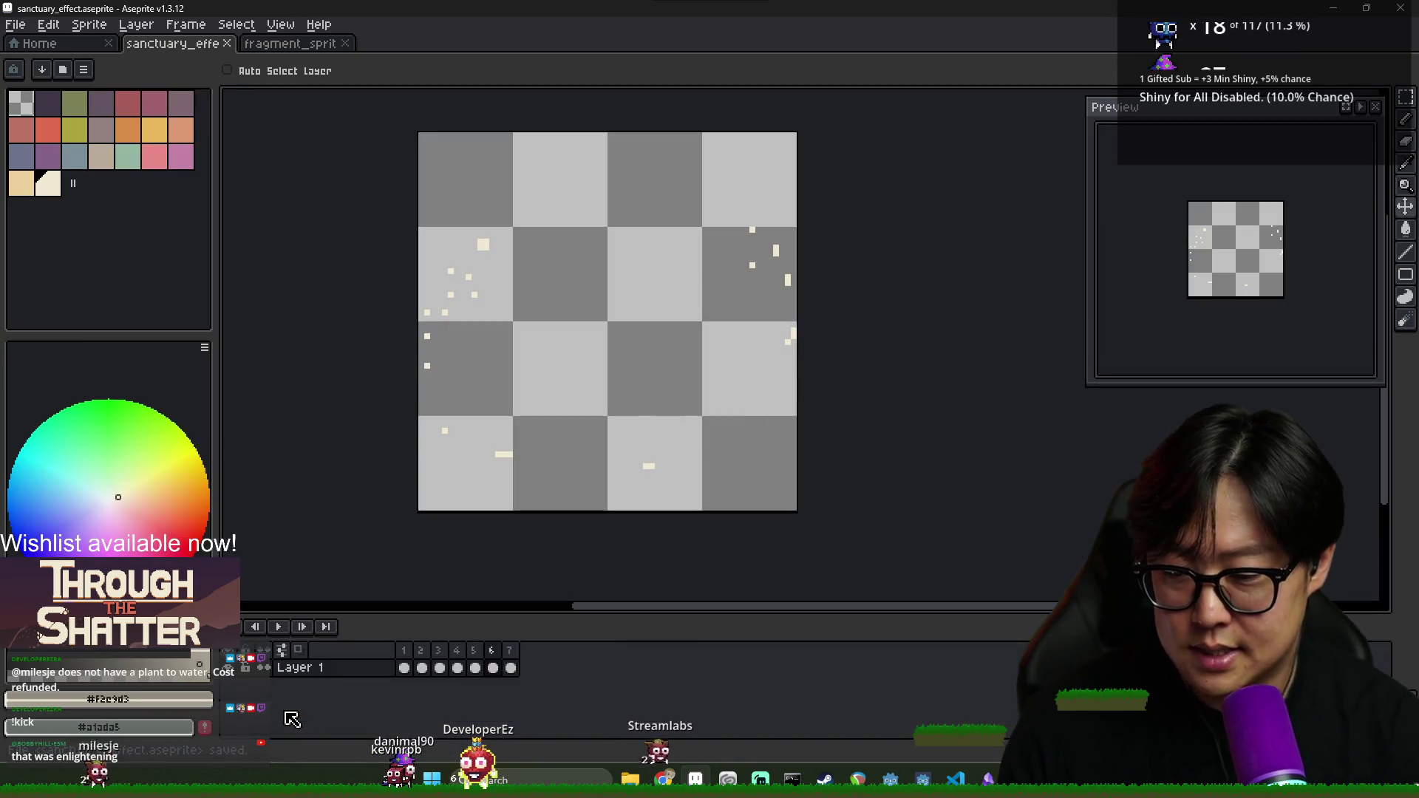
Export the animation as a sprite sheet image with Output File enabled
left_click(15, 24)
mouse_move(66, 172)
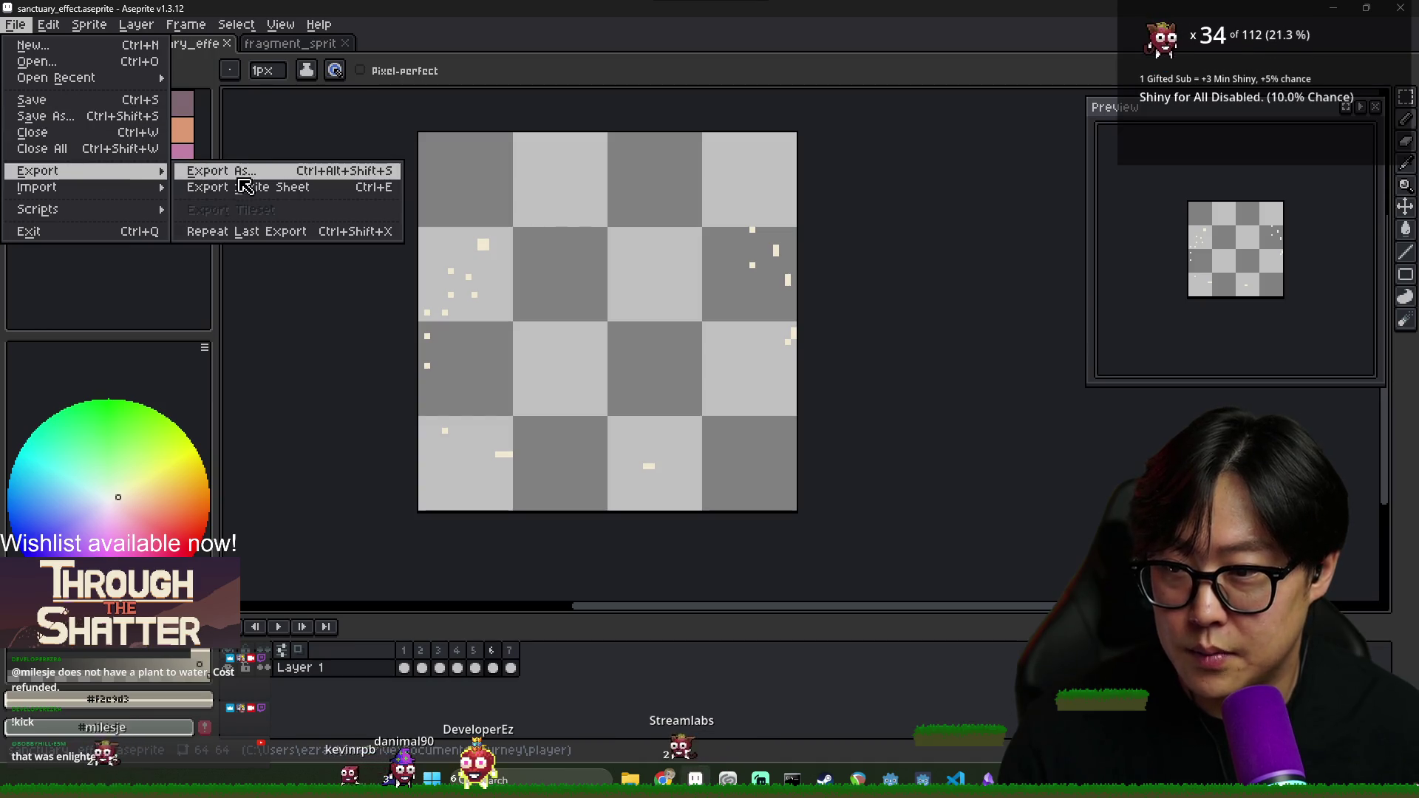
left_click(236, 187)
left_click(244, 228)
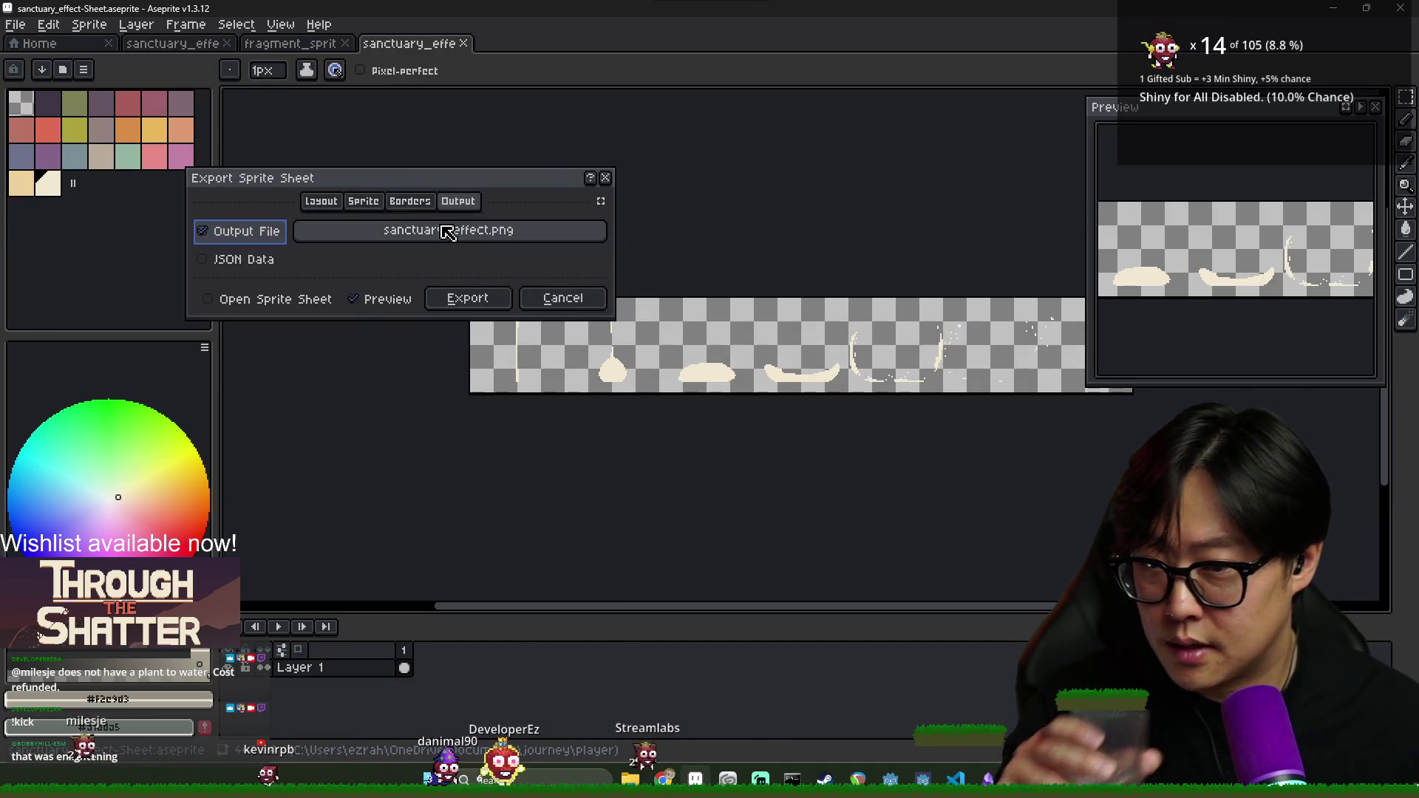
left_click(332, 204)
left_click(468, 326)
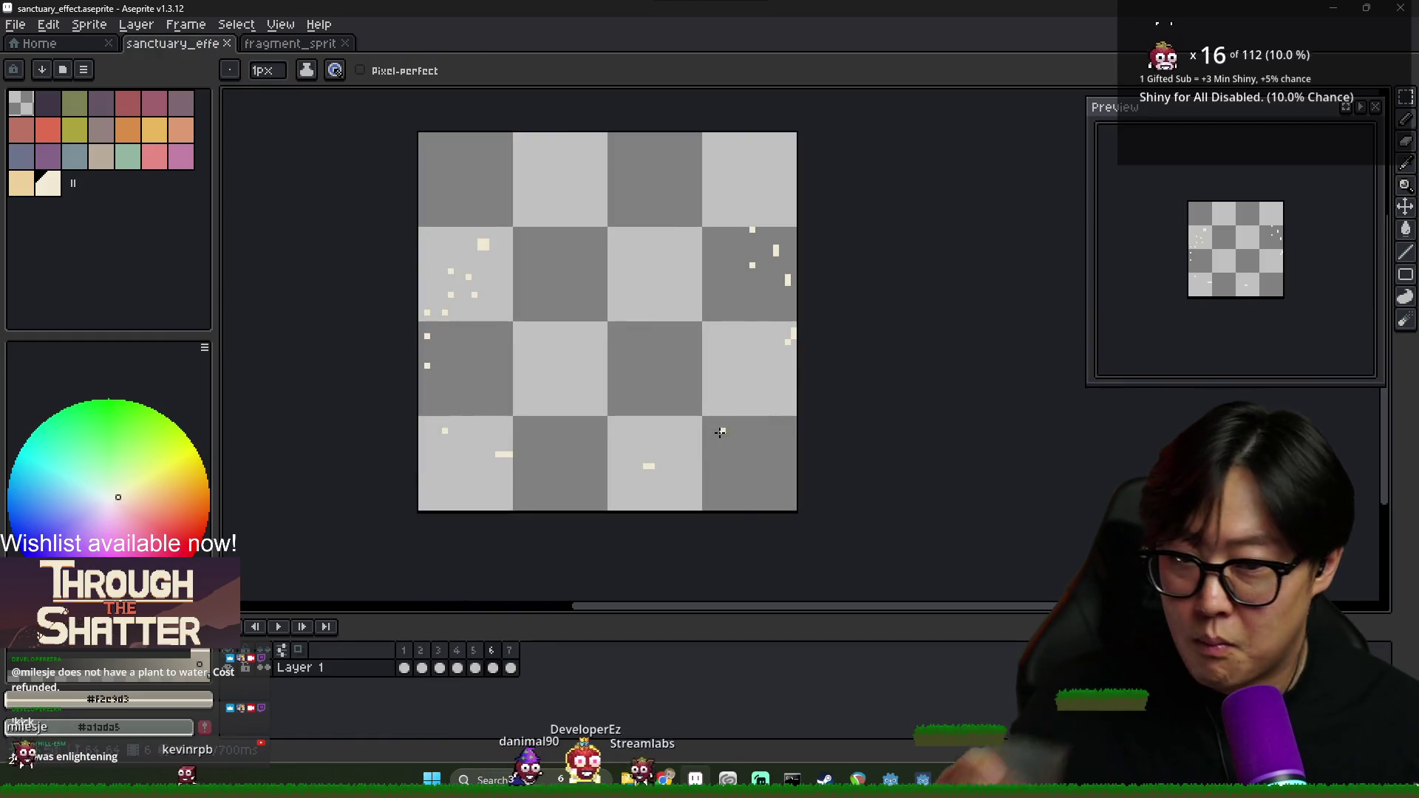
key("alt+Tab")
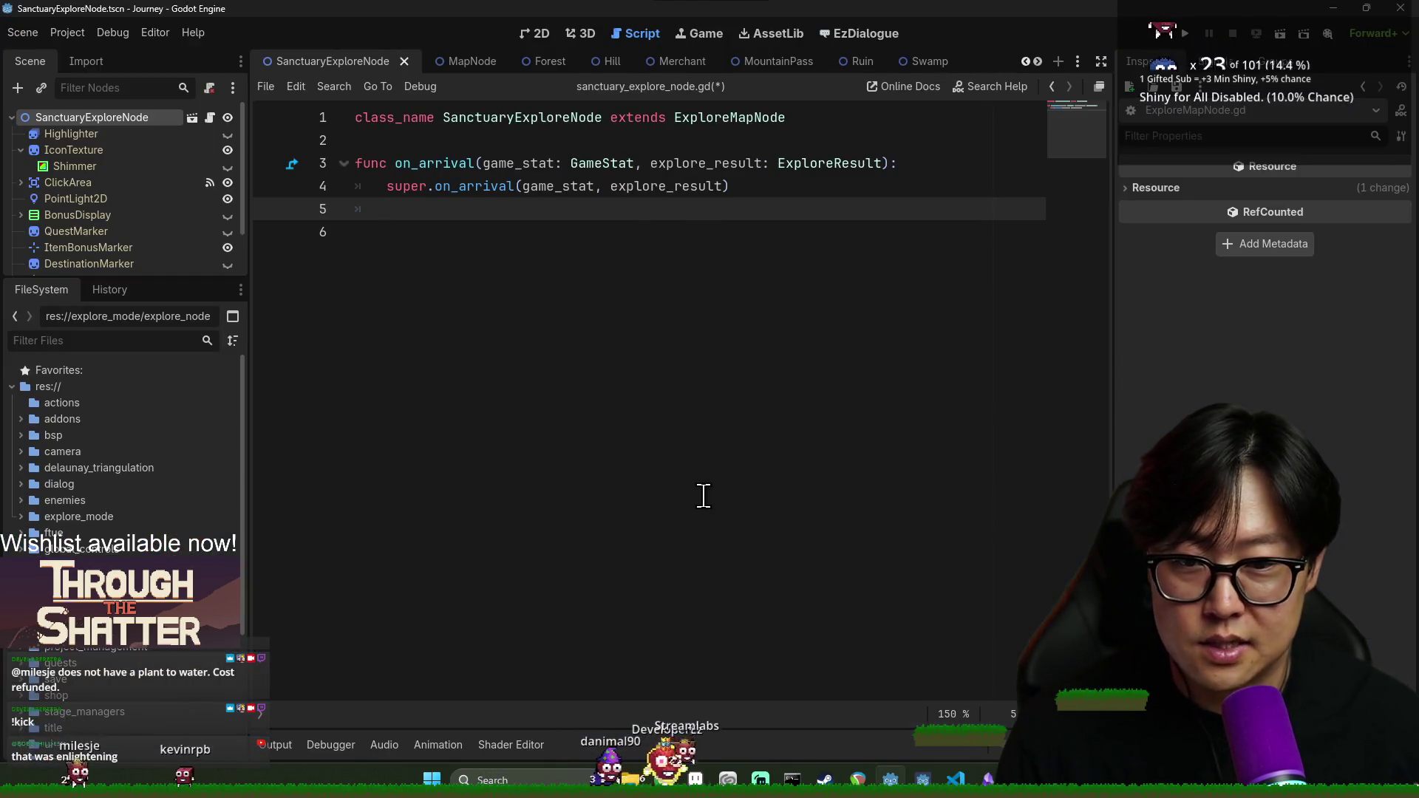
Open the PlayerCharacter scene in the 2D view, save it, and collapse PlayerHurtbox
left_click(139, 340)
type("player")
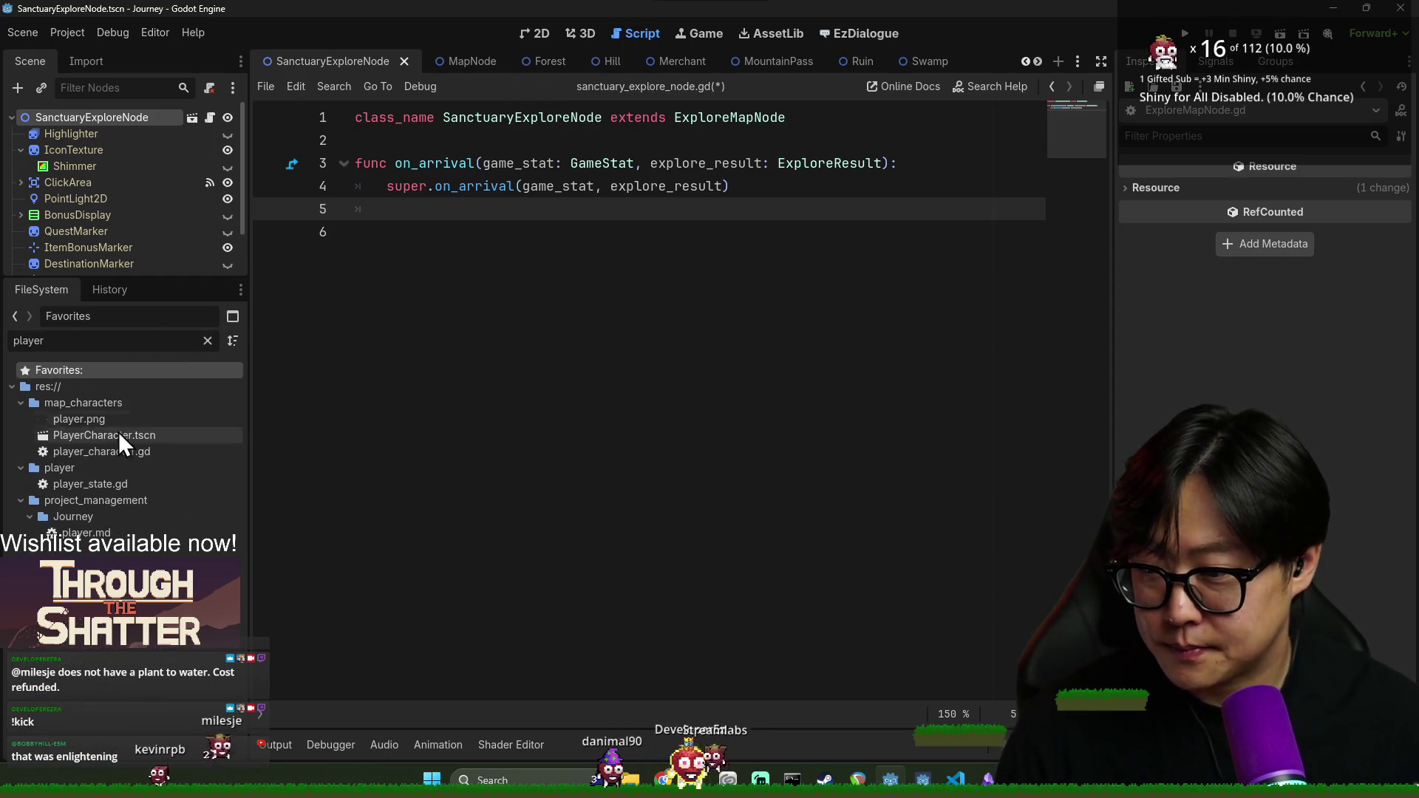
double_click(124, 436)
left_click(536, 34)
key("ctrl+s")
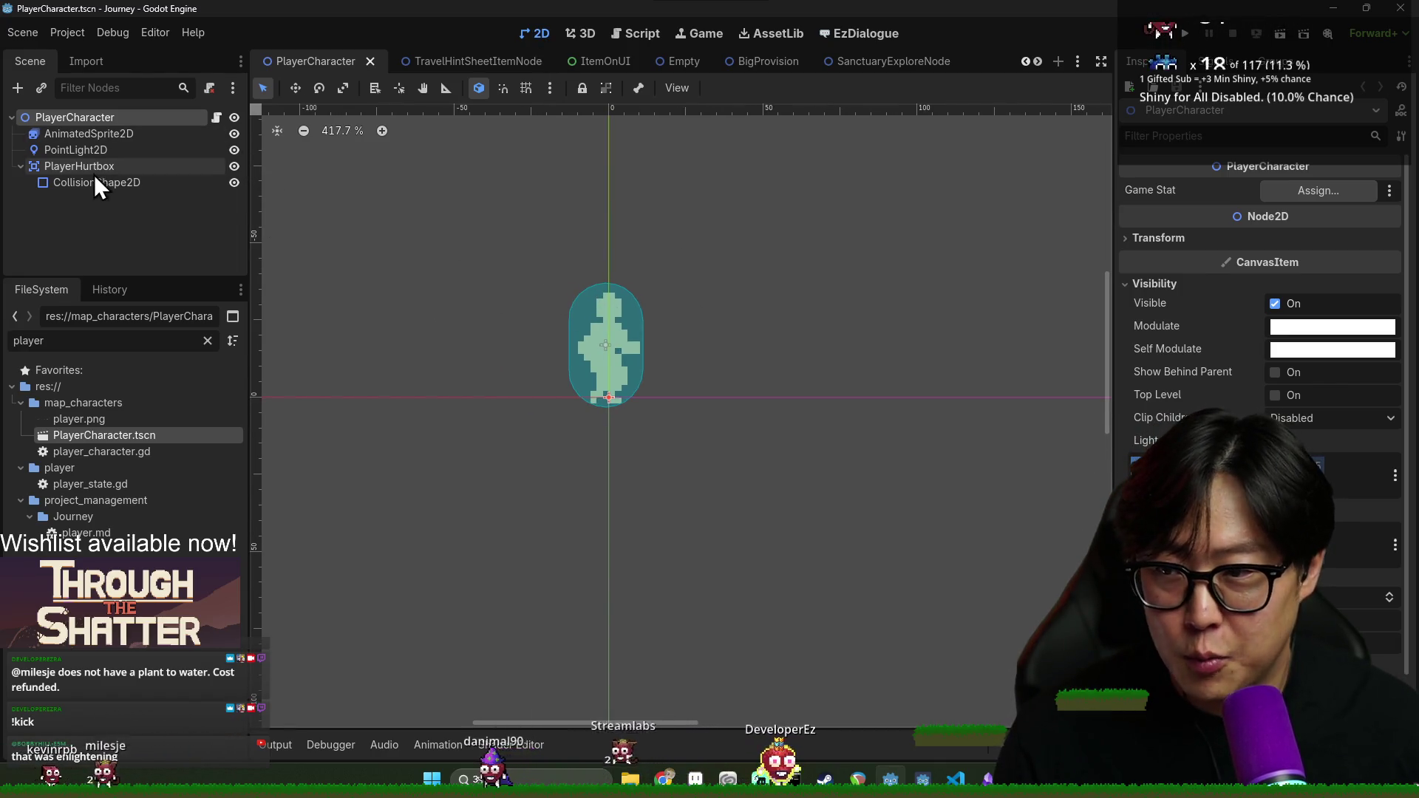
left_click(21, 166)
Add an AnimatedSprite2D child under PlayerCharacter and name it EffectAnimationSprite2D
right_click(100, 121)
left_click(118, 133)
type("anima")
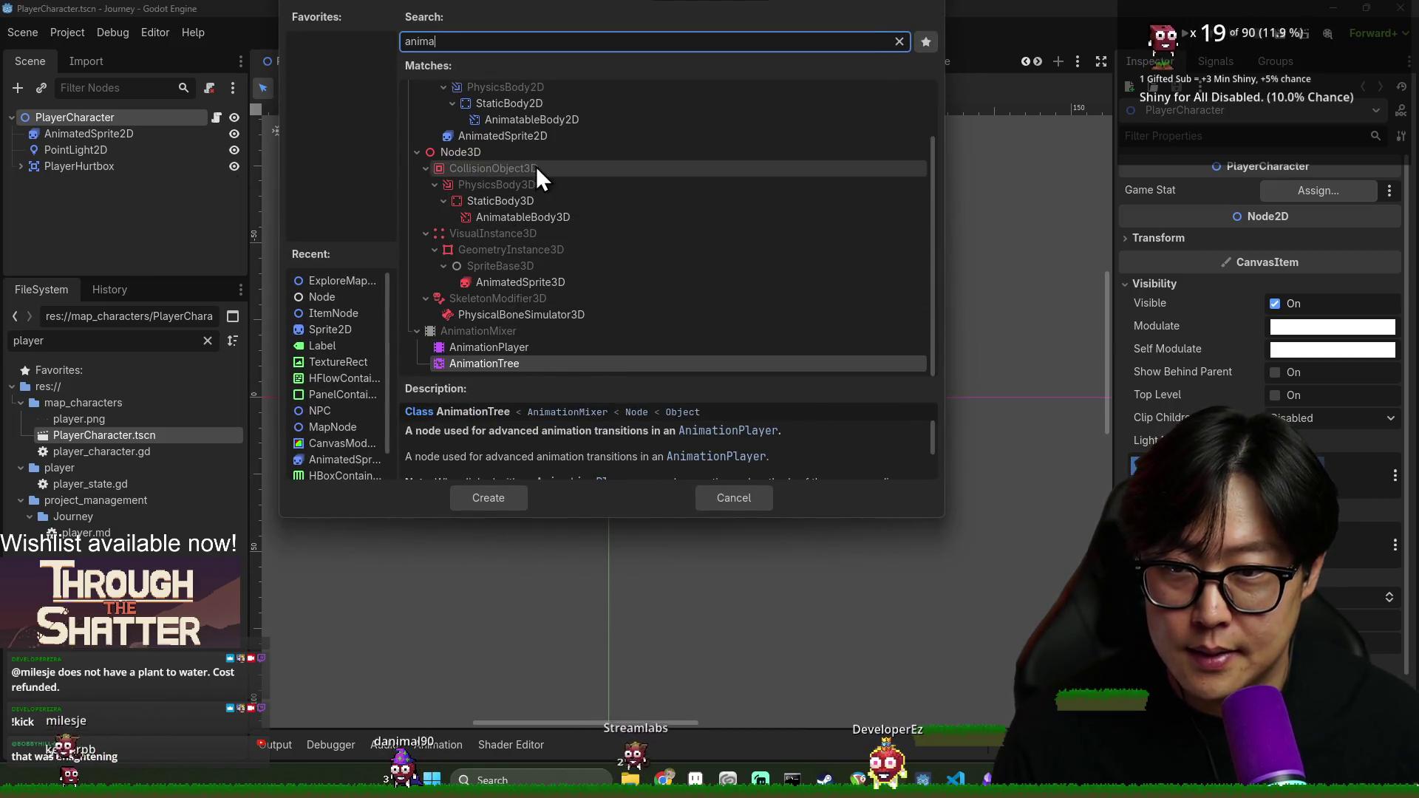
scroll(535, 167, "up", 3)
double_click(534, 206)
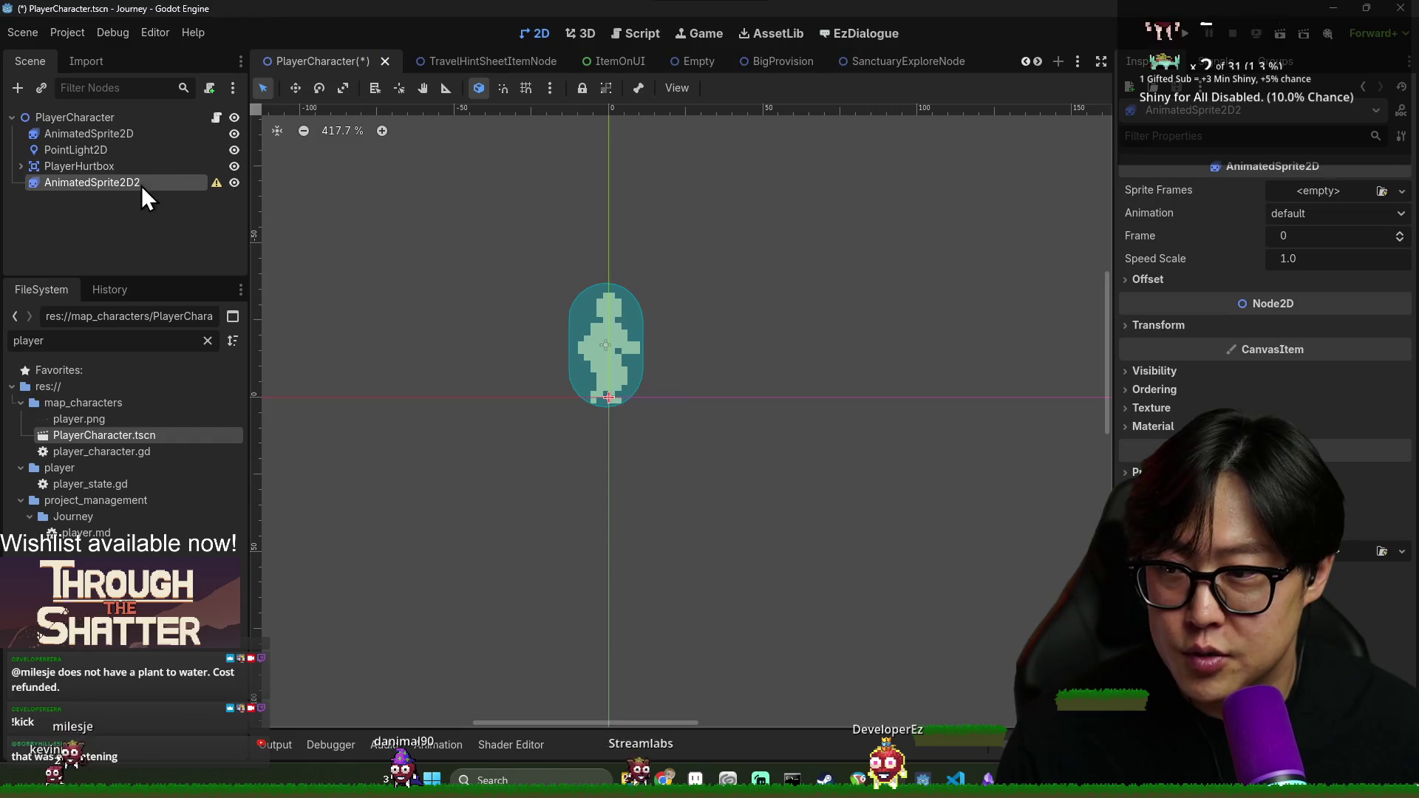
key("BackSpace")
key("BackSpace")
type("nctuary")
key("ctrl+a")
type("EffectAnim")
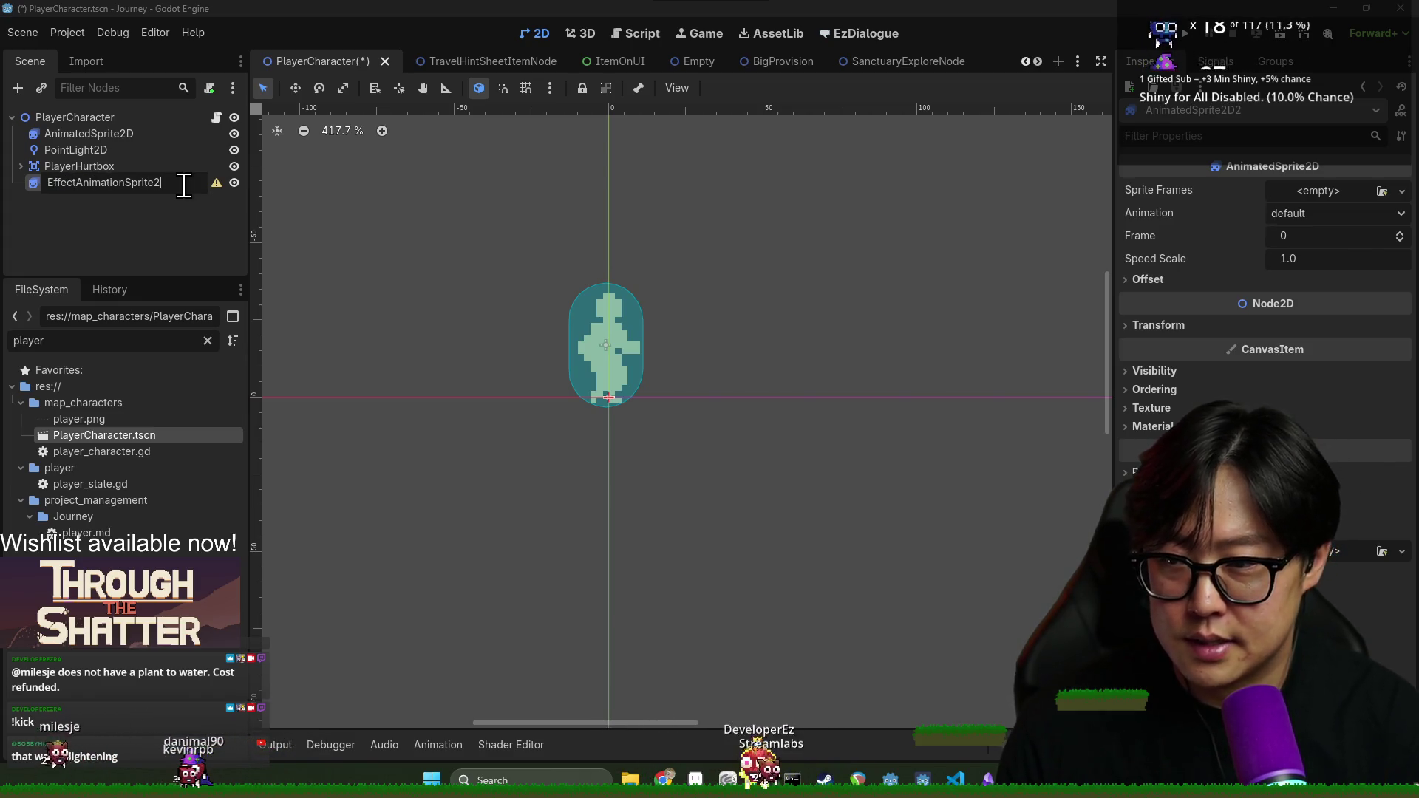
left_click(1402, 191)
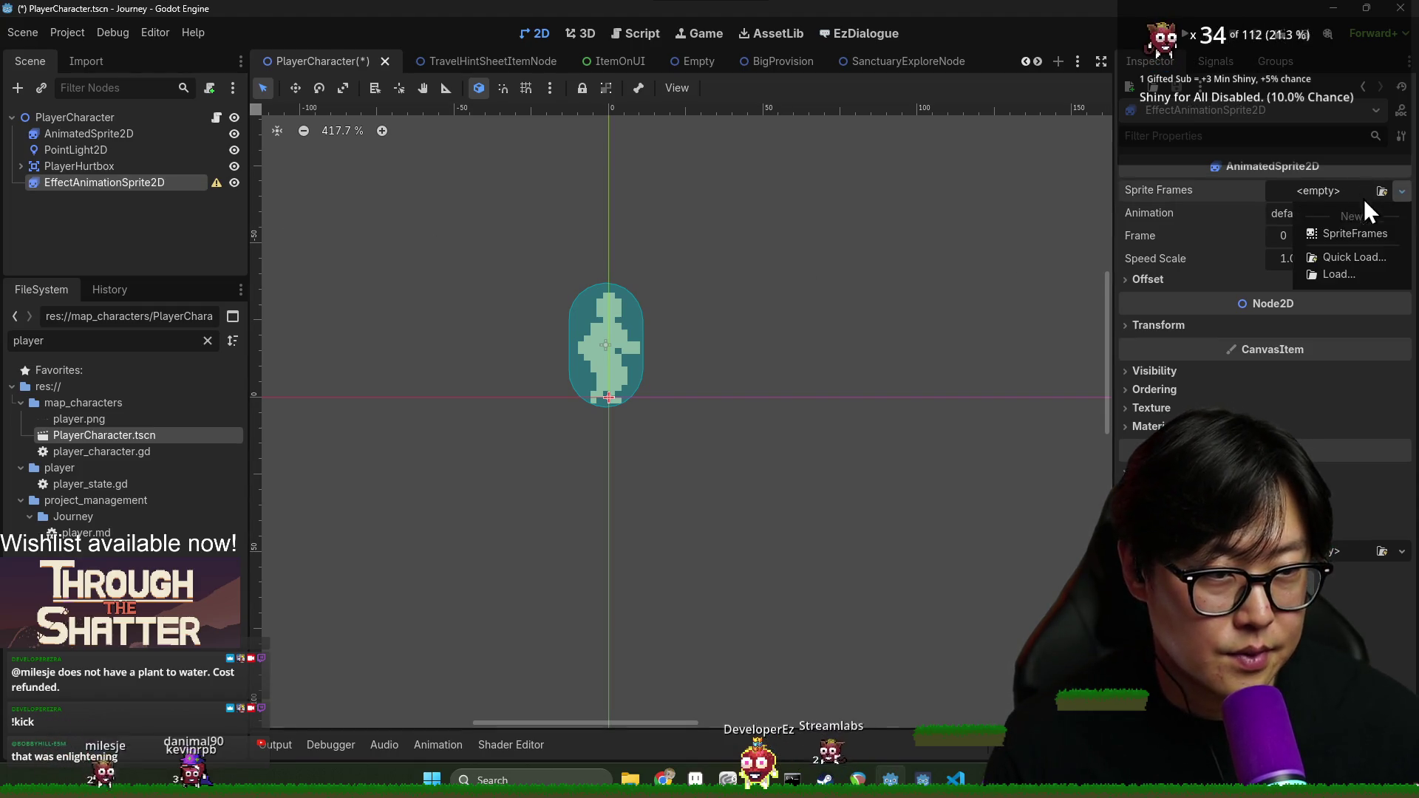
Create a new SpriteFrames resource and add an animation named 'sanctuary'
left_click(1364, 235)
key("ctrl+s")
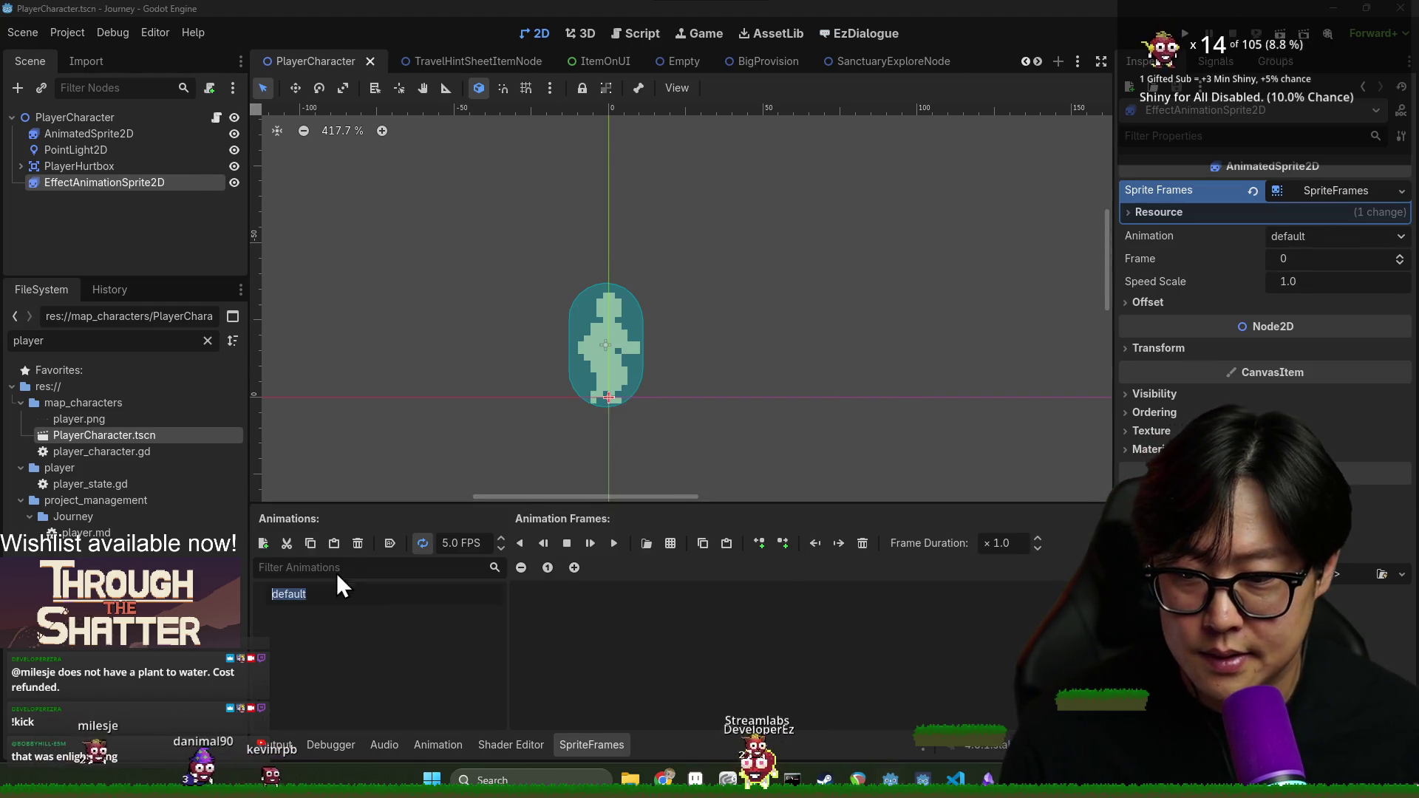
left_click(263, 543)
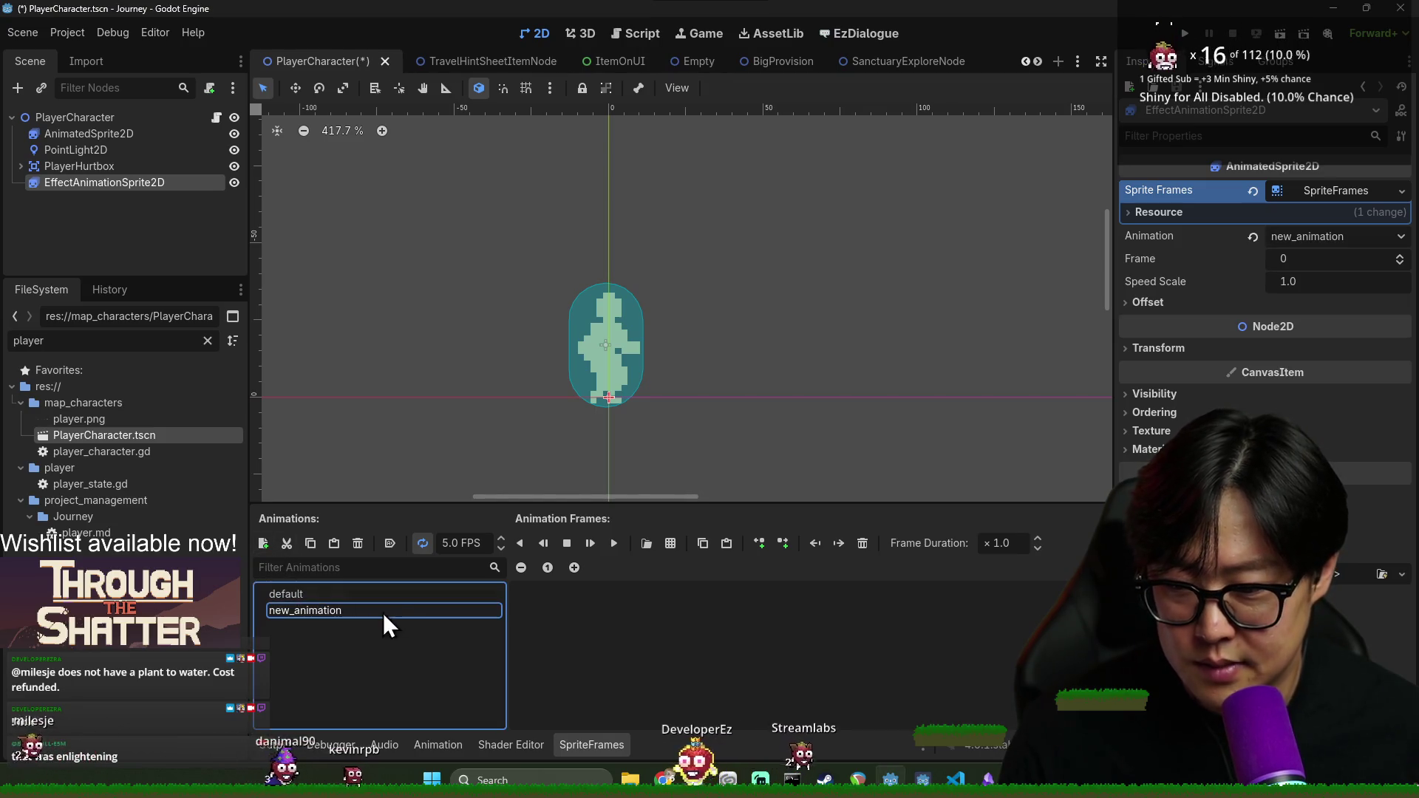
key("Return")
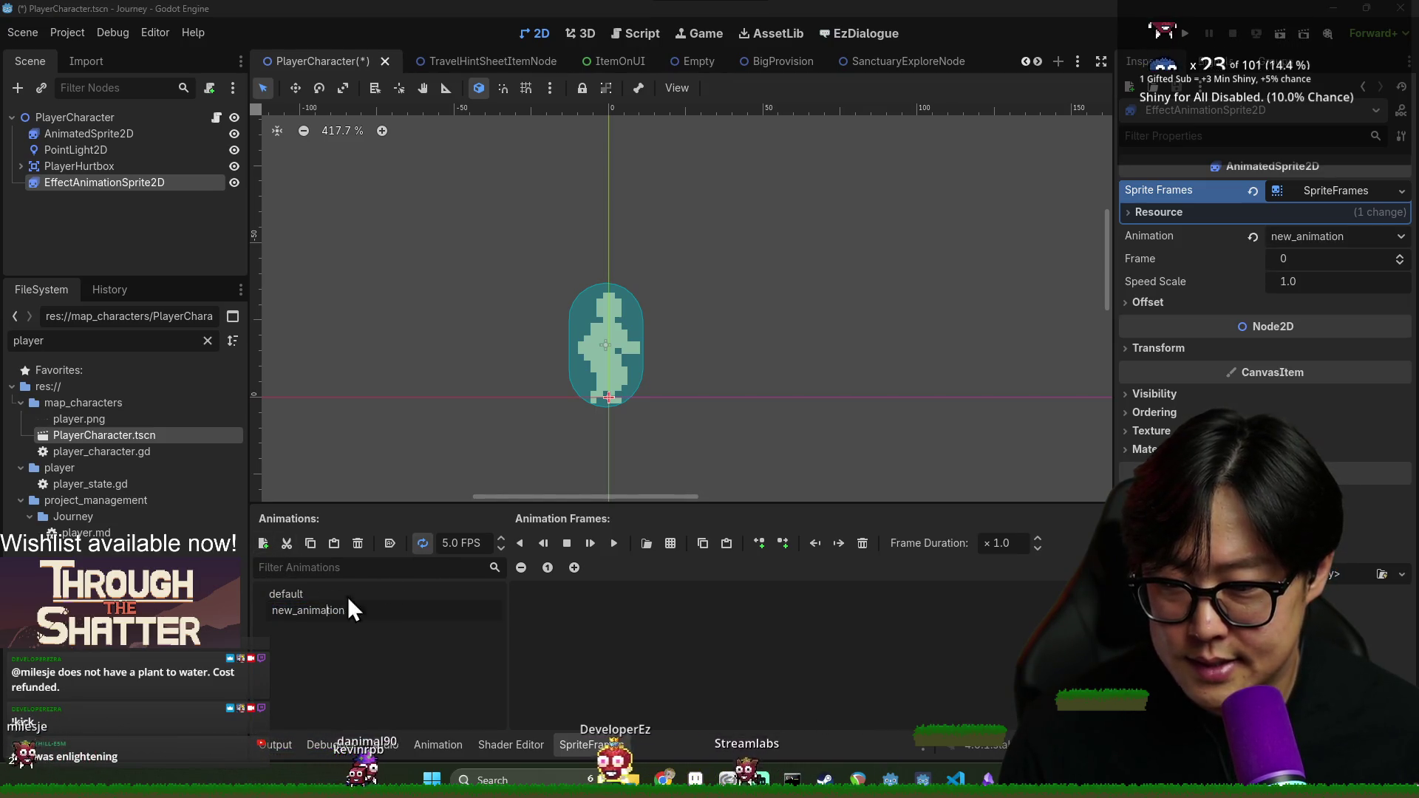
double_click(389, 609)
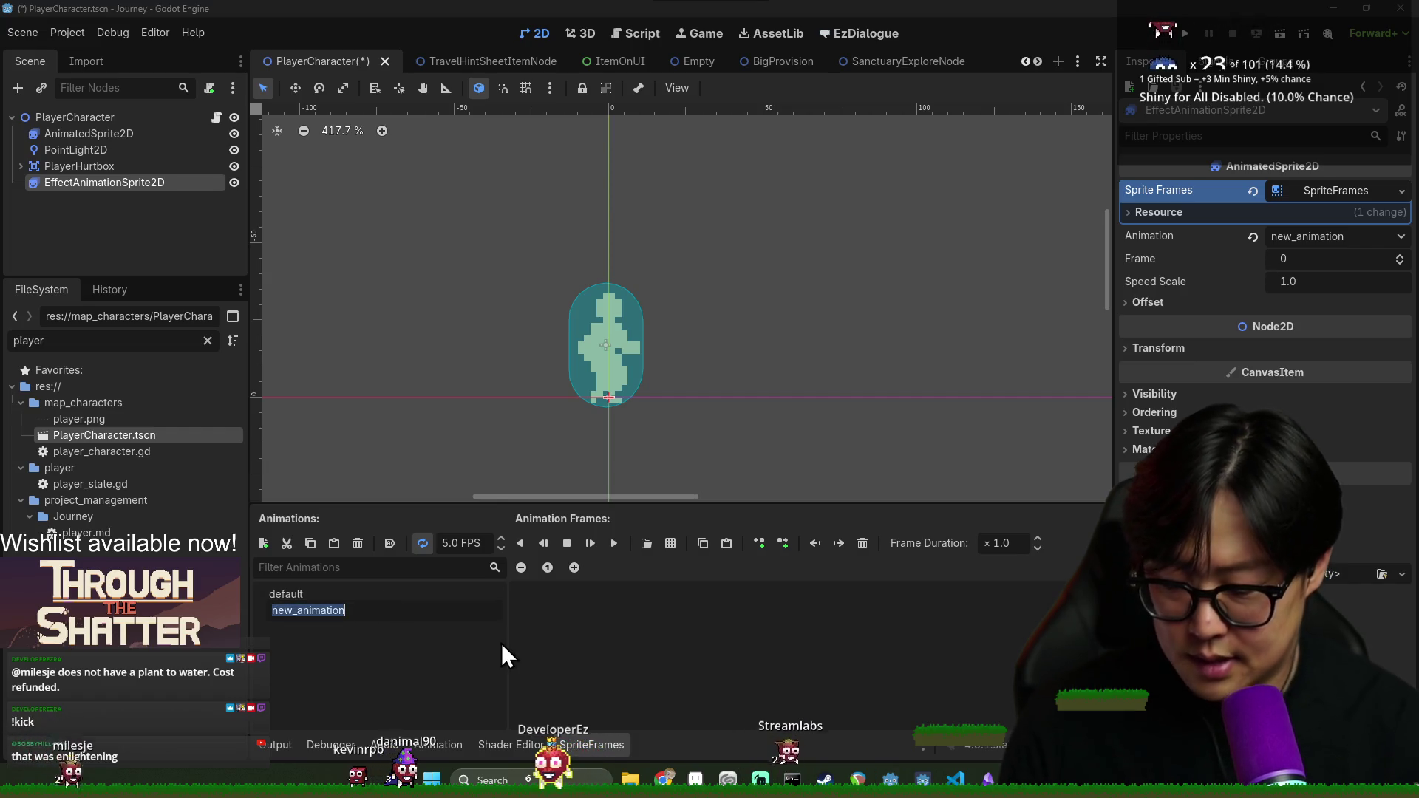
type("san")
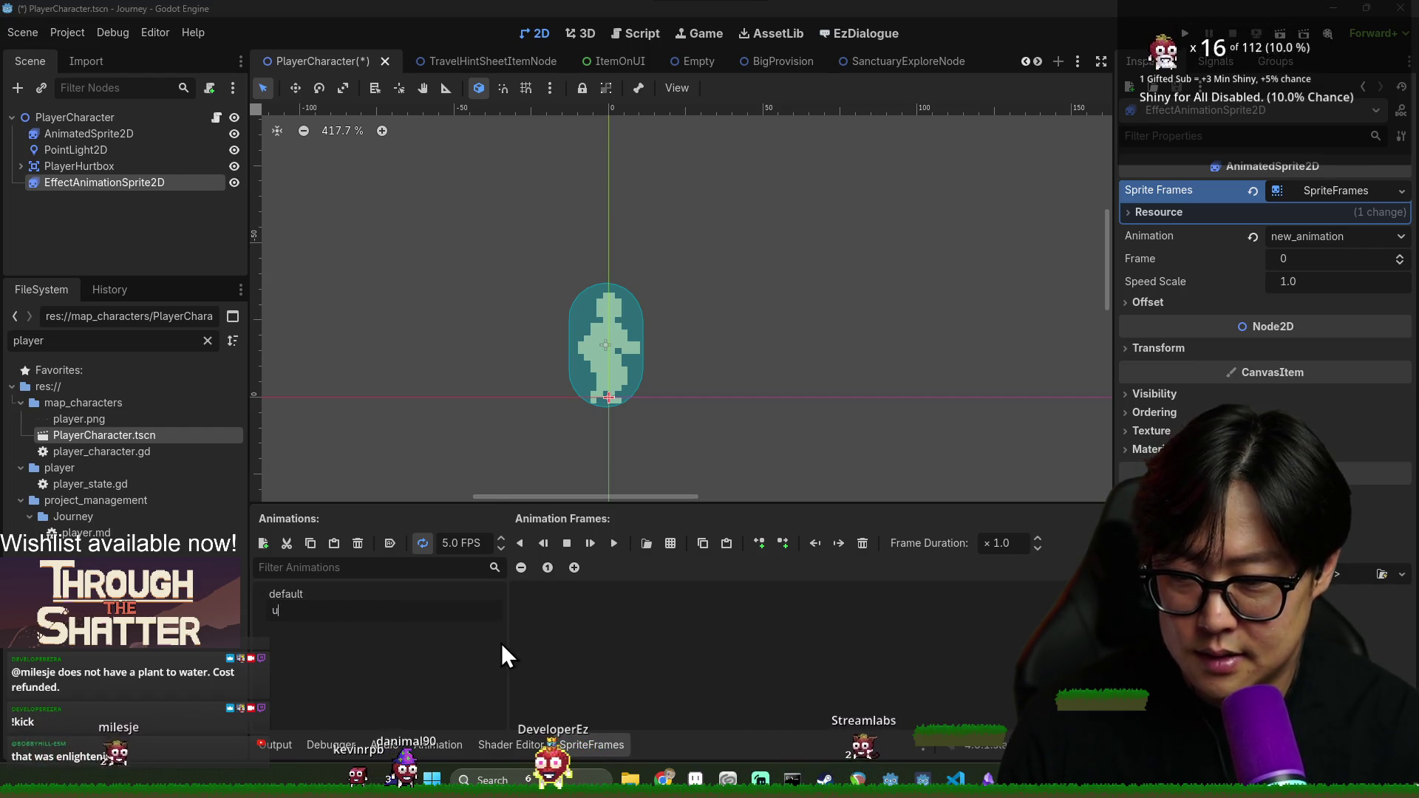
type("ctuary")
key("Return")
key("ctrl+s")
Slice sanctuary_effect.png as a 7x1 sprite sheet and add all seven frames to sanctuary
left_click(649, 544)
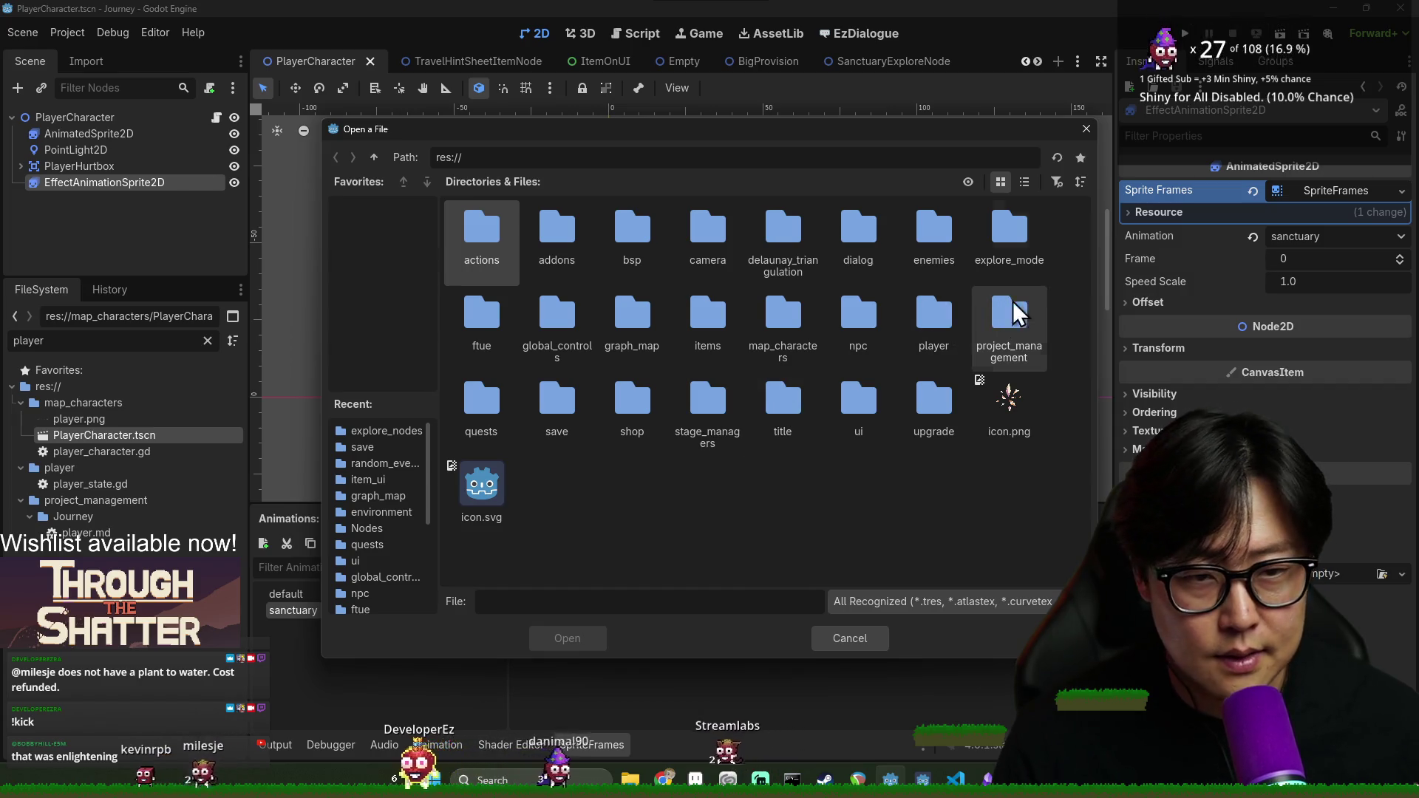
double_click(950, 330)
double_click(576, 260)
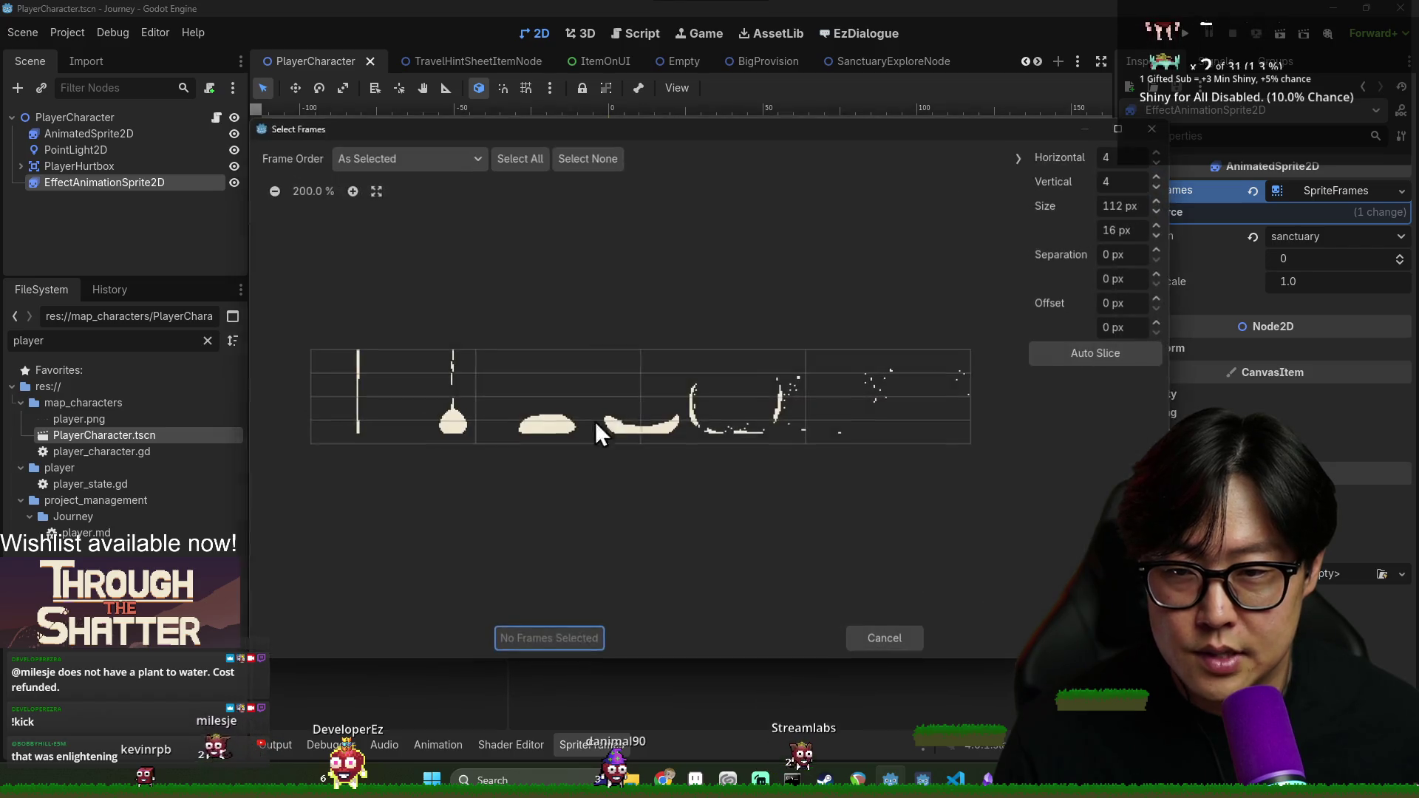
left_click(1145, 254)
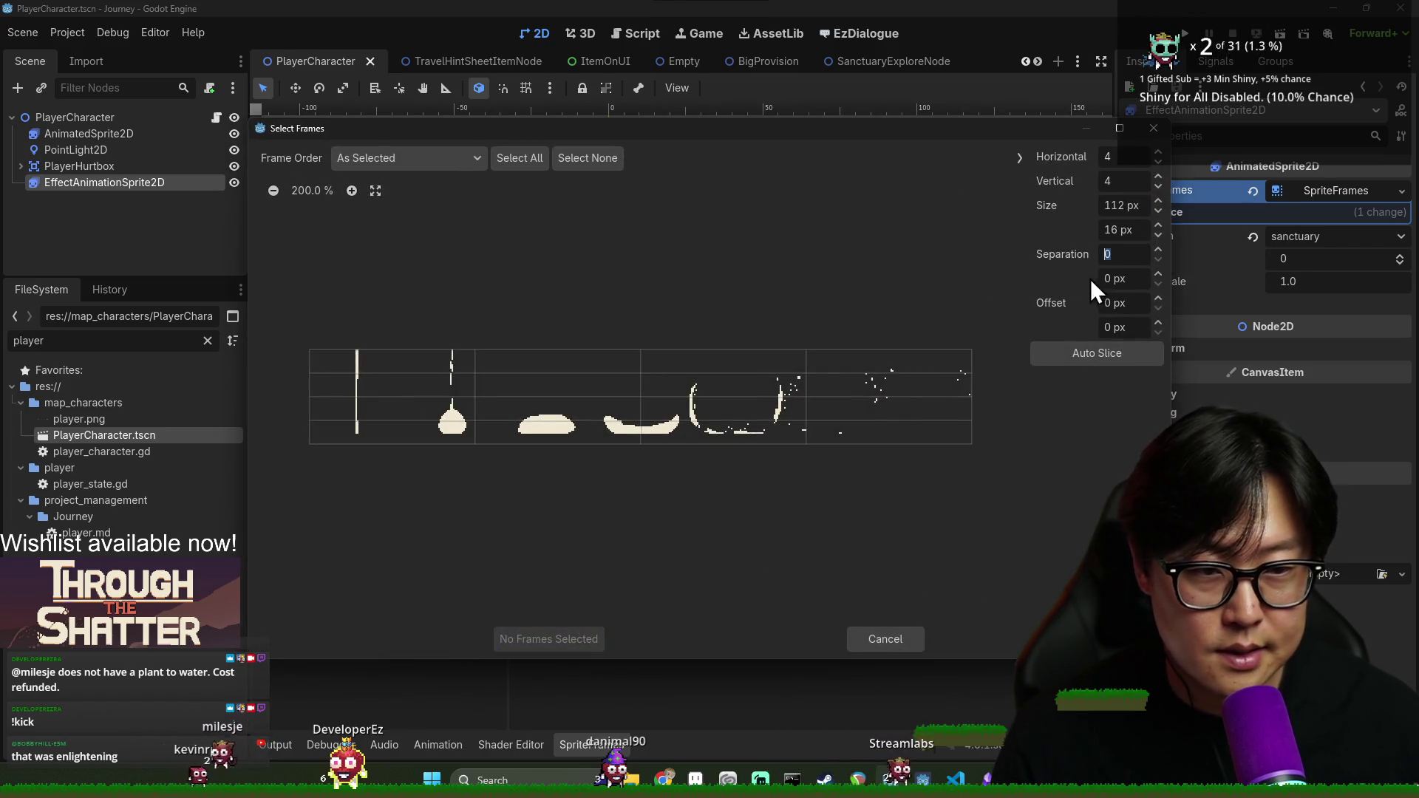
left_click(1124, 156)
type("7")
left_click(1123, 180)
type("1")
left_click(1132, 255)
left_click_drag(344, 428, 930, 424)
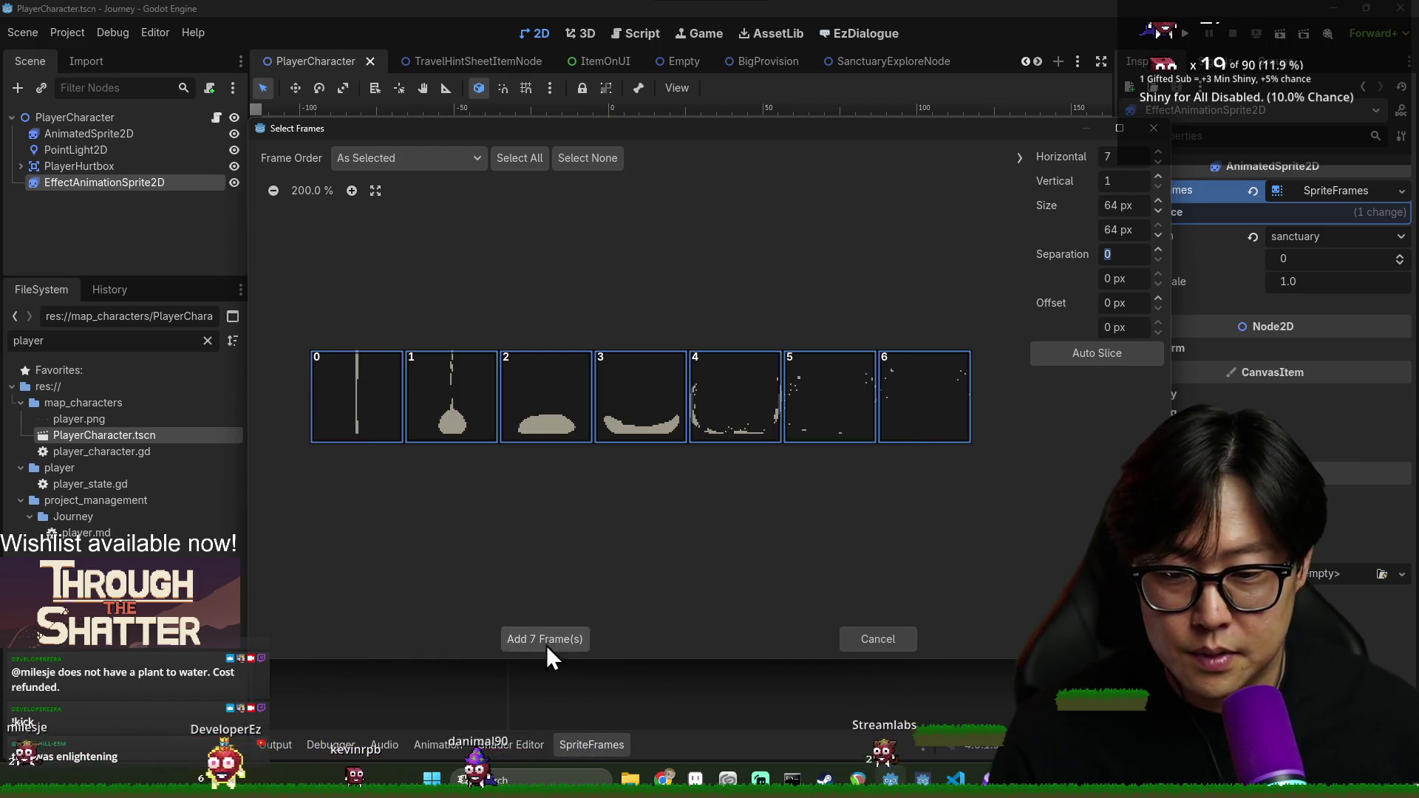
left_click(545, 640)
Append an empty frame after frame 6, preview the animation, and set its speed to 12 FPS
scroll(732, 669, "down", 1)
left_click(704, 666)
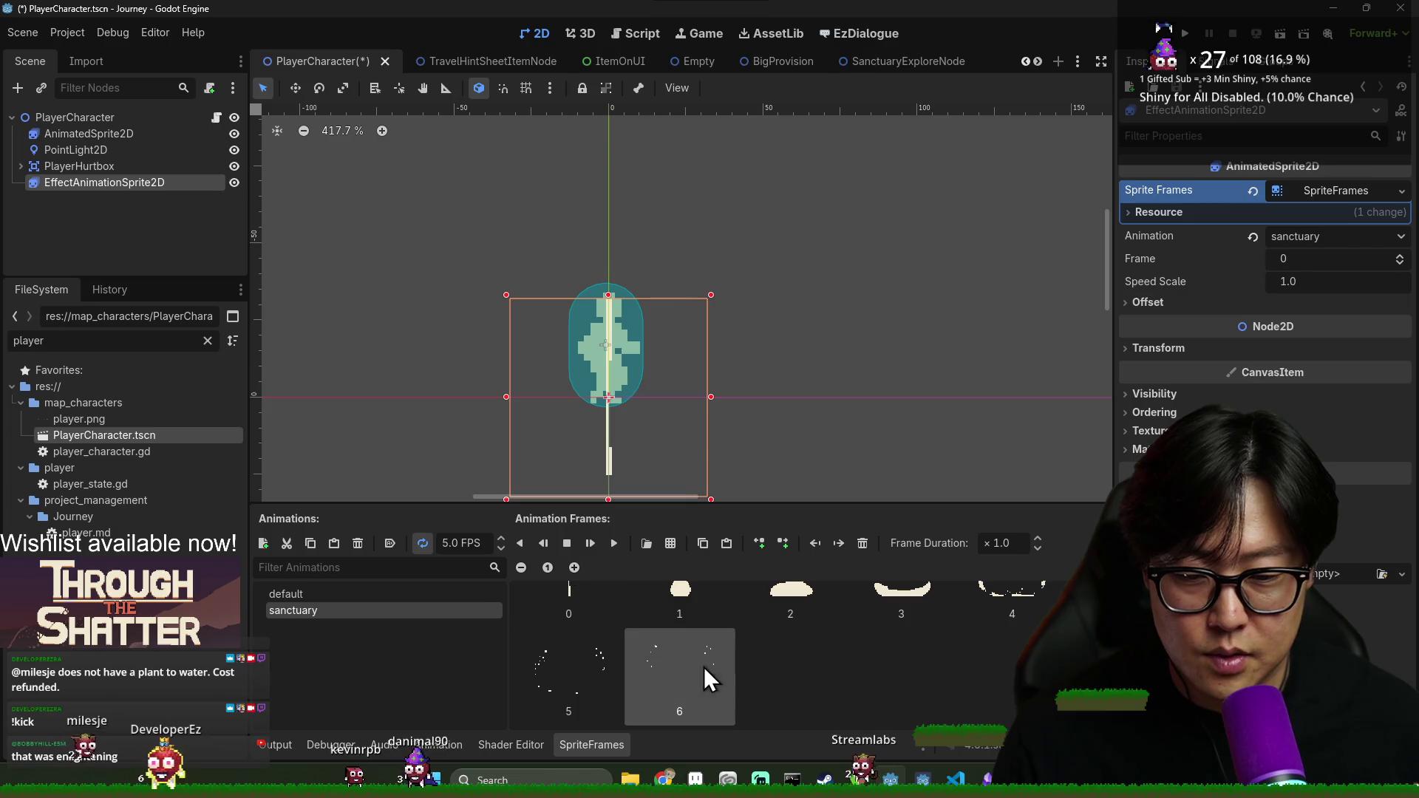
left_click(786, 544)
scroll(571, 590, "up", 1)
left_click(612, 542)
double_click(464, 543)
type("12")
key("Return")
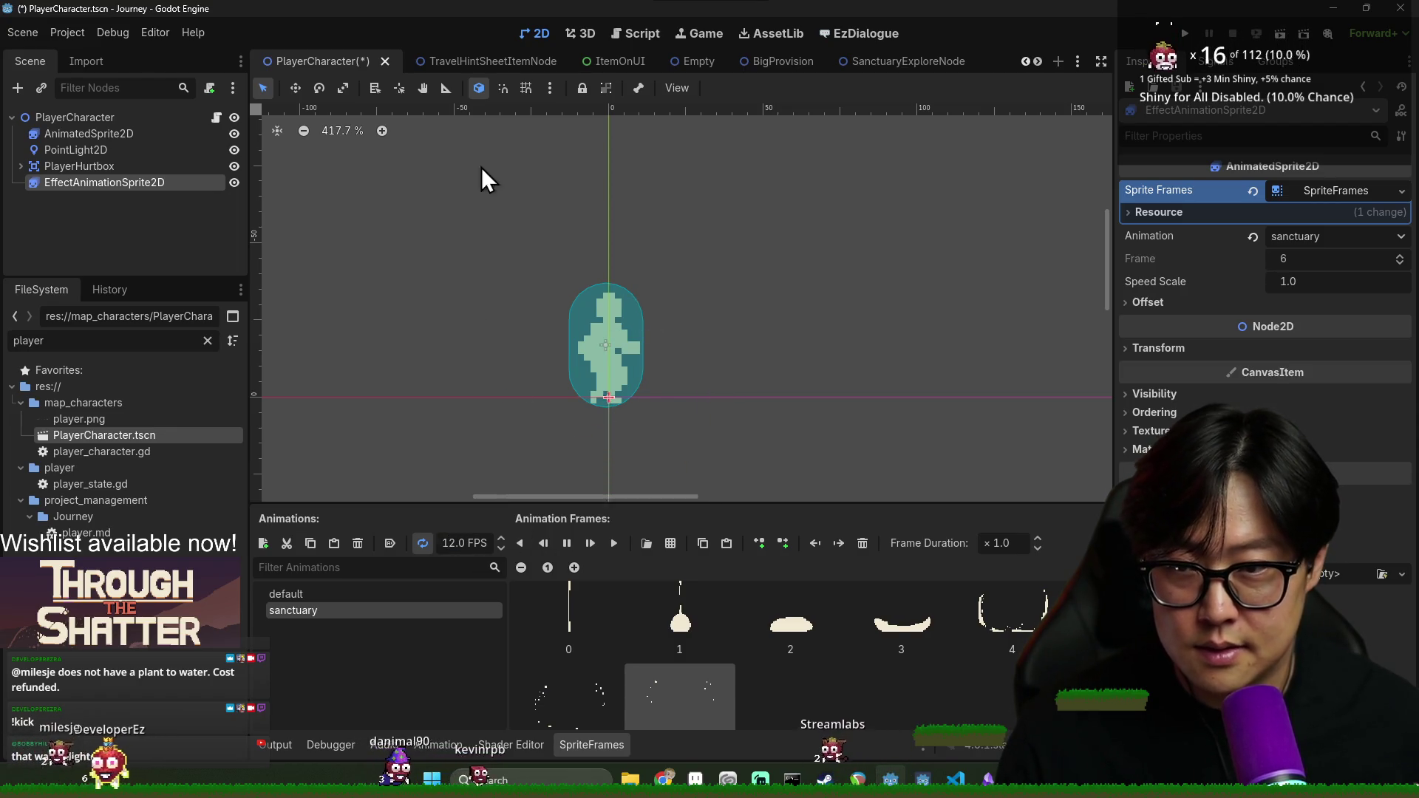
Move the splash sprite upward over the player, raise sanctuary to 14 FPS, and save
left_click(295, 88)
mouse_move(587, 402)
left_mouse_down()
mouse_move(590, 301)
mouse_move(621, 374)
mouse_move(602, 374)
mouse_move(611, 364)
left_mouse_up()
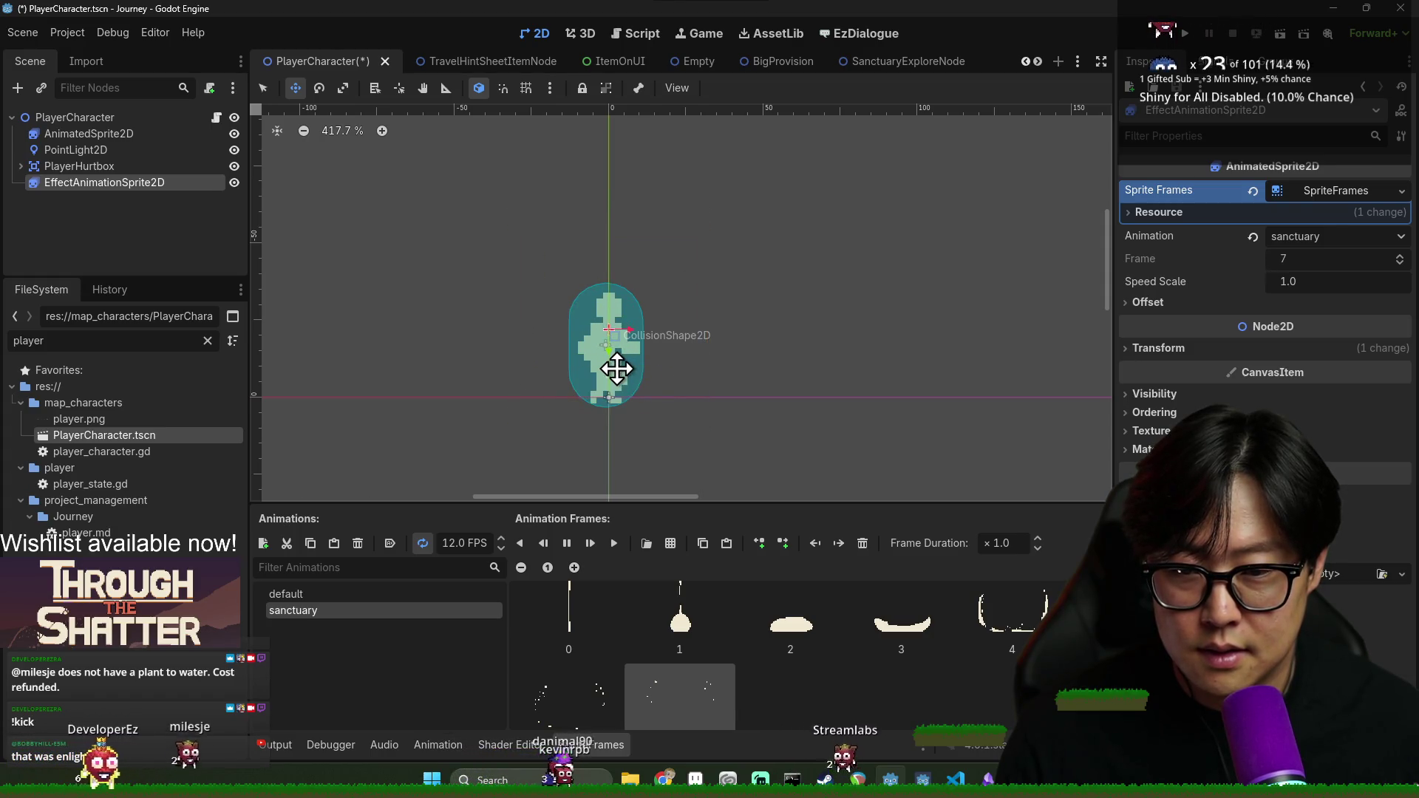
key("ctrl+s")
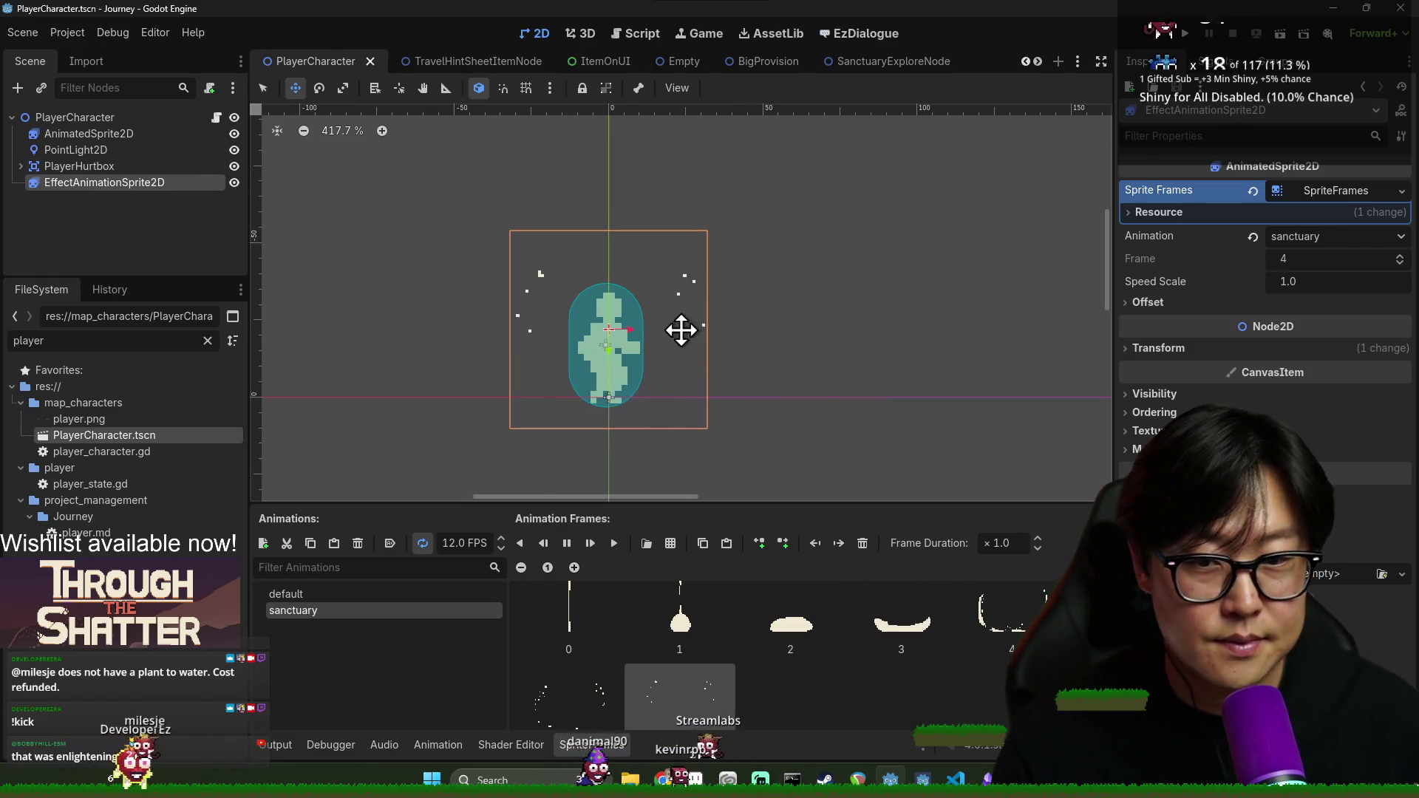
scroll(488, 545, "up", 2)
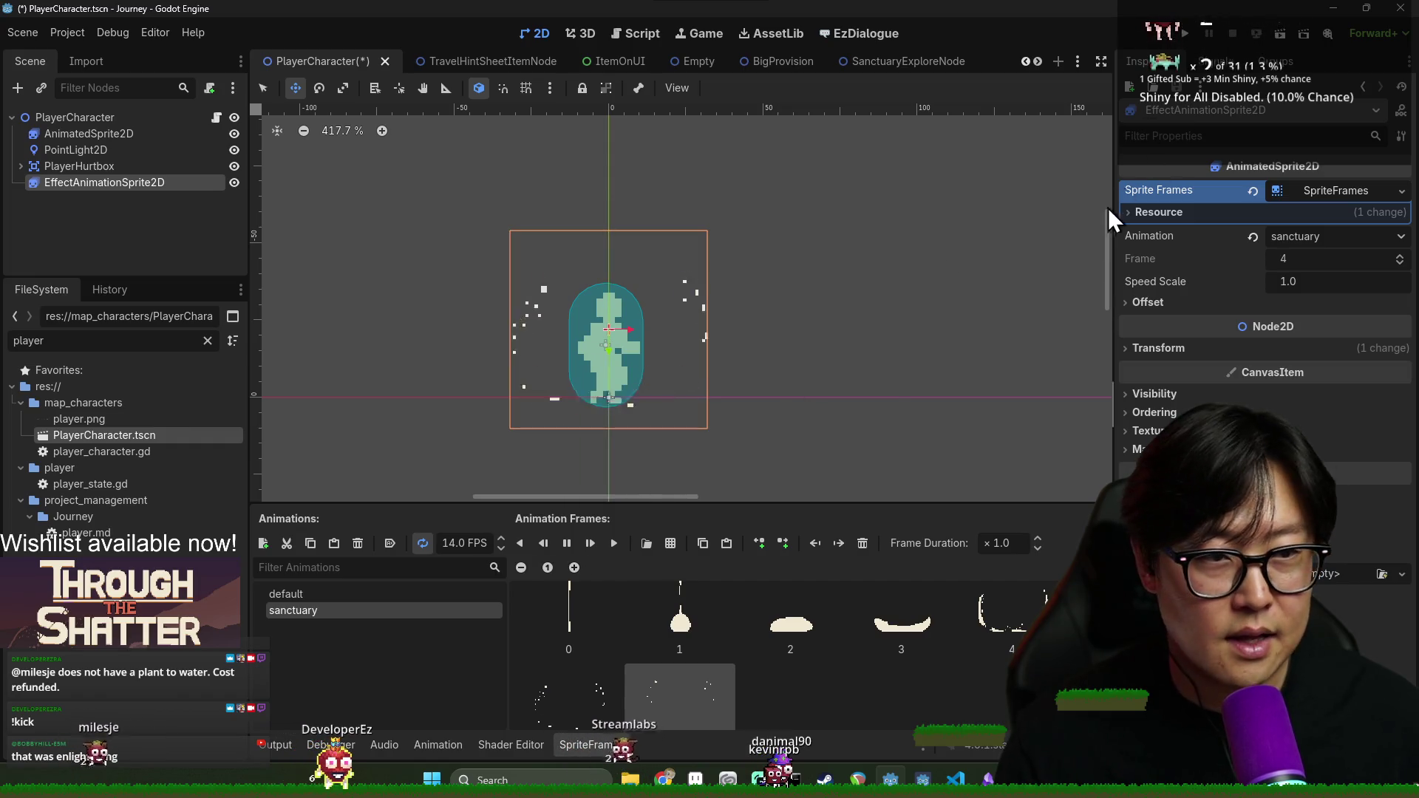
key("ctrl+s")
Inspect EffectAnimationSprite2D's sanctuary animation and its empty frame 7, saving the scene
left_click(74, 117)
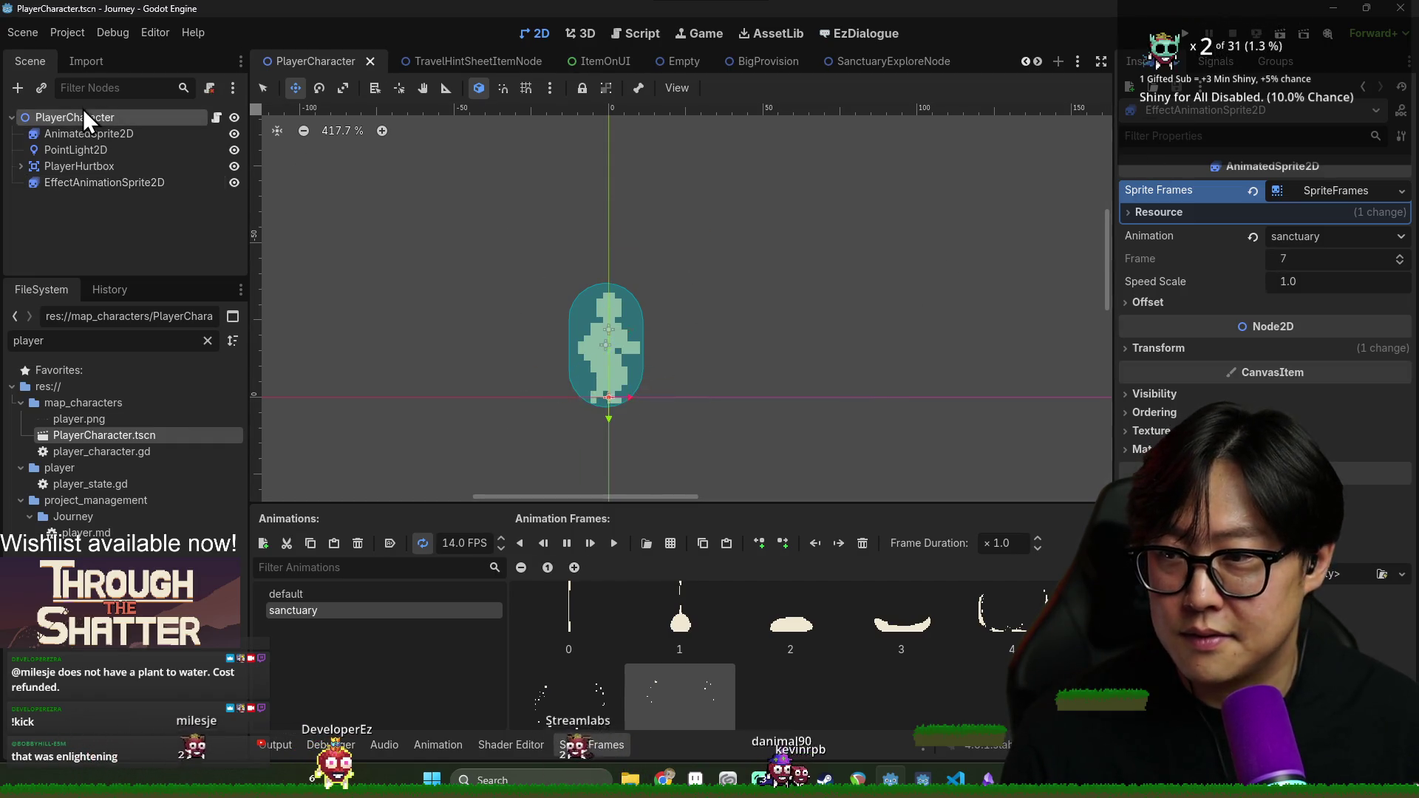
scroll(739, 307, "down", 3)
scroll(784, 296, "up", 5)
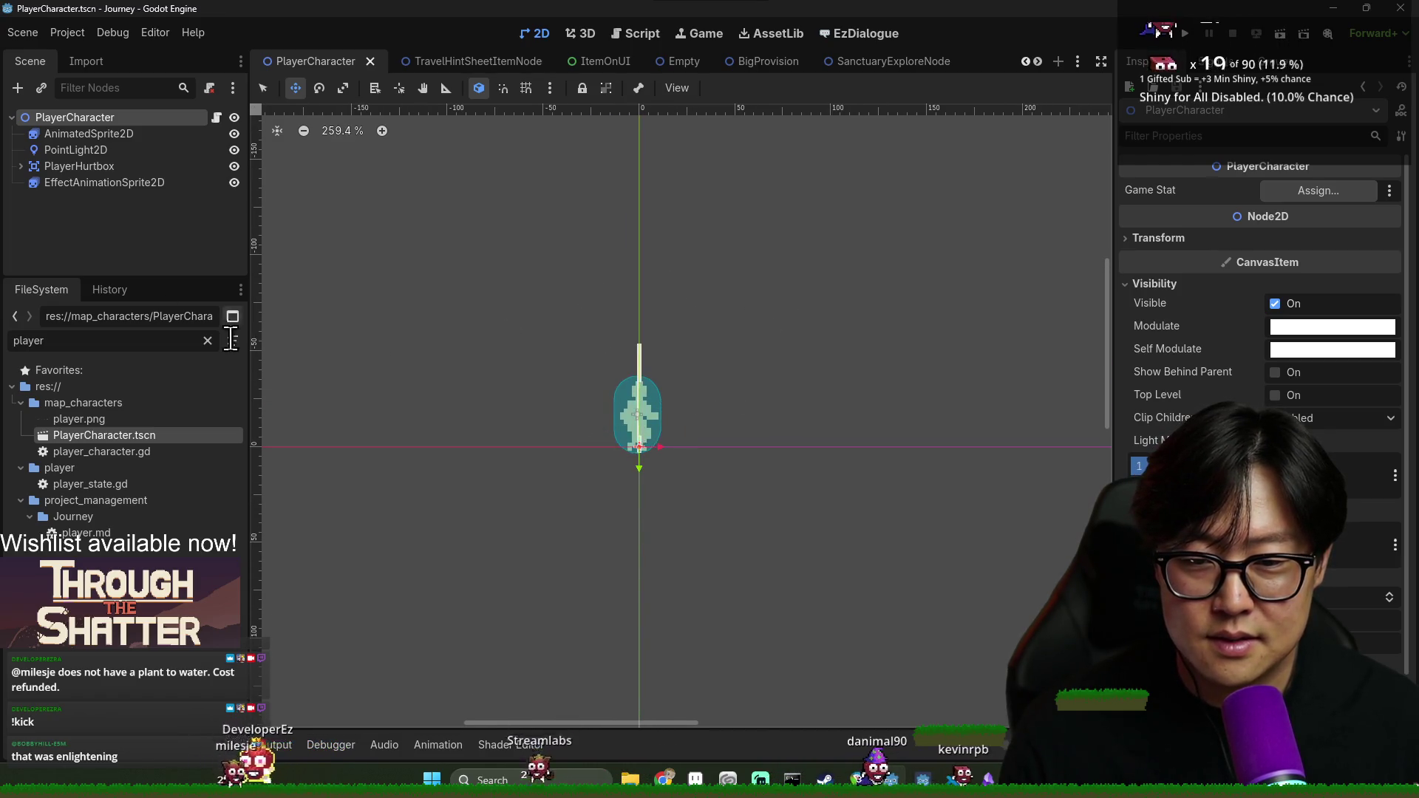
left_click(111, 183)
key("ctrl+s")
key("ctrl+s")
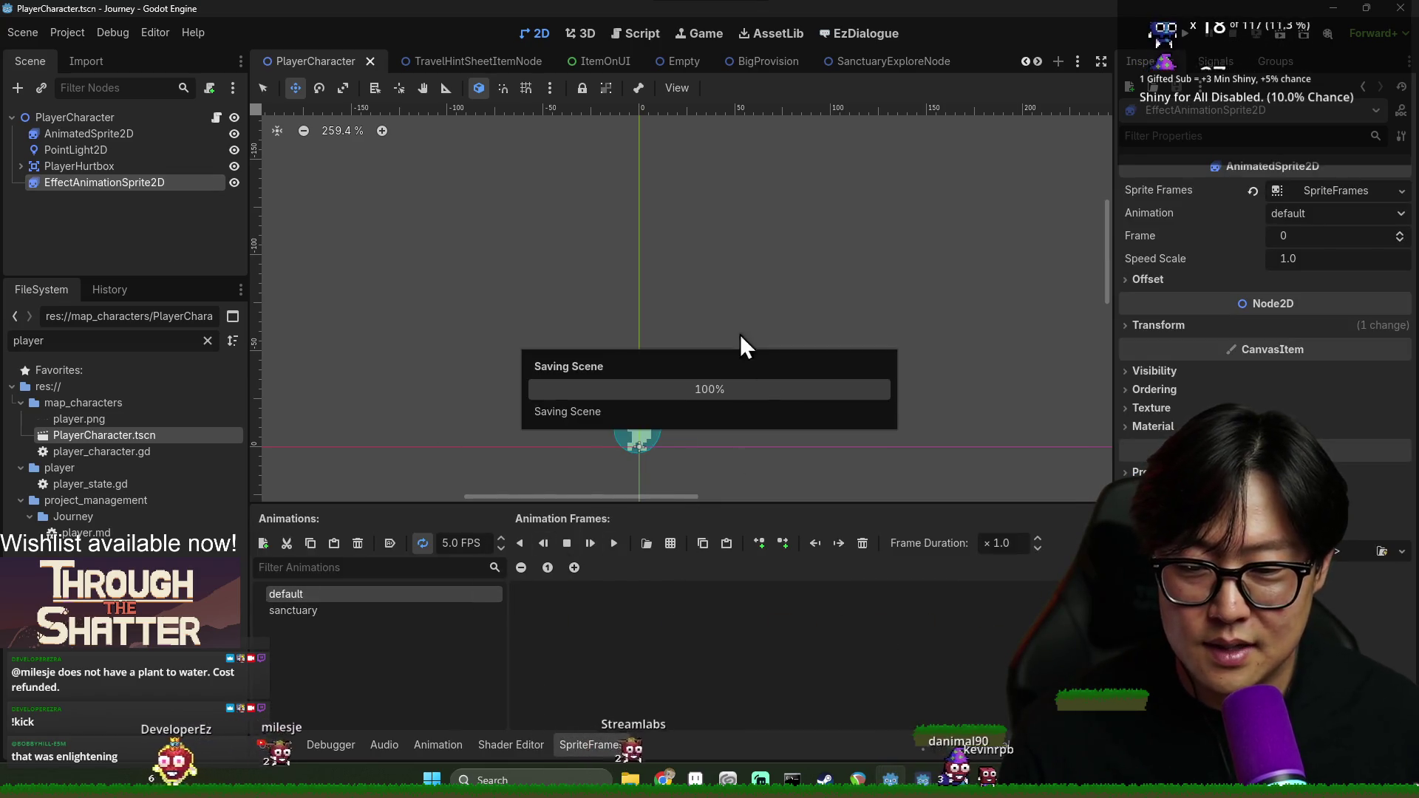
left_click(380, 611)
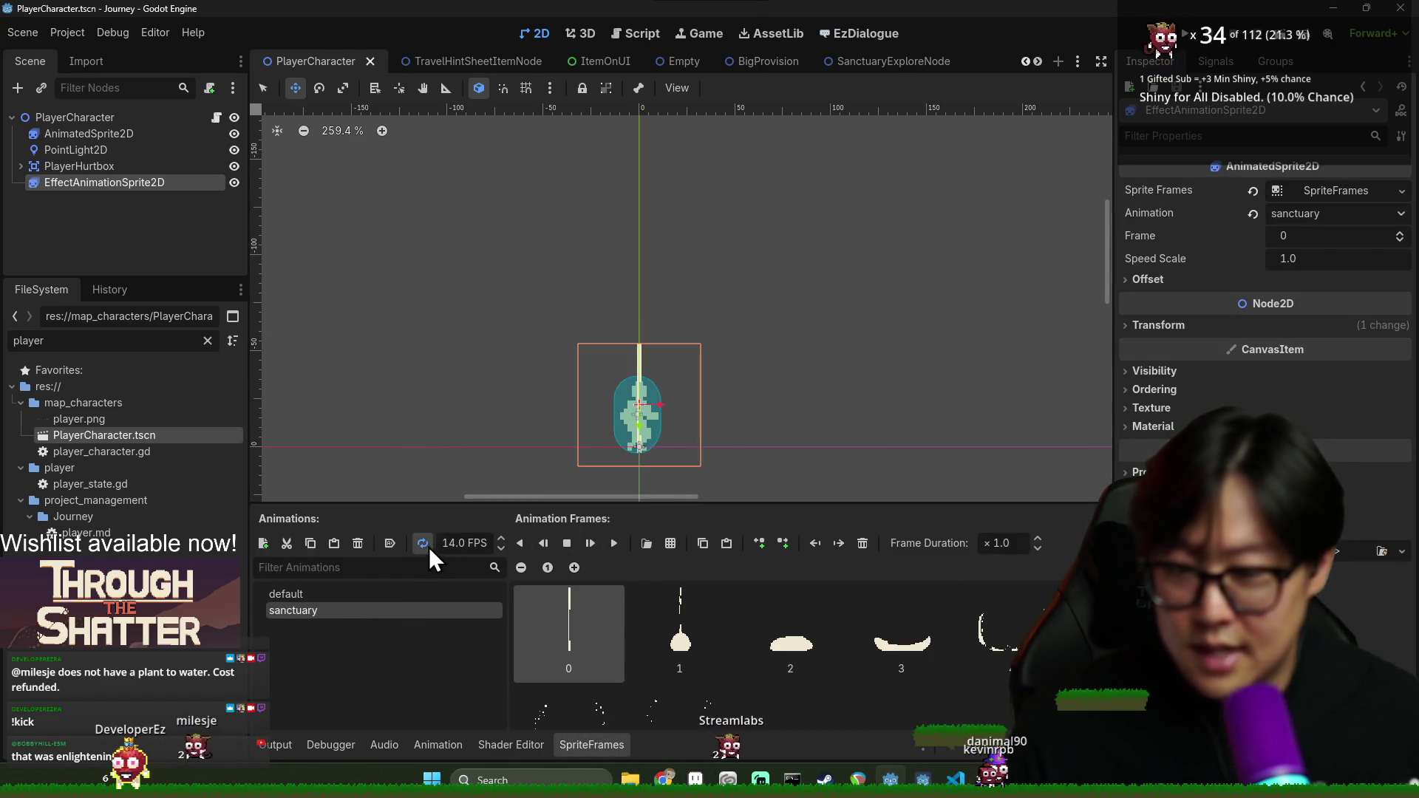
key("ctrl+s")
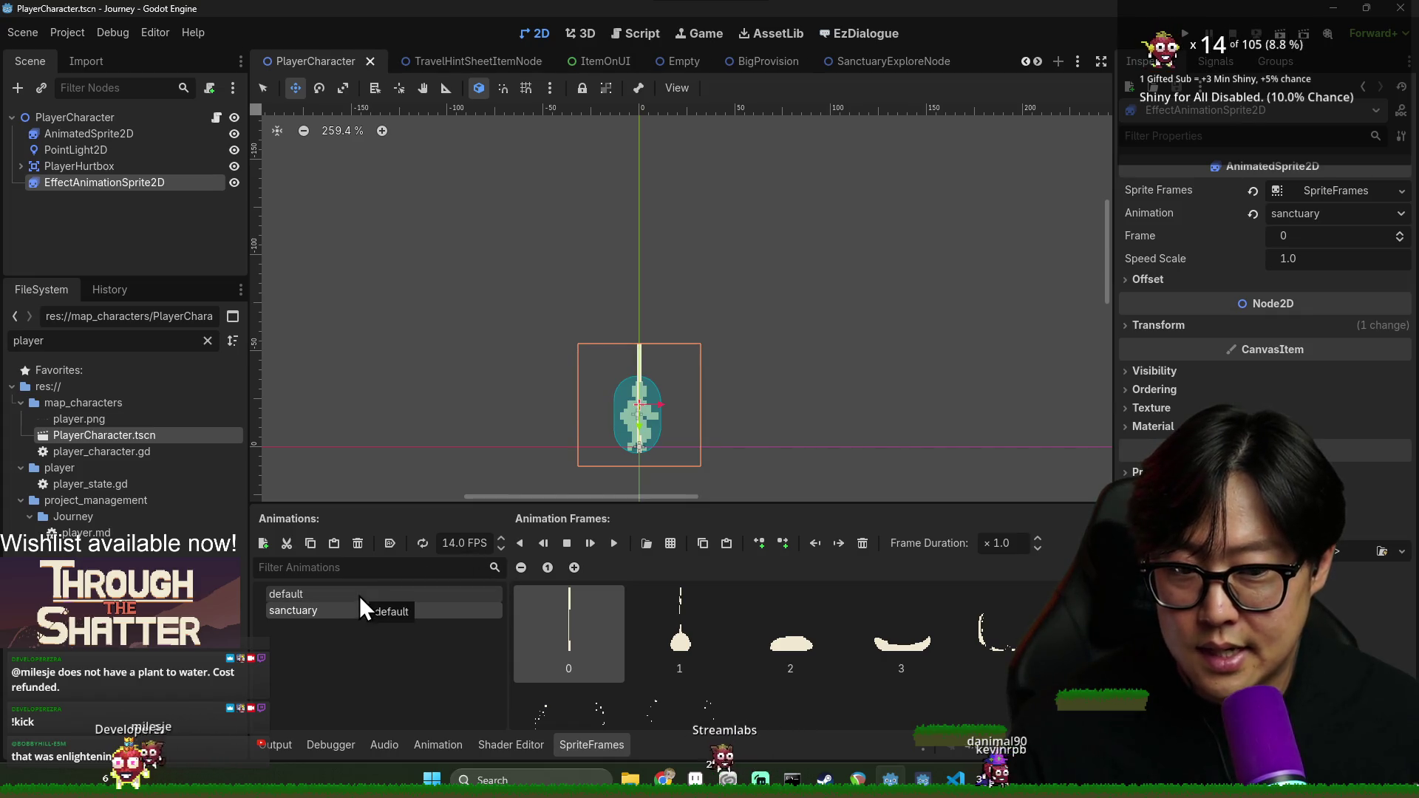
scroll(738, 661, "down", 1)
left_click(819, 677)
Reselect the default animation, save, and bring up player_character.gd
left_click(424, 594)
key("ctrl+s")
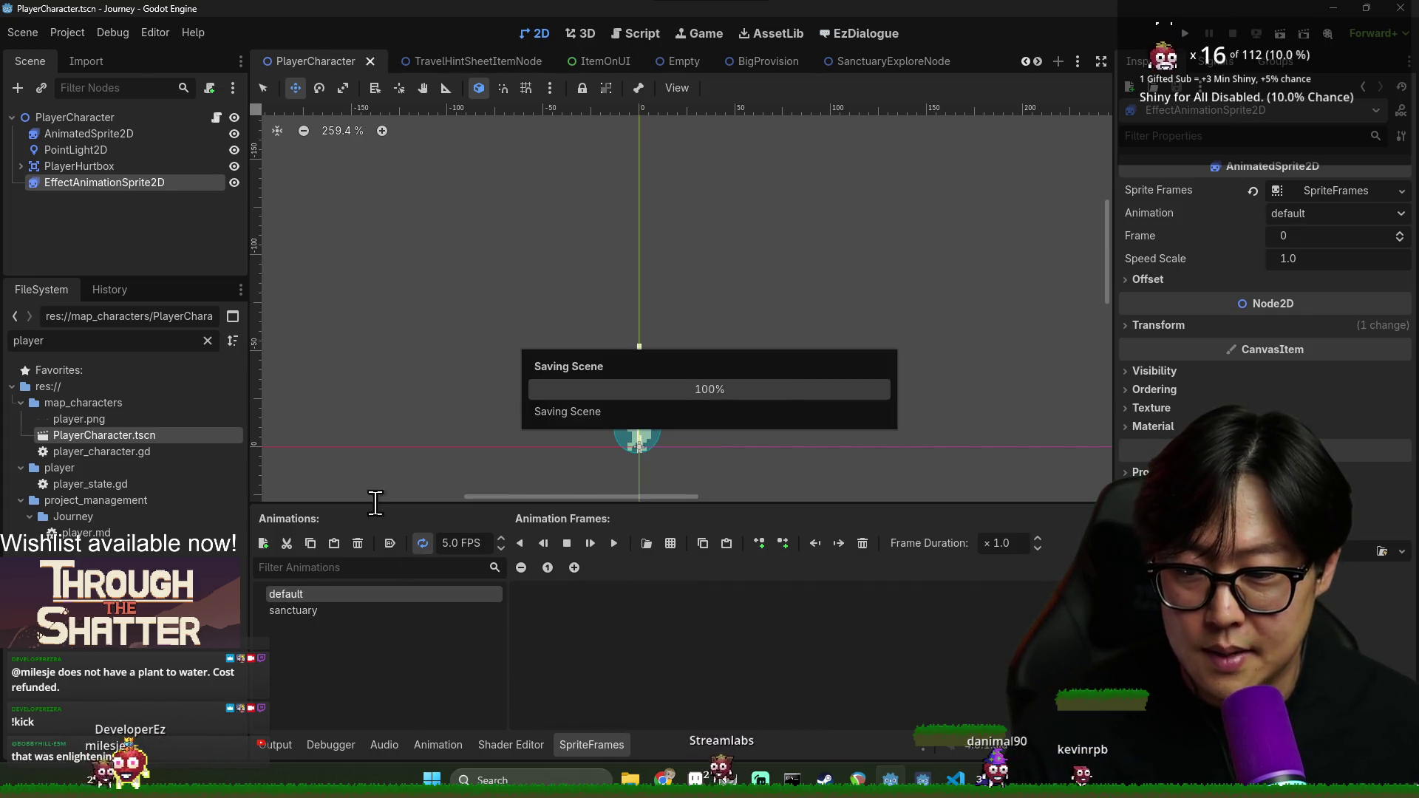
left_click(216, 118)
scroll(722, 380, "down", 9)
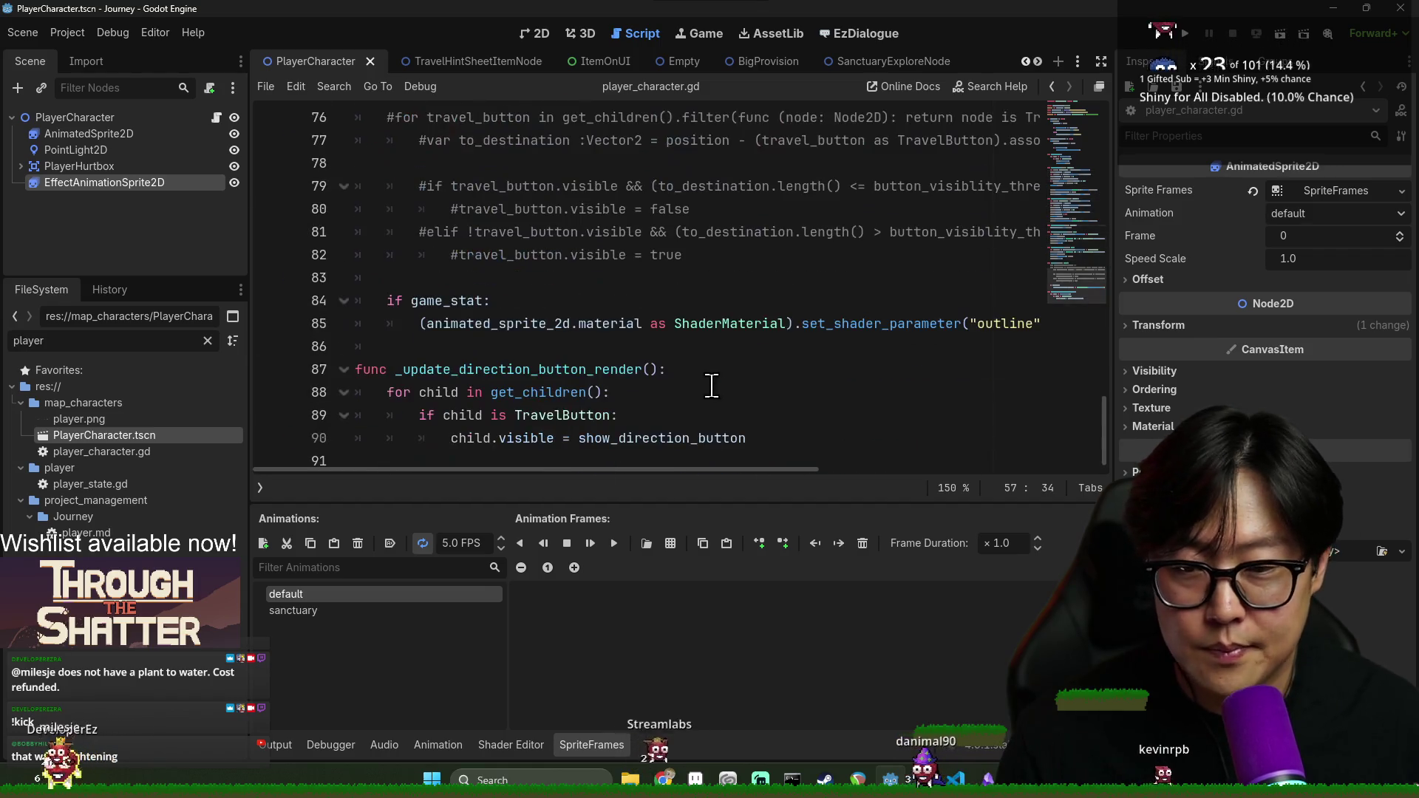
Hide the sprite frames panel and add an onready effect_animation_sprite_2d reference to the script
scroll(786, 415, "up", 14)
scroll(759, 385, "up", 10)
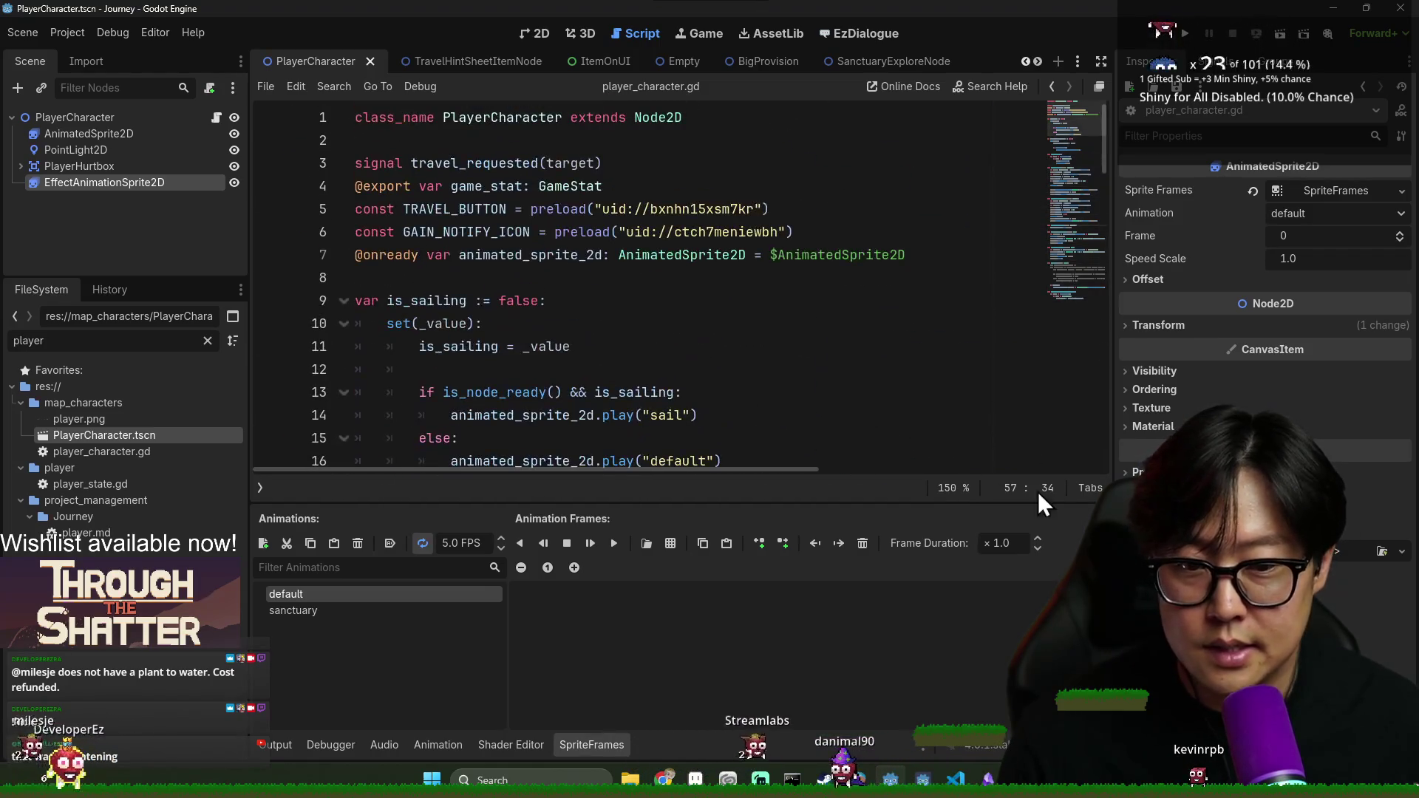
left_click(595, 745)
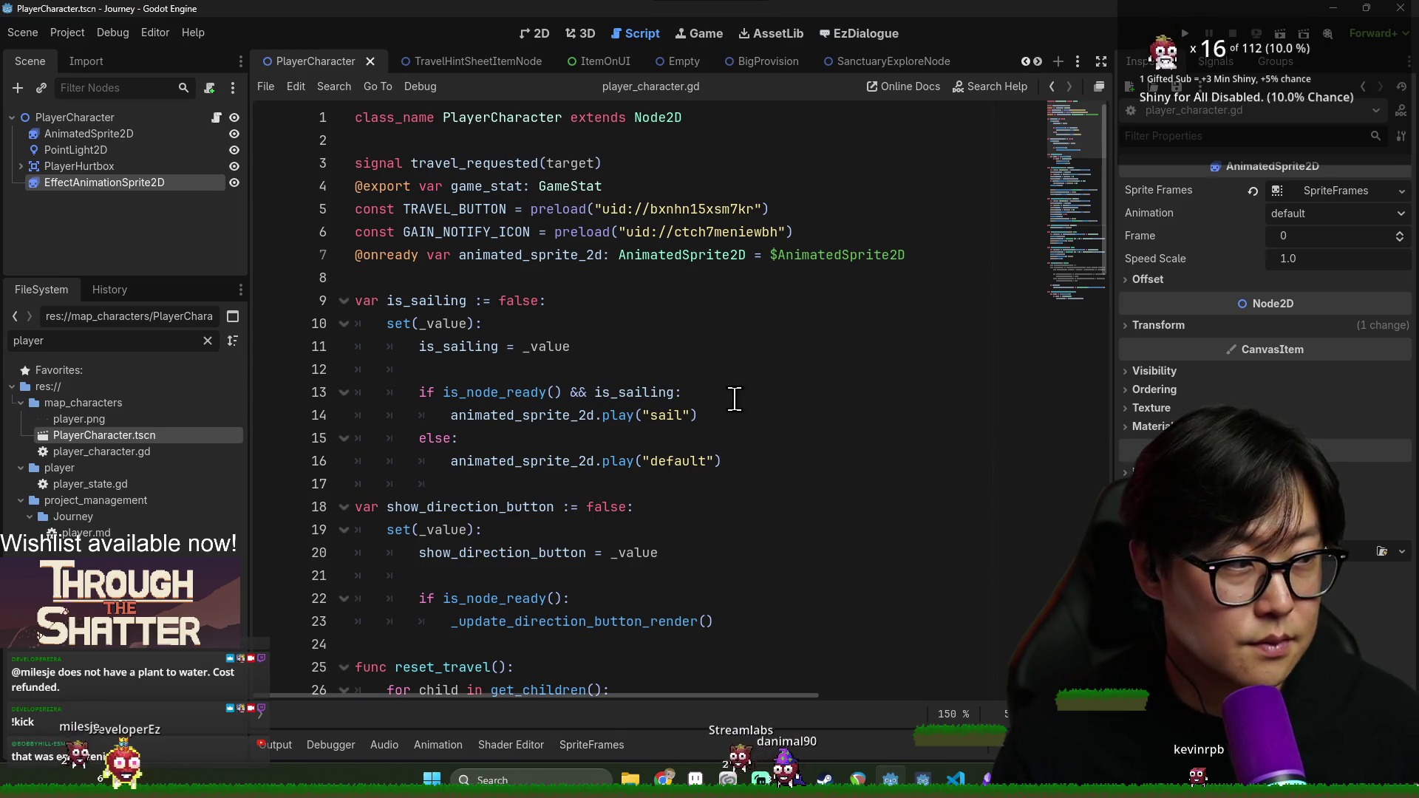
left_click(705, 371)
key("ctrl+s")
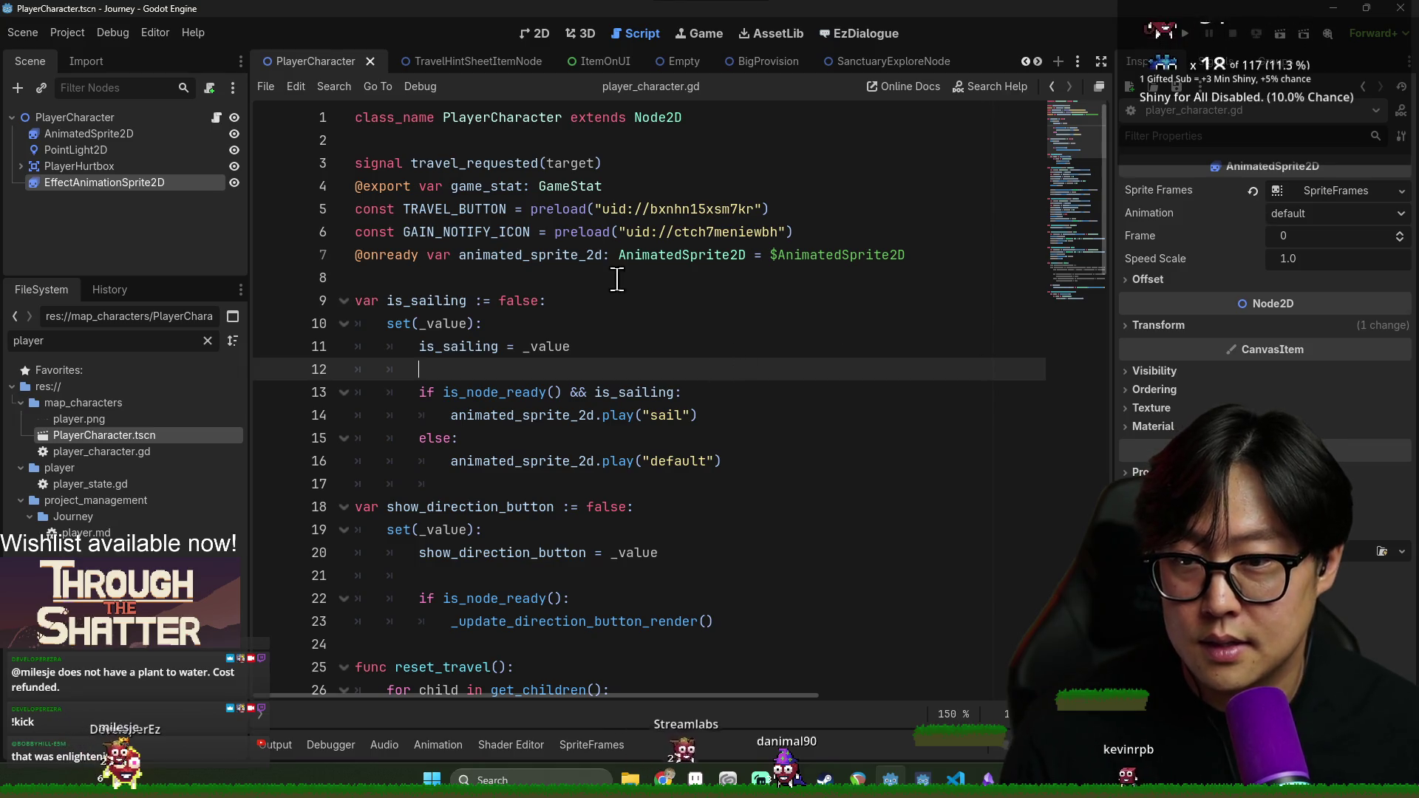
double_click(510, 255)
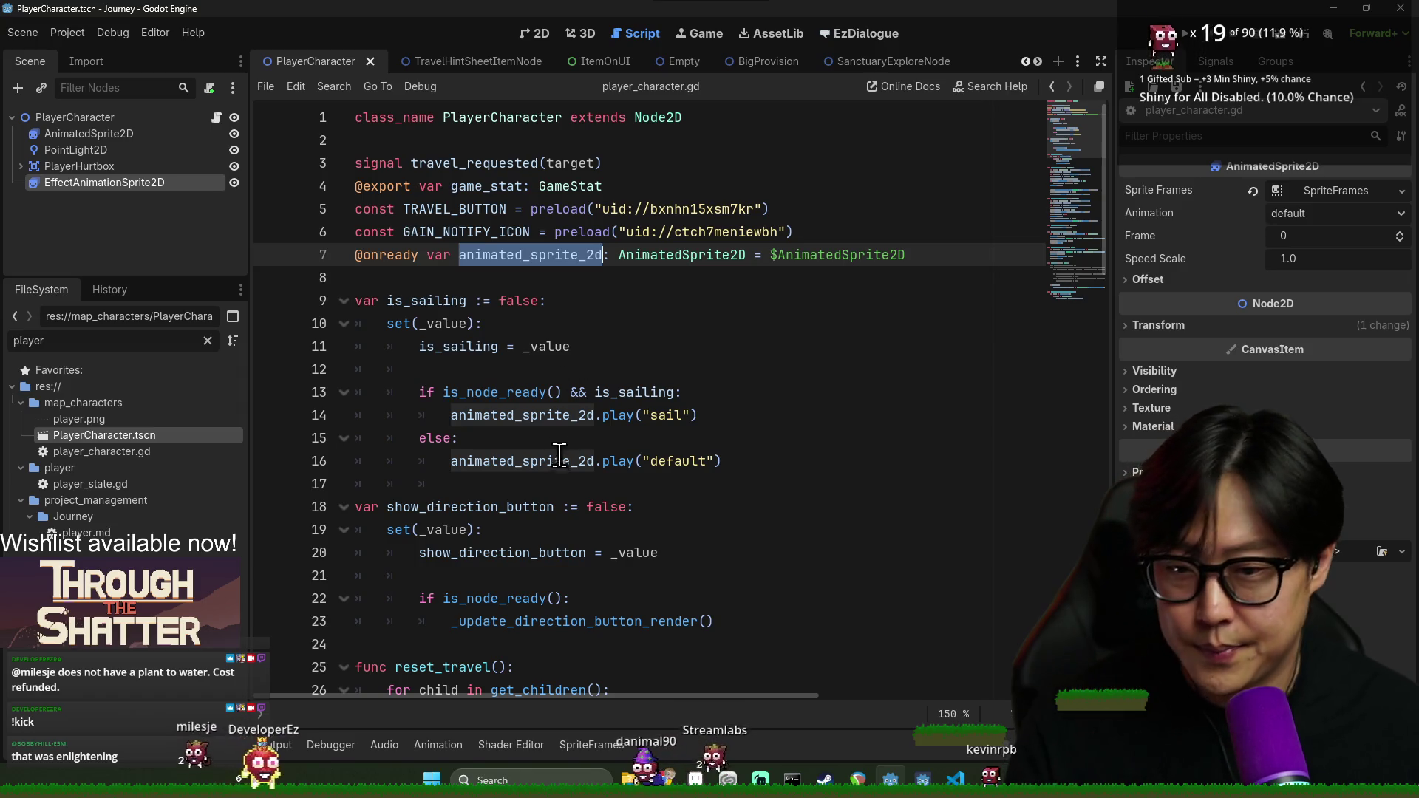
mouse_move(150, 186)
left_mouse_down()
mouse_move(351, 251)
mouse_move(355, 278)
left_mouse_up()
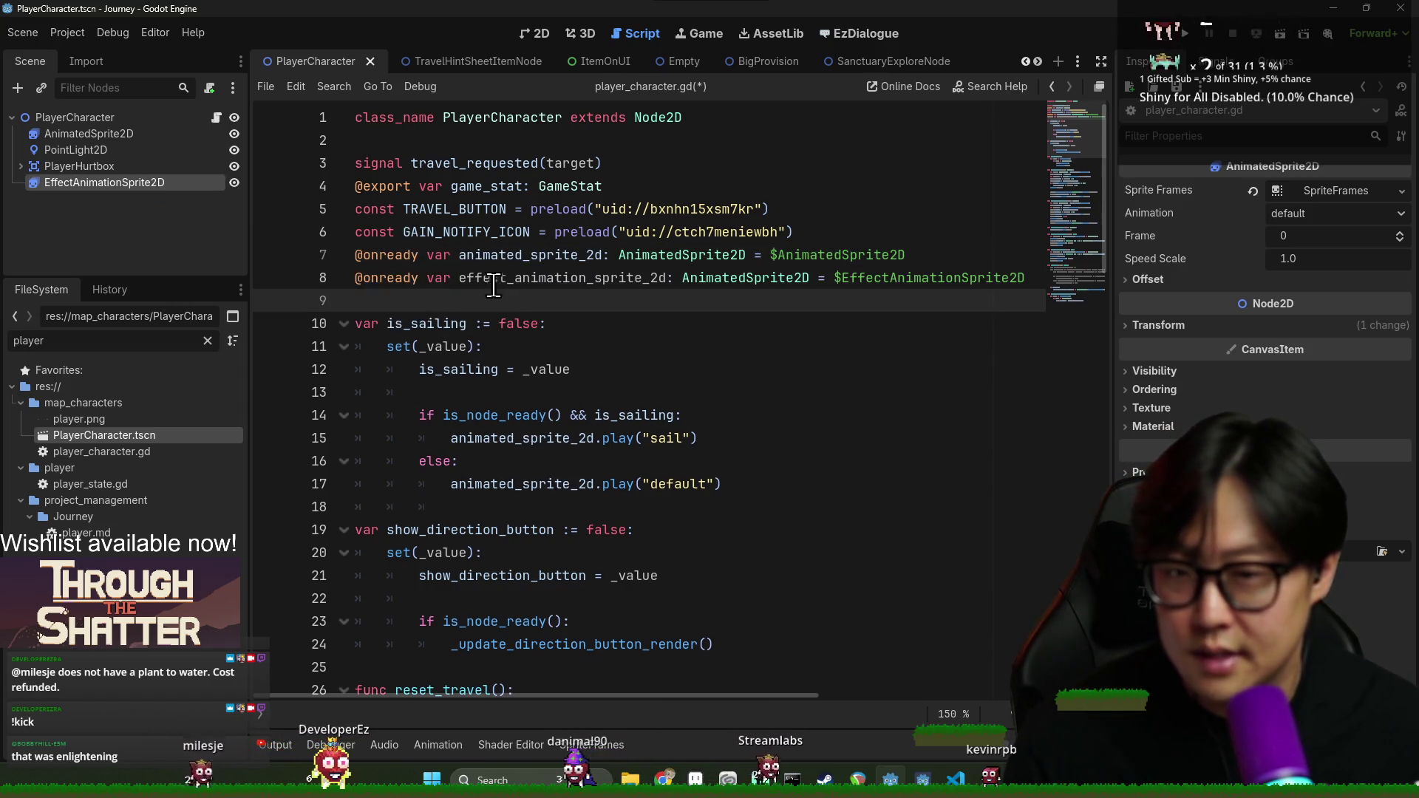
double_click(534, 278)
scroll(621, 348, "down", 3)
scroll(601, 355, "up", 3)
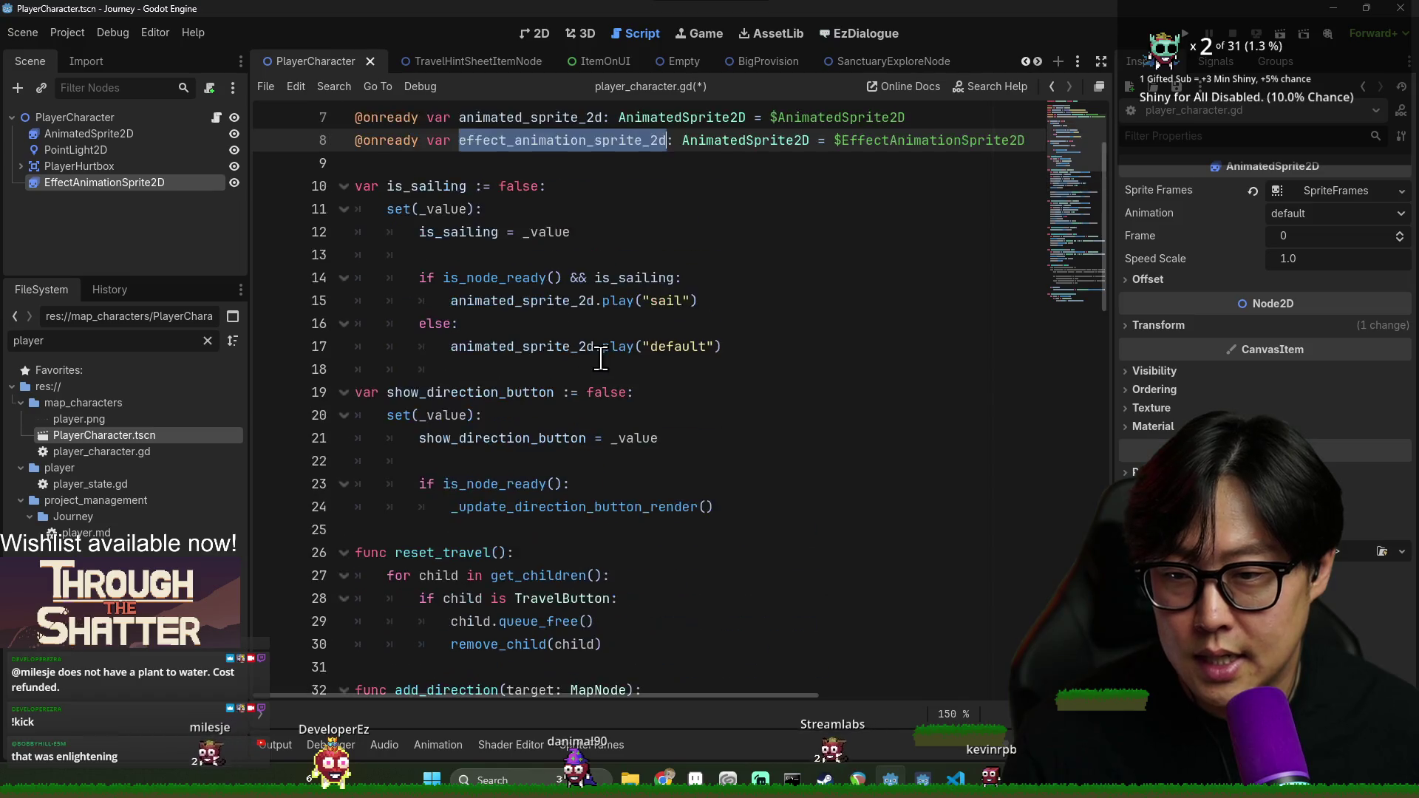
scroll(600, 356, "down", 6)
scroll(589, 360, "down", 14)
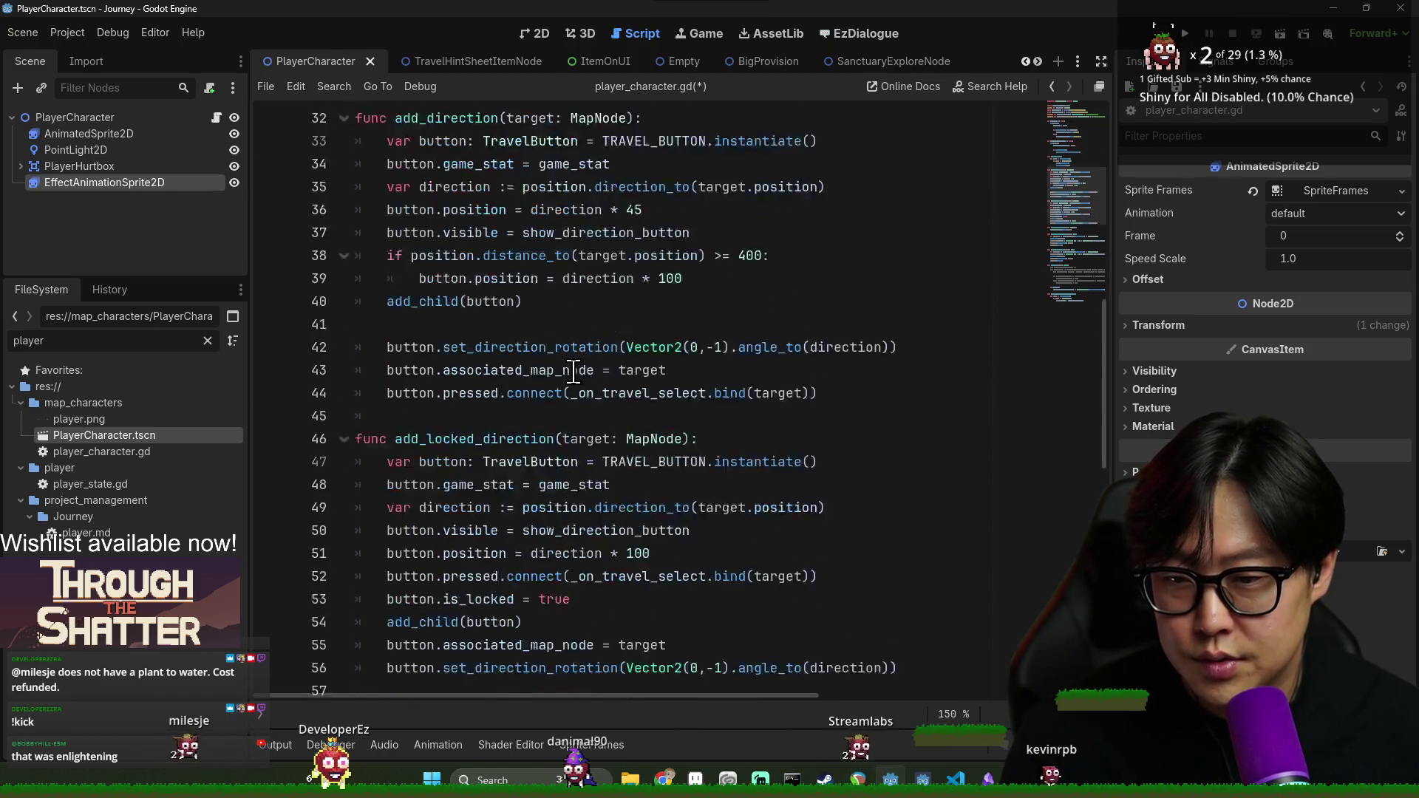
scroll(583, 372, "up", 6)
Write play_sanctuary_animation() calling effect_animation_sprite_2d.play("sanctuary") after line 56, and save
left_click(938, 405)
key("Return")
key("Return")
type("func play_")
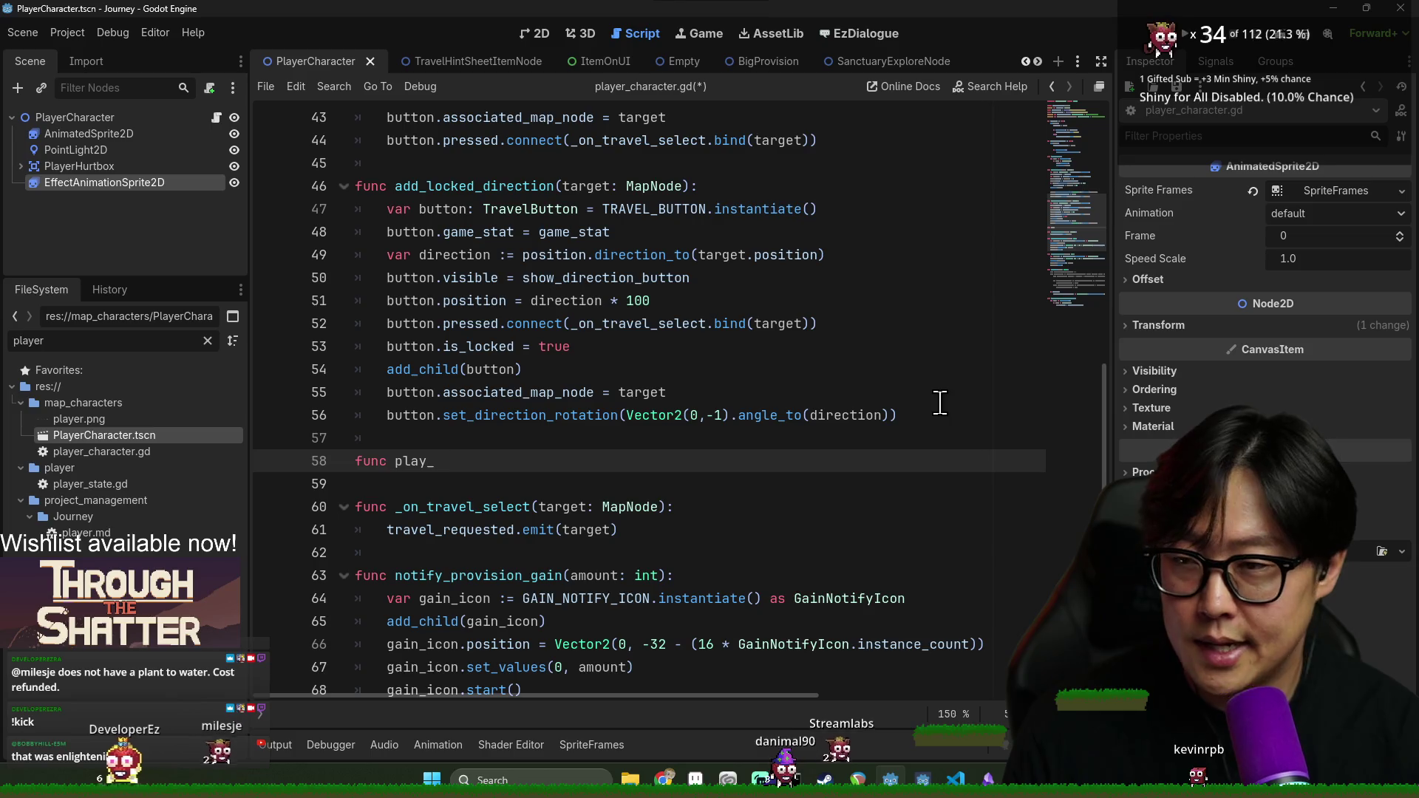
type("sanctuary")
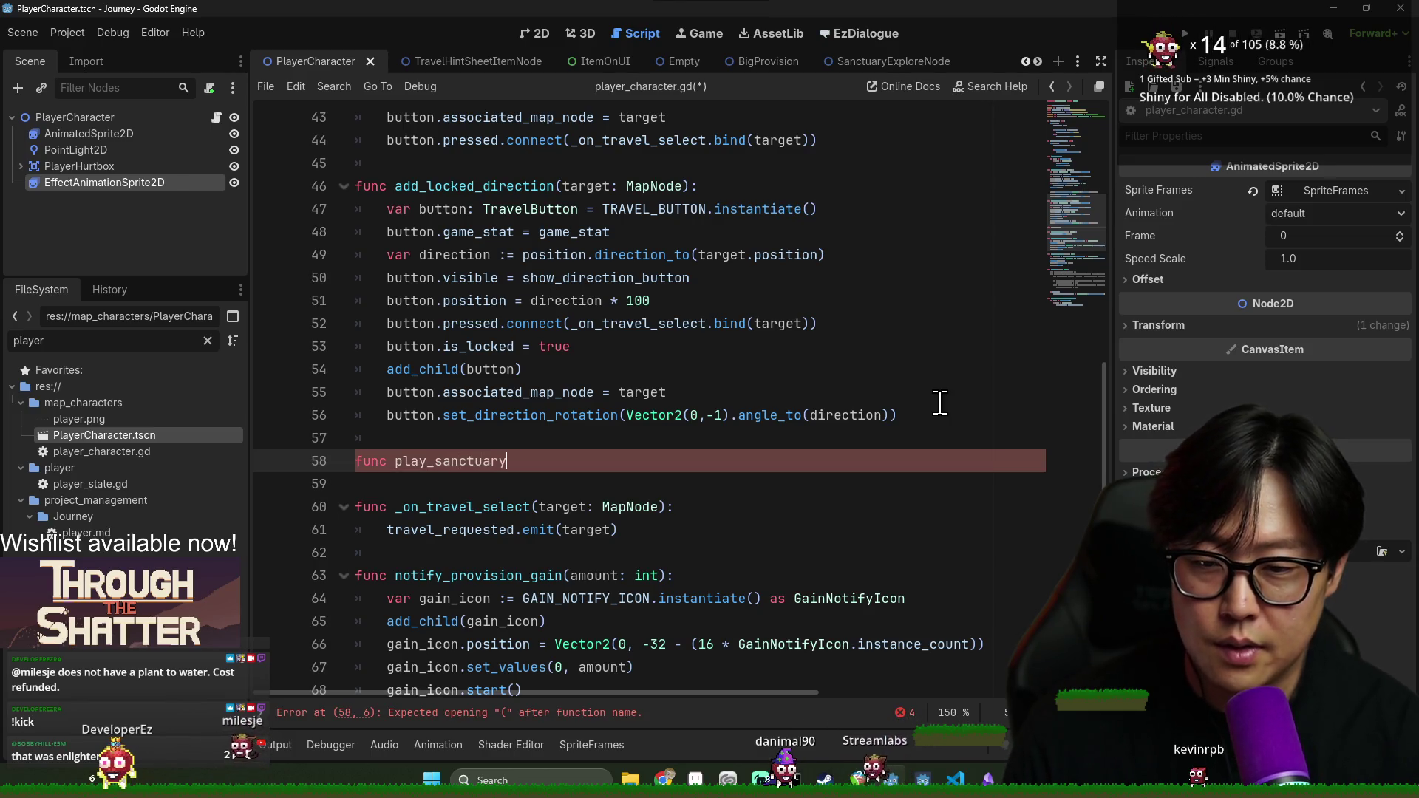
type(":")
key("Return")
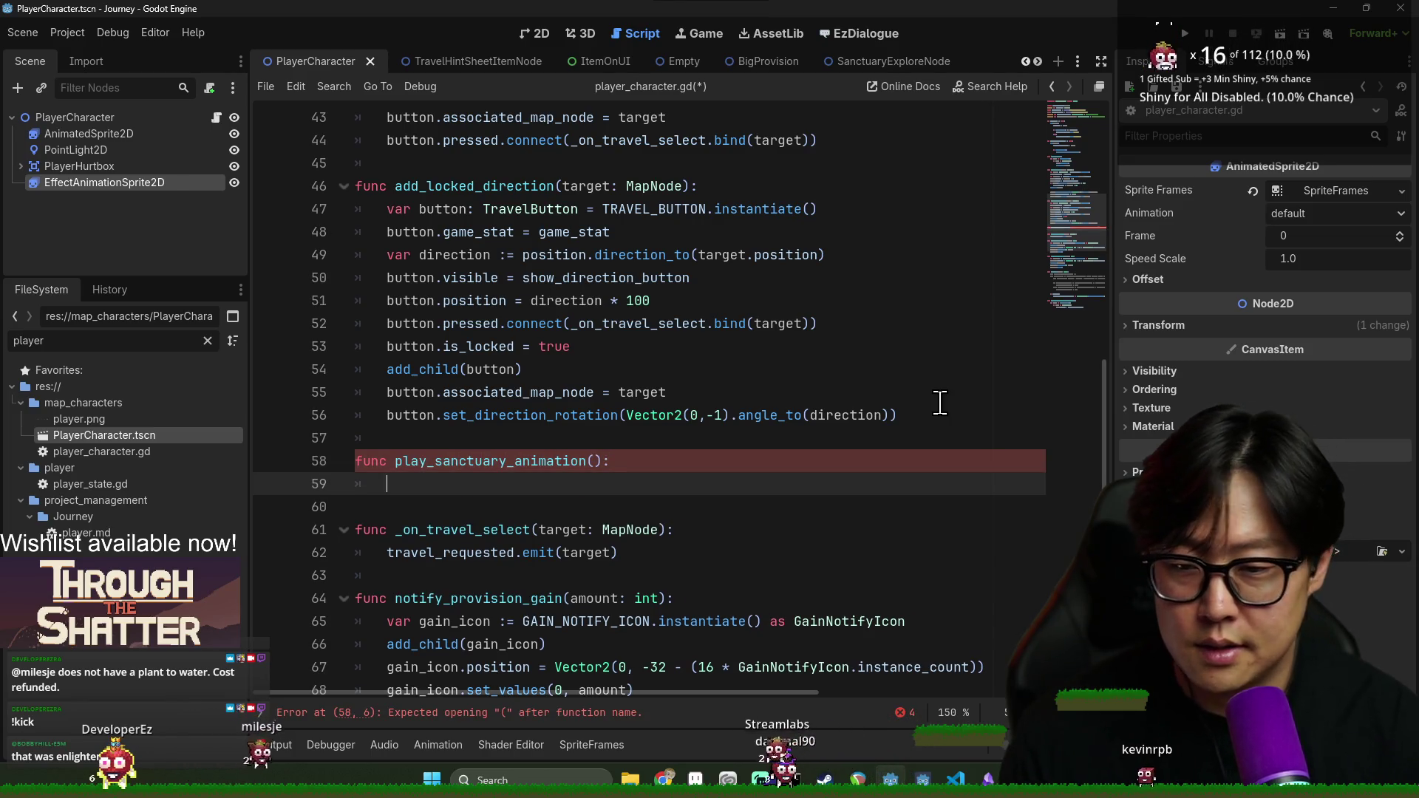
type("e")
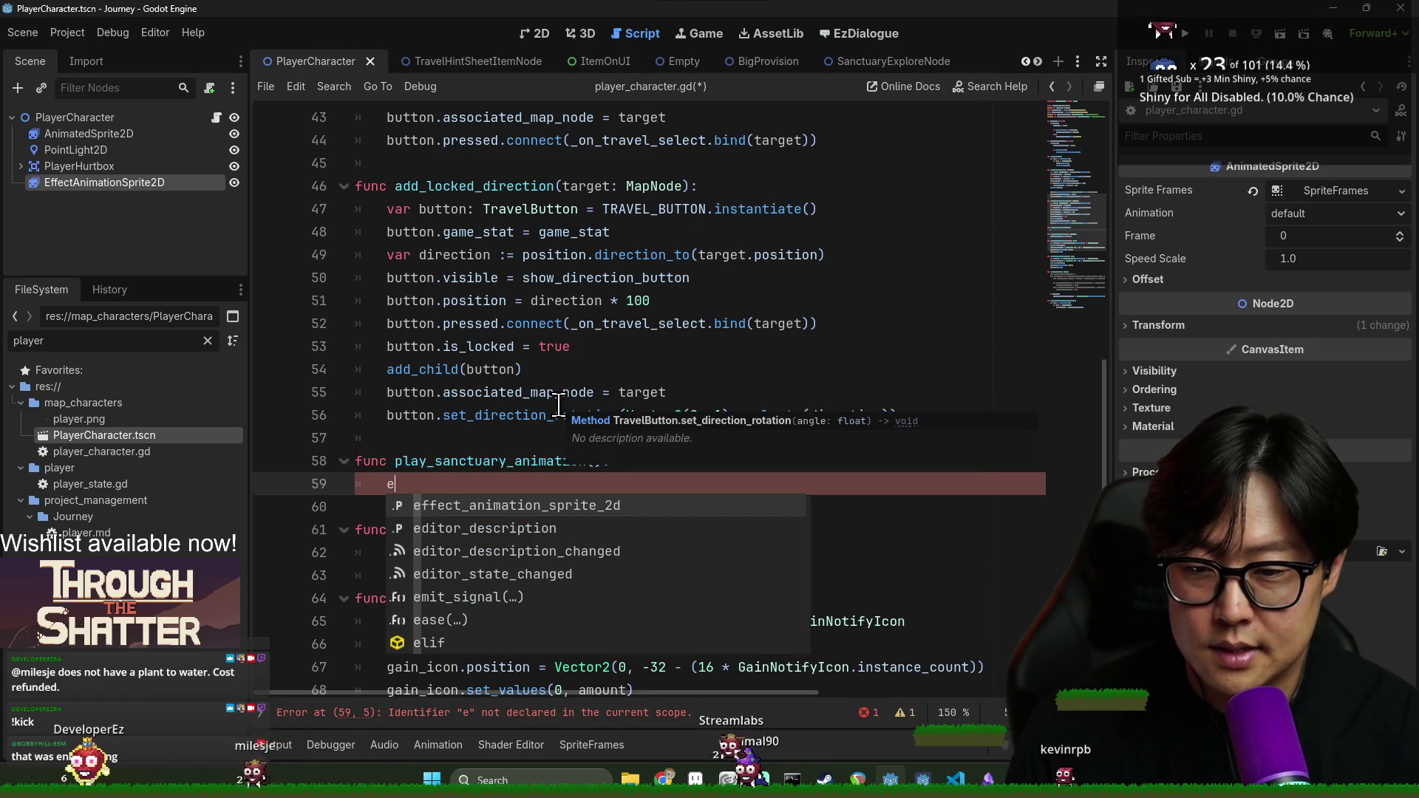
key("Return")
type(".play(\"")
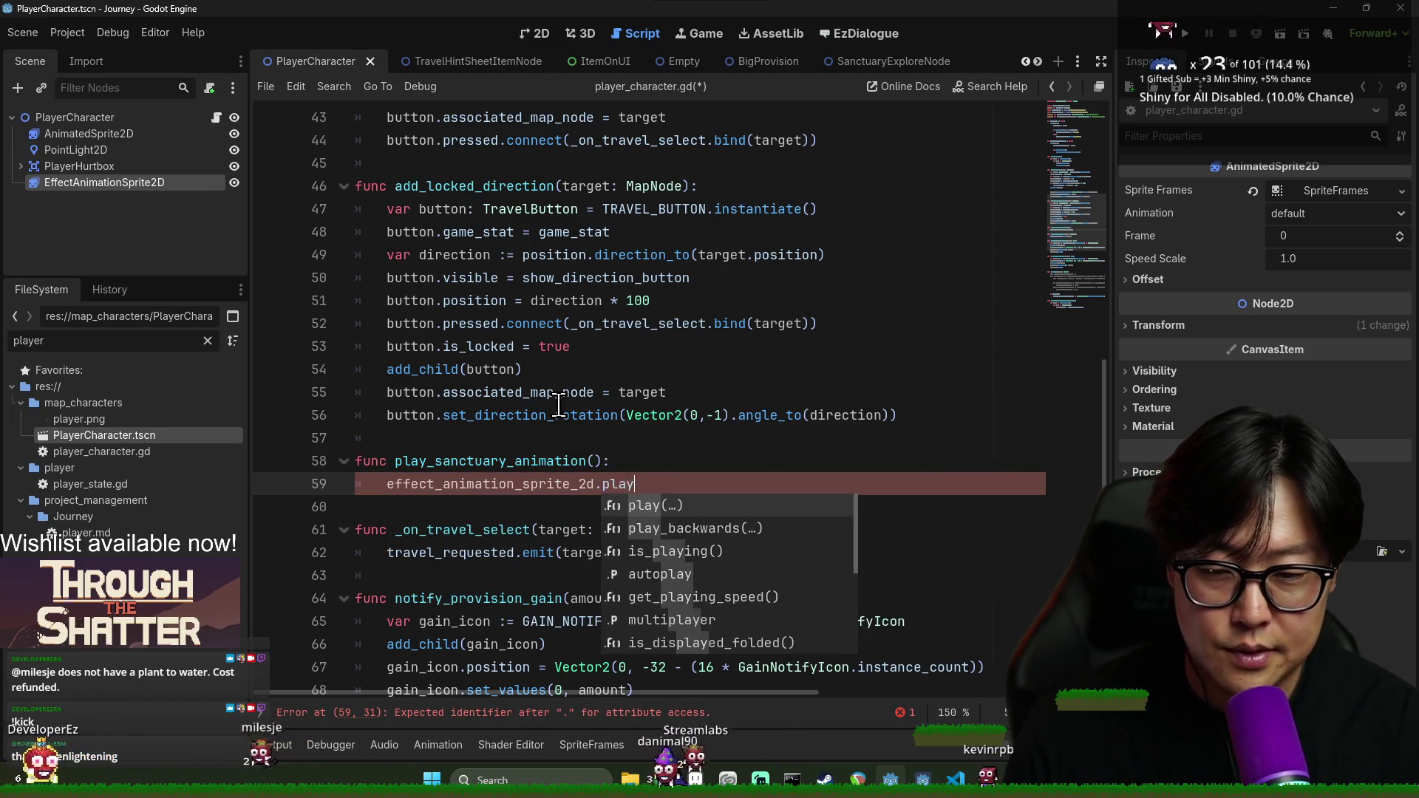
key("Return")
type("\"")
key("Down")
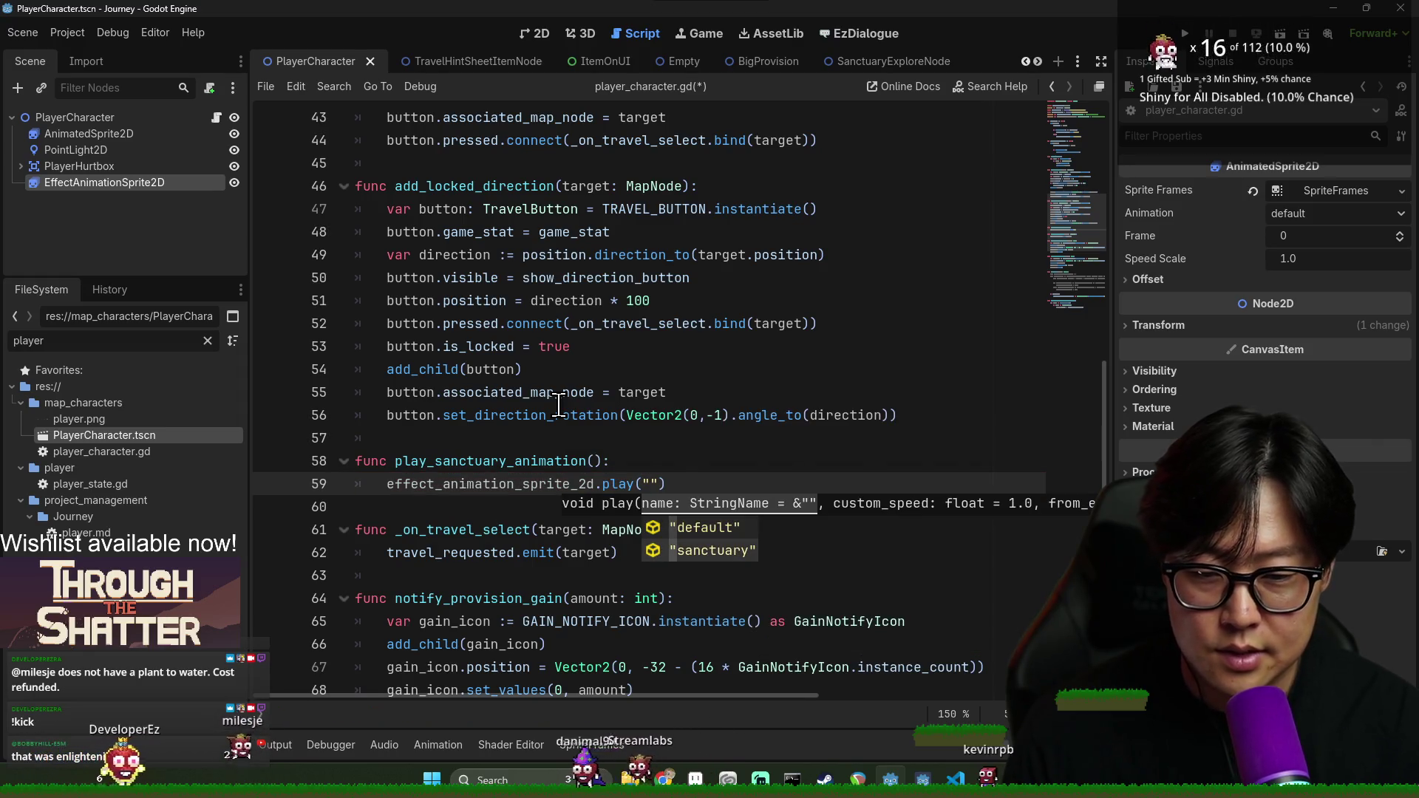
key("Return")
key("ctrl+s")
Add await effect_animation_sprite_2d.animation_finished, then play("default"), and save the script
left_click(514, 450)
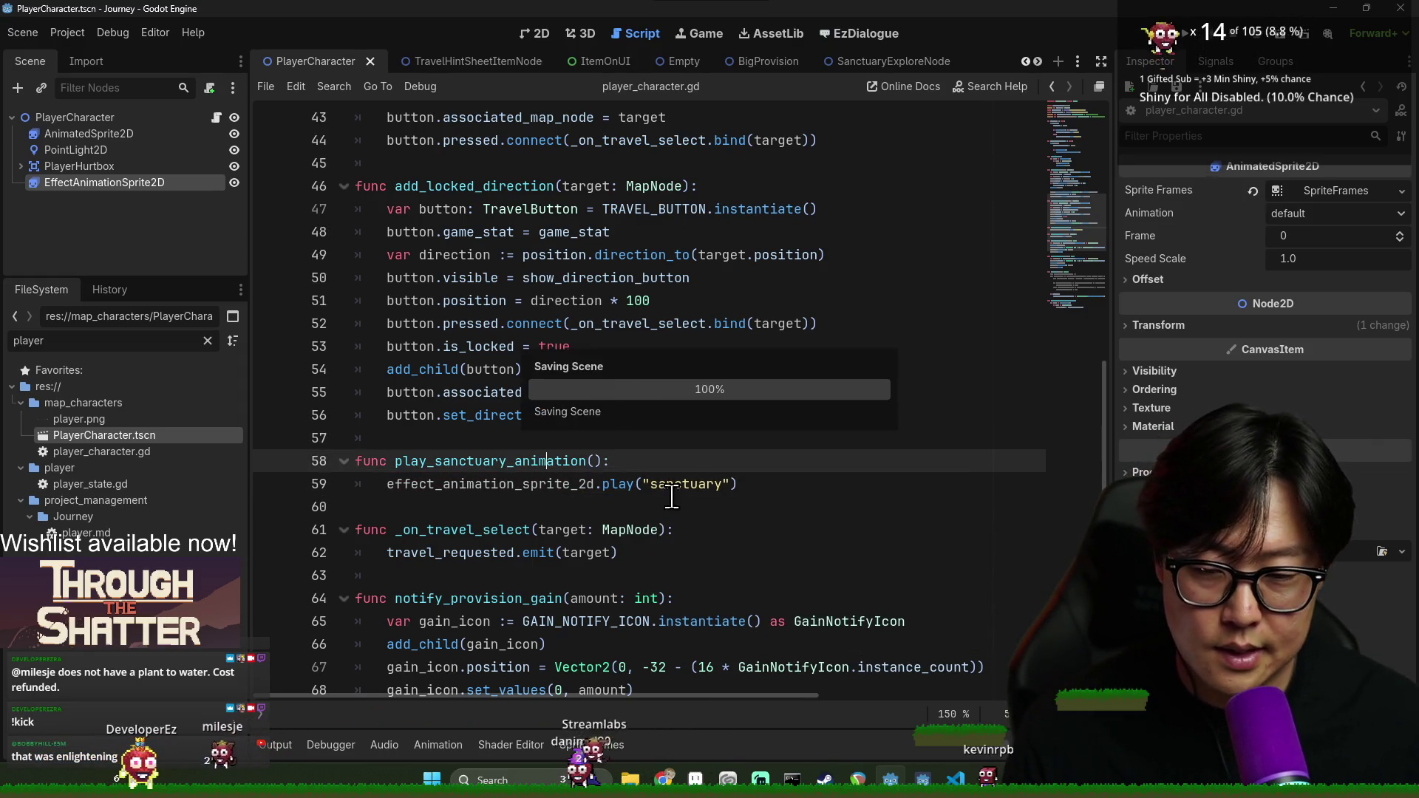
left_click(751, 484)
key("Return")
type("await f")
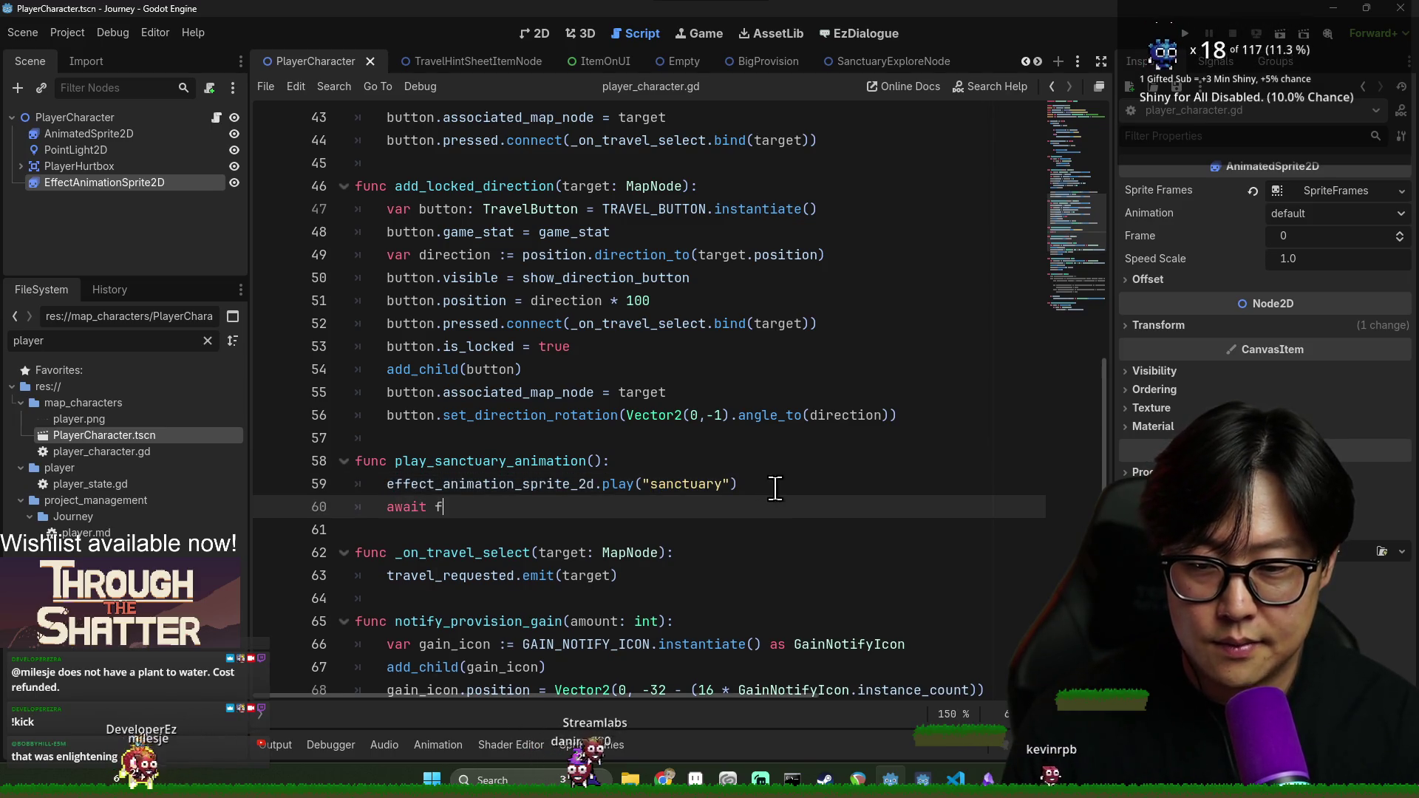
key("BackSpace")
type("eff")
key("Return")
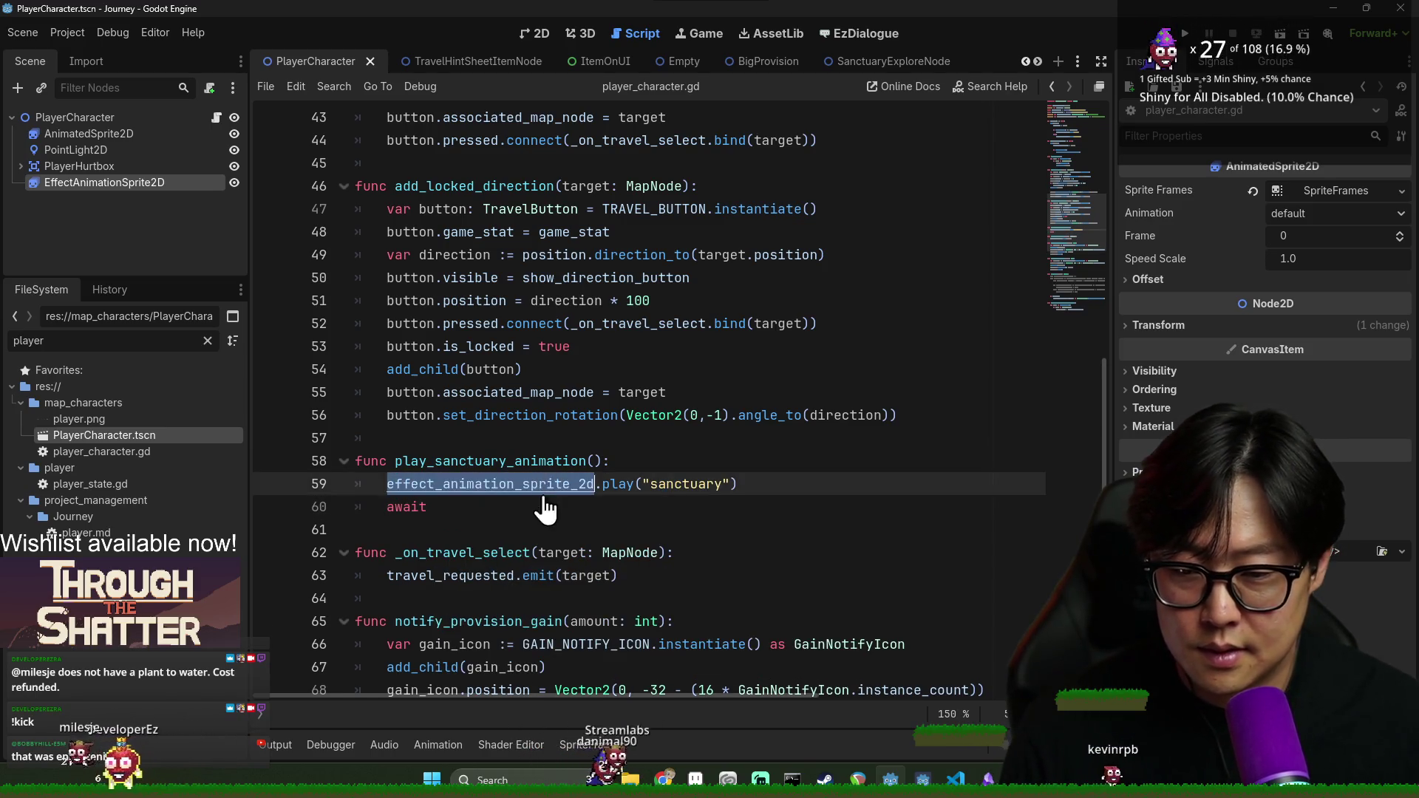
type(".finis")
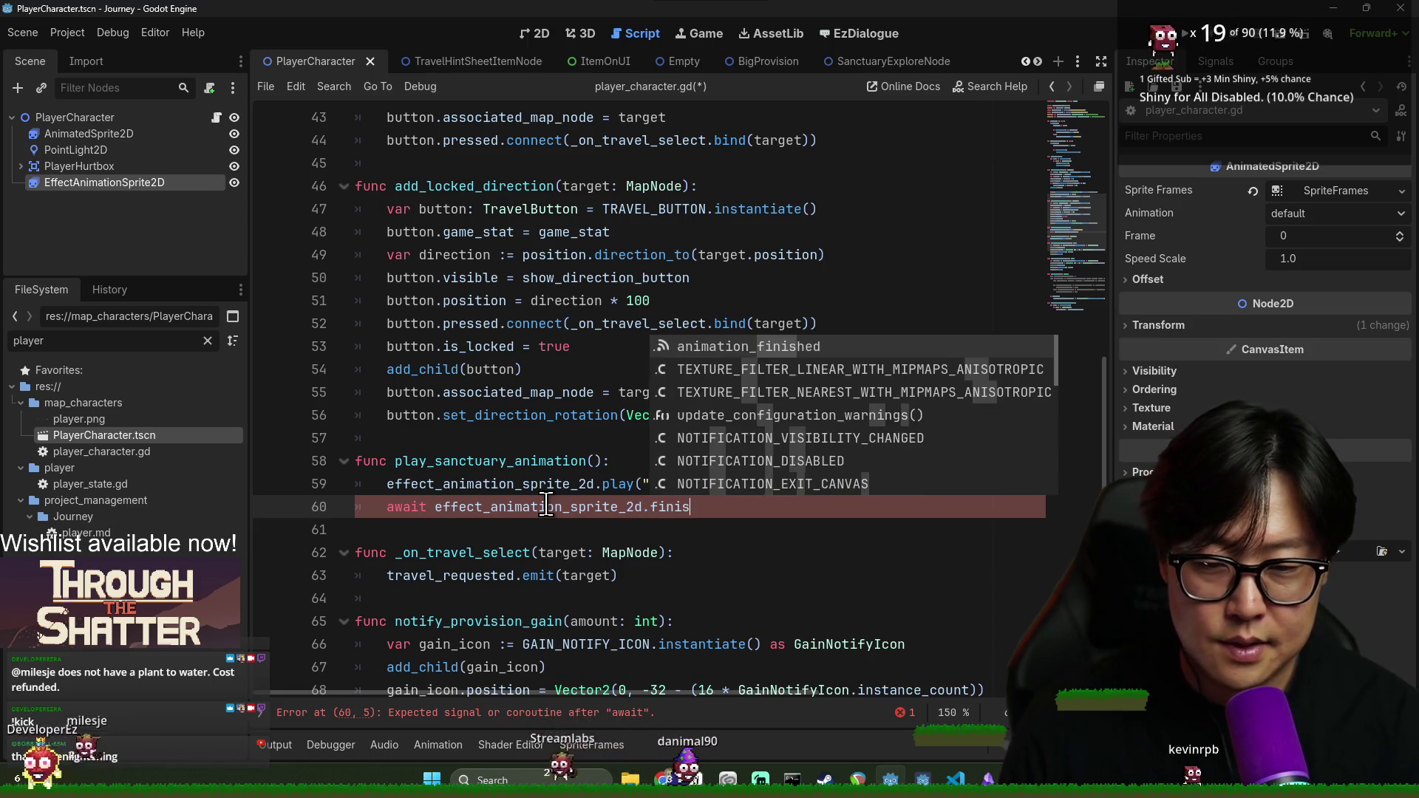
key("Return")
key("Return")
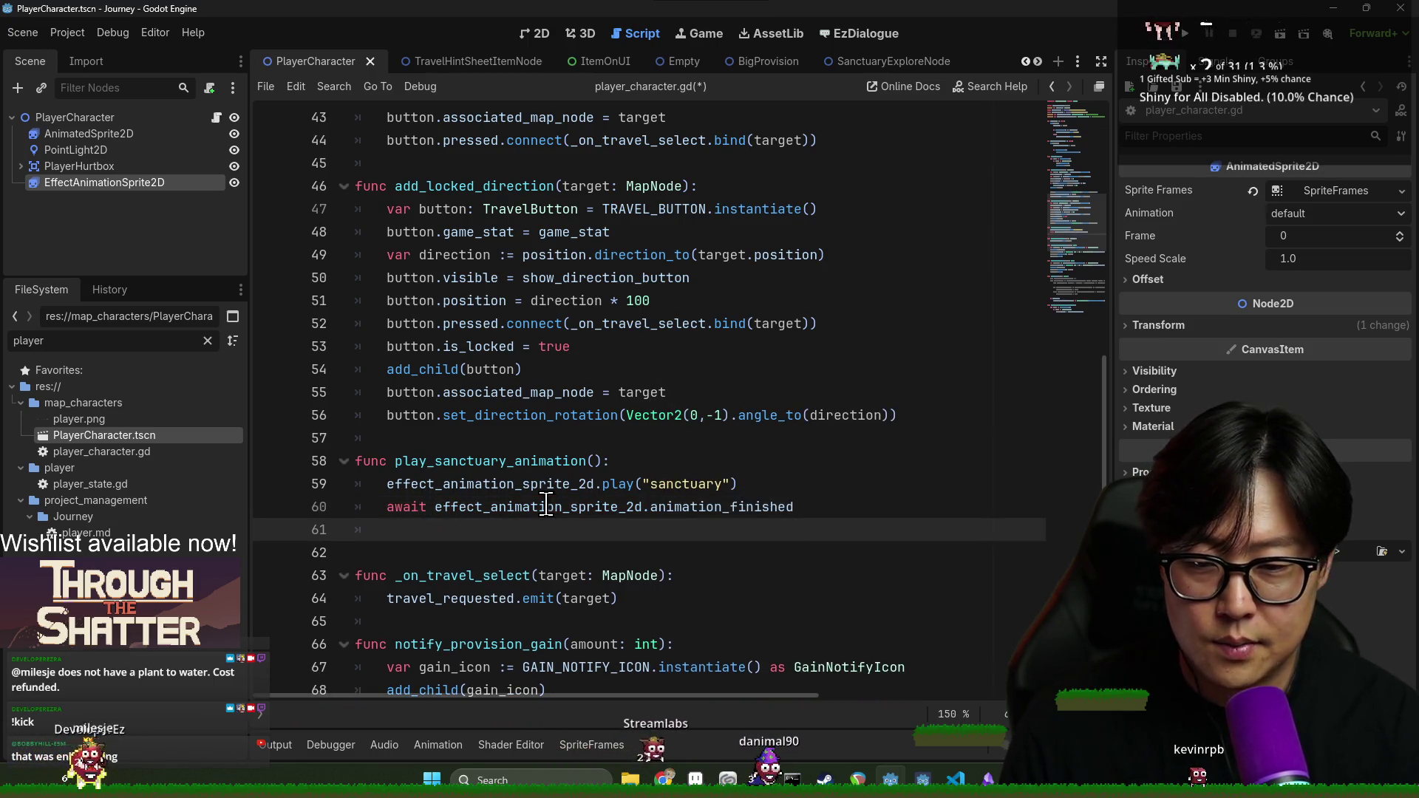
double_click(544, 485)
key("ctrl+c")
left_click(544, 509)
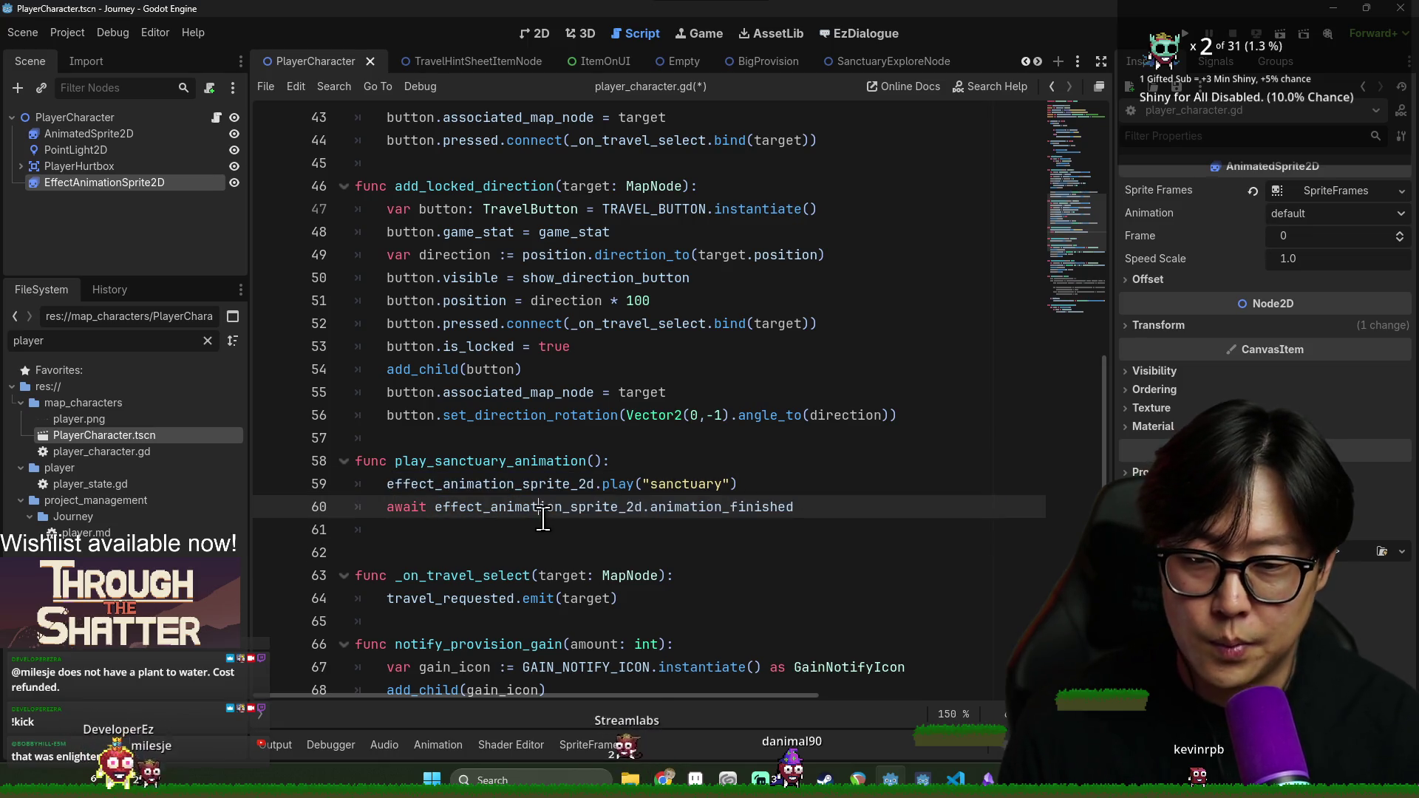
left_click(534, 529)
key("ctrl+v")
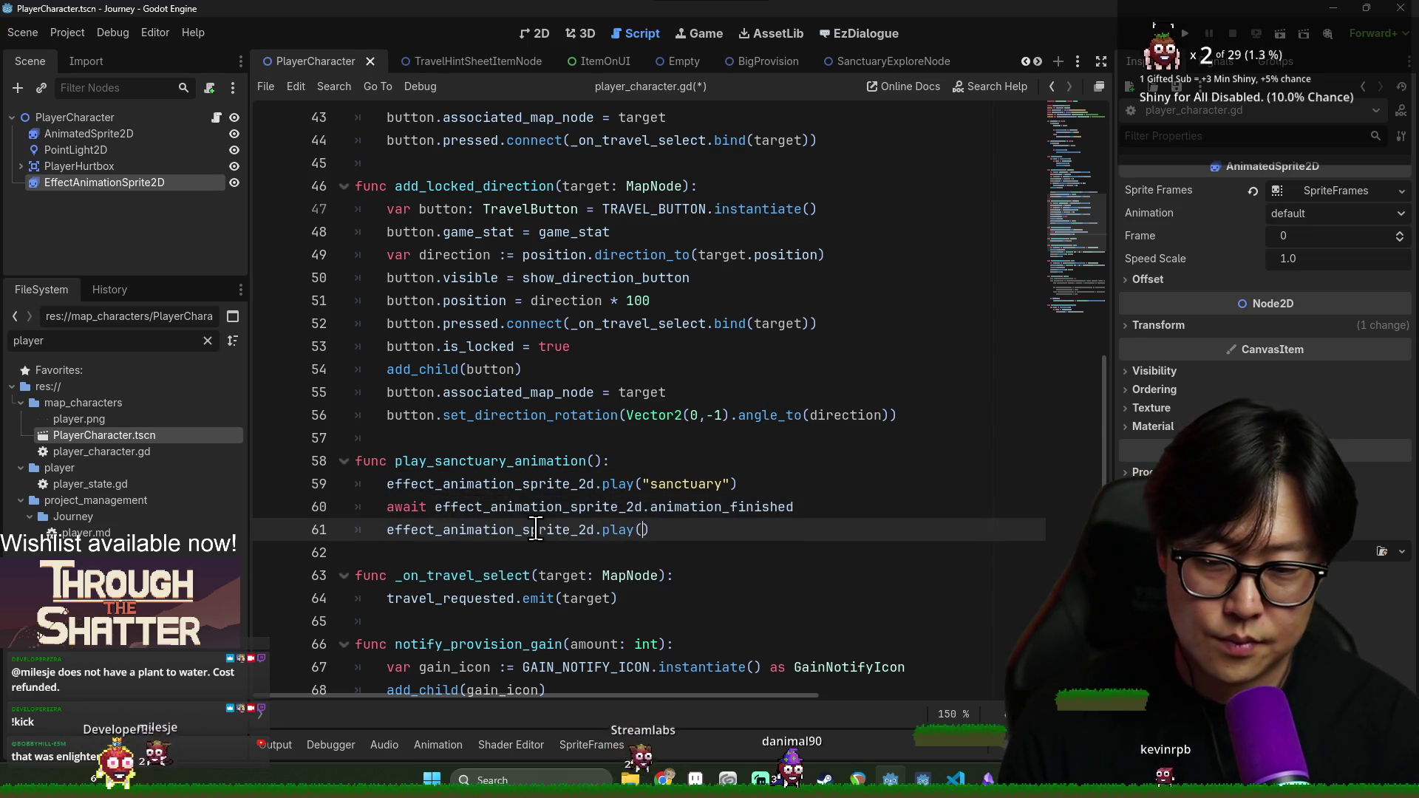
key("Return")
key("ctrl+s")
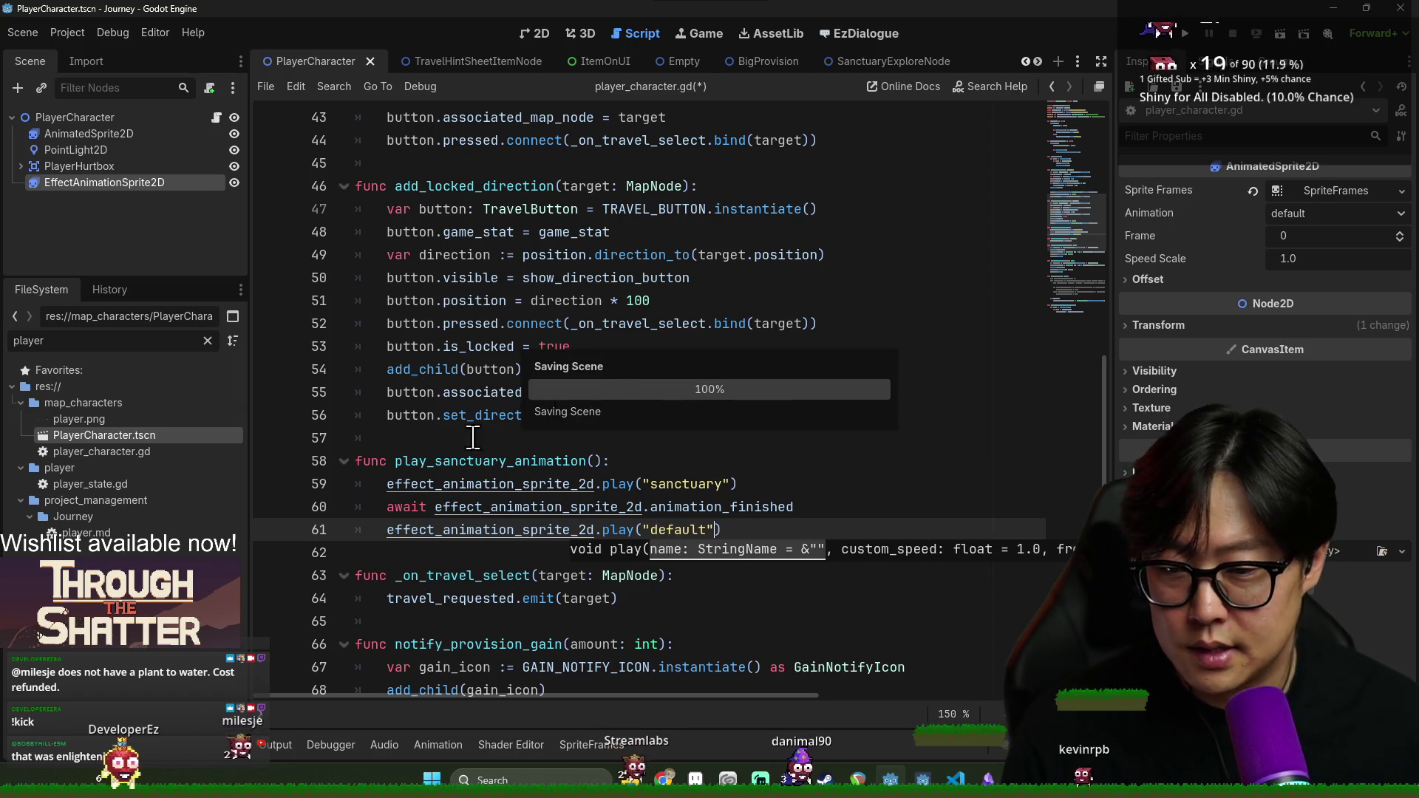
Switch to the SanctuaryExploreNode script and save
double_click(538, 461)
left_click(702, 301)
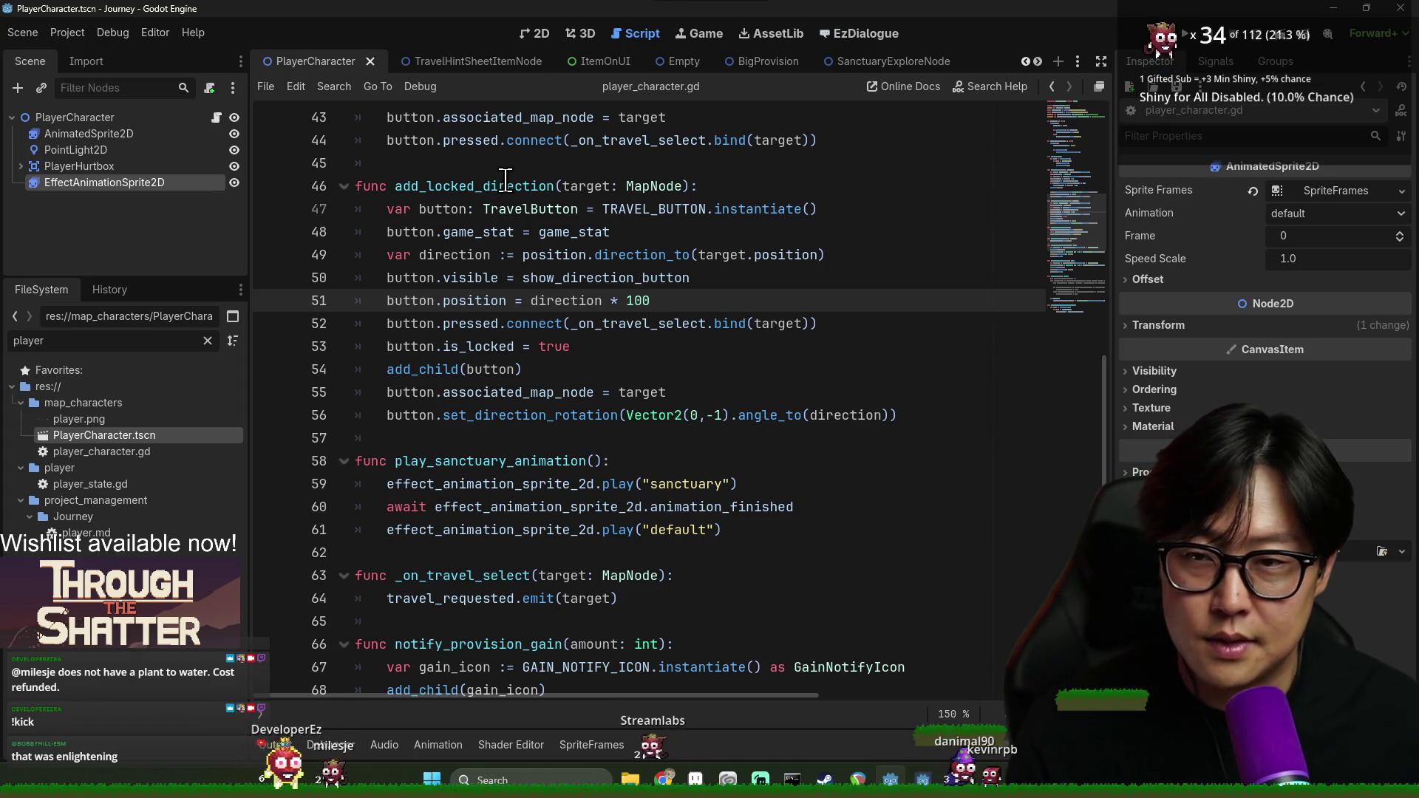
left_click(868, 65)
key("Return")
key("ctrl+s")
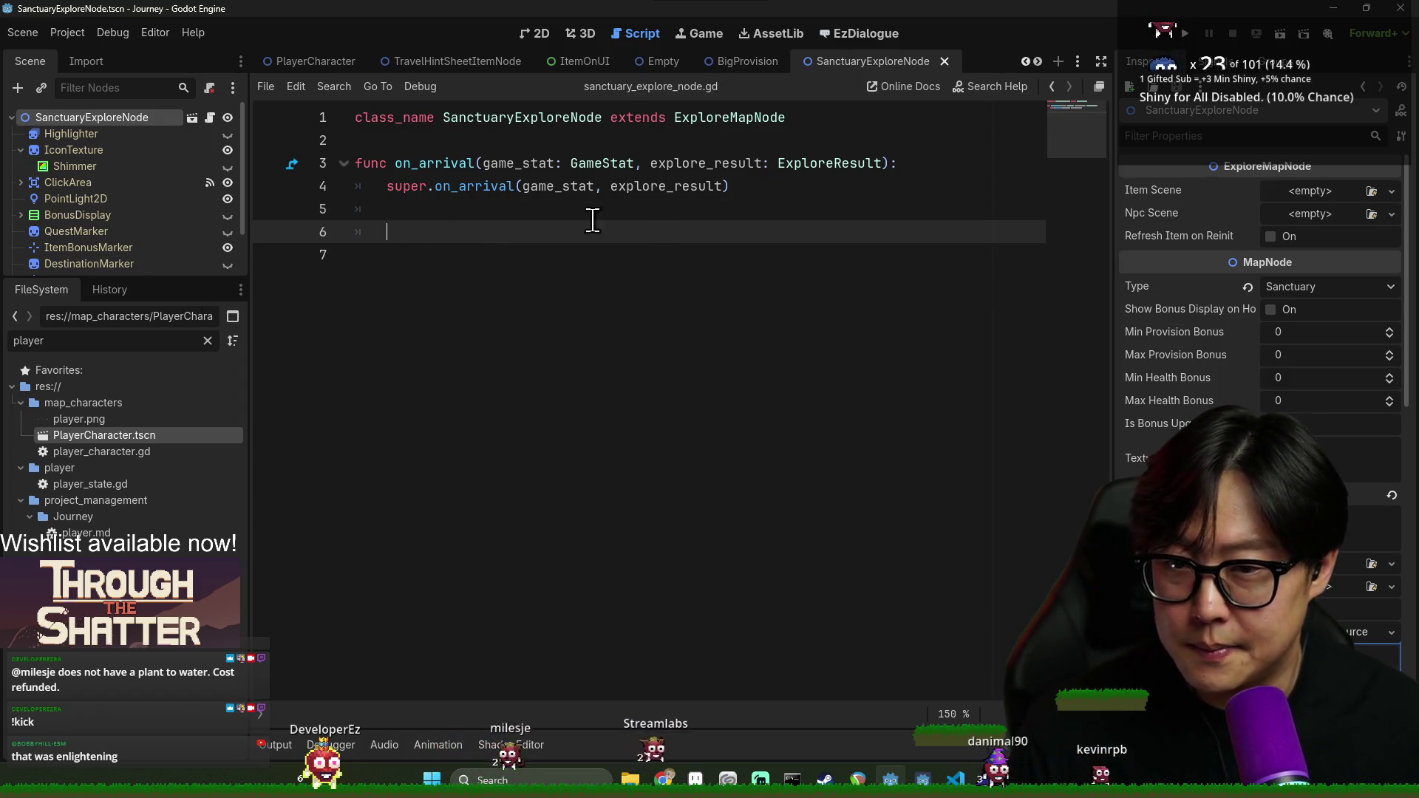
Add game_stat.trigger_sanctuary_upgrade() on line 6 of on_arrival, then jump into game_stat.gd
double_click(529, 163)
key("ctrl+c")
left_click(547, 232)
key("ctrl+v")
type(".")
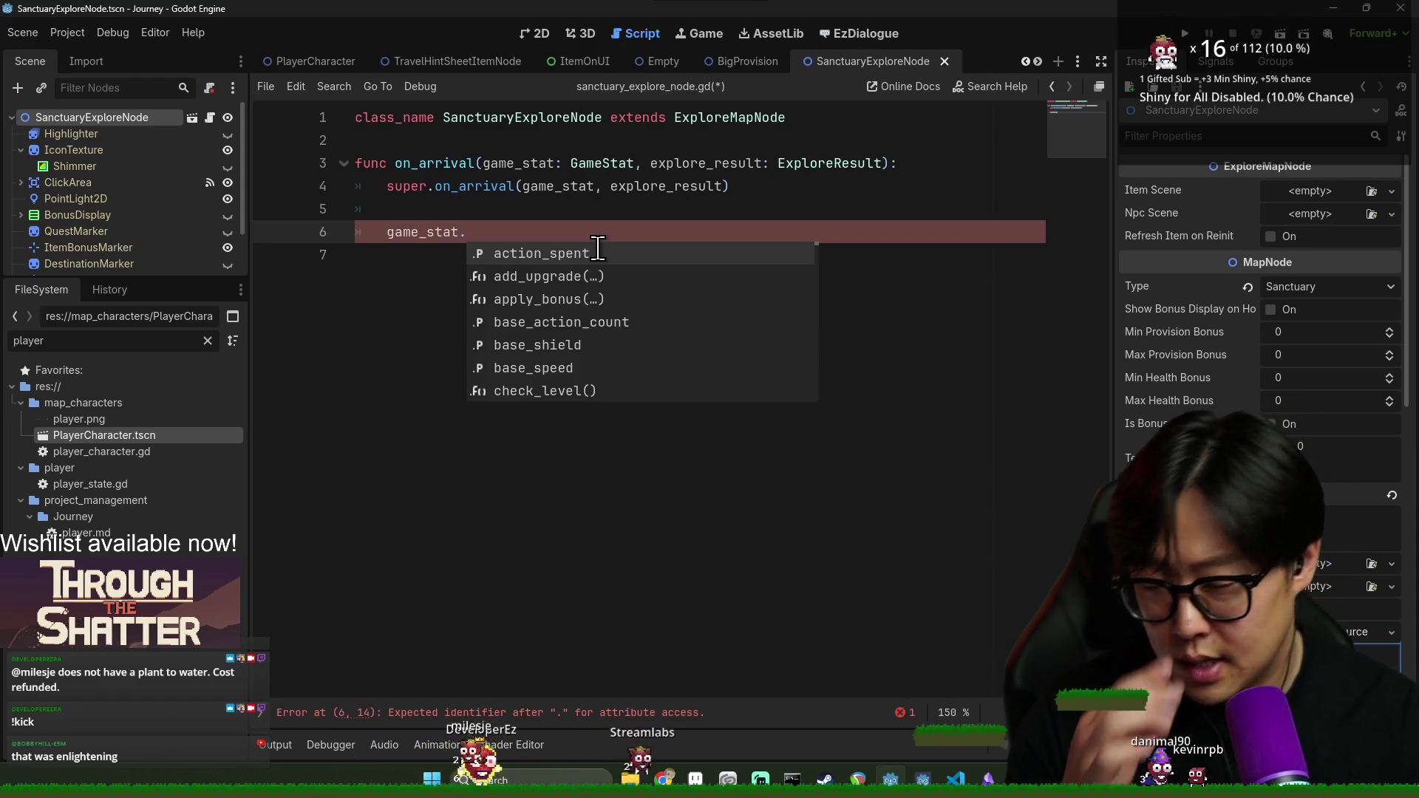
type("trig")
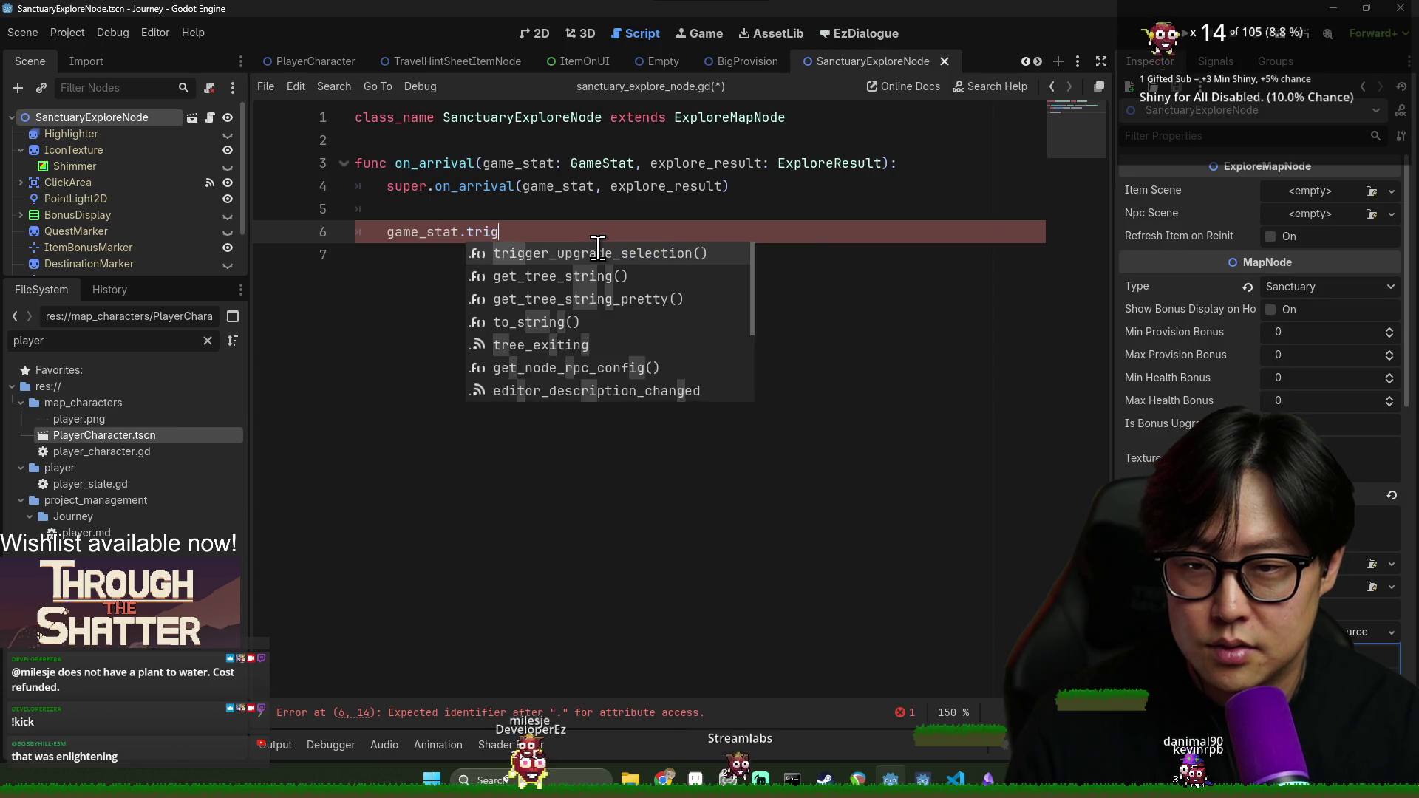
type("ger_")
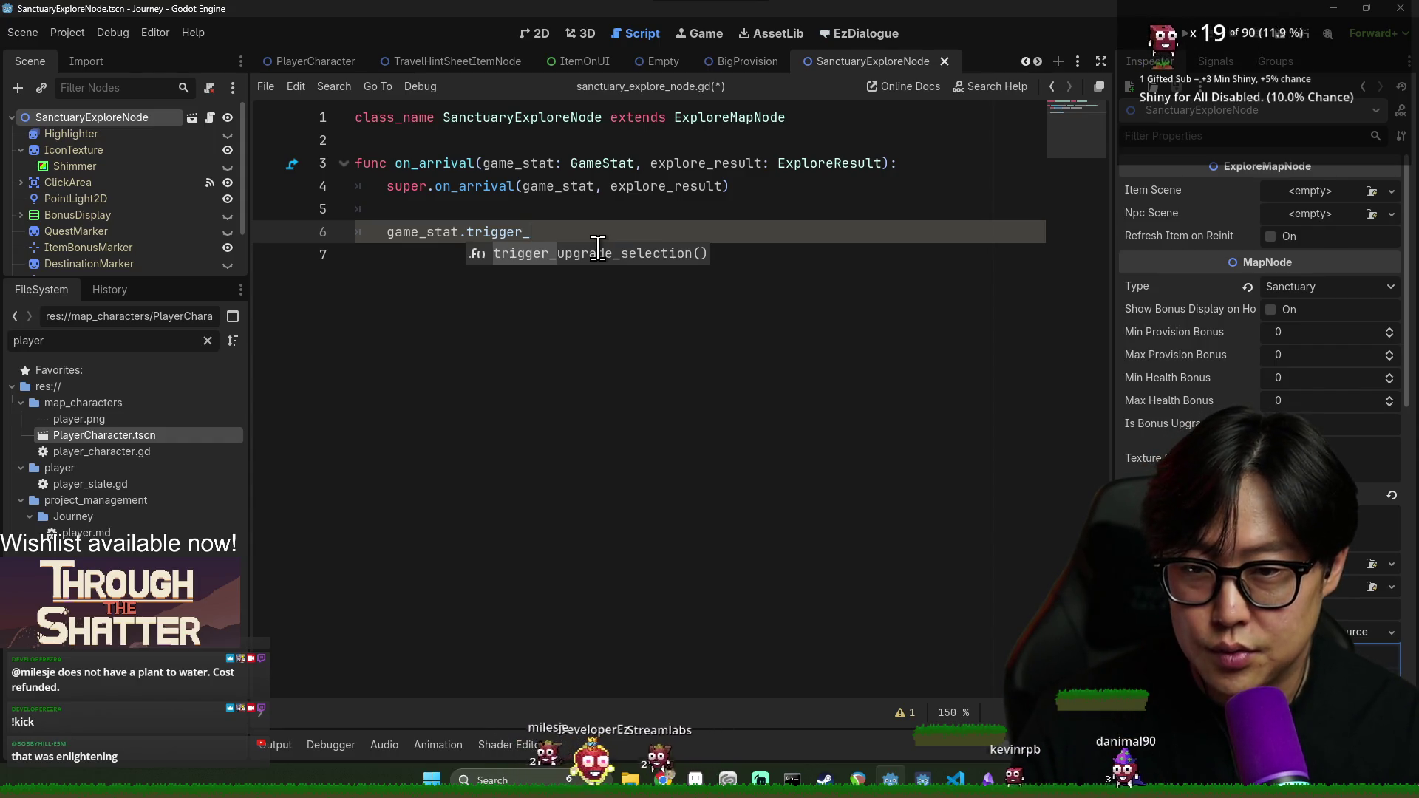
type("sanctuary_upgrade(")
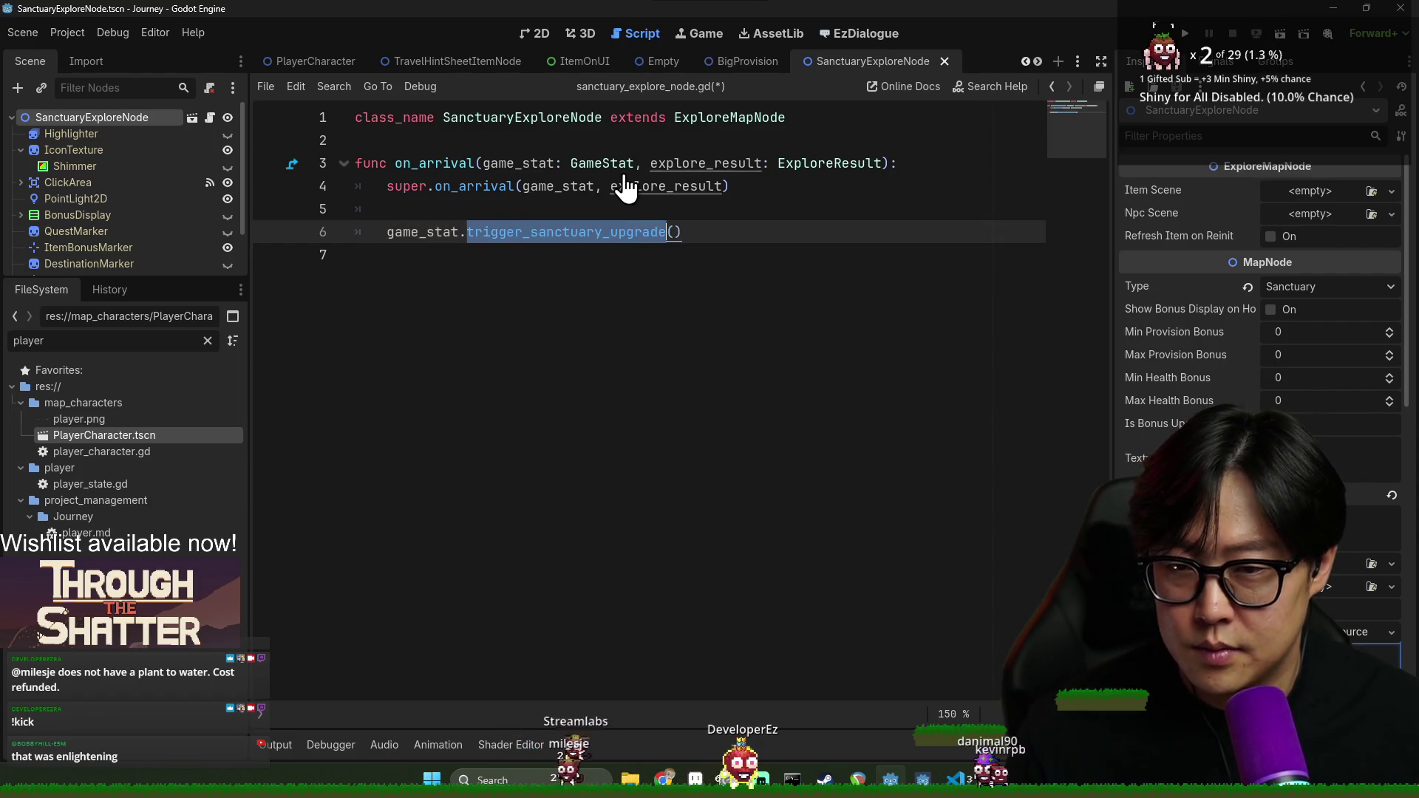
left_click(618, 237, "ctrl")
left_click(555, 362)
Below trigger_upgrade_selection, add trigger_sanctuary_upgrade() emitting sanctuary_upgrade, and save
key("ctrl+f")
type("trigg")
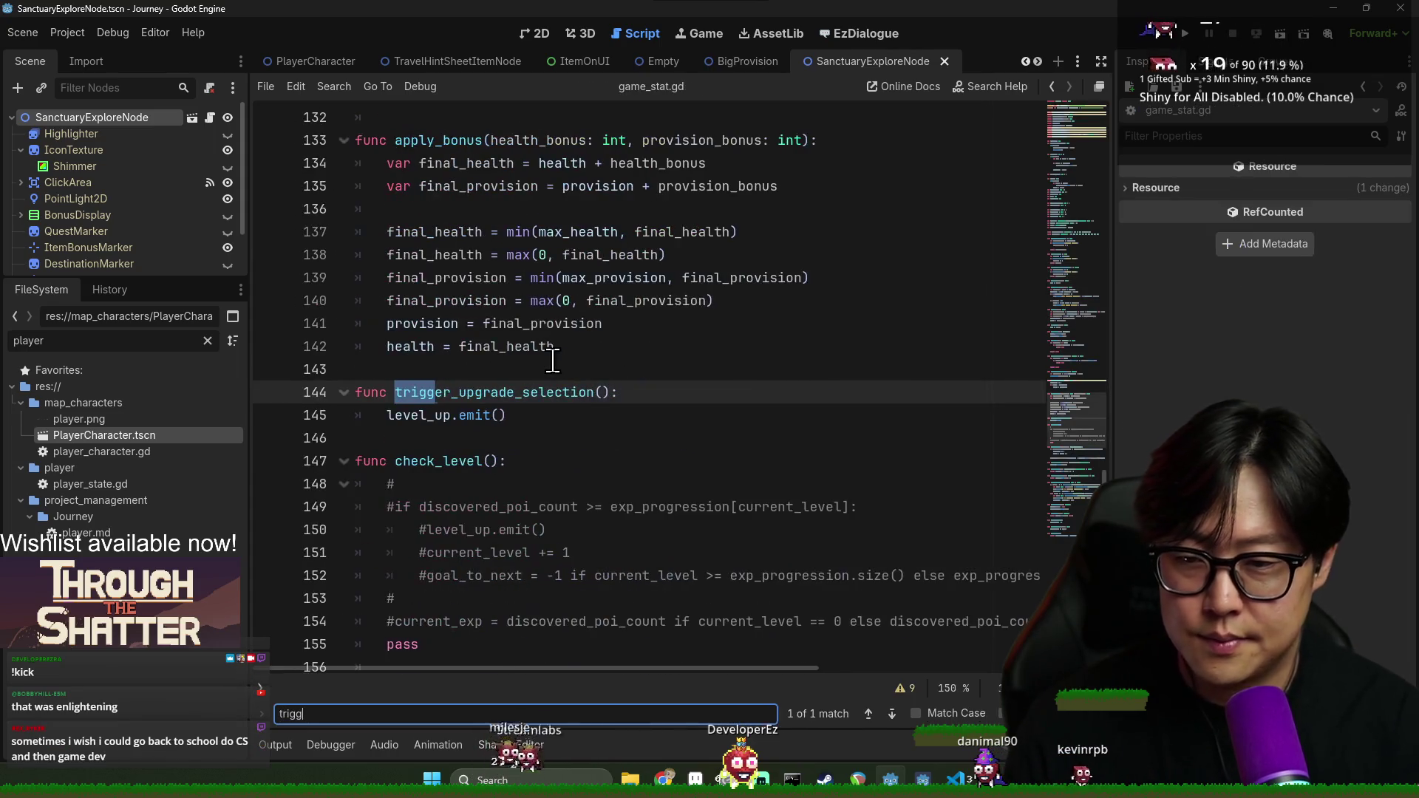
left_click(556, 412)
key("Return")
key("Return")
key("BackSpace")
type("fu")
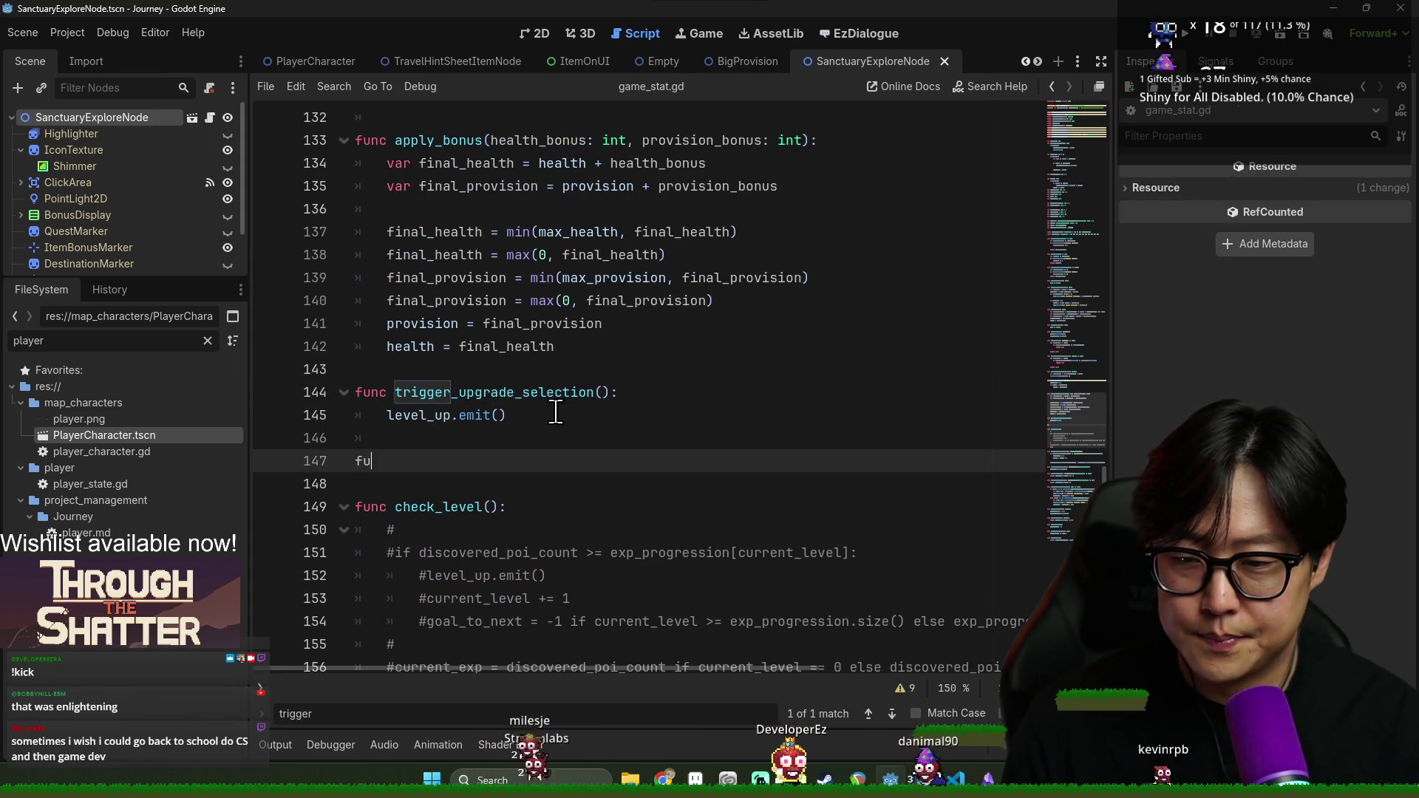
type("nc trigger_sanctuary_upgrade():")
key("Return")
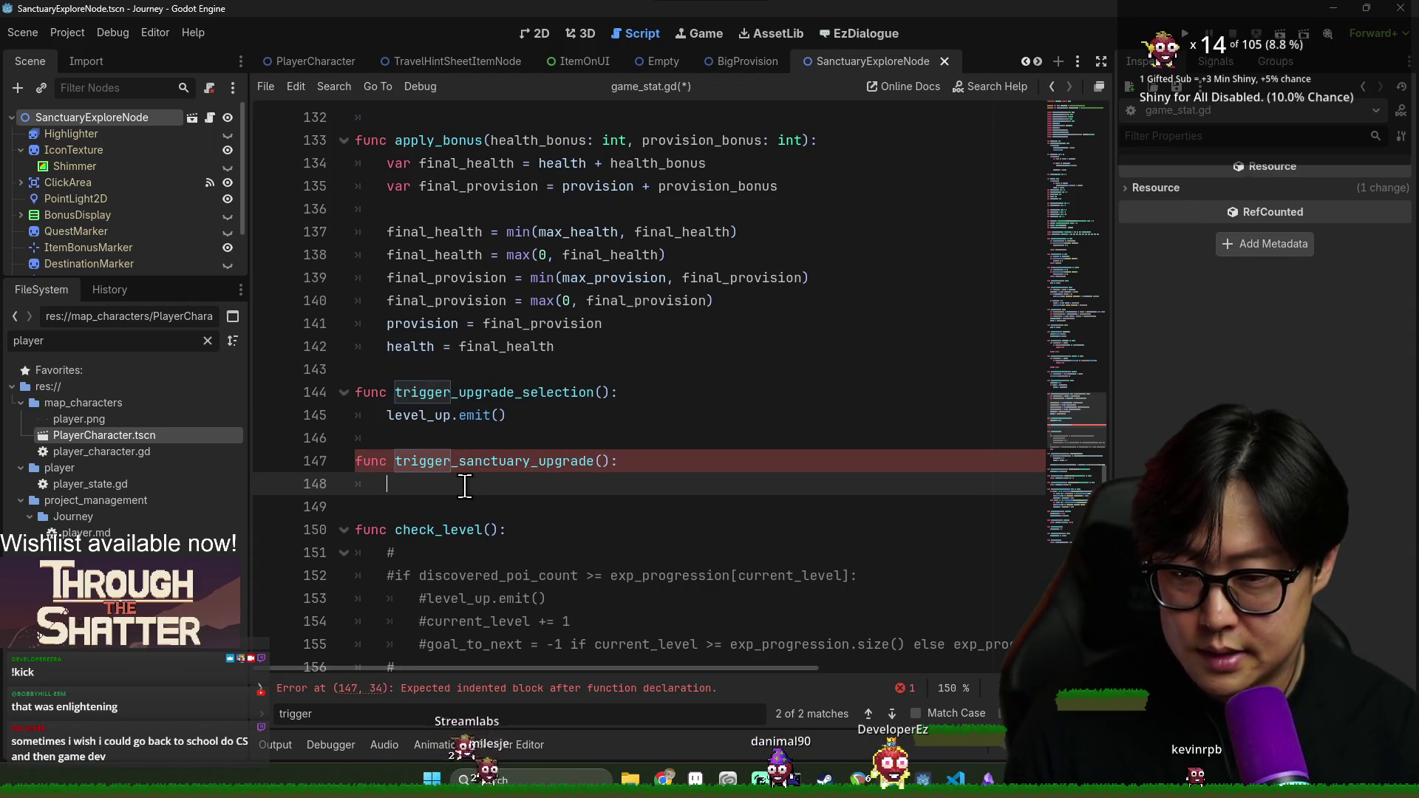
type("sanctuary_upgr")
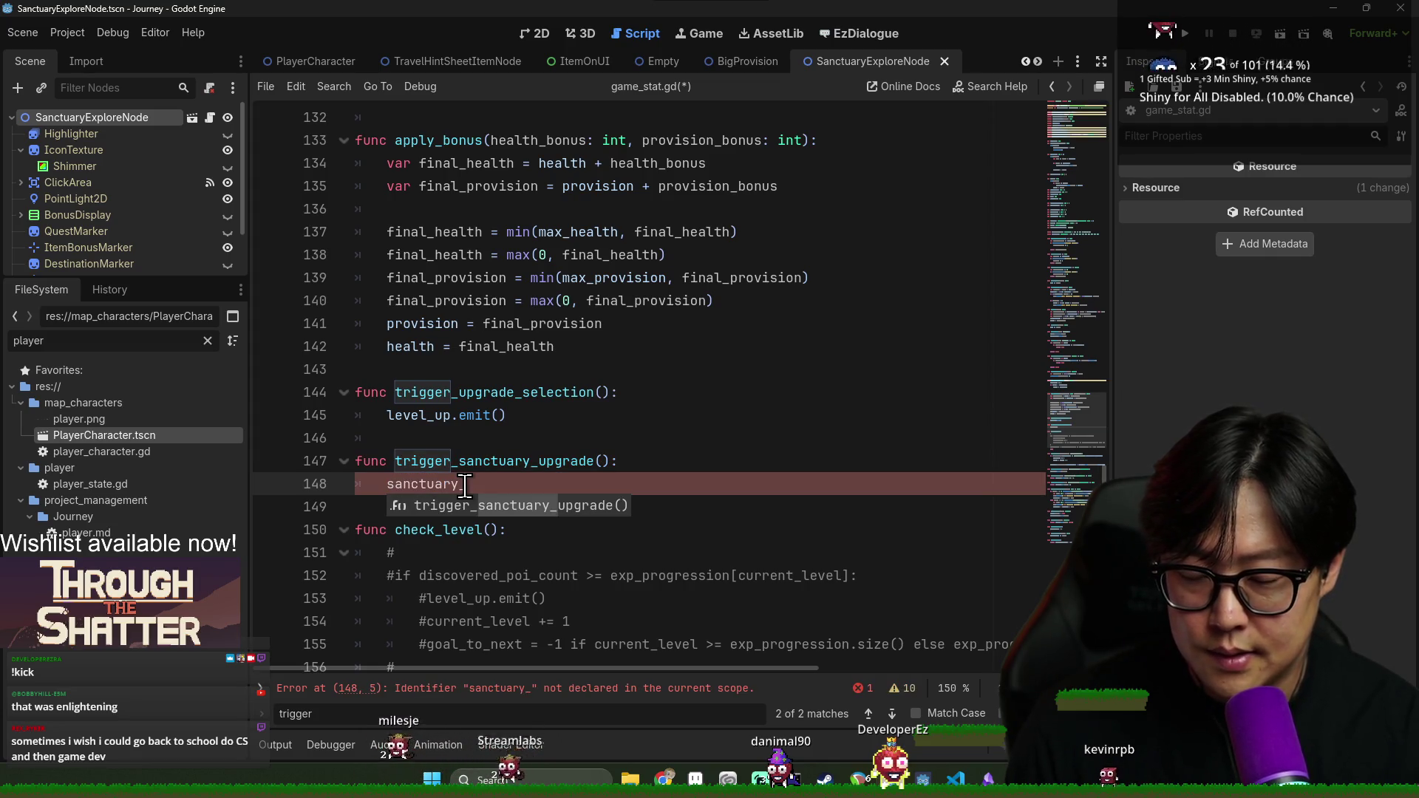
type("ade.emit(")
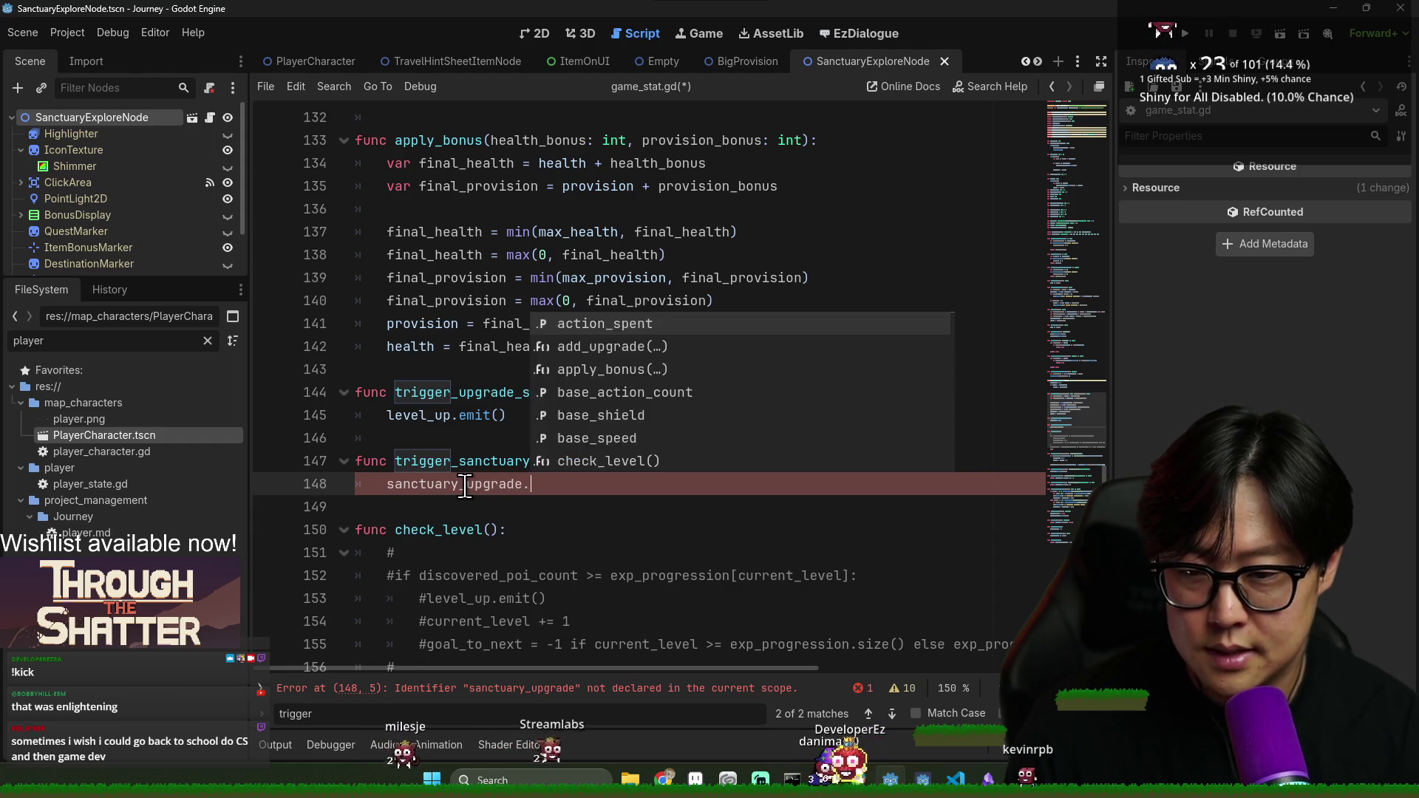
key("ctrl+s")
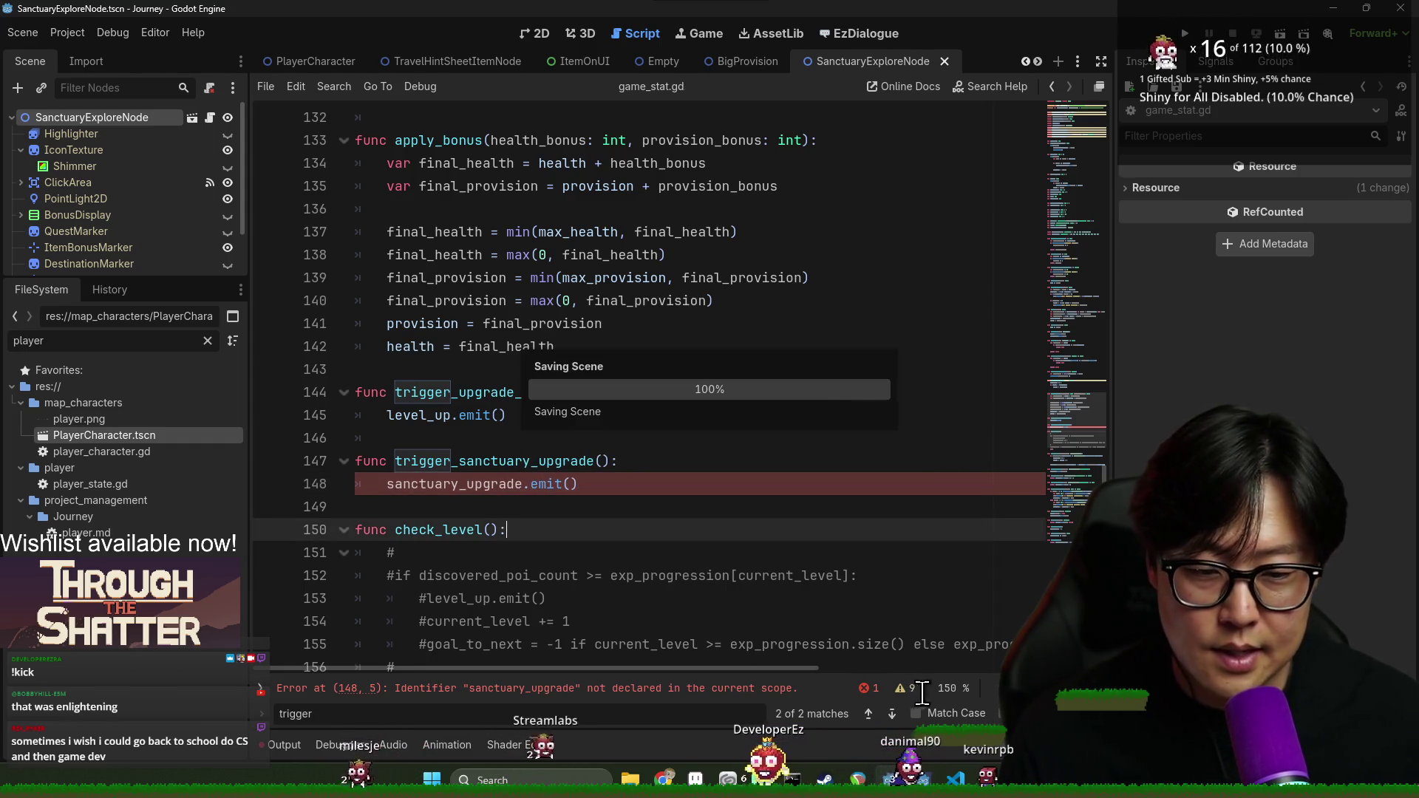
key("Escape")
left_click(646, 510)
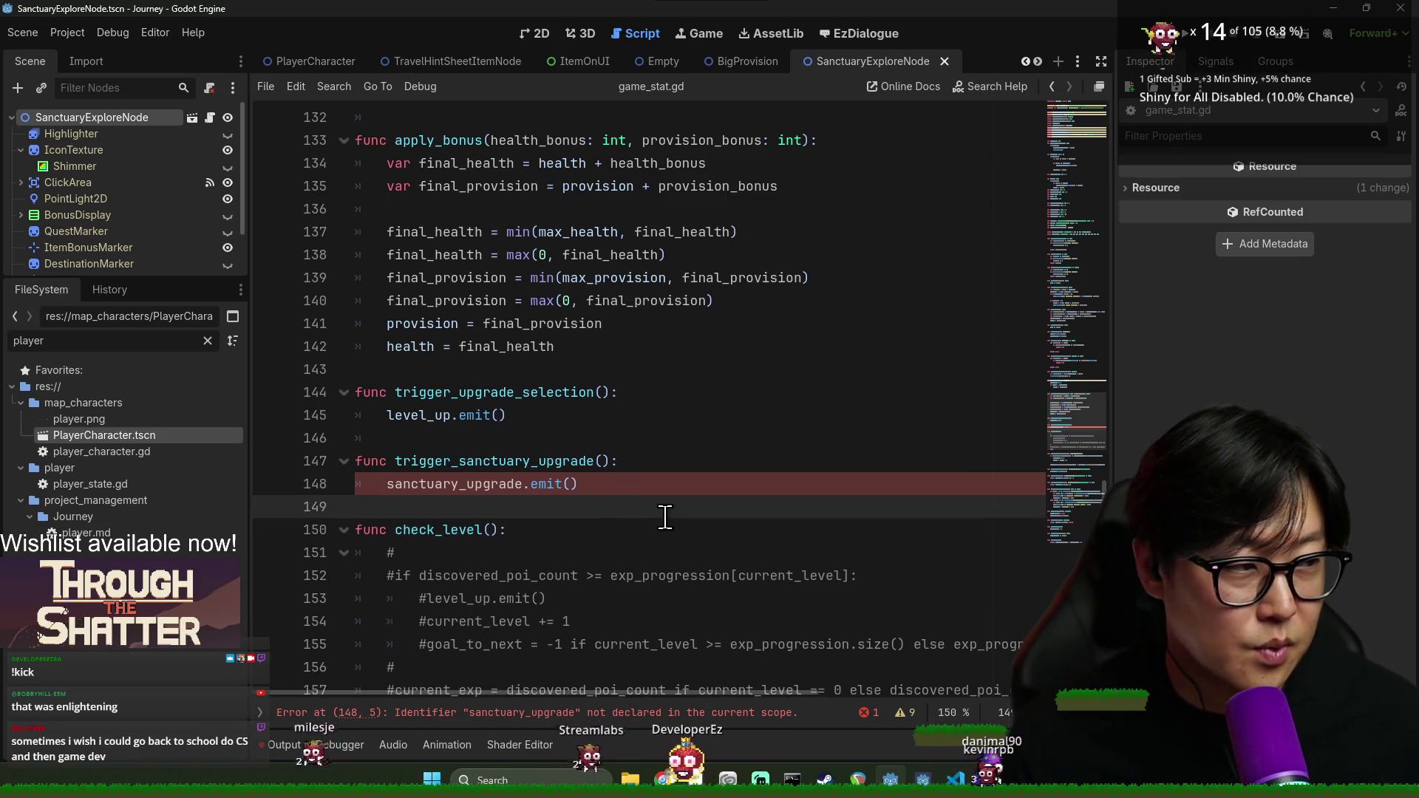
left_click(712, 539)
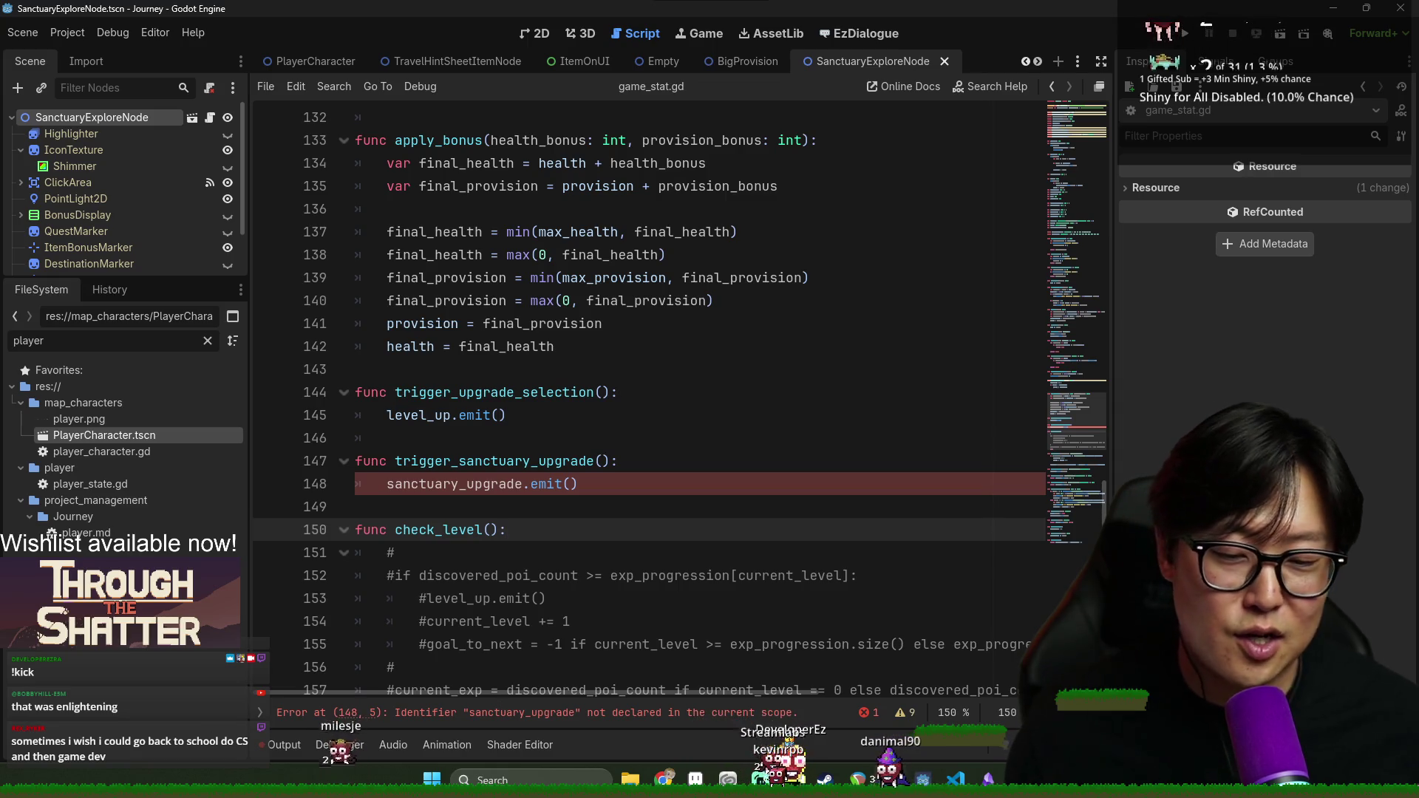
Add 'signal sanctuary_upgrade()' after the last signal declaration and save
double_click(495, 485)
left_click_drag(1076, 502, 1072, 93)
left_click(636, 211)
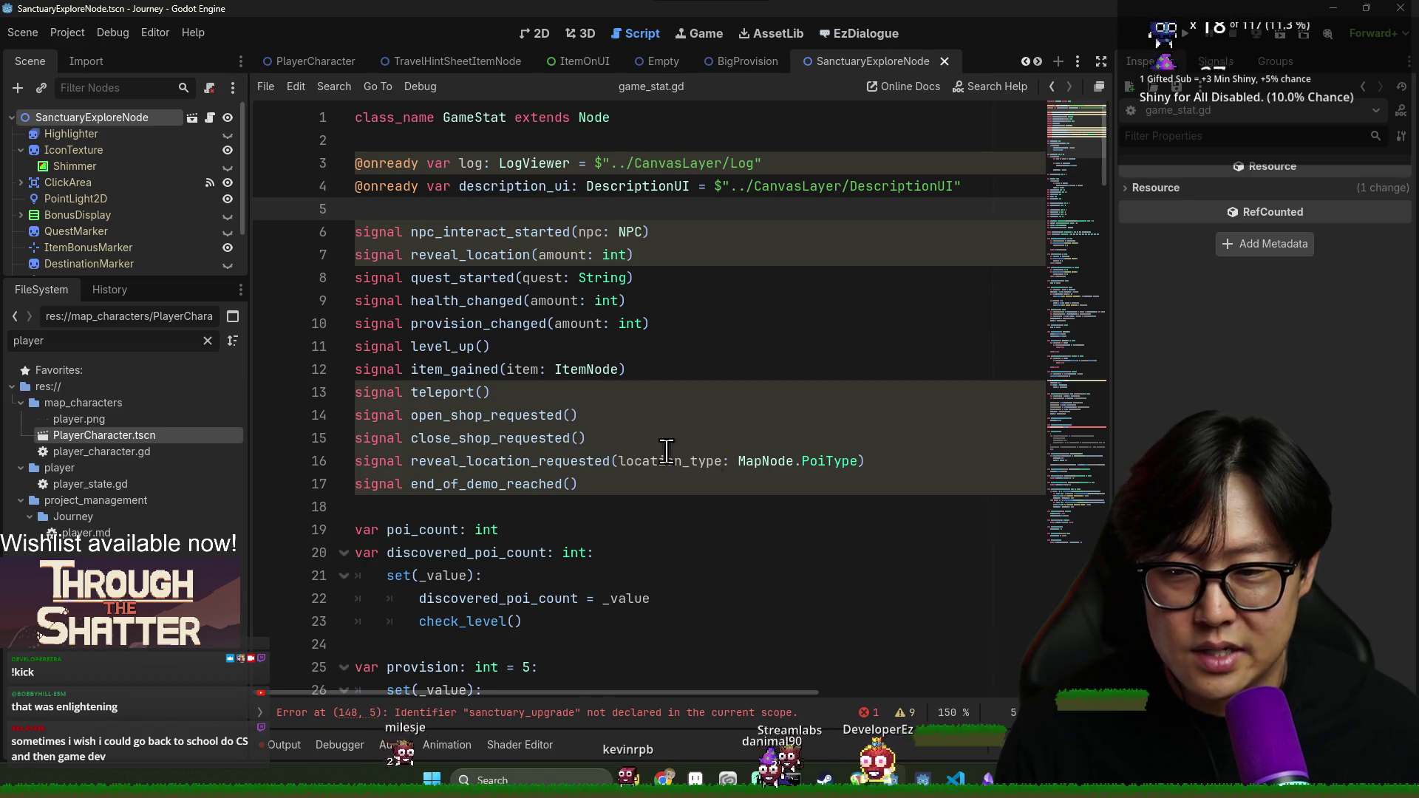
left_click(834, 483)
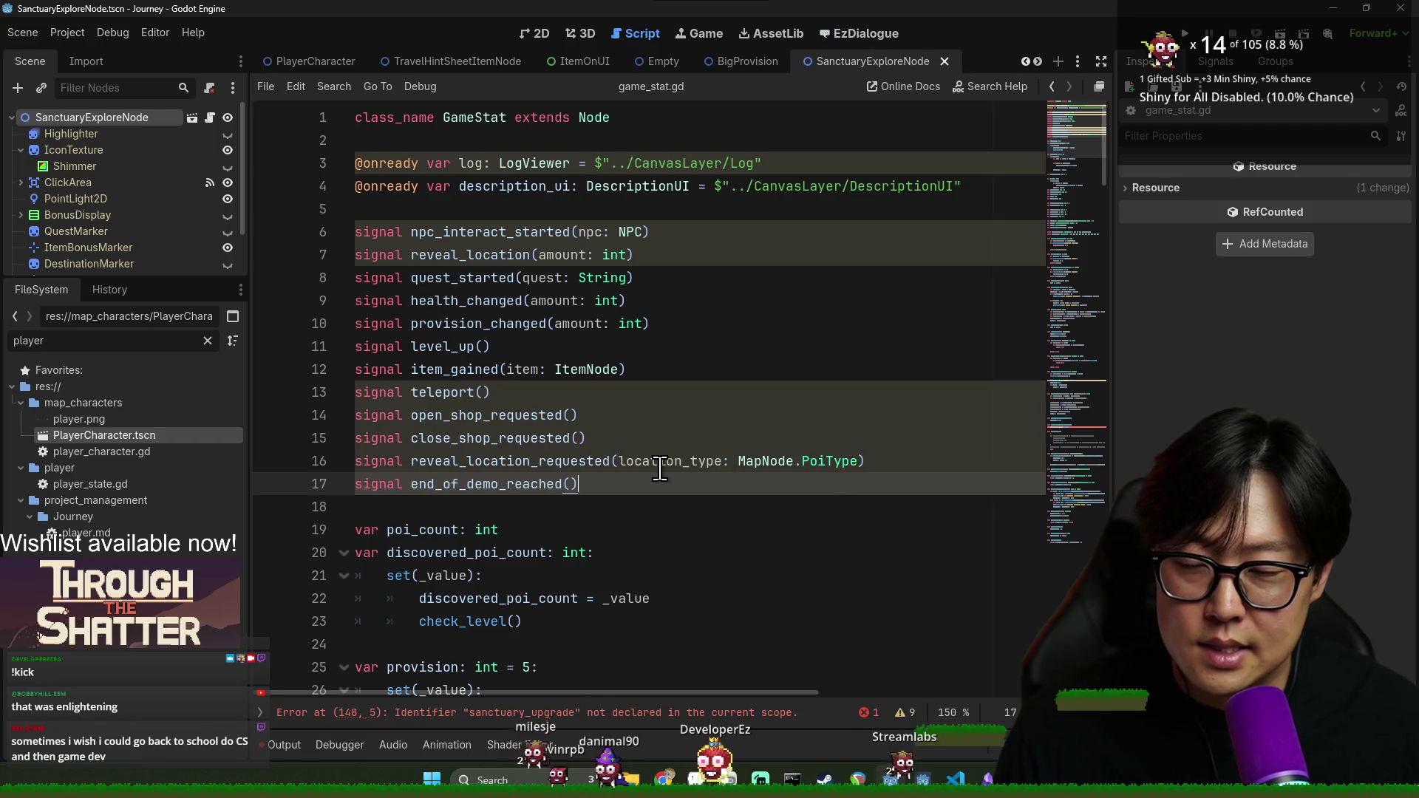
key("Return")
type("signal ")
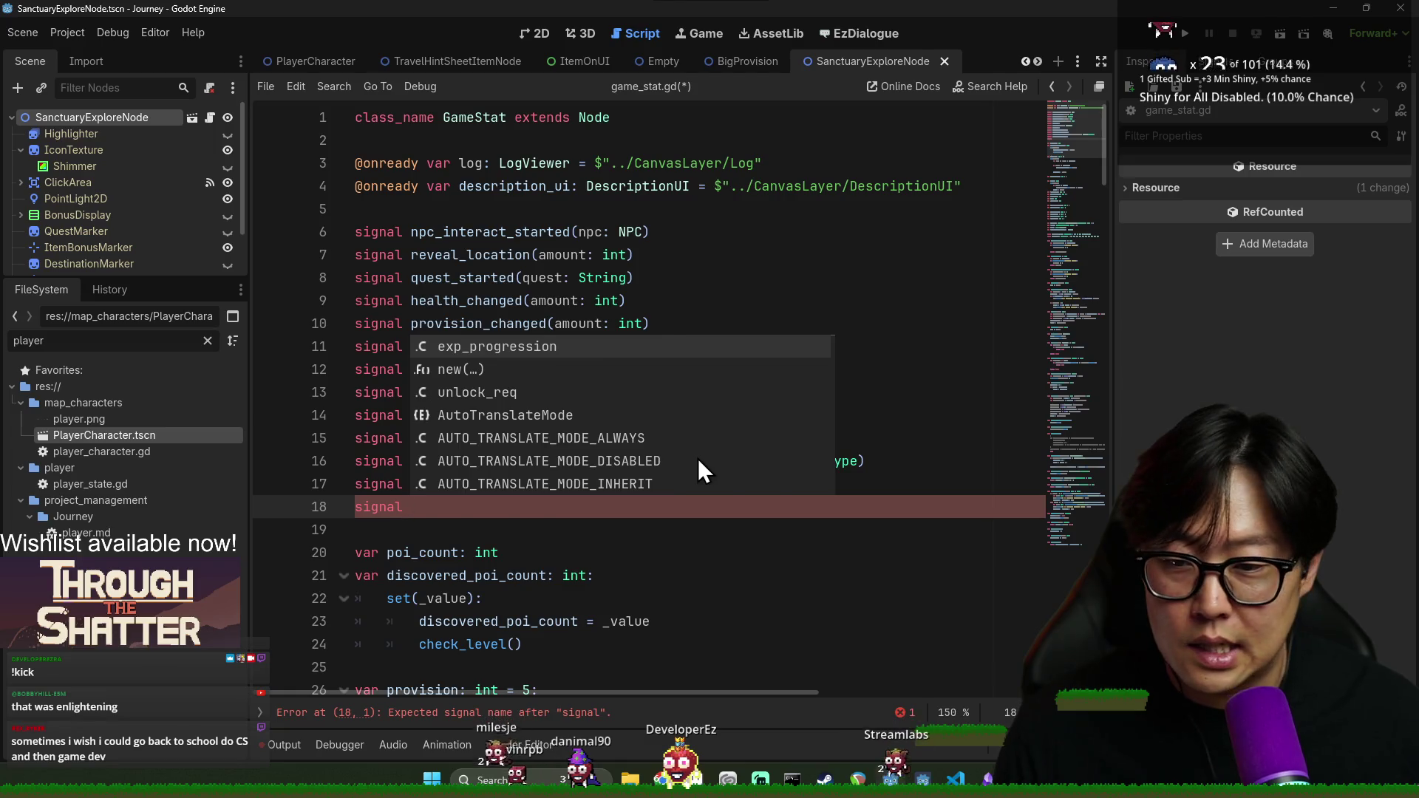
type("sanctuary_upgrade(I")
key("BackSpace")
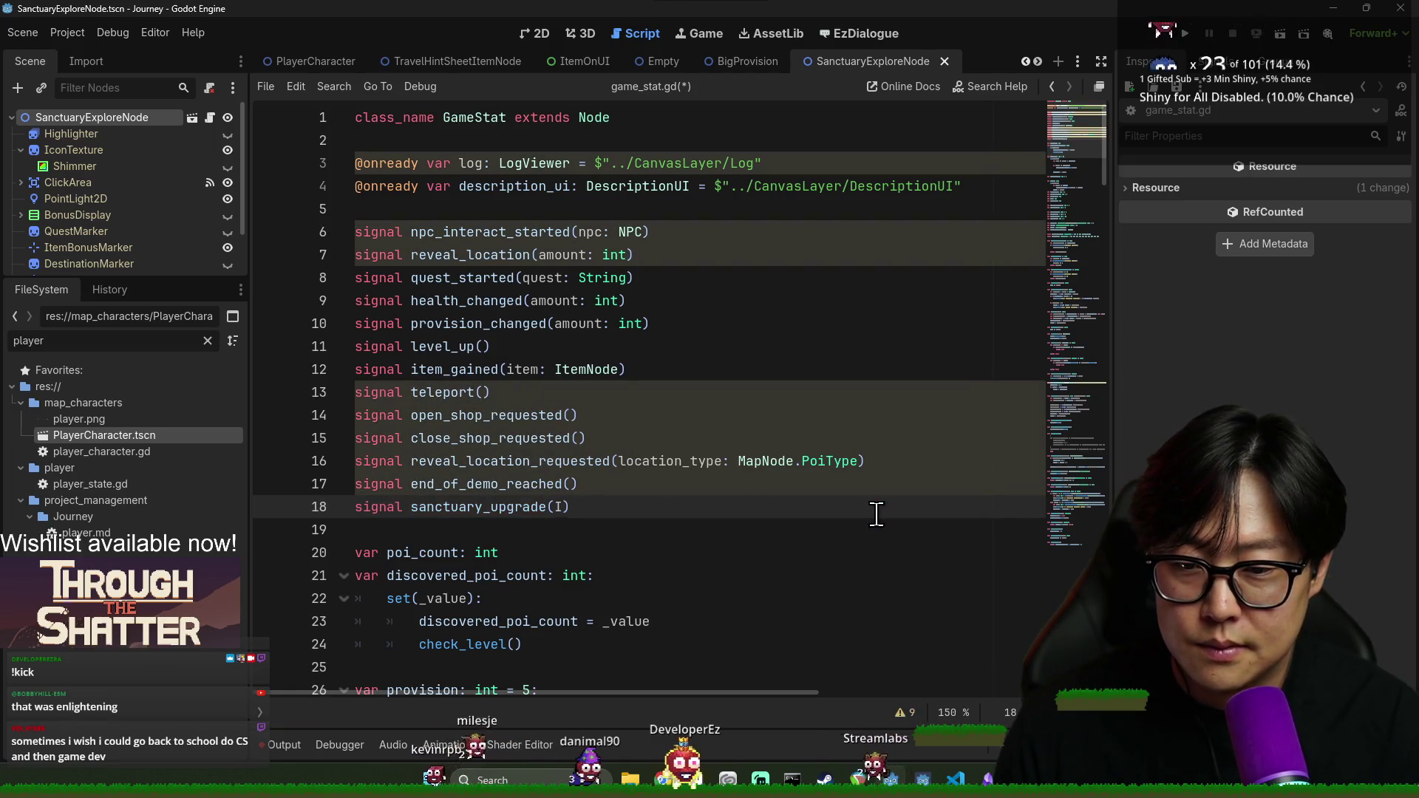
type(")")
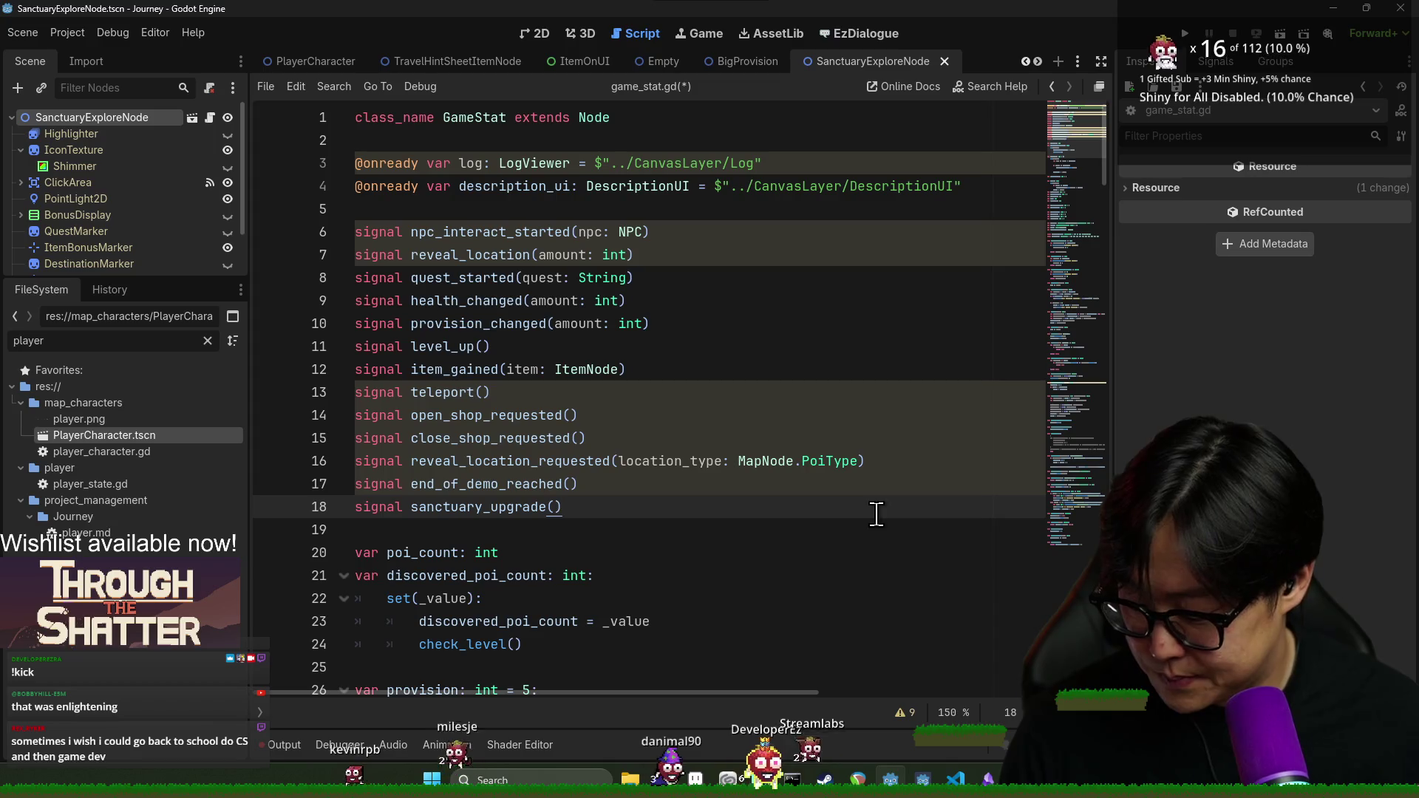
left_click(656, 529)
key("ctrl+s")
Scroll through game_stat.gd and save the script again
scroll(647, 531, "down", 15)
scroll(643, 532, "down", 20)
scroll(645, 533, "up", 1)
left_click(580, 443)
key("ctrl+s")
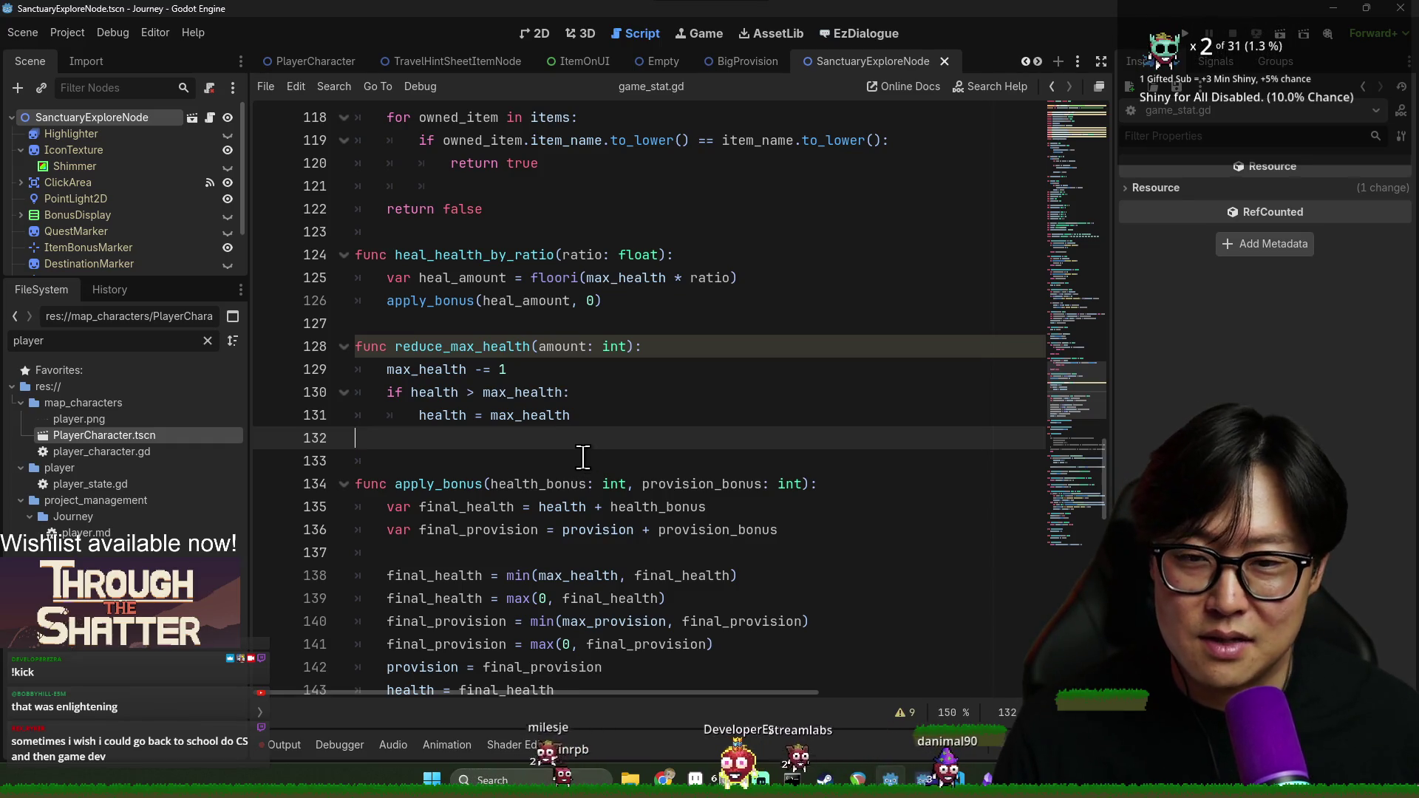
Remove the extra blank line after reduce_max_health in game_stat.gd and save
key("ctrl+s")
left_click(568, 456)
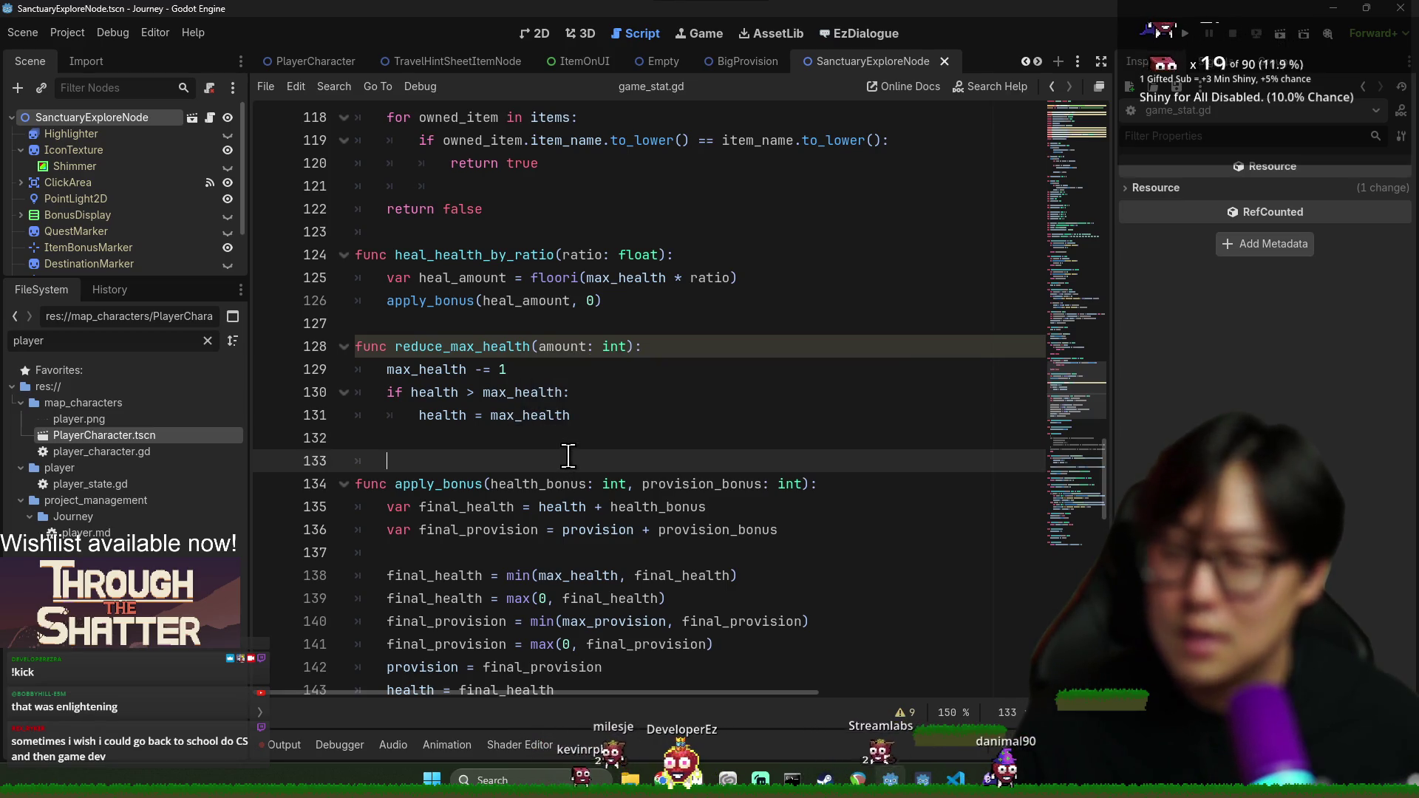
key("BackSpace")
key("BackSpace")
key("ctrl+s")
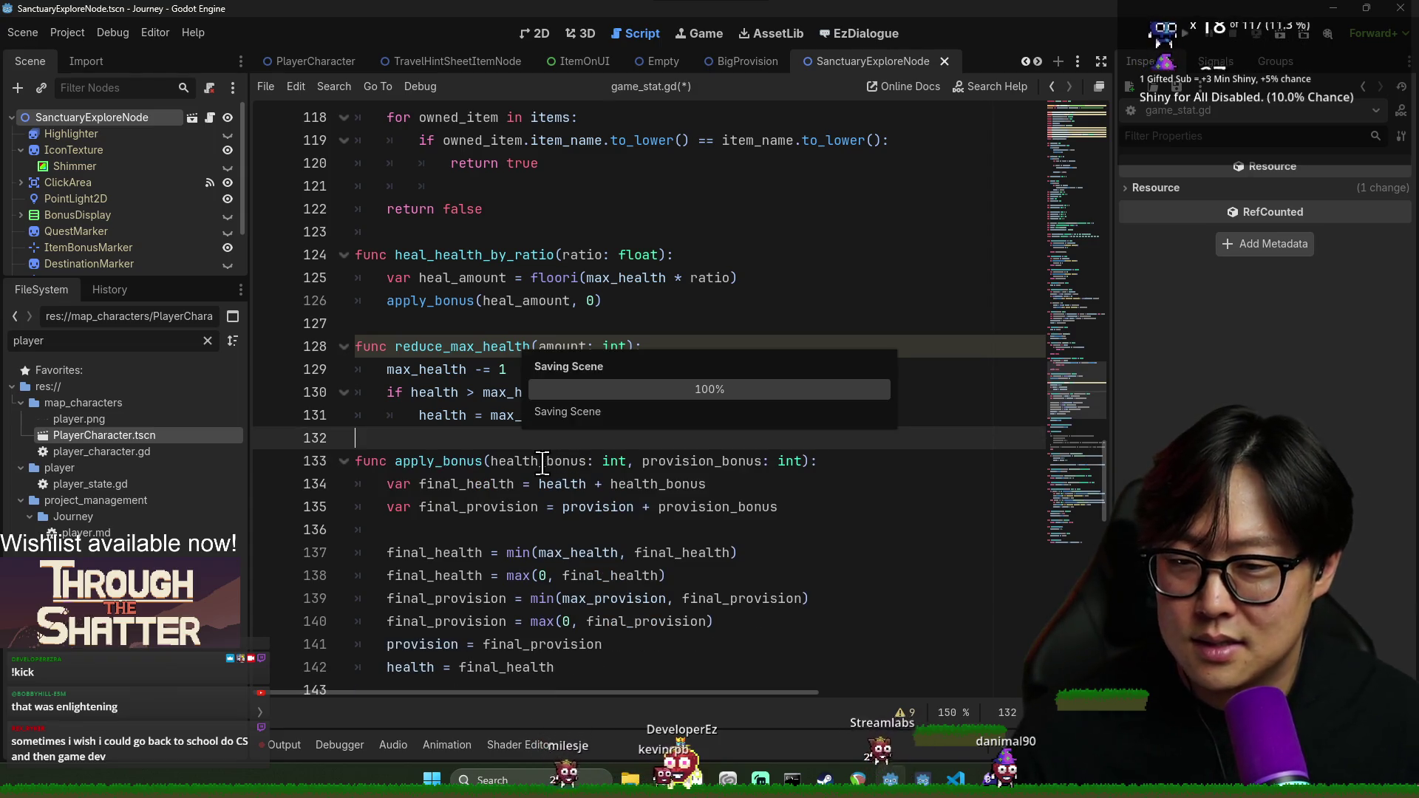
left_click(530, 415)
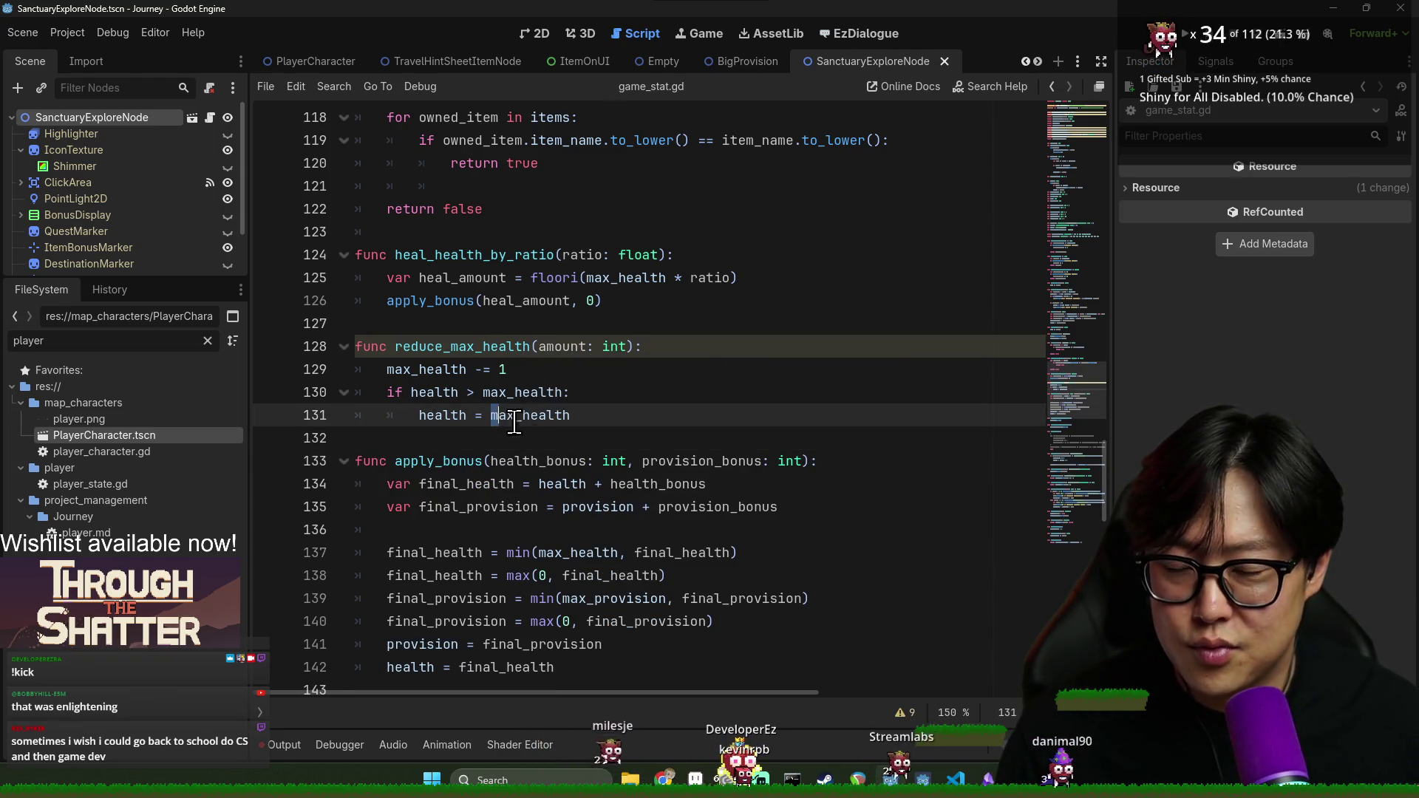
left_click(560, 445)
key("ctrl+s")
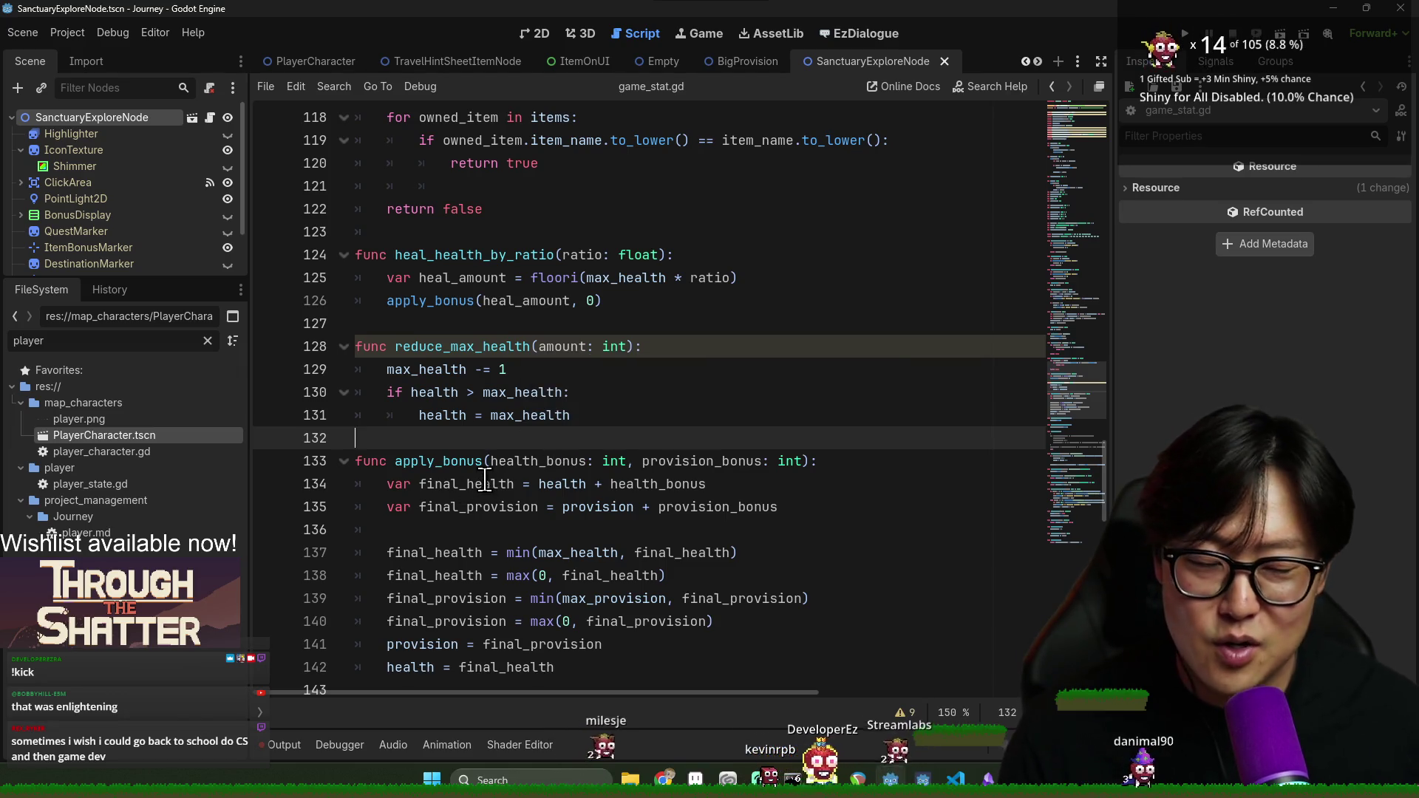
left_click(564, 511)
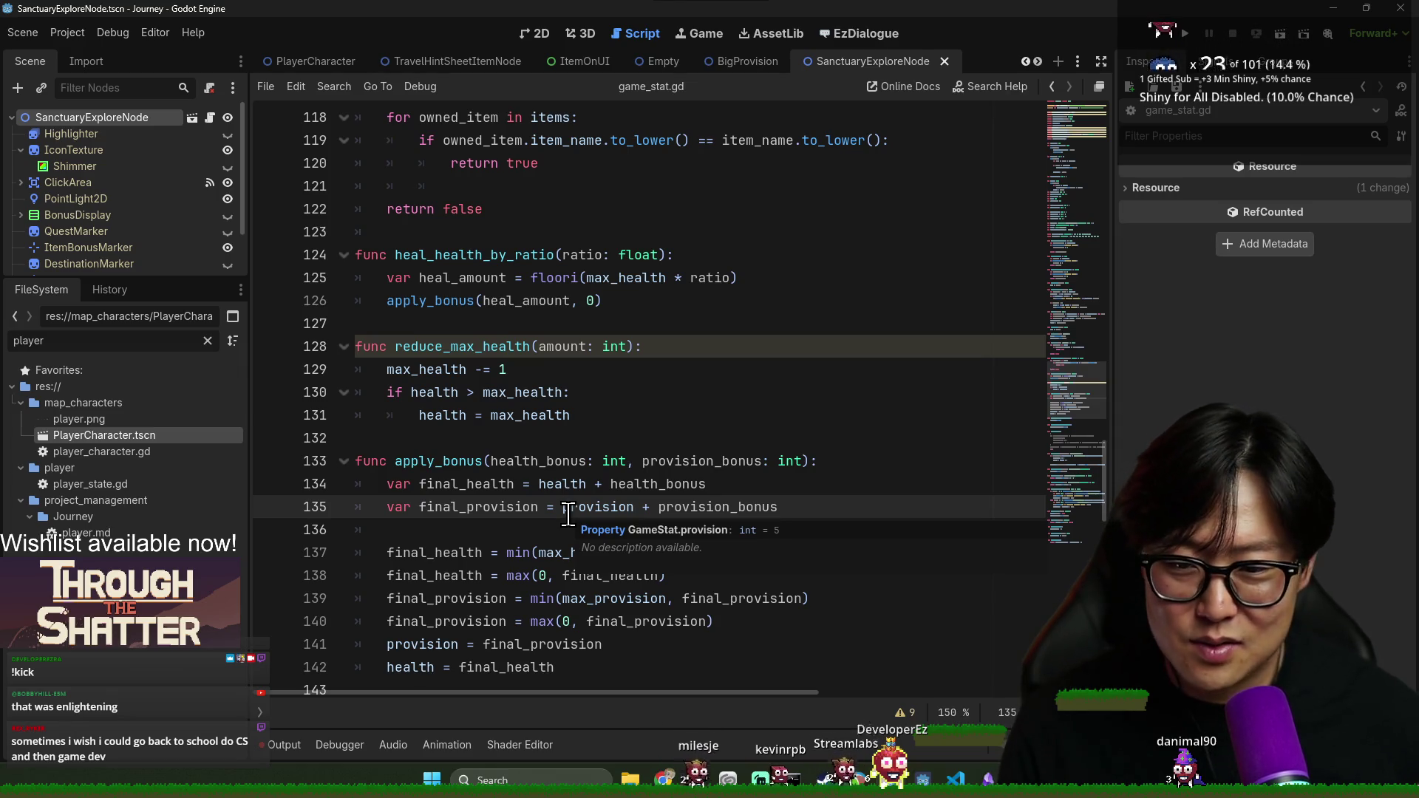
left_click(562, 440)
key("ctrl+s")
scroll(566, 459, "down", 5)
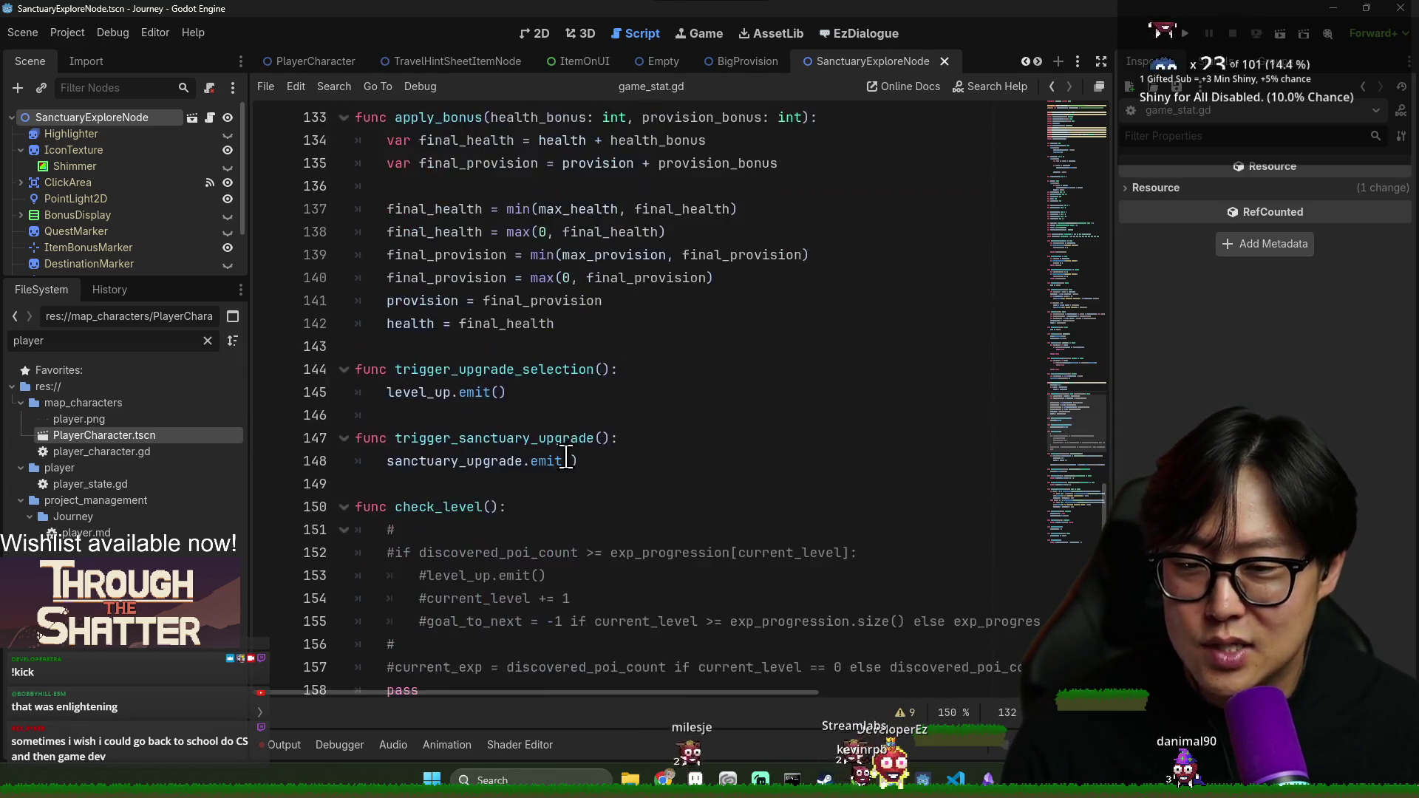
scroll(566, 460, "up", 8)
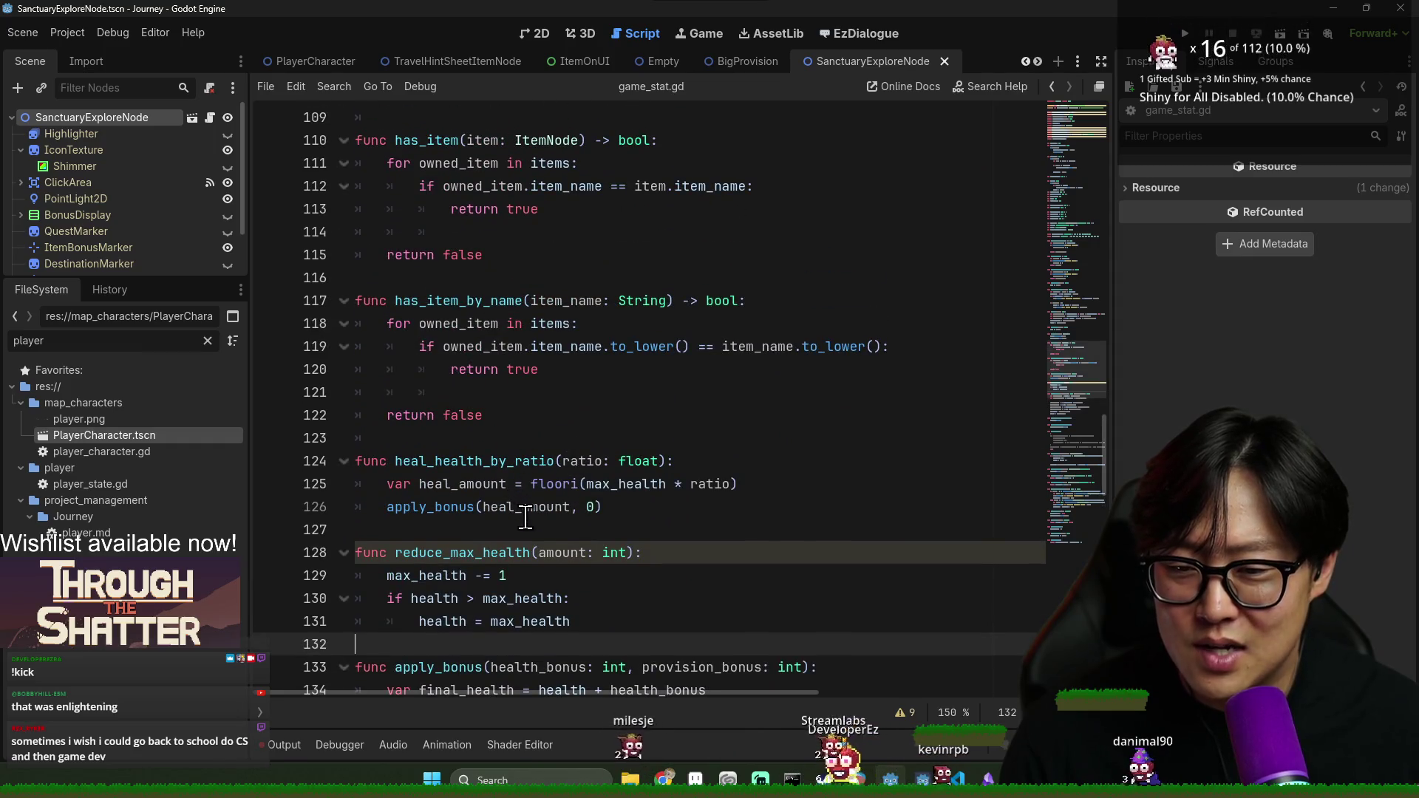
Tidy the blank lines between lines 121 and 131 around reduce_max_health, saving the script
left_click(525, 515)
left_click(594, 442)
key("ctrl+s")
left_click(515, 394)
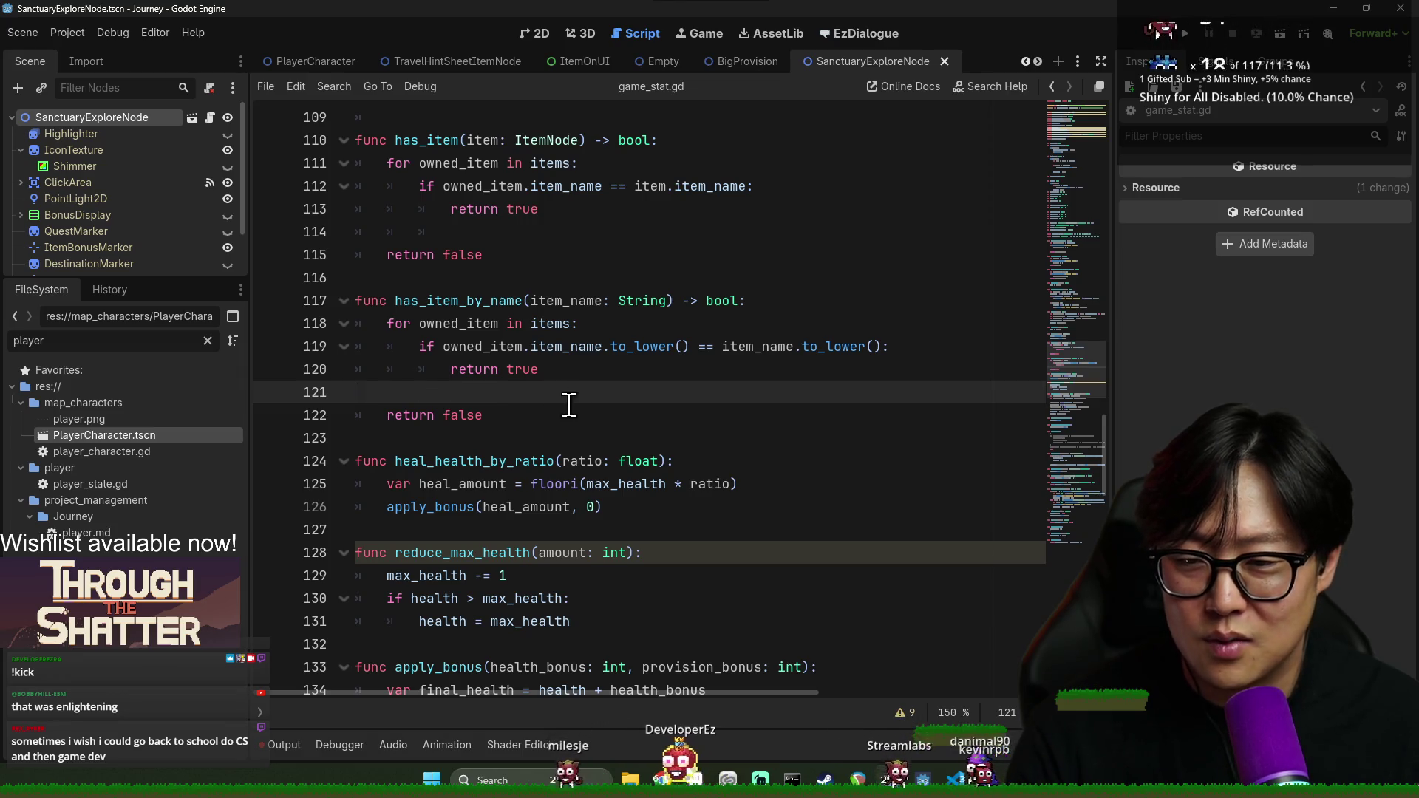
key("ctrl+s")
left_click(531, 436)
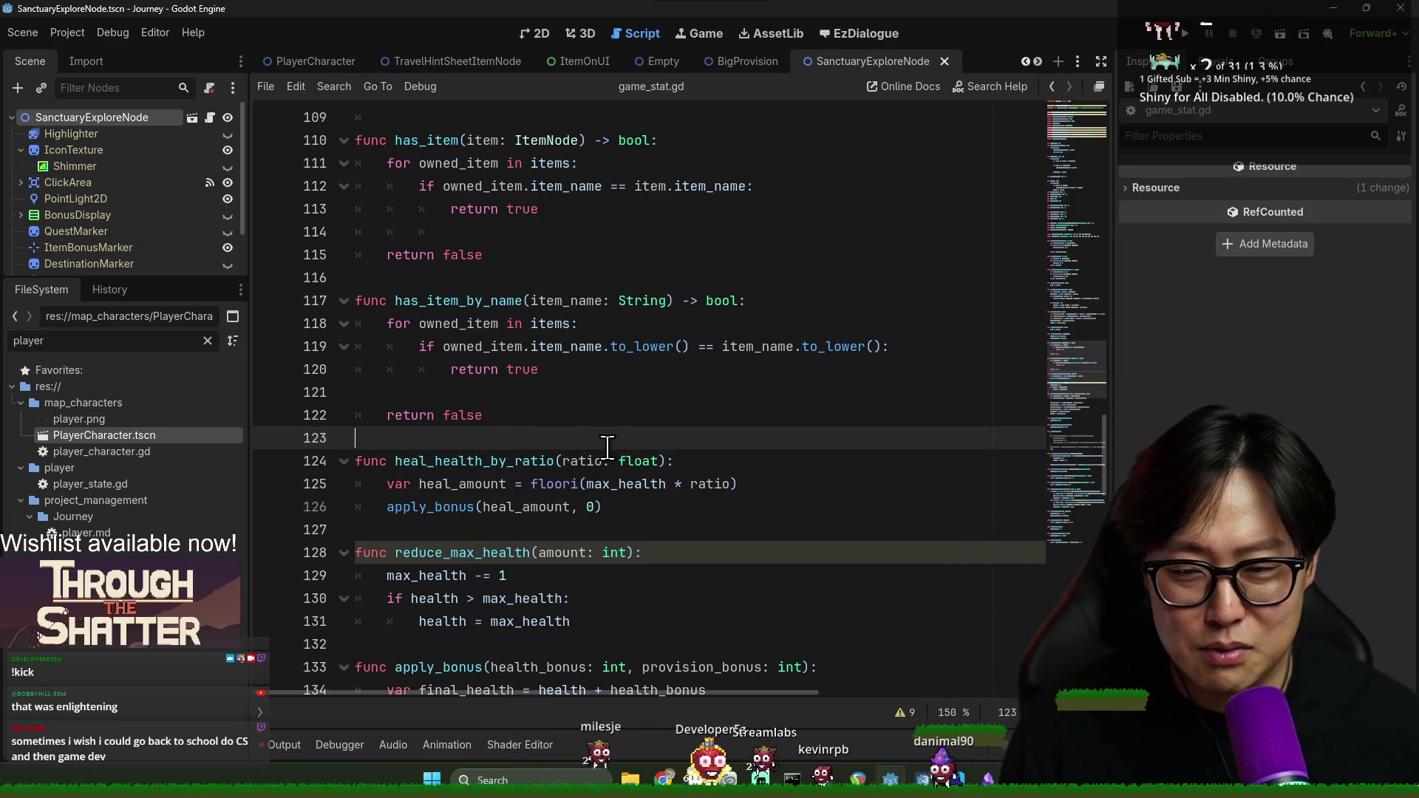
key("ctrl+s")
left_click(583, 533)
scroll(751, 515, "down", 2)
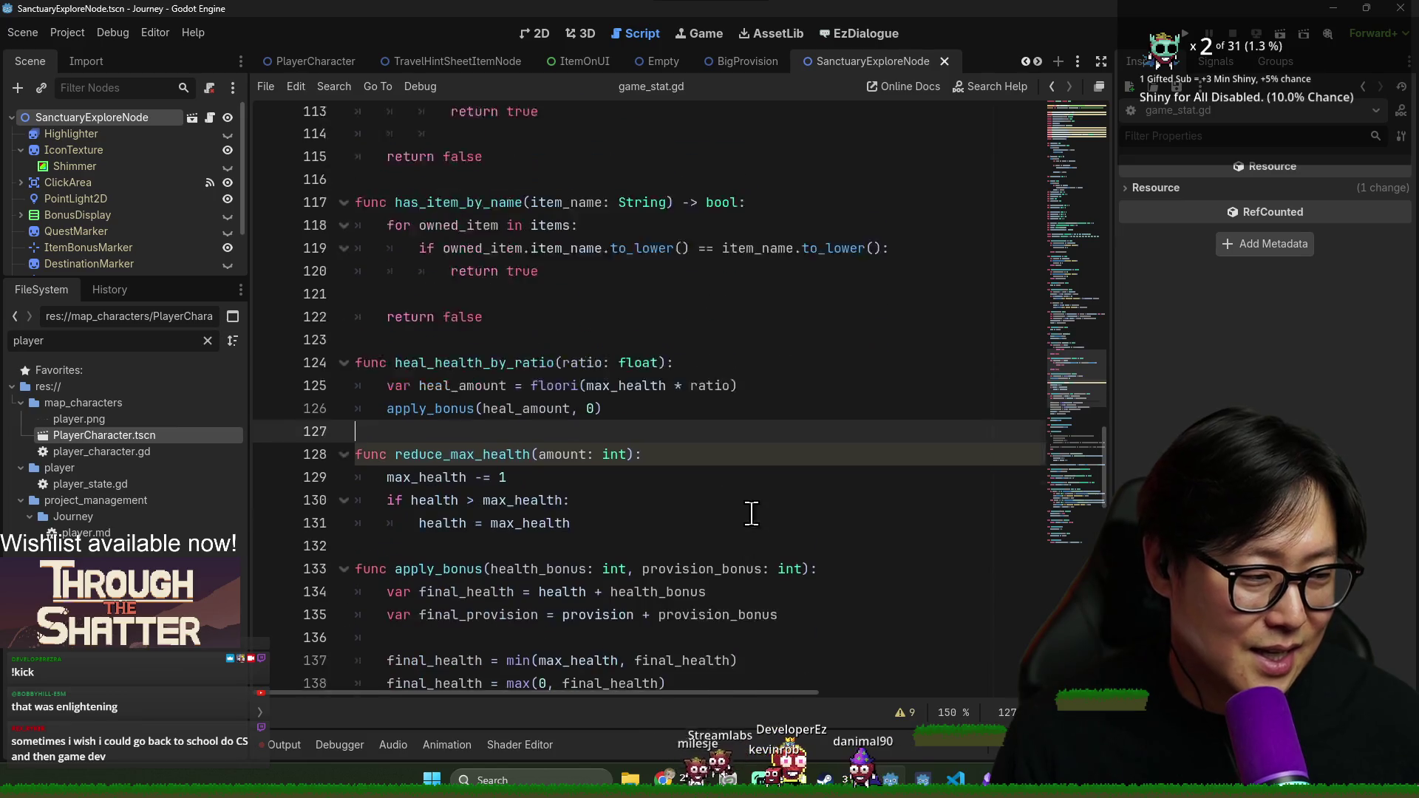
left_click(583, 484)
key("ctrl+s")
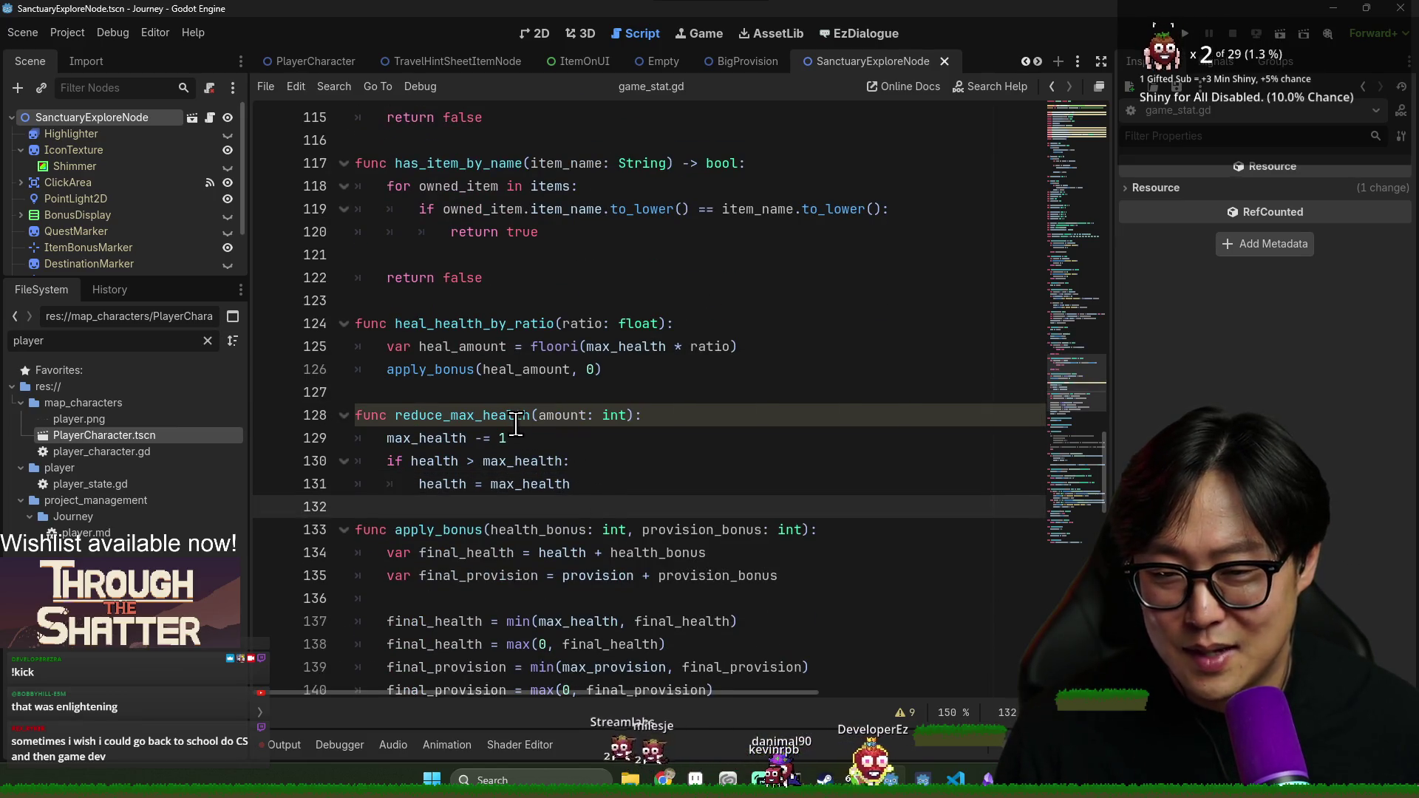
double_click(521, 418)
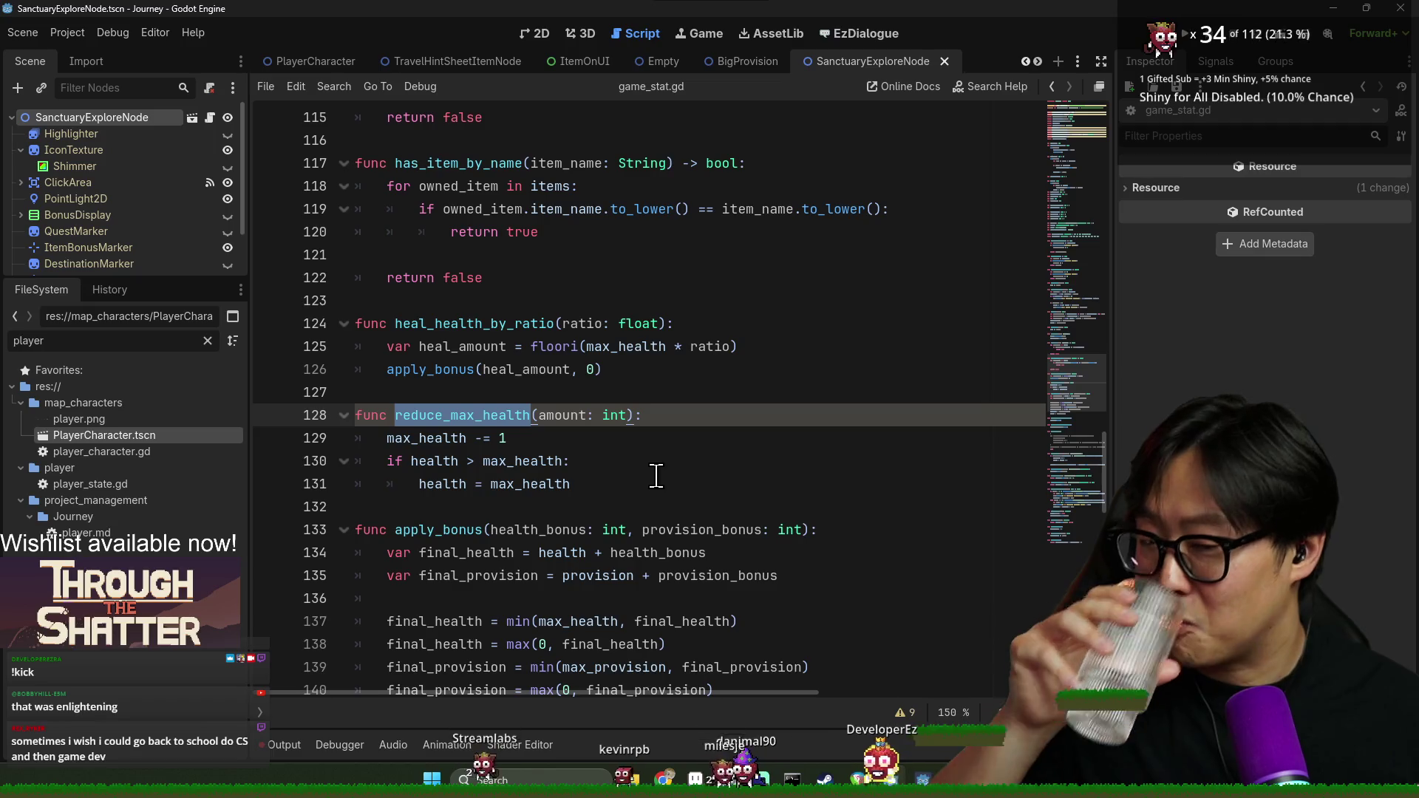
key("ctrl+s")
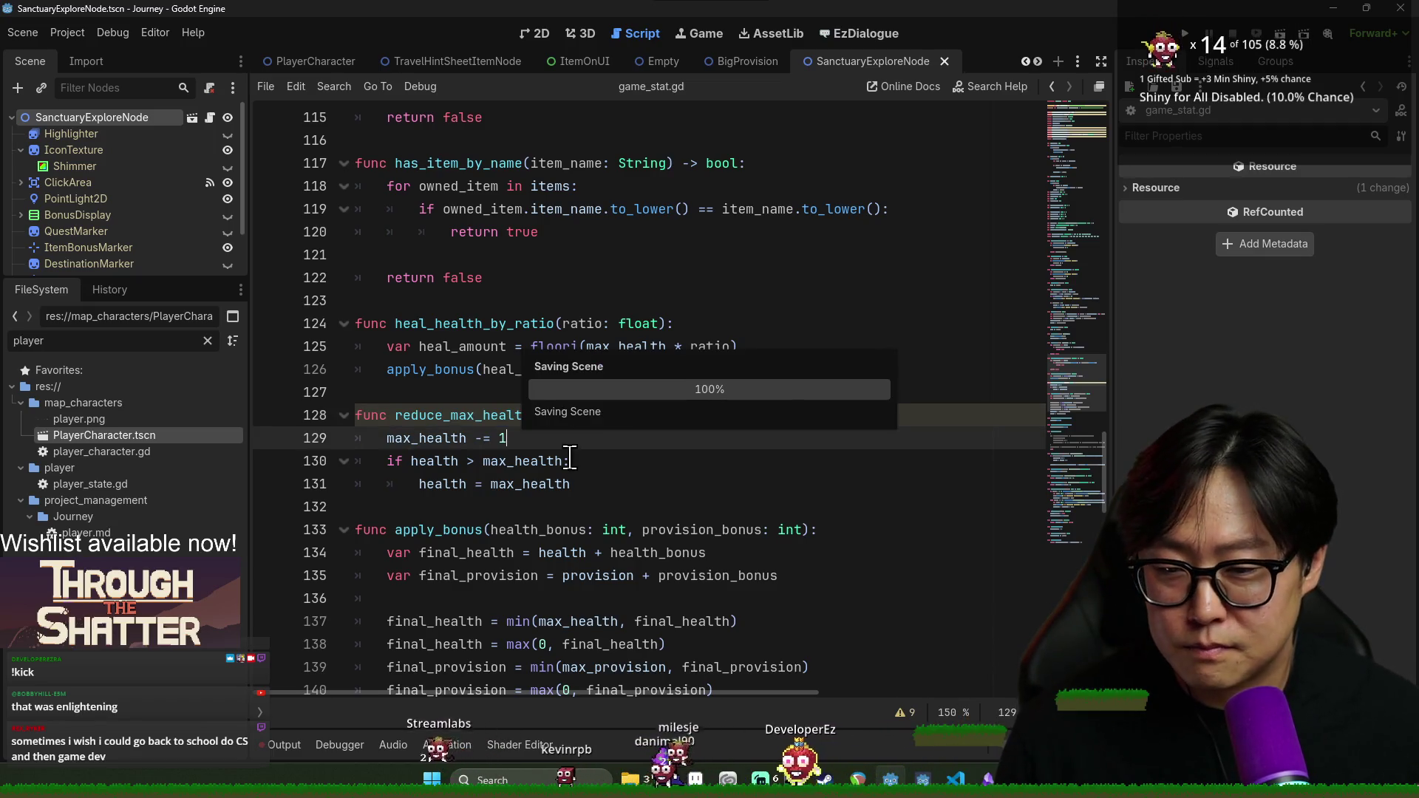
Review the level_up() and sanctuary_upgrade() signal declarations at the top of the script
scroll(577, 465, "up", 3)
scroll(577, 465, "up", 20)
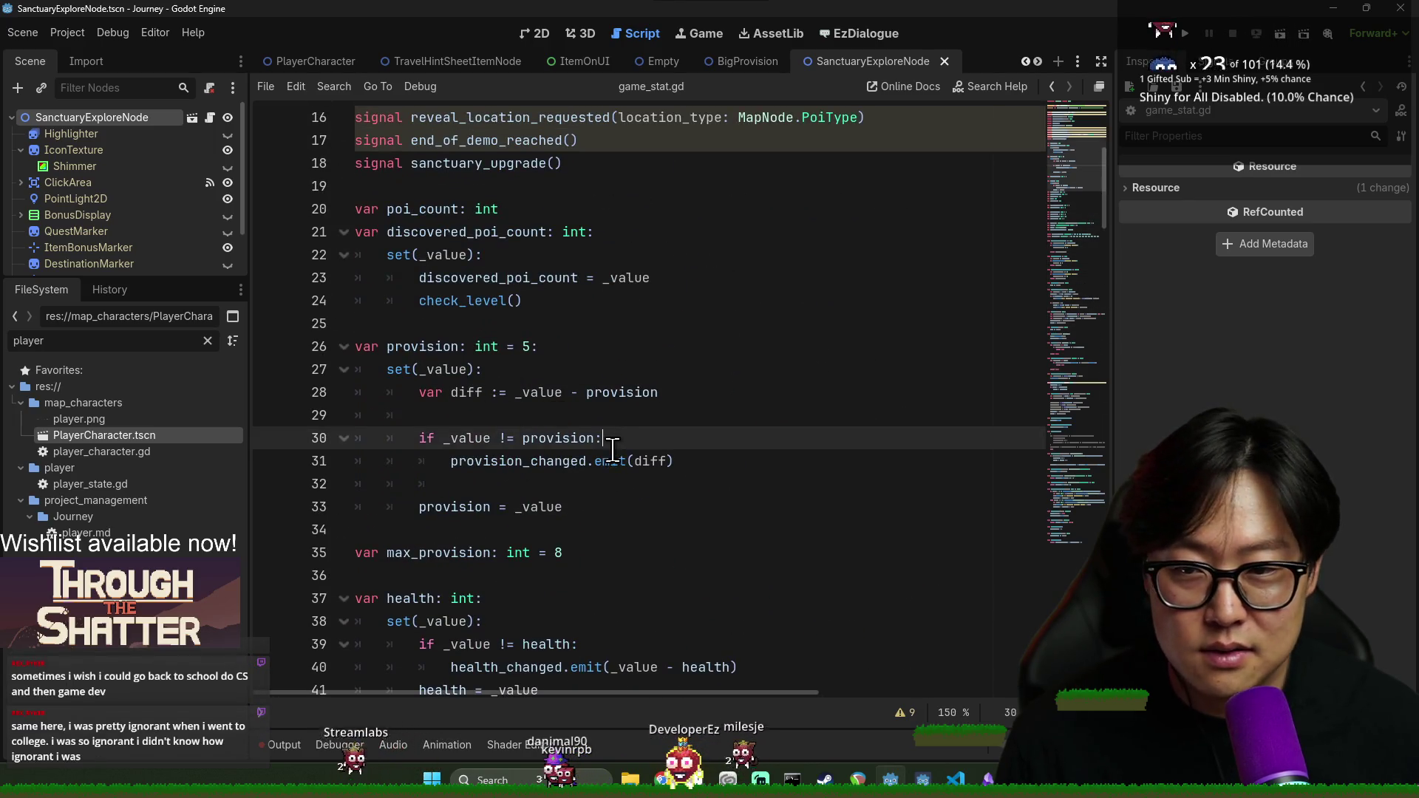
scroll(556, 376, "up", 5)
left_click(494, 347)
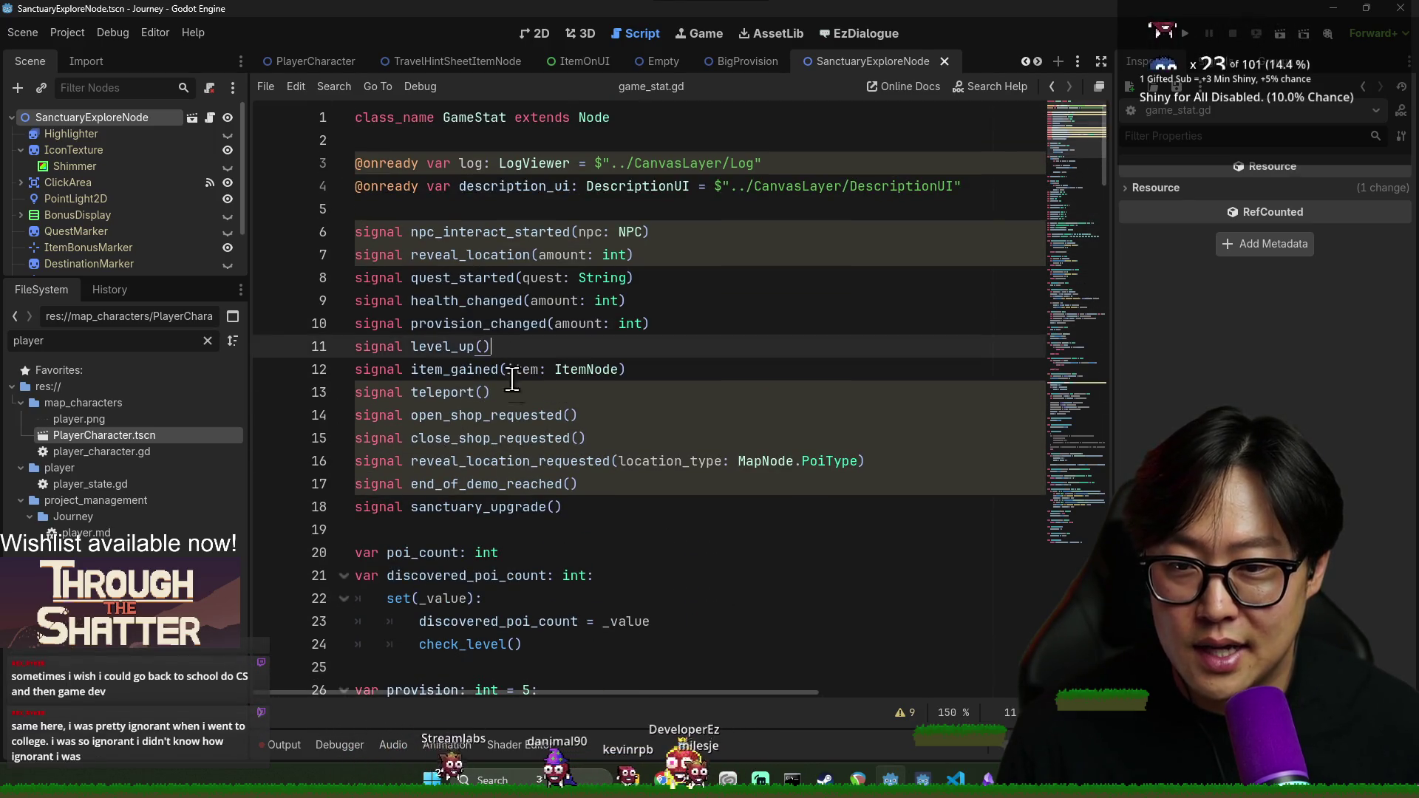
scroll(712, 465, "down", 8)
scroll(715, 468, "up", 8)
left_click(603, 464)
left_click(578, 511)
scroll(578, 515, "down", 5)
scroll(582, 510, "down", 15)
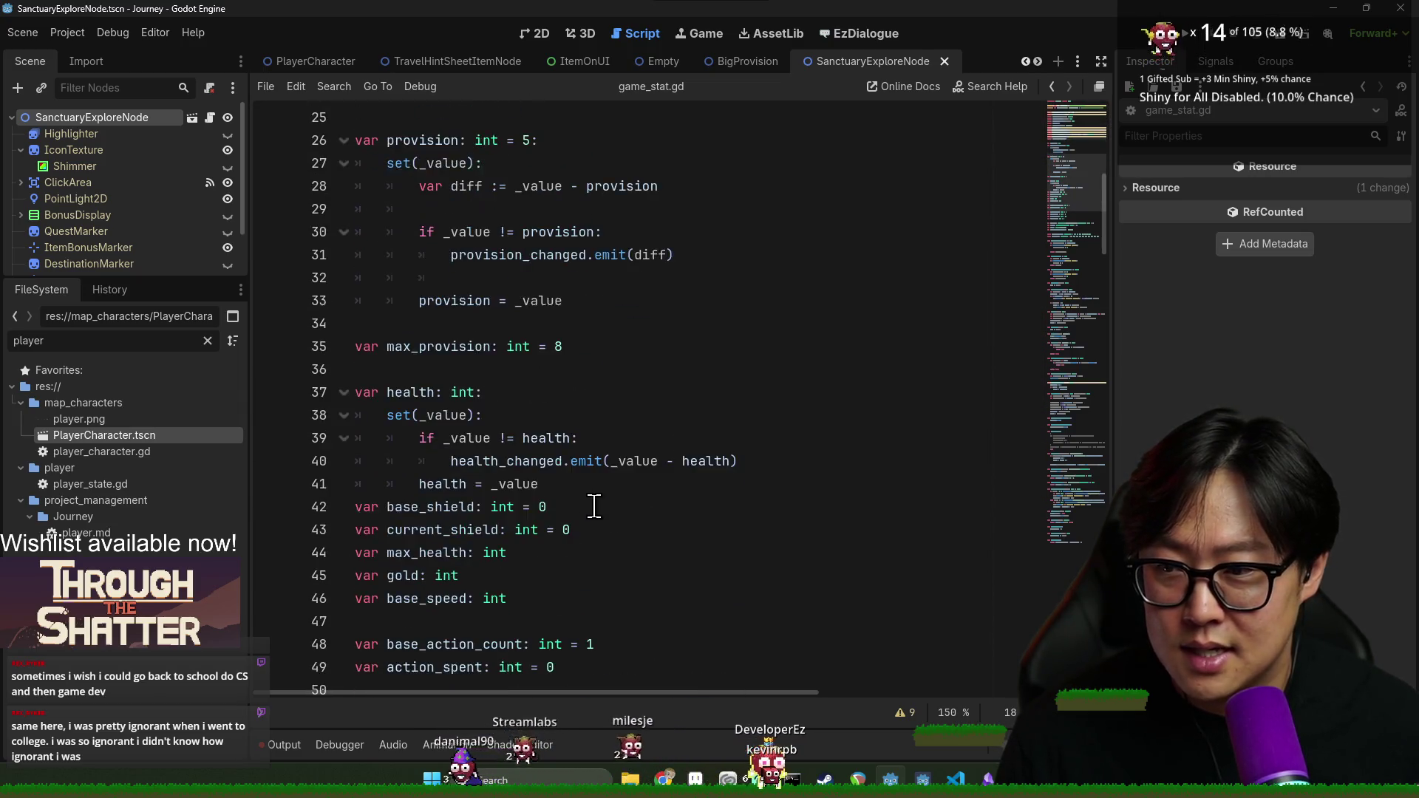
scroll(595, 506, "down", 20)
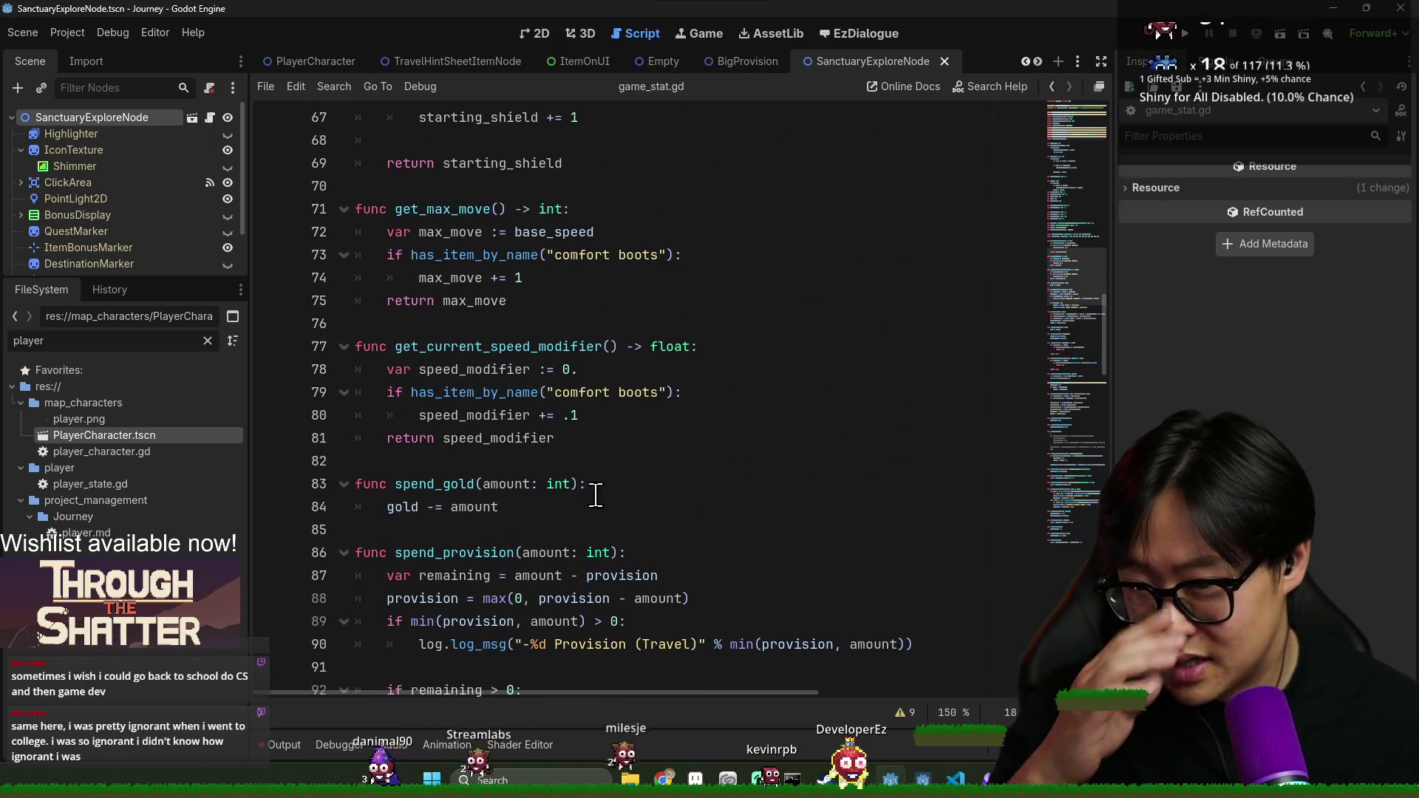
scroll(611, 482, "down", 5)
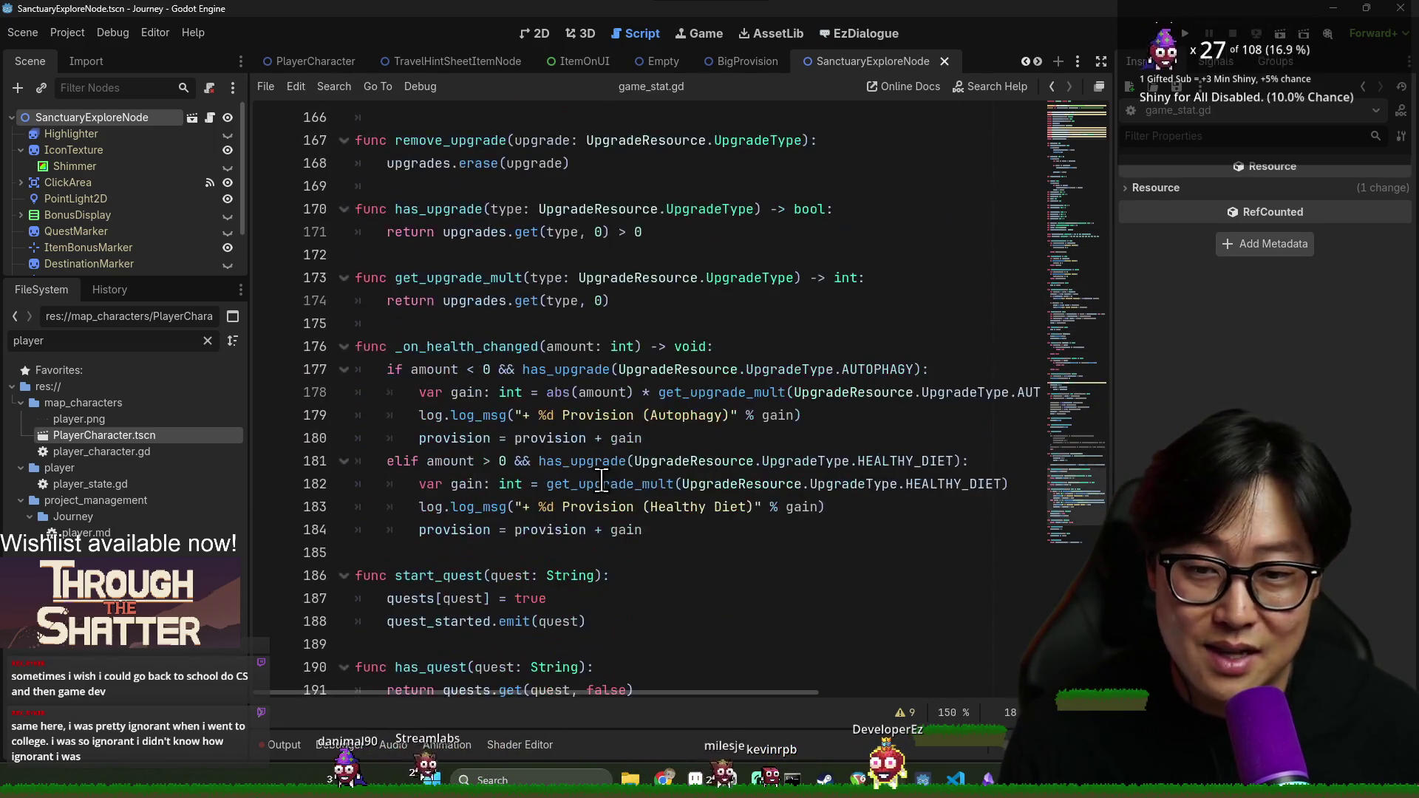
scroll(492, 477, "down", 3)
scroll(517, 488, "up", 19)
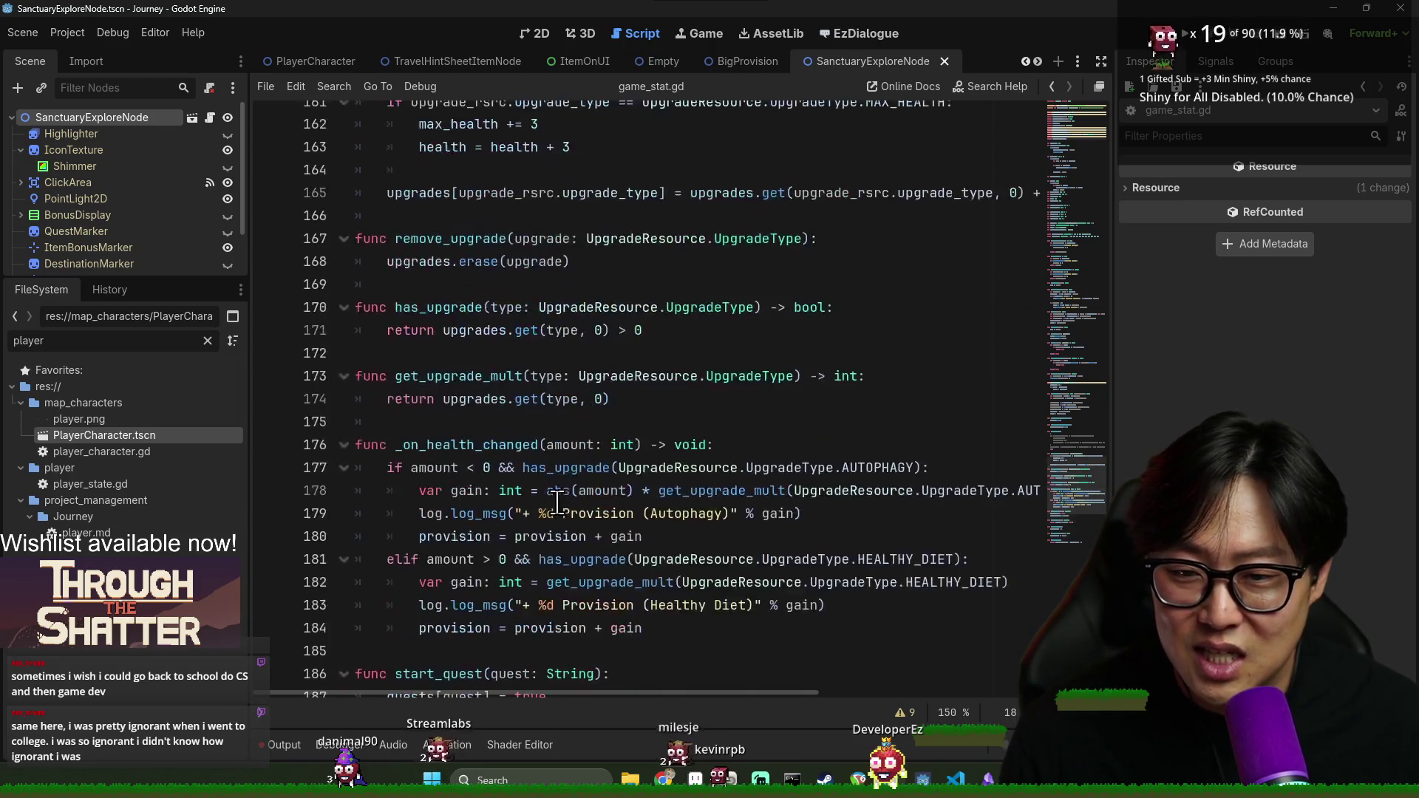
scroll(552, 505, "up", 3)
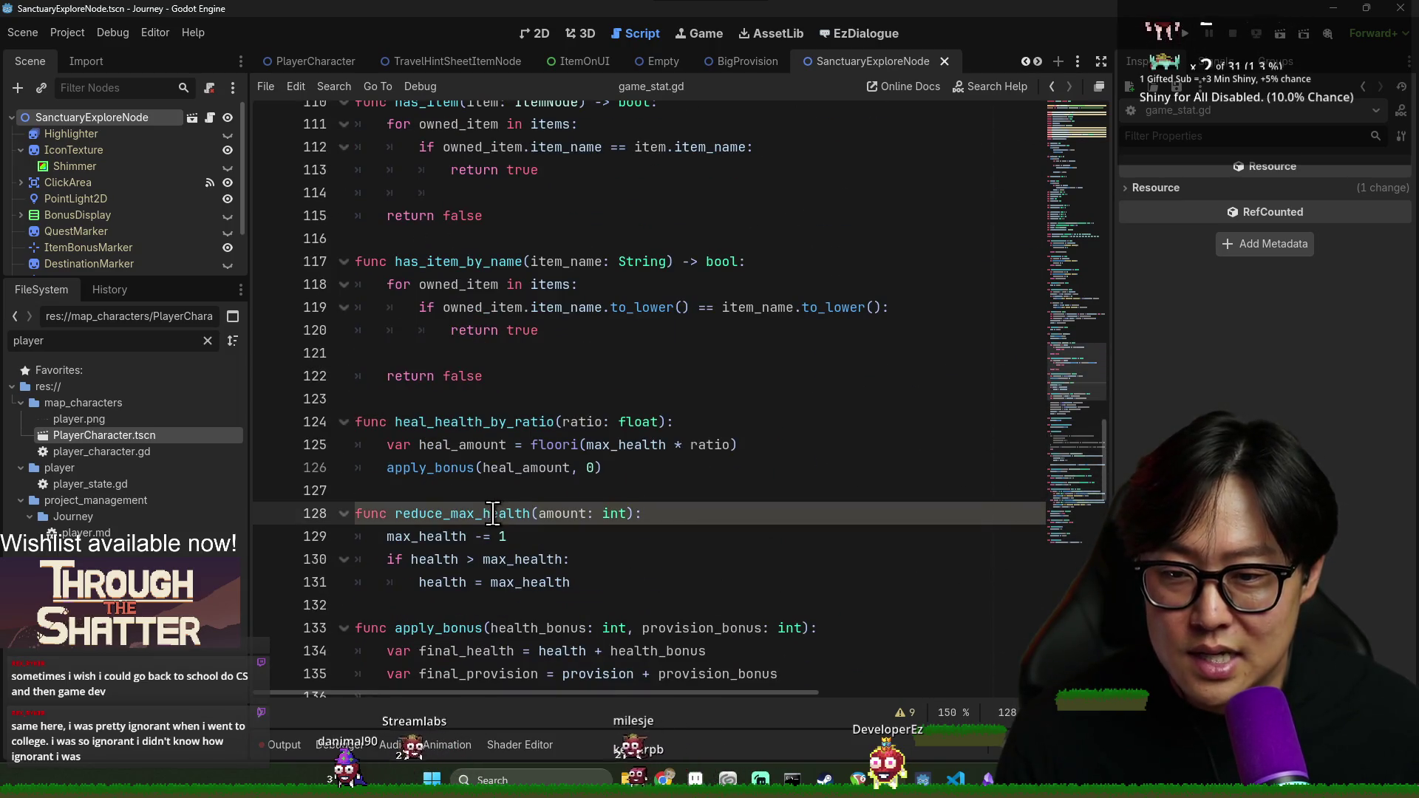
scroll(558, 515, "up", 6)
scroll(558, 518, "up", 20)
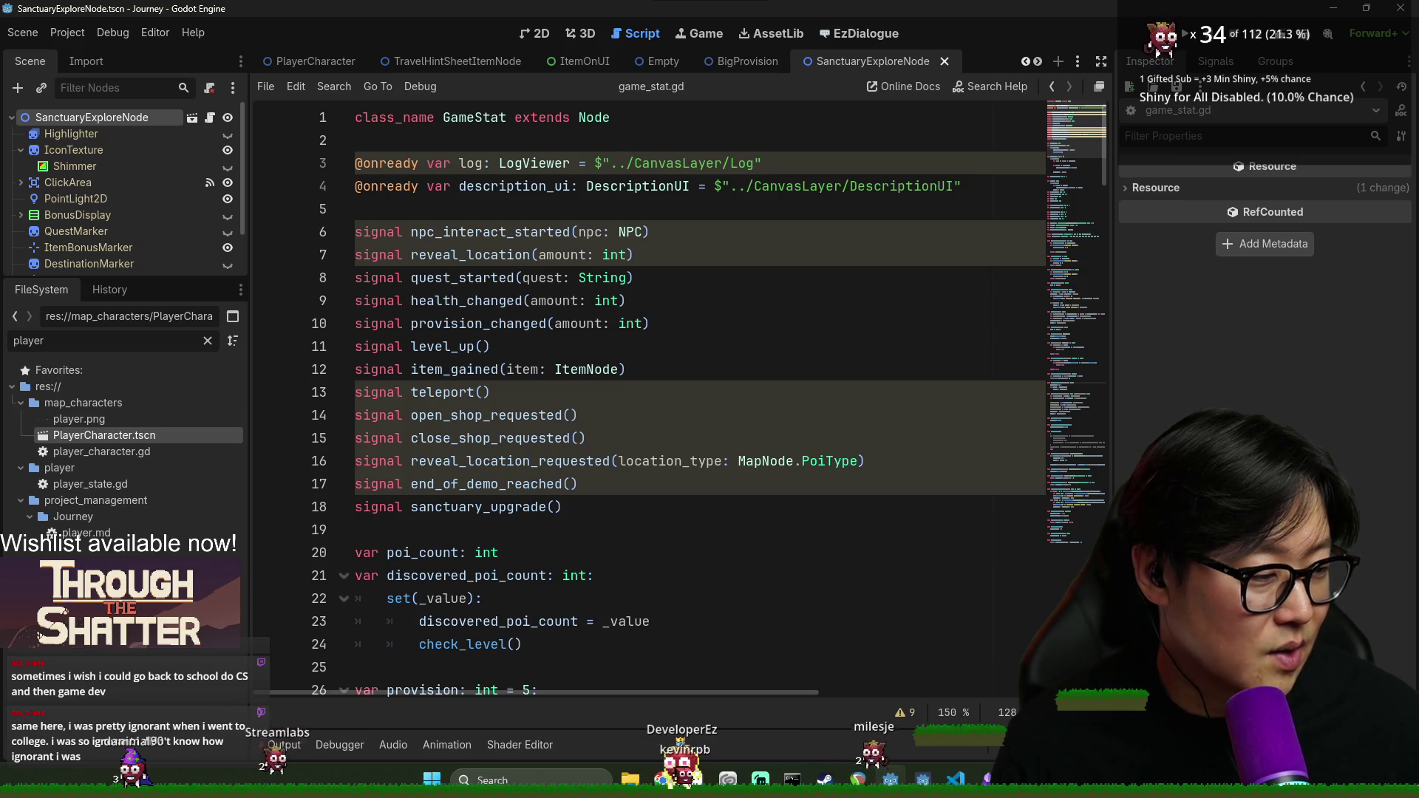
Select the sanctuary_upgrade signal name, save, and scroll through the script to check it
left_click(688, 508)
key("ctrl+s")
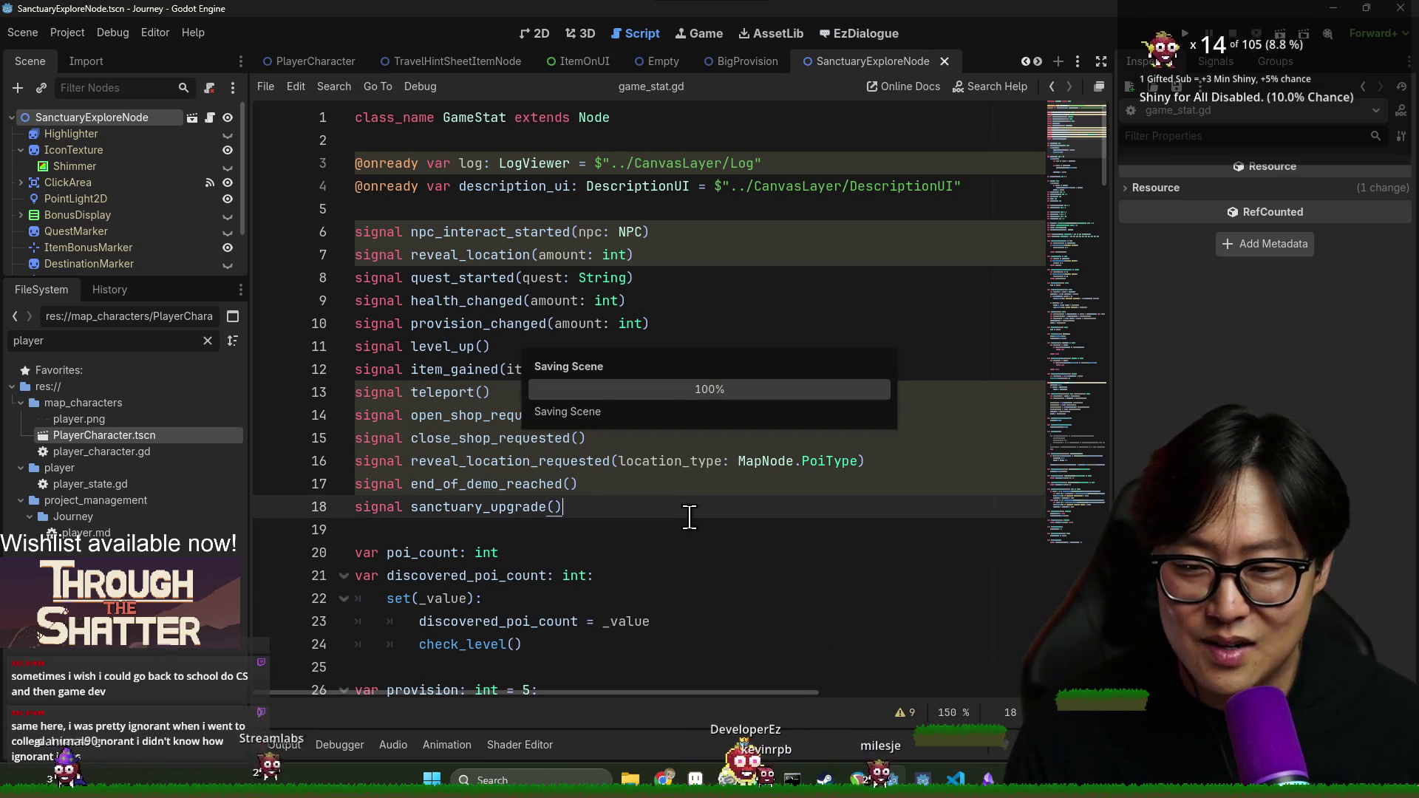
double_click(493, 506)
scroll(601, 510, "down", 6)
scroll(605, 507, "up", 4)
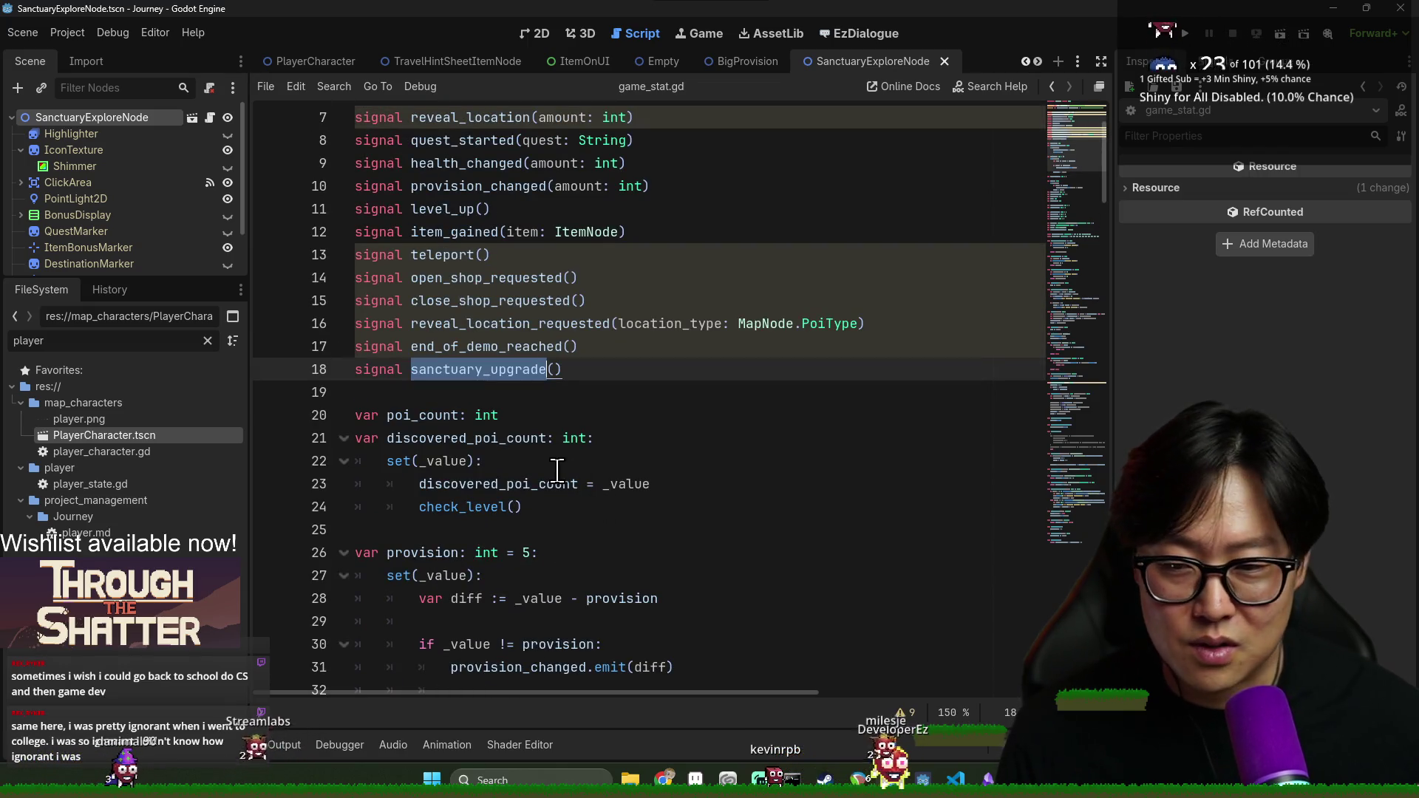
scroll(503, 446, "down", 4)
scroll(511, 422, "up", 4)
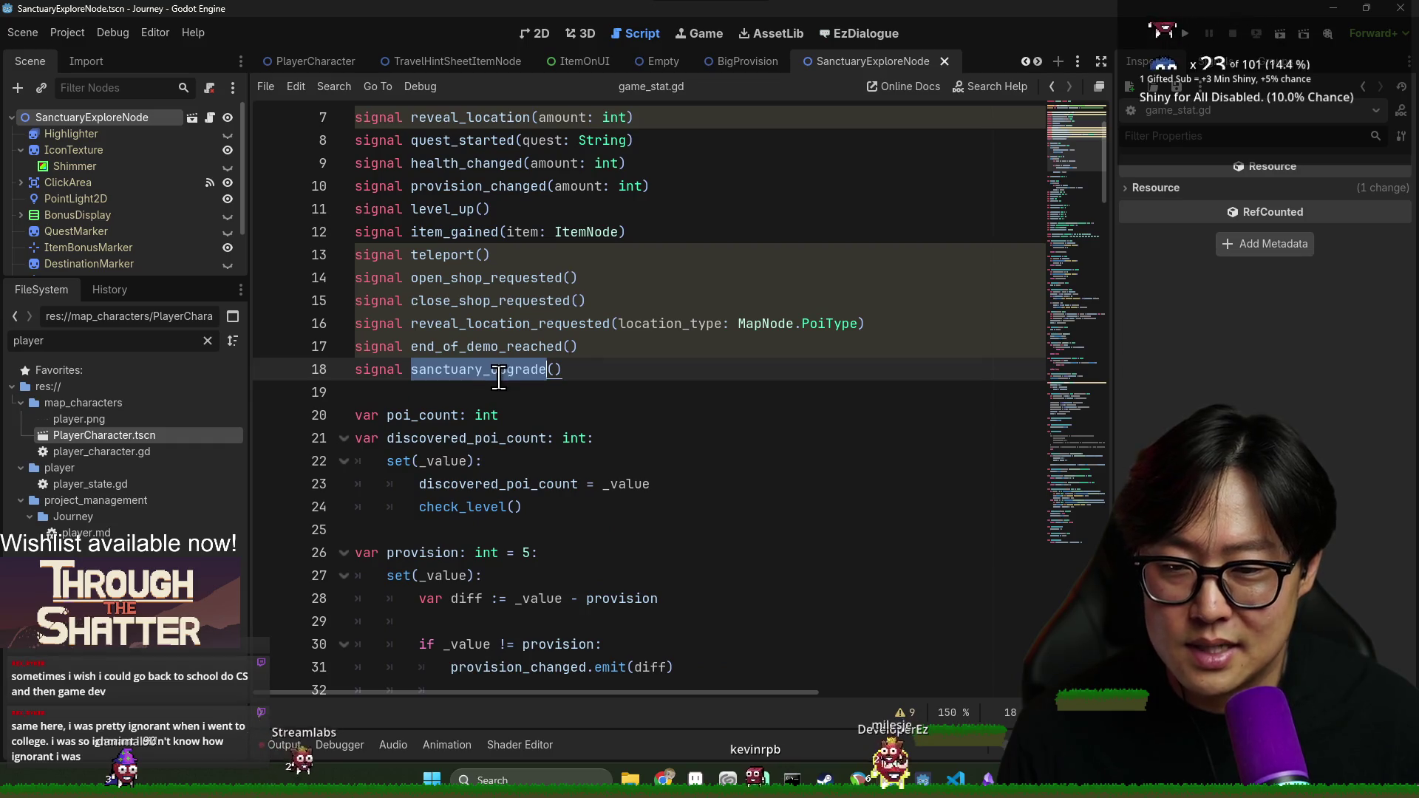
scroll(499, 378, "down", 14)
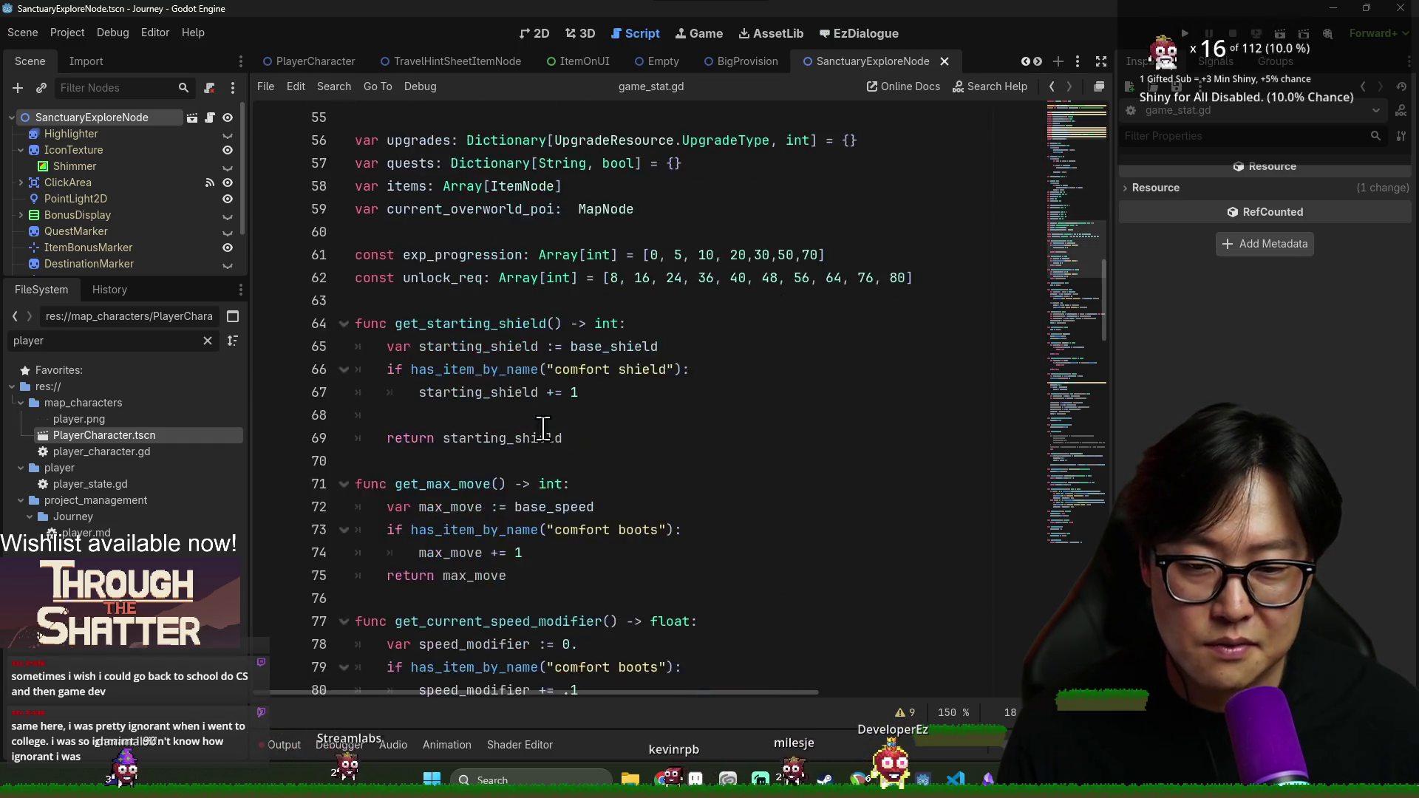
scroll(543, 429, "down", 20)
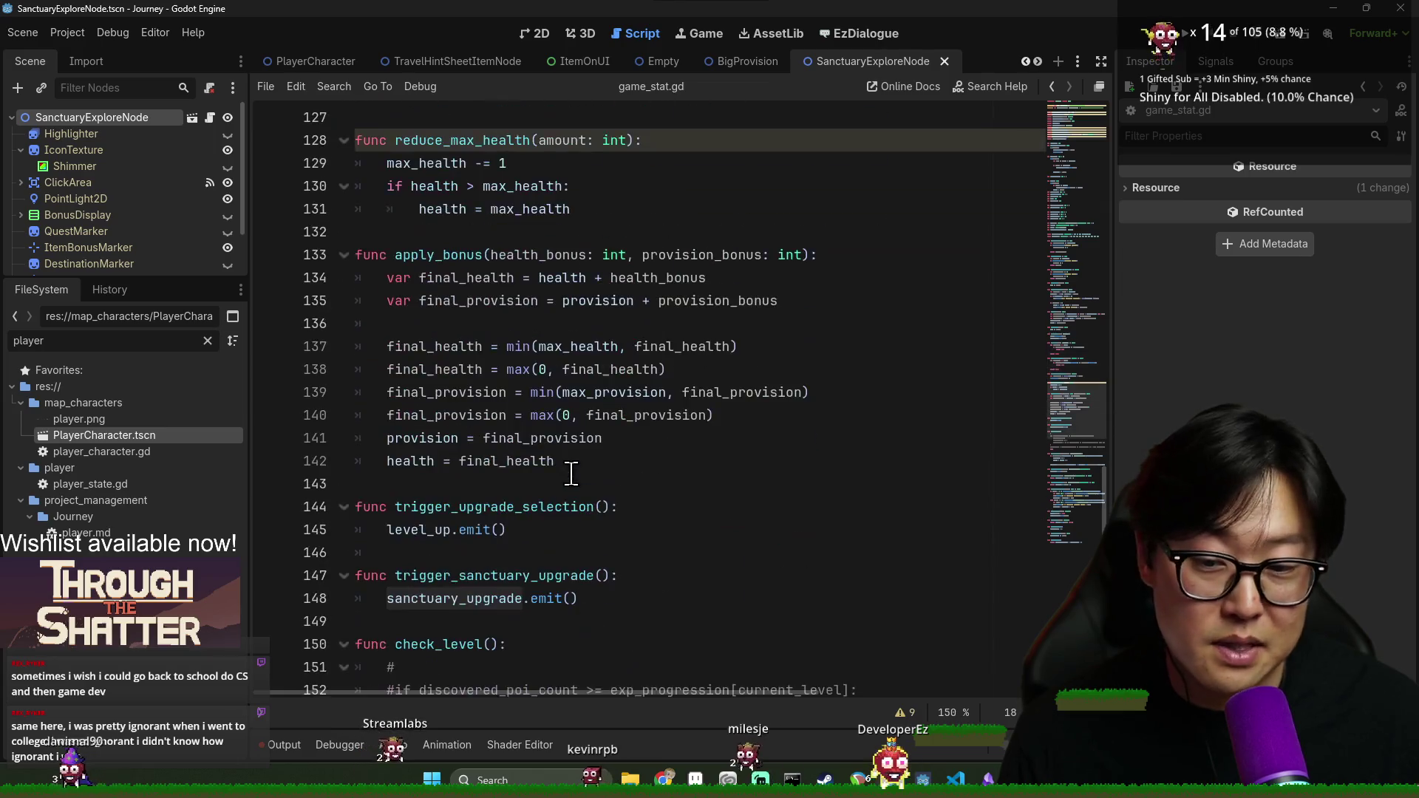
scroll(571, 473, "down", 5)
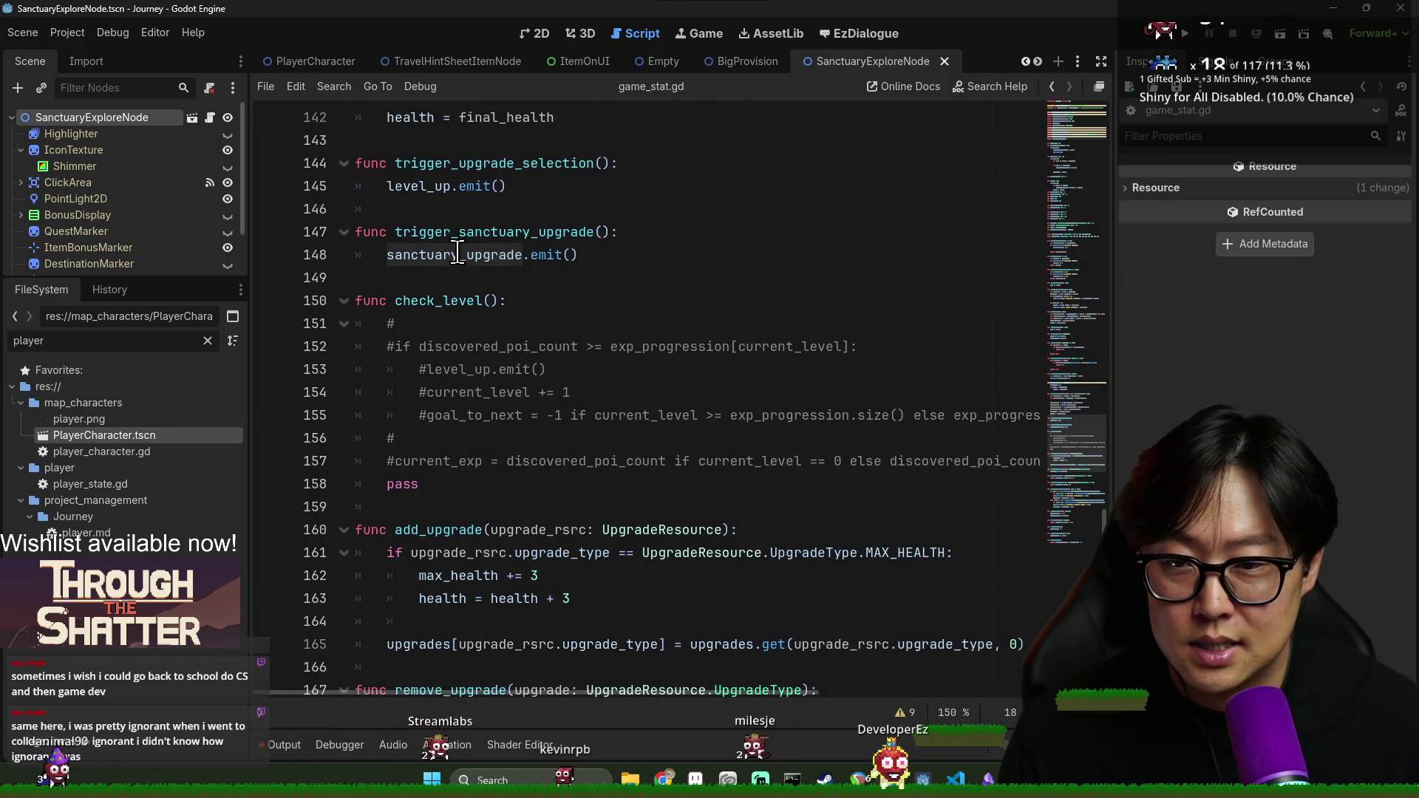
scroll(458, 254, "up", 20)
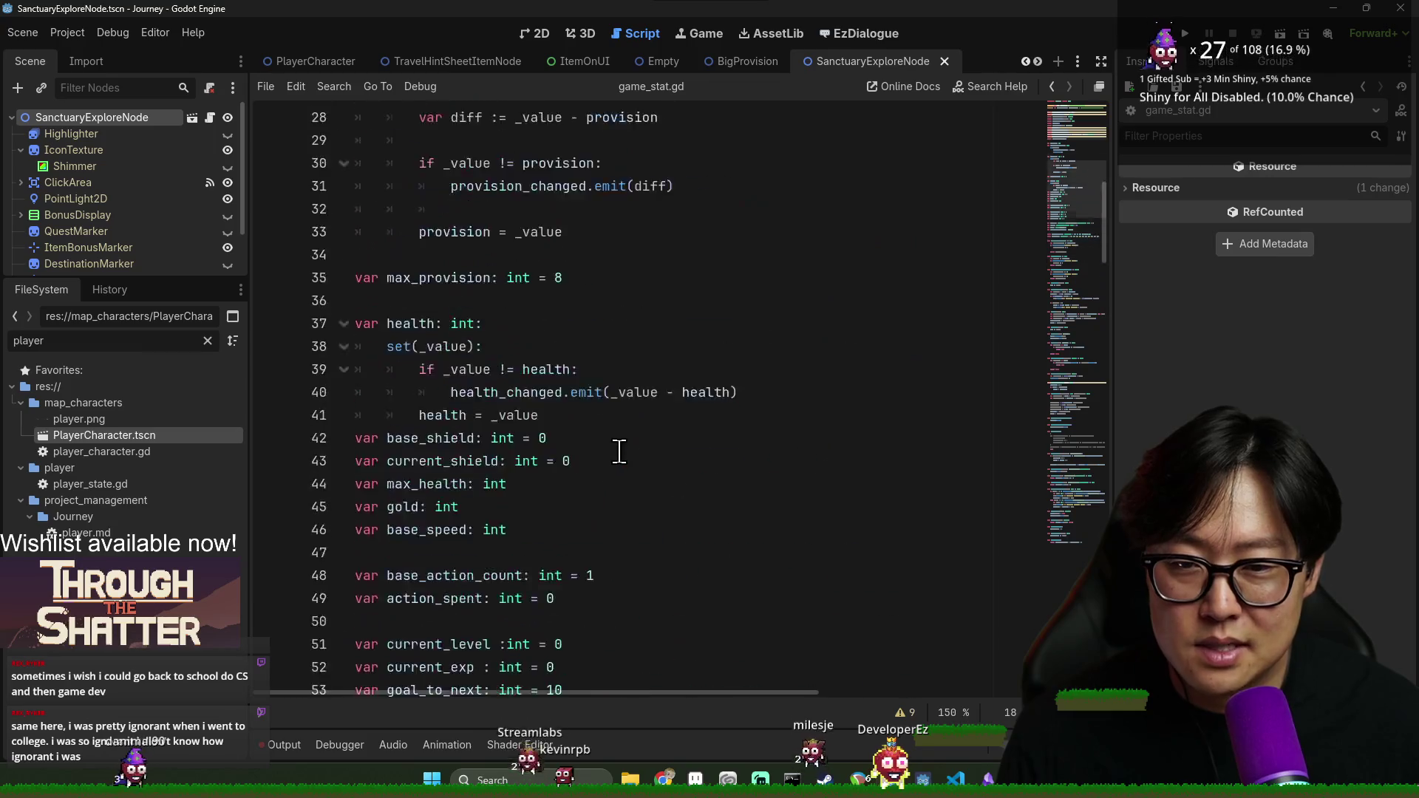
scroll(620, 450, "up", 9)
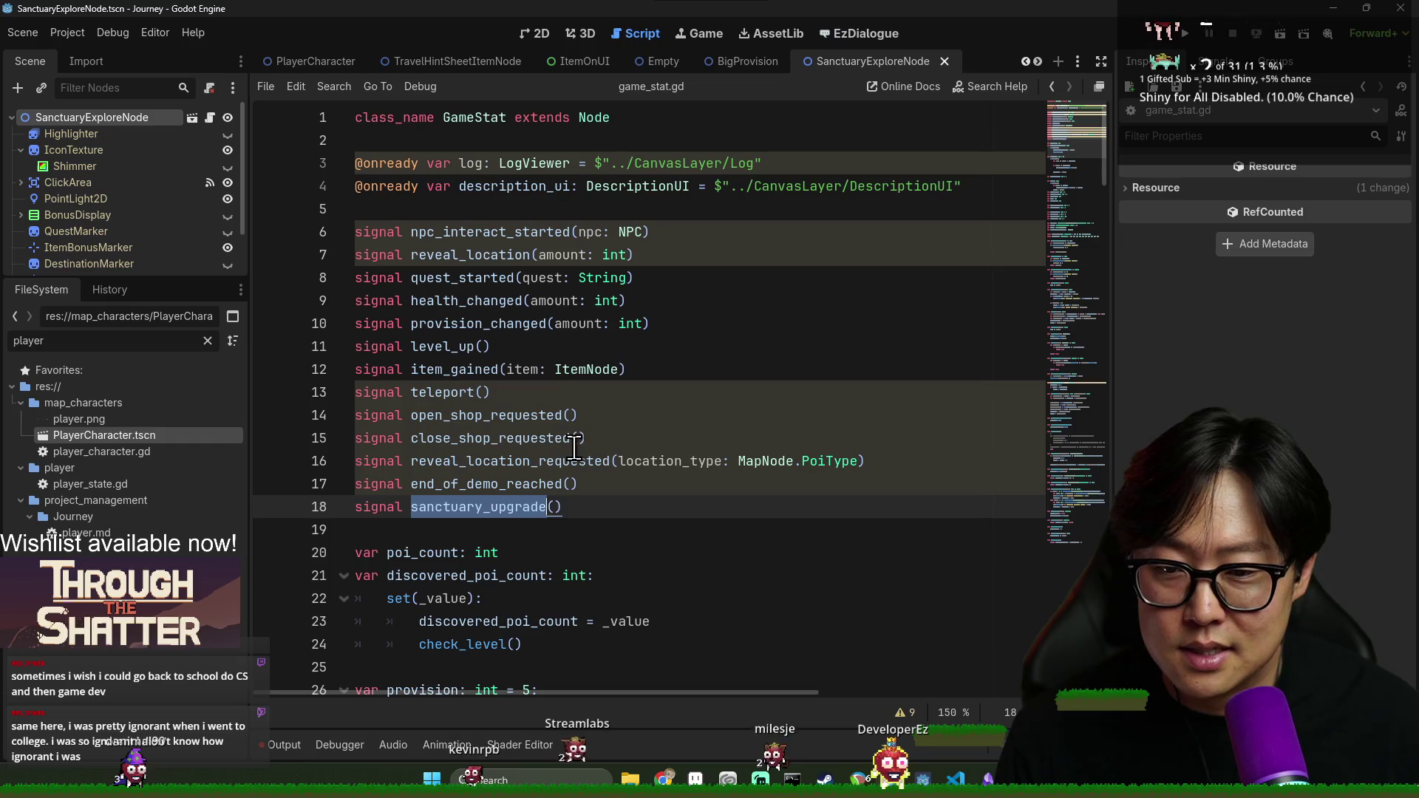
Pick the level_up signal on line 11 and search the script for it
left_click(580, 506)
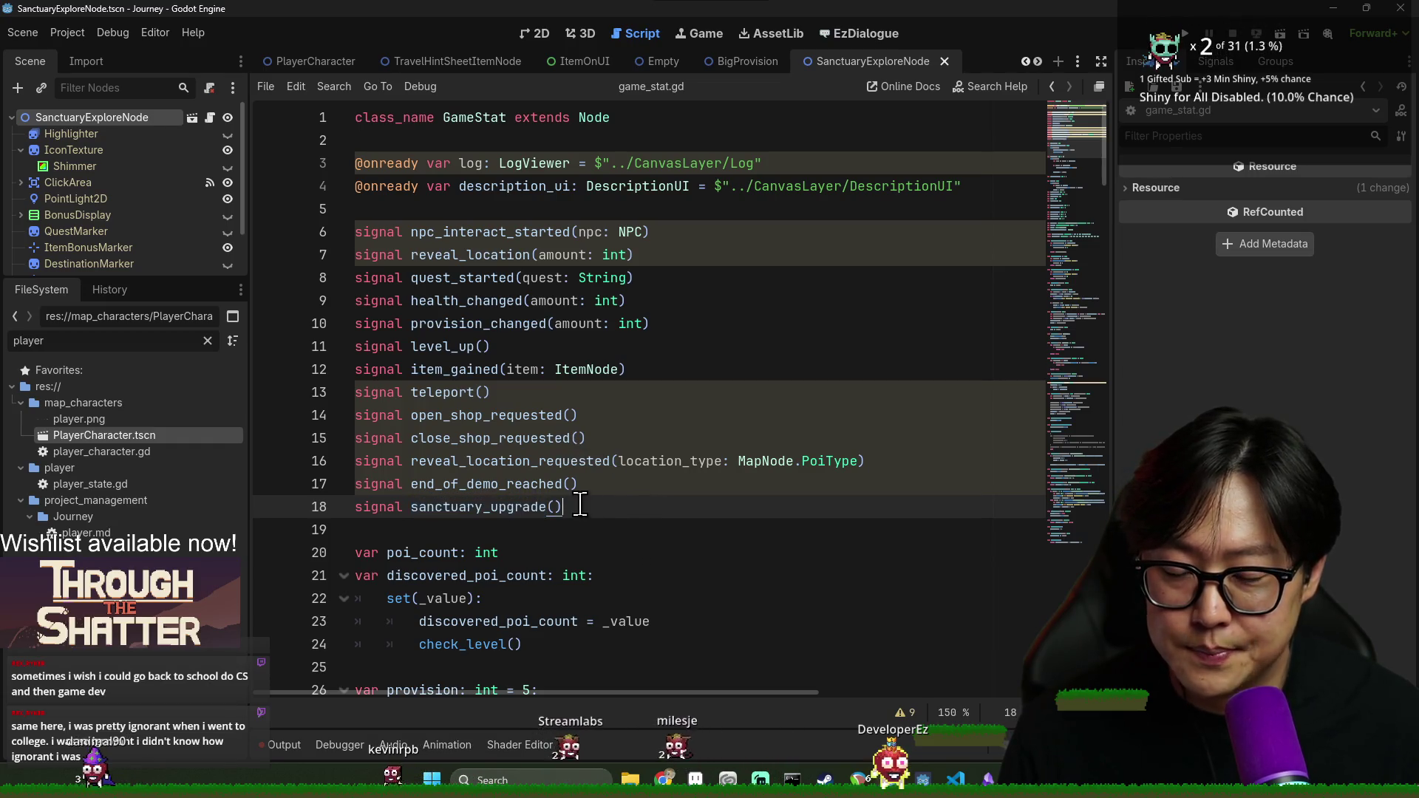
double_click(480, 509)
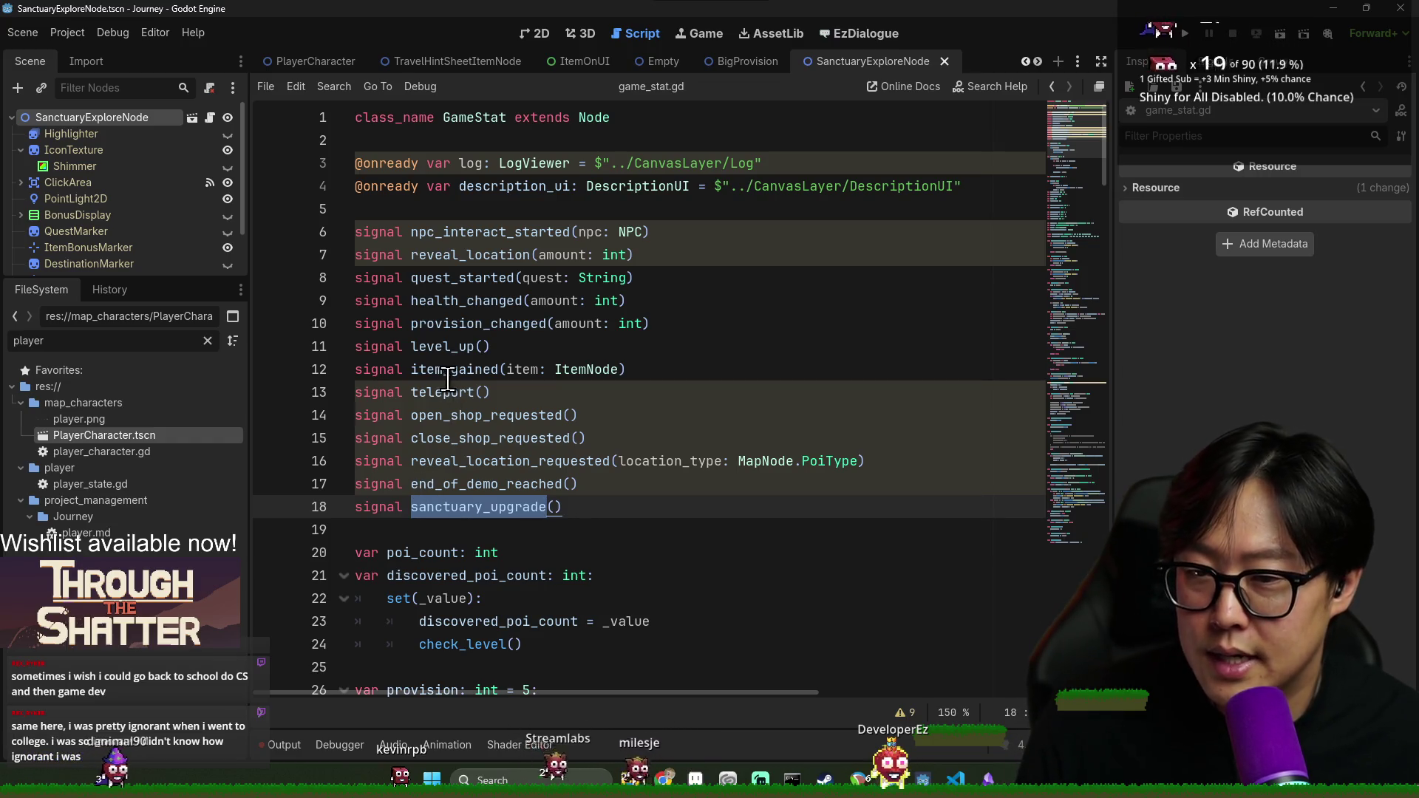
left_click(448, 349)
key("ctrl+f")
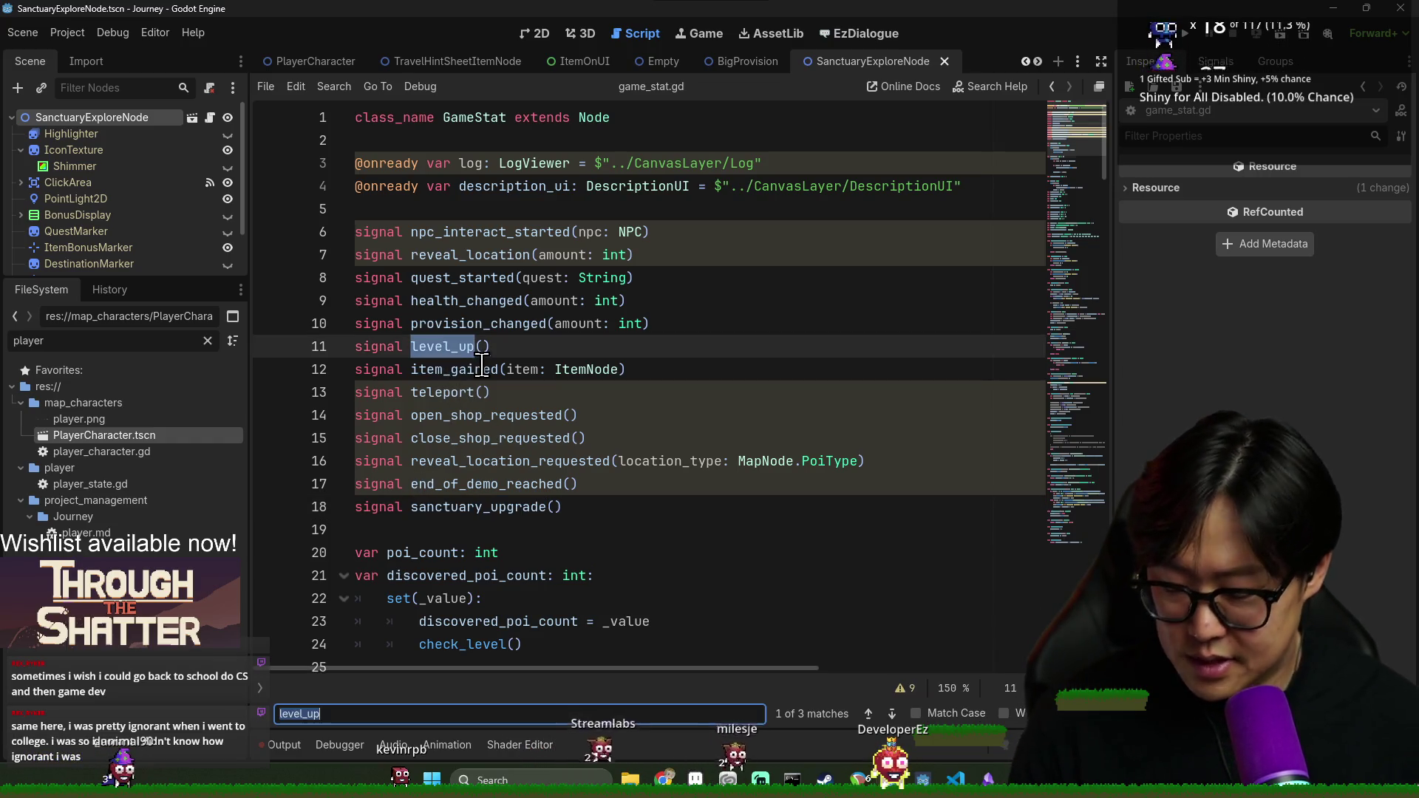
Search for level_up in the script and across all project files
key("Return")
key("Return")
key("Return")
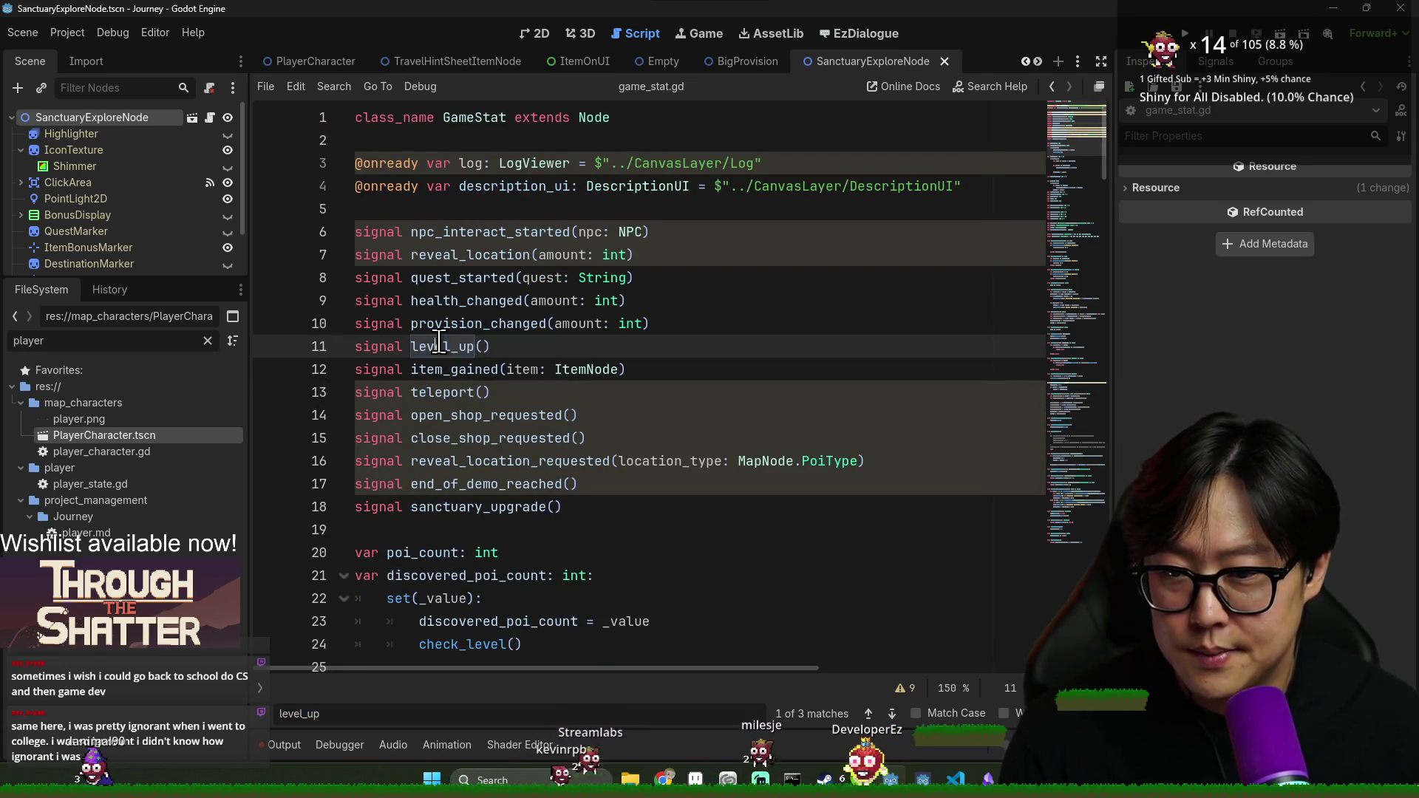
key("ctrl+shift+f")
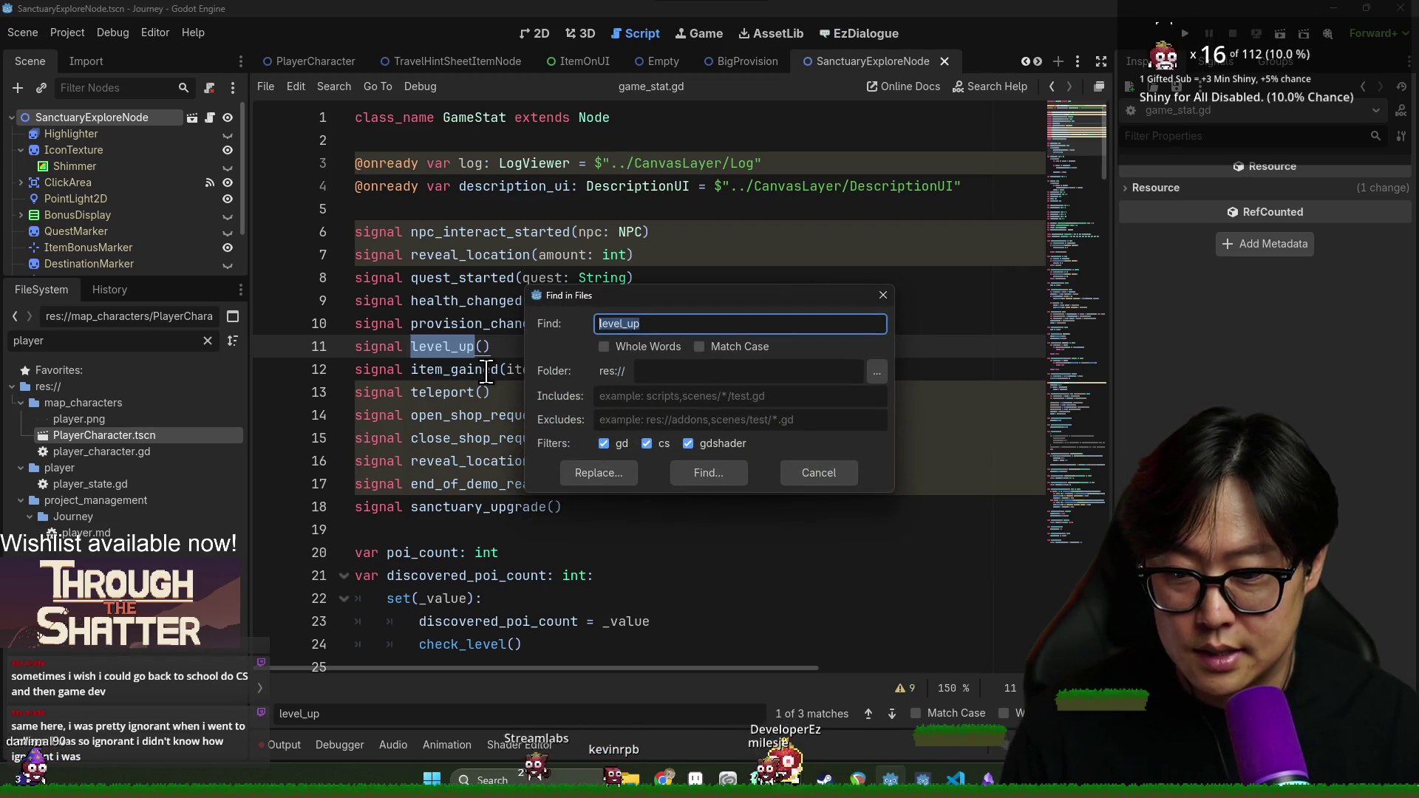
key("Return")
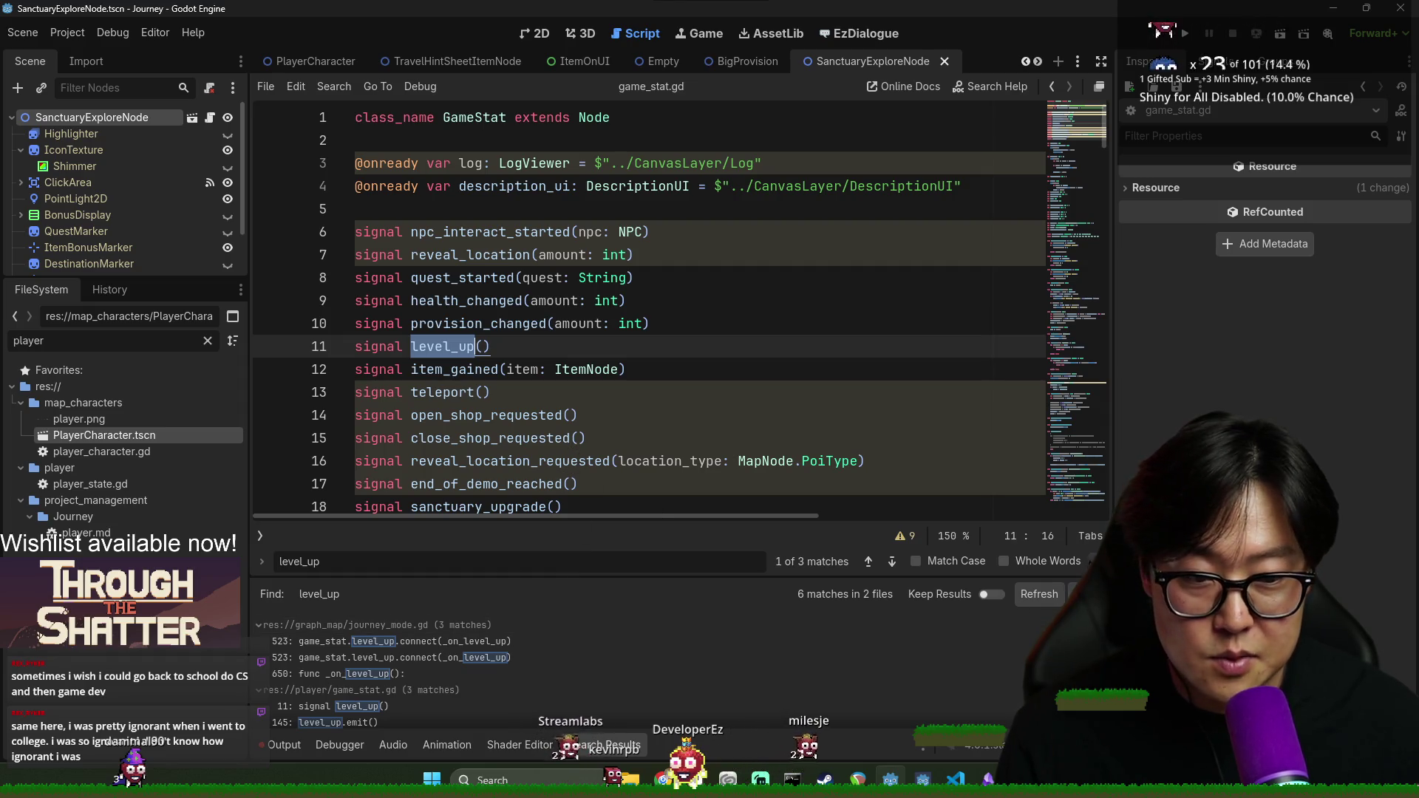
key("Escape")
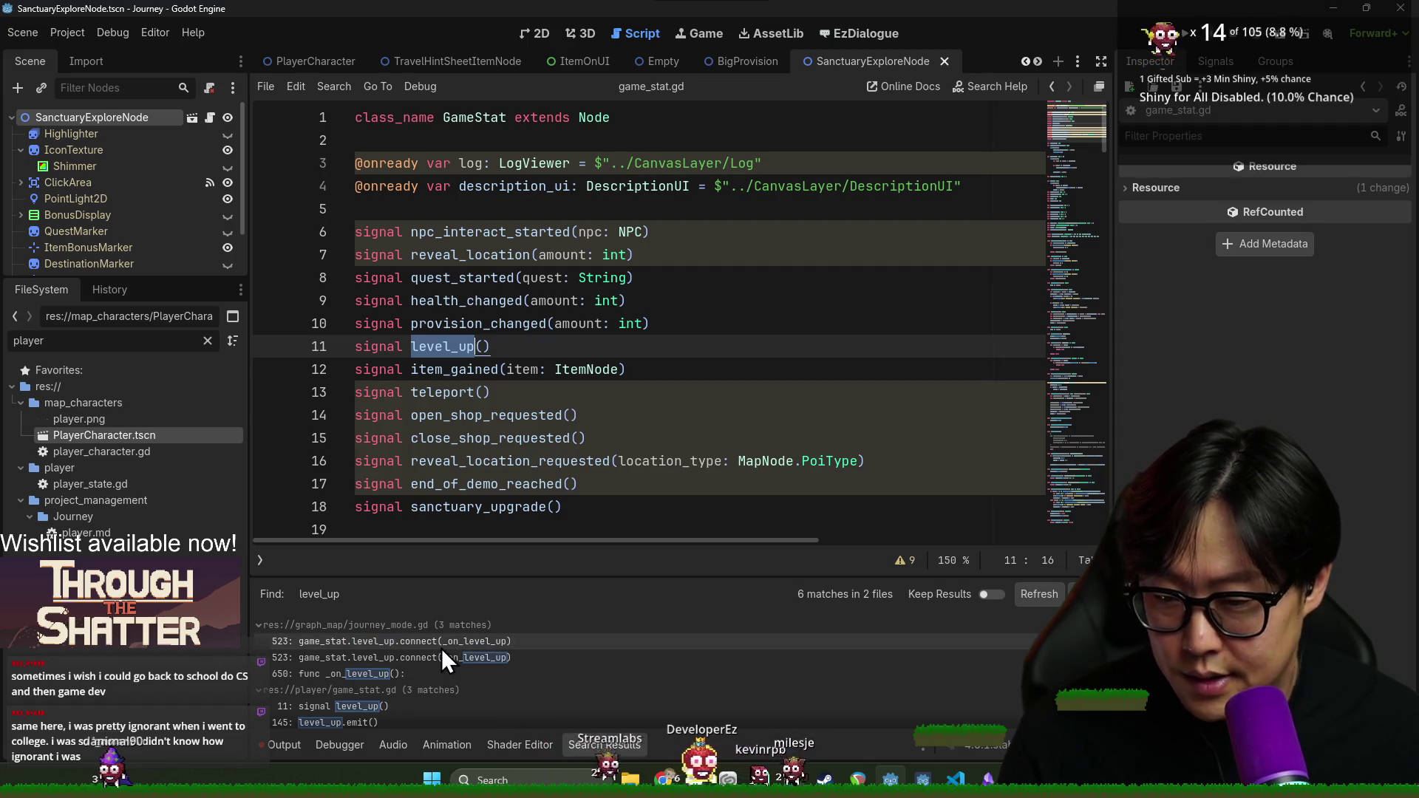
Open journey_mode.gd at its line 523 level_up connection from the search results
left_click(422, 643)
scroll(720, 375, "up", 10)
scroll(719, 375, "up", 8)
left_click_drag(1100, 353, 1105, 111)
scroll(621, 432, "down", 4)
key("ctrl+f")
Add a new _on_sanctuary_upgrade() function below _on_level_up in journey_mode.gd
type("_on_leve")
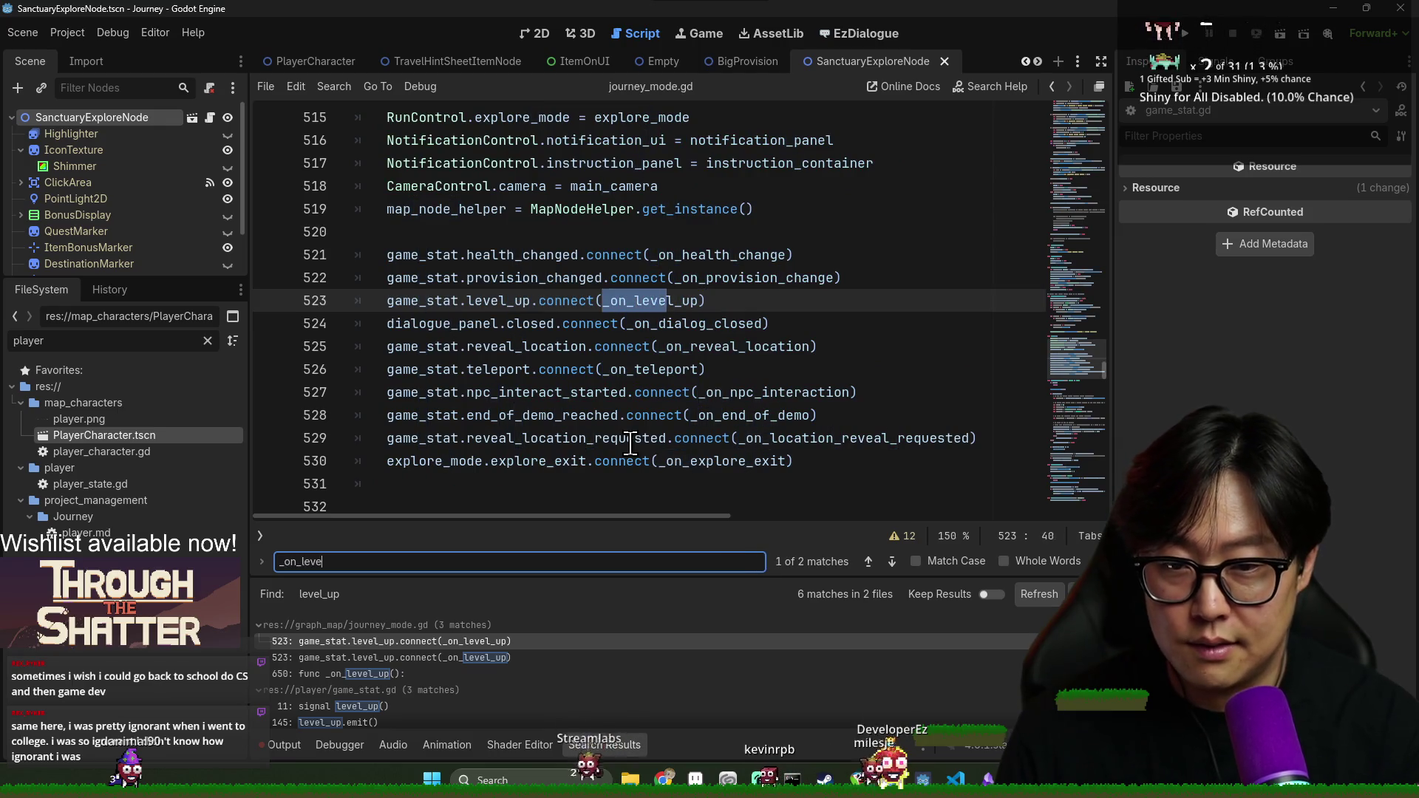
type("l_up")
key("Return")
left_click(623, 376)
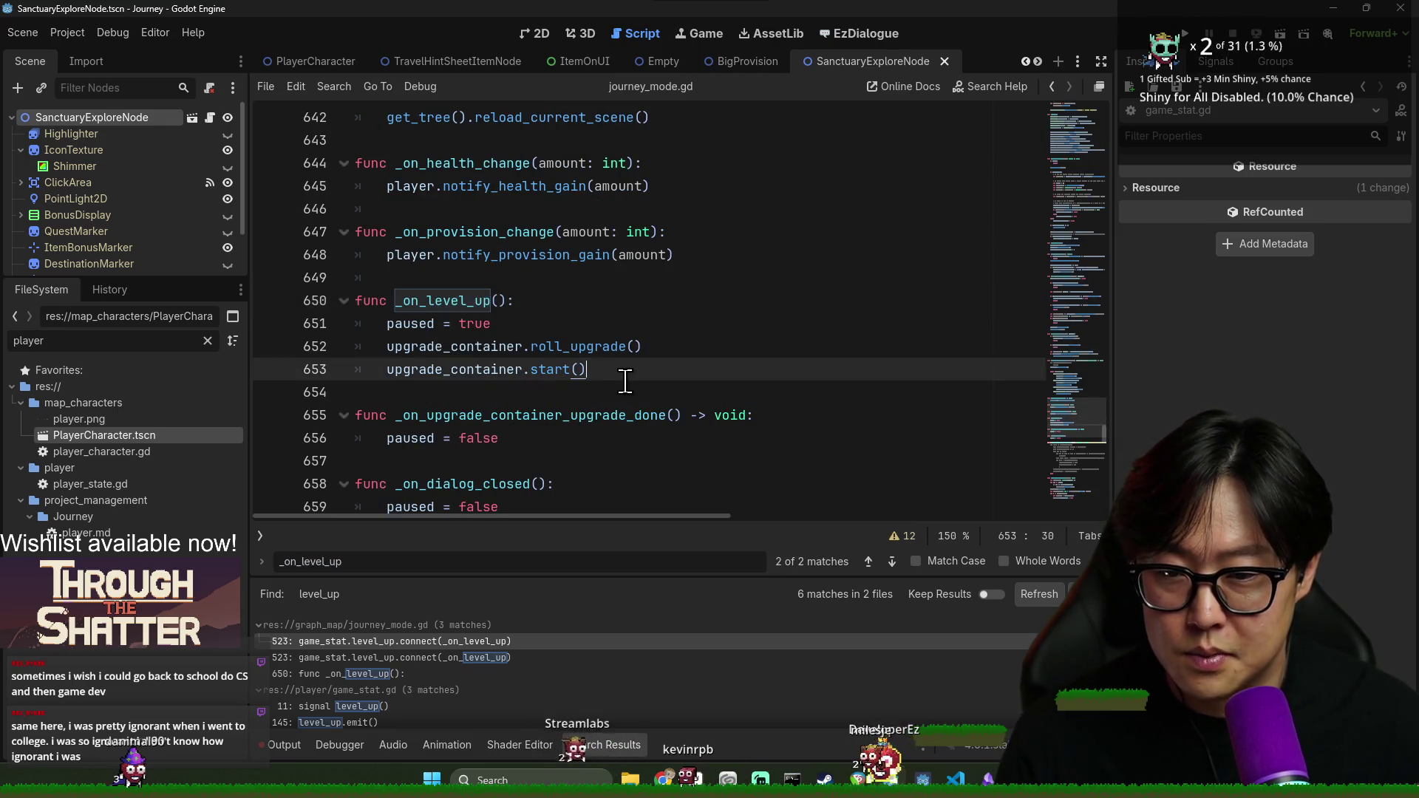
key("Return")
key("Return")
type("func _on_")
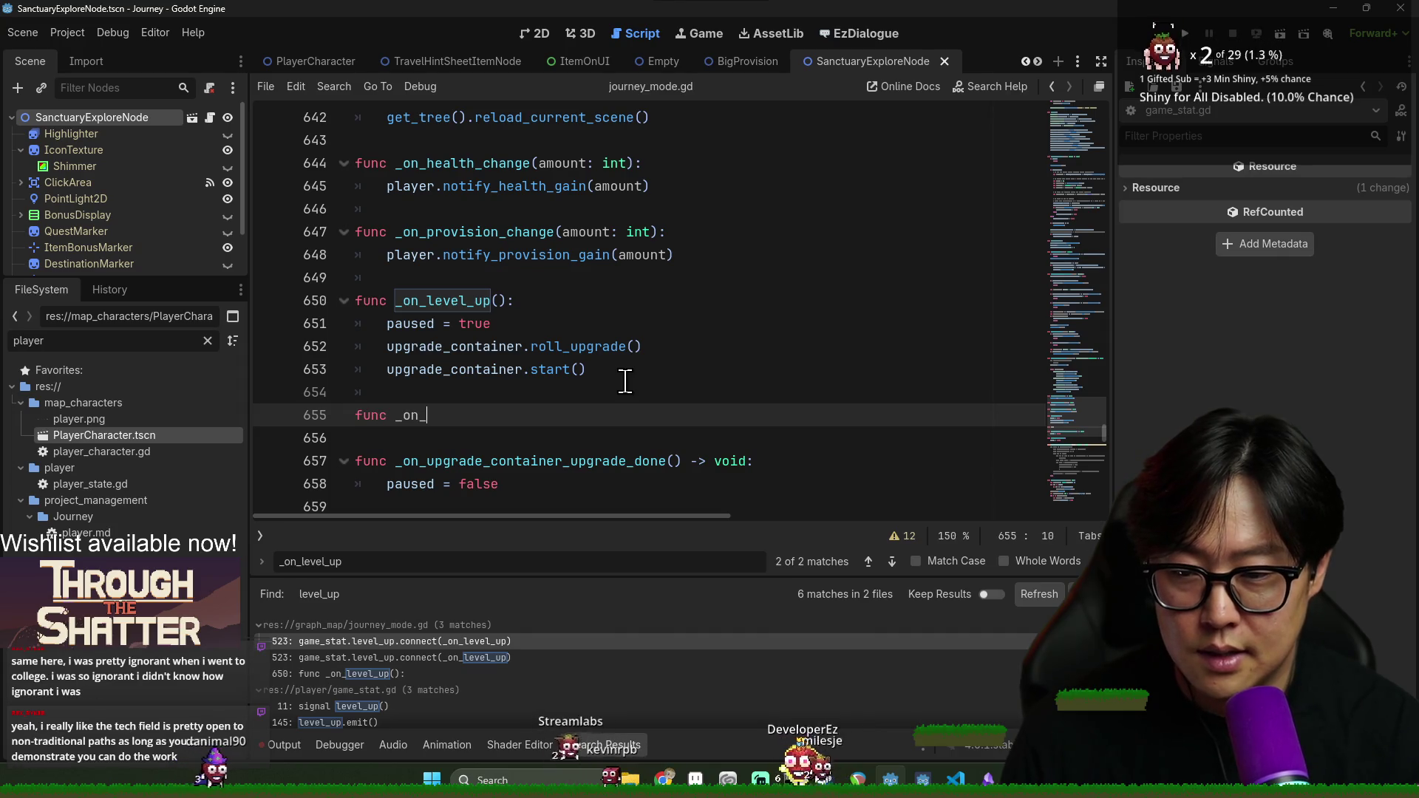
type("sanctuary_upgrade()")
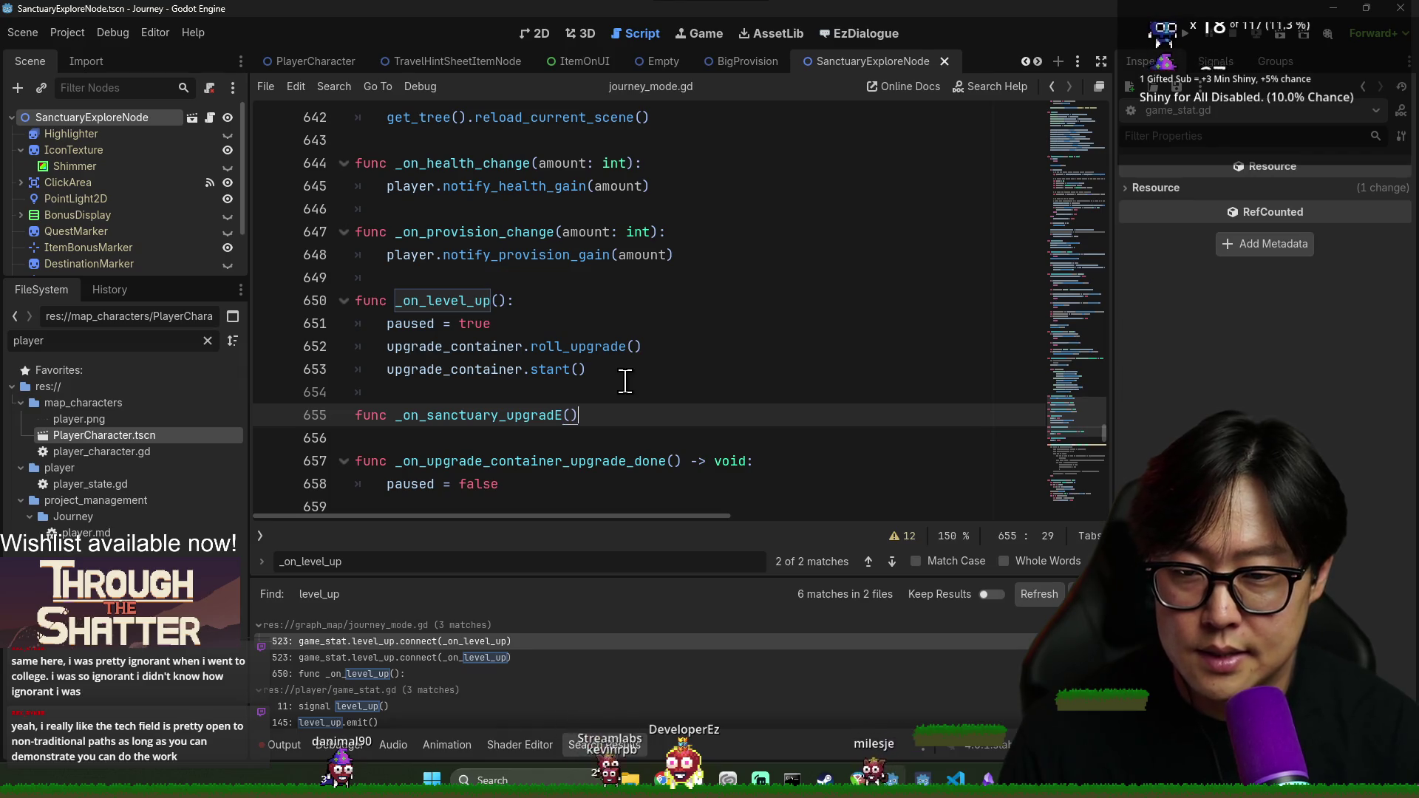
type(":")
key("Return")
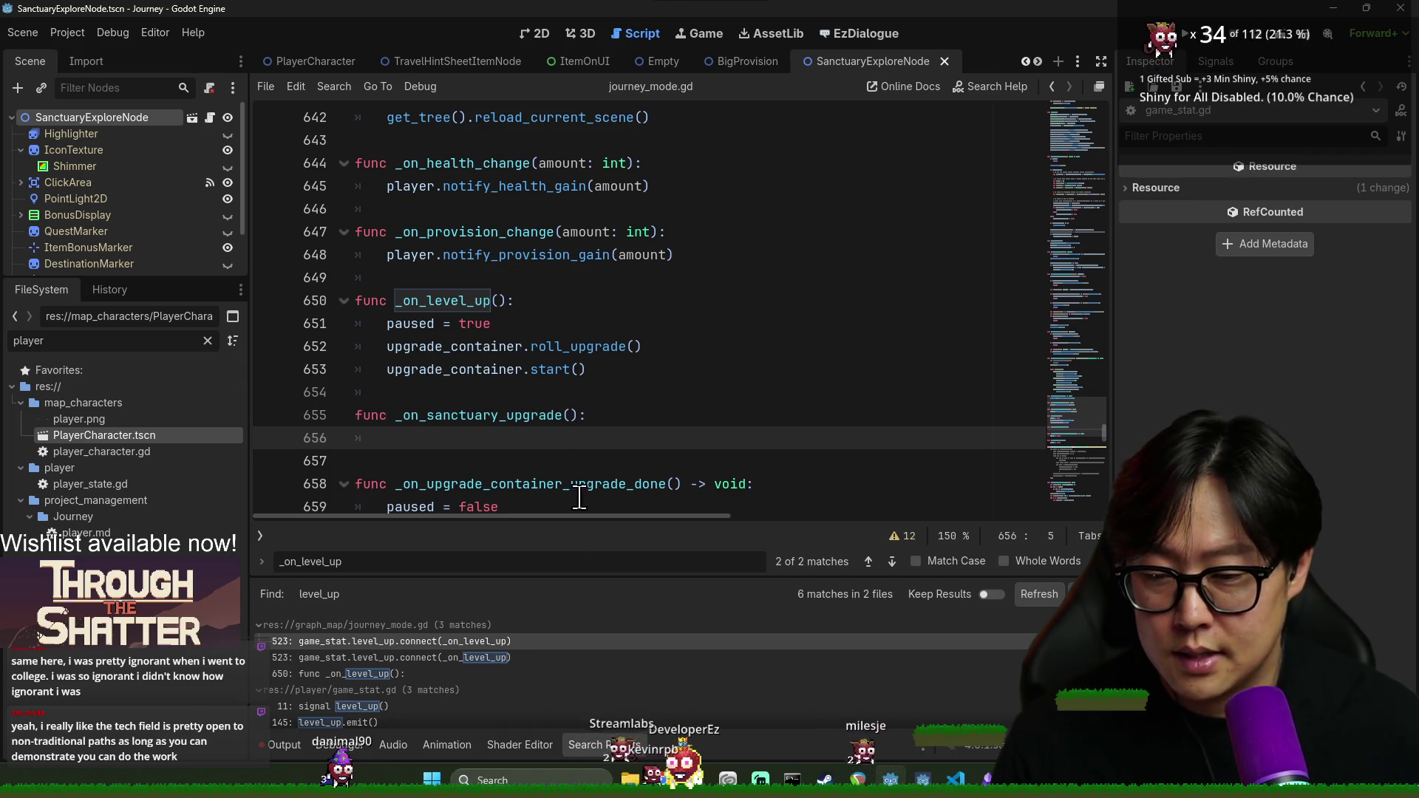
Add game_stat.sanctuary_upgrade.connect(_on_sanctuary_upgrade) below the level_up connection and save
left_click(499, 641)
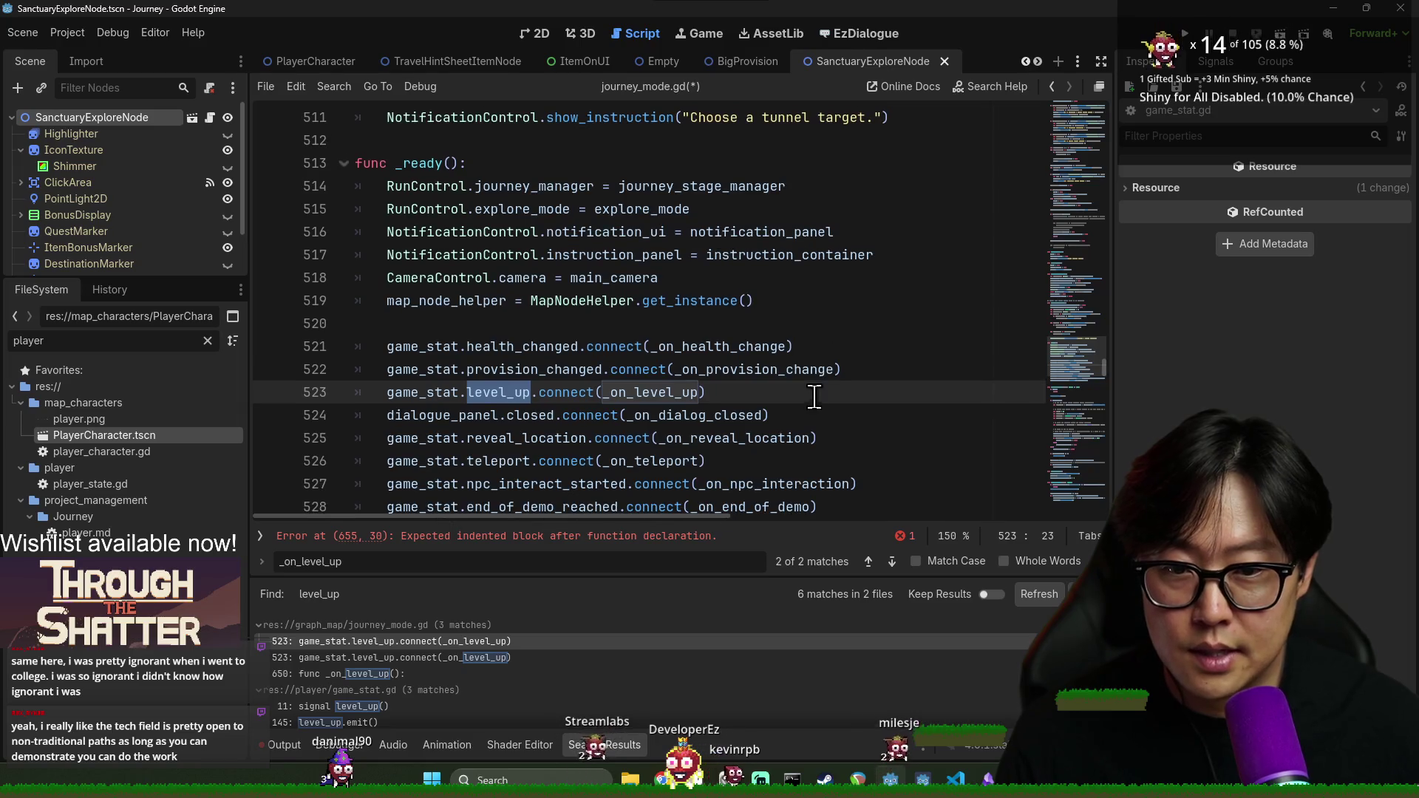
left_click(817, 389)
type("g")
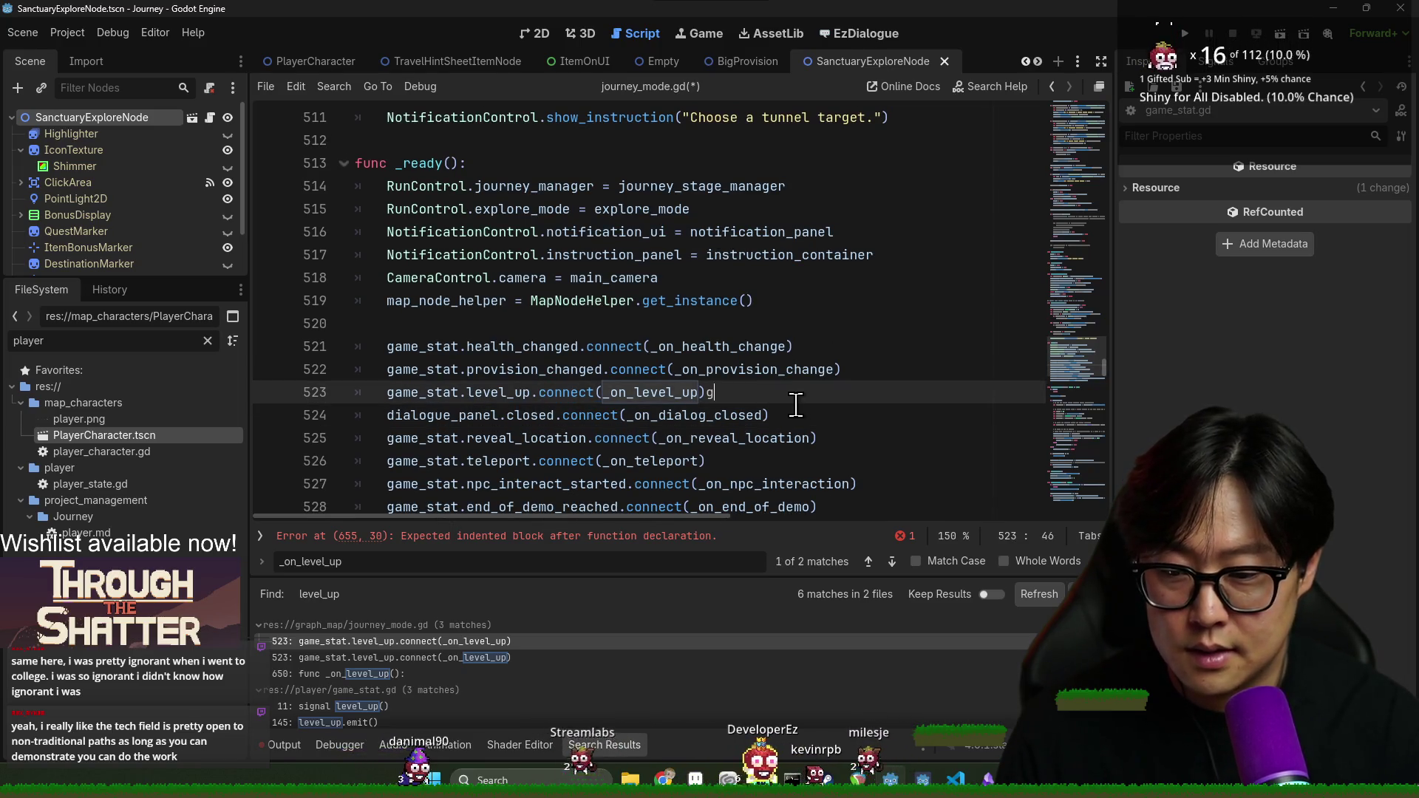
key("BackSpace")
key("Return")
type("g")
scroll(574, 663, "down", 1)
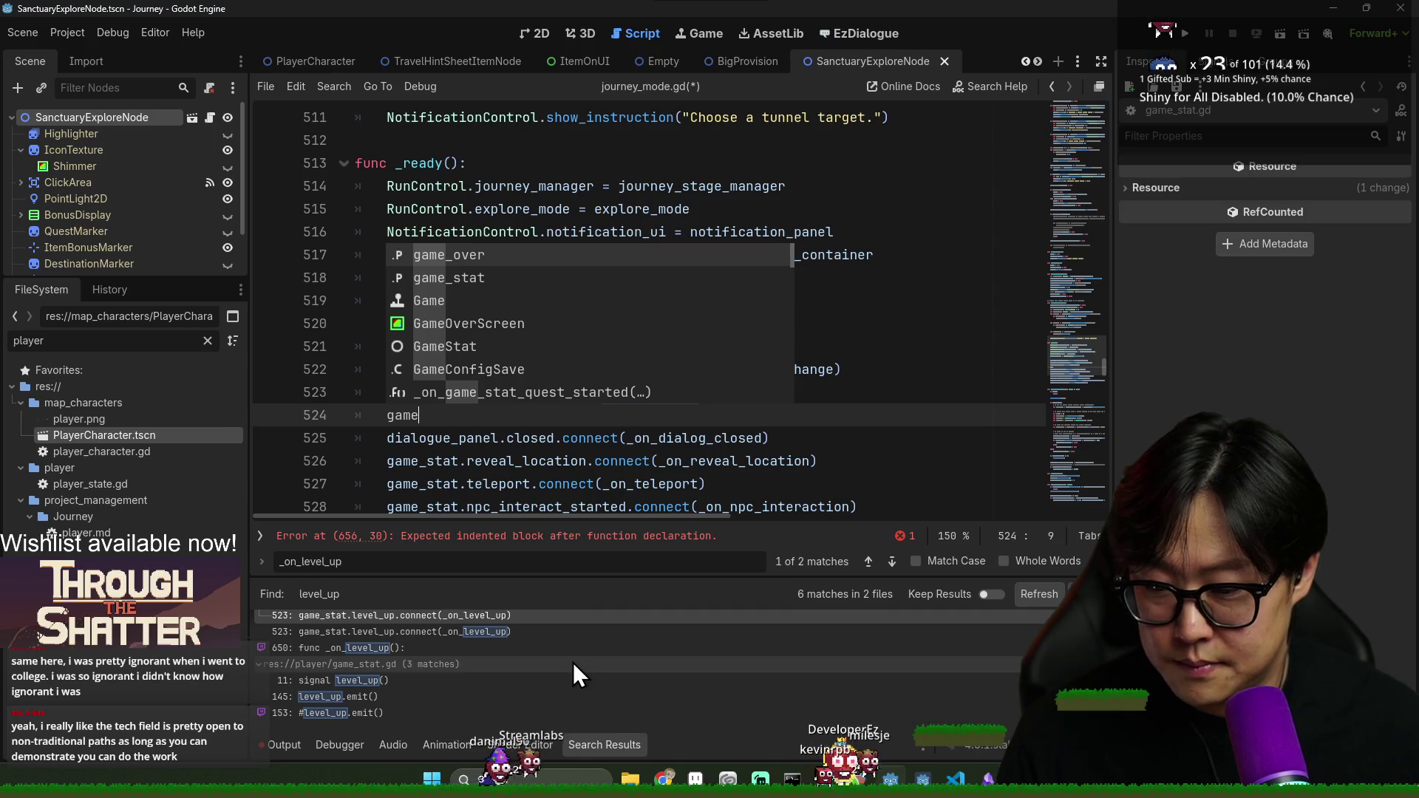
type("_stat.san")
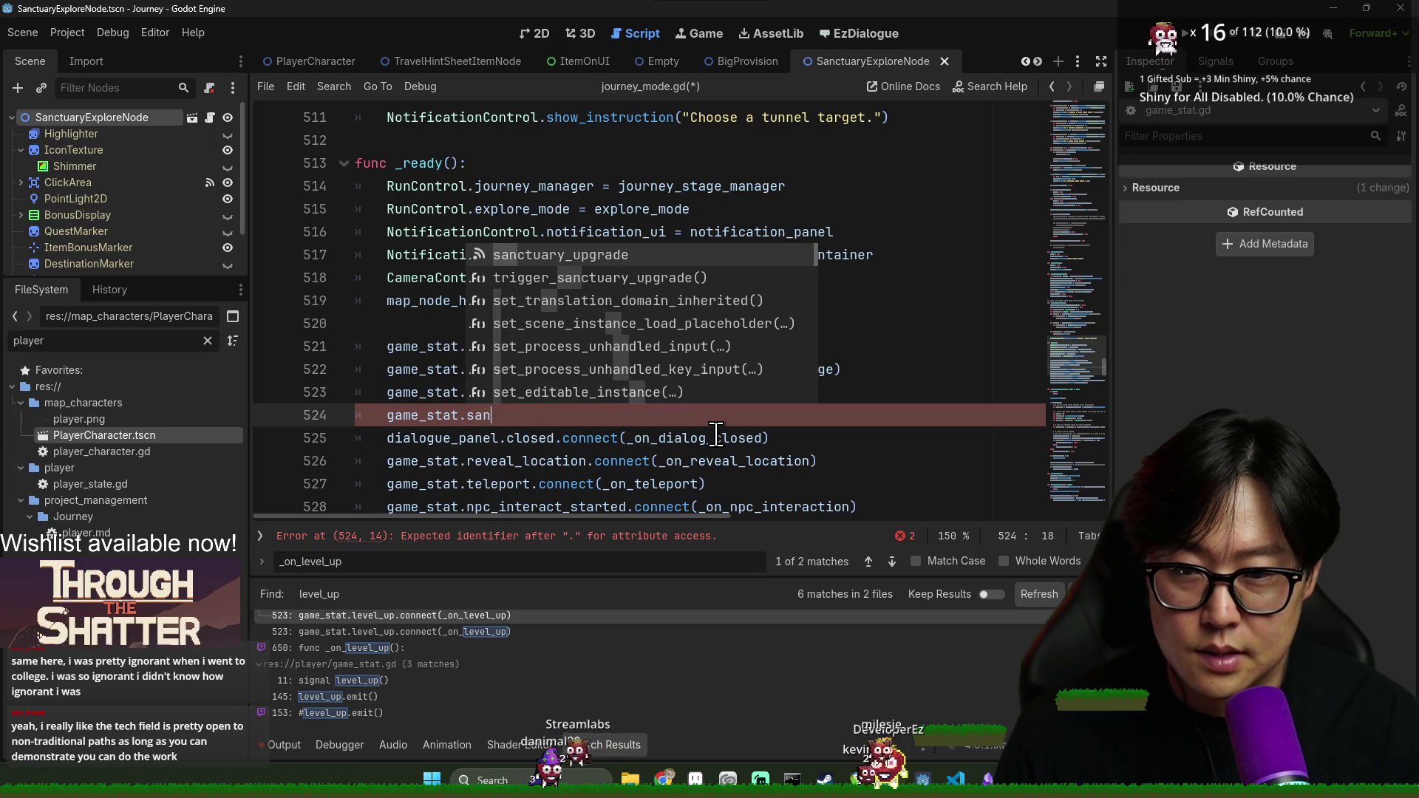
key("Return")
type(".connec")
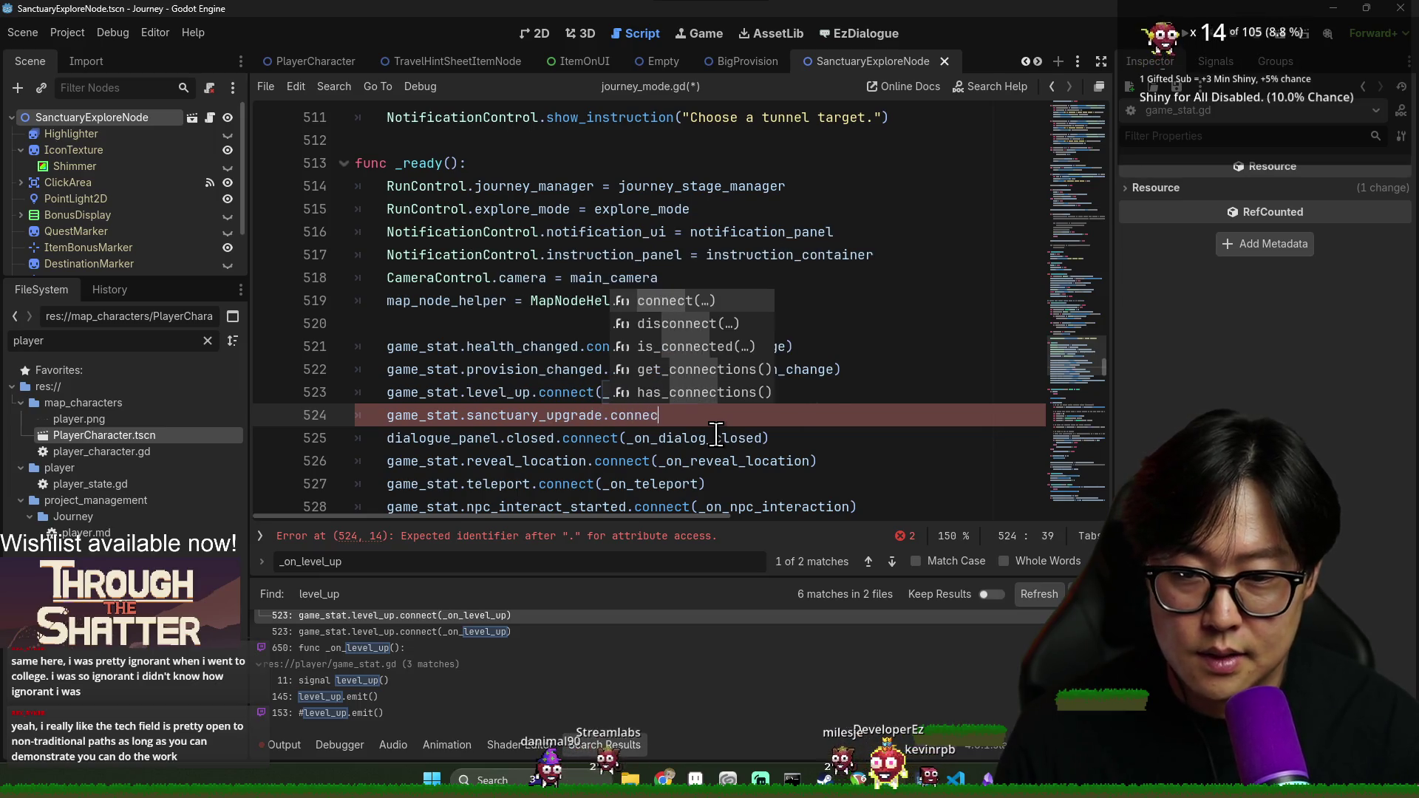
type("t(_on_sa")
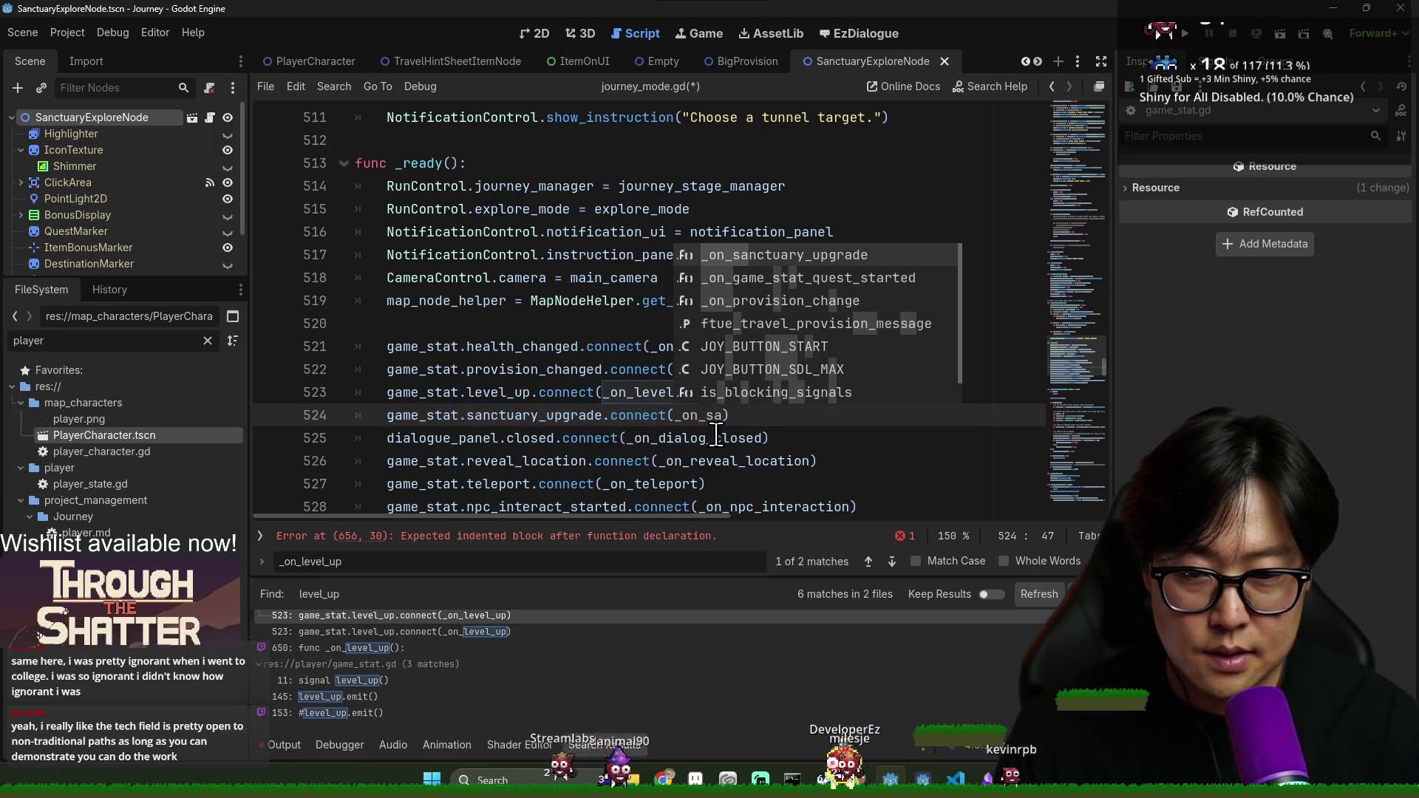
key("Return")
key("ctrl+s")
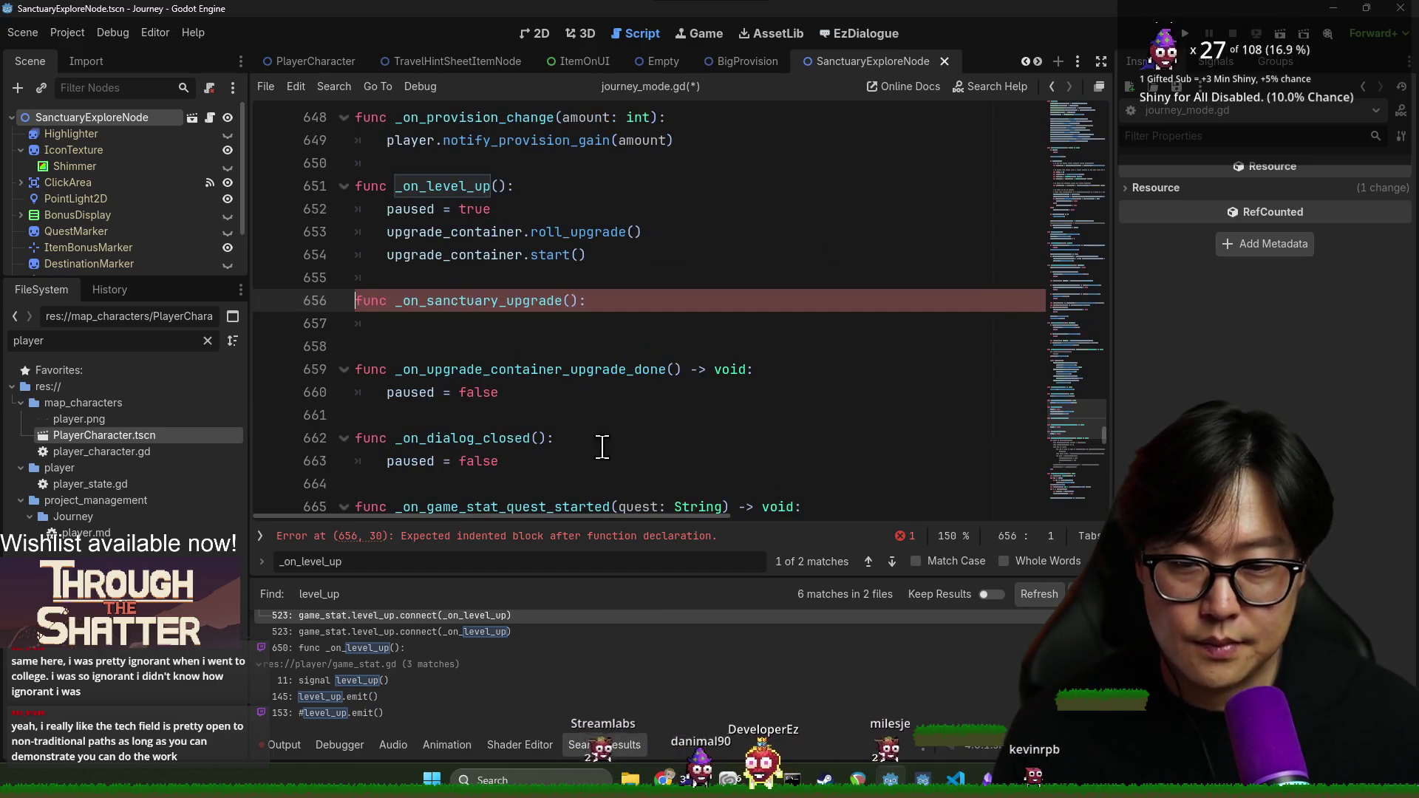
Make _on_sanctuary_upgrade call player.play_sanctuary_animation(), save, and run the game
key("Escape")
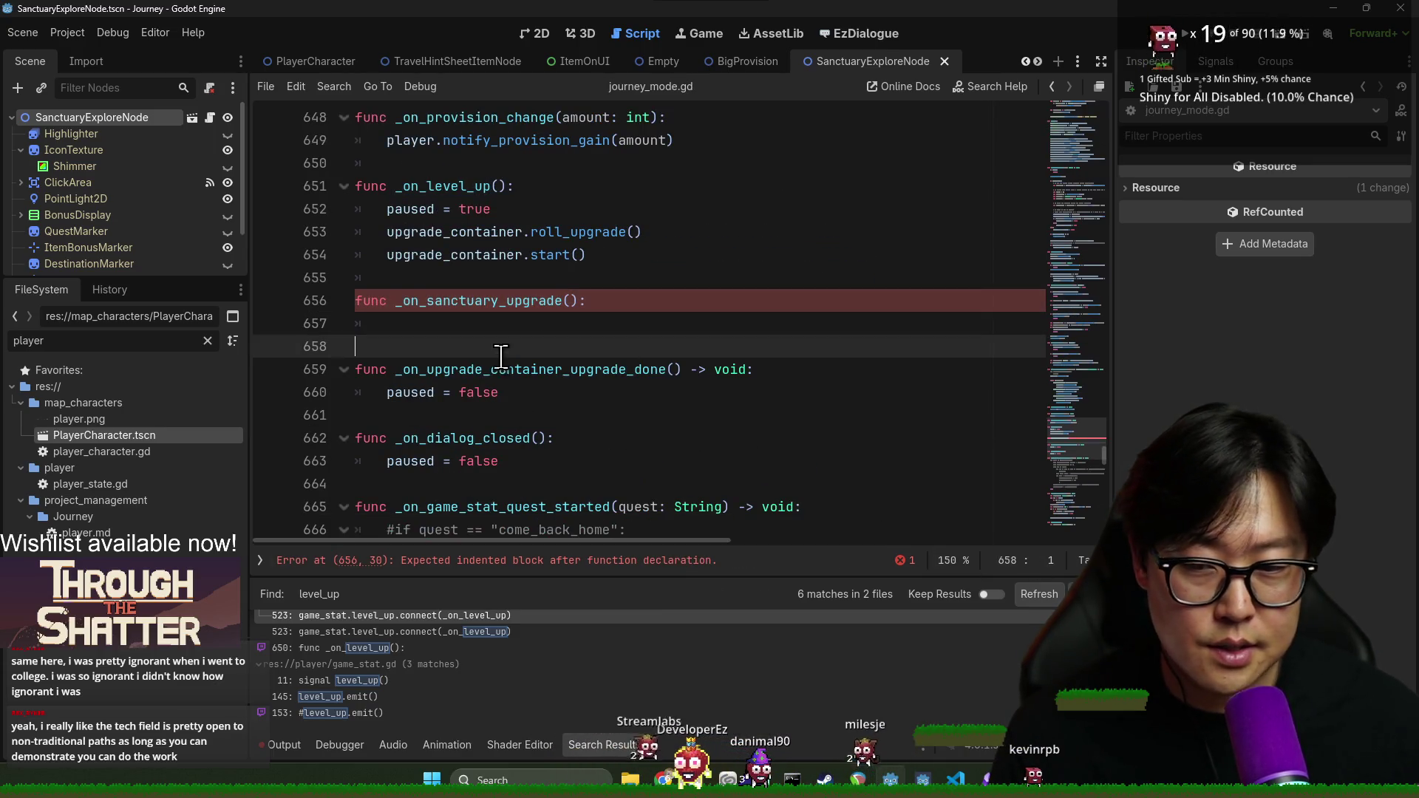
left_click(515, 326)
type("lay")
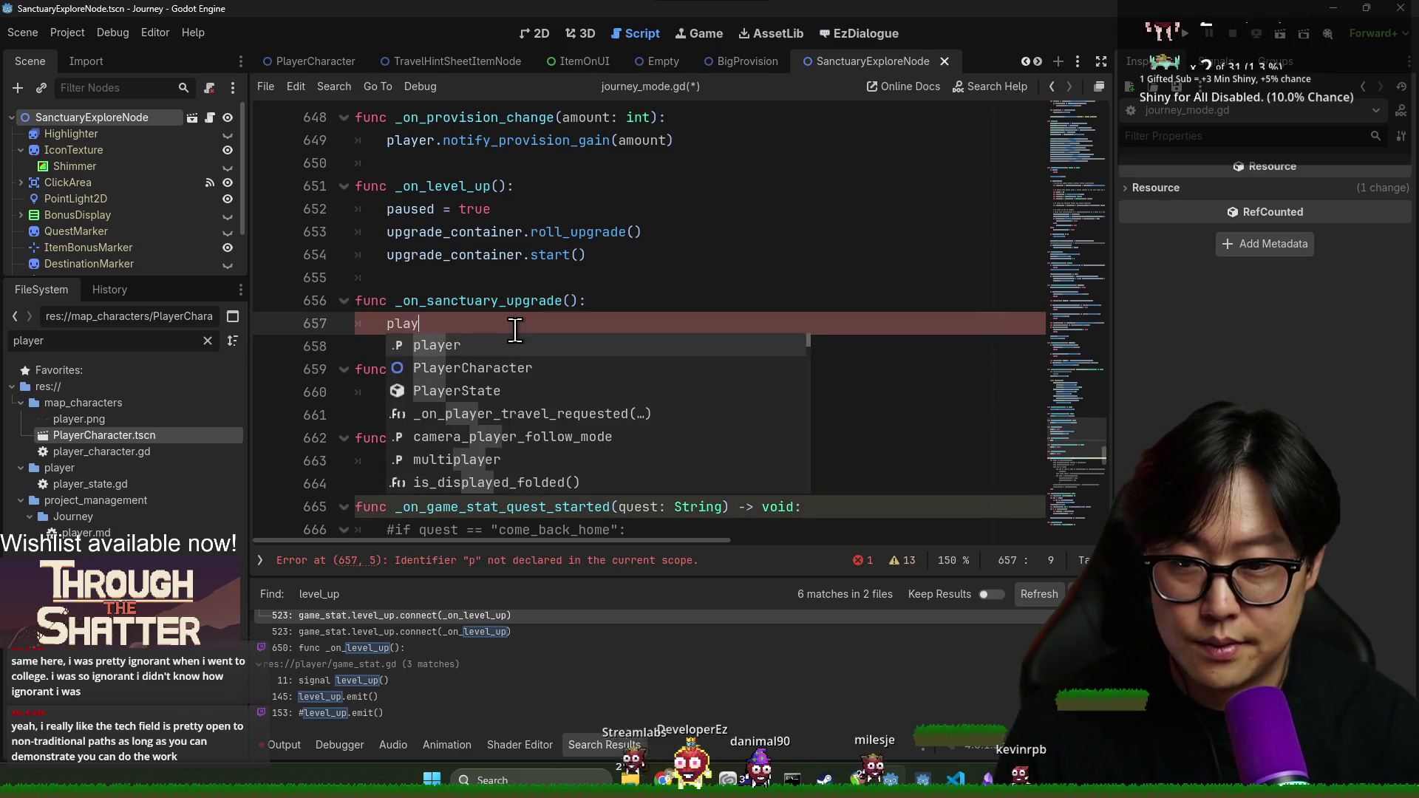
type("er.play")
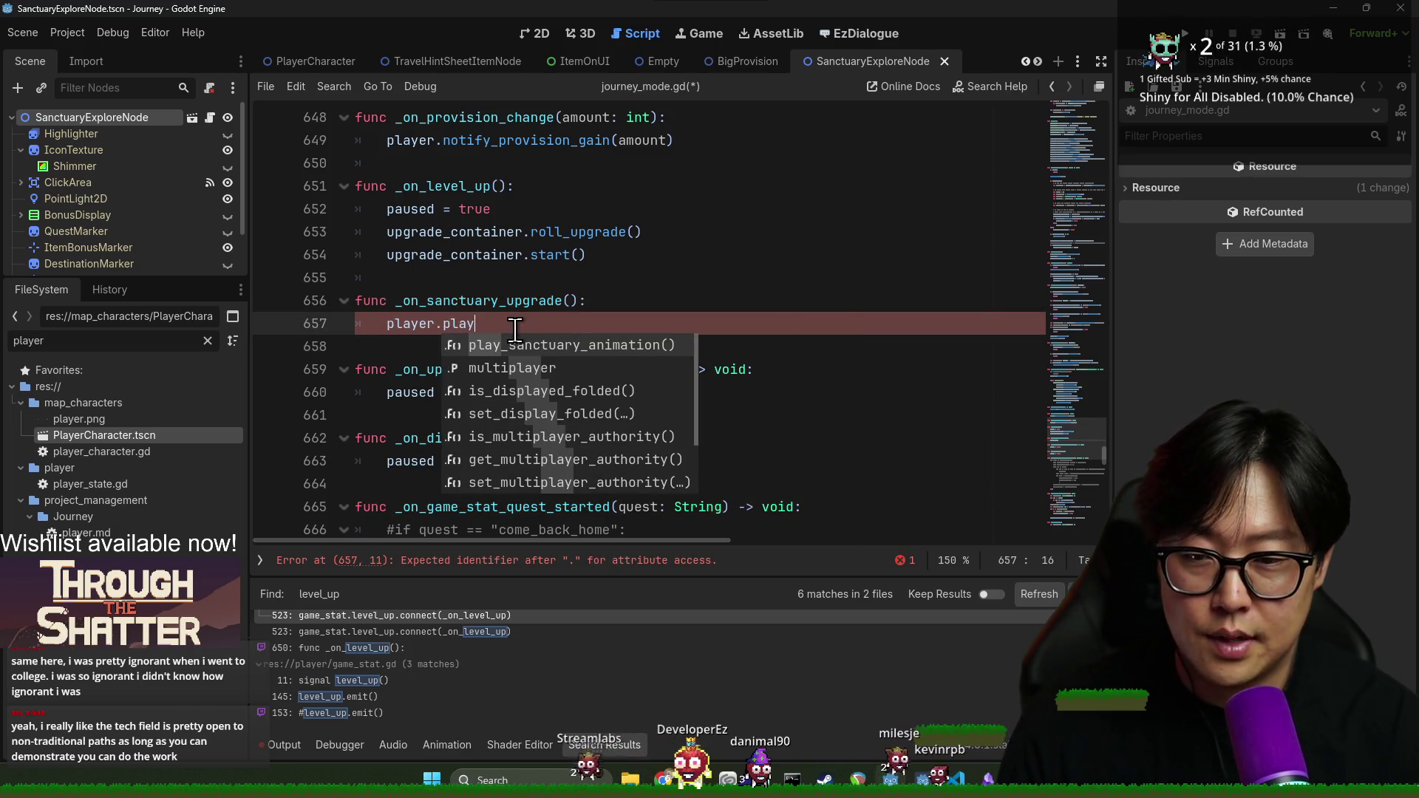
key("Return")
key("ctrl+s")
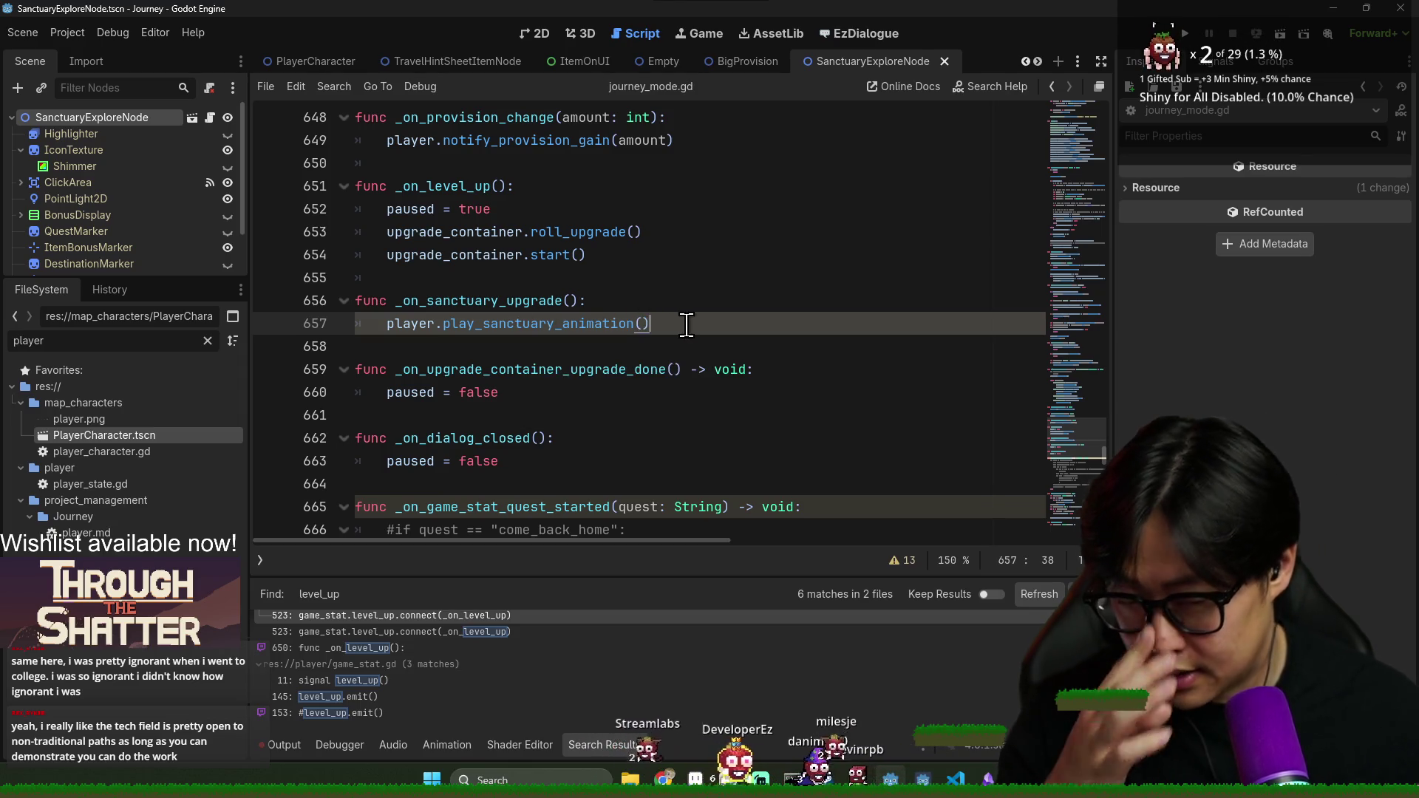
left_click(663, 344)
key("ctrl+s")
left_click(1185, 34)
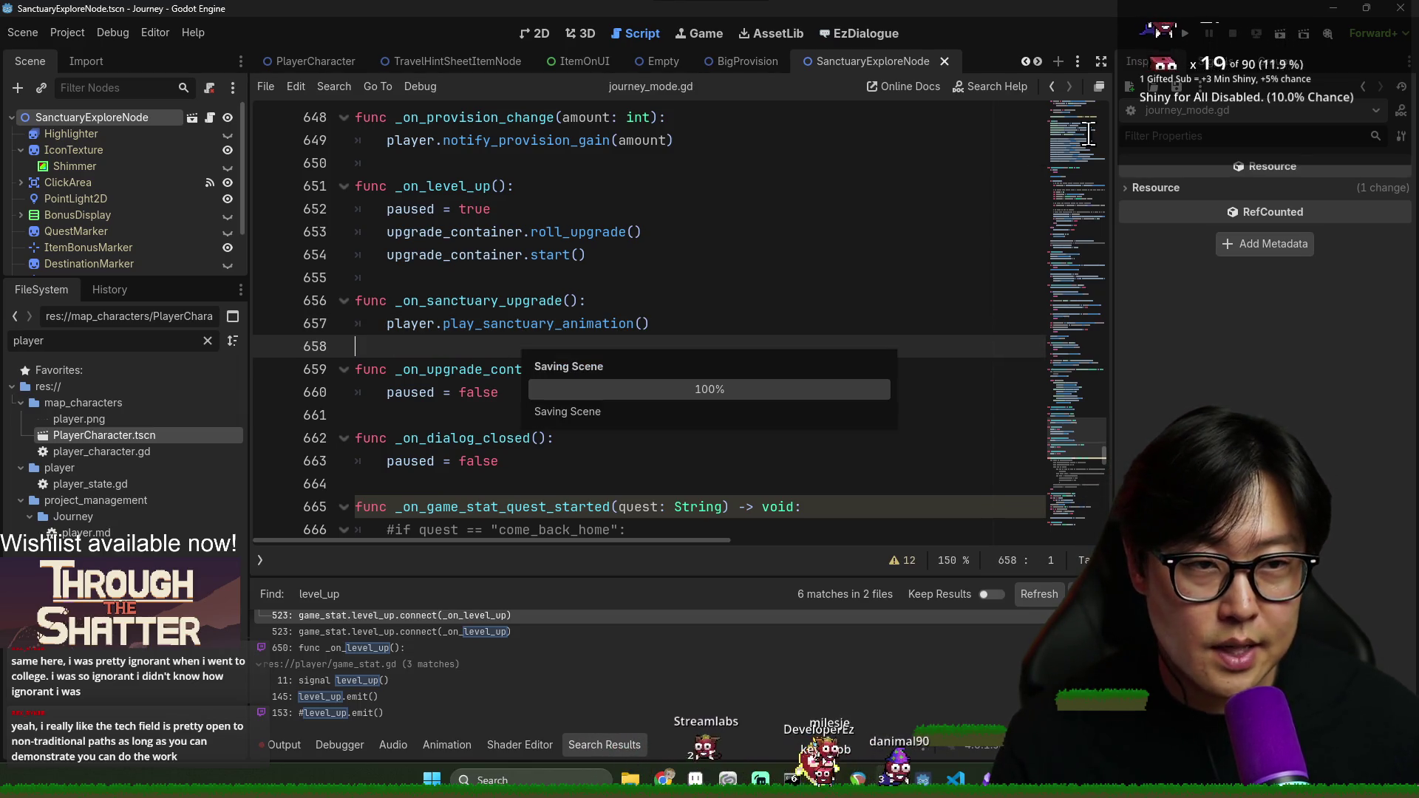
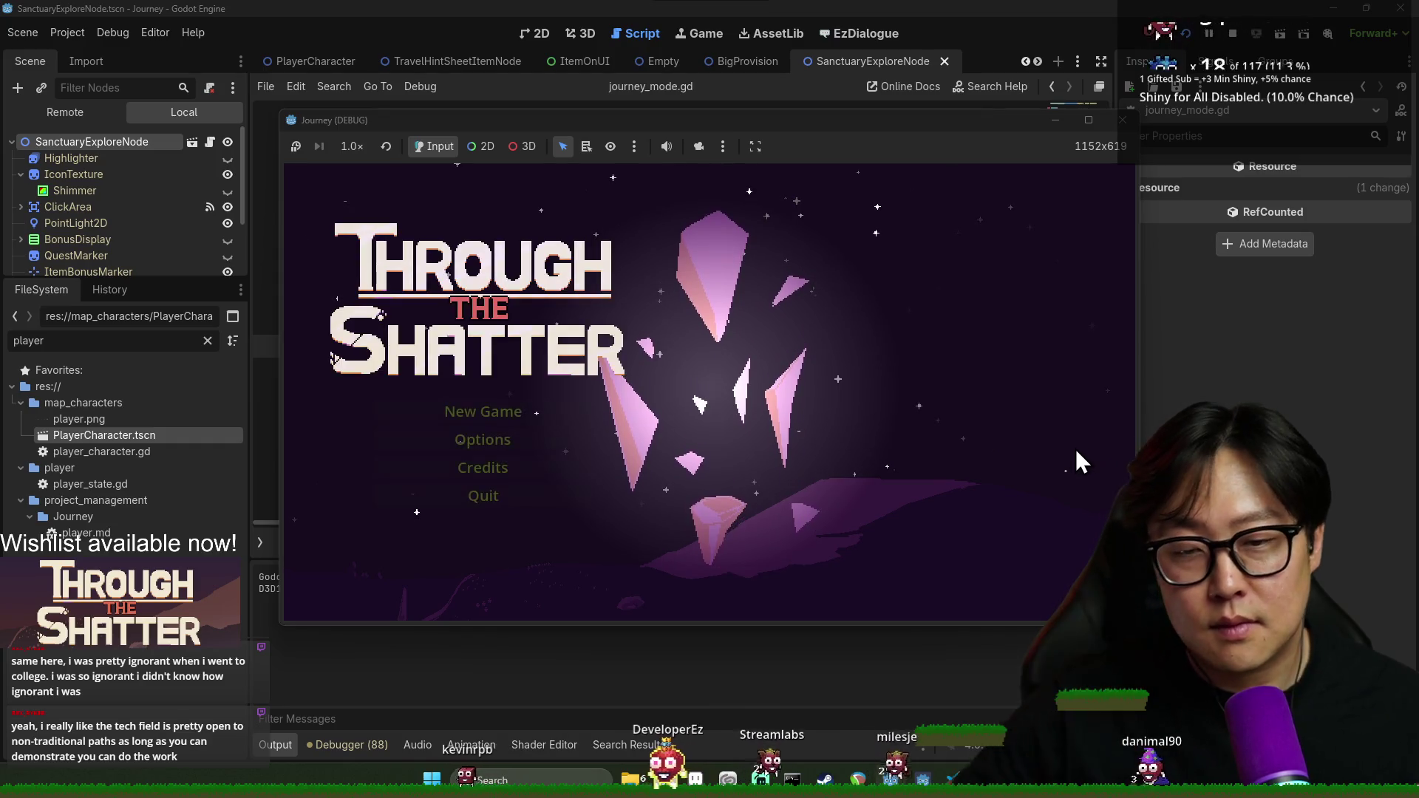
Start a new game and maximize the Journey (DEBUG) window, then return to the editor at the debugger break
left_click(569, 411)
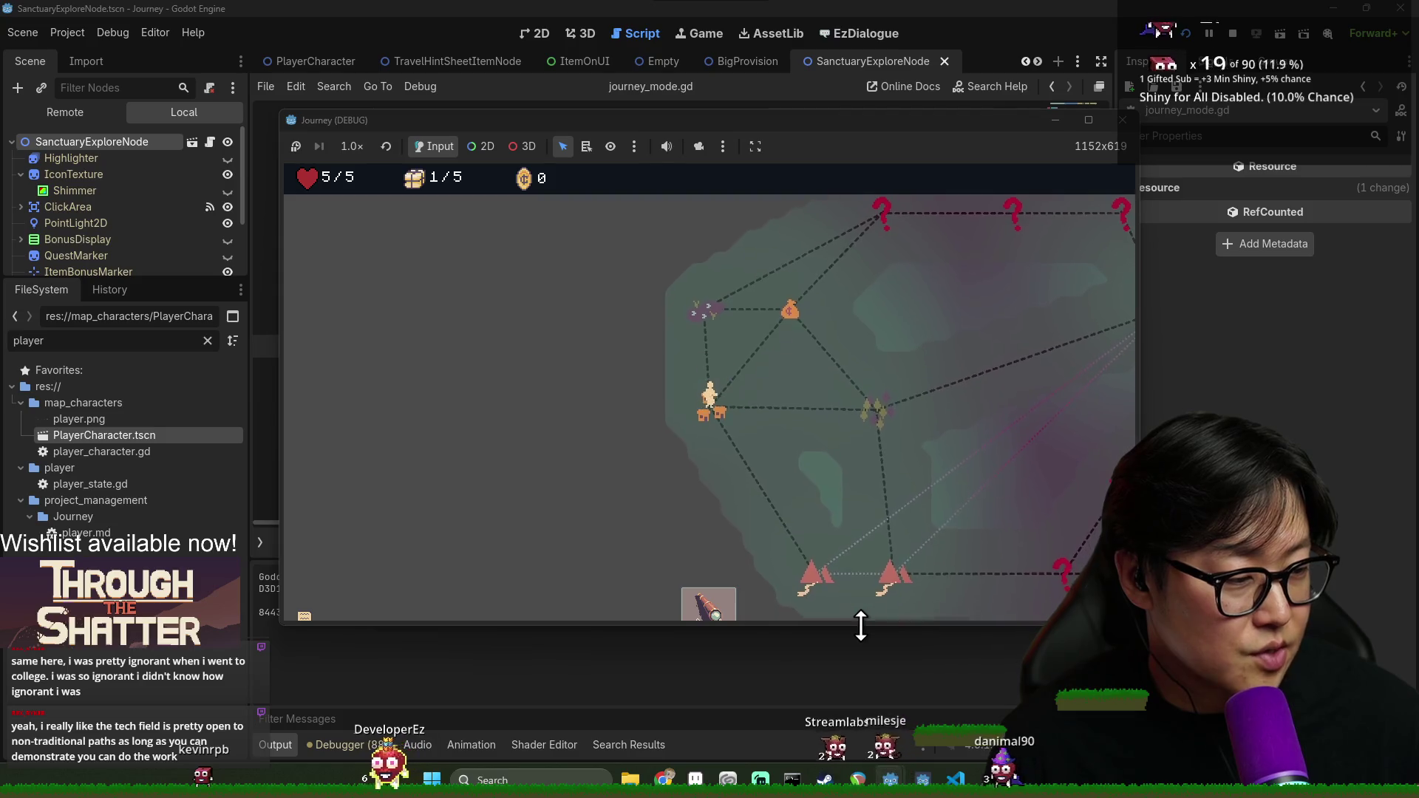
double_click(920, 121)
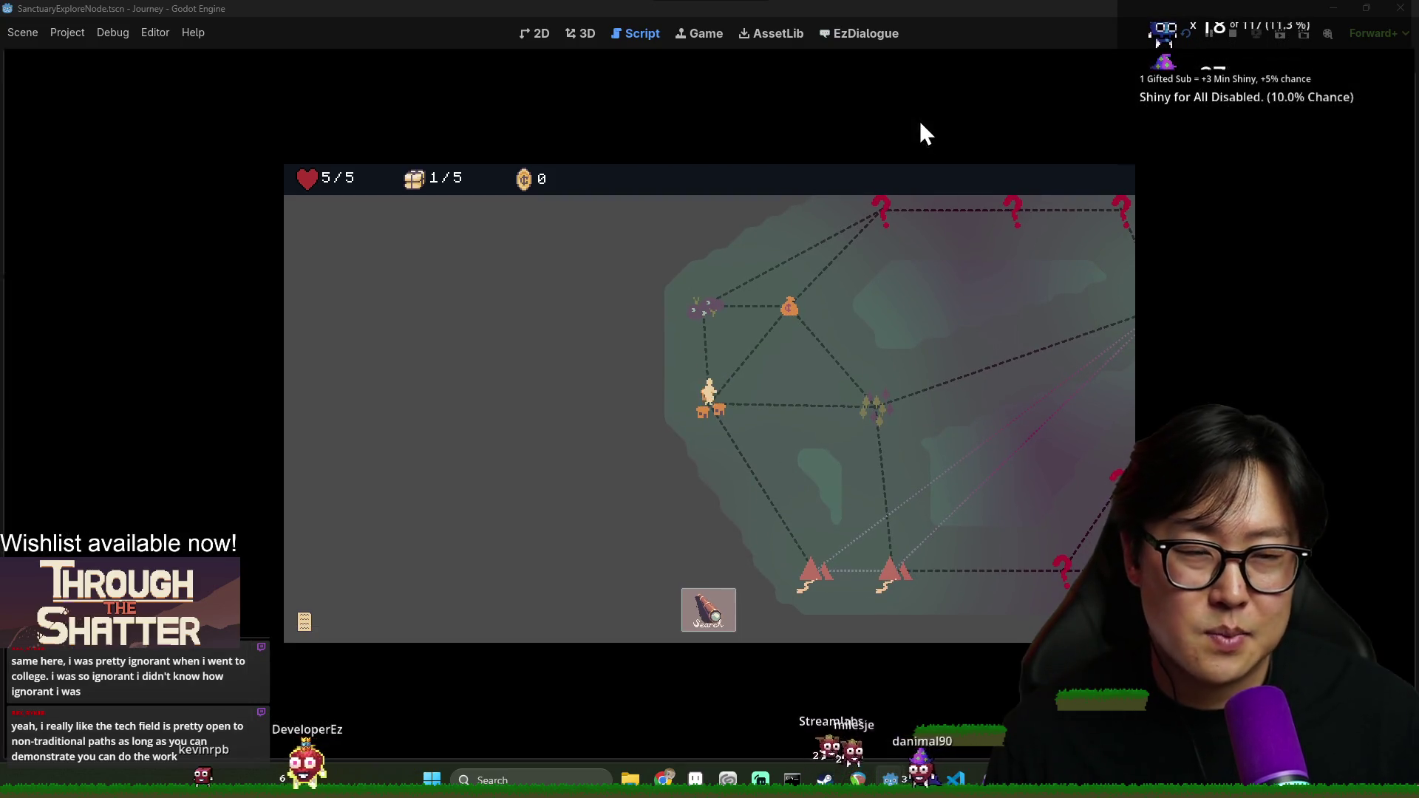
left_click(698, 616)
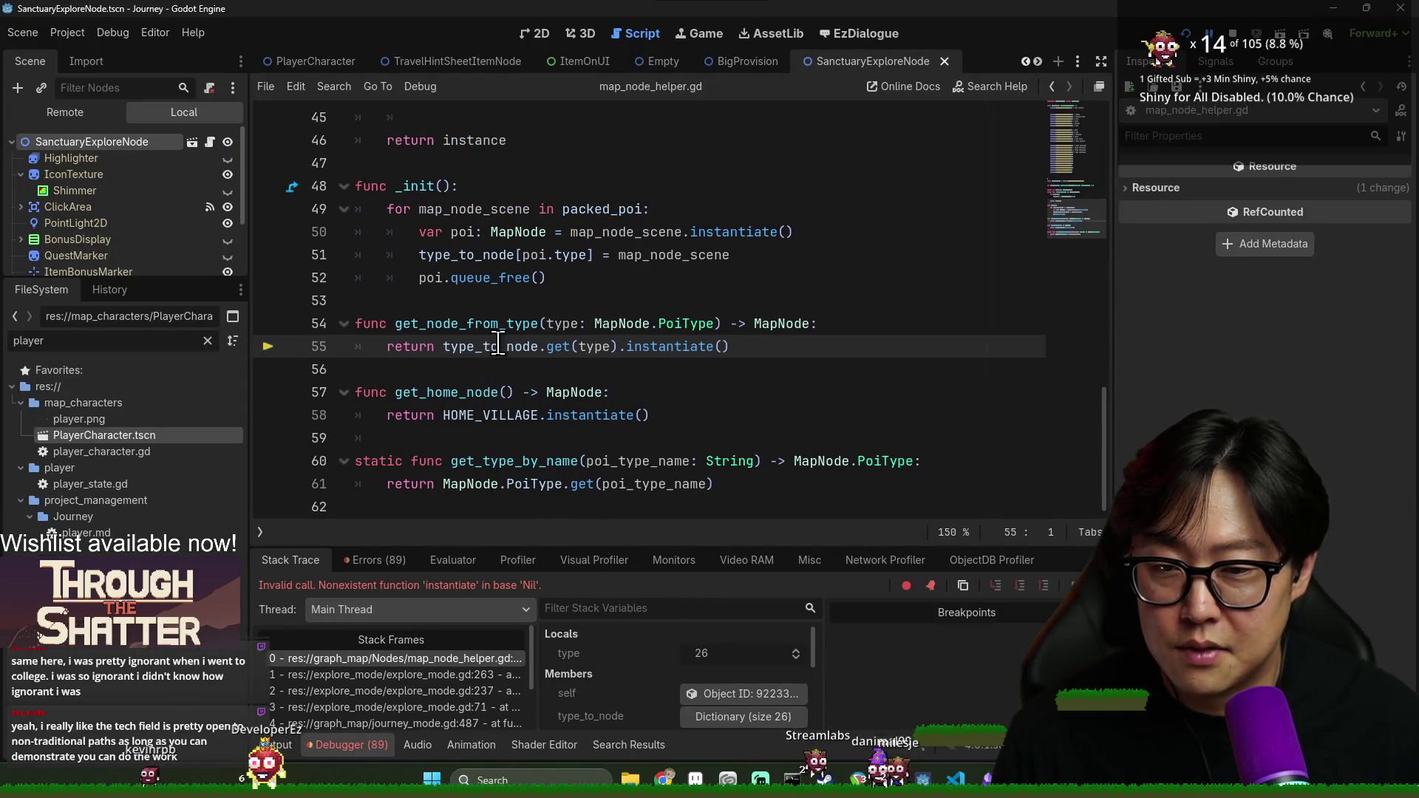
Inspect the type_to_node and type values on line 55, then stop the debug session
mouse_move(499, 344)
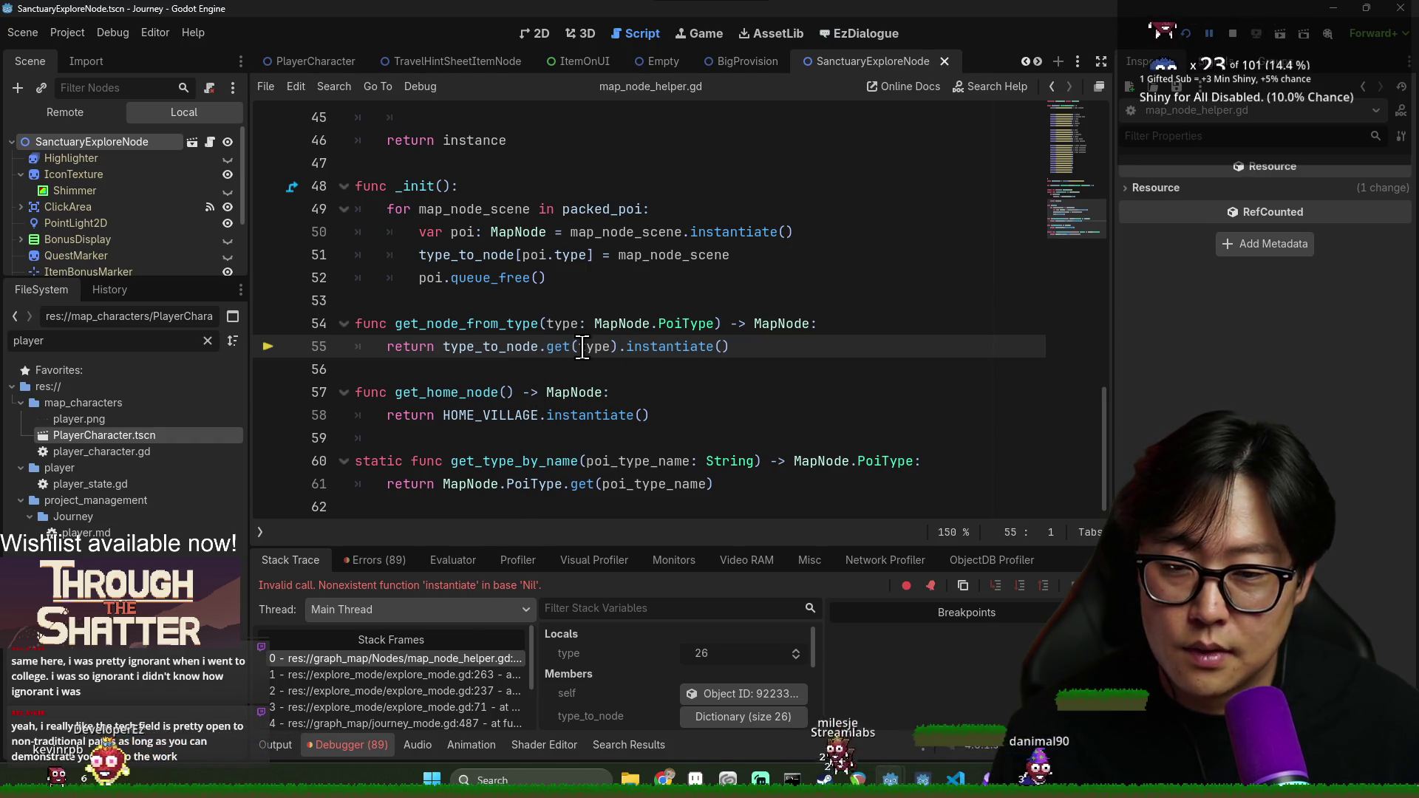
mouse_move(583, 347)
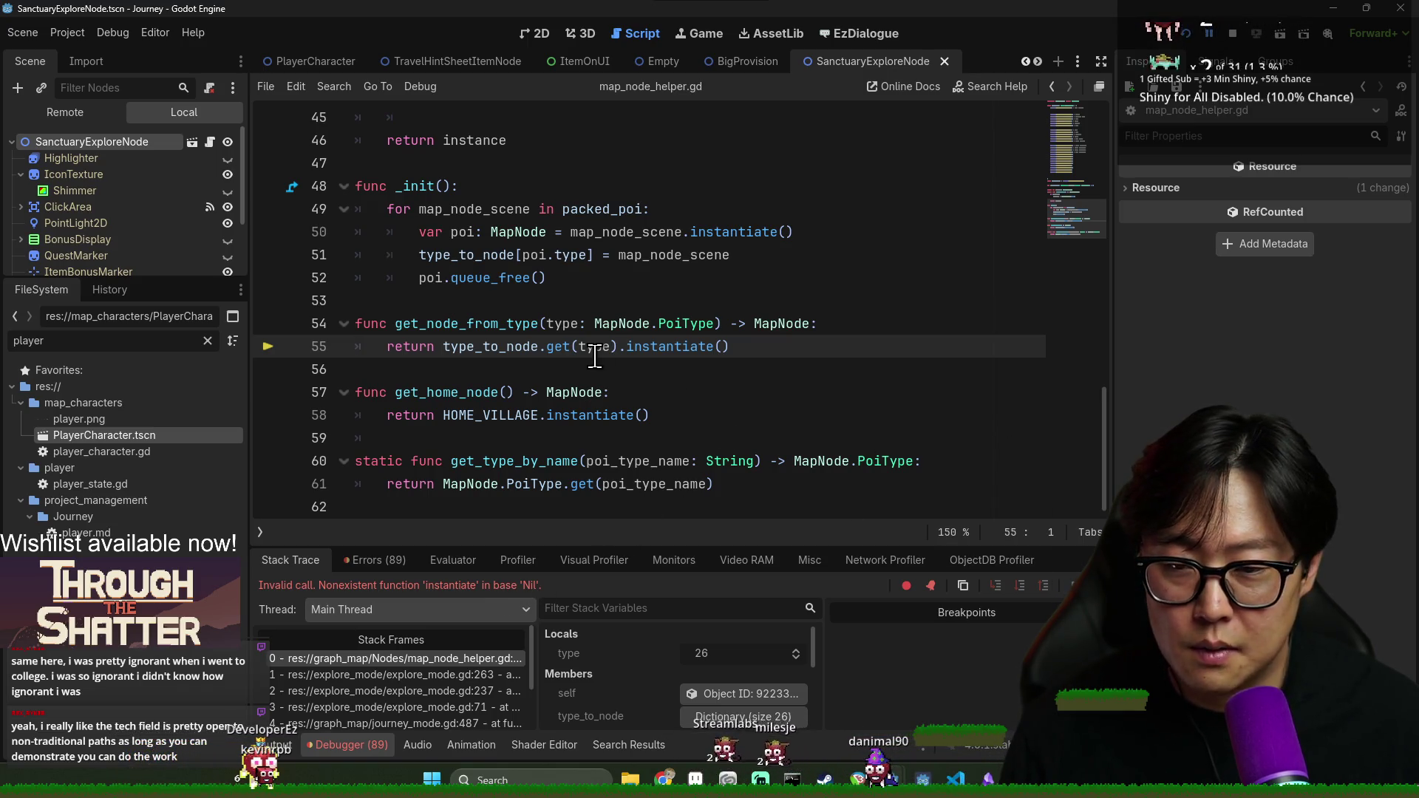
double_click(501, 346)
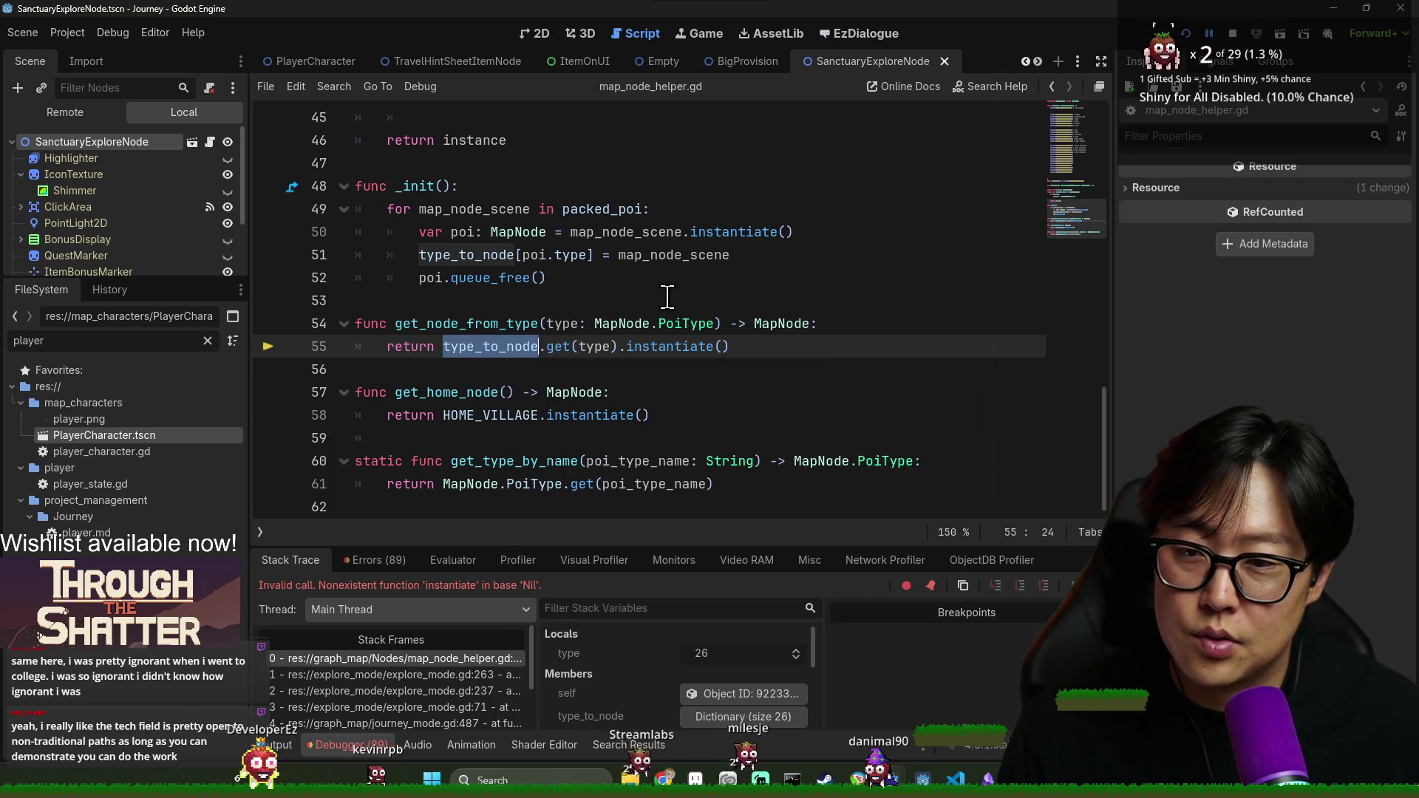
key("F8")
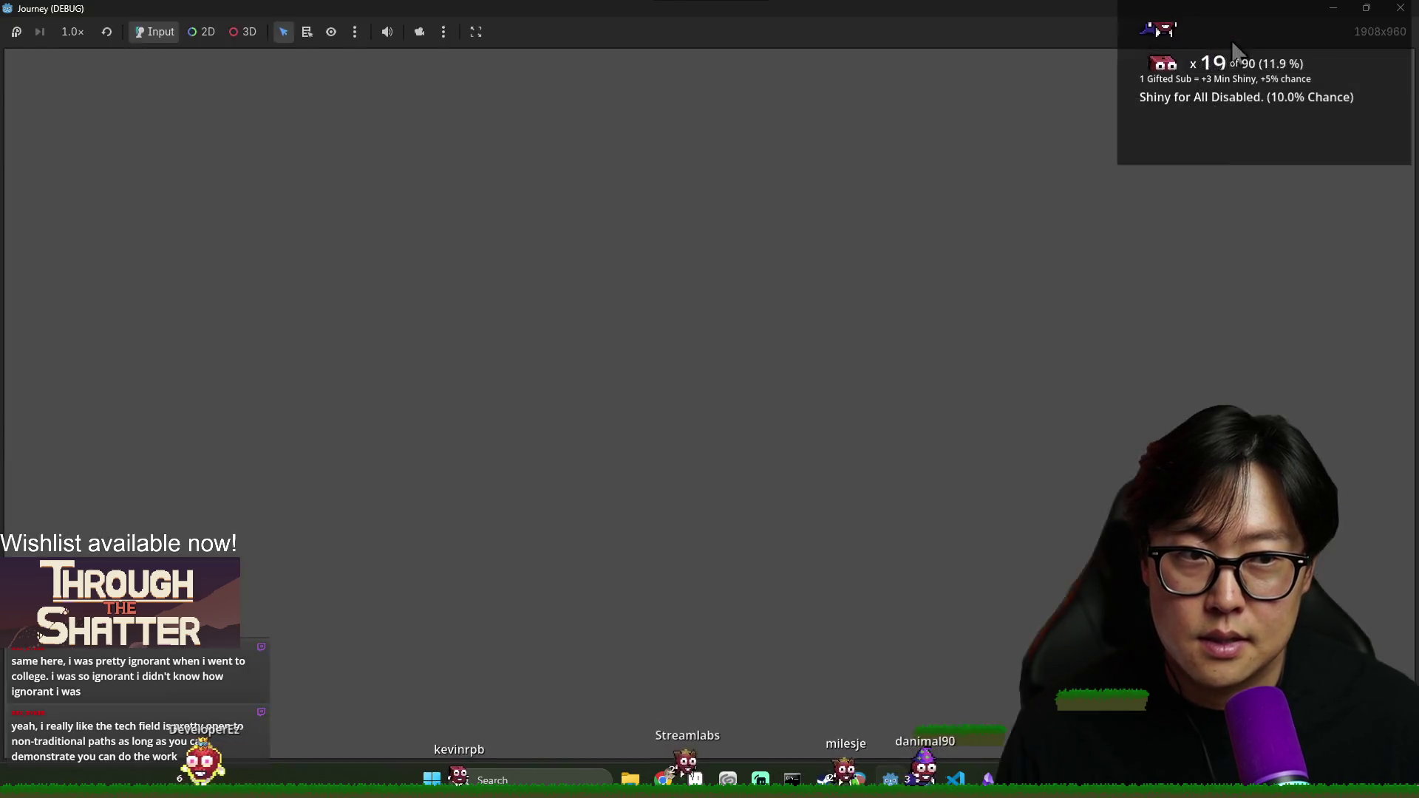
Save map_node_helper.gd and reselect type_to_node on line 55
left_click(754, 323)
key("ctrl+s")
left_click(645, 295)
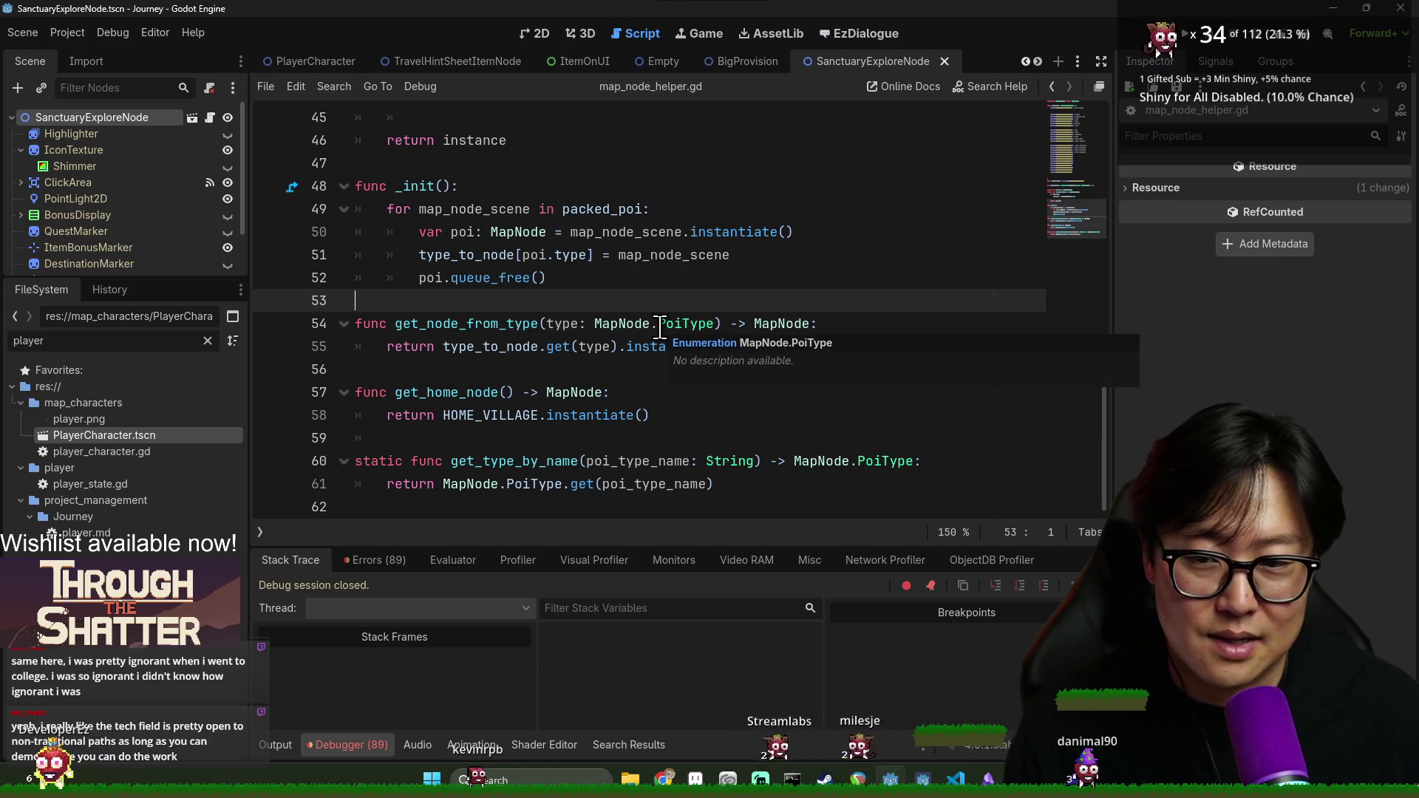
double_click(482, 347)
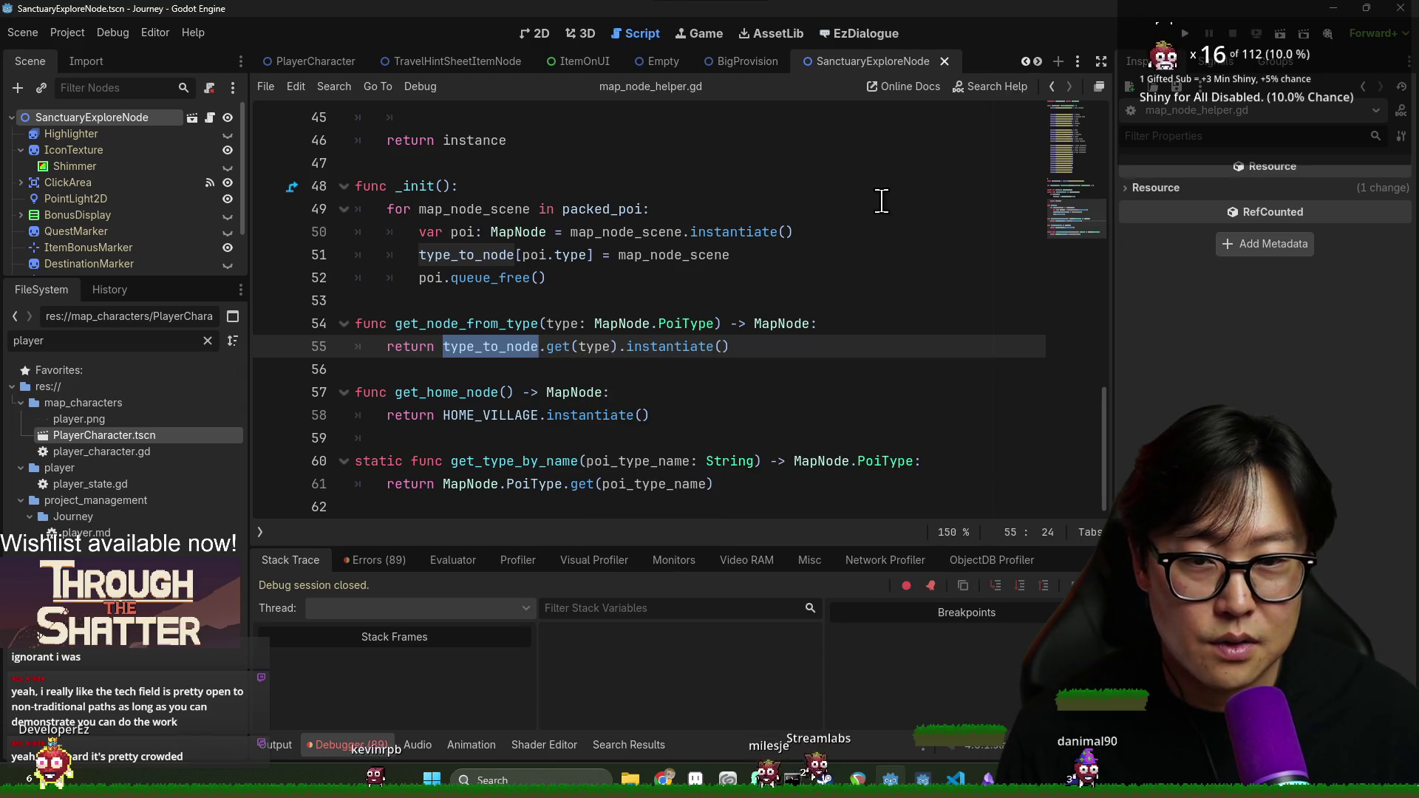
scroll(625, 355, "up", 9)
scroll(643, 366, "down", 1)
Add a comma and a new list entry line after line 33
left_click(663, 369)
type(",")
key("Return")
key("BackSpace")
key("BackSpace")
key("BackSpace")
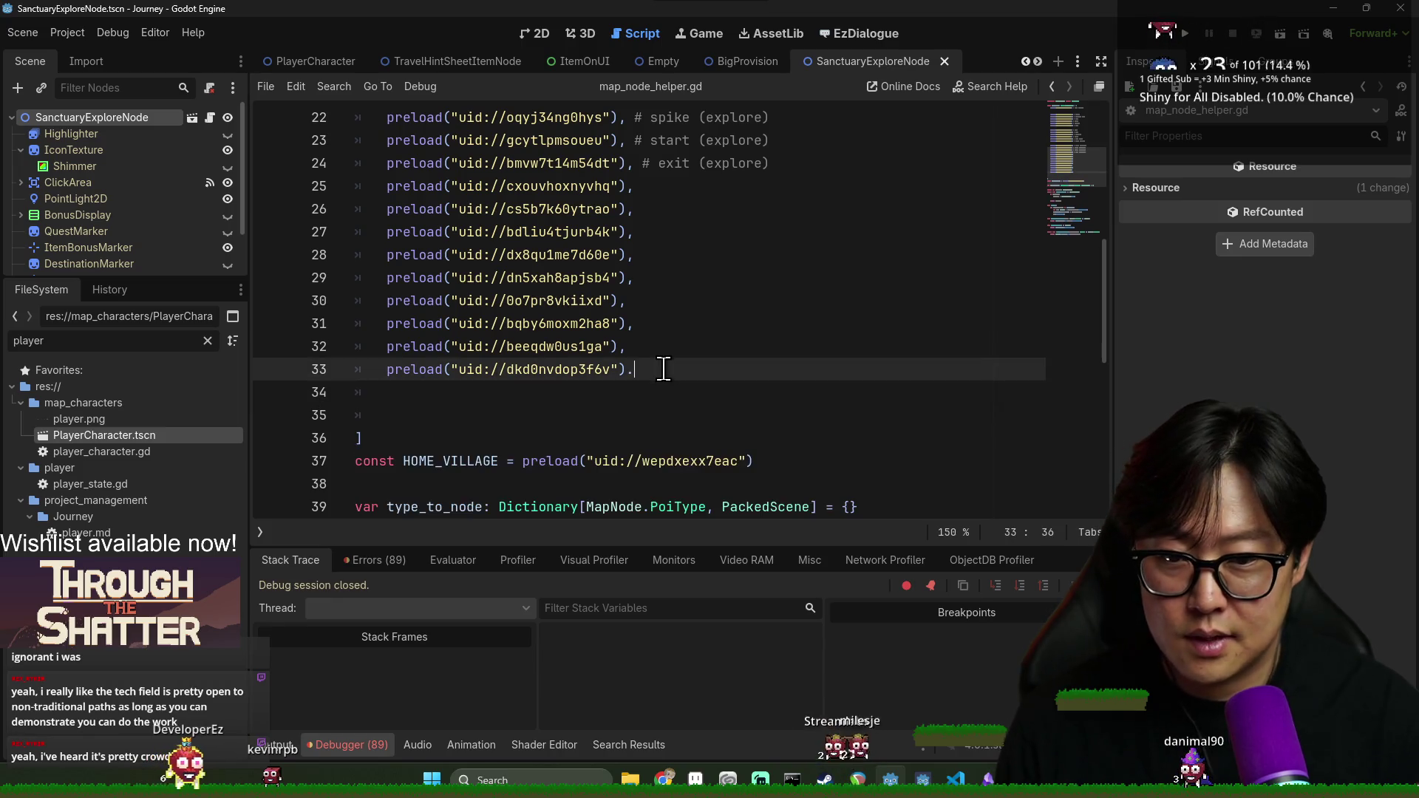
type(",")
key("Return")
Filter FileSystem by 'sanc' and insert a preload of SanctuaryExploreNode.tscn without the const prefix
left_click(95, 342)
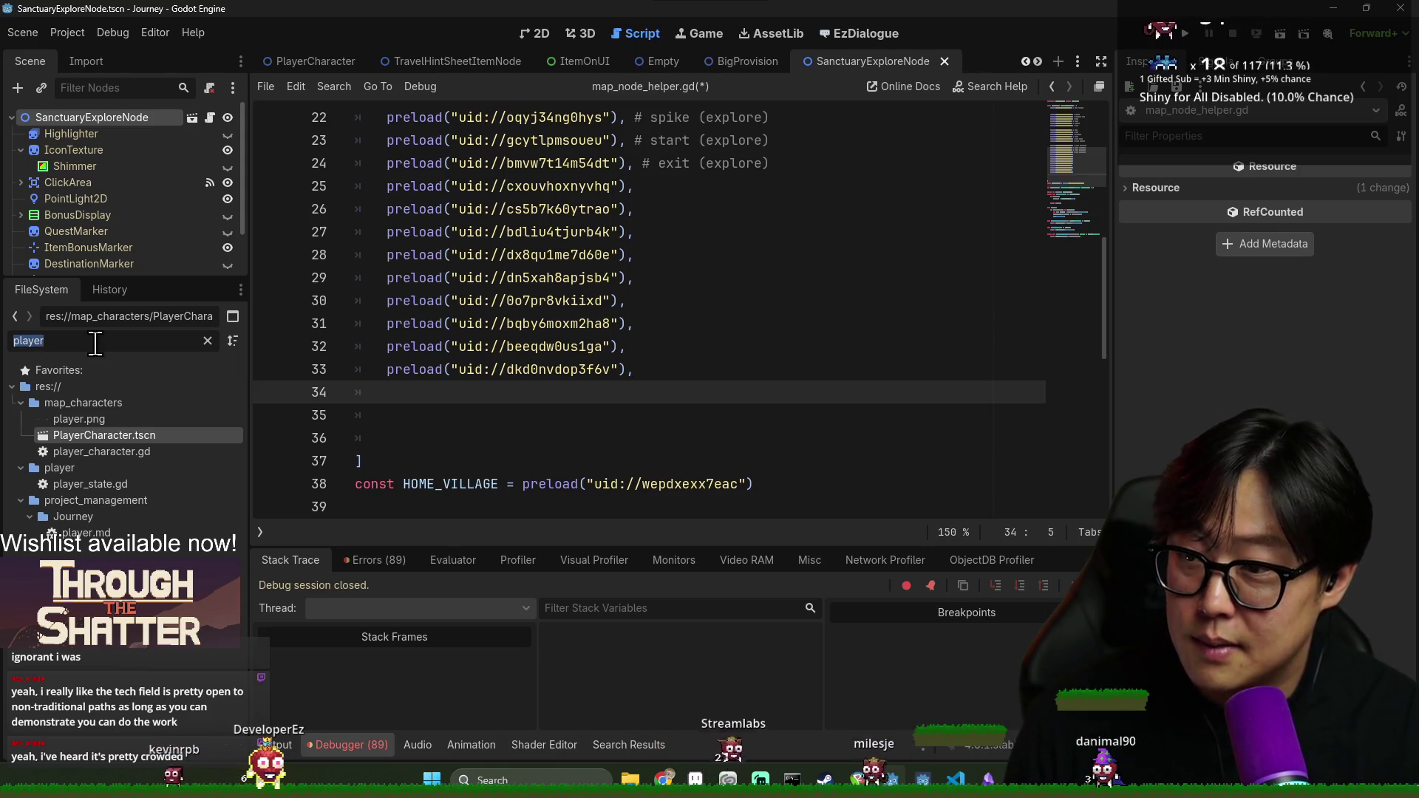
type("sanc")
mouse_move(163, 436)
left_mouse_down()
mouse_move(349, 427)
mouse_move(434, 393)
mouse_move(417, 392)
mouse_move(625, 399)
left_mouse_up()
key("BackSpace")
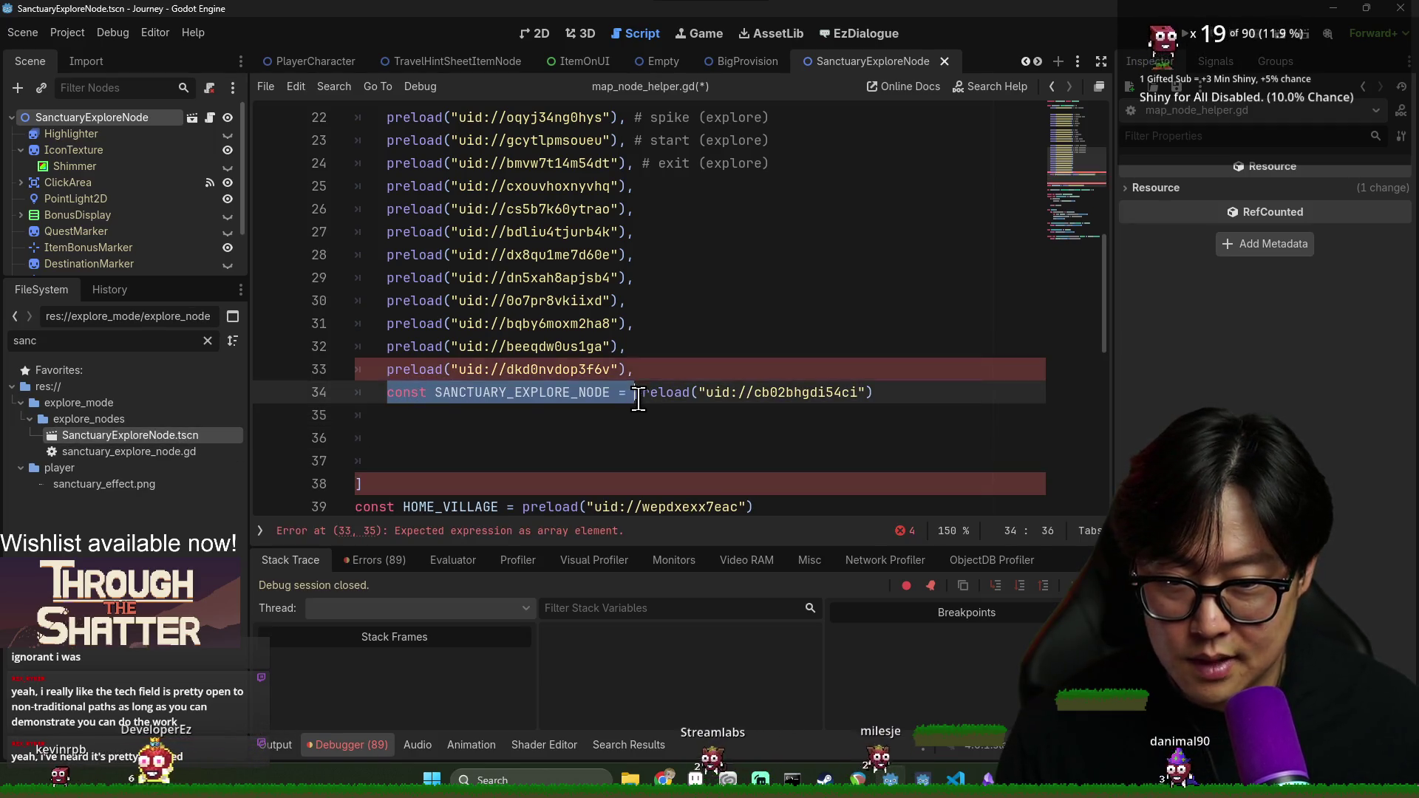
key("ctrl+s")
Remove the extra blank lines and leftover indentation before the closing bracket, and save
left_click(473, 440)
key("BackSpace")
key("BackSpace")
key("BackSpace")
left_click(430, 420)
key("ctrl+s")
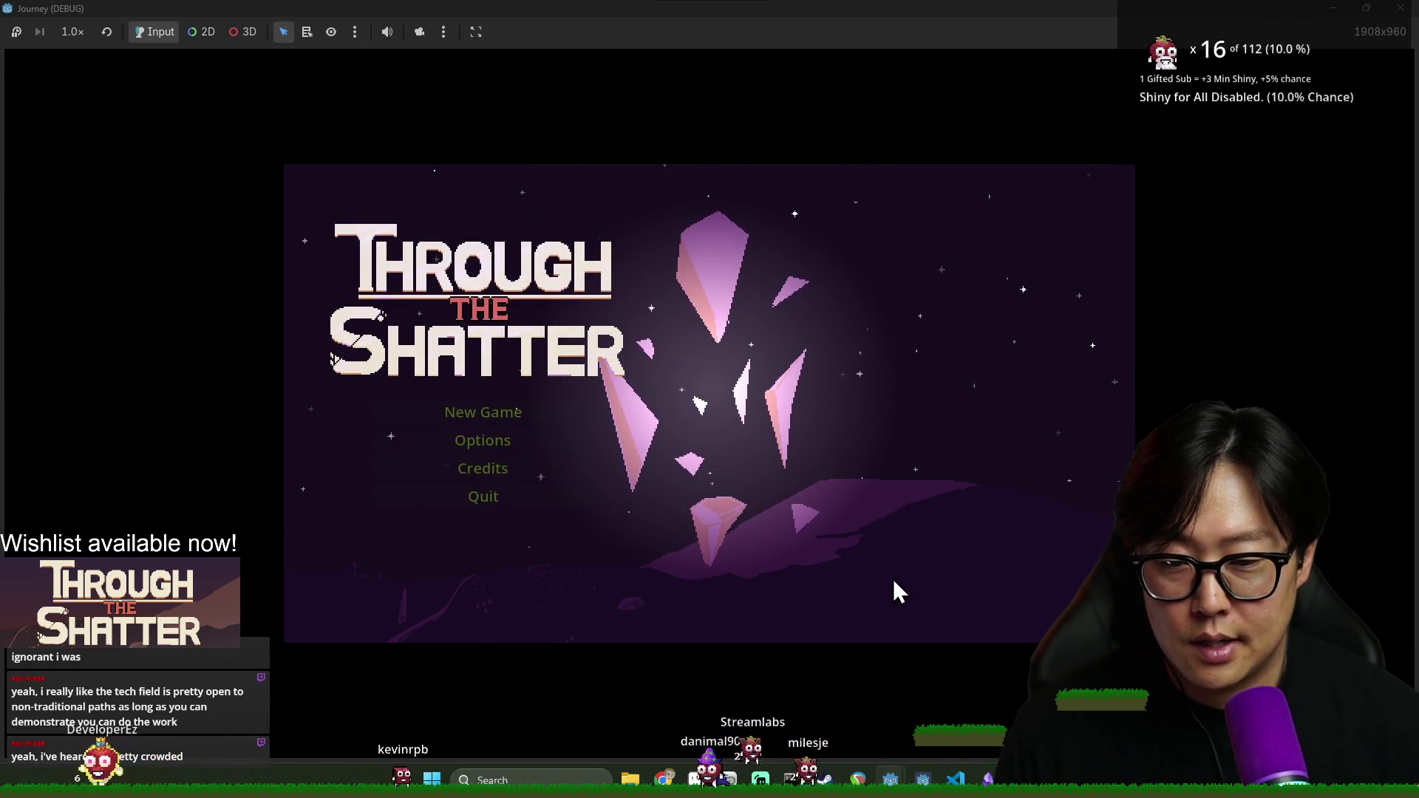
Start a new game, enter a region from the world map and search it
left_click(517, 408)
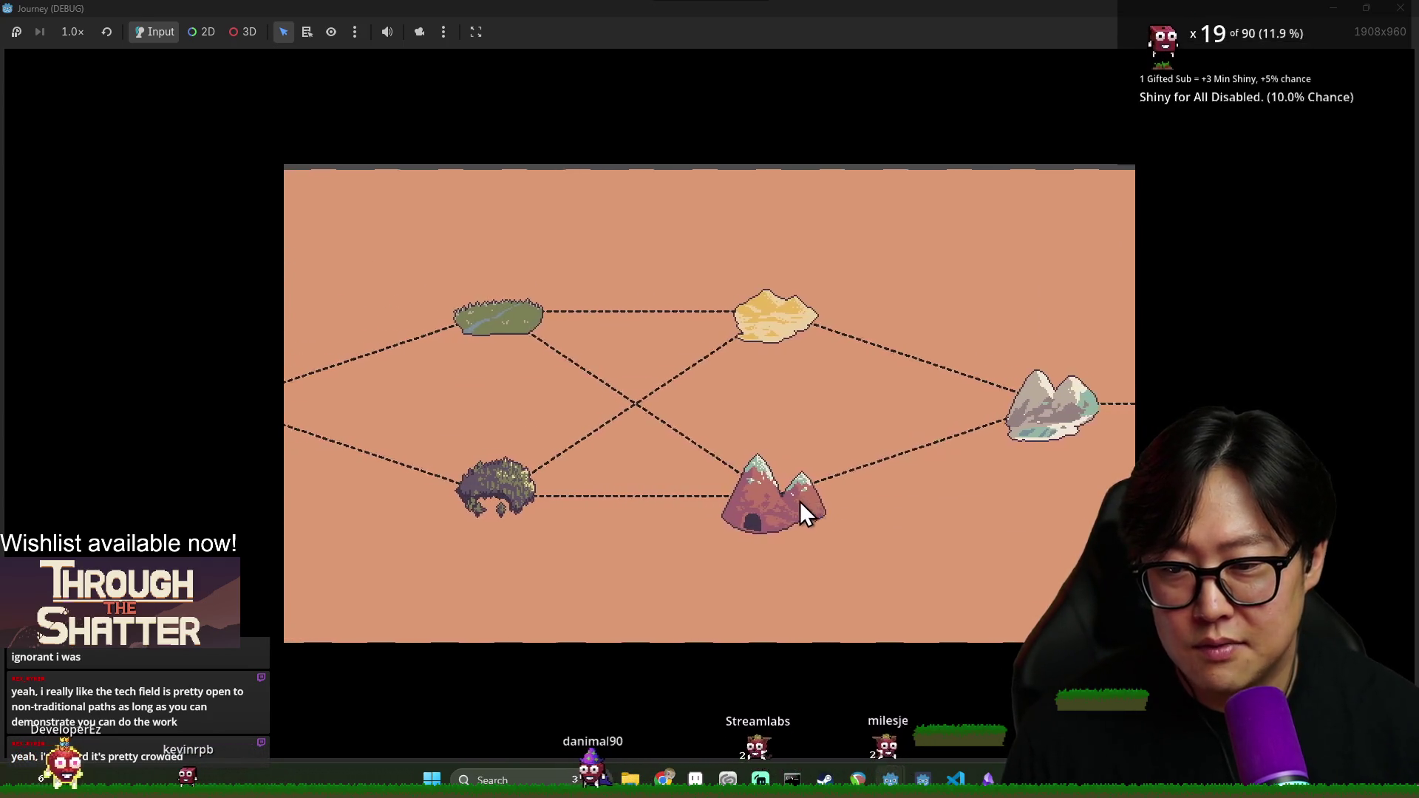
left_click(680, 486)
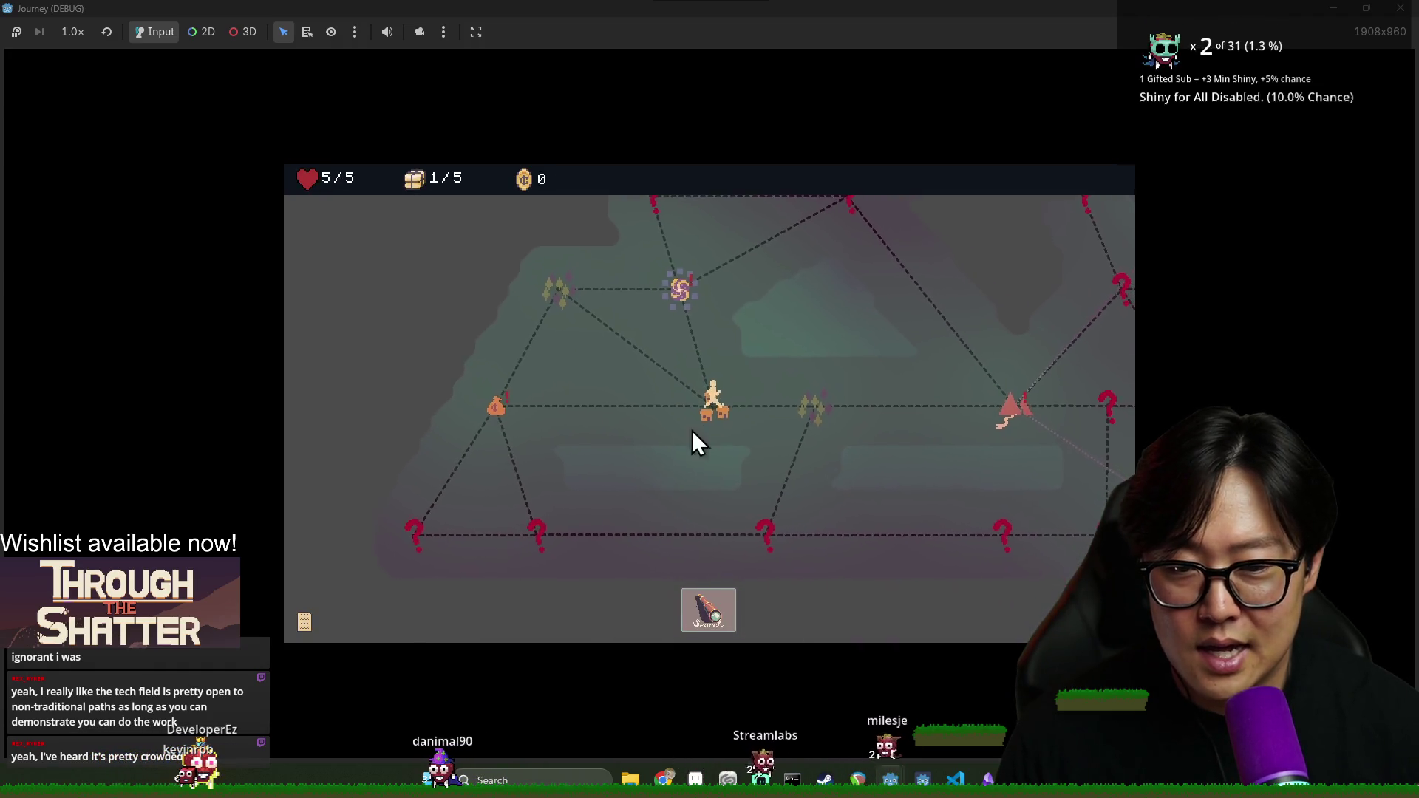
left_click(704, 609)
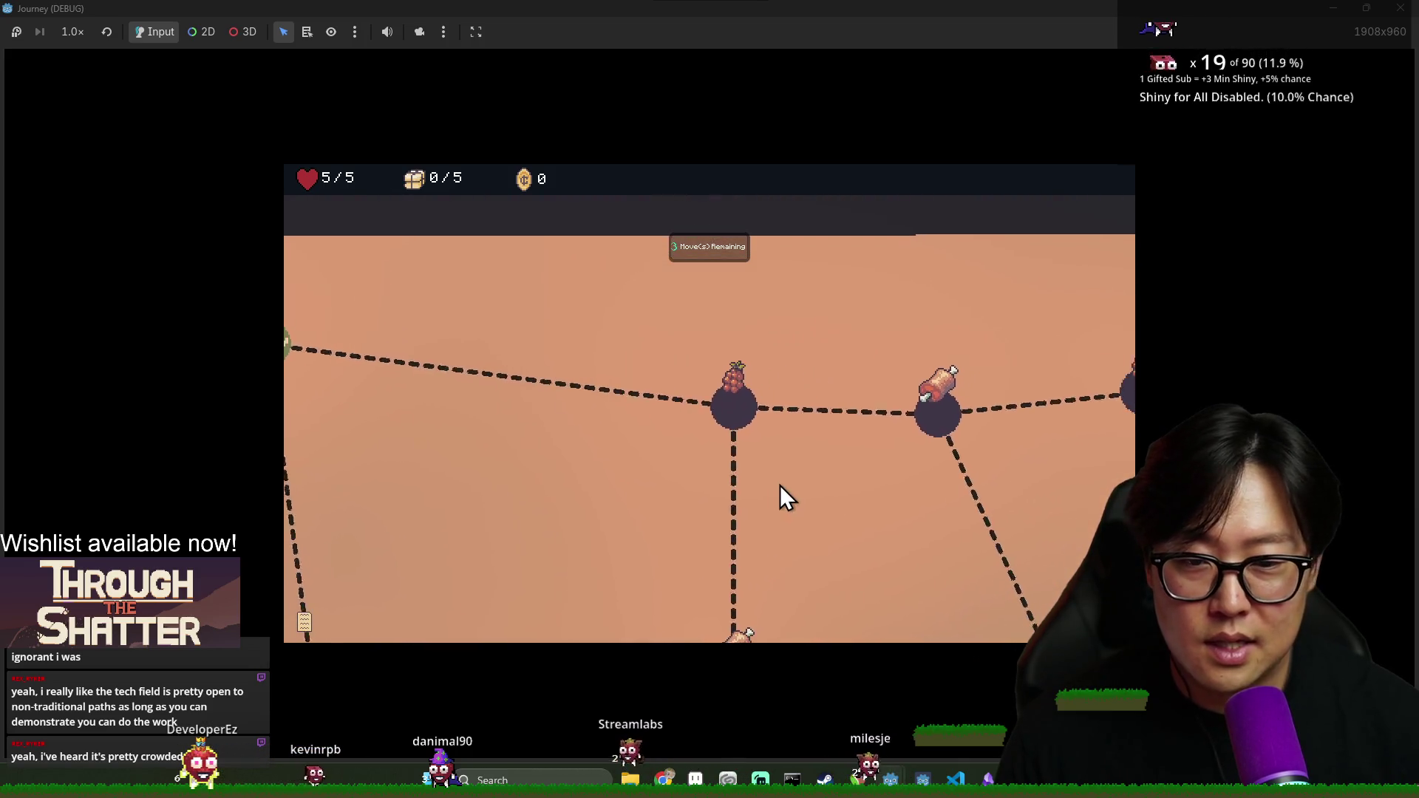
Dismiss the tutorials and walk the map nodes collecting the grape and meat provisions
left_click(726, 407)
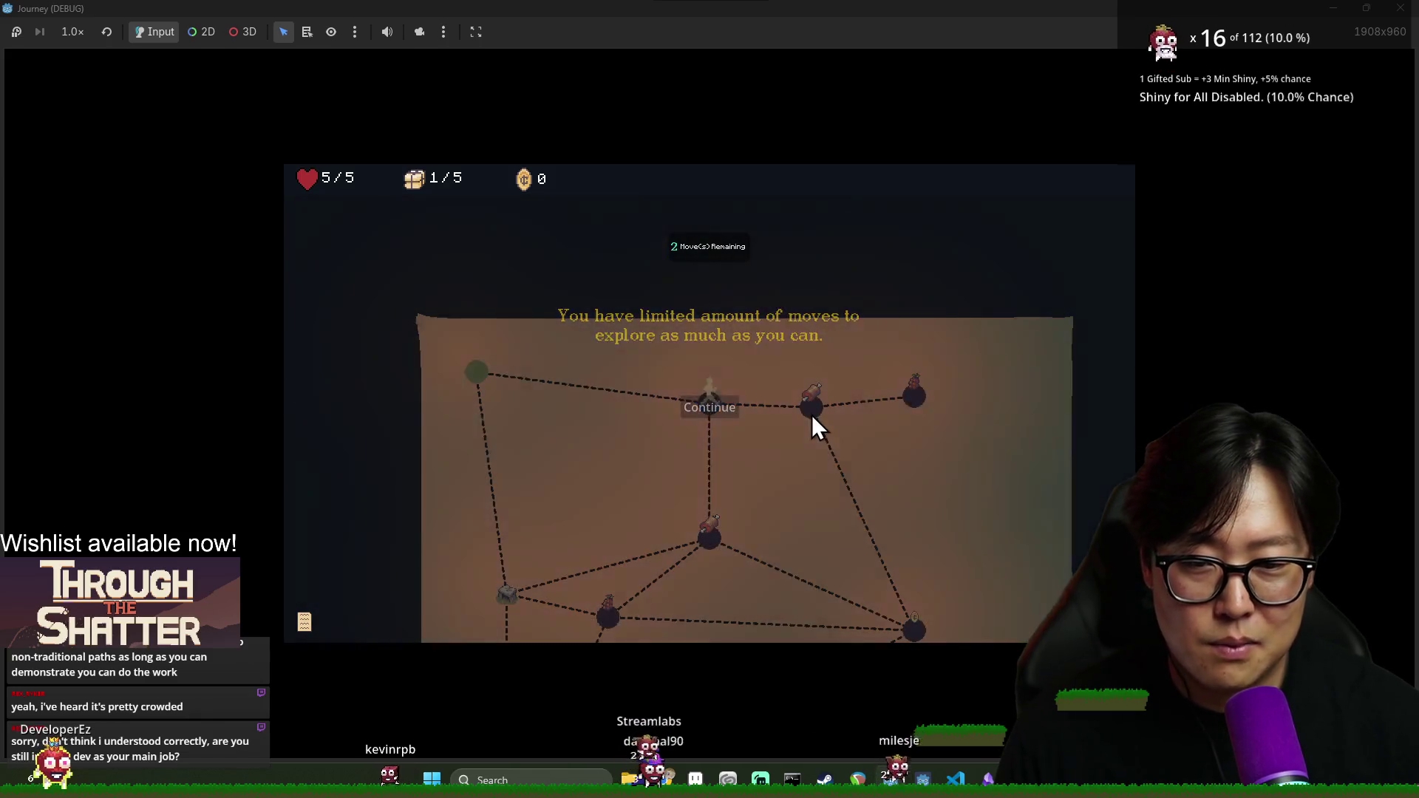
left_click(812, 412)
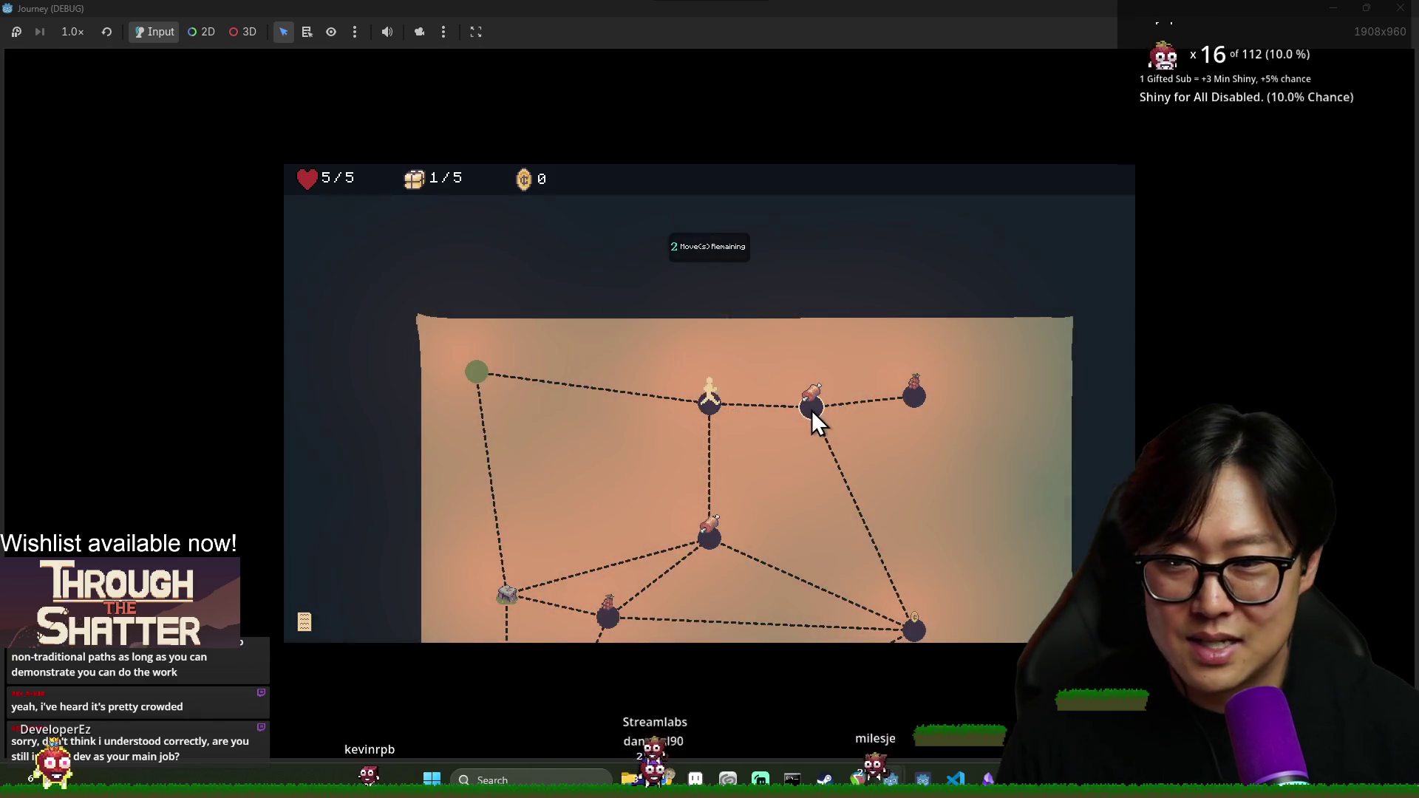
left_click(920, 401)
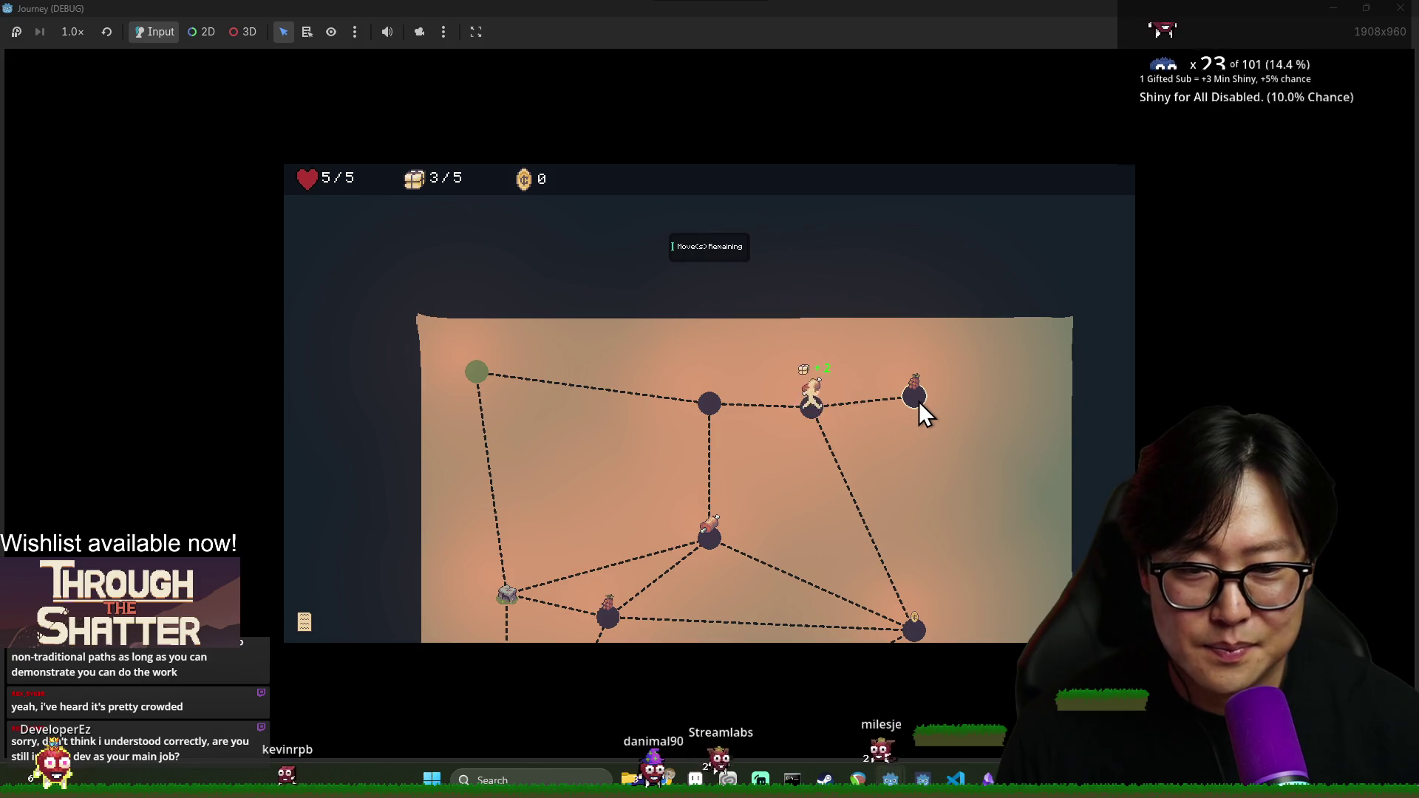
left_click(817, 409)
left_click(823, 411)
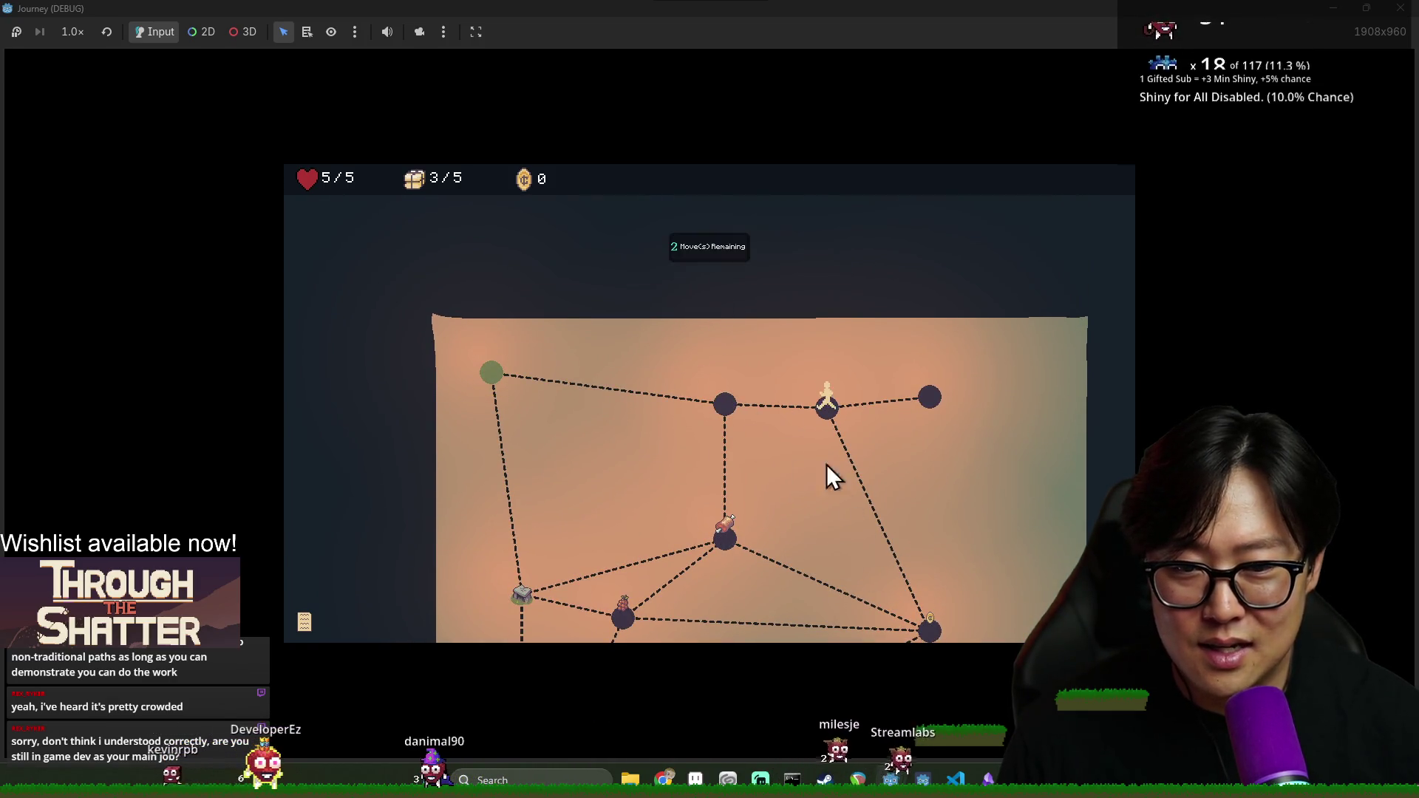
left_click(929, 517)
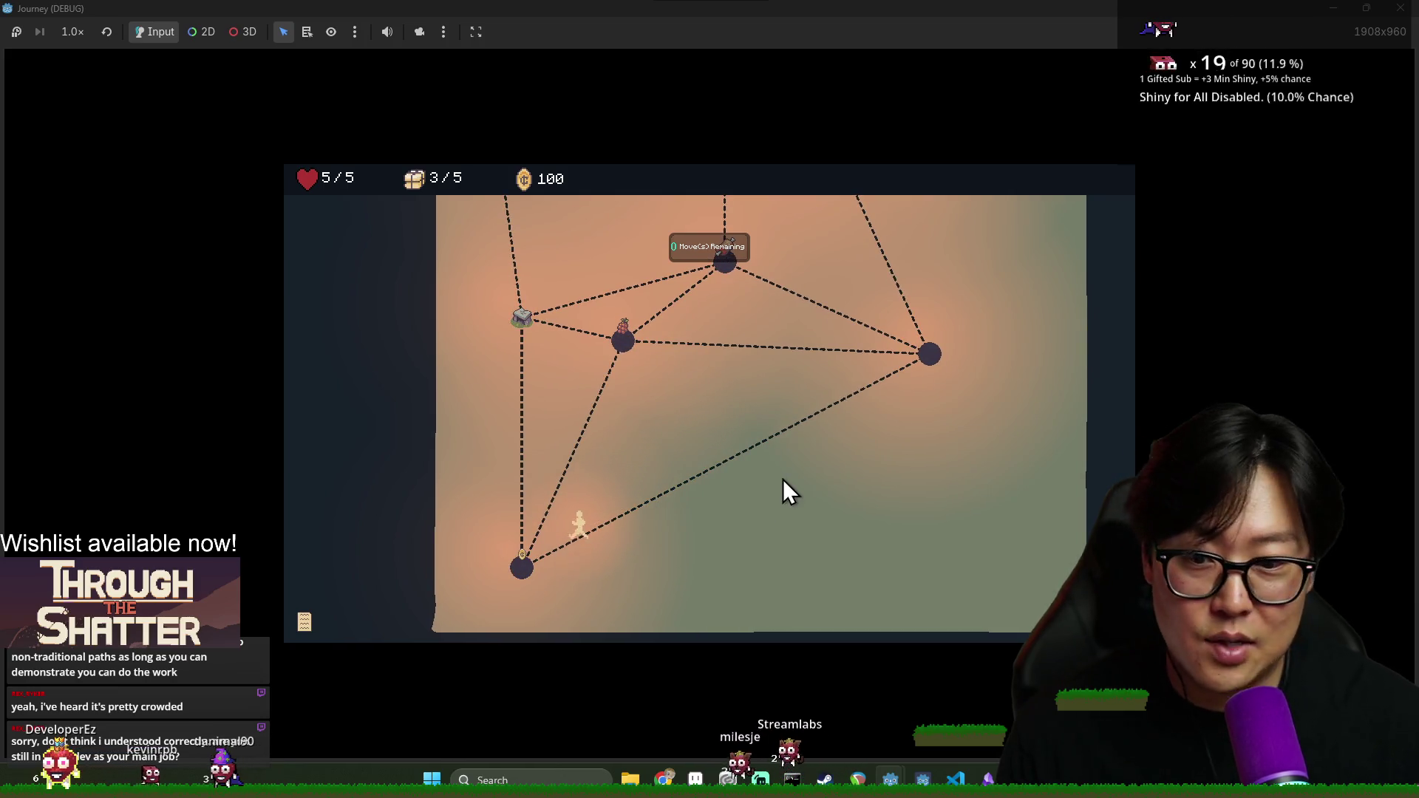
left_click(650, 360)
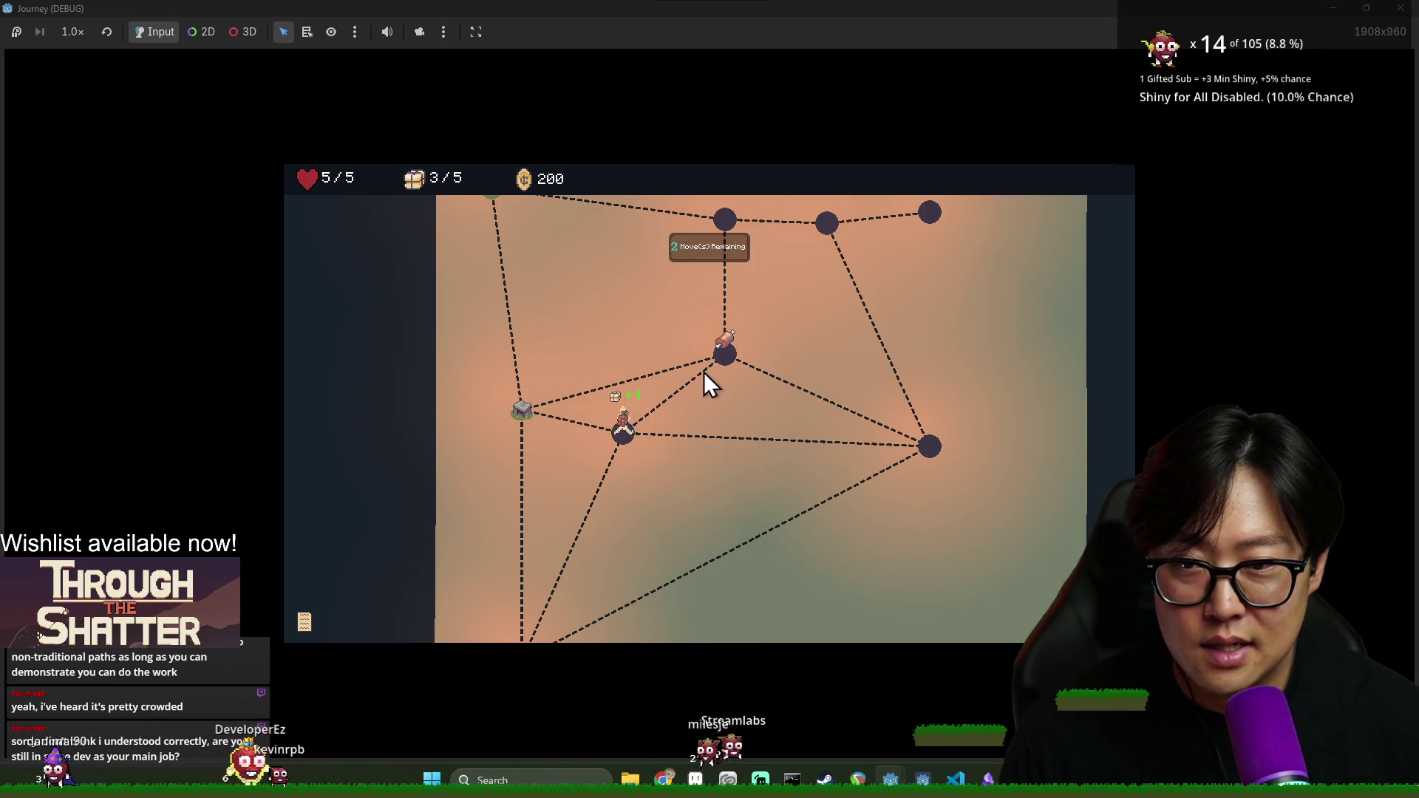
left_click(729, 358)
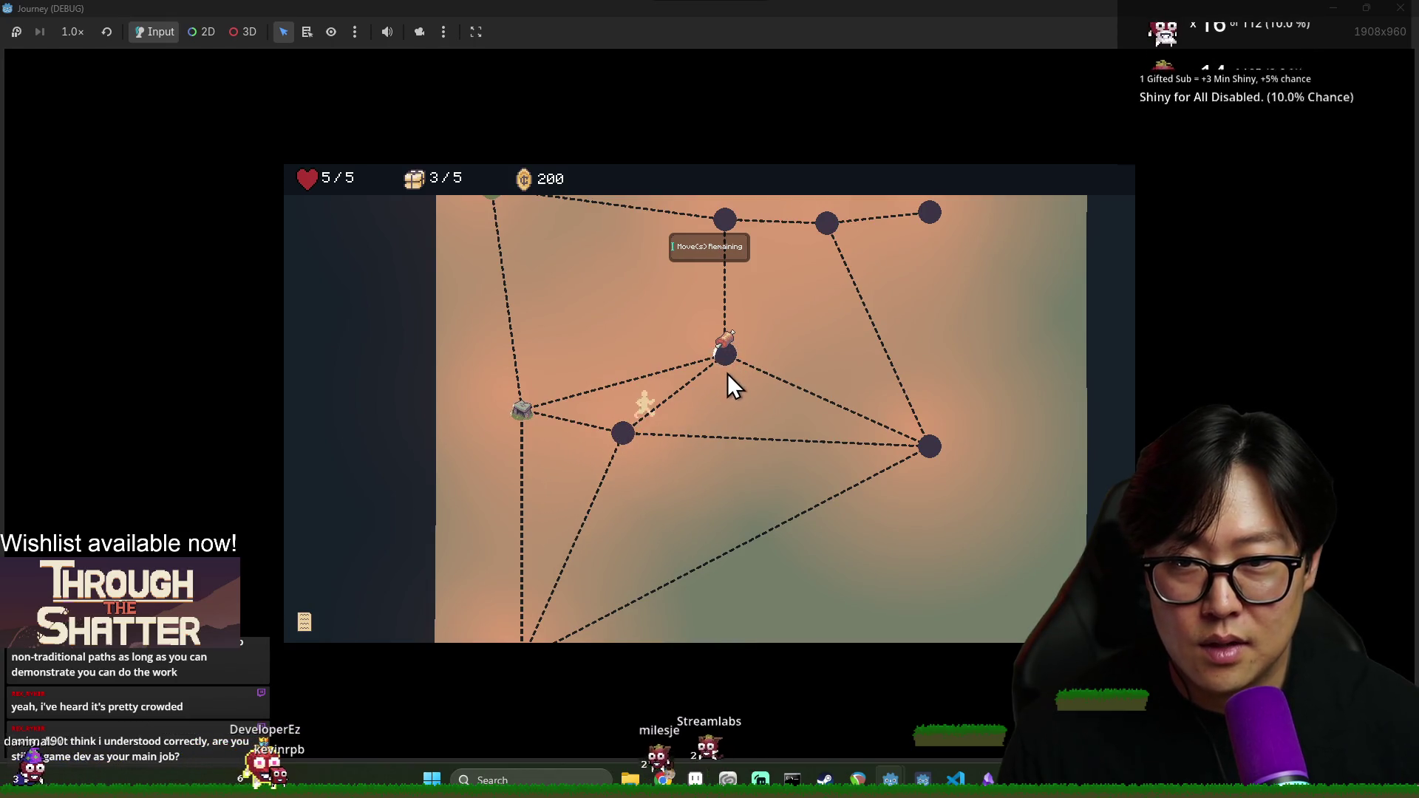
left_click(523, 415)
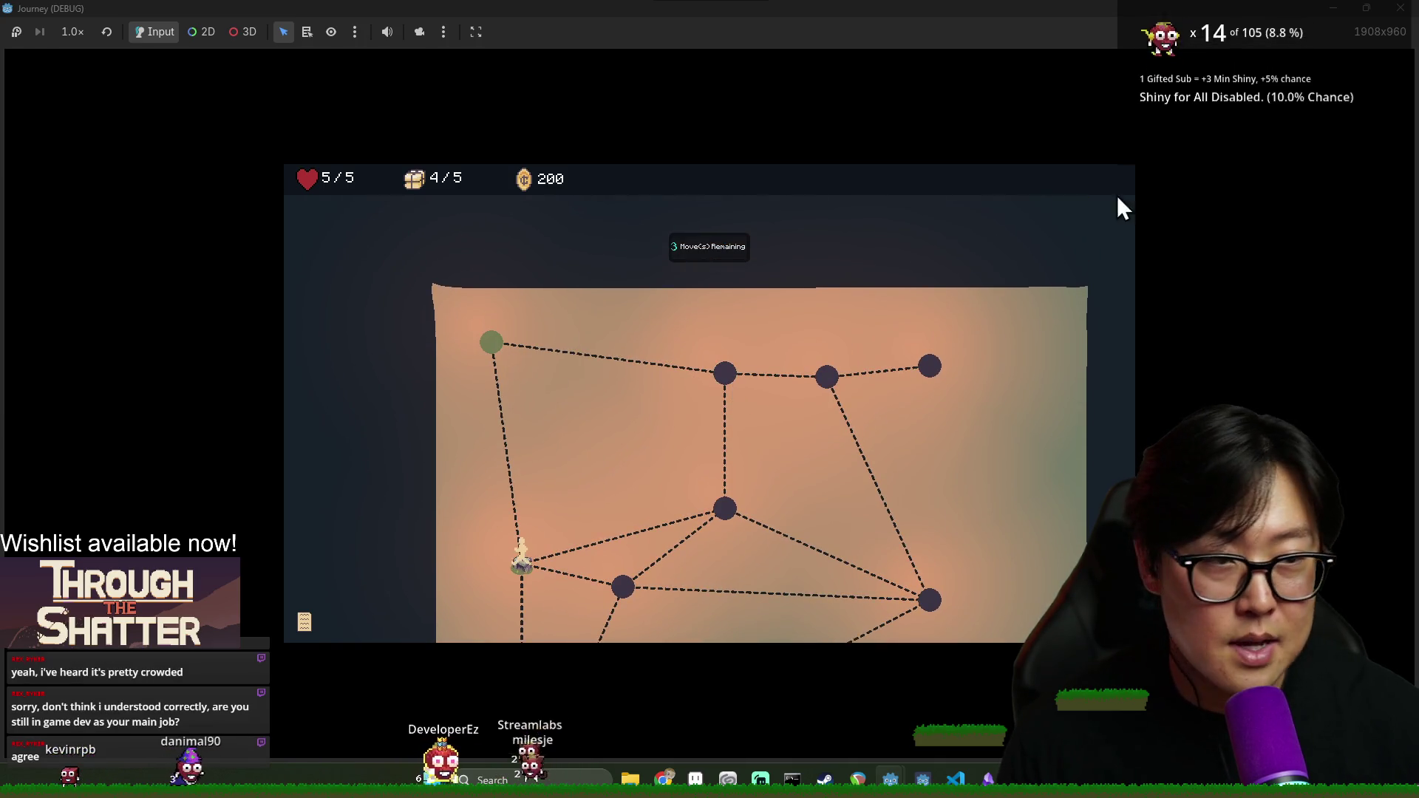
Leave via the green exit node, confirming the travel provisions cost
left_click(494, 346)
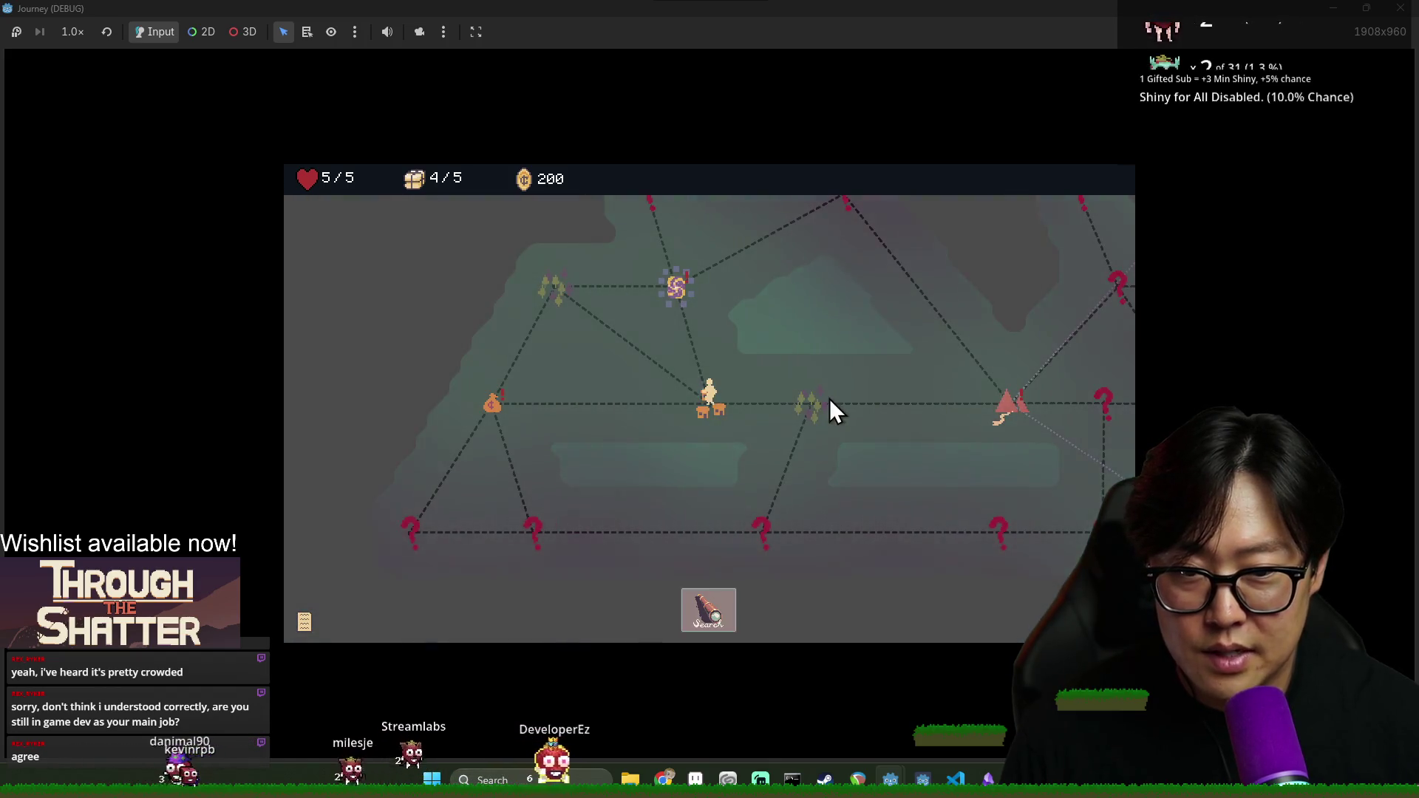
left_click(820, 402)
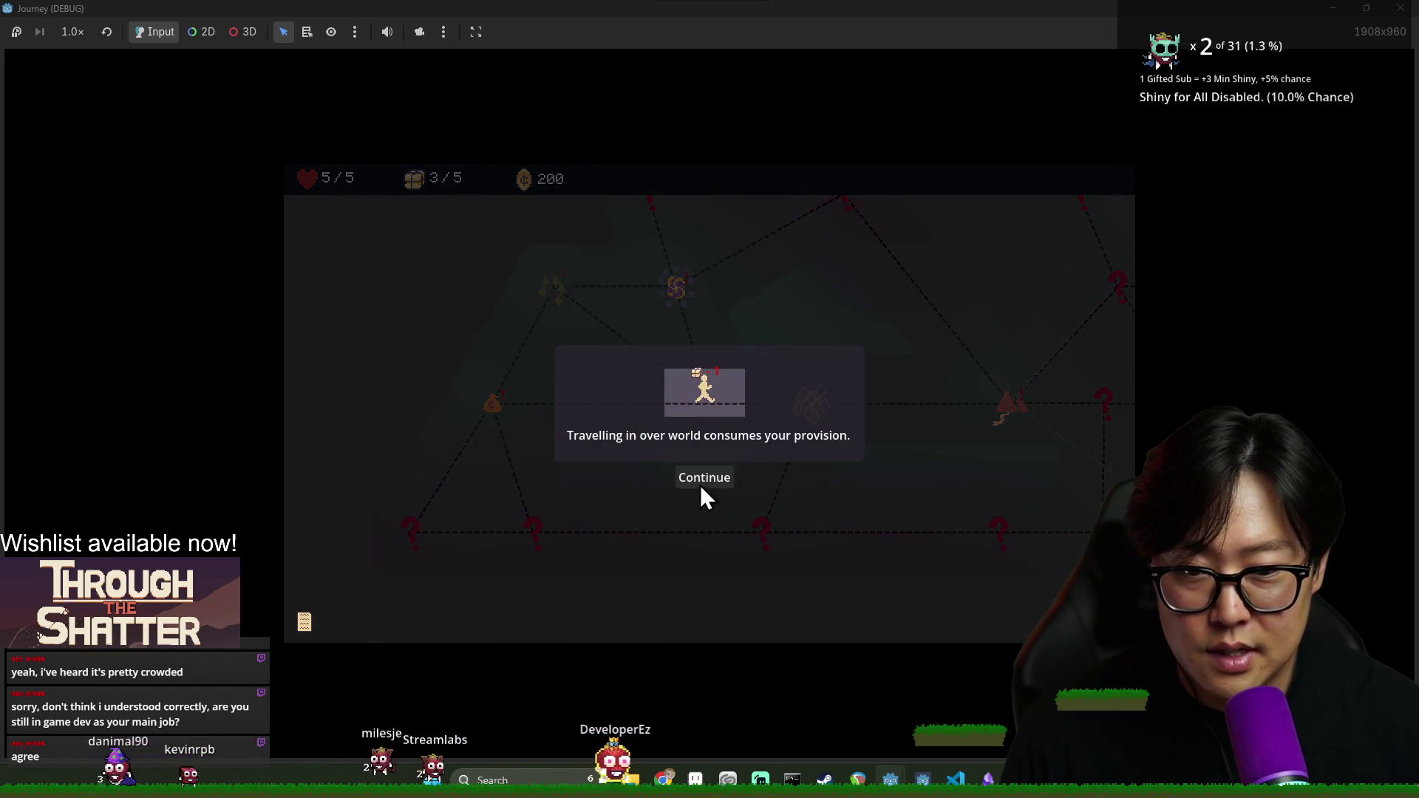
left_click(709, 479)
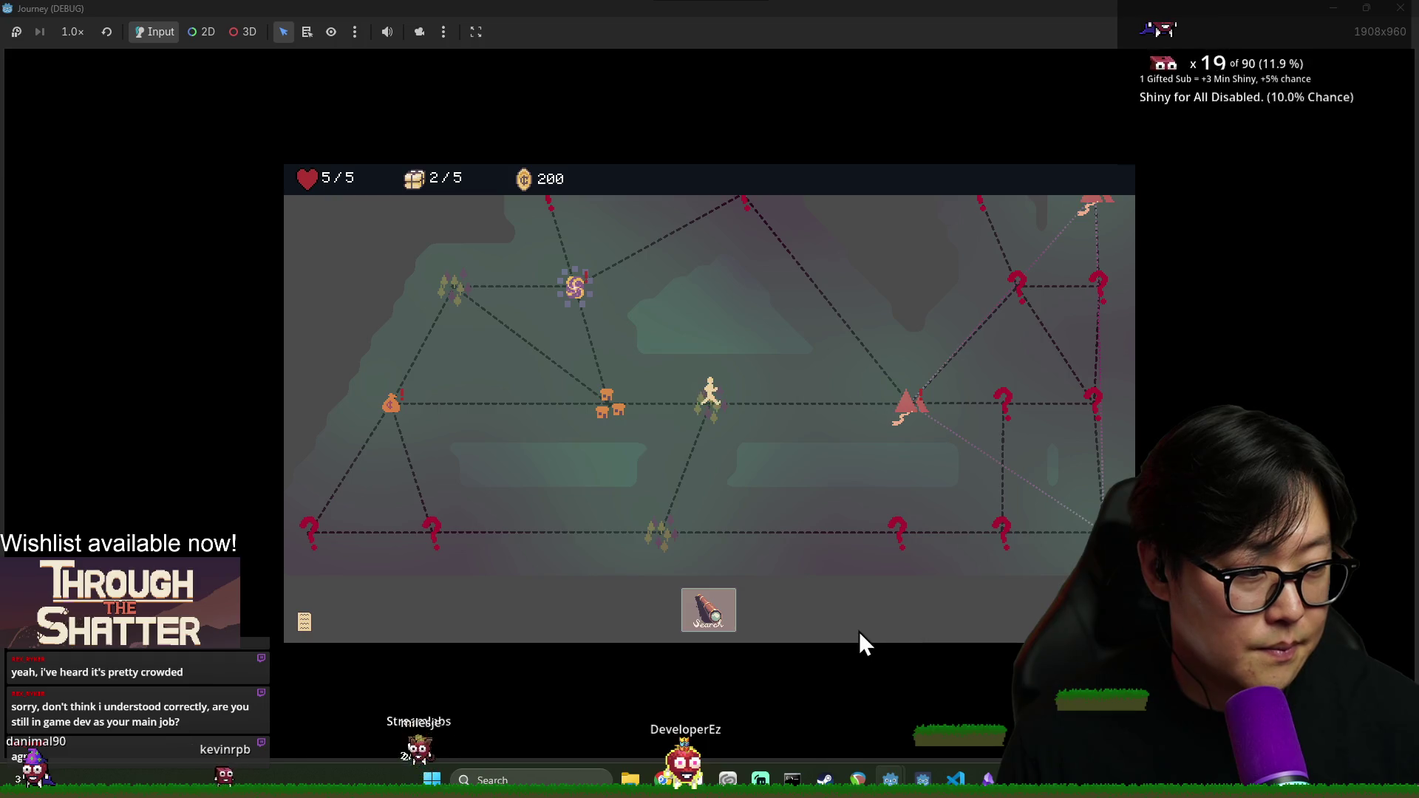
Search the area and walk the path, collecting supplies from the item node
left_click(716, 609)
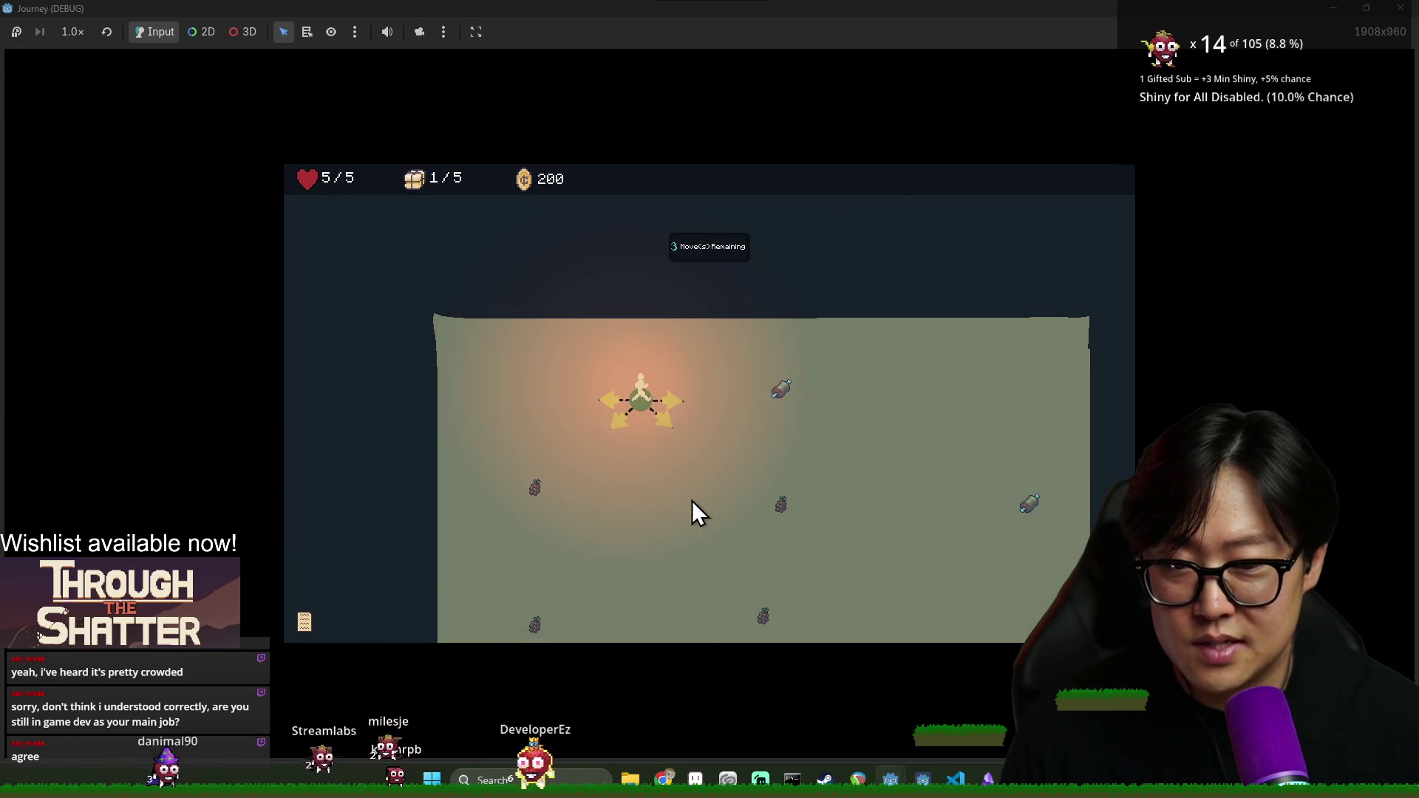
left_click(680, 405)
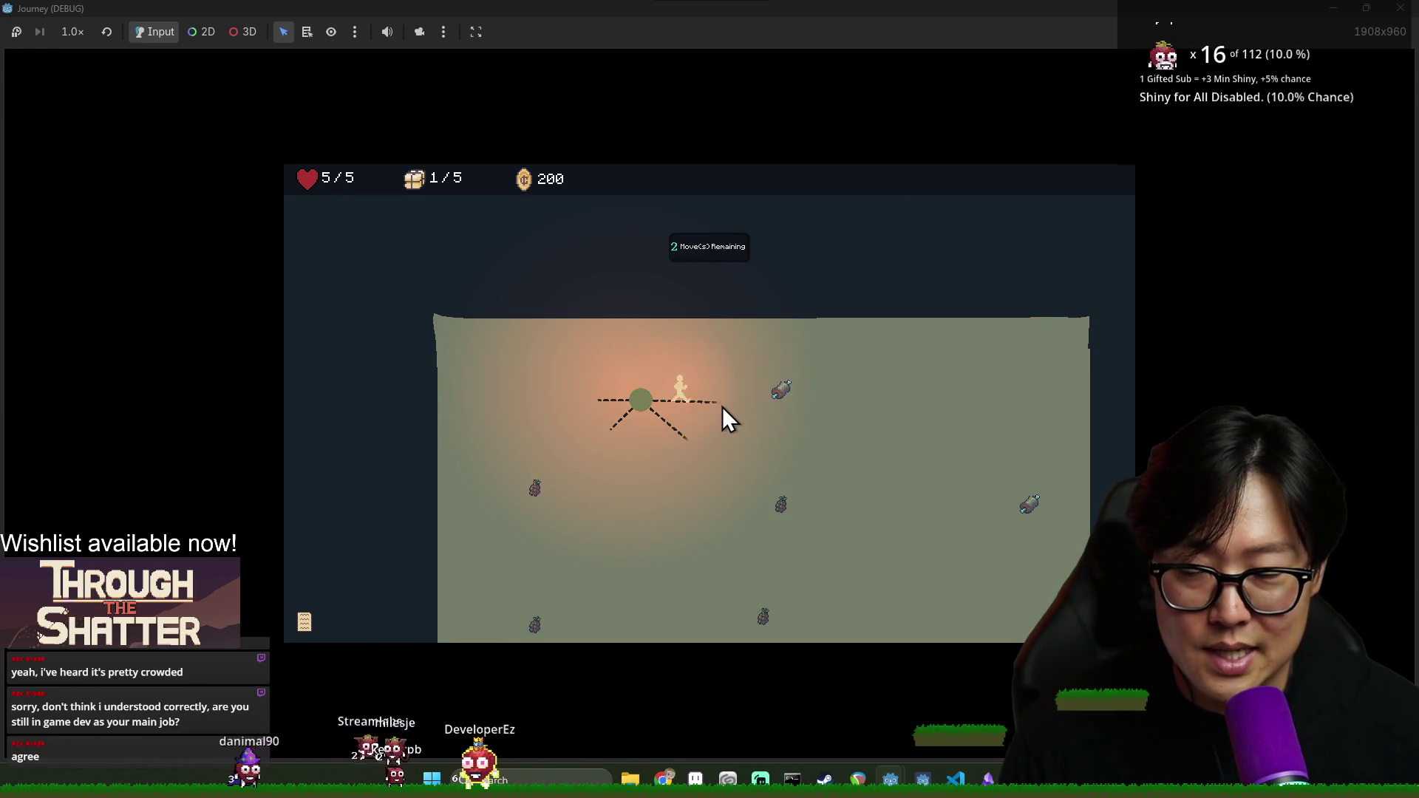
left_click(677, 433)
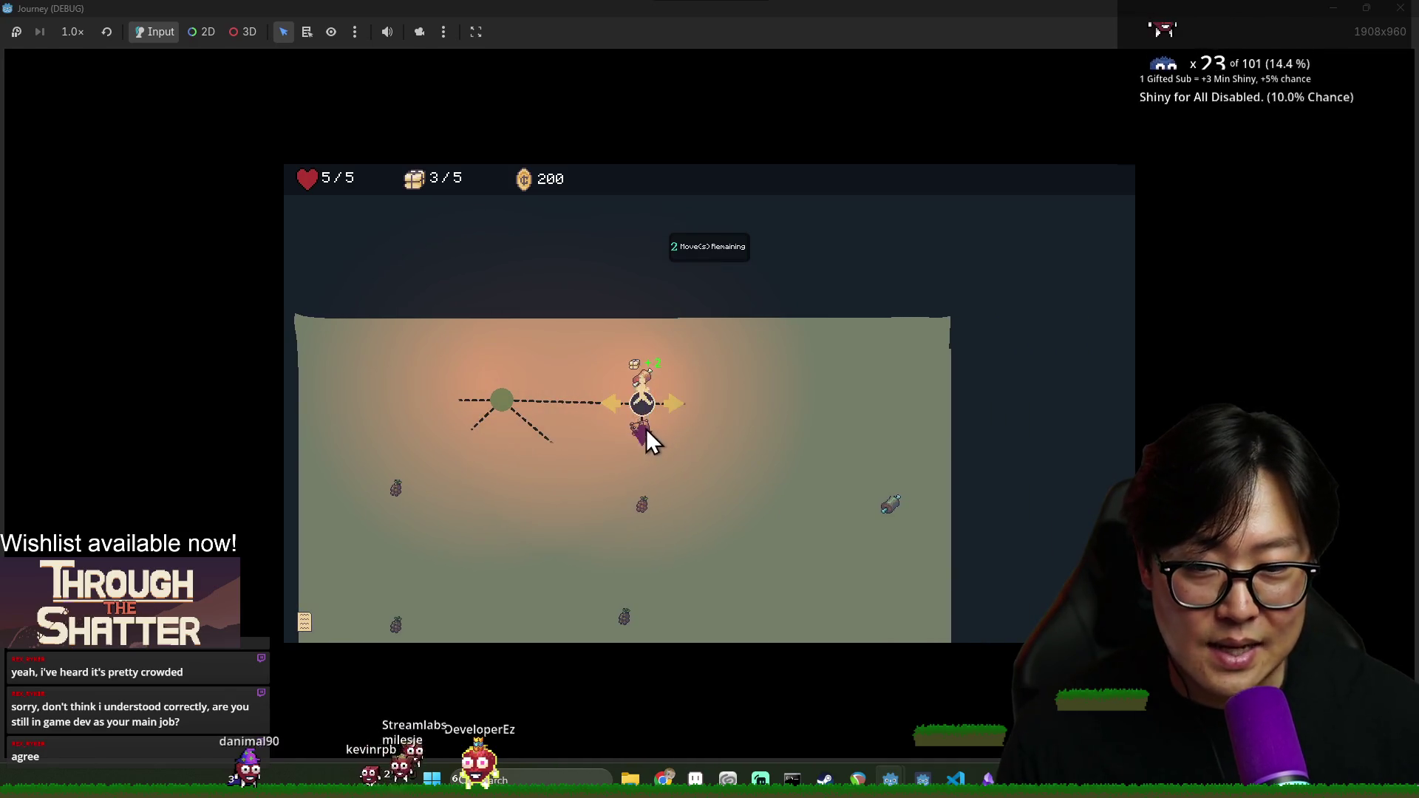
left_click(738, 424)
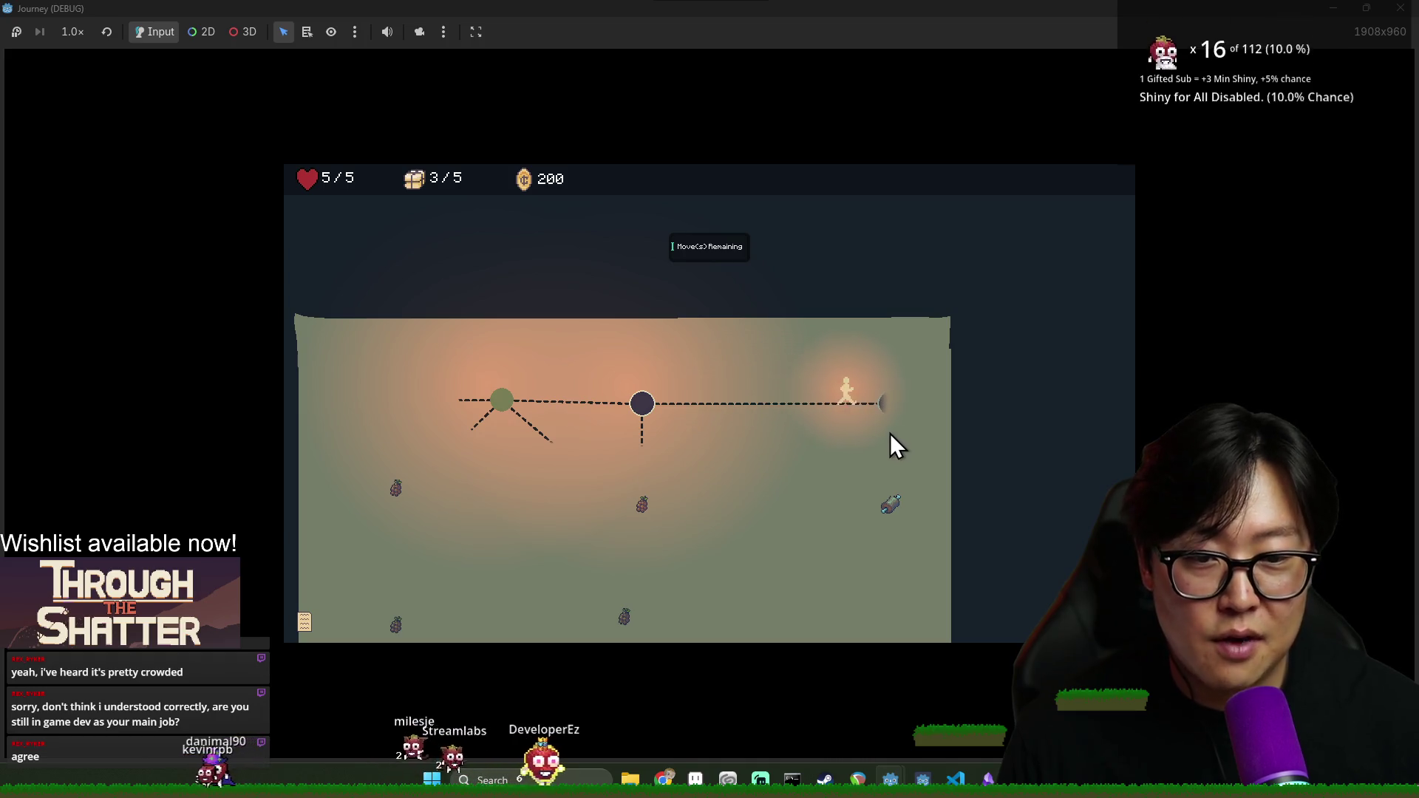
left_click(899, 453)
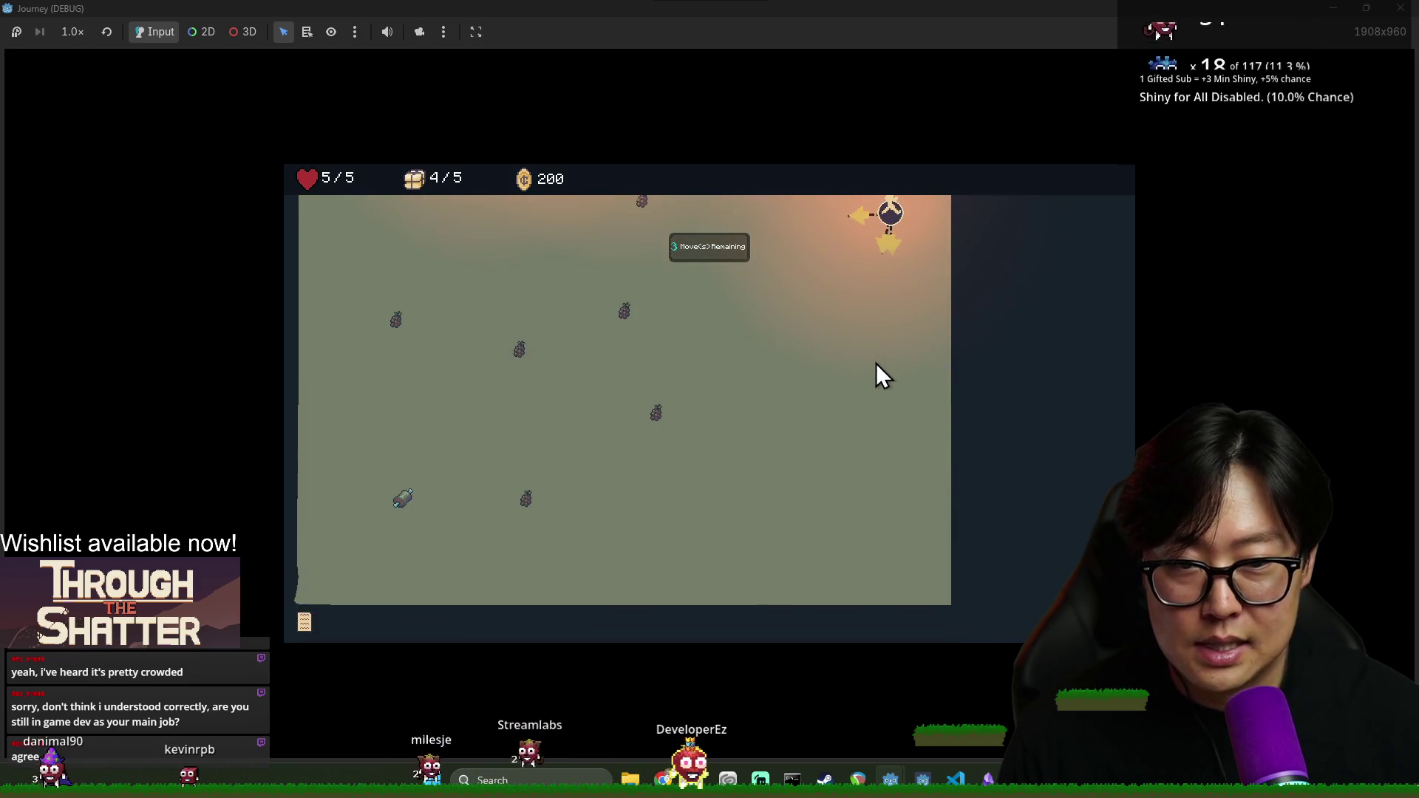
left_click(862, 309)
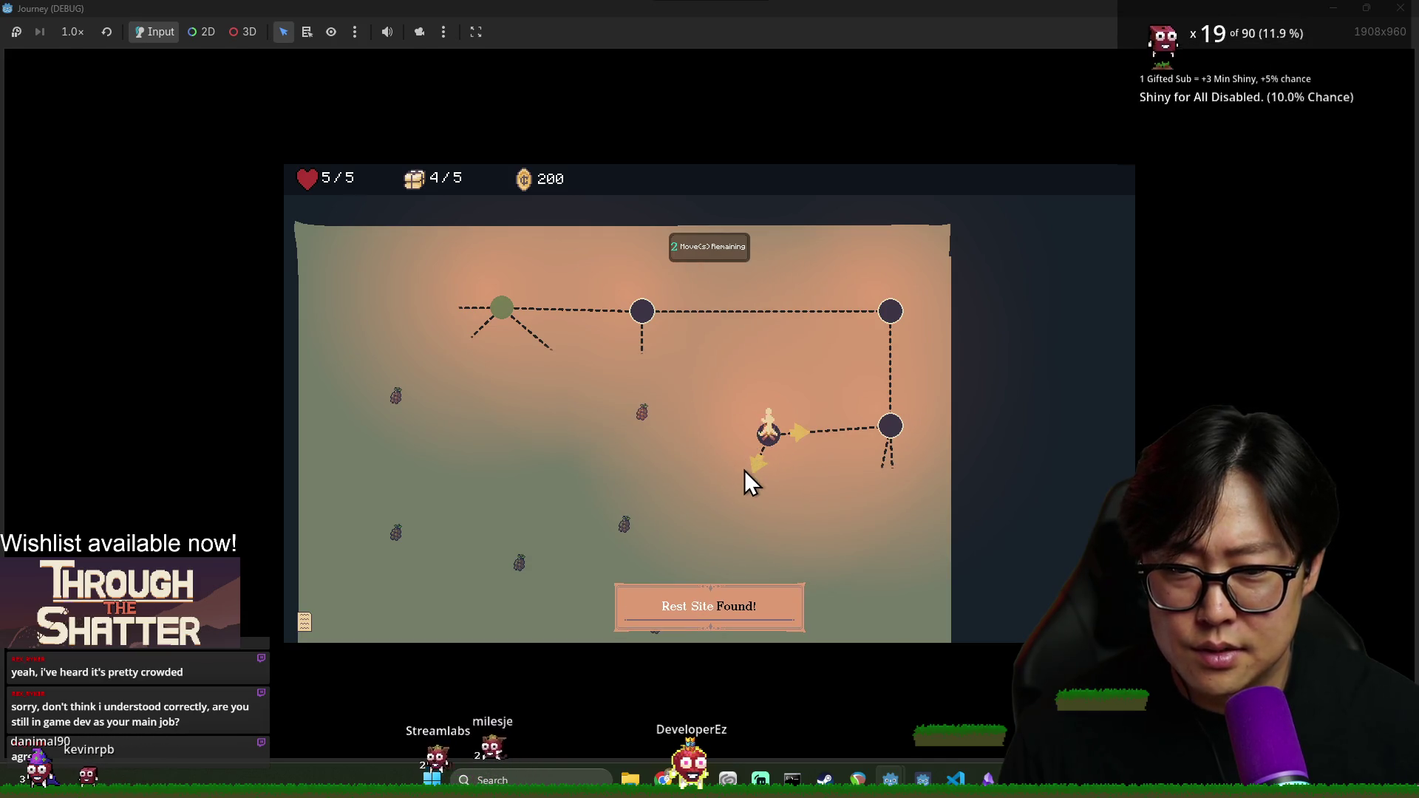
left_click(757, 455)
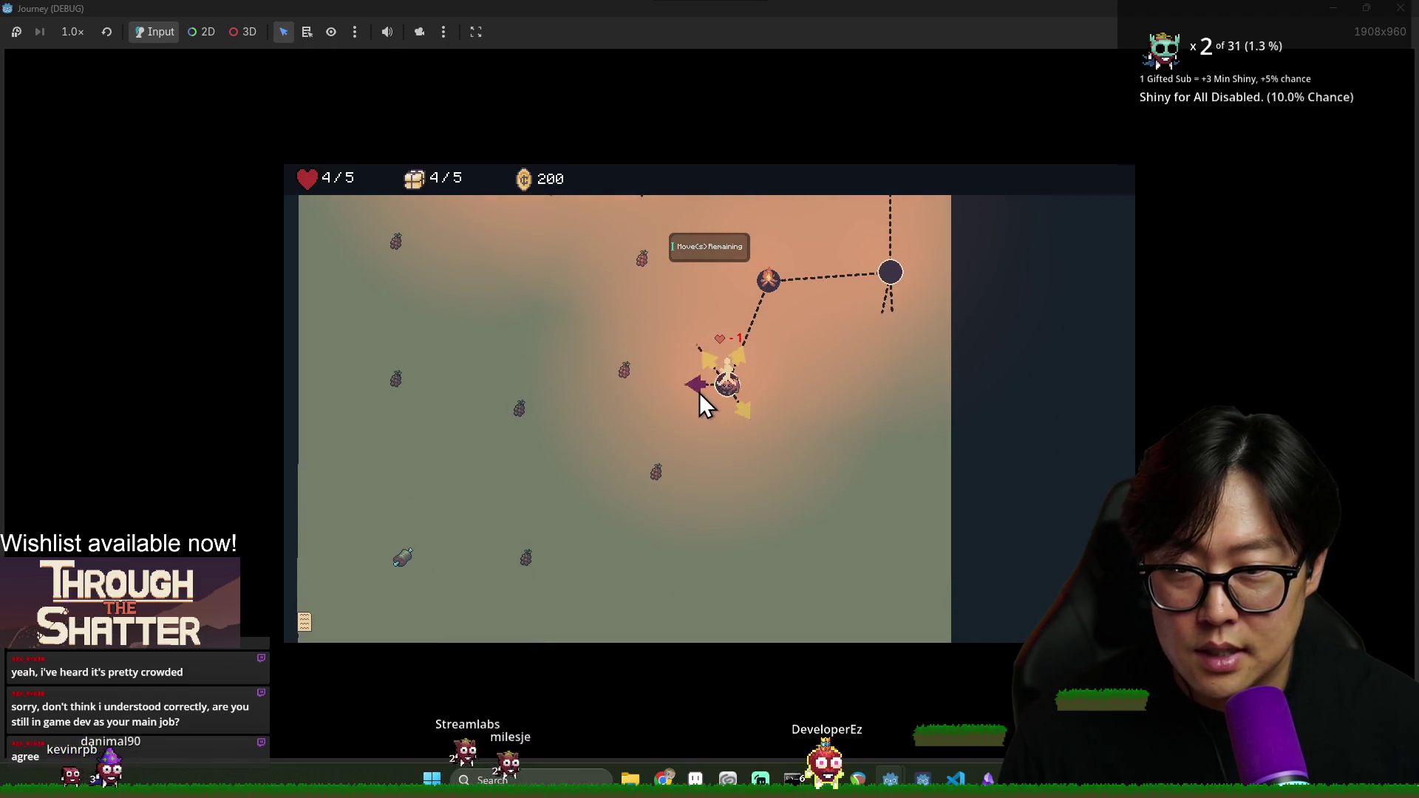
left_click(698, 390)
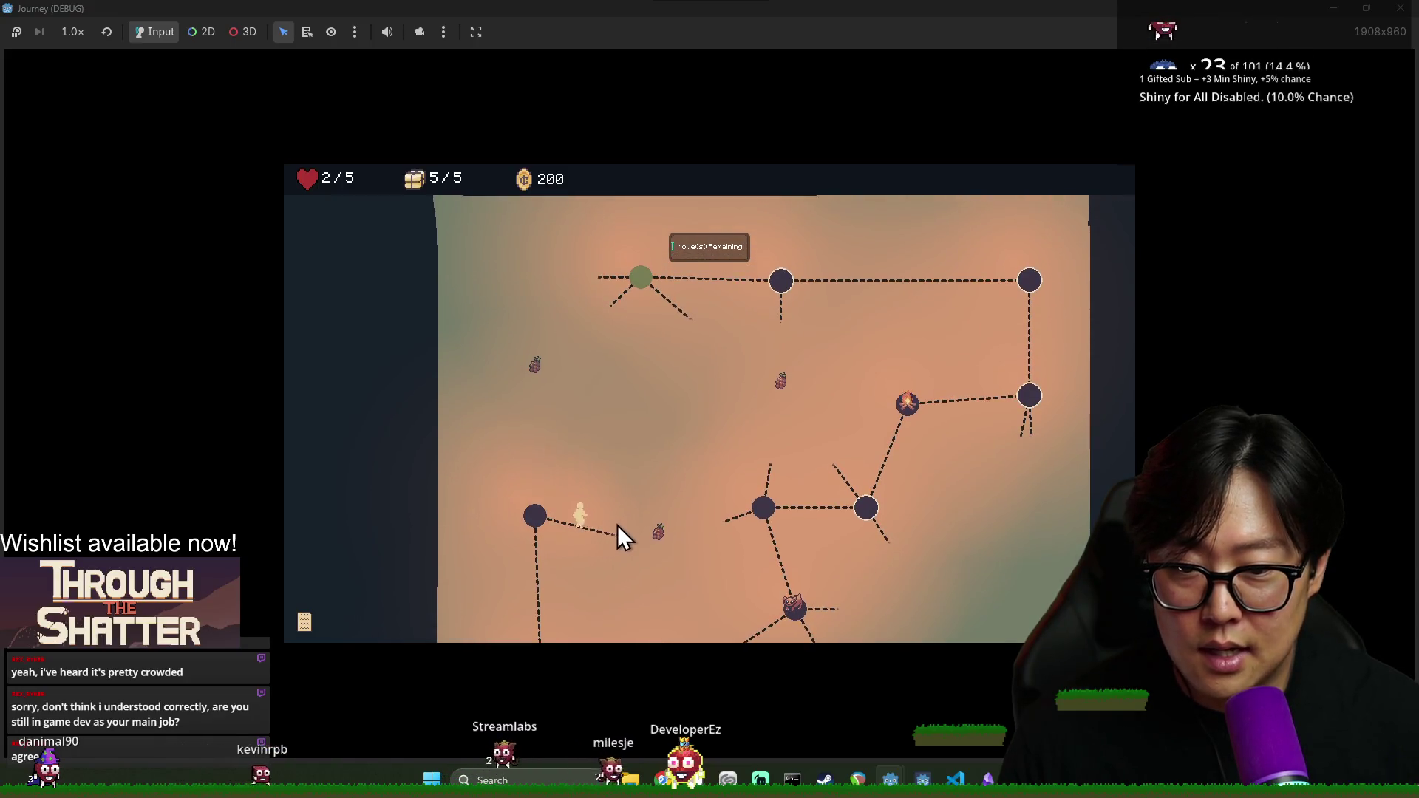
Walk on to the rest site, rest to restore health, then close the game window
left_click(526, 431)
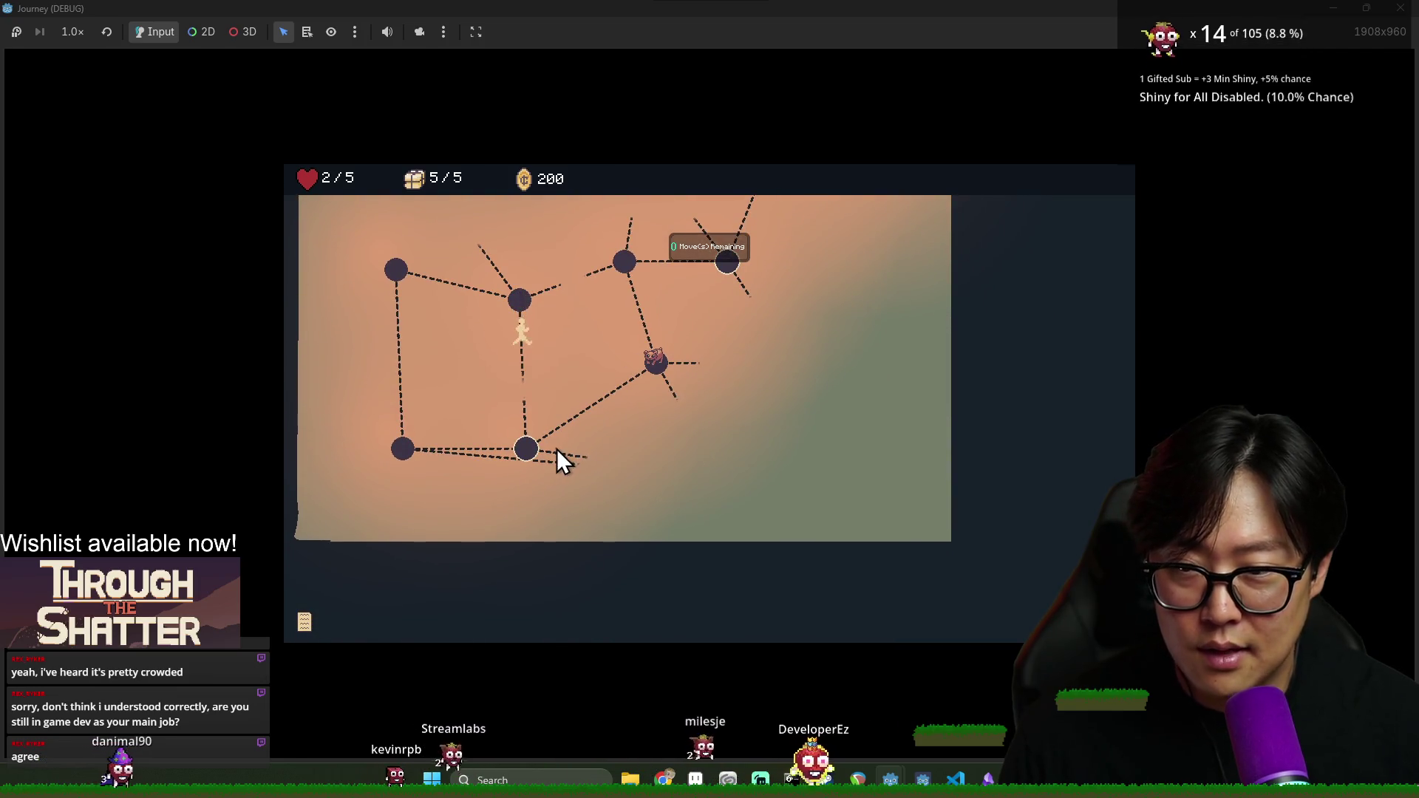
left_click(564, 454)
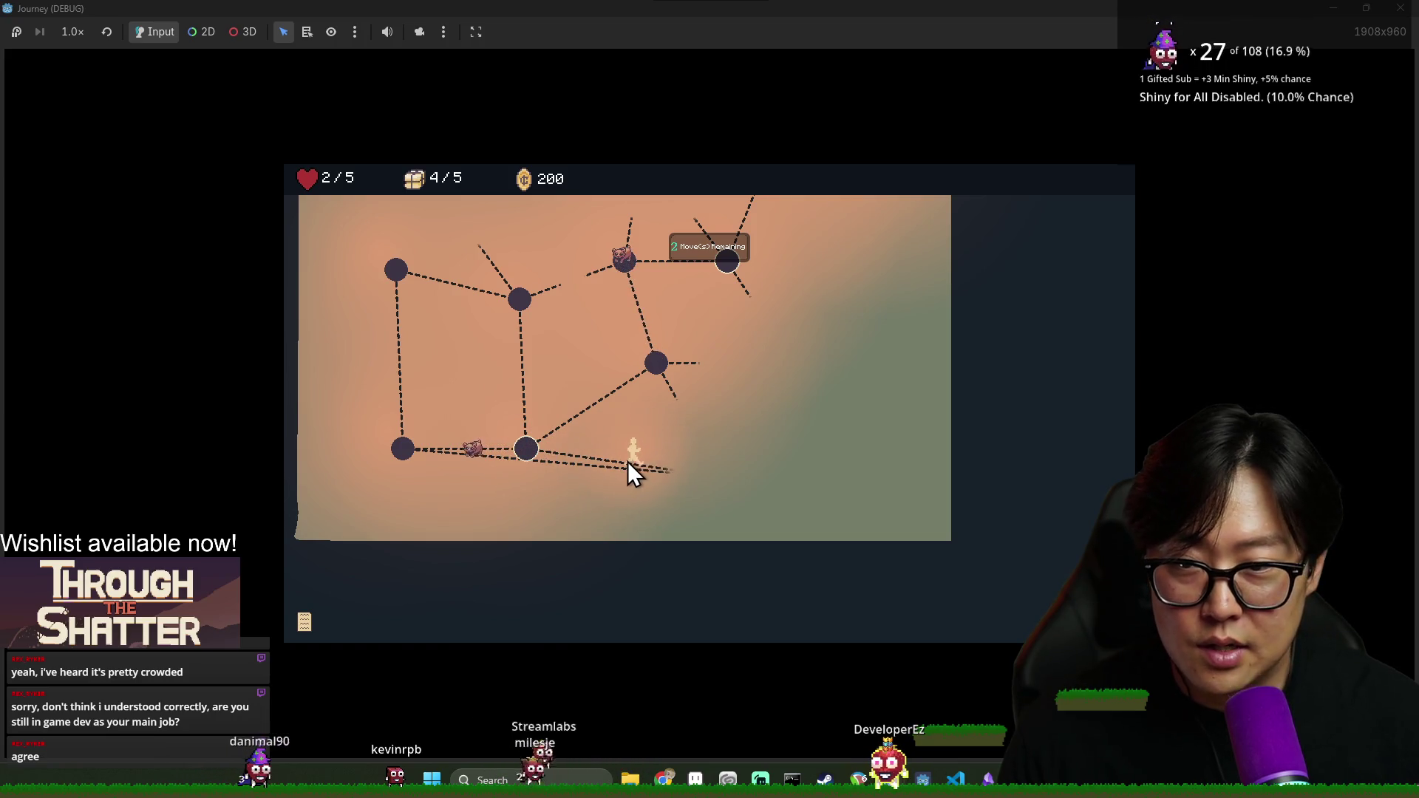
left_click(737, 478)
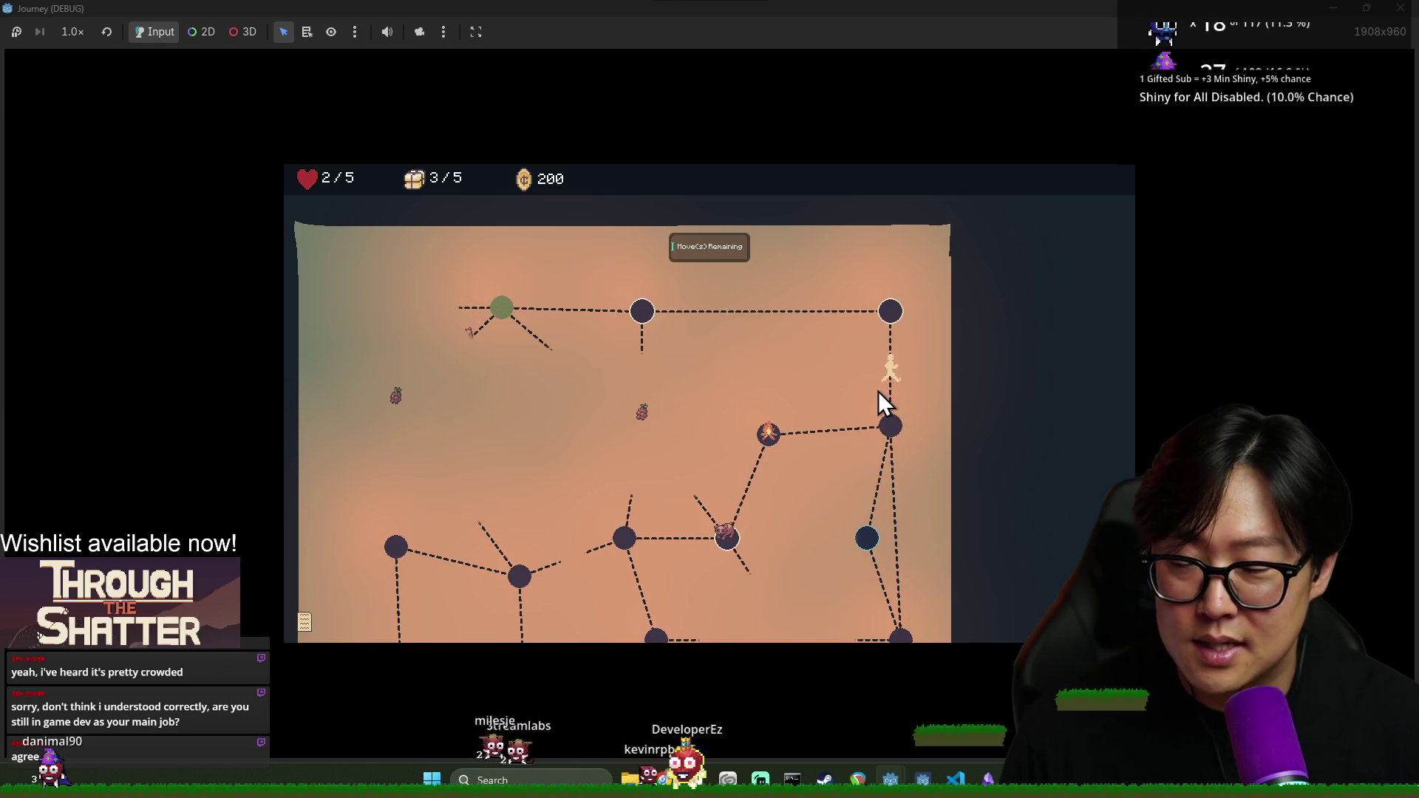
left_click(862, 320)
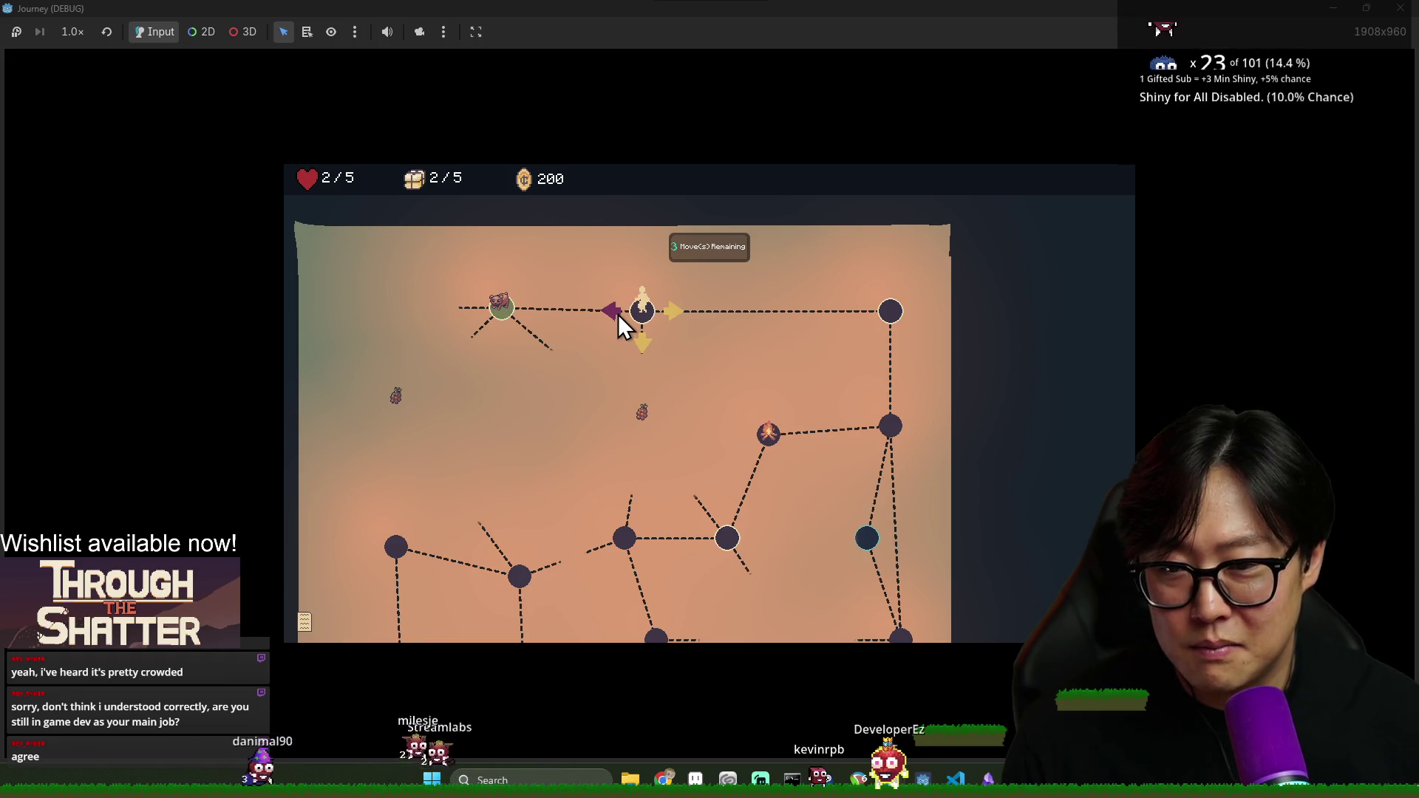
left_click(616, 313)
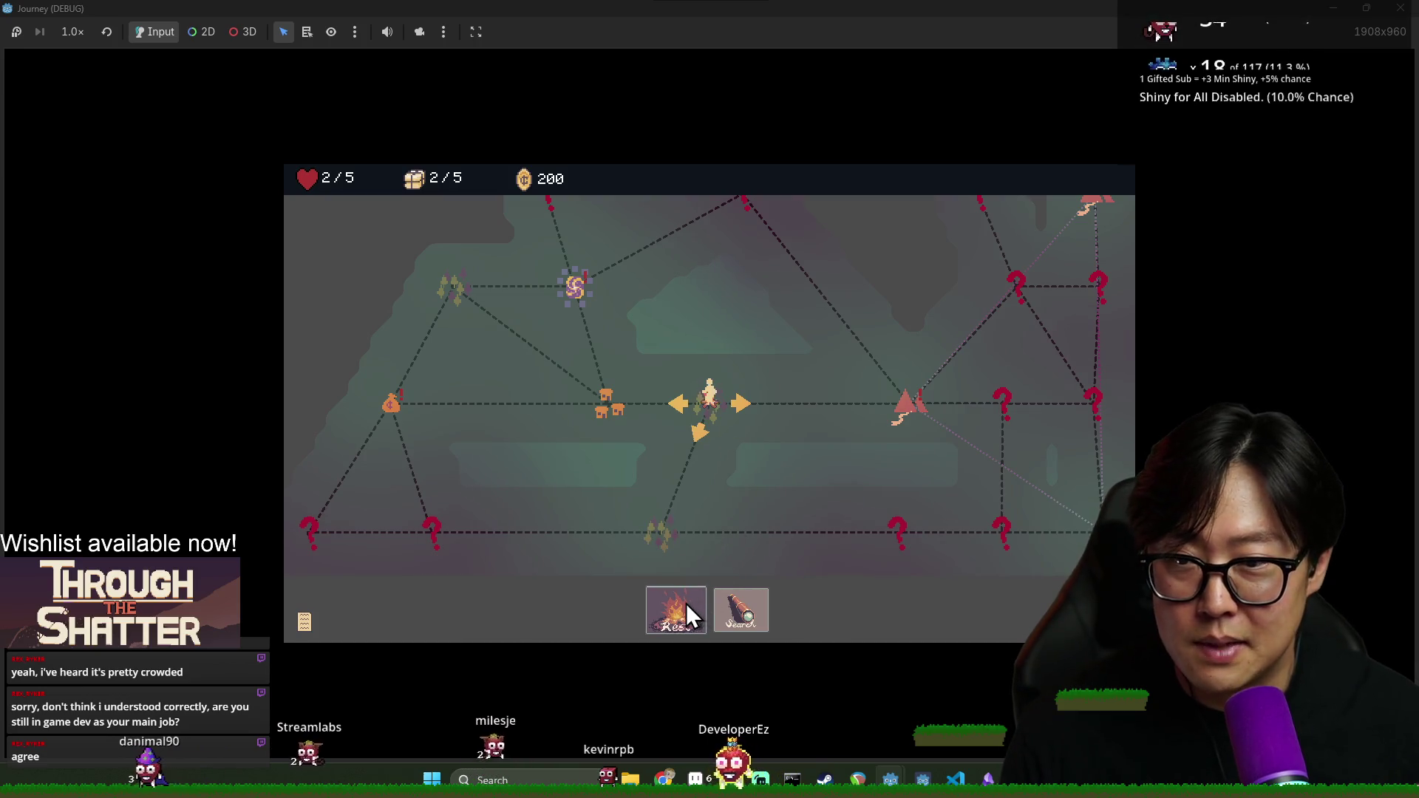
left_click(677, 605)
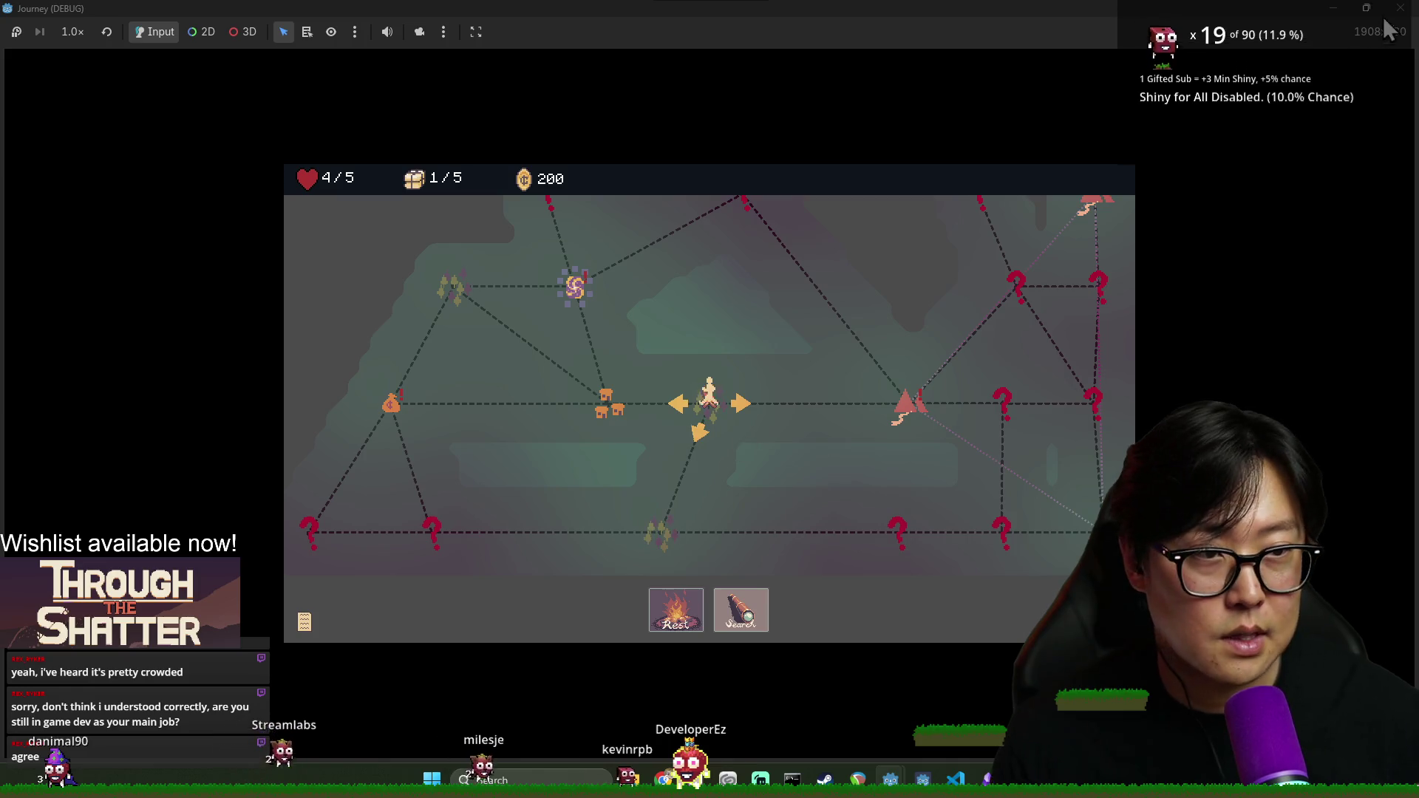
left_click(1401, 7)
left_click(758, 322)
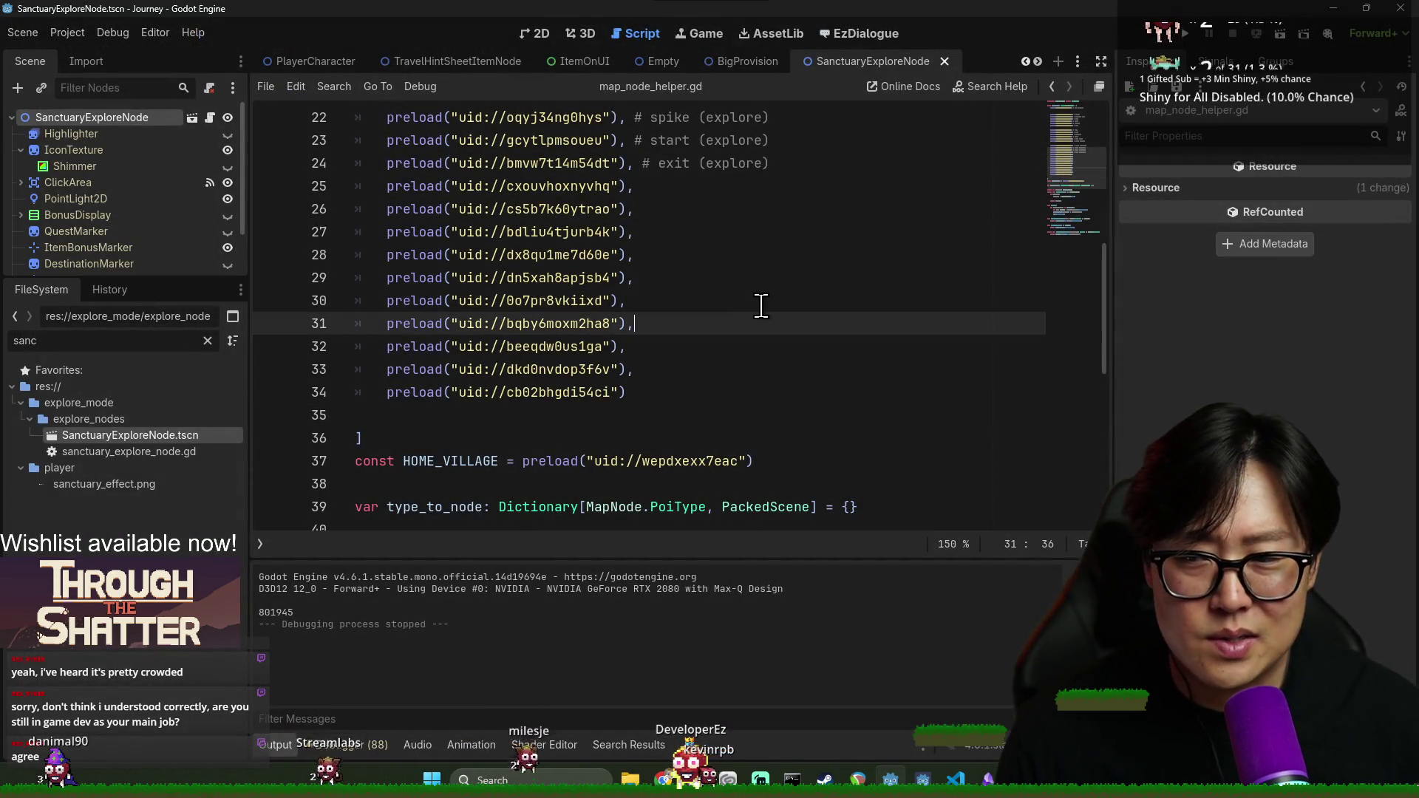
Delete the extra blank line after the home village preload entry and save
left_click(759, 304)
scroll(746, 341, "up", 7)
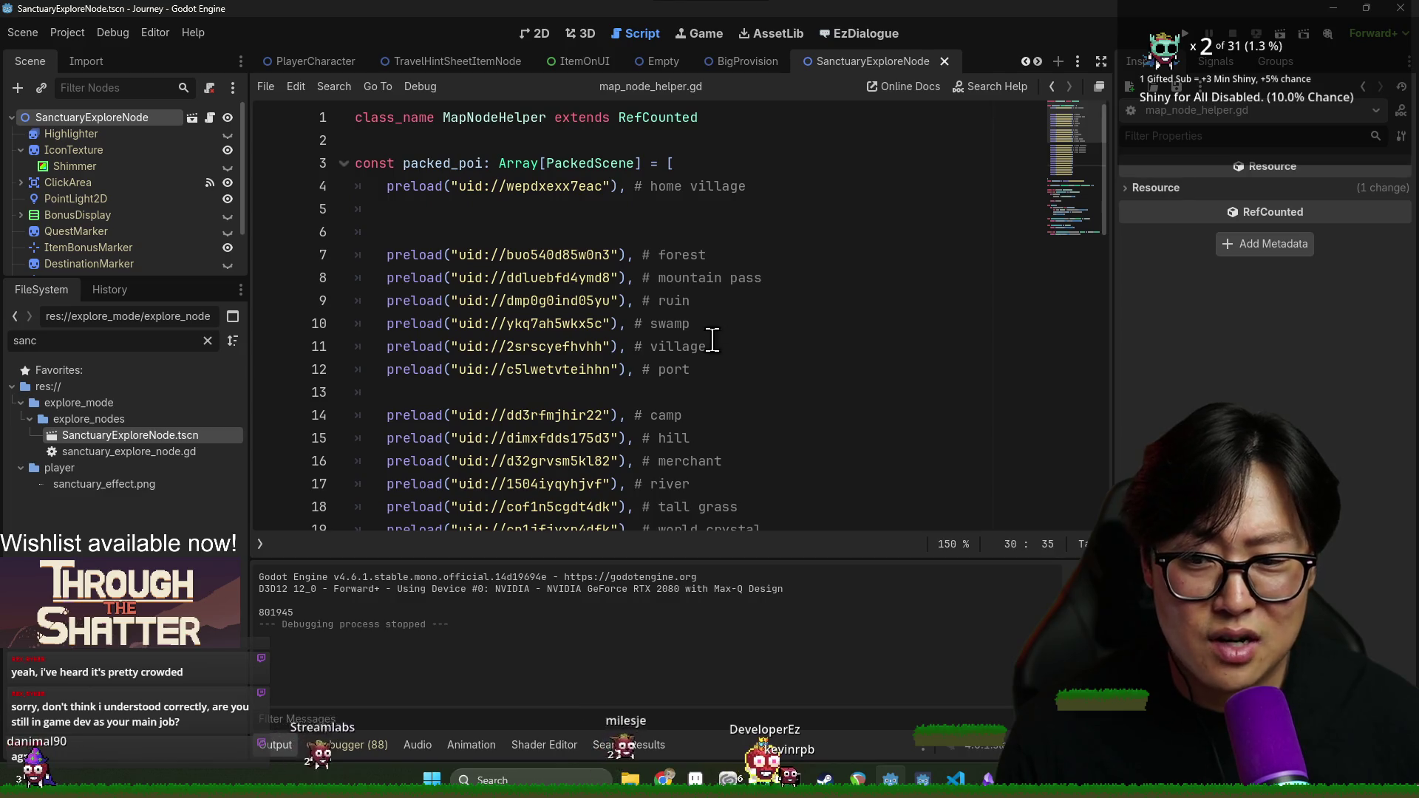
left_click(570, 211)
key("ctrl+s")
key("BackSpace")
key("BackSpace")
key("ctrl+s")
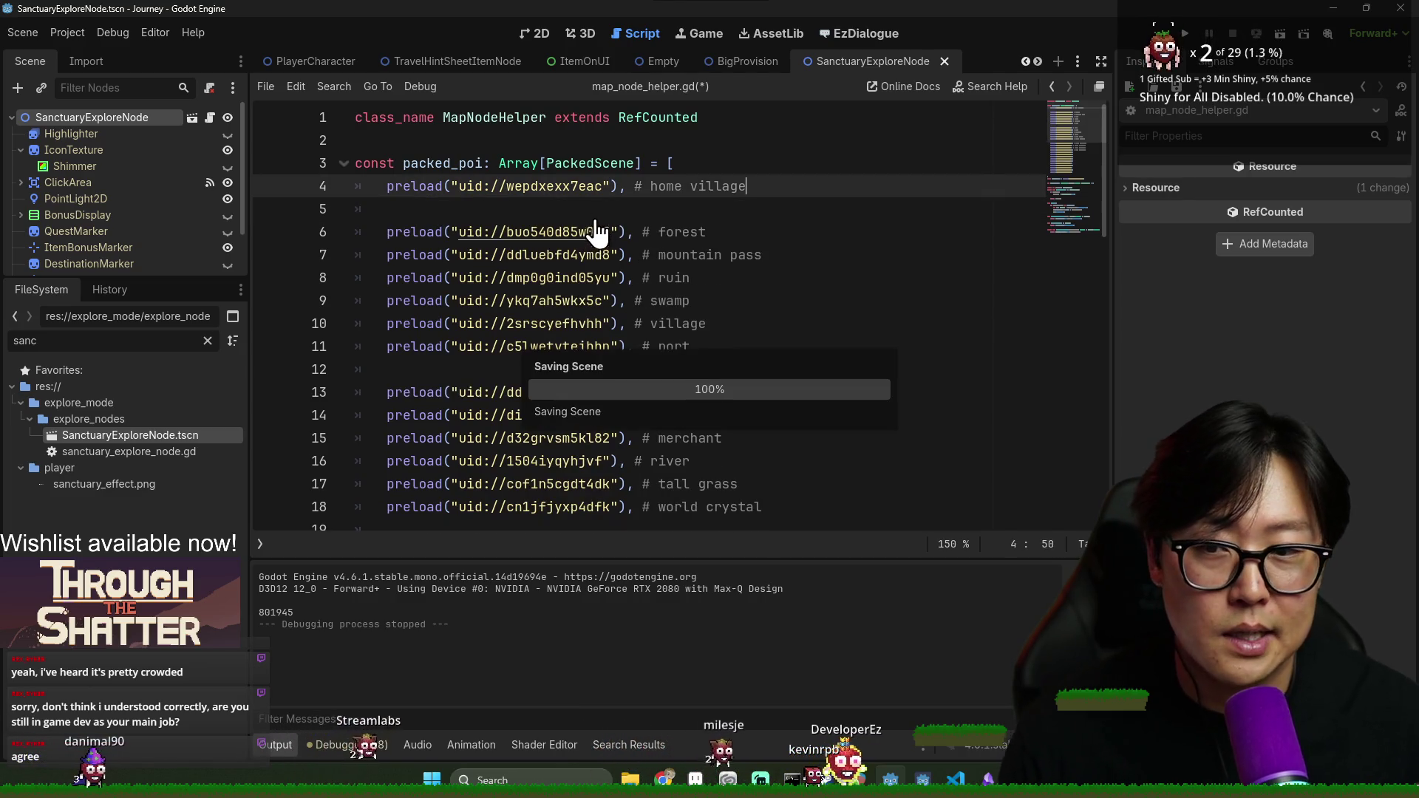
left_click(614, 218)
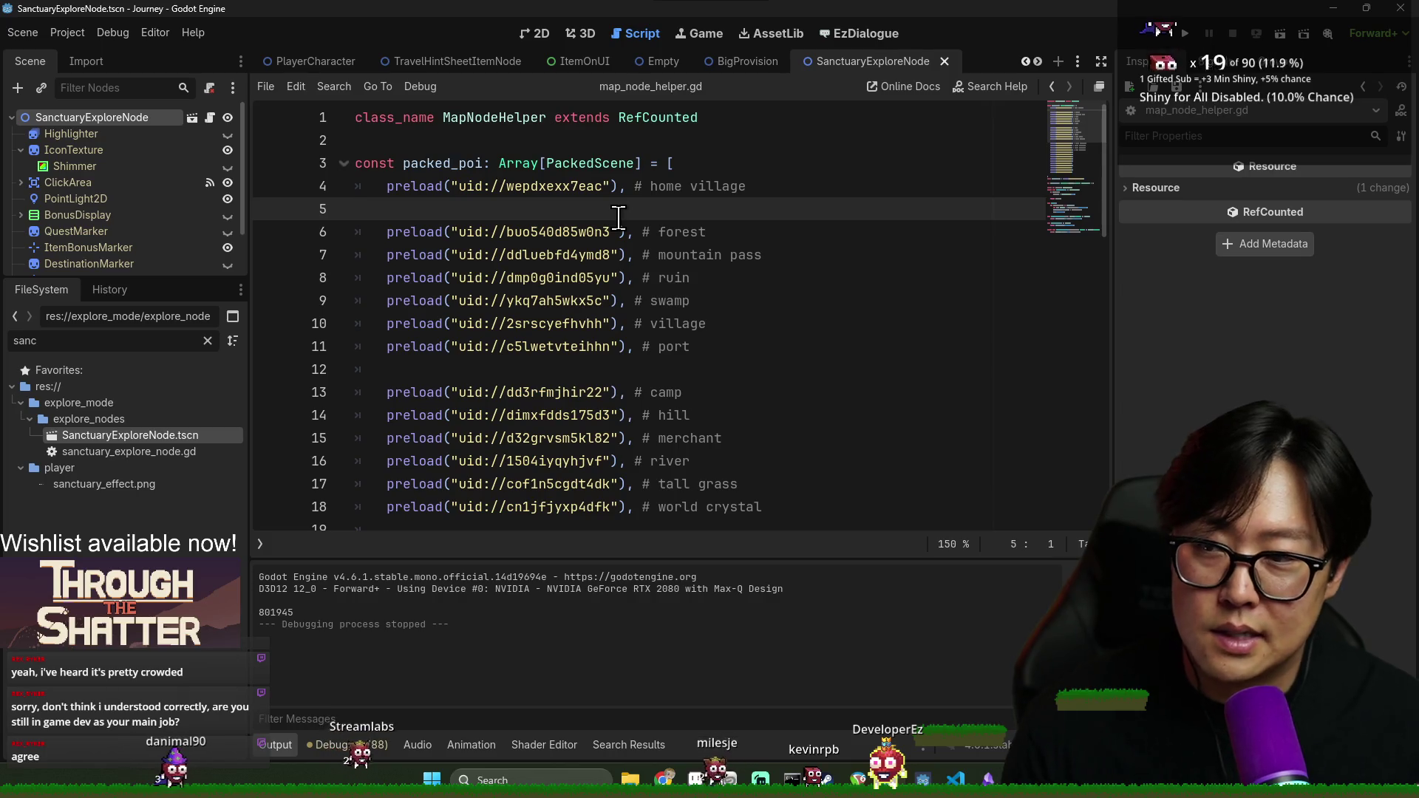
key("ctrl+s")
key("ctrl+s")
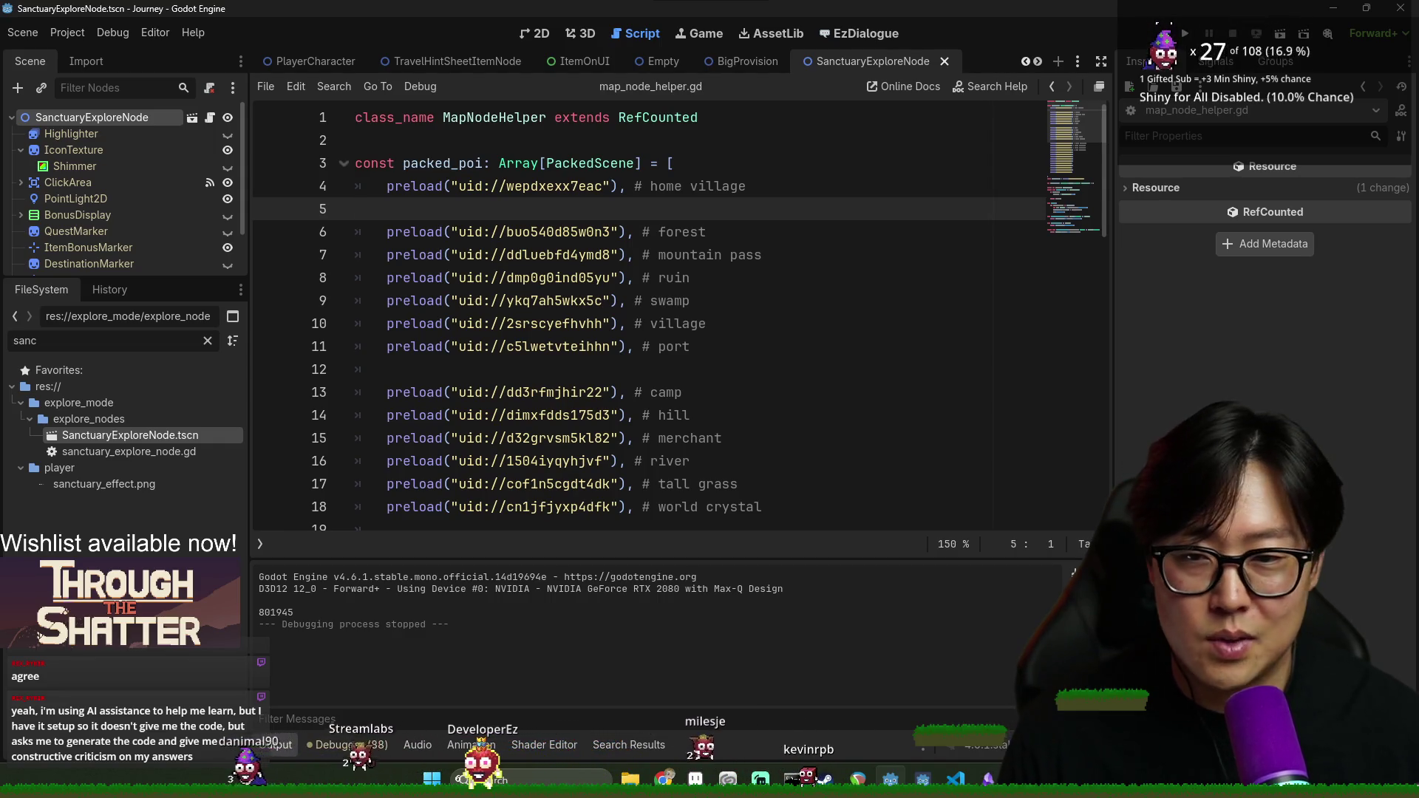
Check the lines after the hill and port entries and save the script
left_click(732, 414)
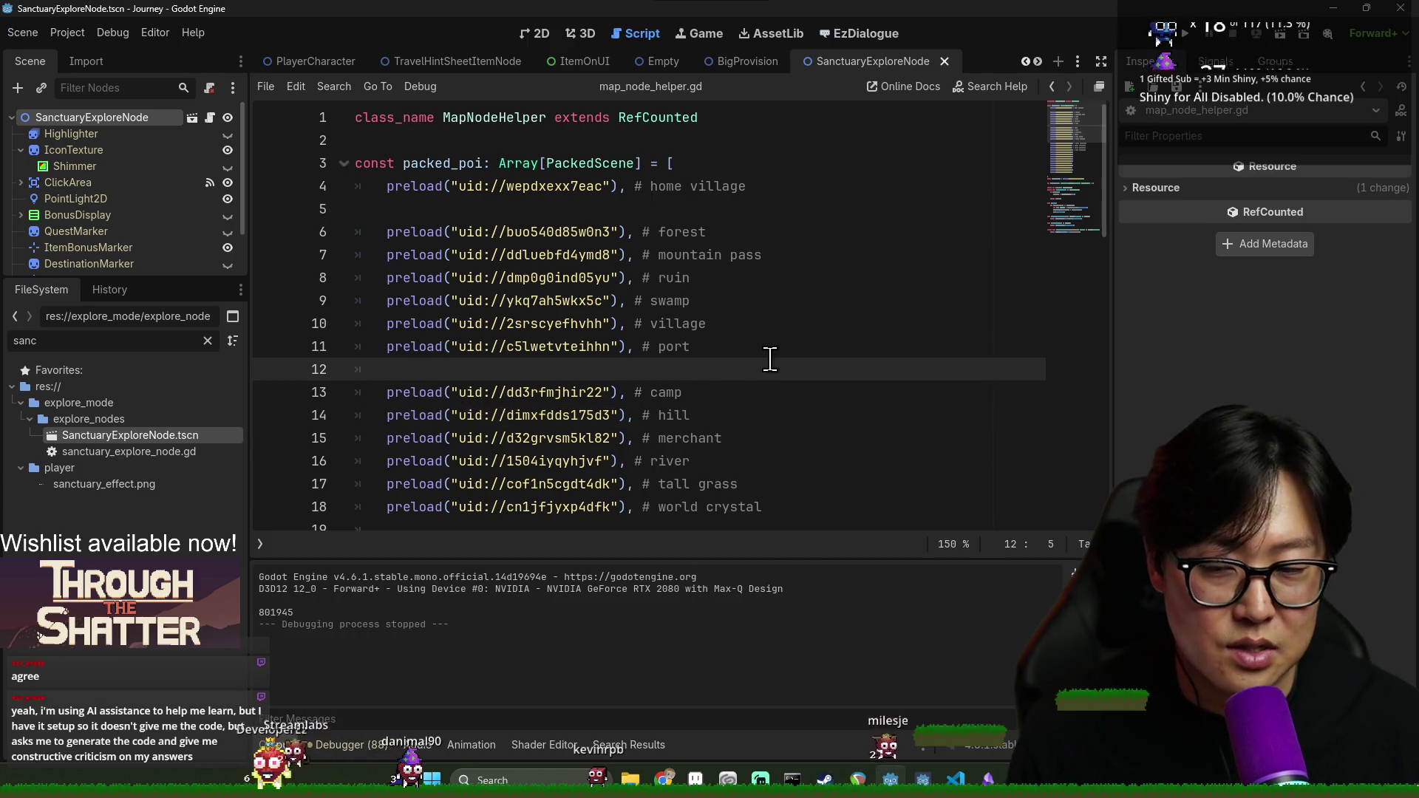
key("ctrl+s")
left_click(685, 344)
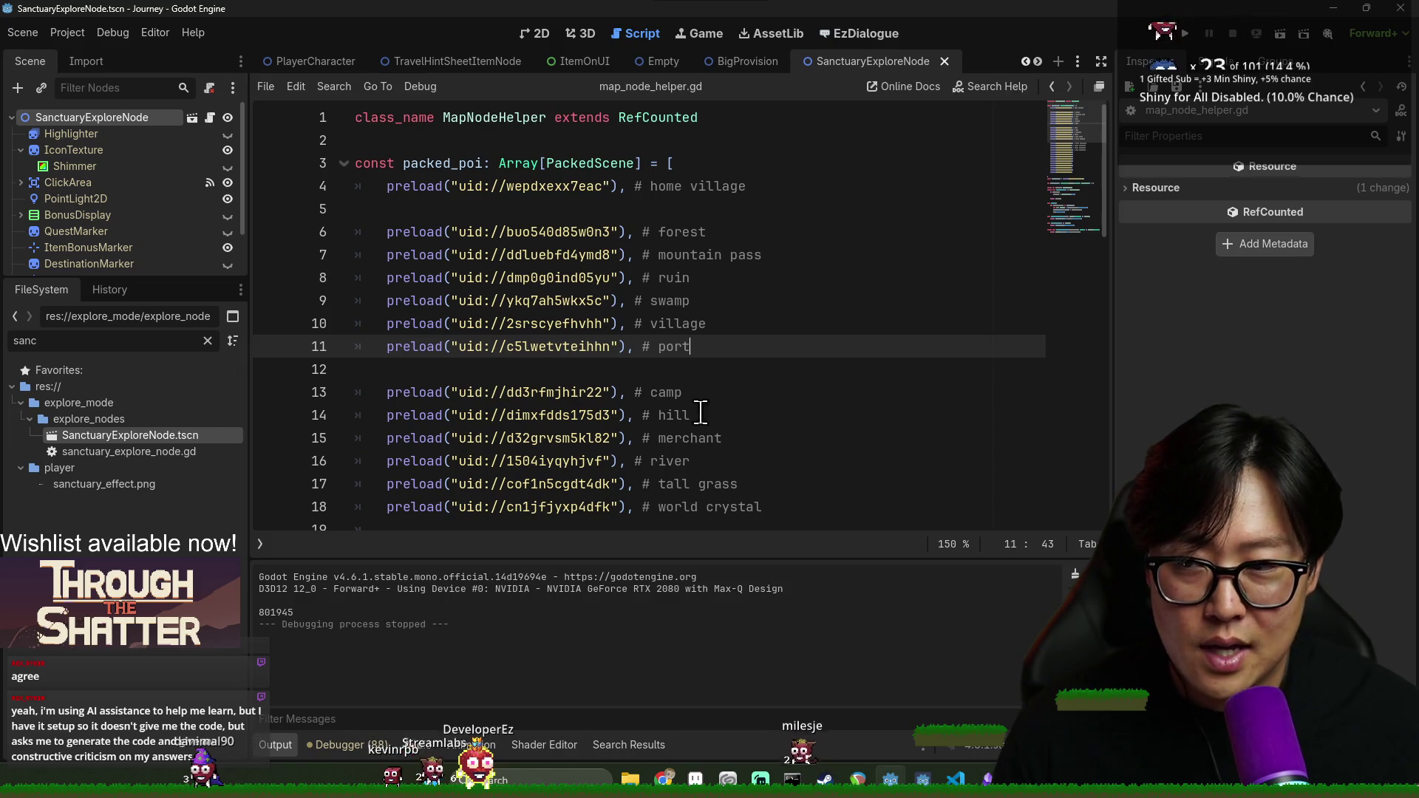
left_click(663, 374)
Strip stray indentation from the blank line before the explore entries and save
left_click(738, 352)
left_click(729, 377)
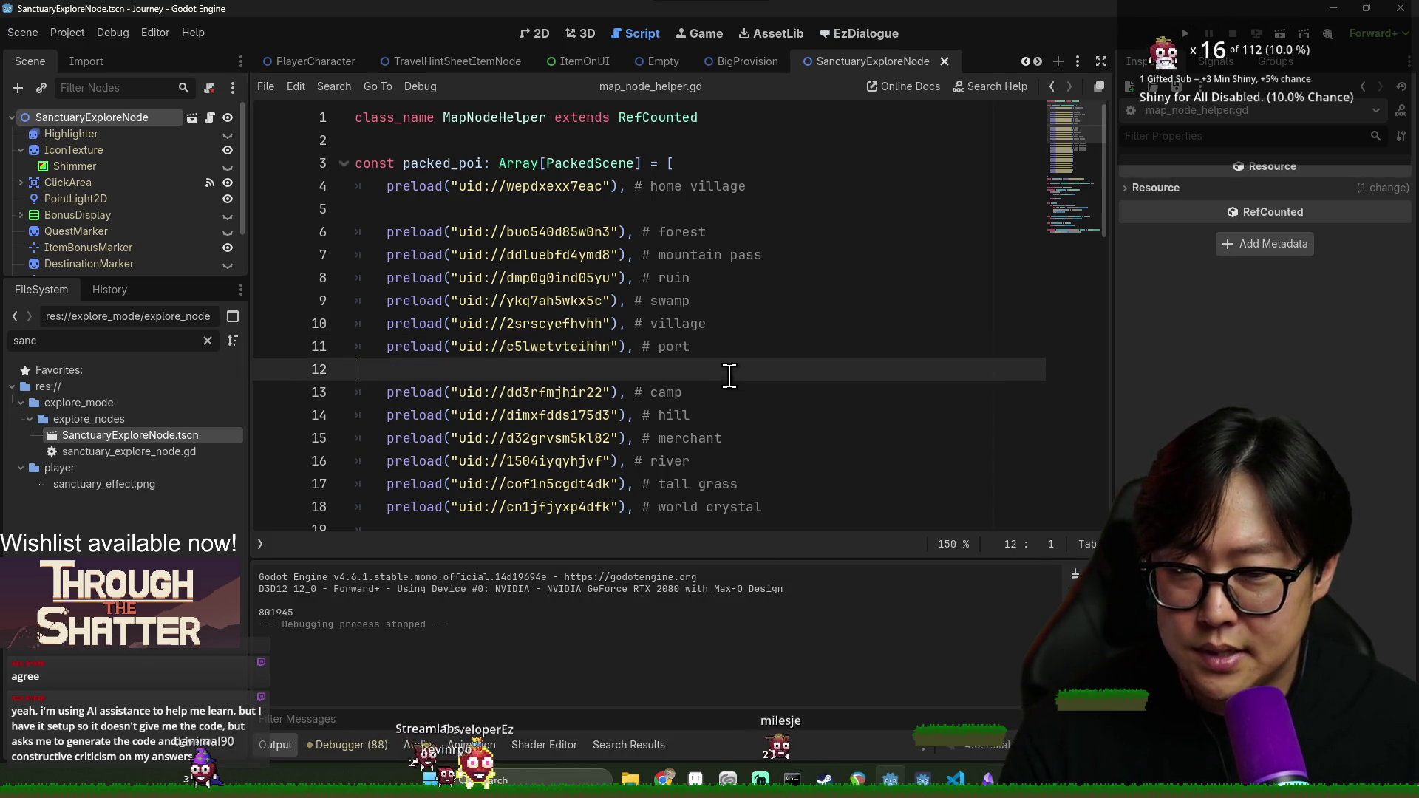
left_click(739, 392)
left_click(748, 407)
scroll(747, 392, "down", 4)
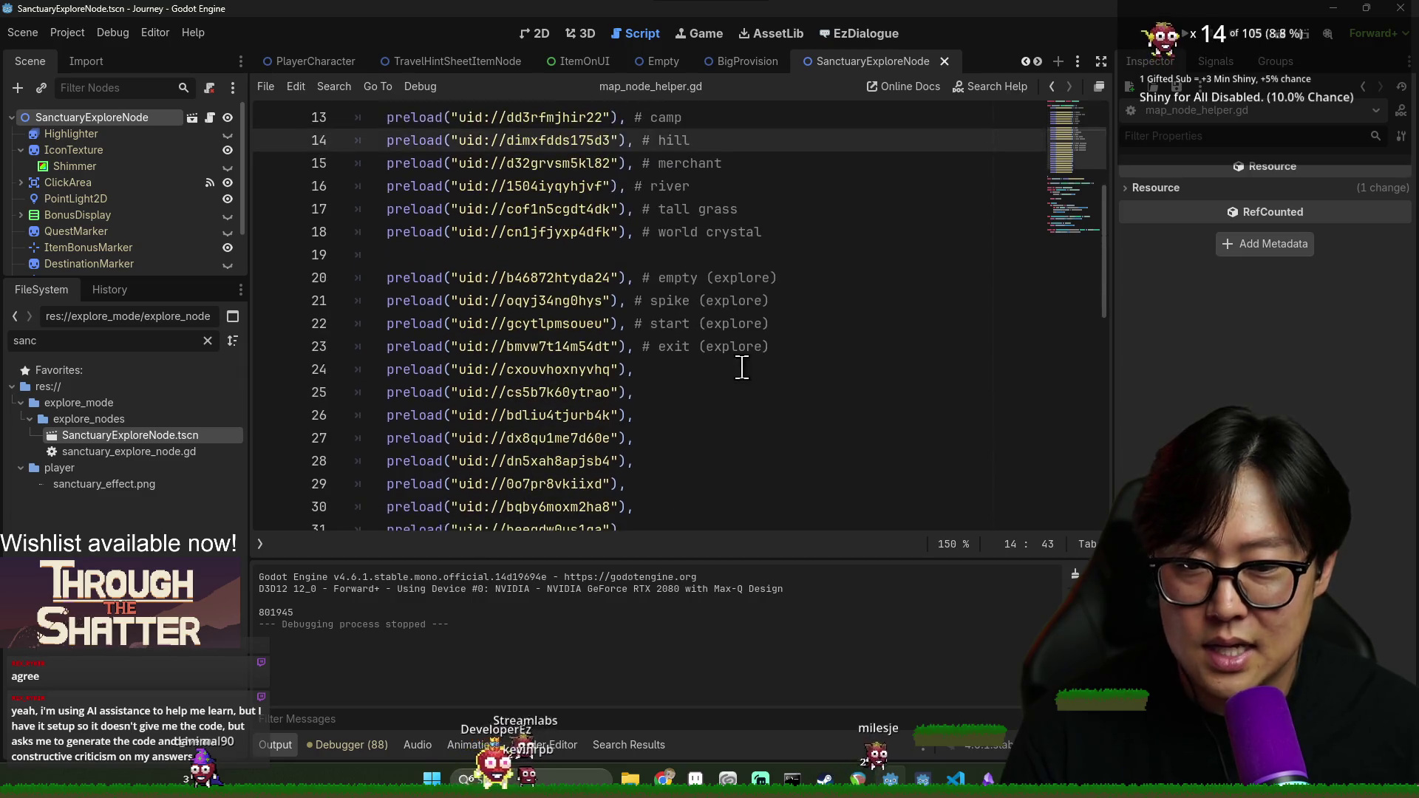
left_click(732, 255)
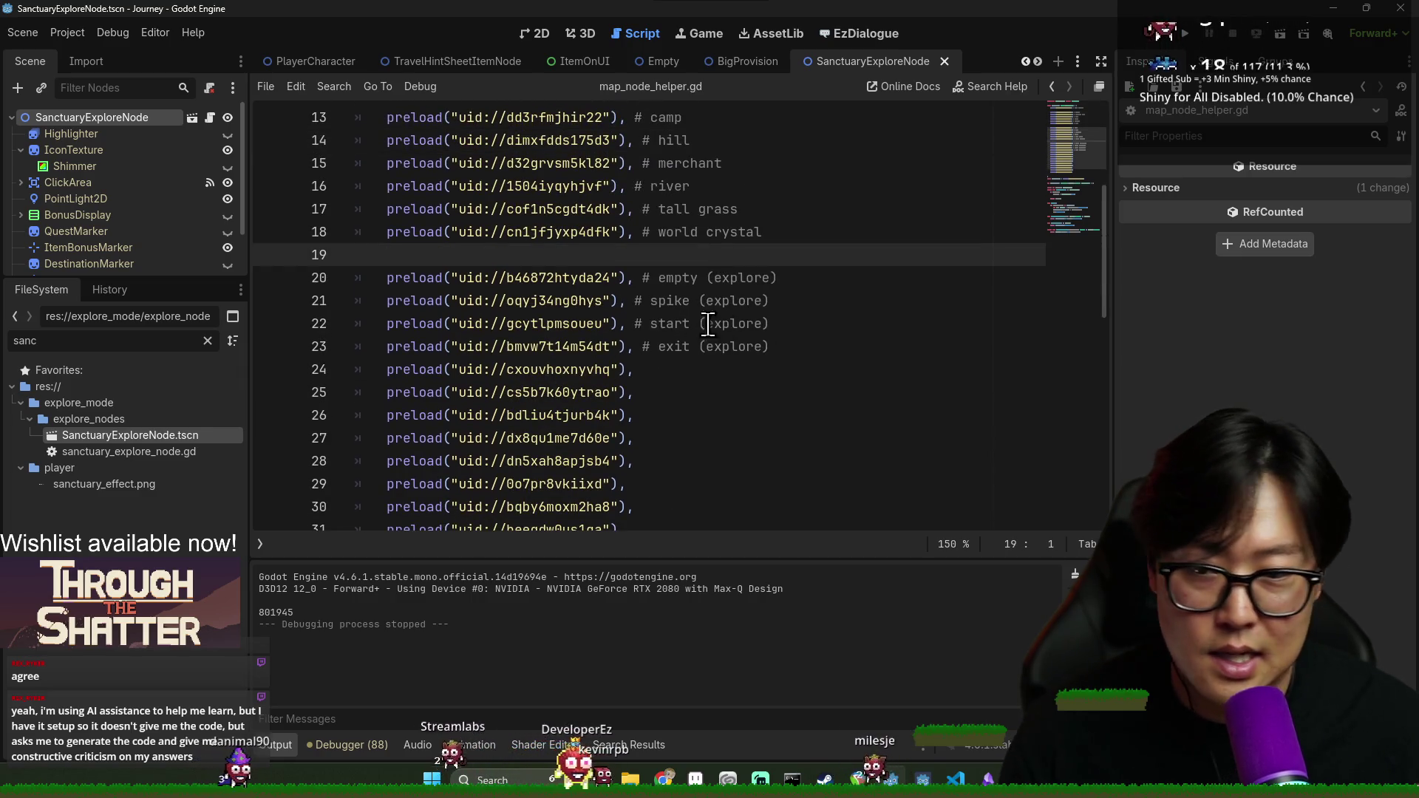
key("ctrl+s")
scroll(638, 394, "down", 7)
scroll(639, 394, "up", 3)
left_click(731, 255)
key("Up")
key("ctrl+s")
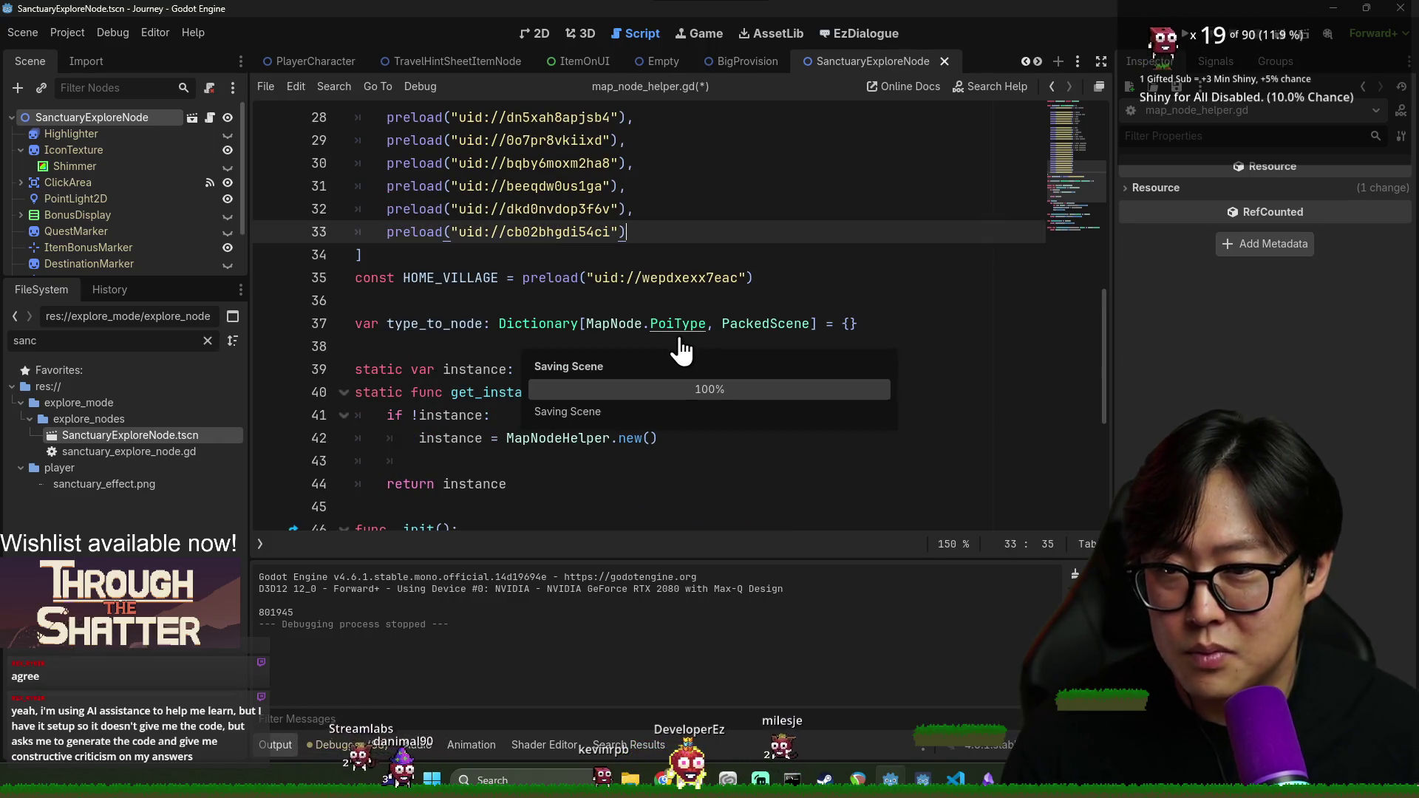
Check the blank lines after the world crystal, port and home village entries
scroll(695, 336, "up", 8)
left_click(650, 461)
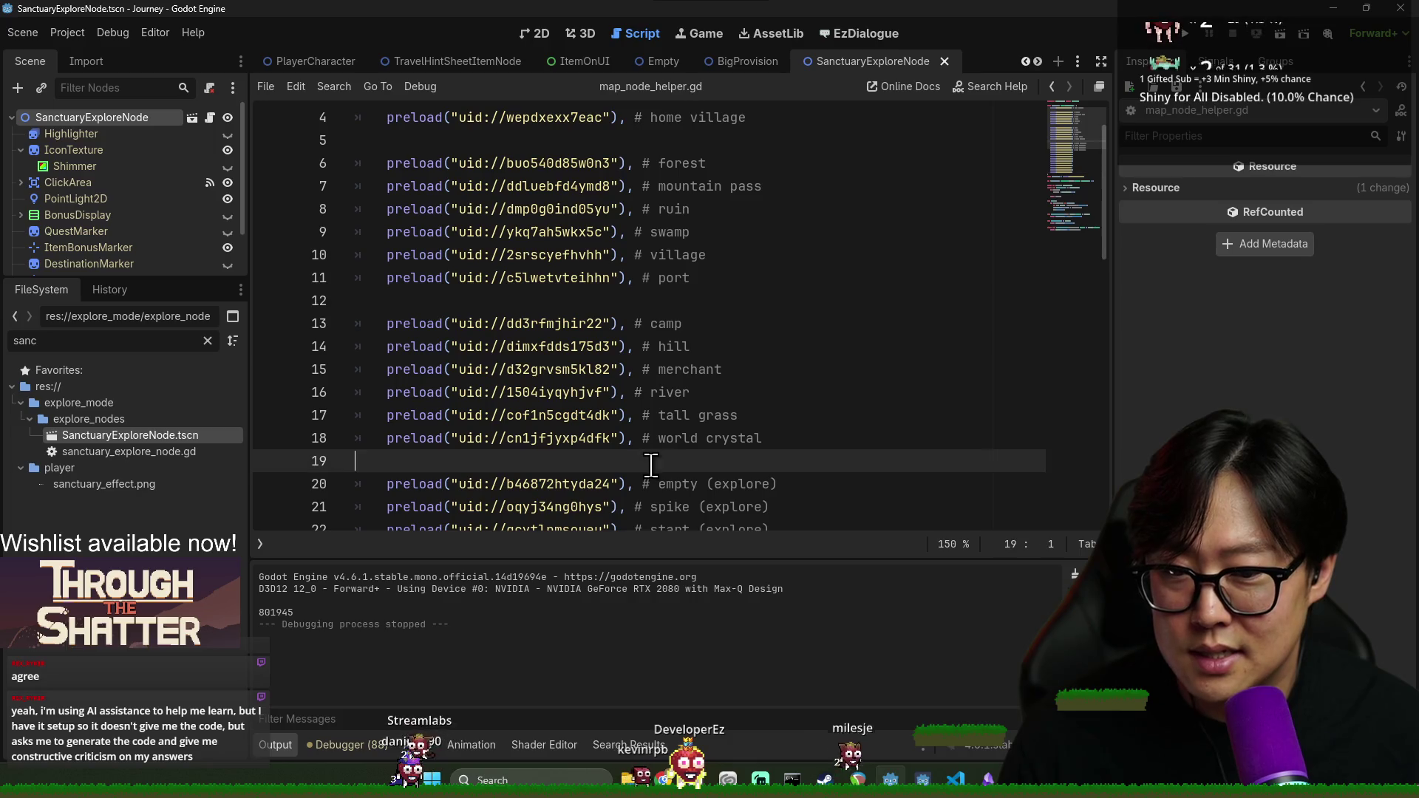
left_click(705, 303)
scroll(705, 303, "up", 2)
left_click(650, 213)
scroll(686, 259, "down", 3)
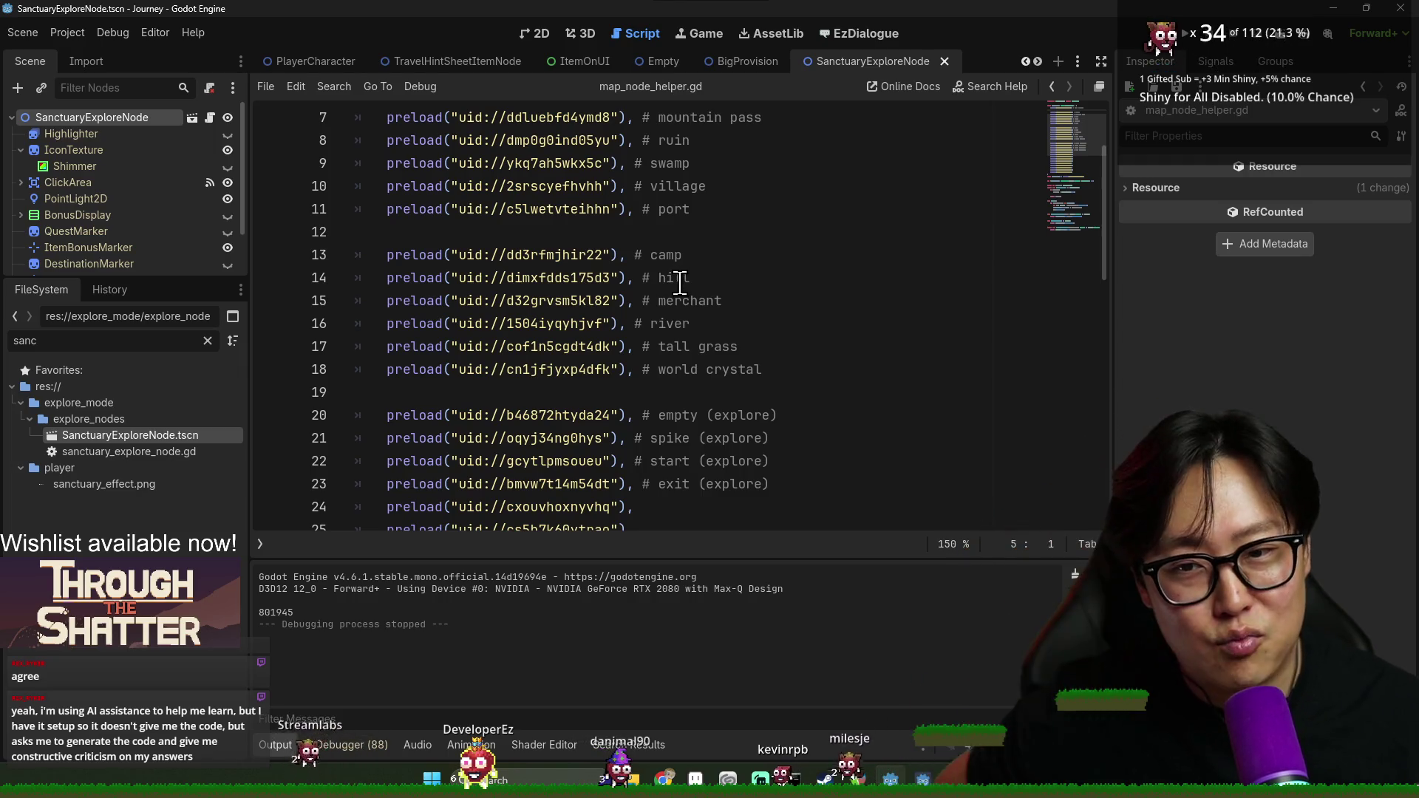
left_click(680, 232)
scroll(691, 276, "down", 4)
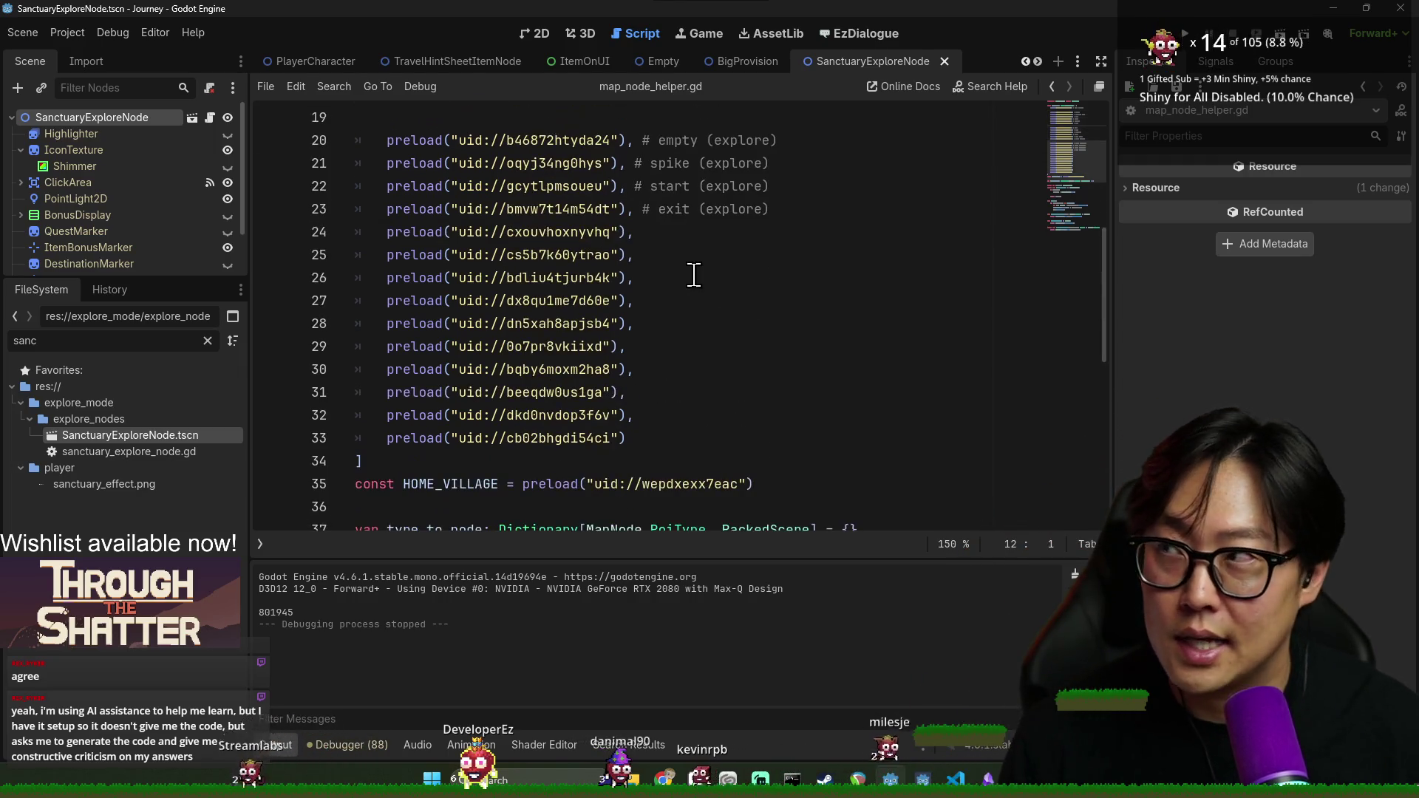
scroll(665, 273, "up", 2)
left_click(549, 274)
left_click(560, 258)
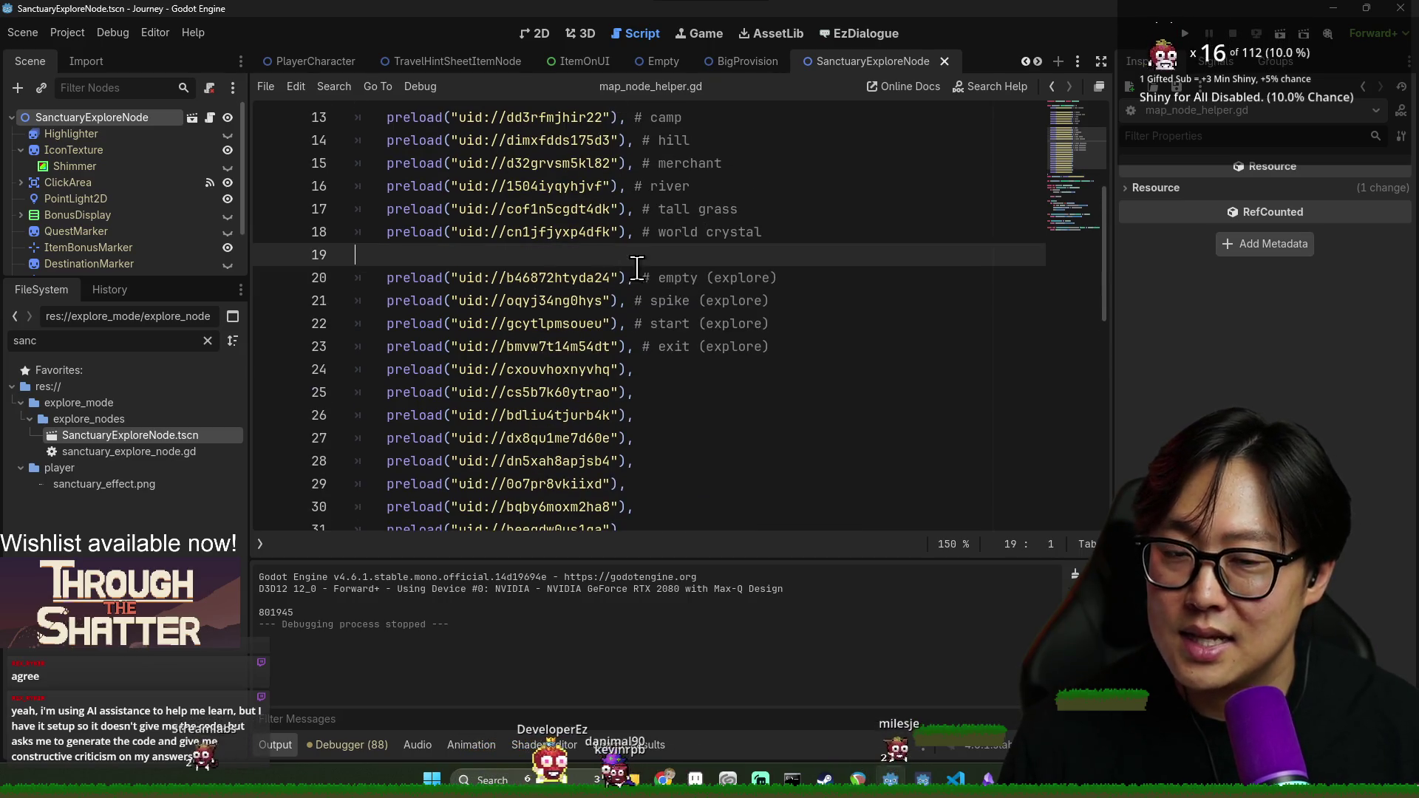
Review the world crystal and last preload entries, then close the SanctuaryExploreNode scene
scroll(687, 296, "up", 2)
left_click(799, 374)
left_click(797, 386)
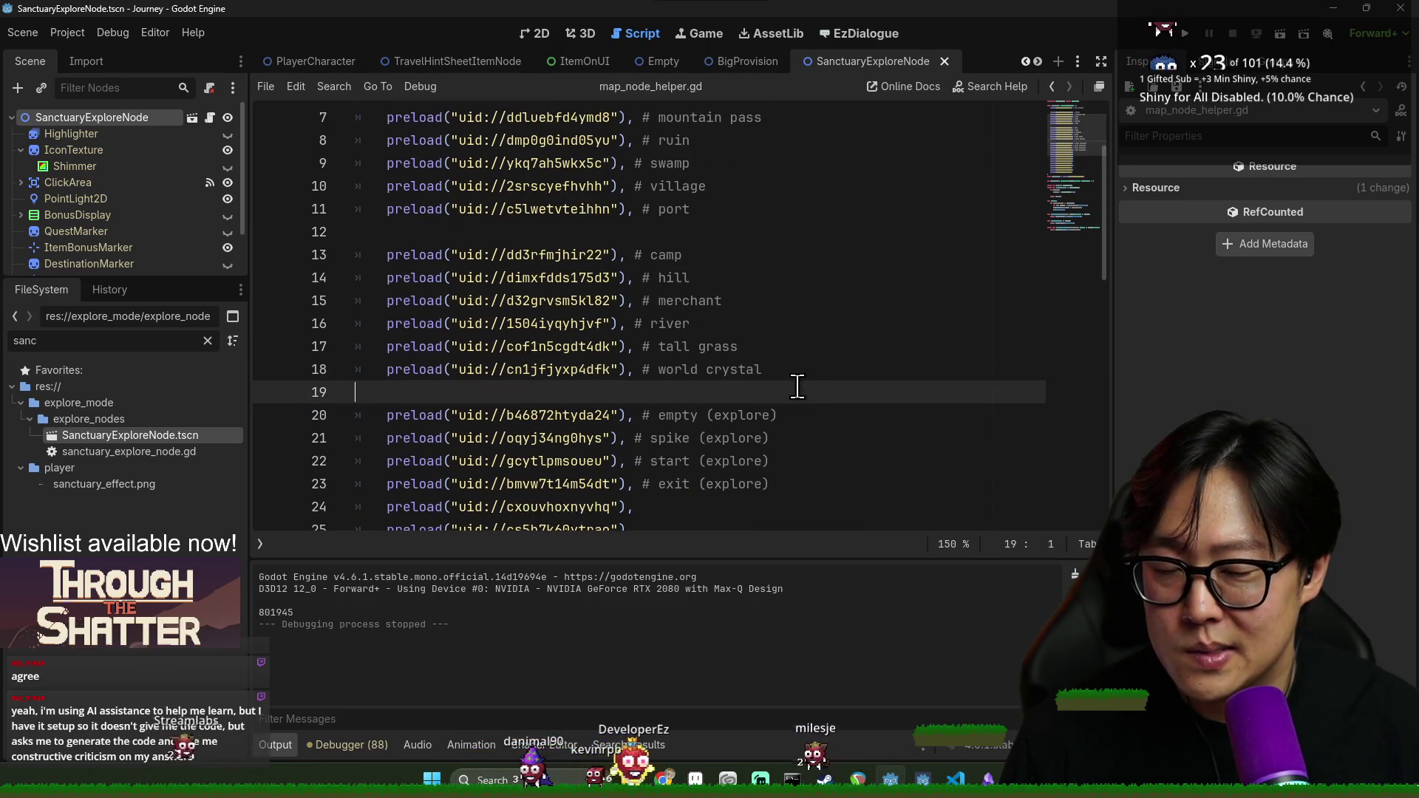
scroll(690, 396, "down", 5)
left_click(688, 373)
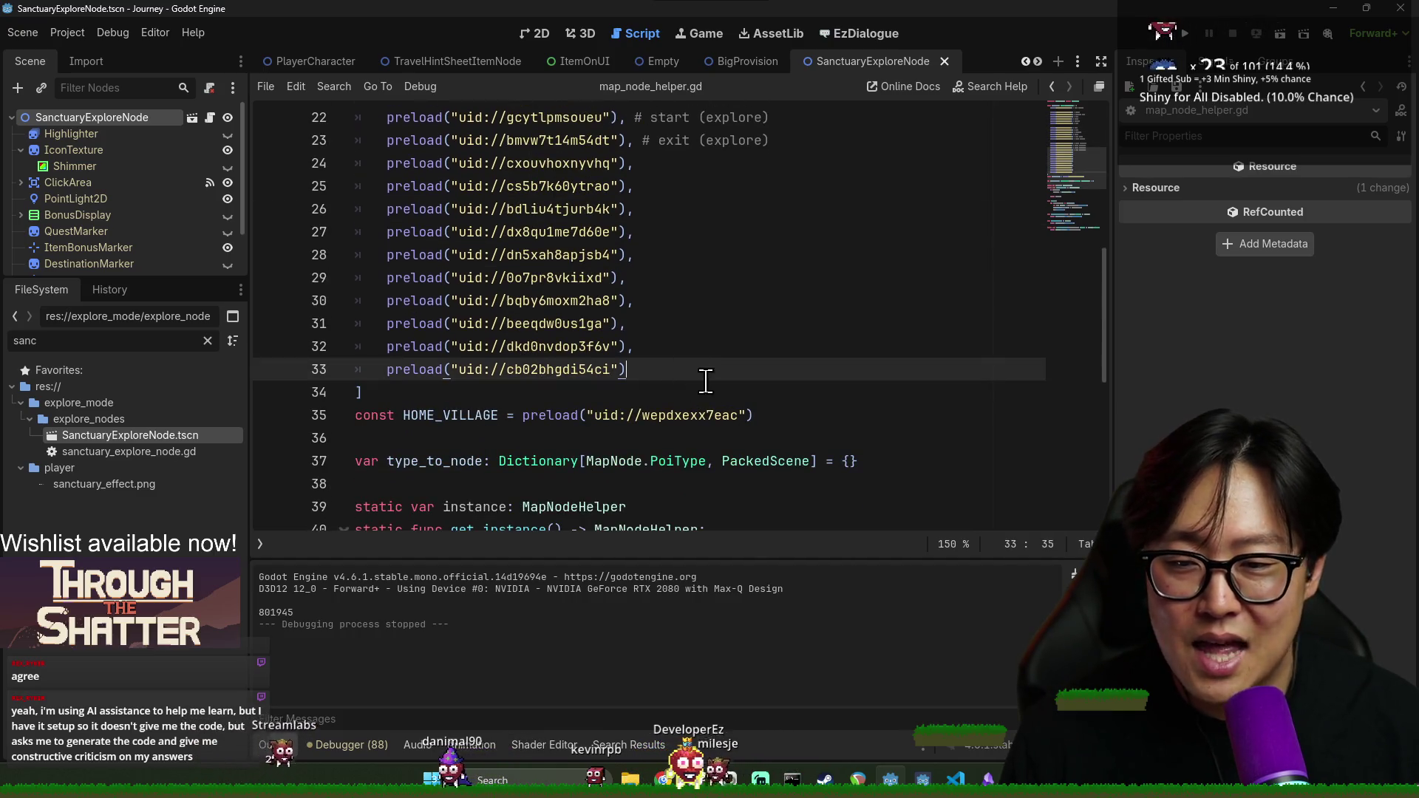
scroll(679, 401, "up", 1)
left_click(681, 412)
left_click(694, 432)
scroll(707, 436, "up", 3)
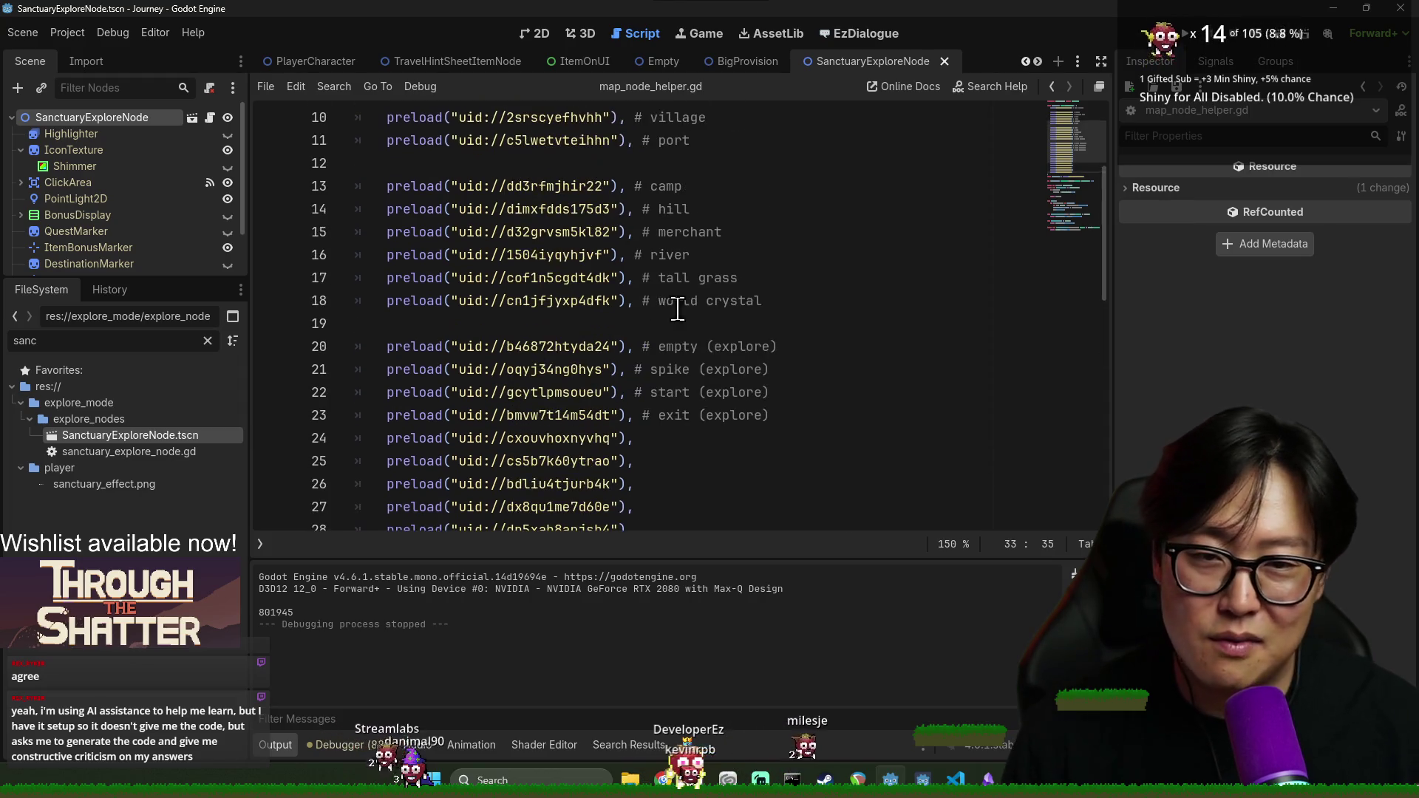
left_click(798, 300)
left_click(945, 61)
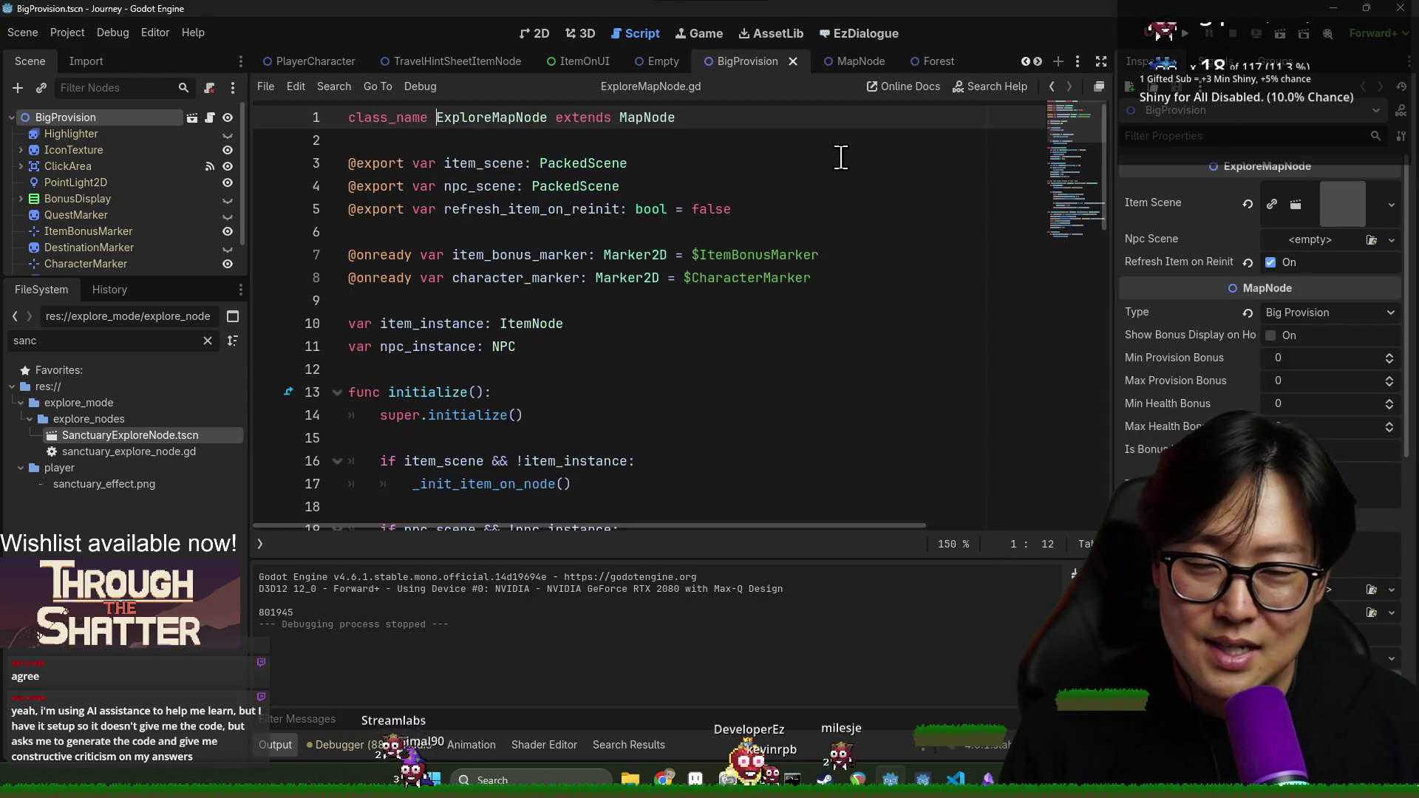
Close the SanctuaryExploreNode, BigProvision, Empty, MapNode, Forest and Hill scene tabs
left_click(811, 207)
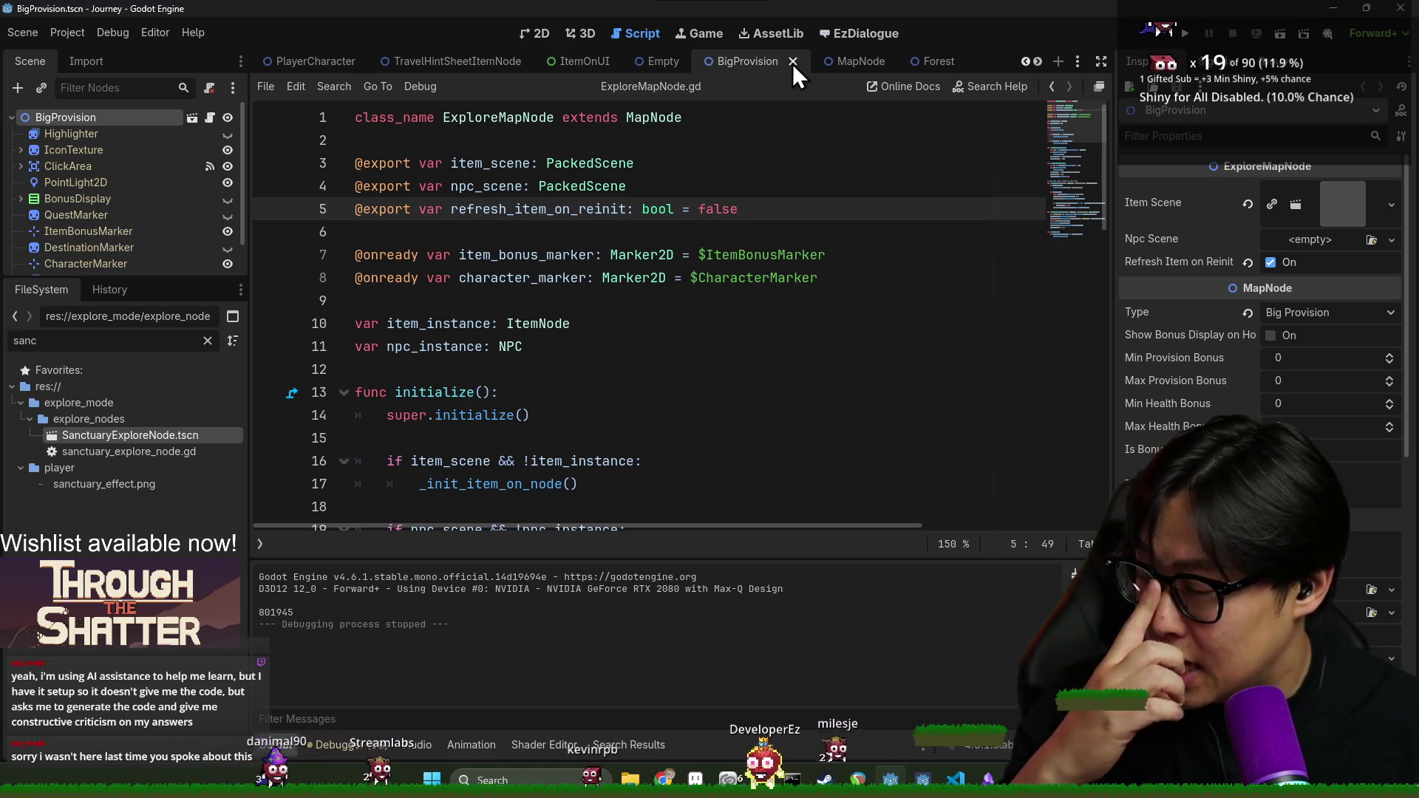
left_click(792, 62)
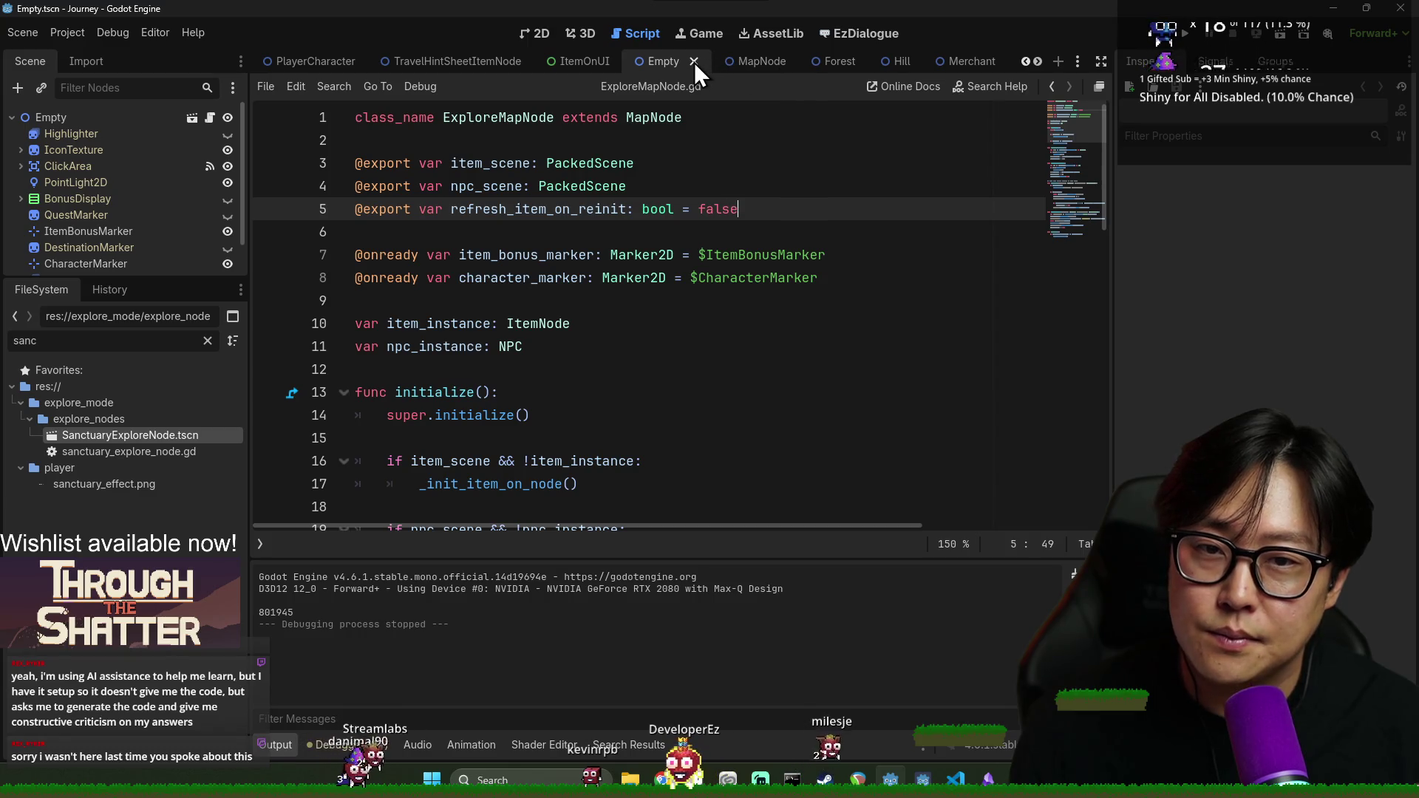
left_click(694, 62)
left_click(686, 61)
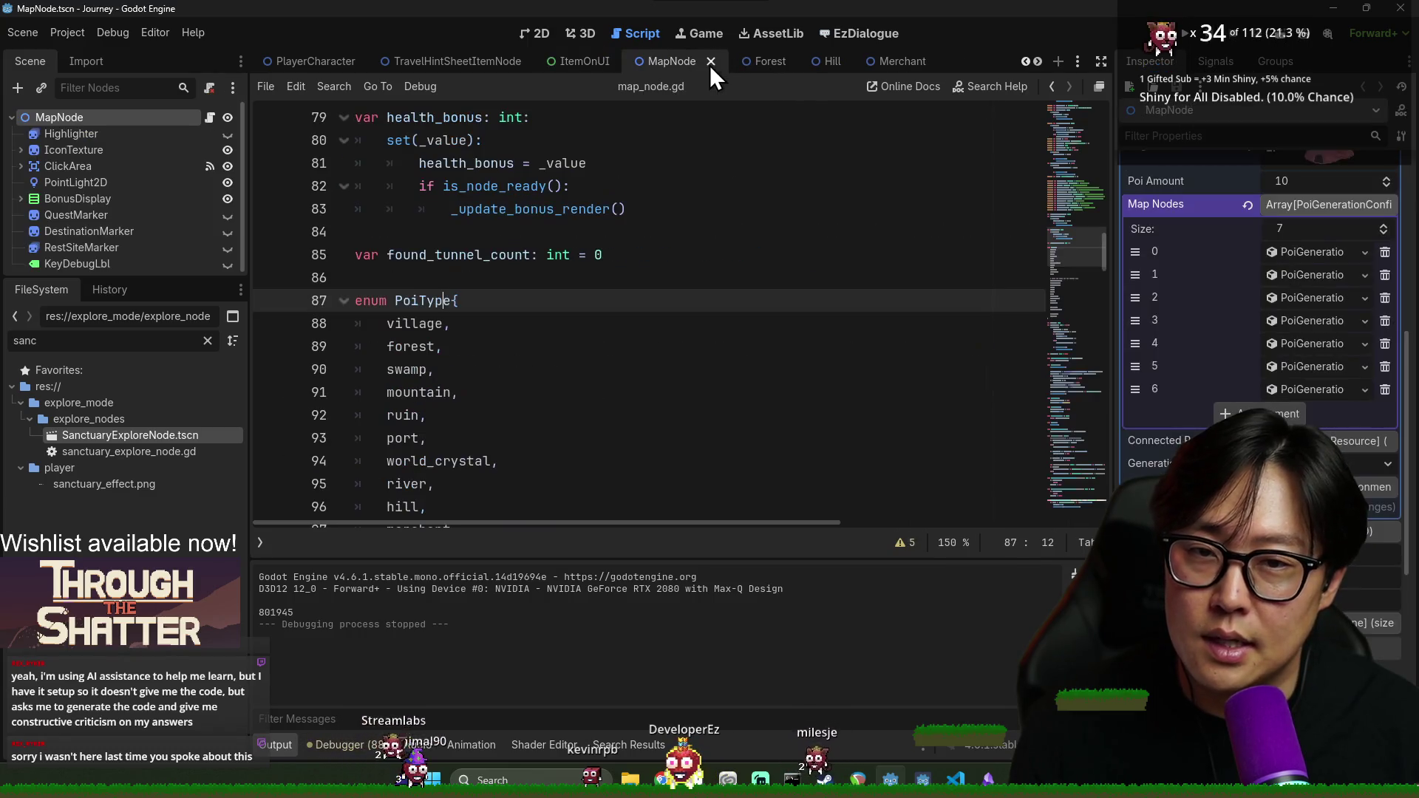
left_click(710, 62)
left_click(697, 63)
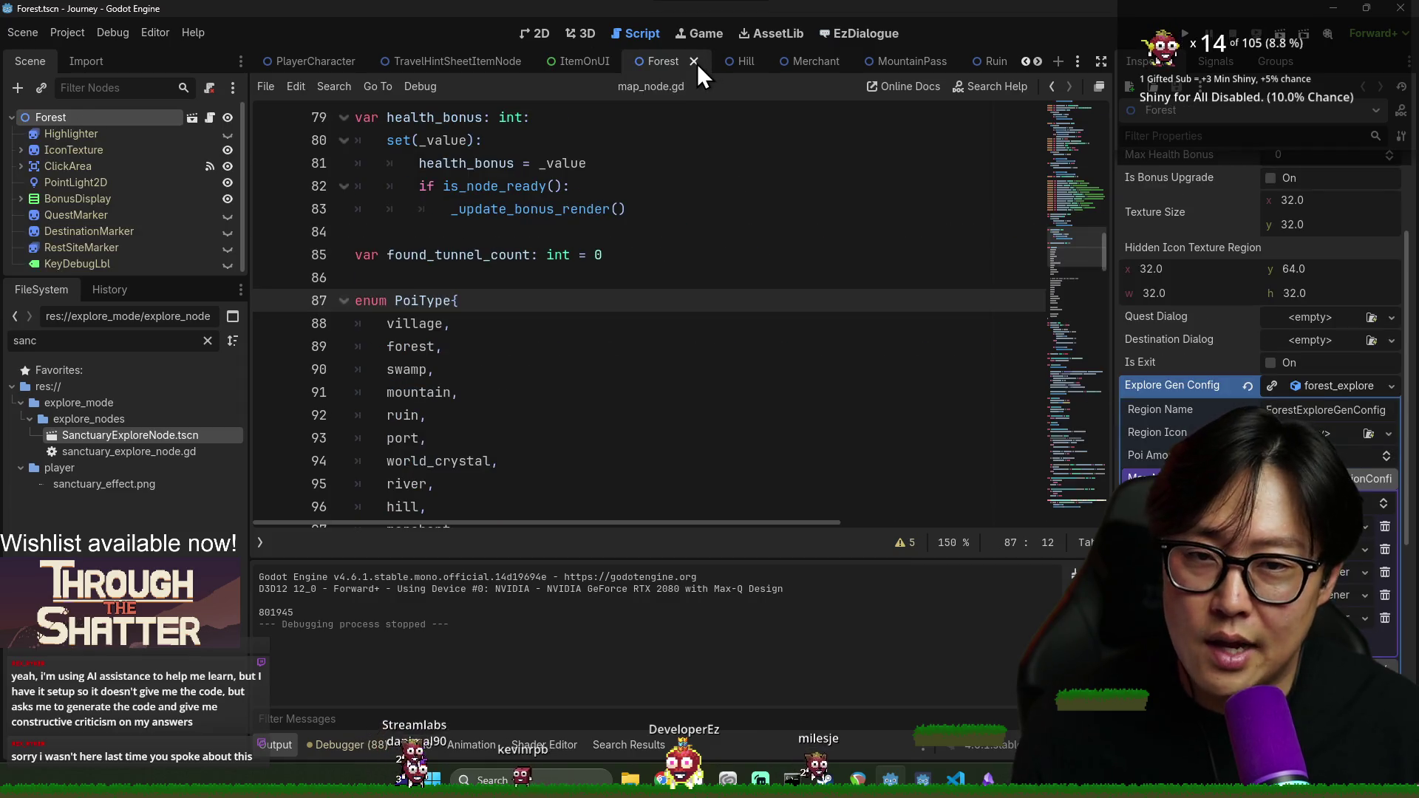
left_click(695, 62)
left_click(683, 65)
left_click(680, 60)
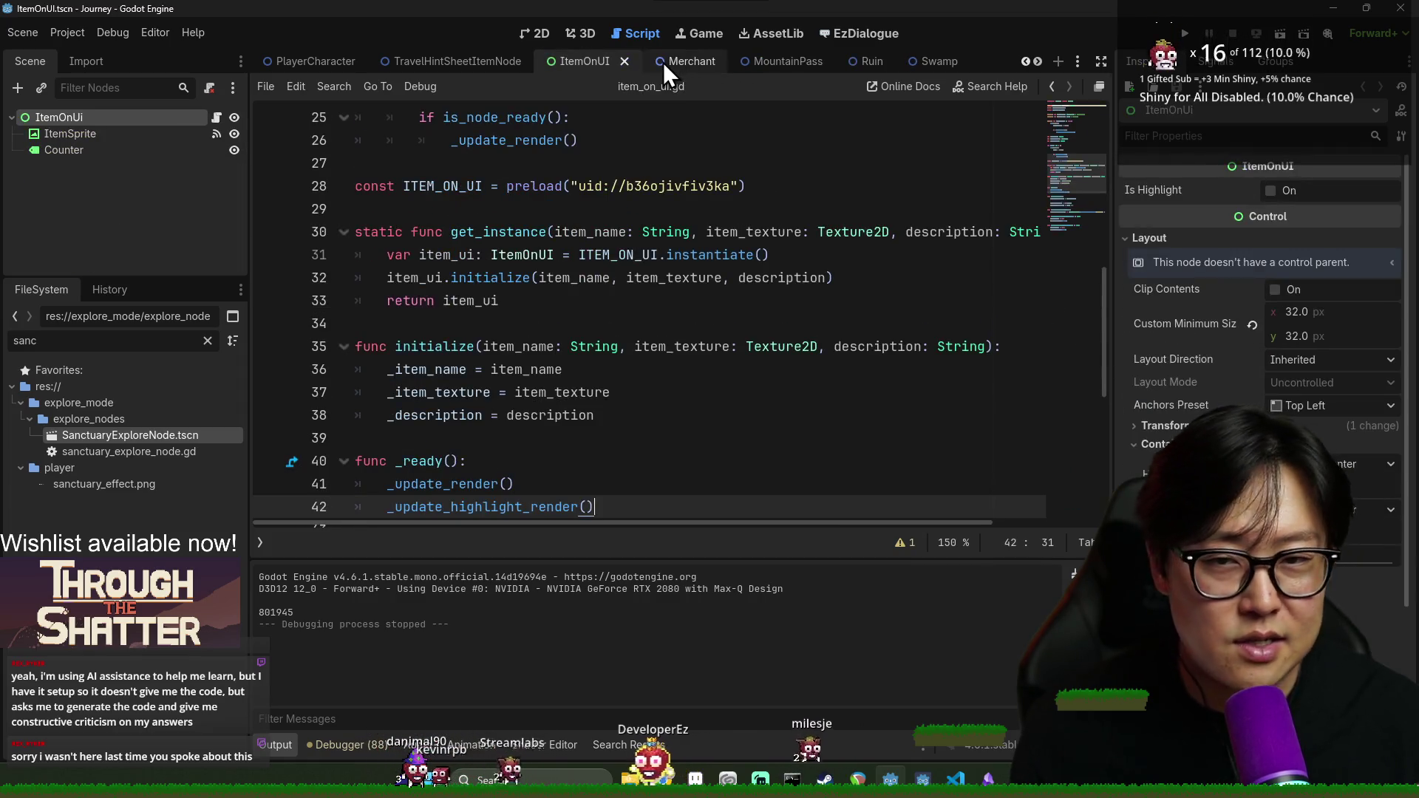
Close the Merchant, MountainPass, Ruin, Swamp, Village and HomeVillage tabs, then inspect line 28's ItemOnUI preload
left_click(668, 62)
left_click(709, 64)
left_click(725, 64)
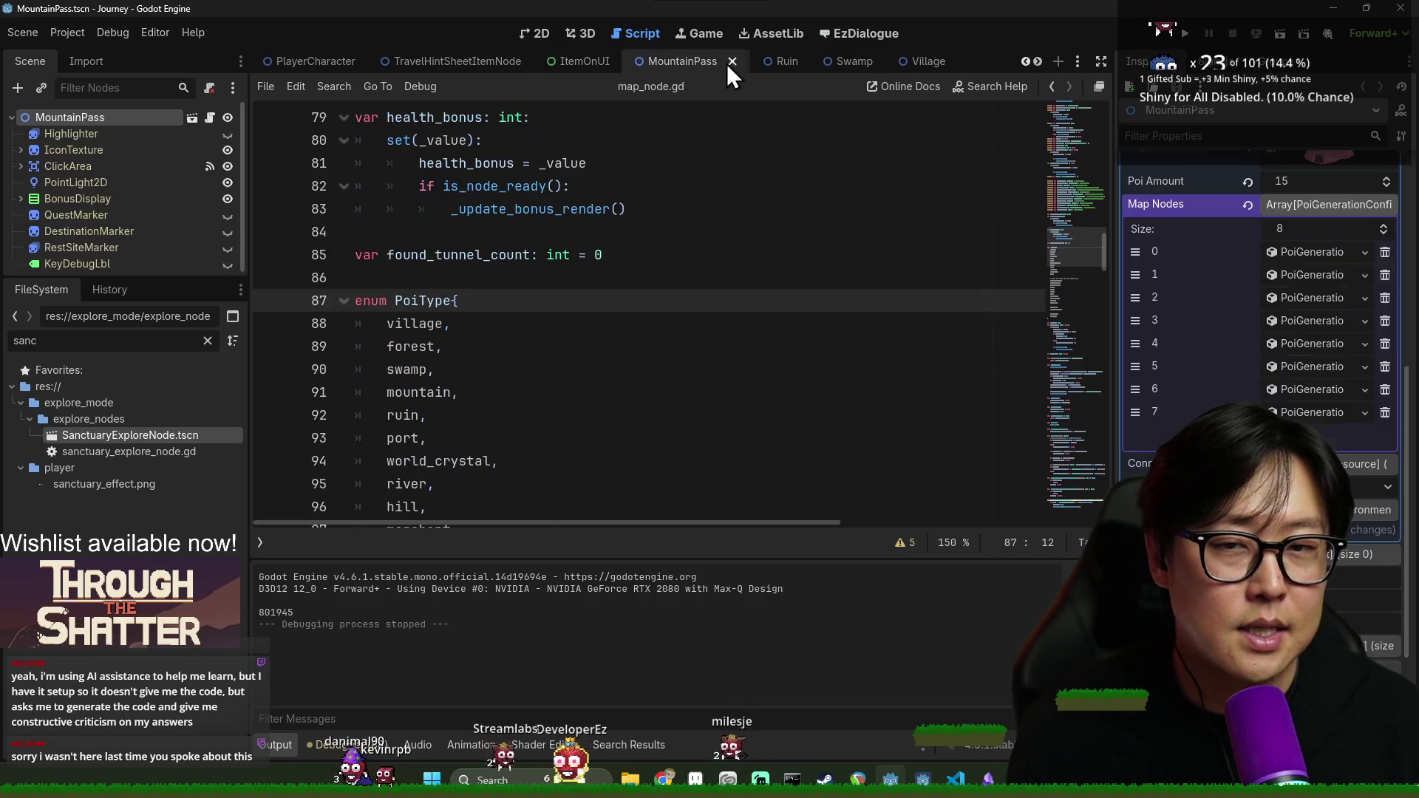
left_click(728, 64)
left_click(779, 63)
left_click(804, 61)
left_click(774, 63)
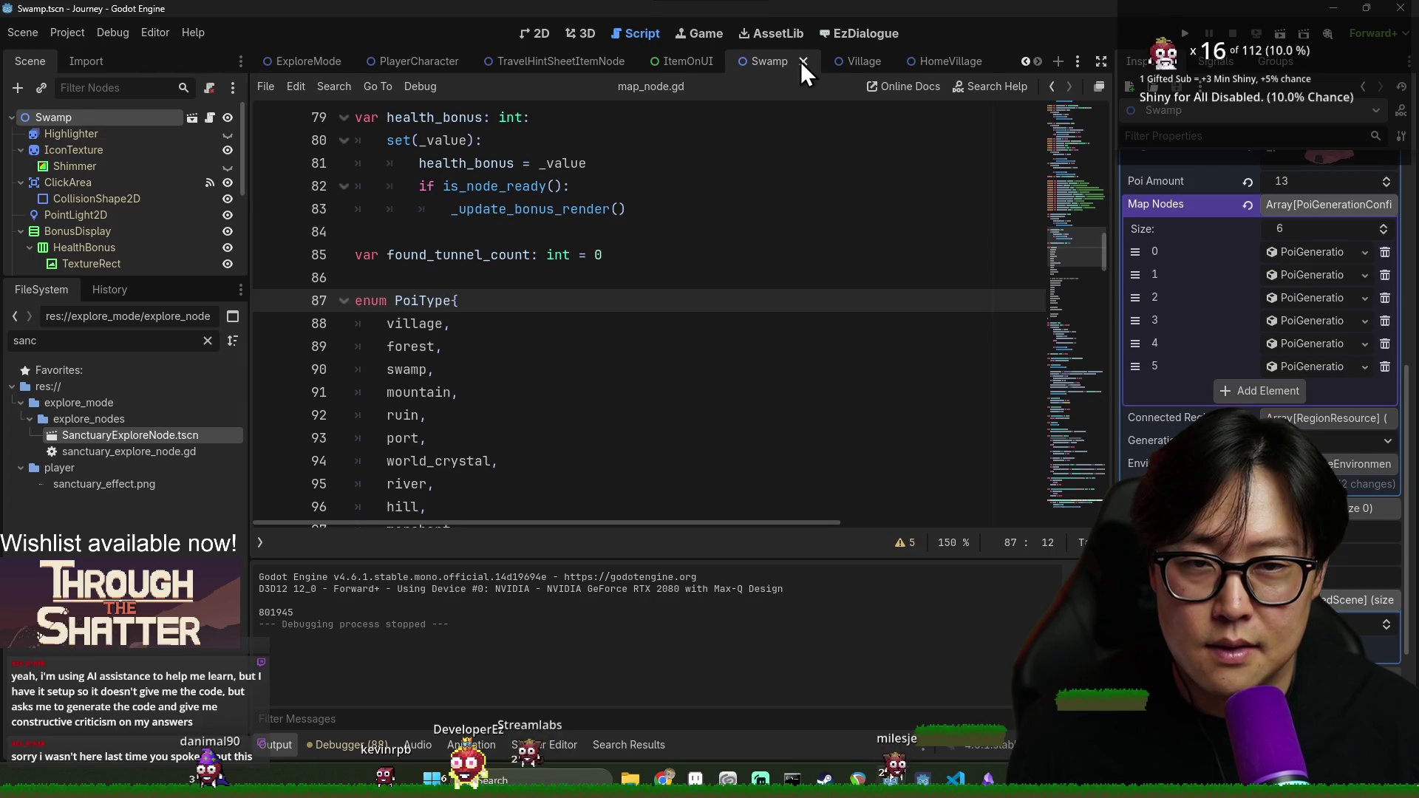
left_click(804, 61)
left_click(874, 63)
left_click(914, 65)
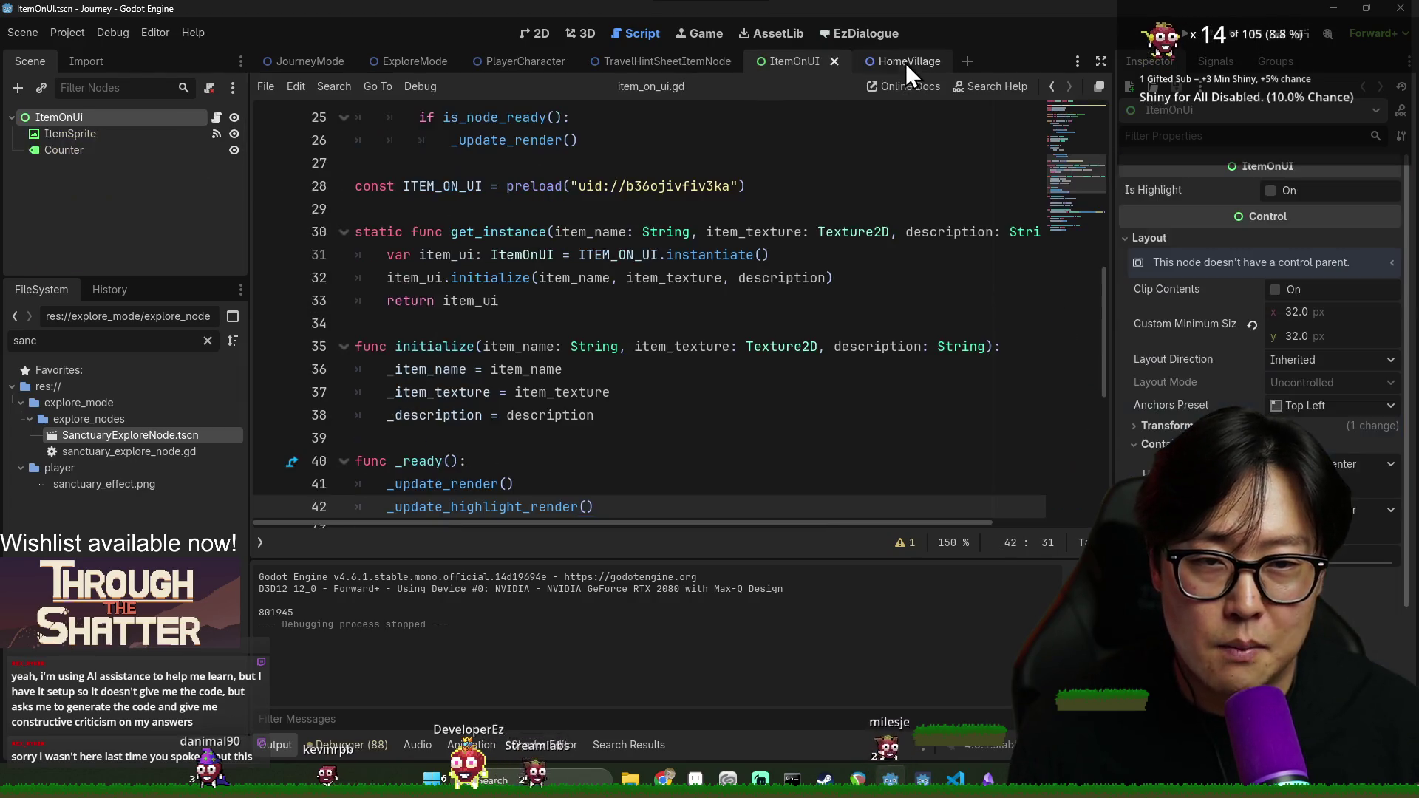
left_click(906, 63)
left_click(949, 61)
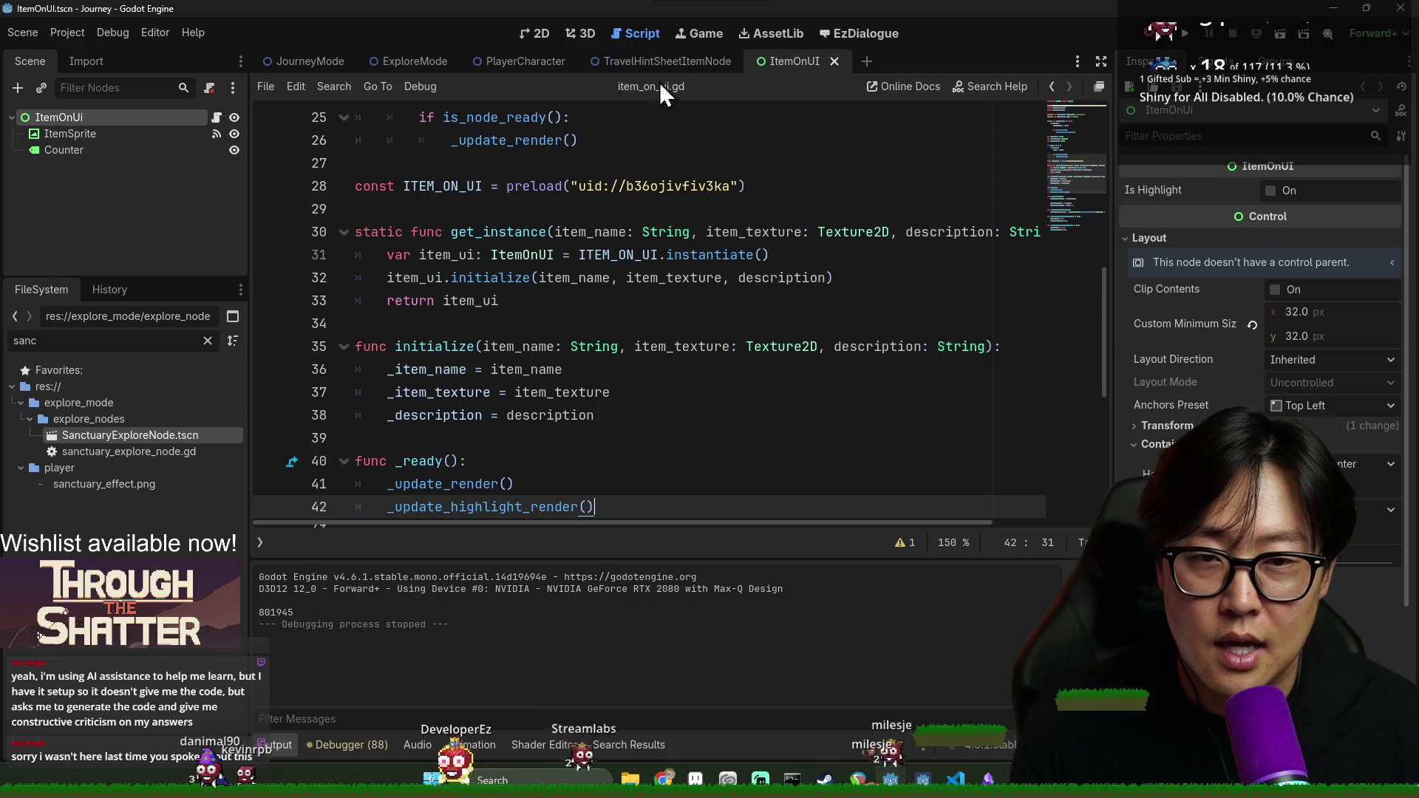
left_click(659, 192)
mouse_move(660, 197)
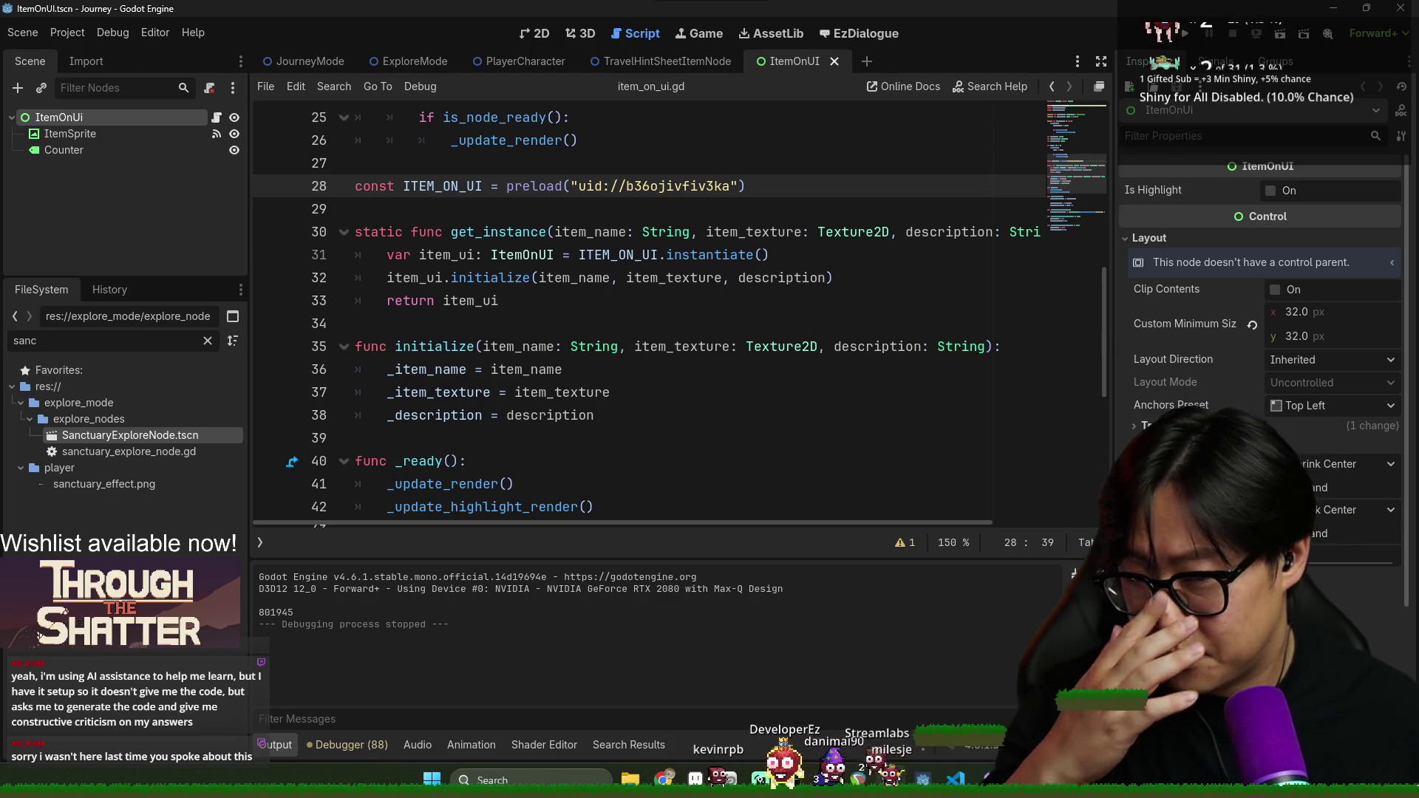
left_click(868, 442)
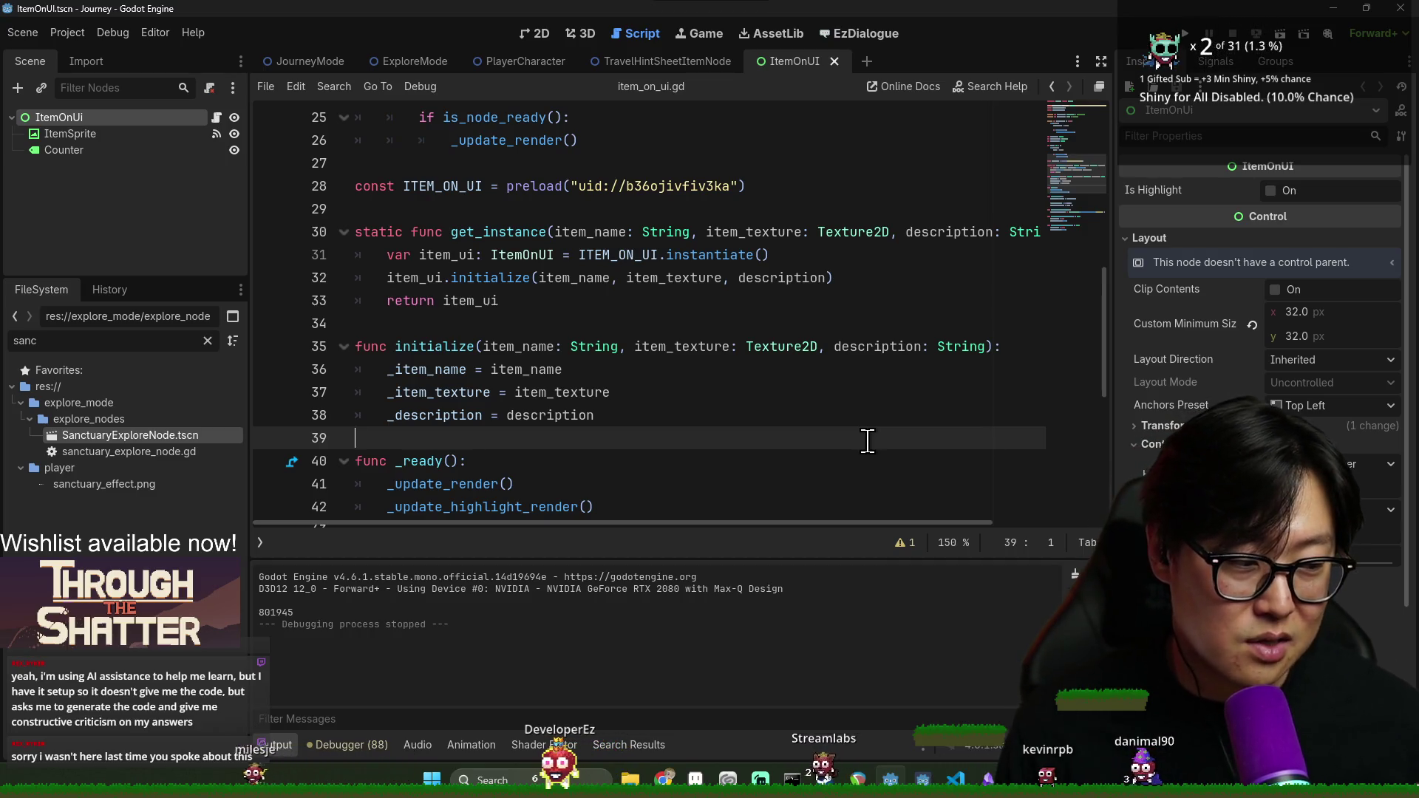
Review the initialize and get_instance lines of item_on_ui.gd, saving along the way
left_click(735, 380)
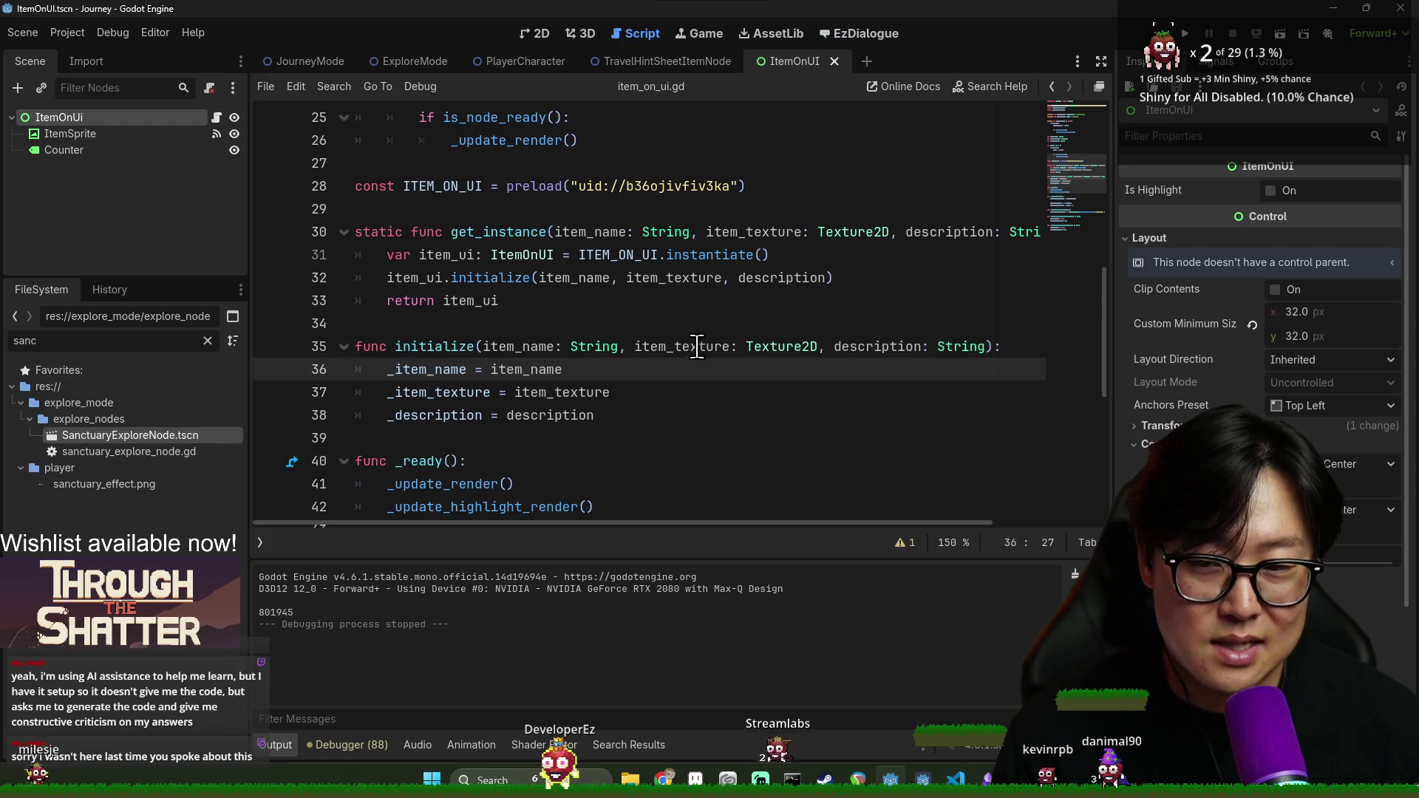
key("Up")
key("Up")
key("Up")
key("ctrl+s")
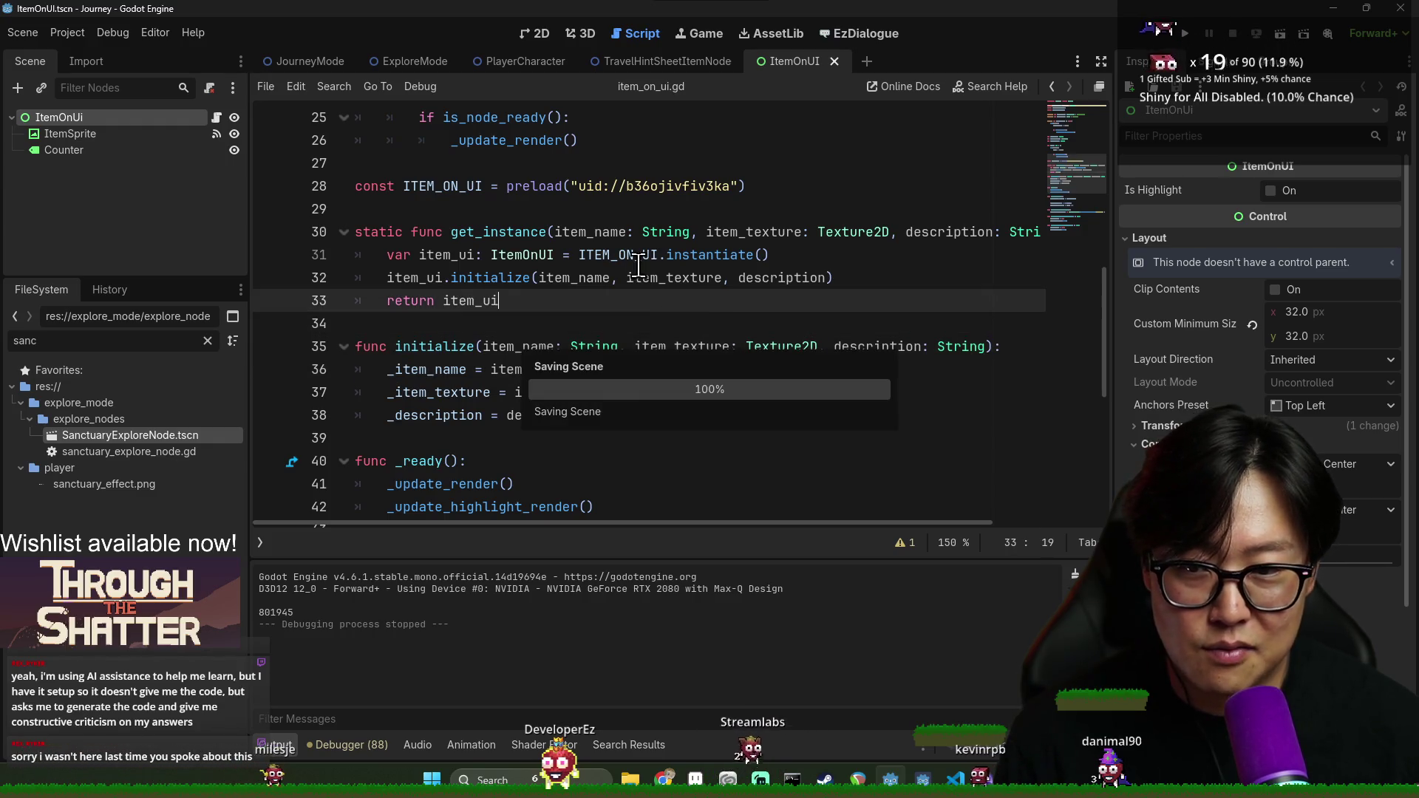
key("Up")
key("Up")
key("Up")
scroll(544, 297, "up", 3)
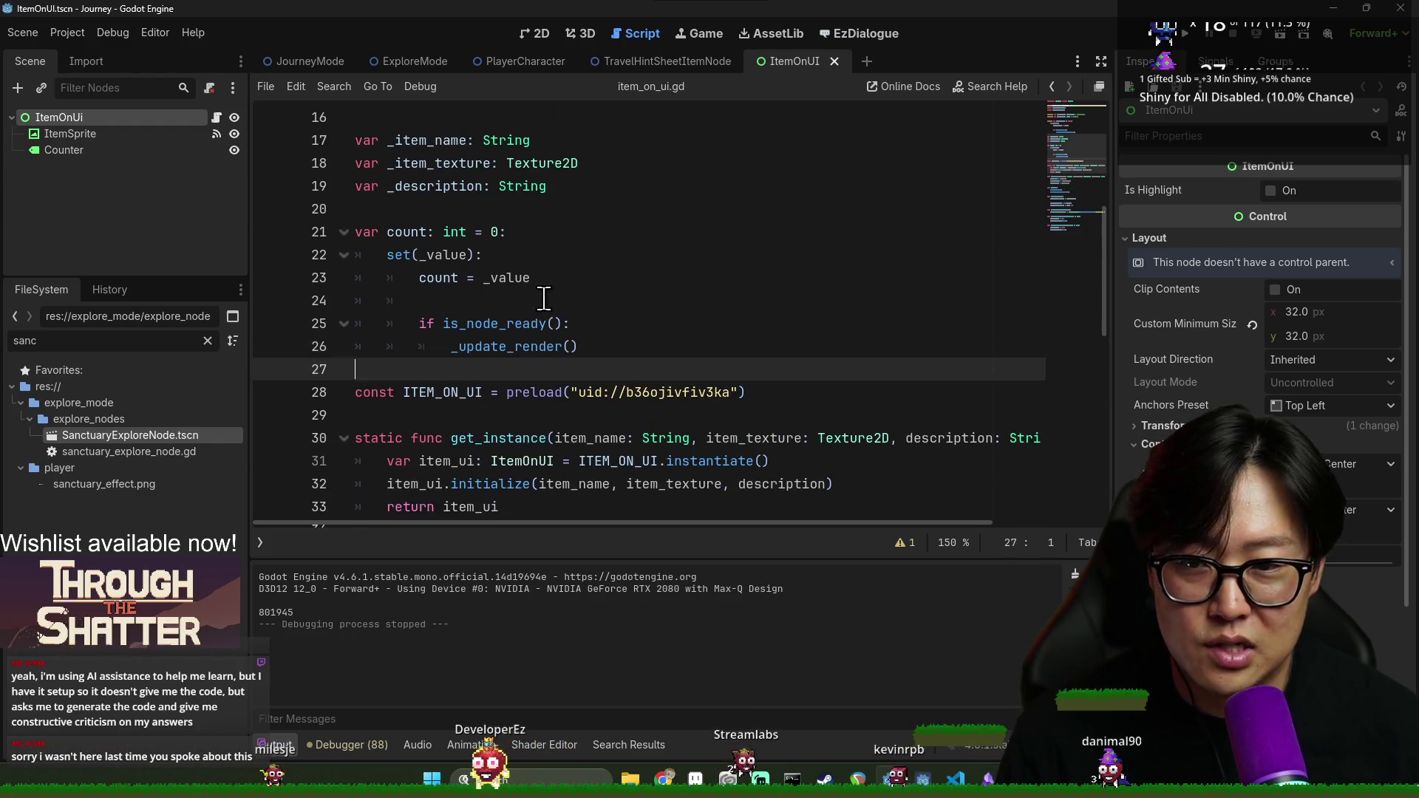
key("Up")
key("Up")
key("Up")
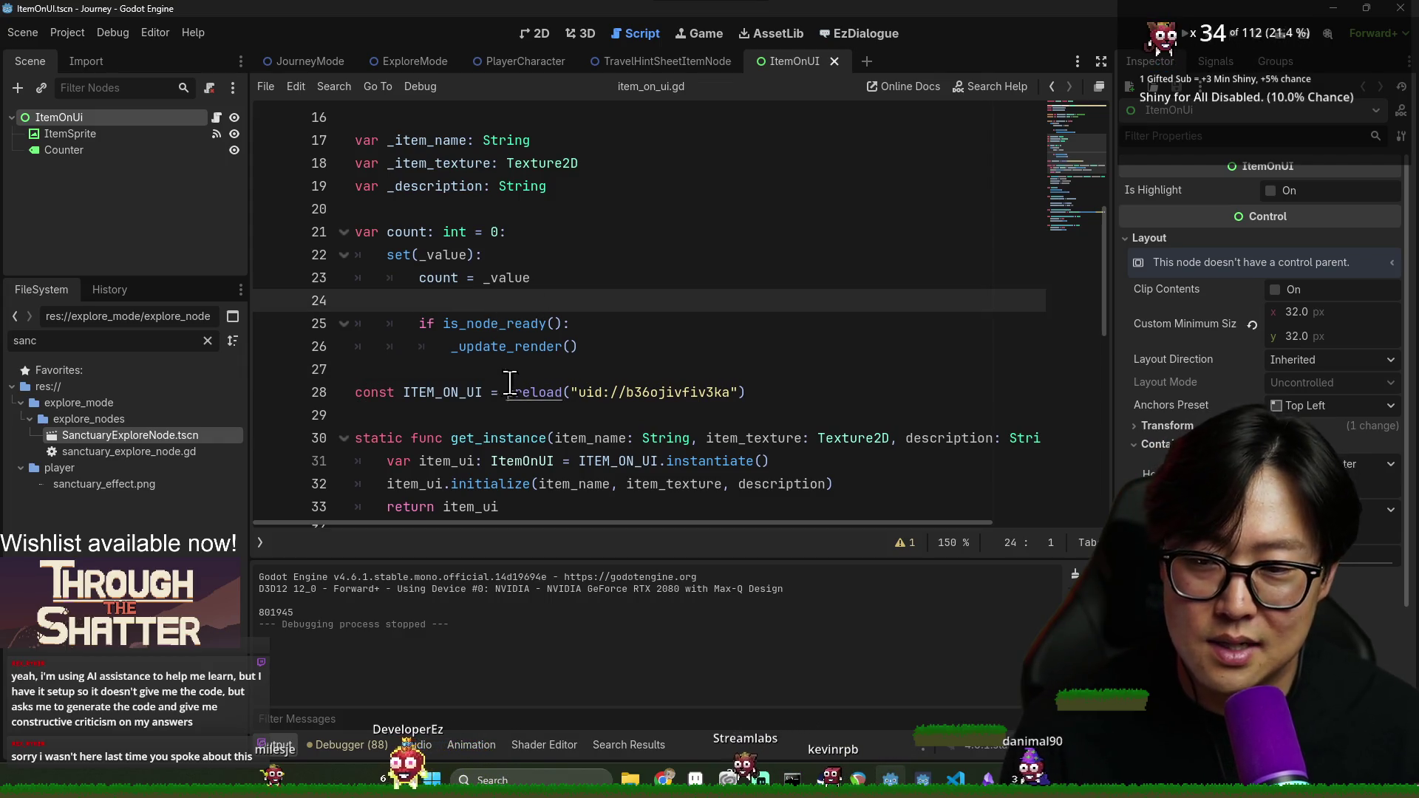
key("ctrl+s")
key("Down")
key("Down")
key("Down")
scroll(474, 406, "down", 5)
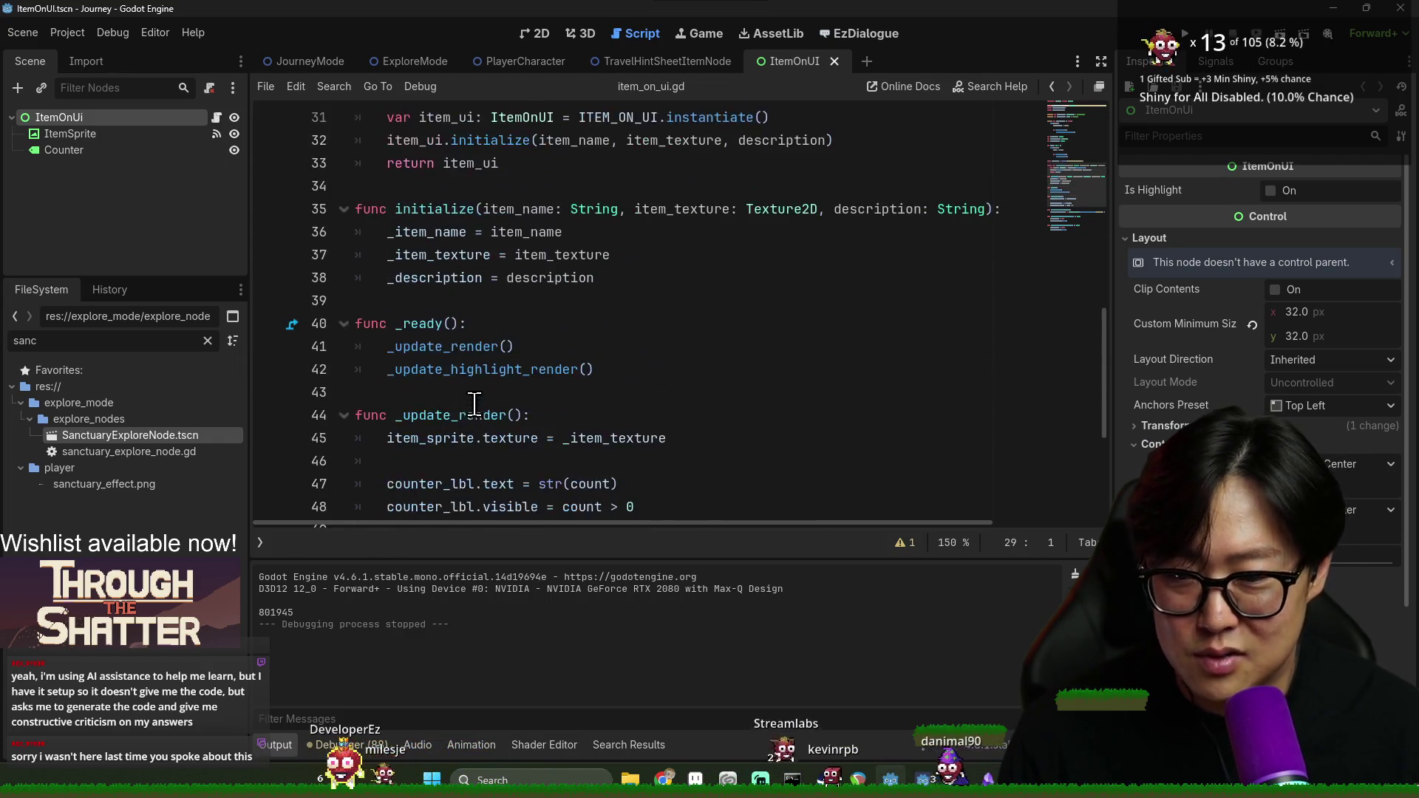
scroll(474, 406, "down", 4)
Inspect the blank lines around _ready, _update_render, the preload line and the highlight setter
left_click(429, 324)
left_click(446, 254)
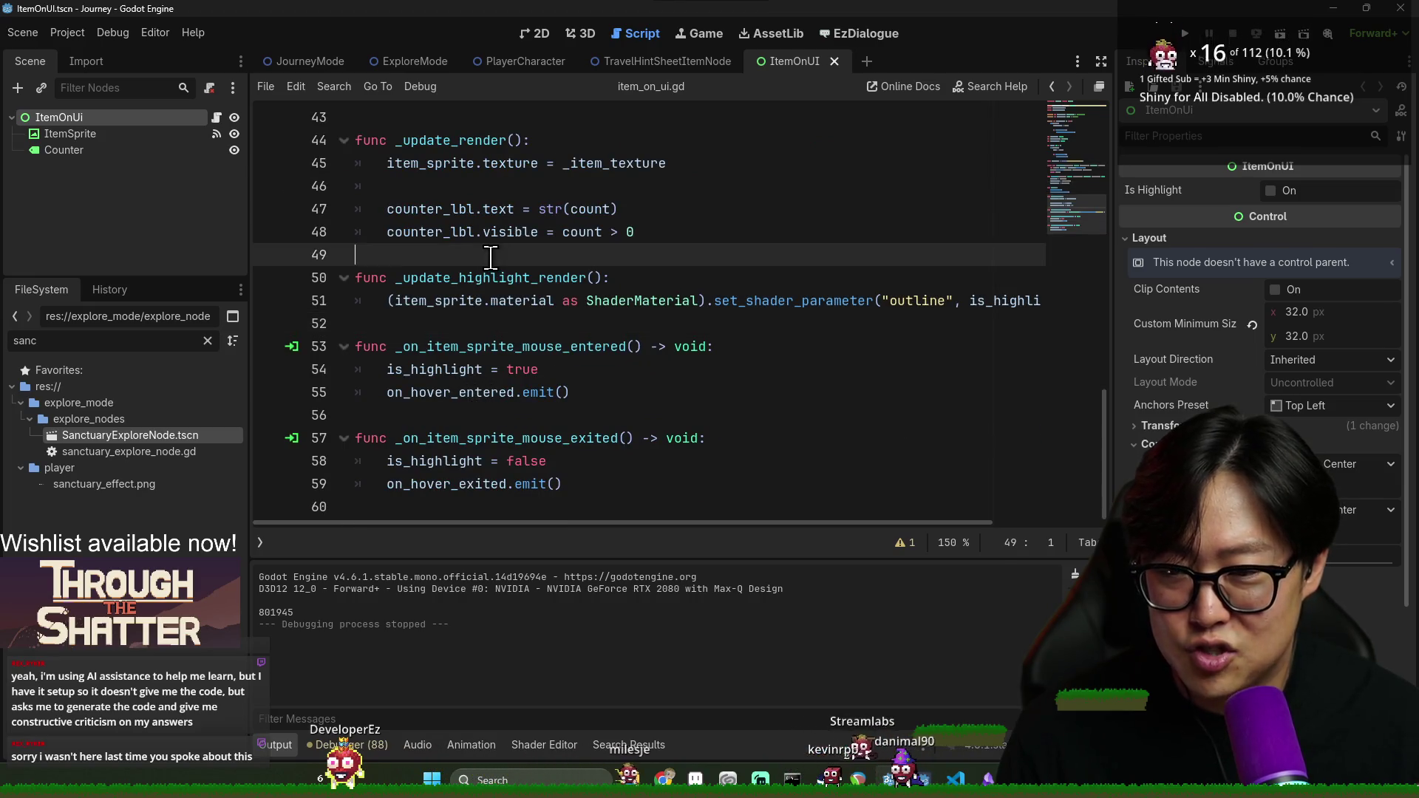
scroll(447, 254, "up", 3)
left_click(447, 394)
left_click(457, 324)
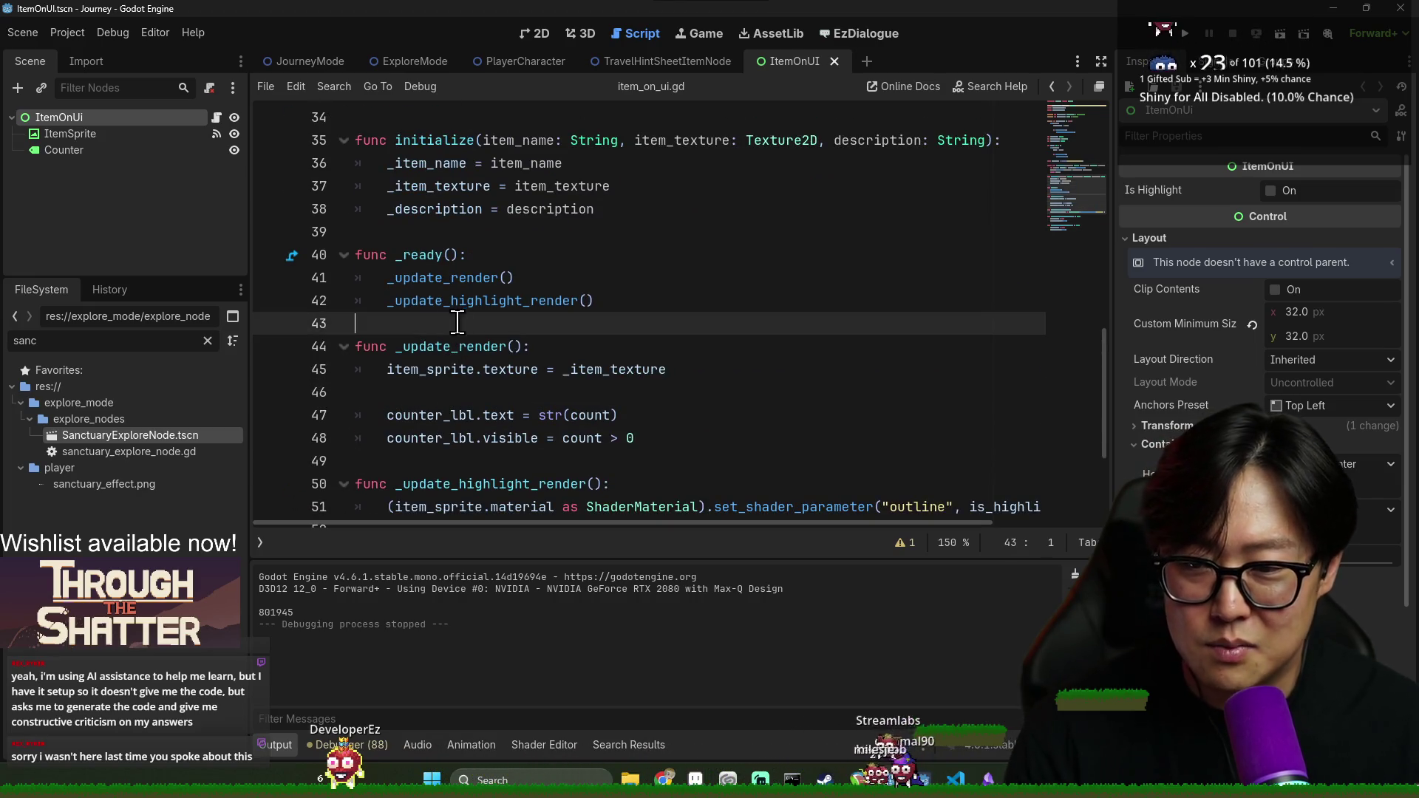
left_click(458, 254)
scroll(458, 255, "up", 5)
left_click(462, 323)
left_click(473, 301)
scroll(491, 327, "up", 2)
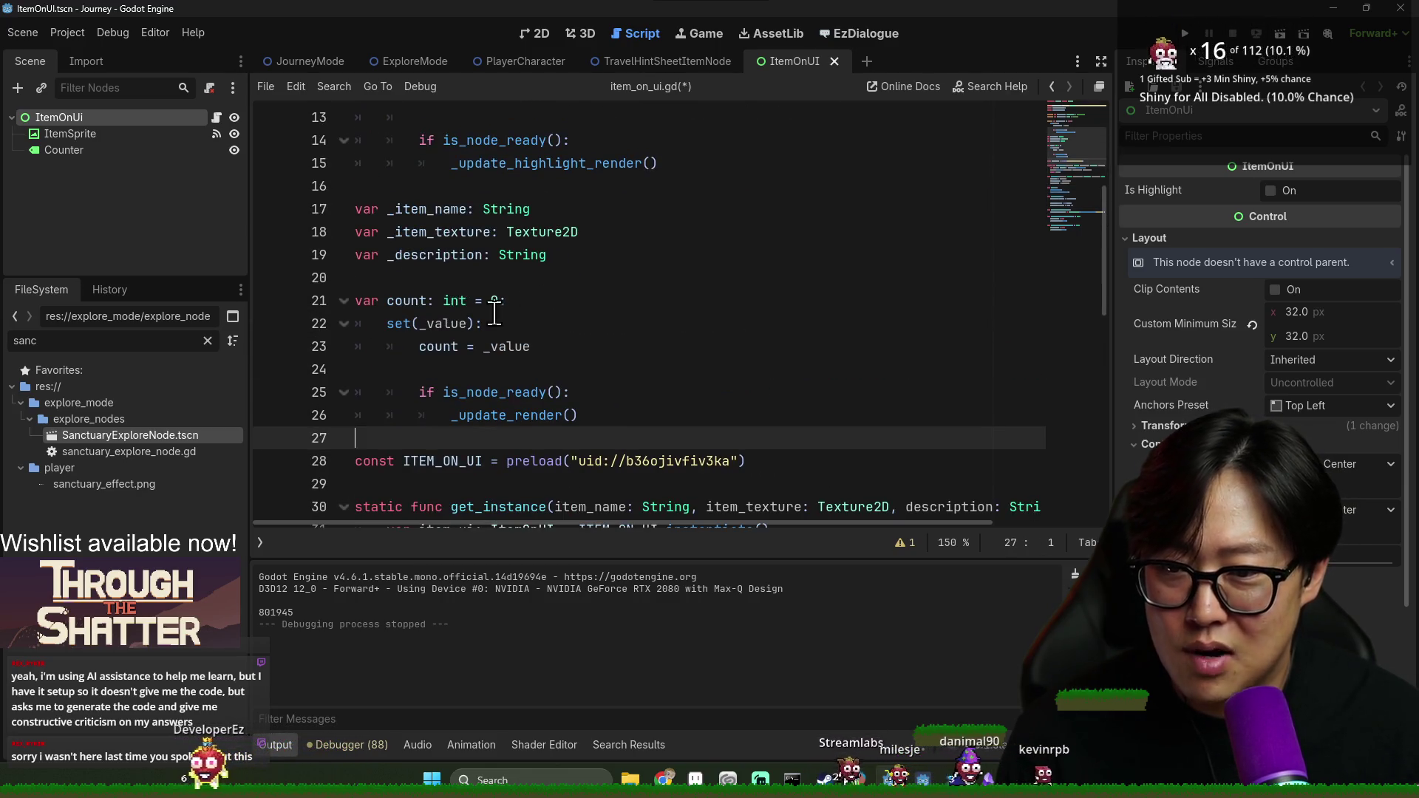
scroll(497, 339, "up", 2)
left_click(471, 322)
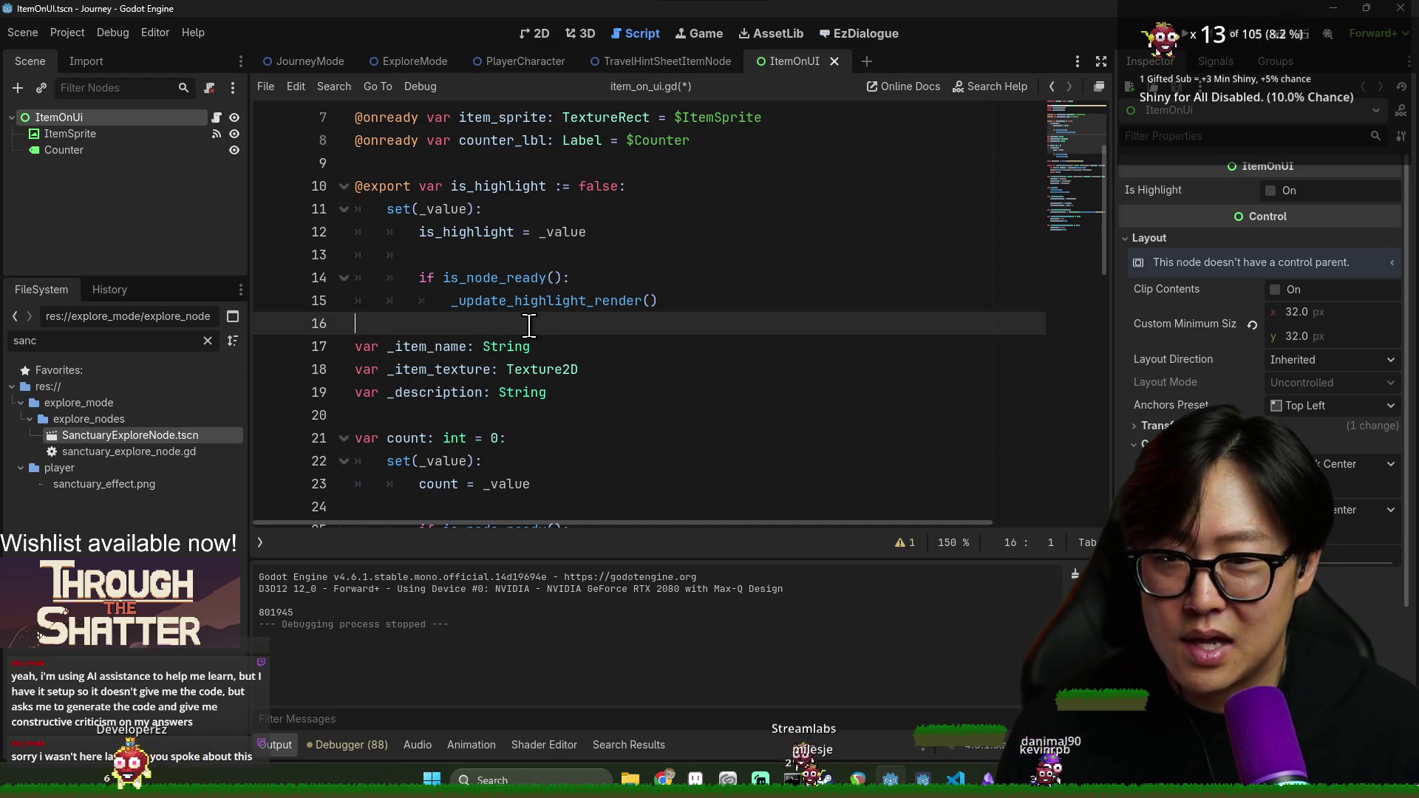
scroll(530, 324, "down", 11)
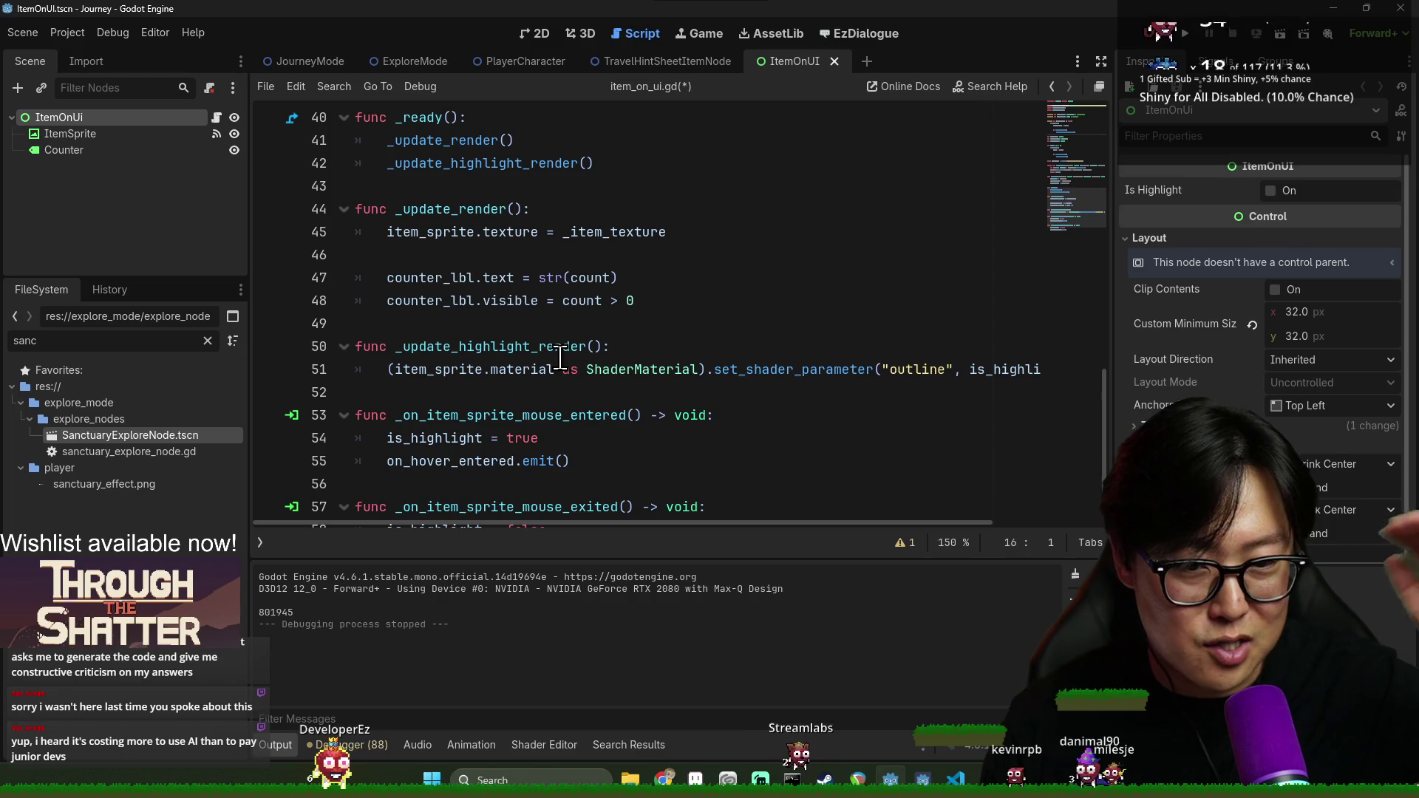
Check blank lines 49 and 52 before the hover handlers
left_click(522, 390)
left_click(499, 343)
left_click(495, 259)
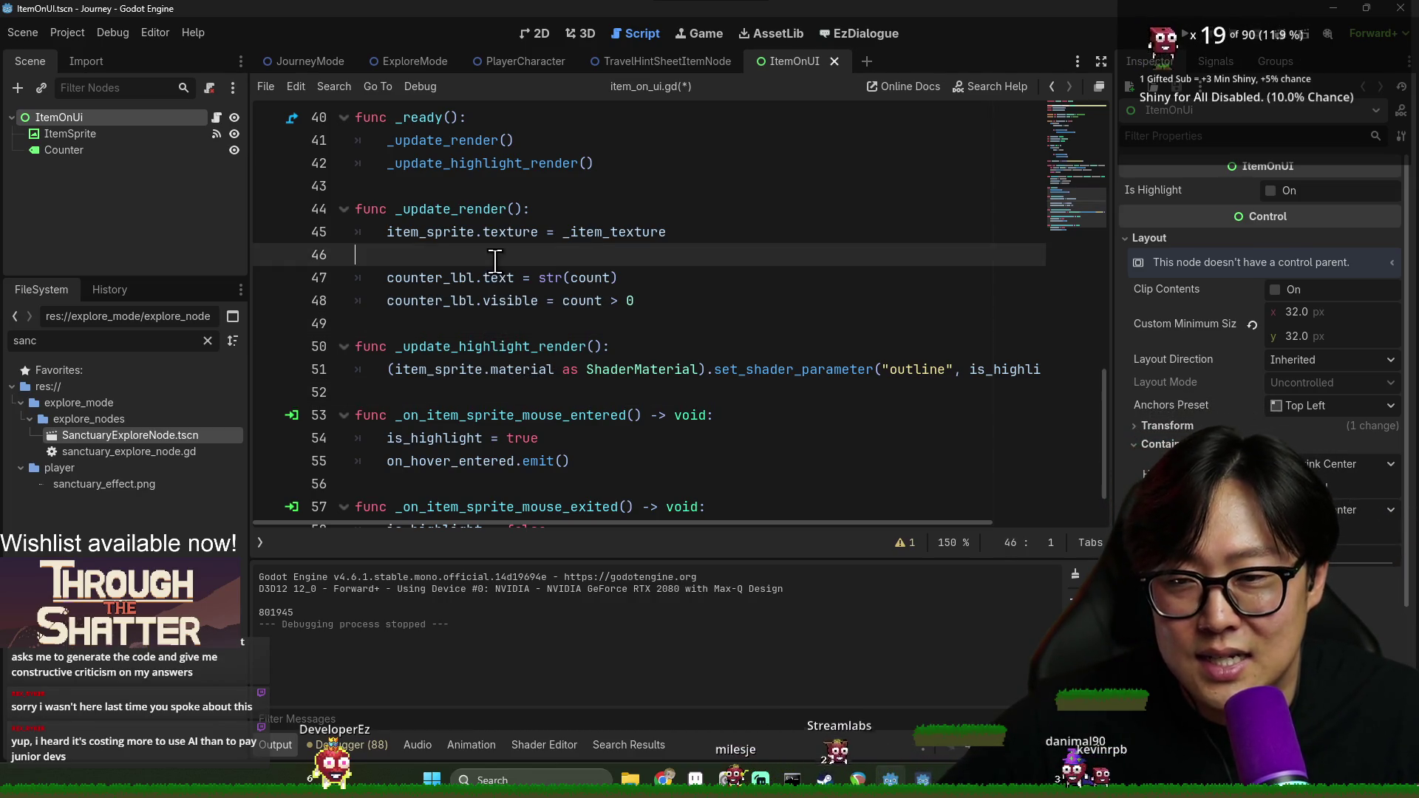
left_click(517, 325)
scroll(571, 365, "down", 1)
scroll(573, 366, "up", 9)
scroll(581, 369, "down", 9)
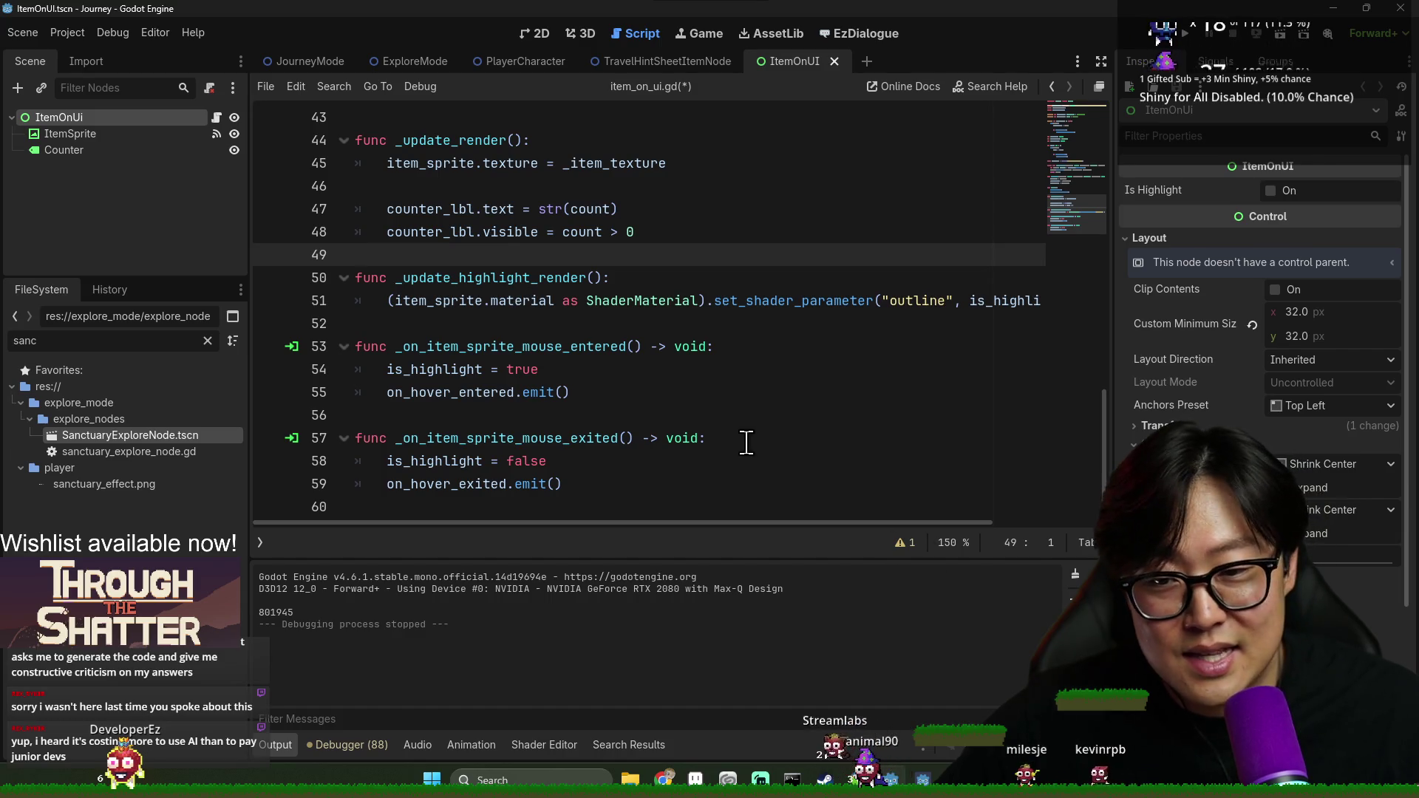
Delete the trailing empty line 60 and save item_on_ui.gd
left_click(930, 482)
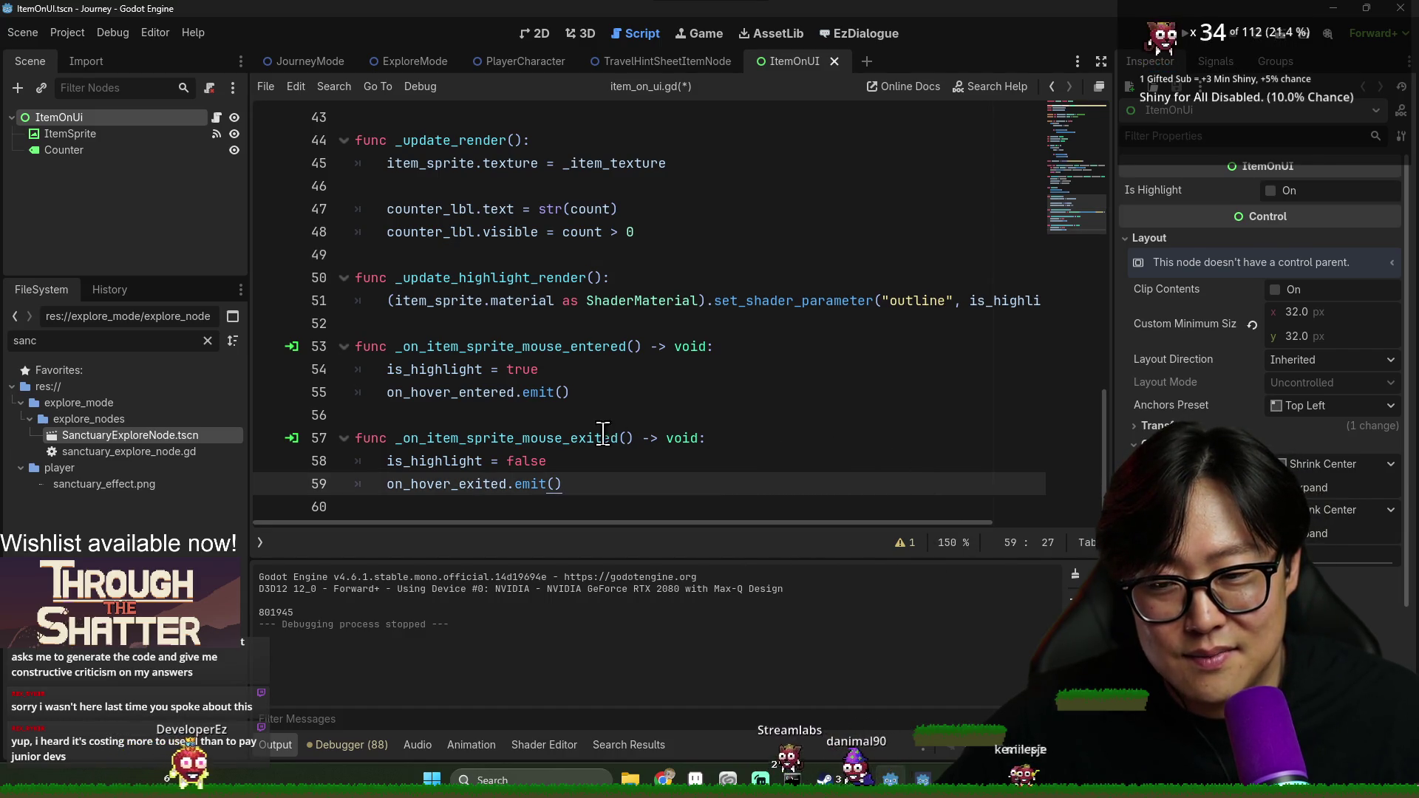
left_click(599, 504)
key("BackSpace")
key("ctrl+s")
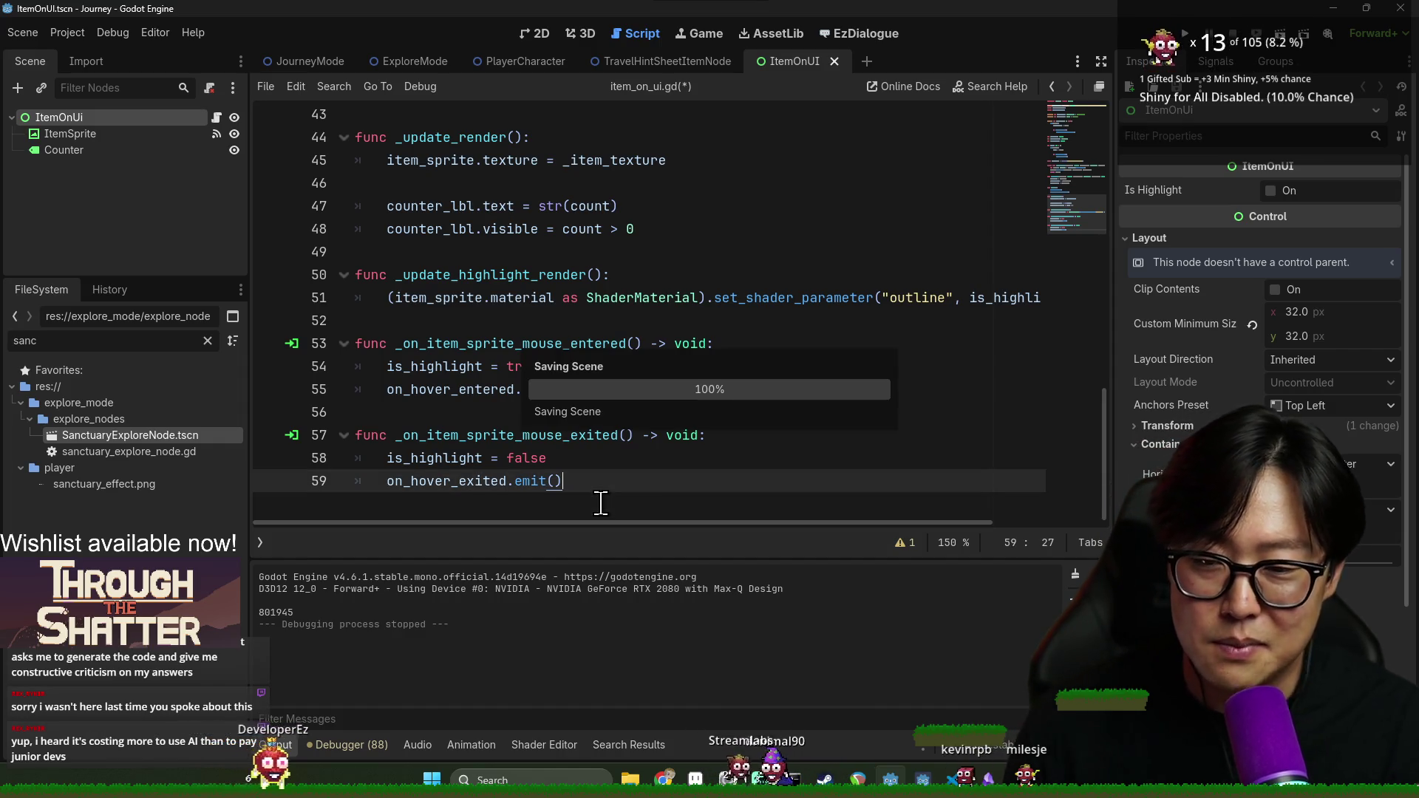
left_click(503, 412)
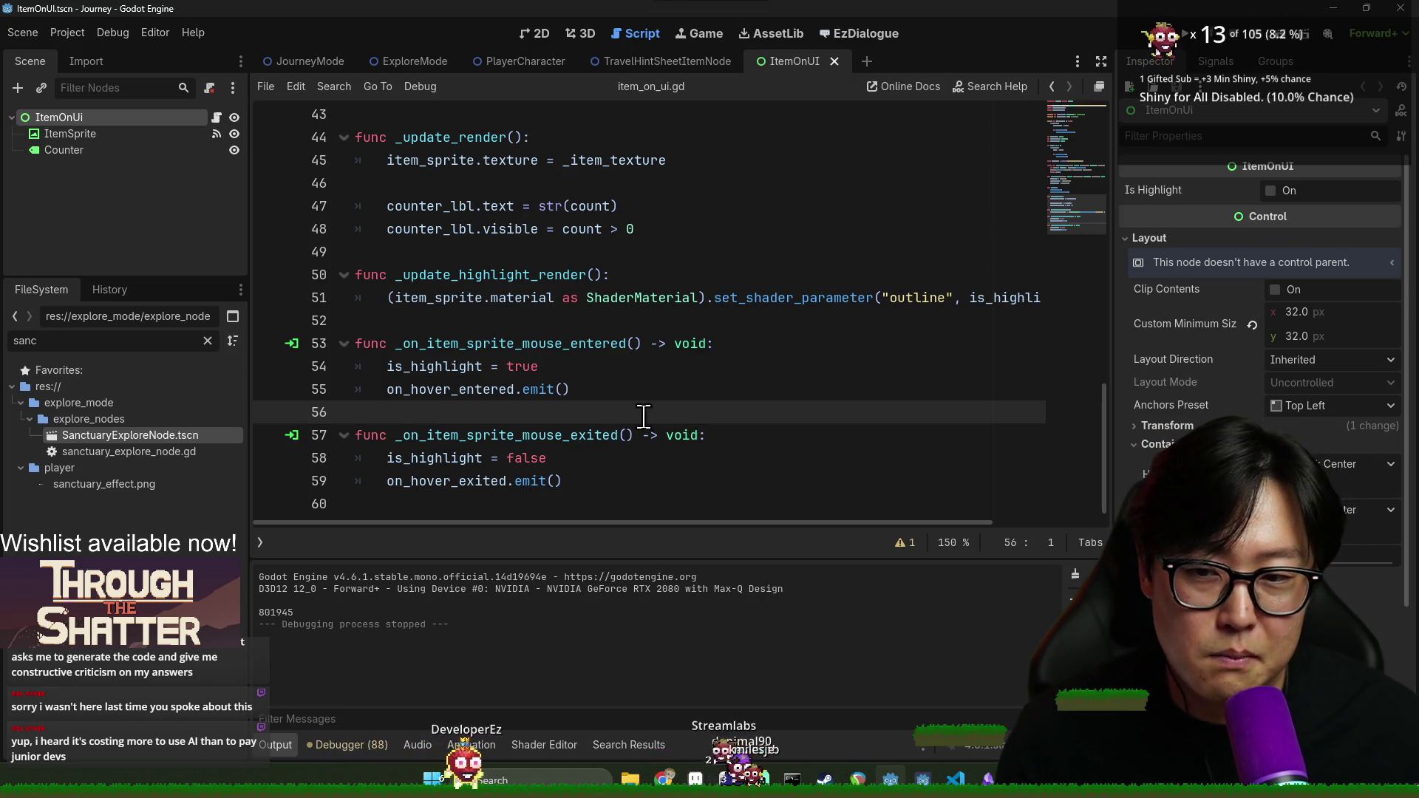
left_click(591, 323)
scroll(591, 325, "up", 6)
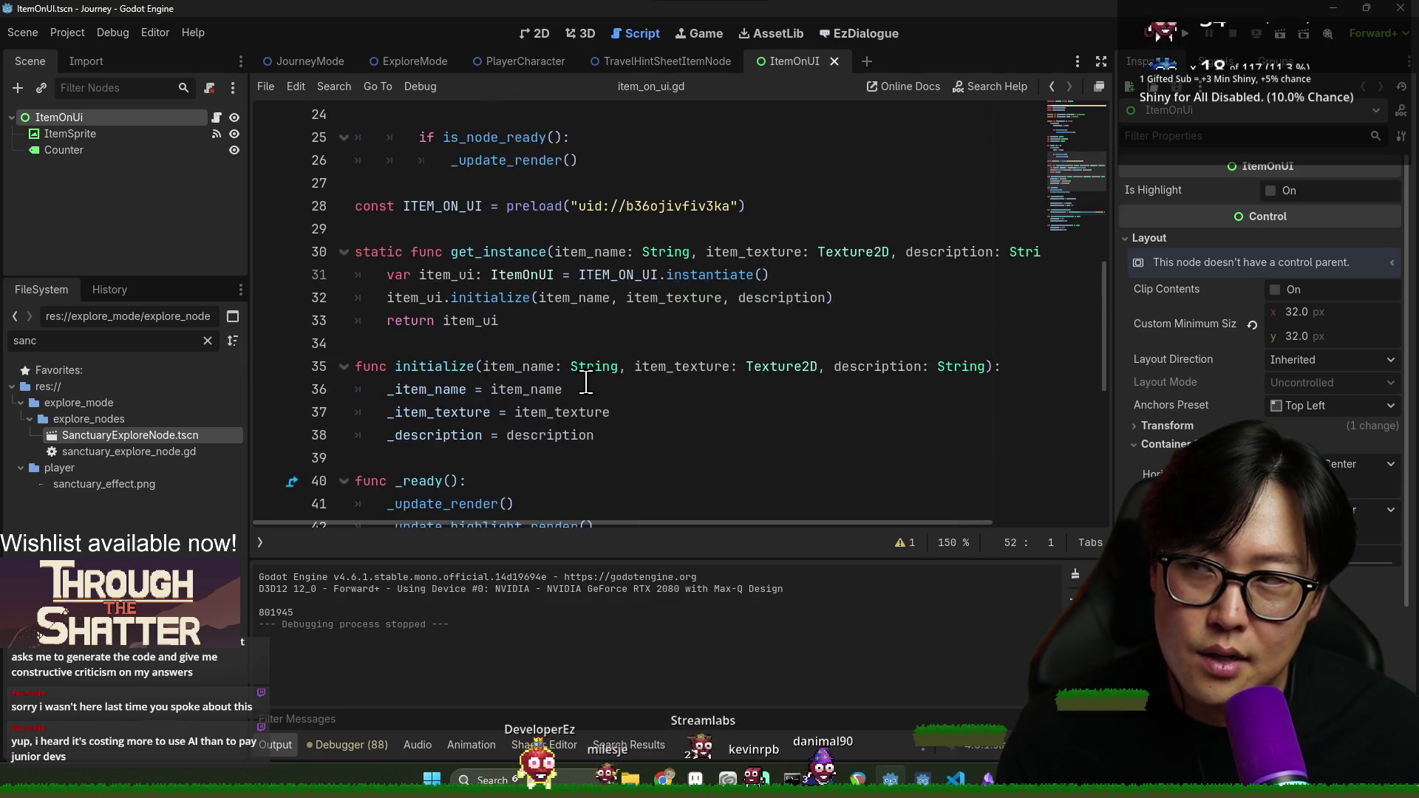
scroll(598, 390, "down", 3)
scroll(603, 393, "down", 3)
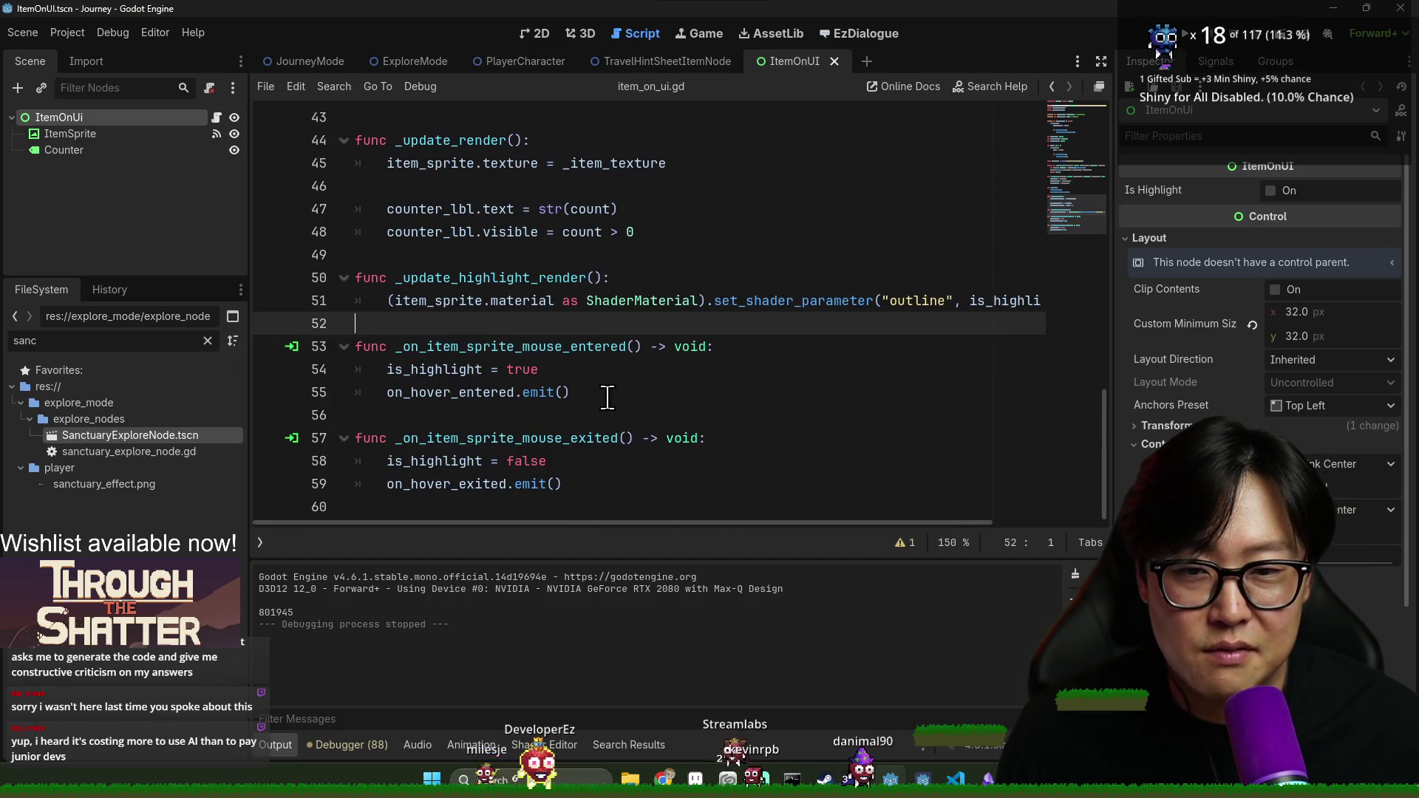
left_click(651, 405)
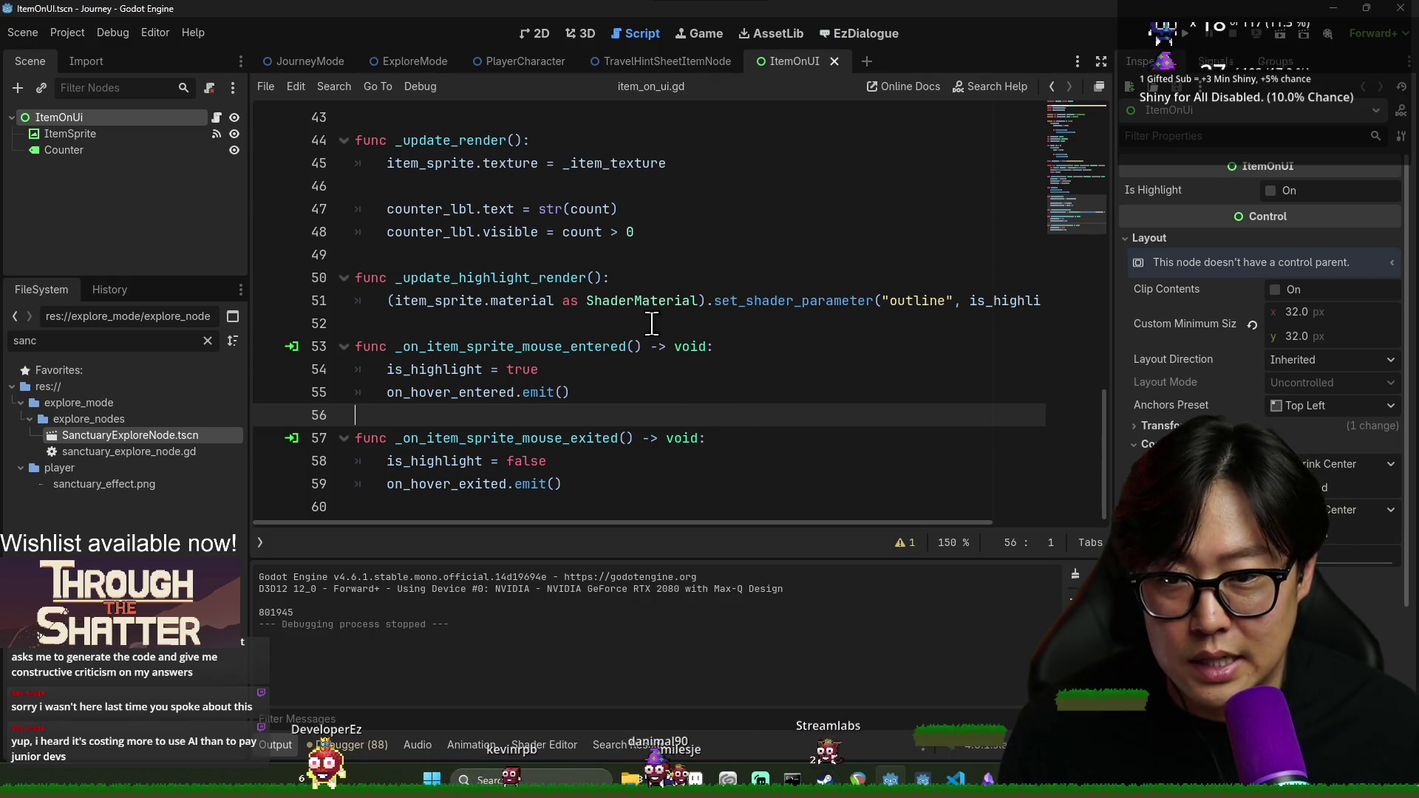
scroll(651, 355, "up", 2)
left_click(530, 325)
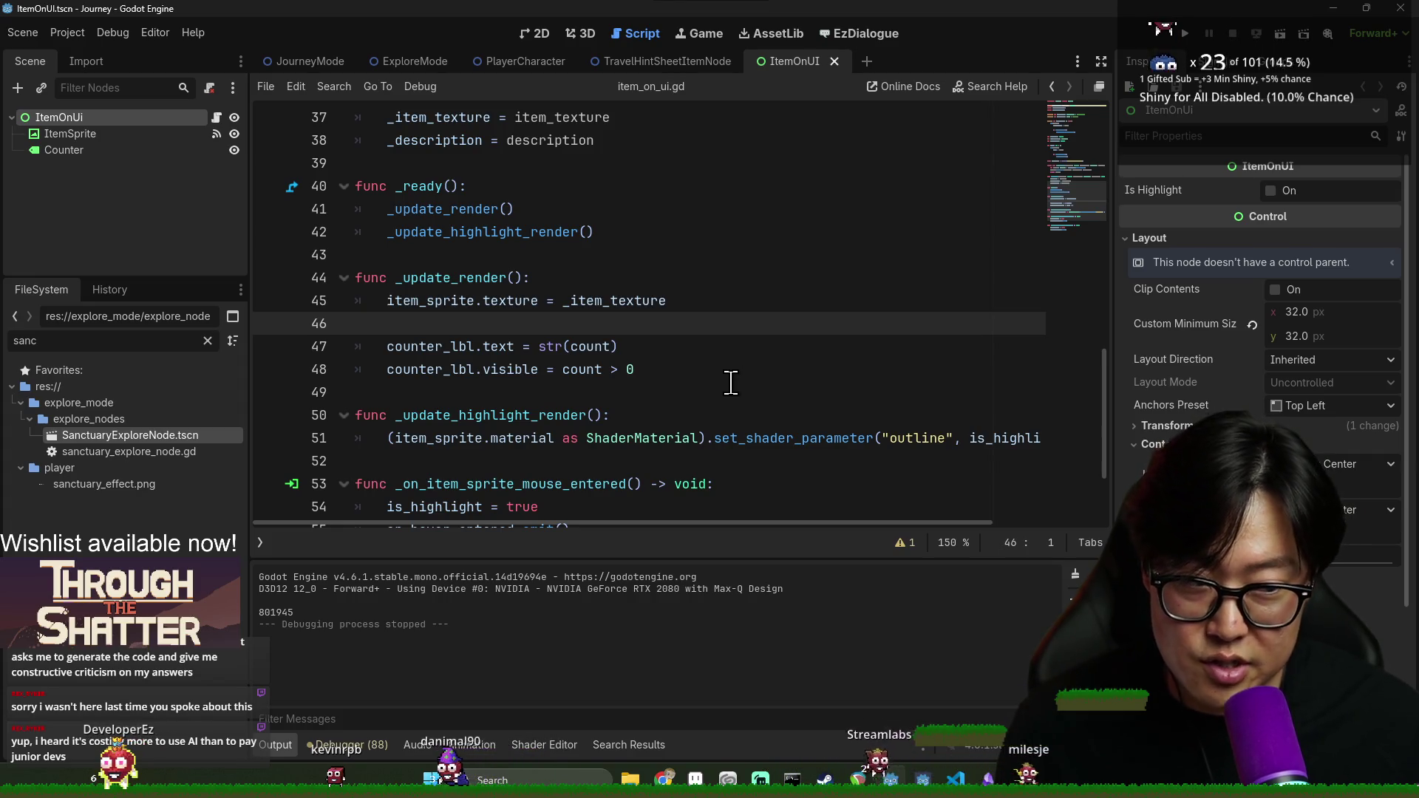
left_click(638, 387)
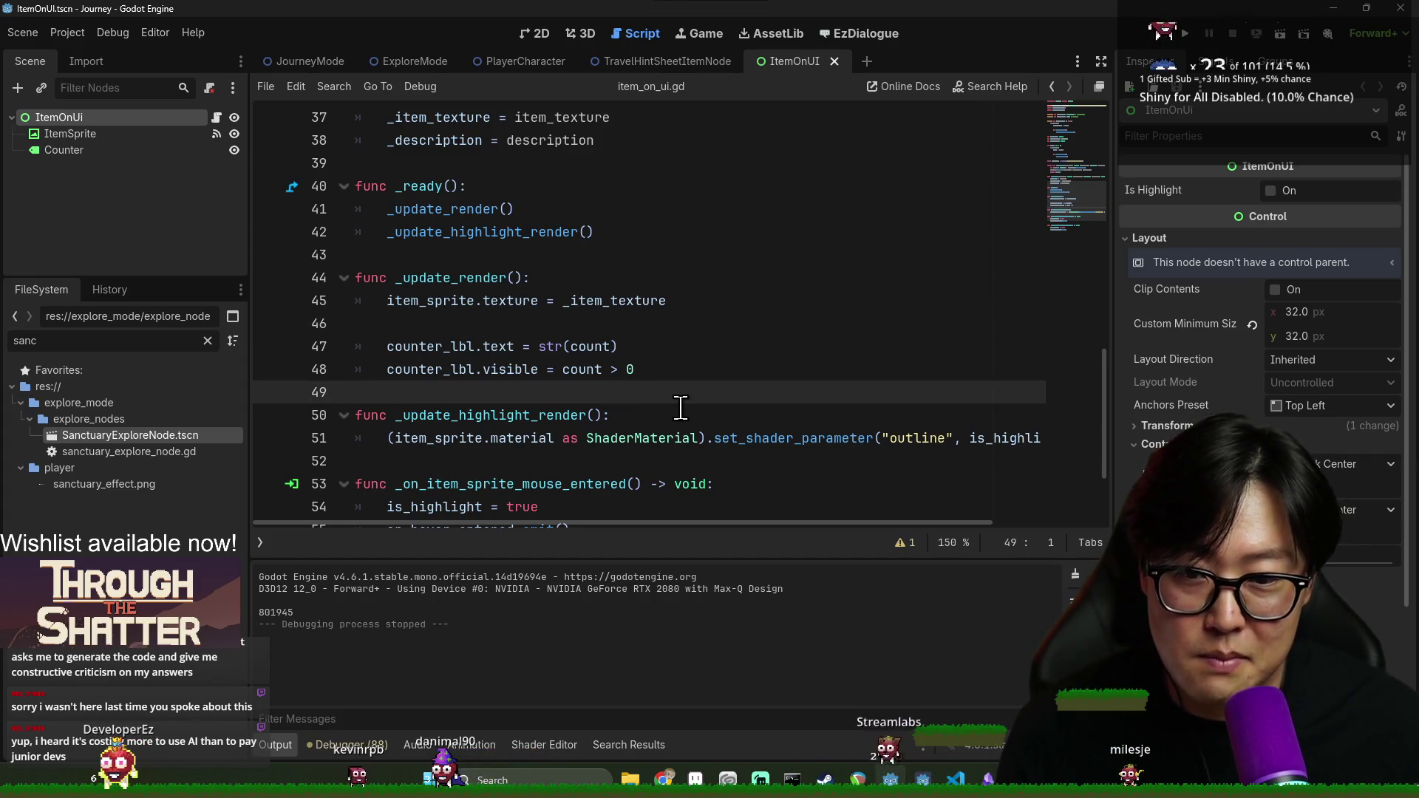
left_click(607, 324)
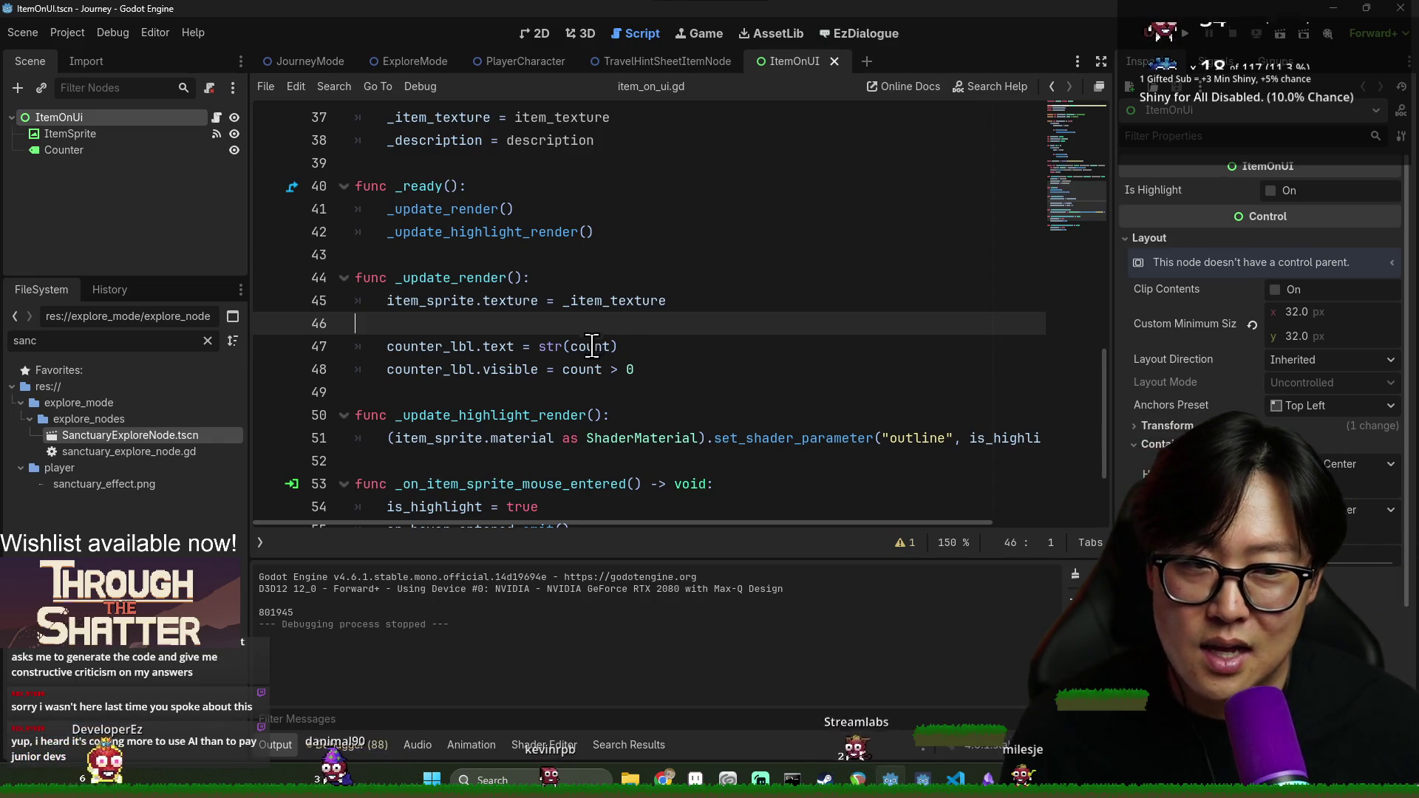
mouse_move(588, 346)
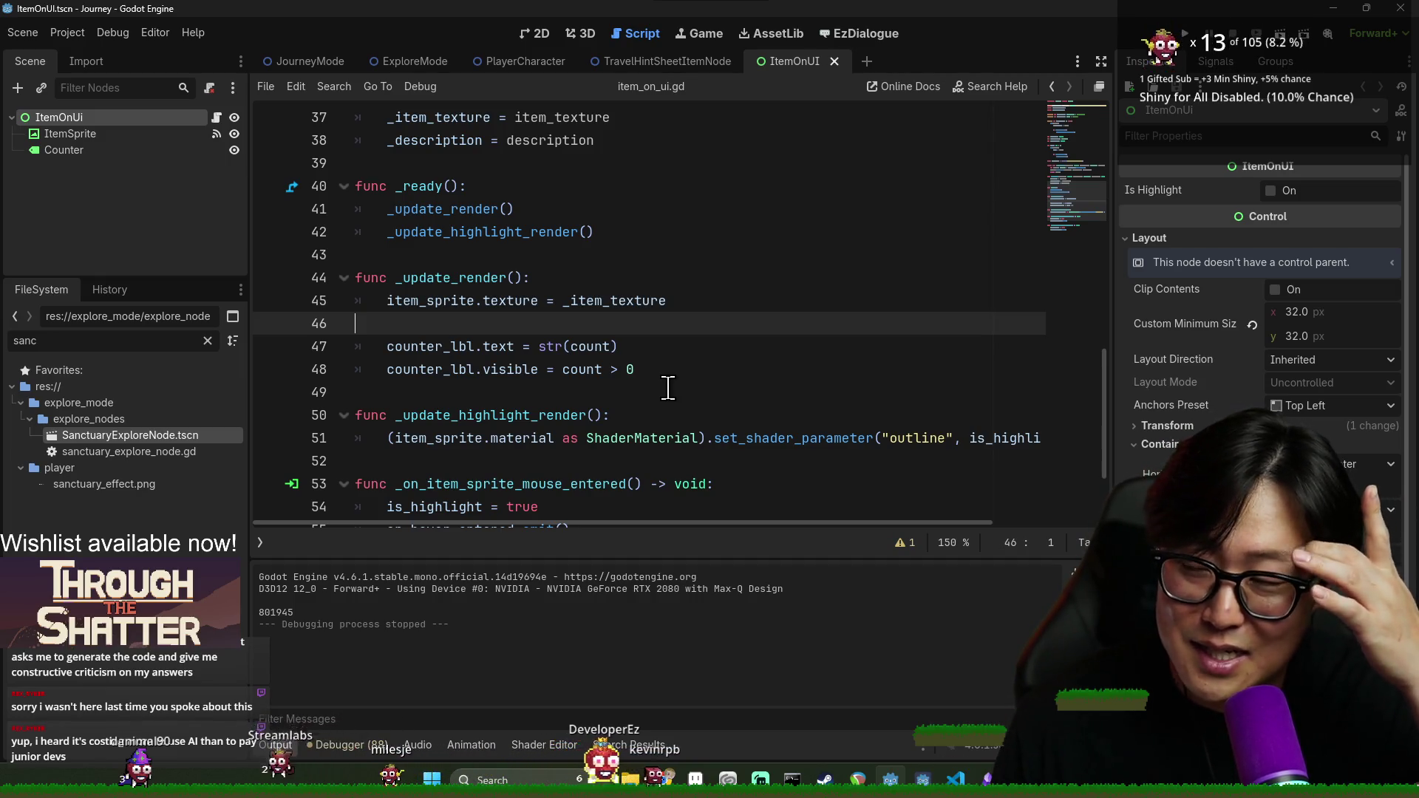
scroll(633, 330, "up", 2)
key("ctrl+z")
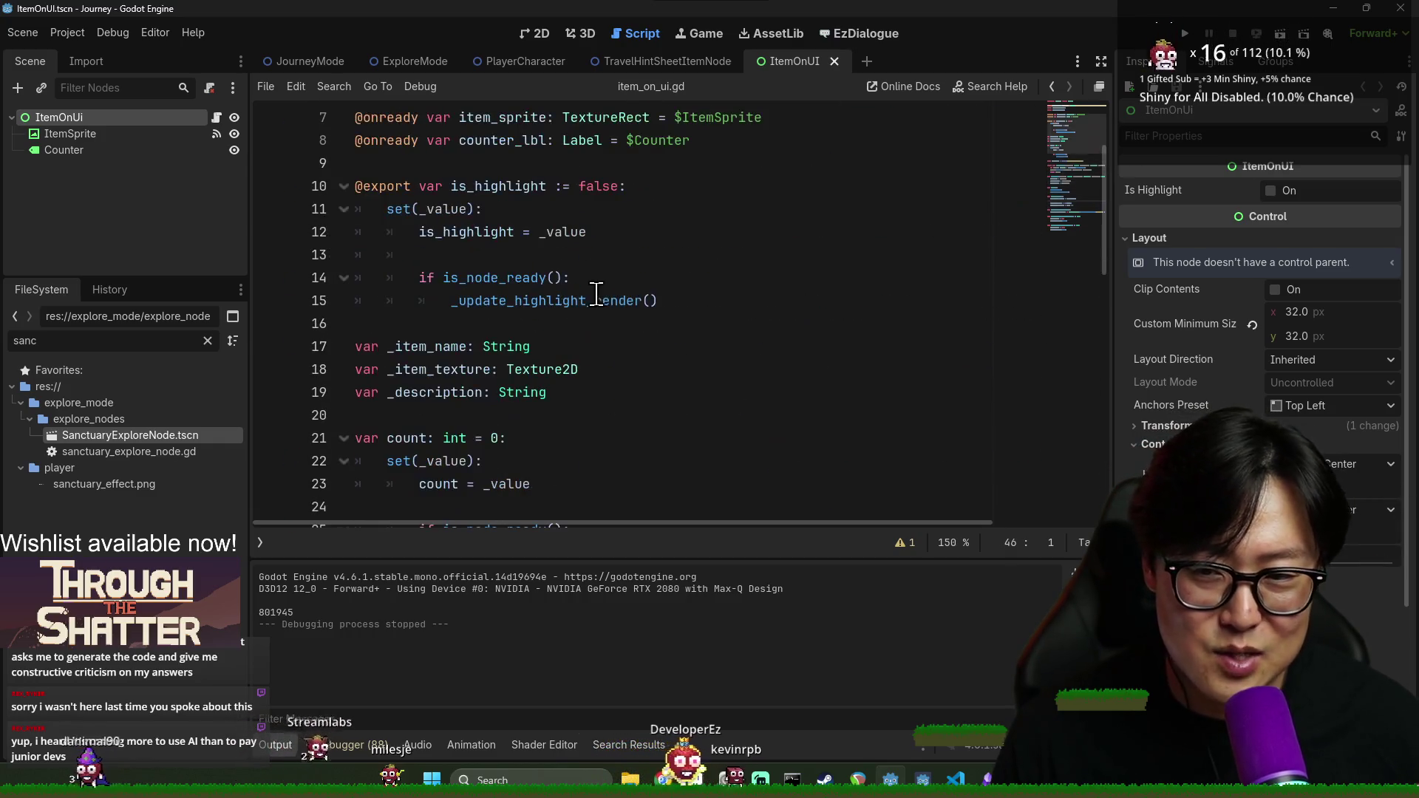
Clear the Output log, collapse the bottom panel, and save the current work
left_click(1073, 573)
left_click(277, 746)
left_click(359, 576)
key("ctrl+s")
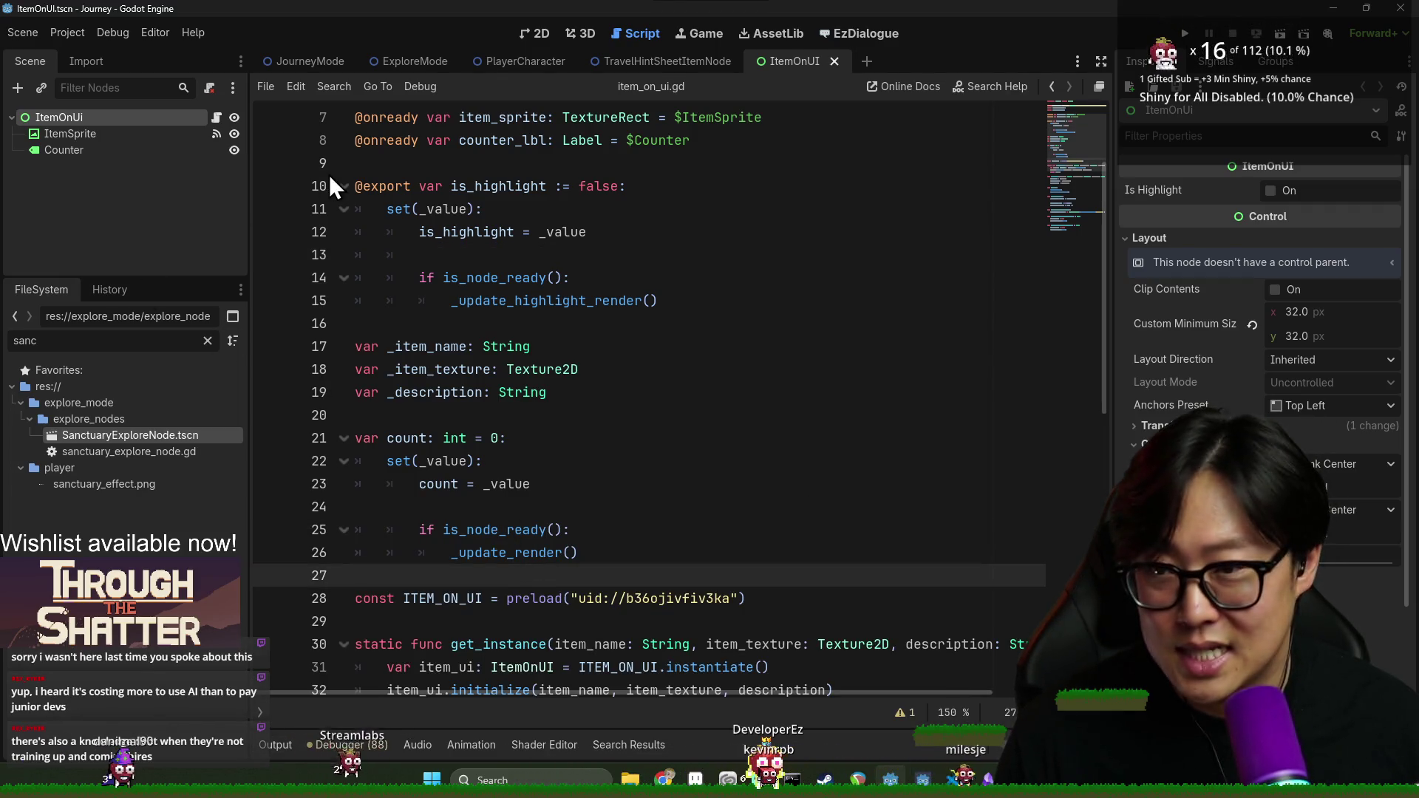
Switch to the JourneyMode scene and bring up the EzDialogue editor
left_click(311, 61)
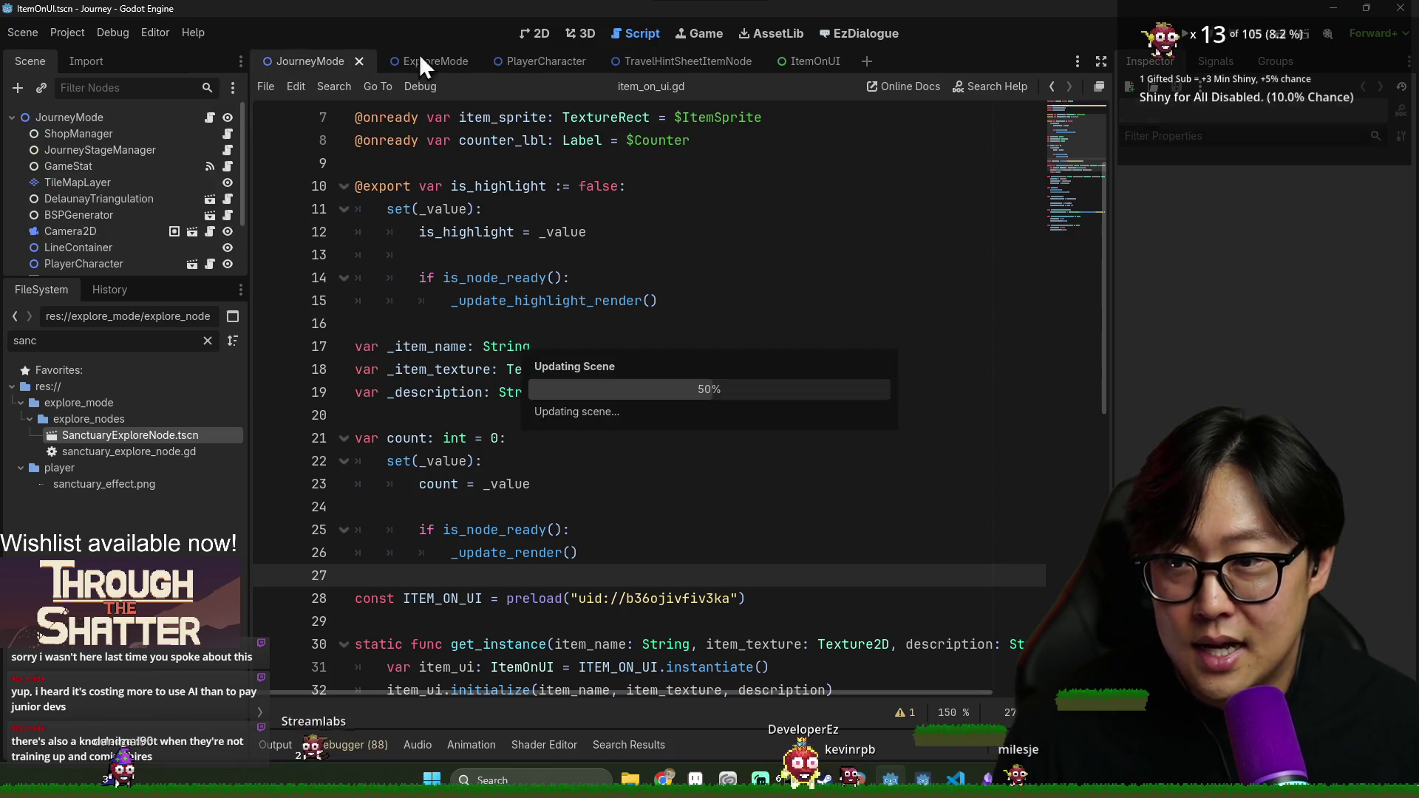
left_click(529, 37)
scroll(747, 304, "up", 3)
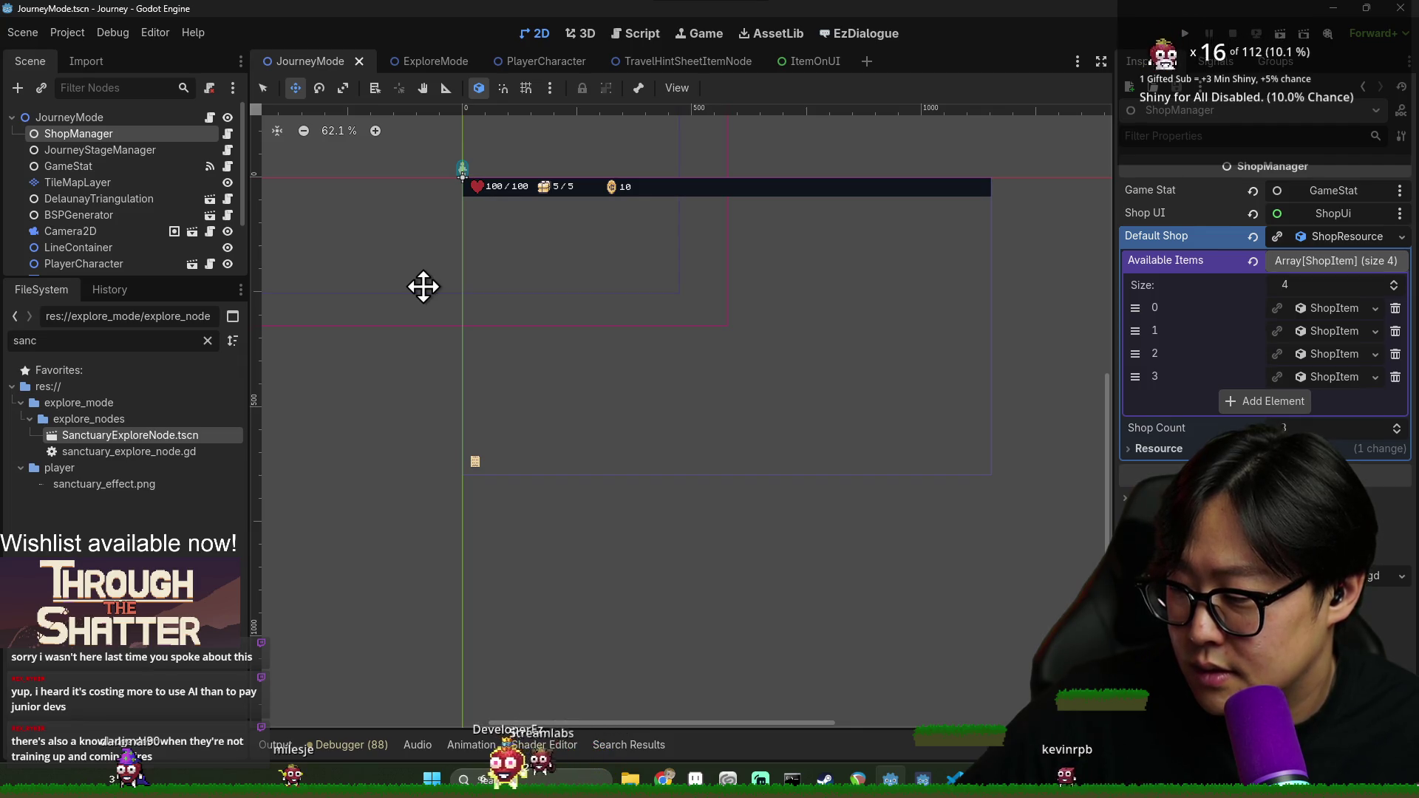
left_click(864, 37)
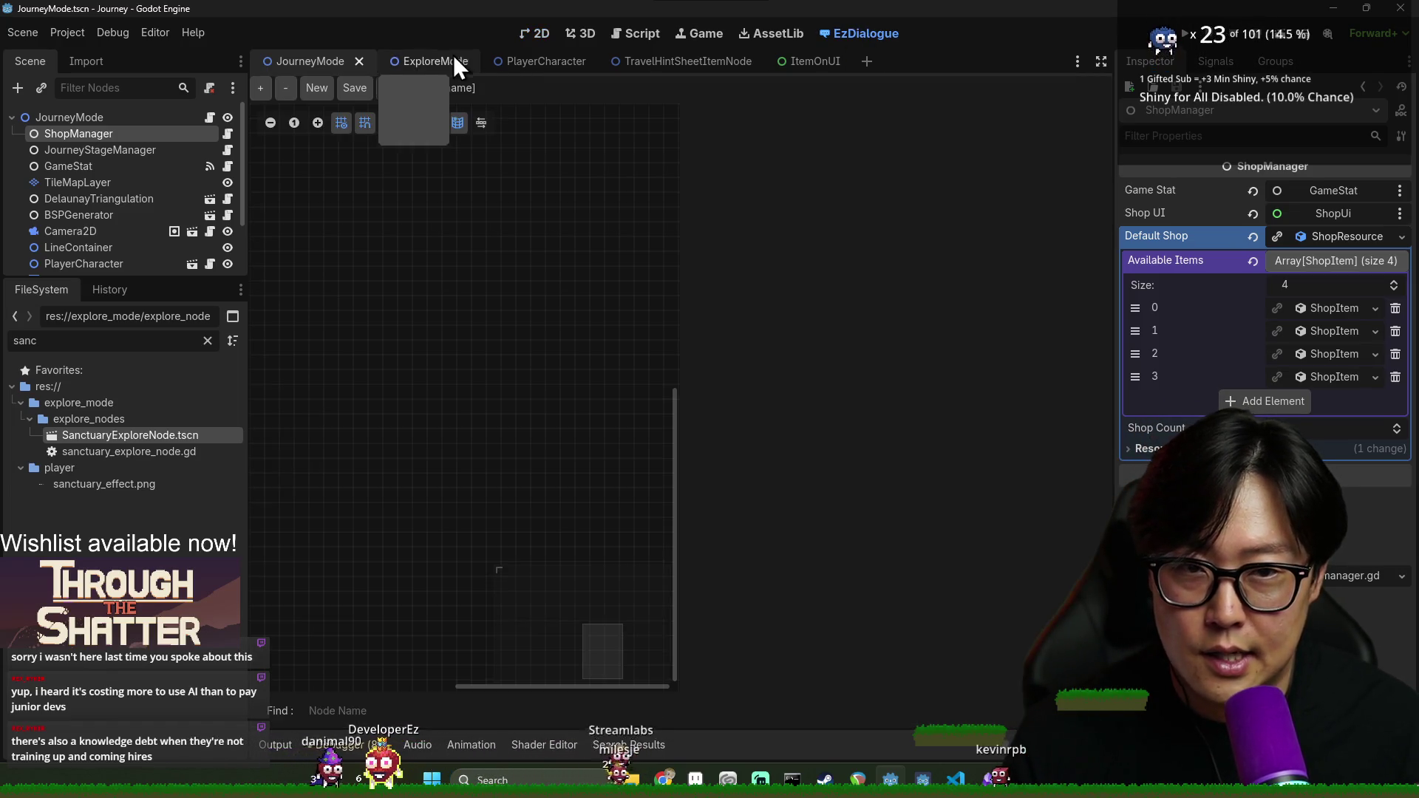
Add a new dialogue node to the graph and move it up and left
left_click(261, 88)
left_click_drag(511, 409, 488, 337)
triple_click(750, 96)
From the Save dialog, create a ui_messaging folder inside quests
left_click(341, 92)
scroll(739, 474, "down", 5)
scroll(772, 460, "down", 2)
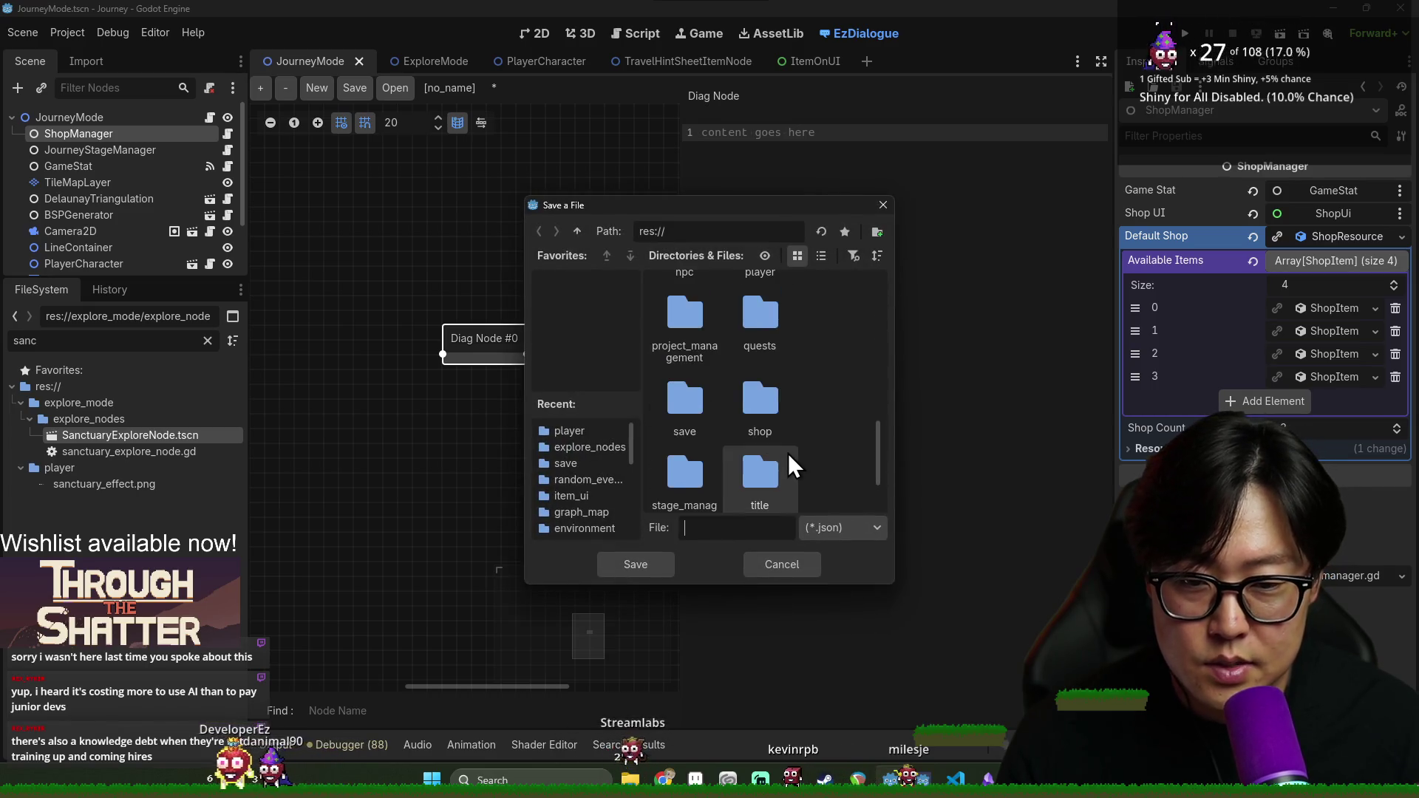
double_click(768, 348)
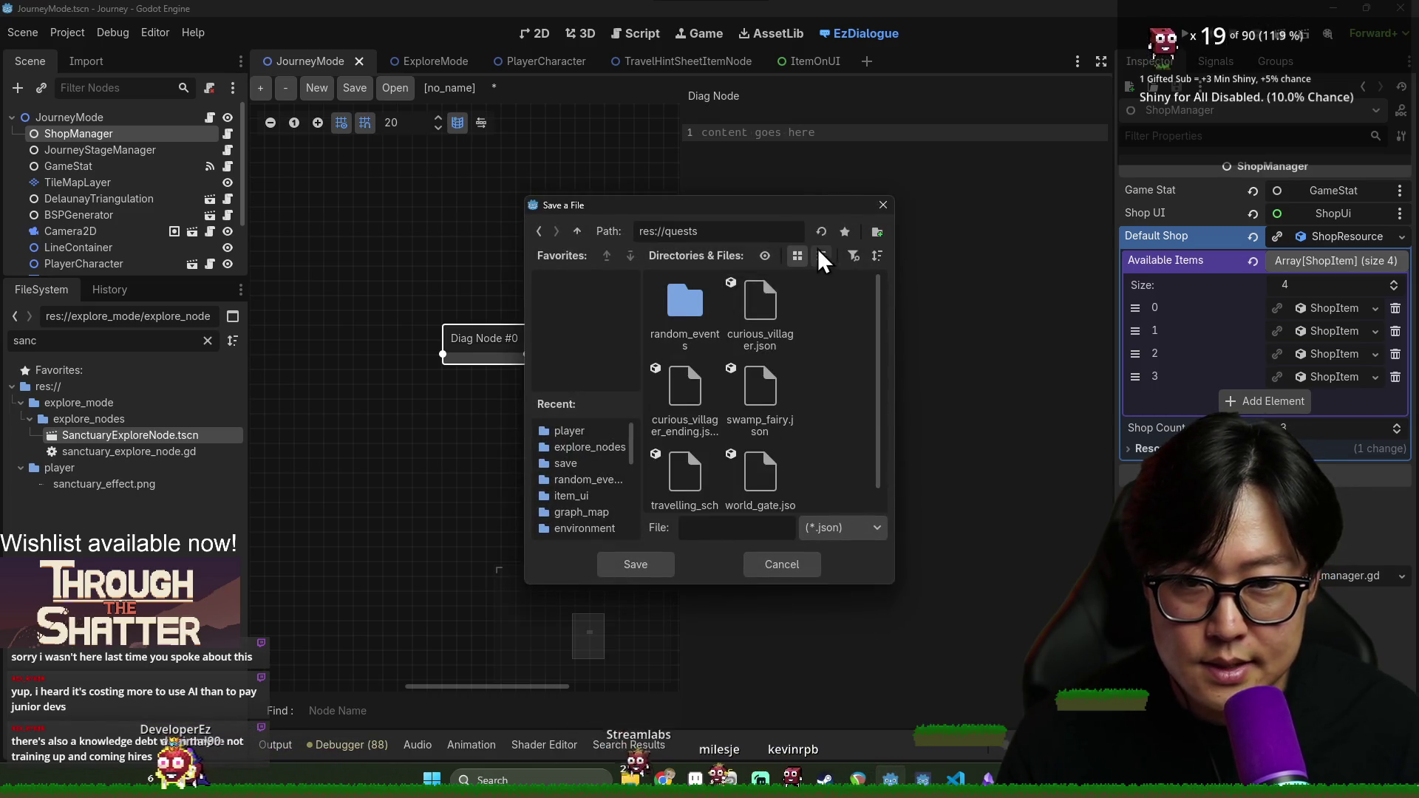
left_click(872, 232)
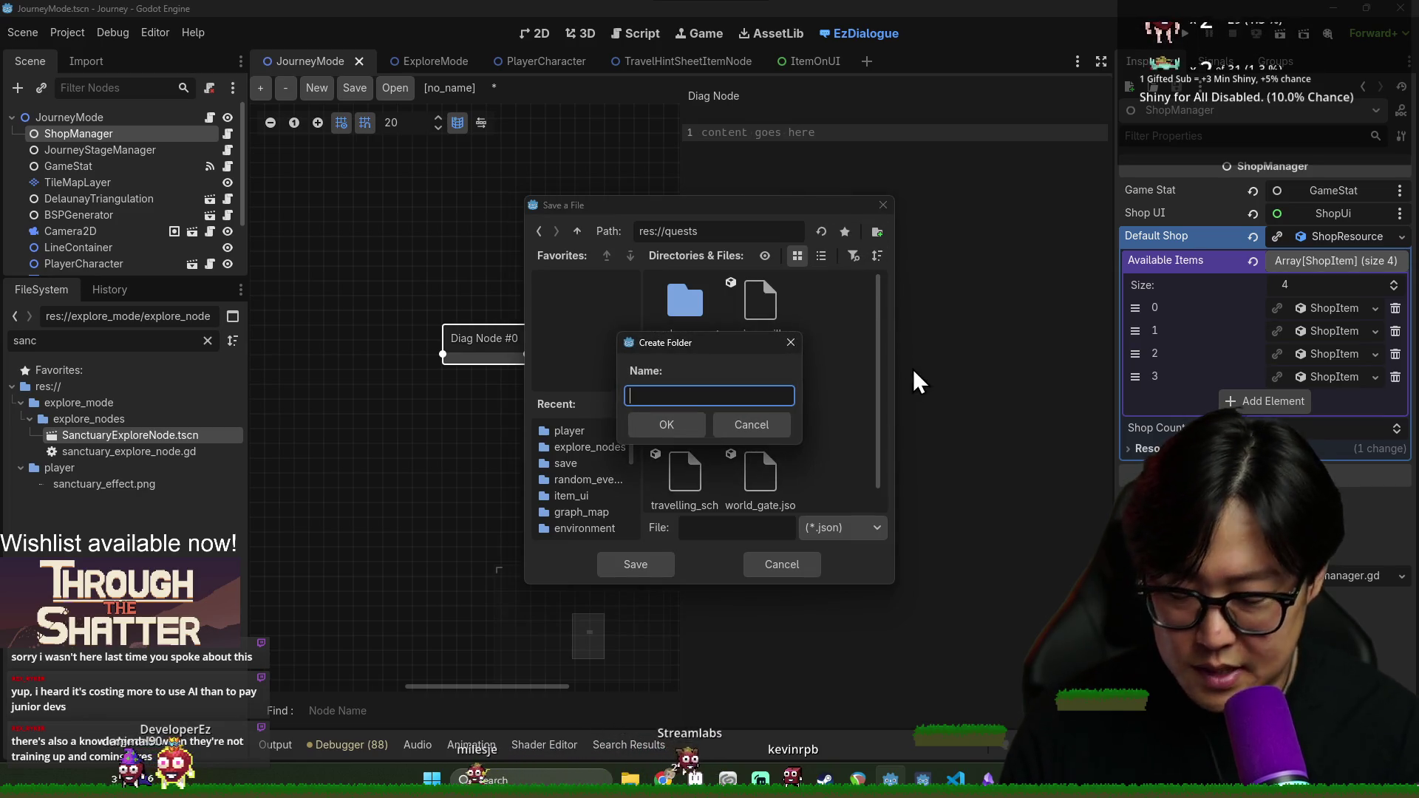
type("ui_messaging")
key("Return")
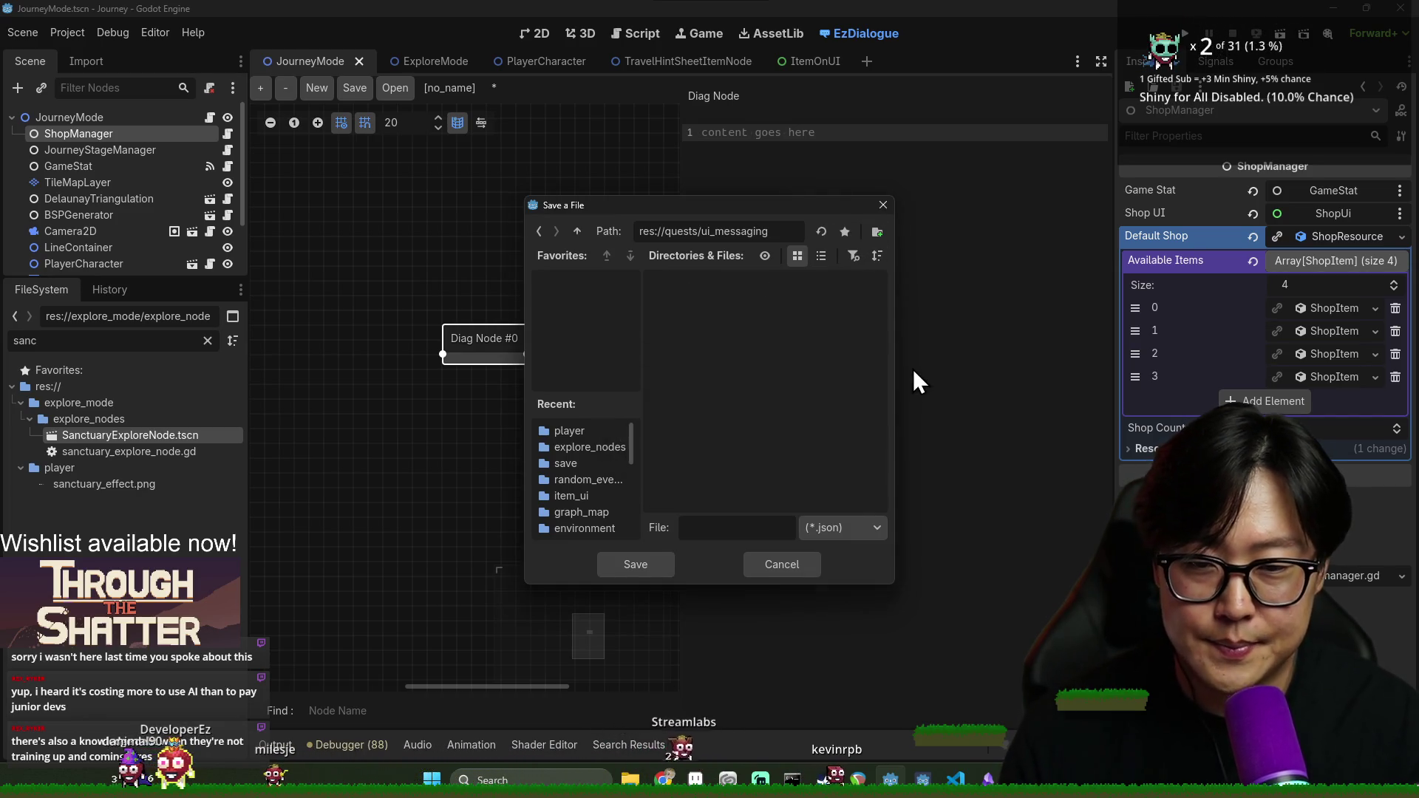
Save the dialogue there as sanctuary.json
left_click(754, 530)
type("sanctuary")
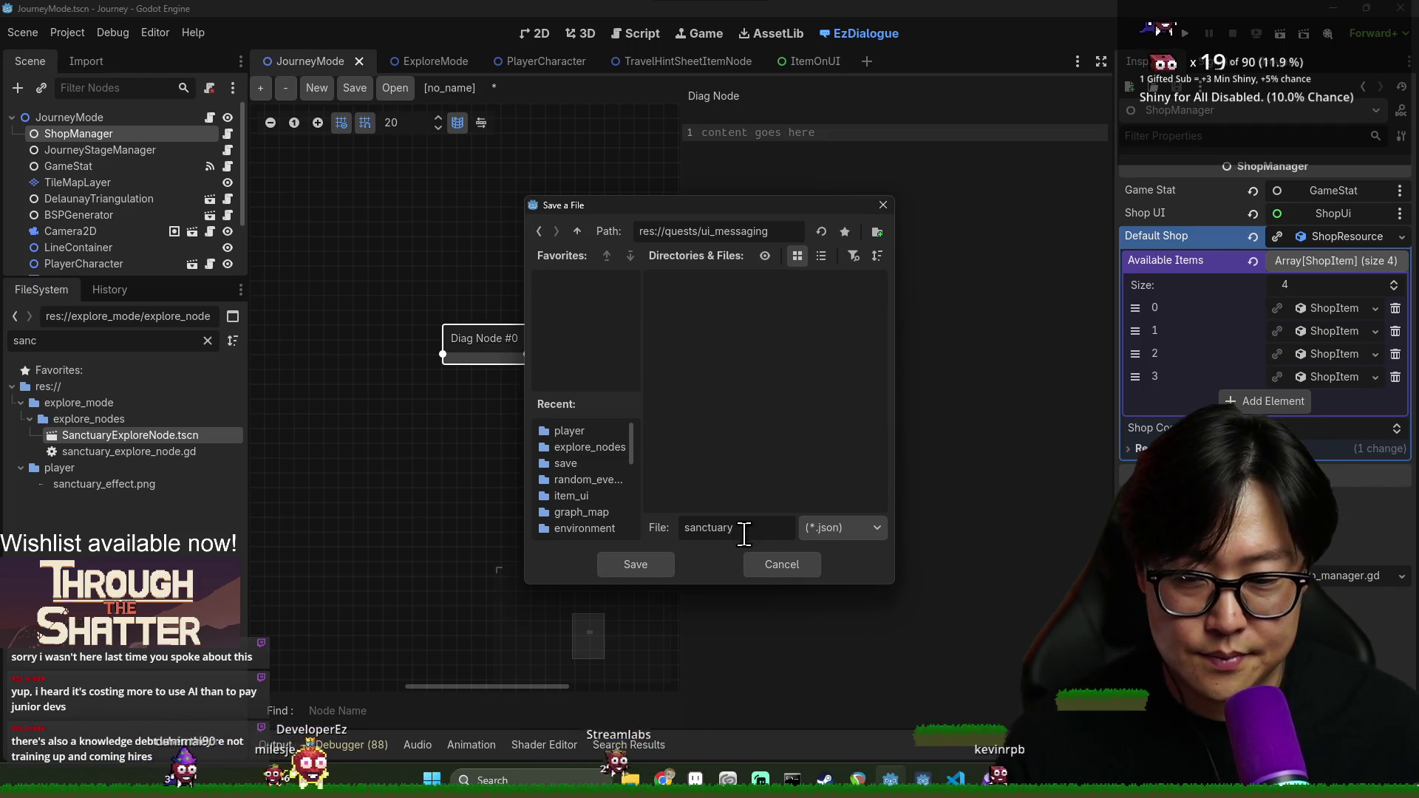
left_click(656, 566)
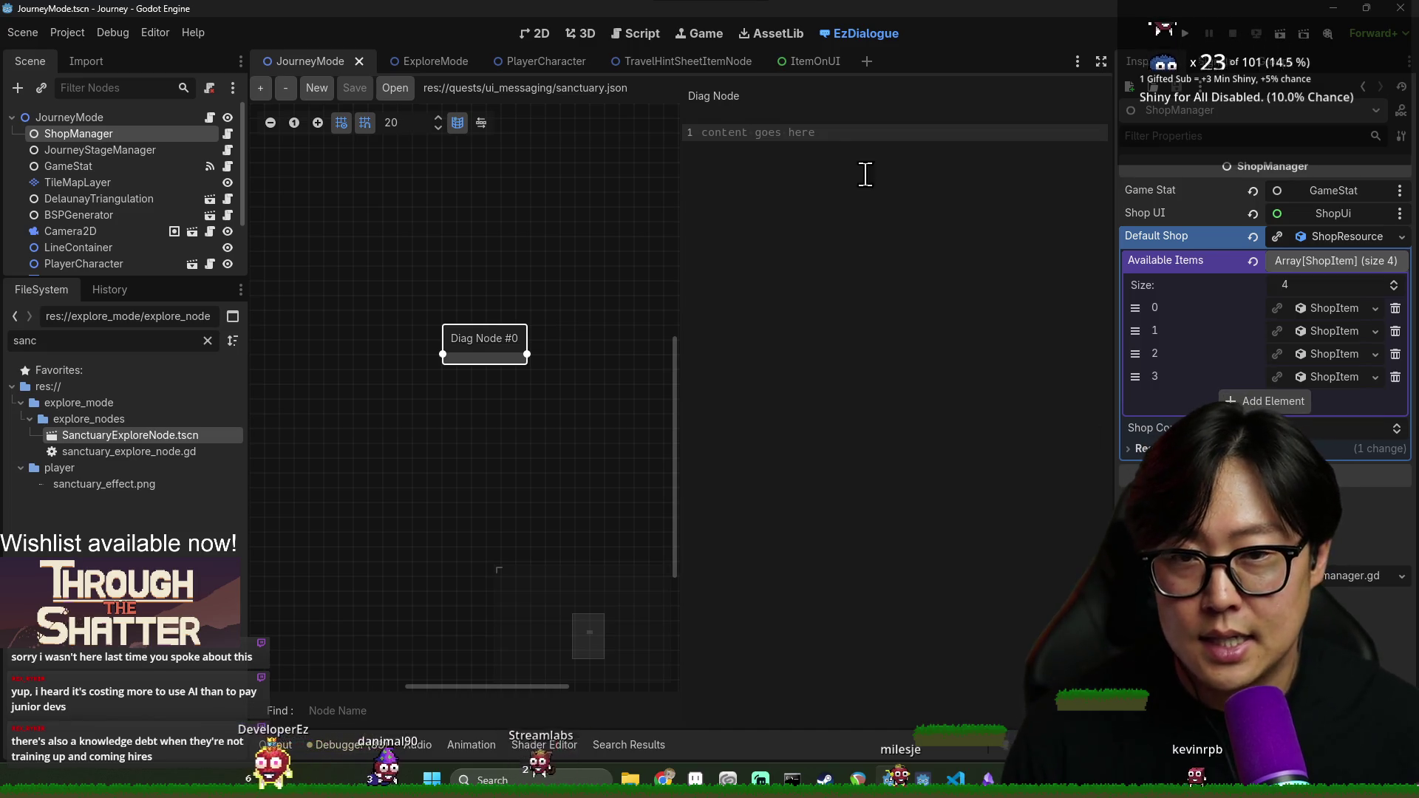
triple_click(832, 95)
Rename the first node's title to 'start' and nudge it up-left
type("tart")
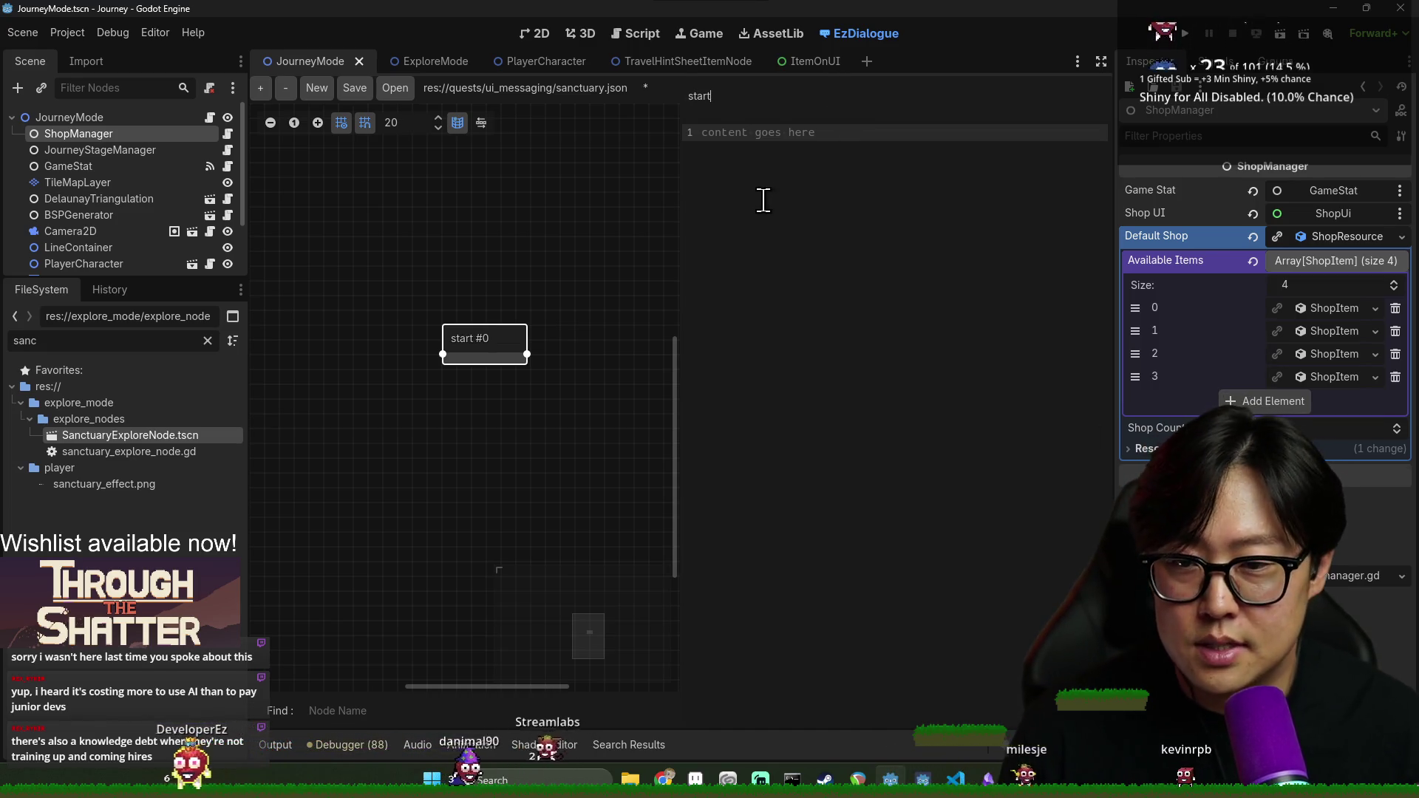
left_click_drag(484, 342, 454, 327)
left_click(826, 218)
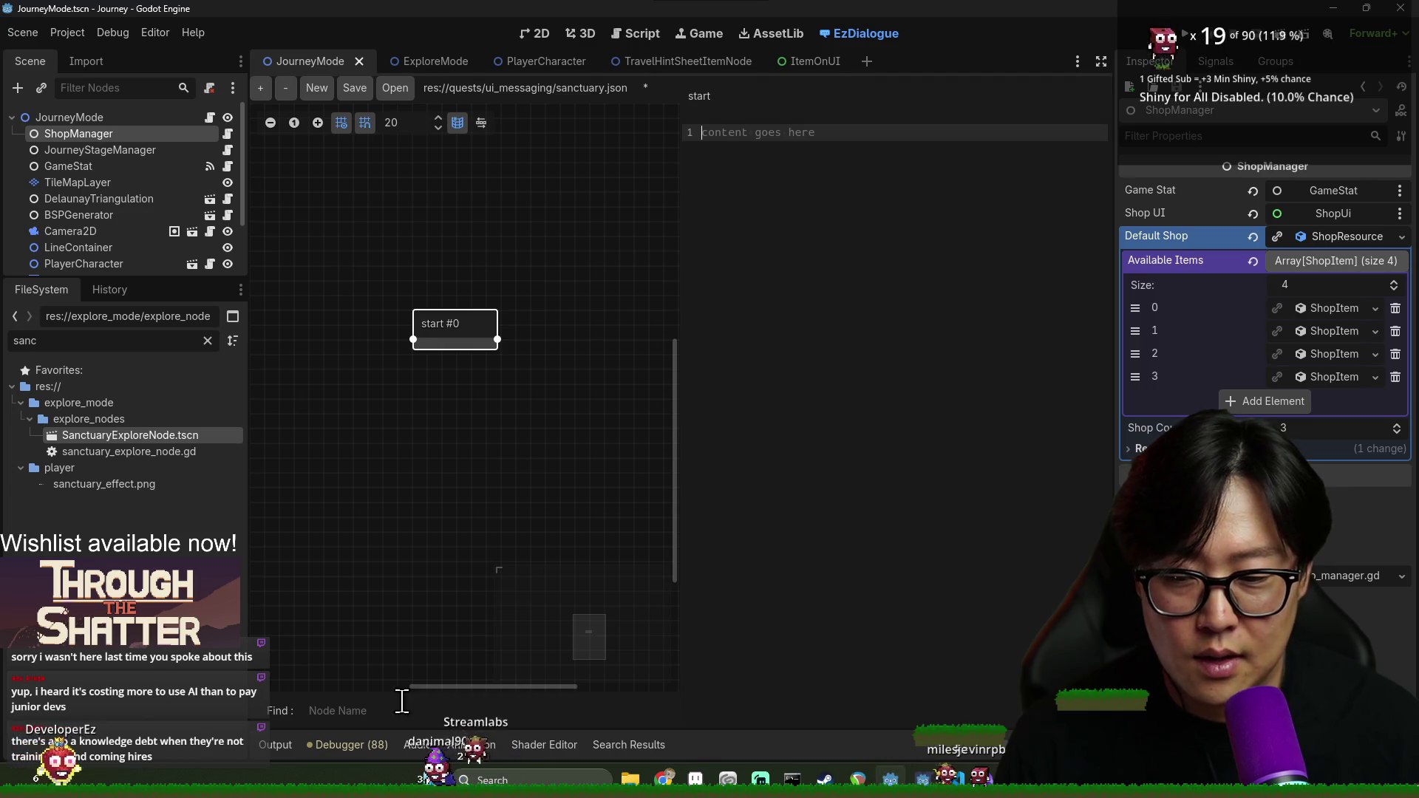
Open the Debugger panel and keep its Errors list showing at the bottom
left_click(380, 745)
left_click(340, 745)
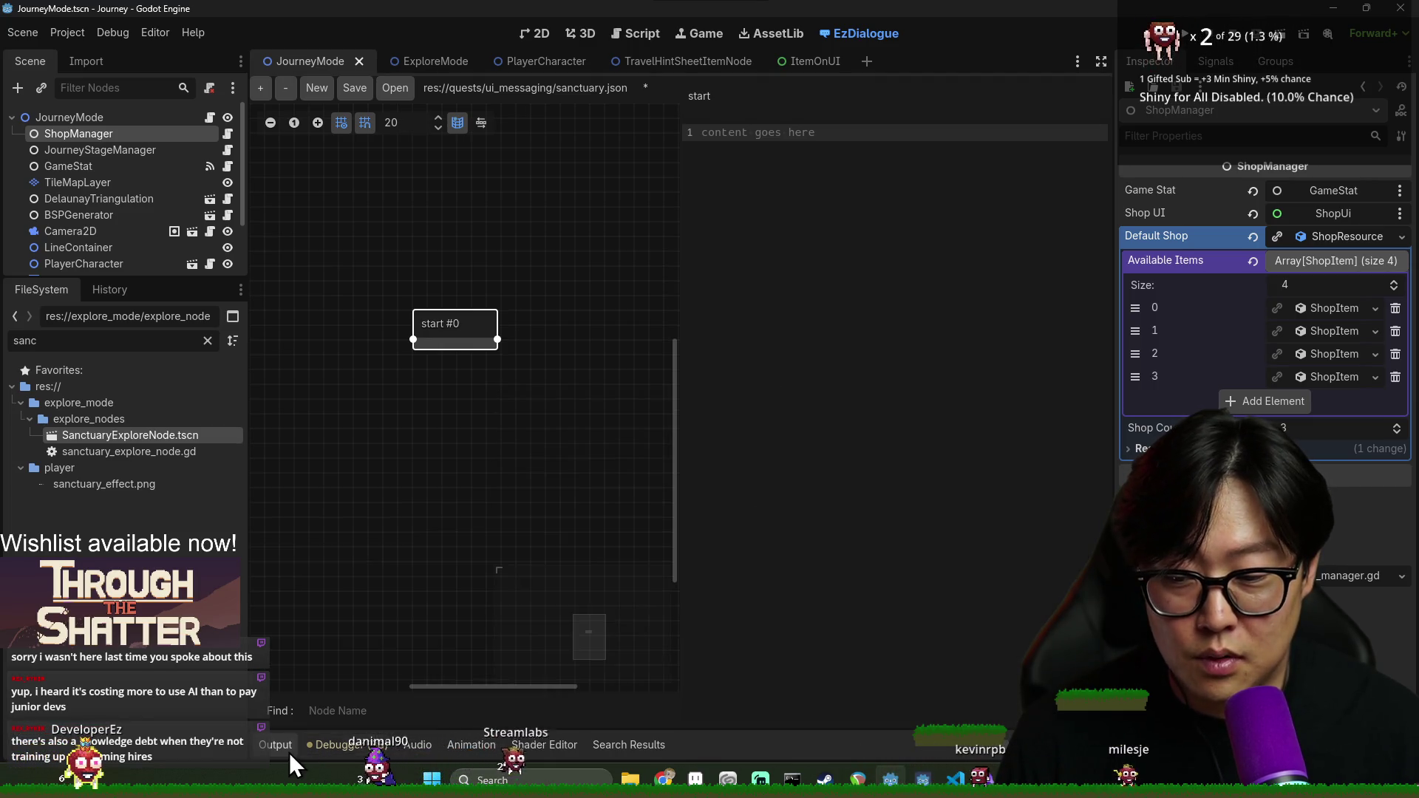
left_click(340, 745)
left_click(375, 559)
scroll(382, 650, "down", 10)
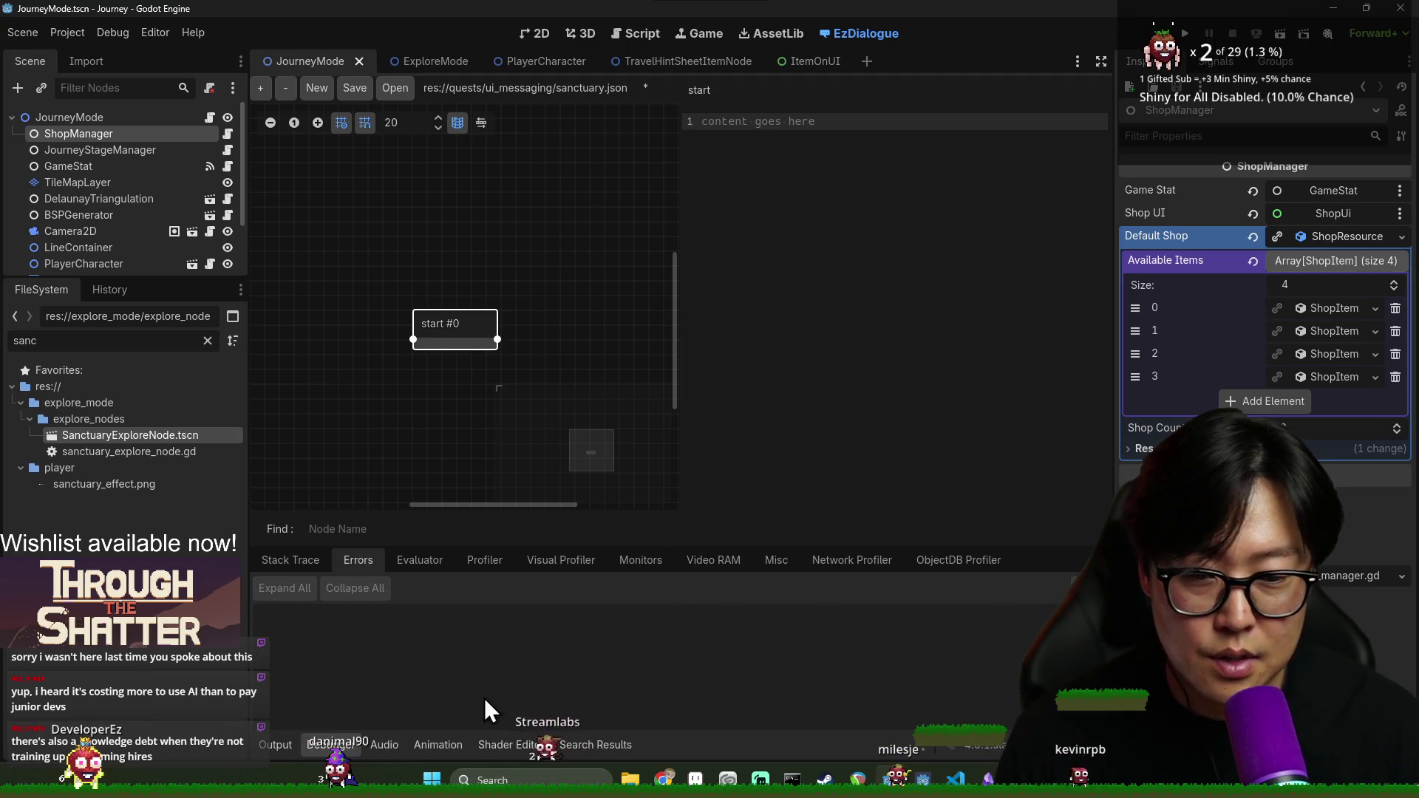
left_click(278, 744)
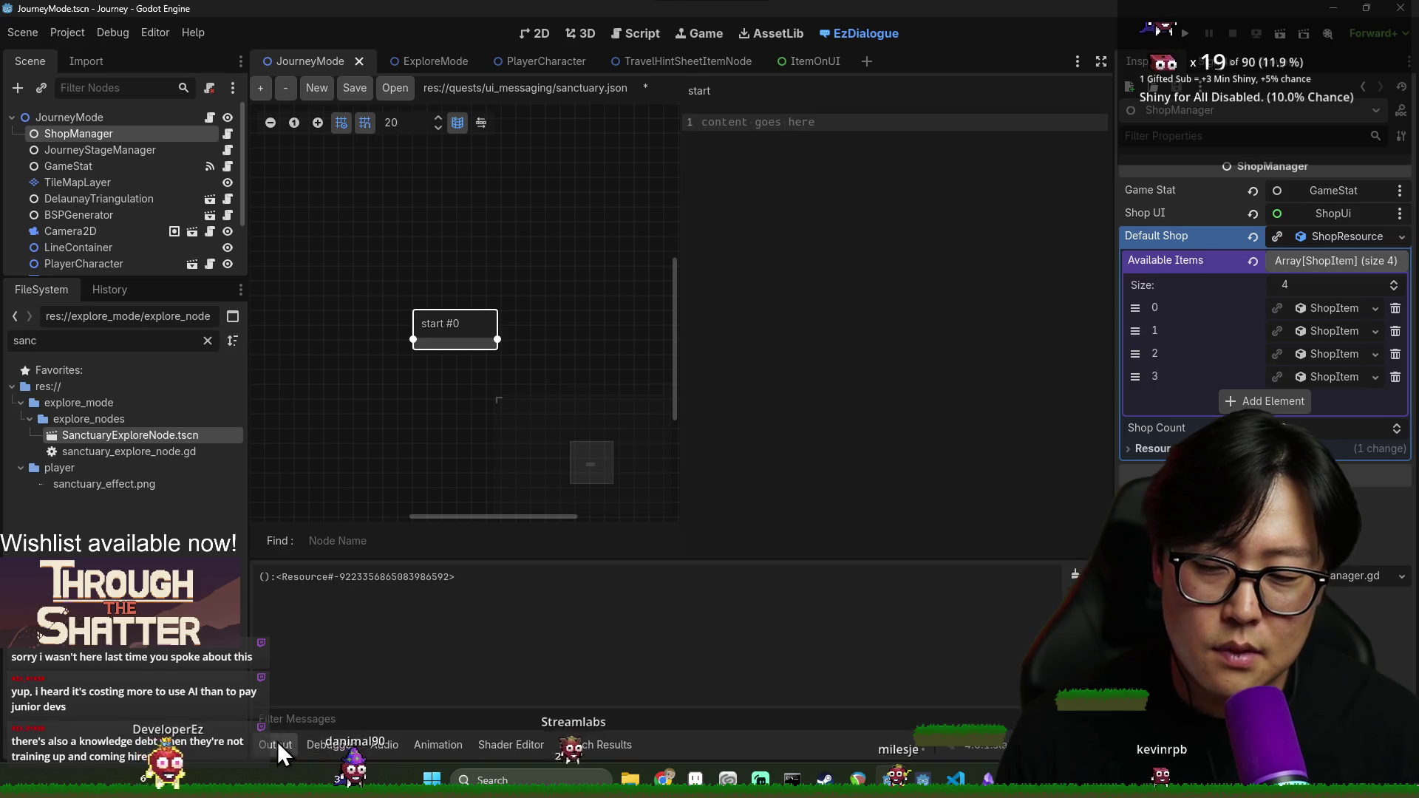
left_click(307, 747)
left_click(282, 749)
left_click(306, 748)
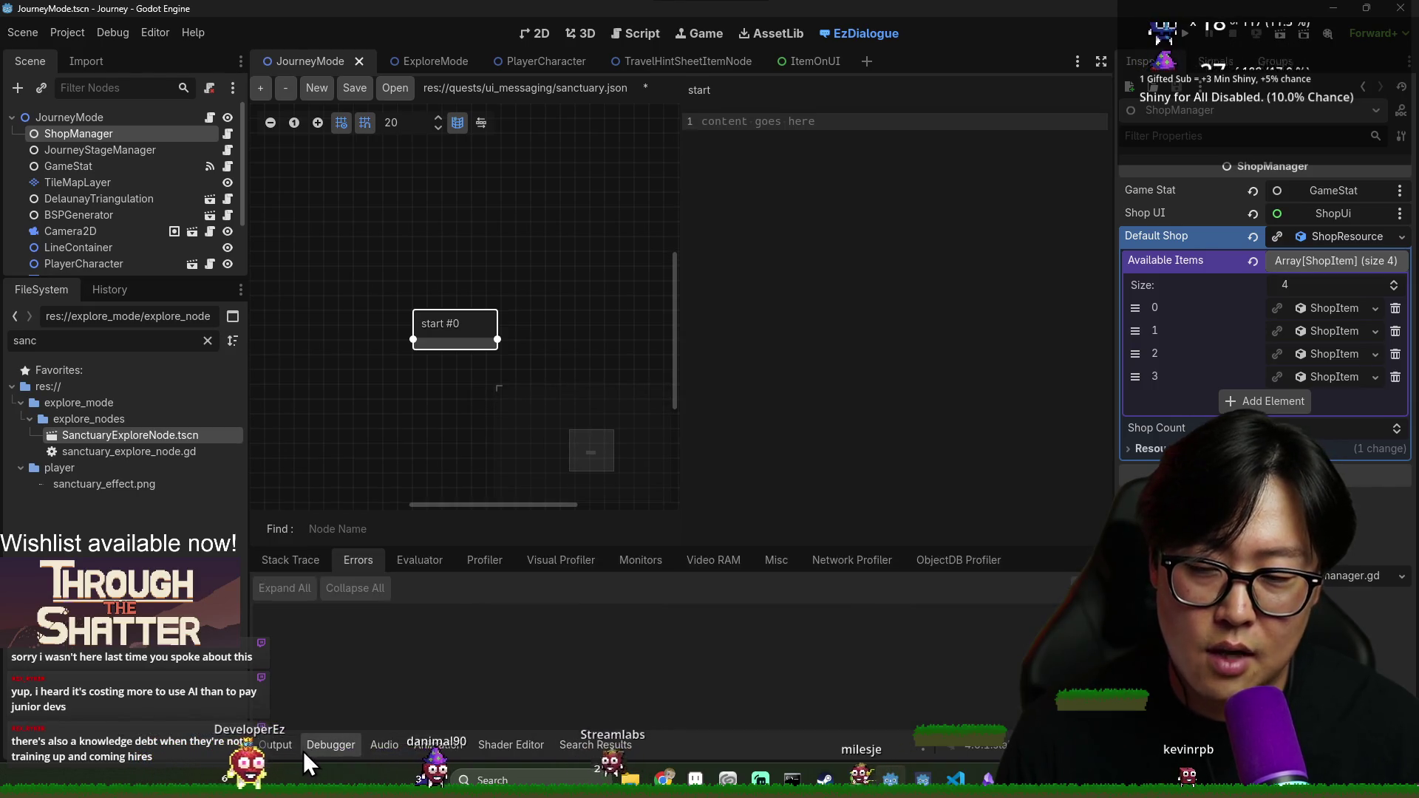
left_click(287, 743)
left_click(305, 746)
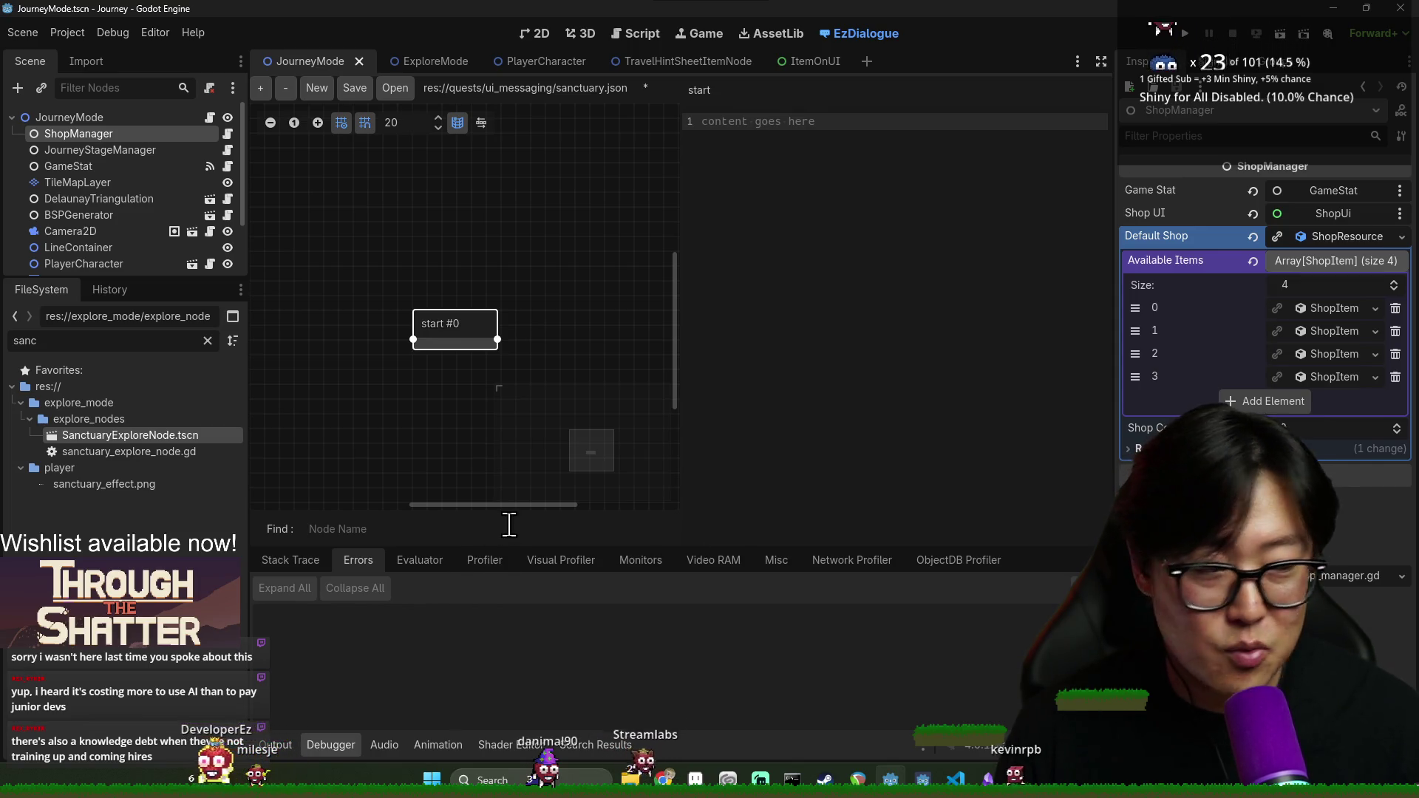
scroll(507, 419, "down", 1)
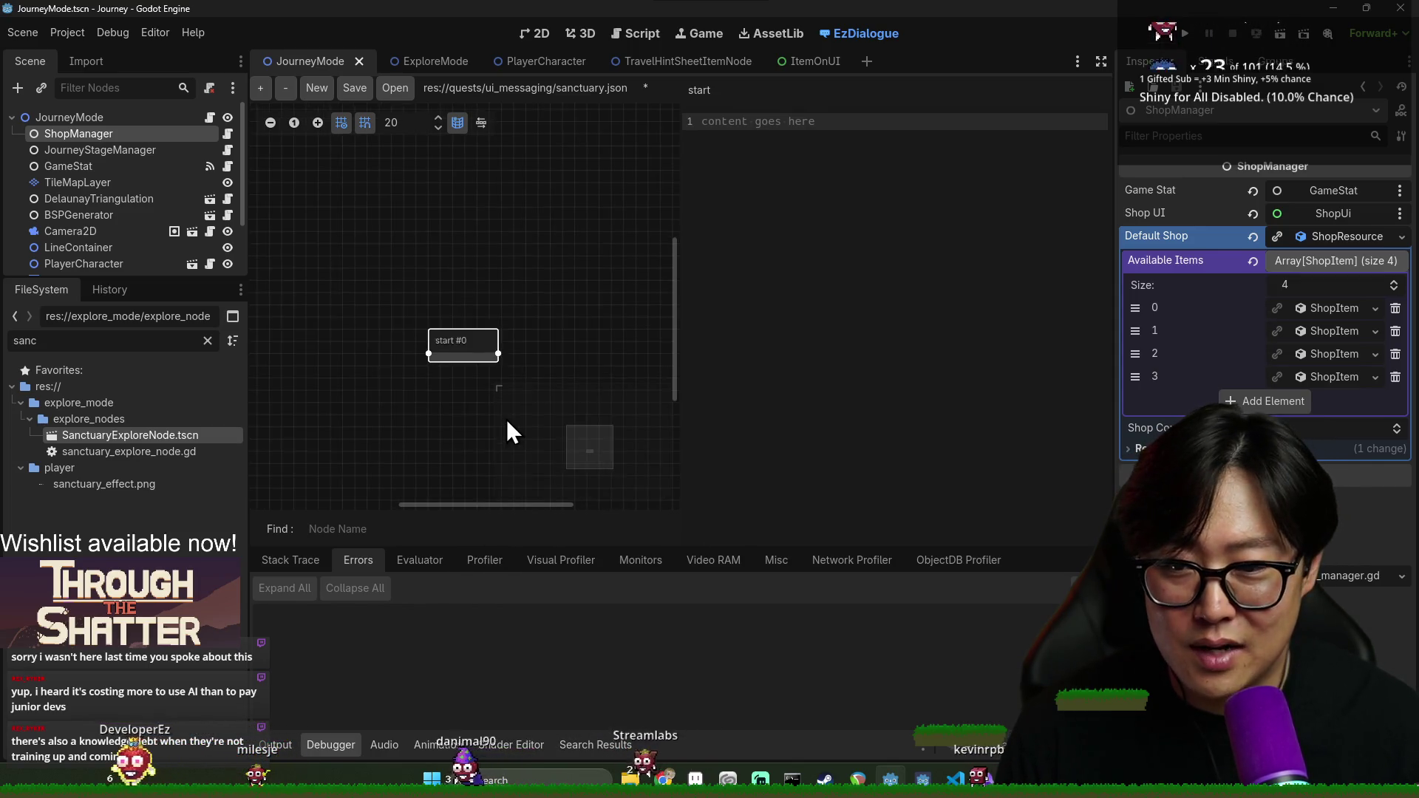
scroll(507, 419, "up", 4)
scroll(518, 392, "down", 2)
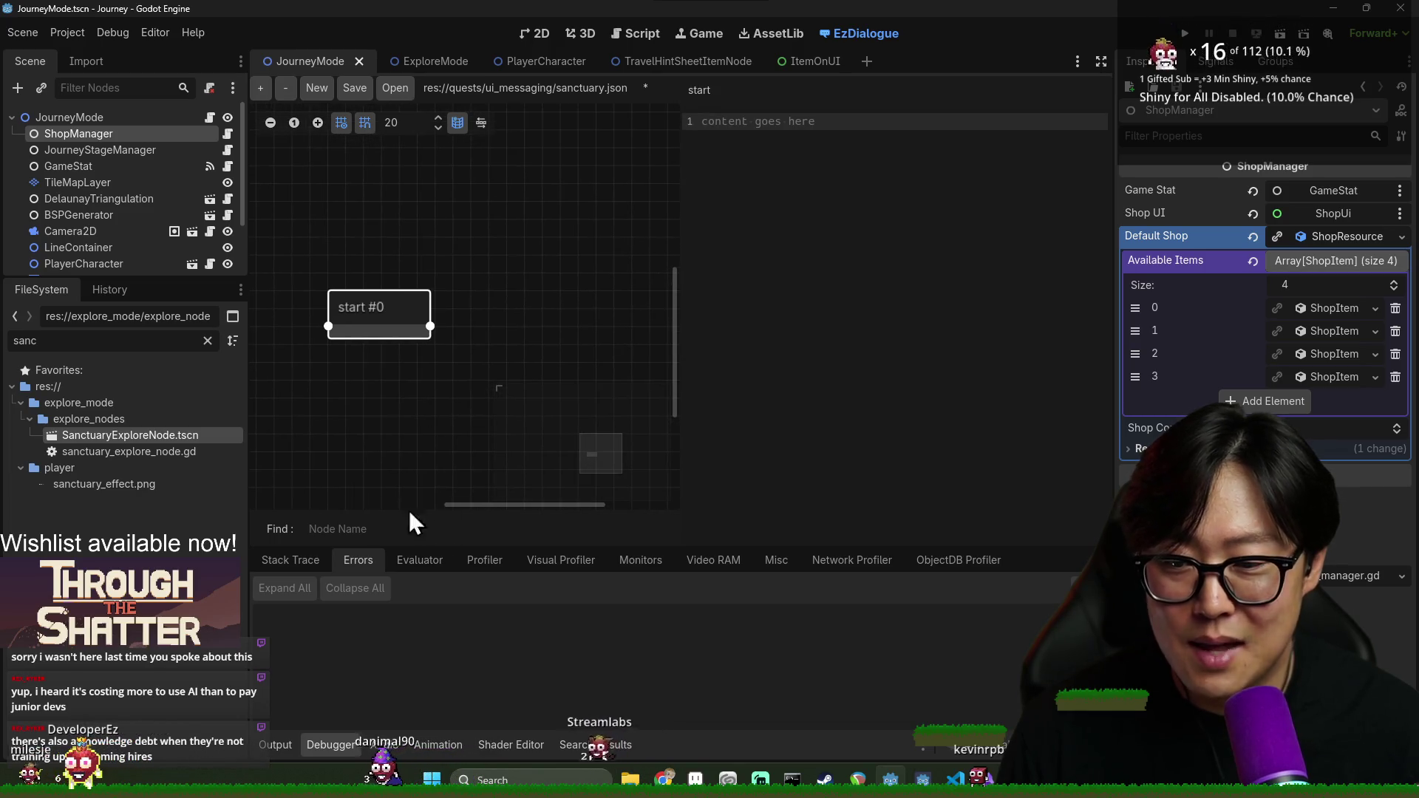
Narrow the side docks to widen the dialogue graph and move the start node higher
left_click_drag(247, 414, 198, 421)
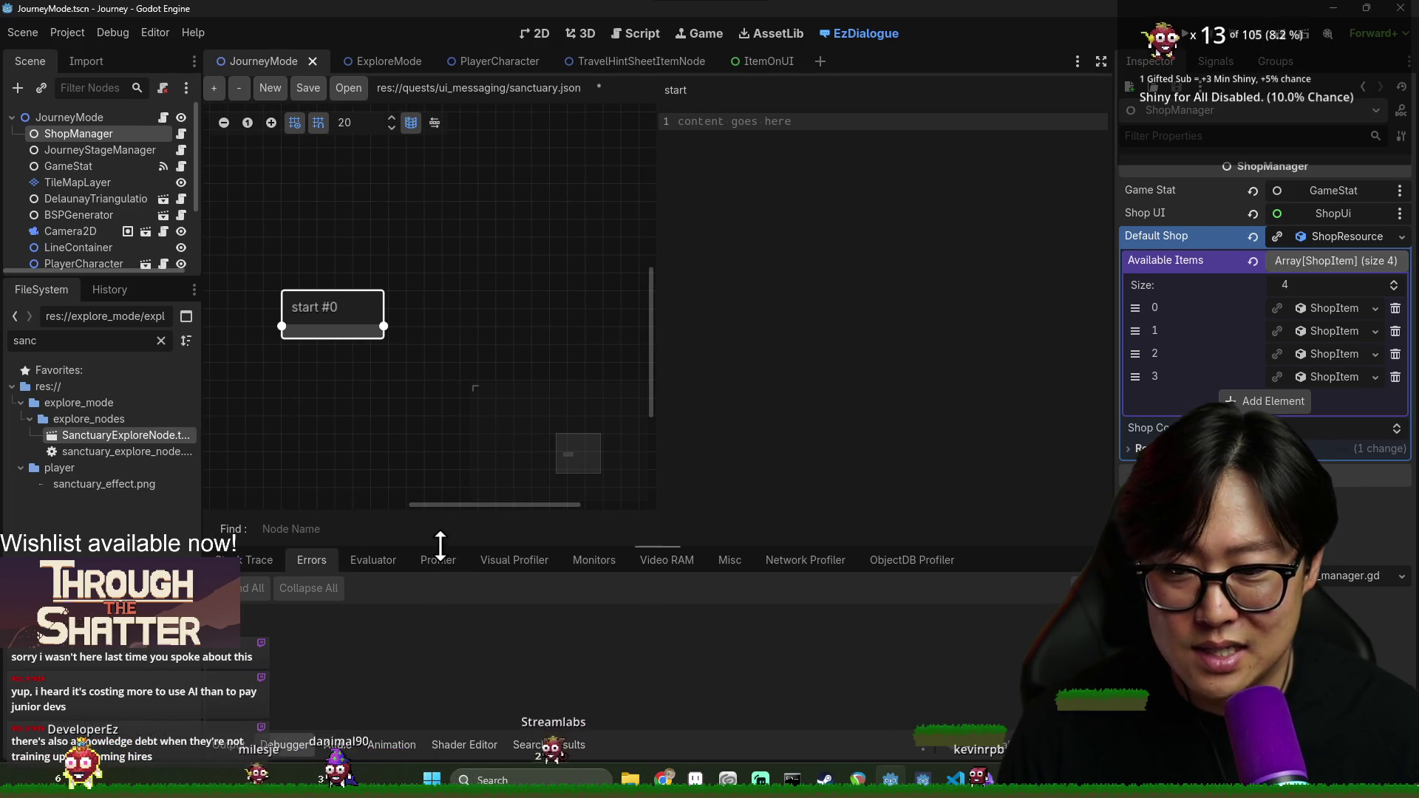
left_click_drag(1115, 449, 1166, 449)
scroll(543, 389, "up", 1)
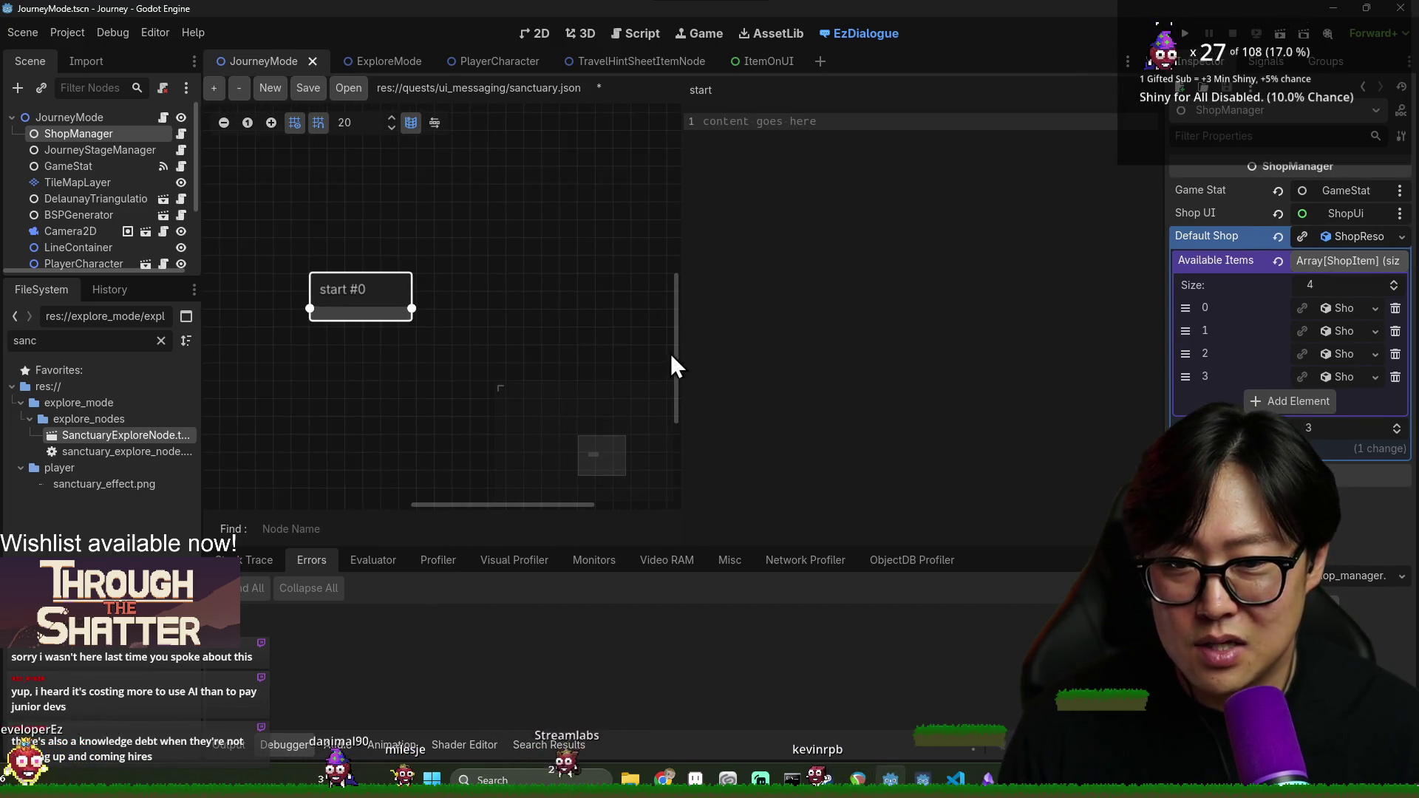
left_click_drag(677, 353, 808, 355)
scroll(618, 392, "down", 1)
left_click_drag(590, 379, 556, 312)
scroll(551, 318, "down", 1)
left_click_drag(435, 294, 435, 278)
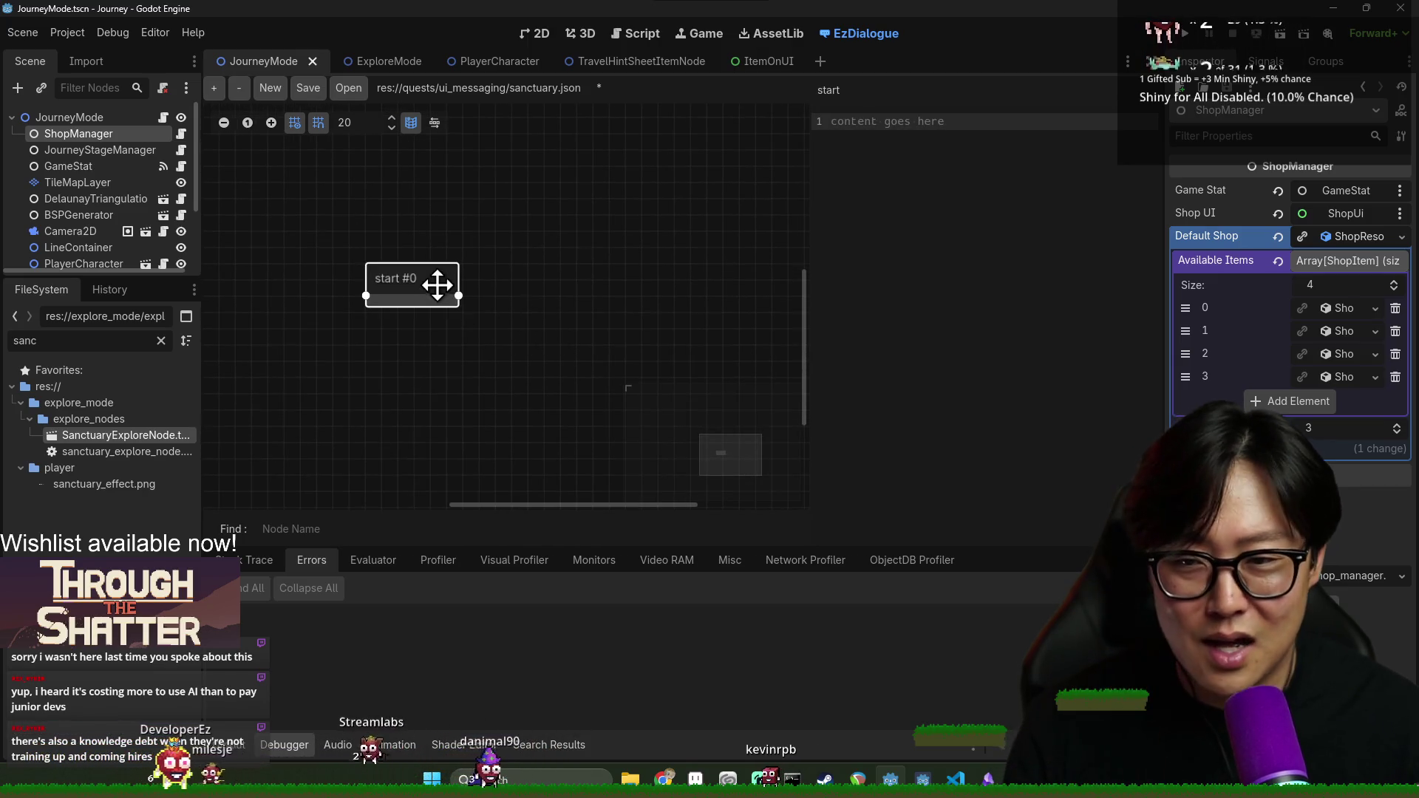
scroll(530, 316, "down", 1)
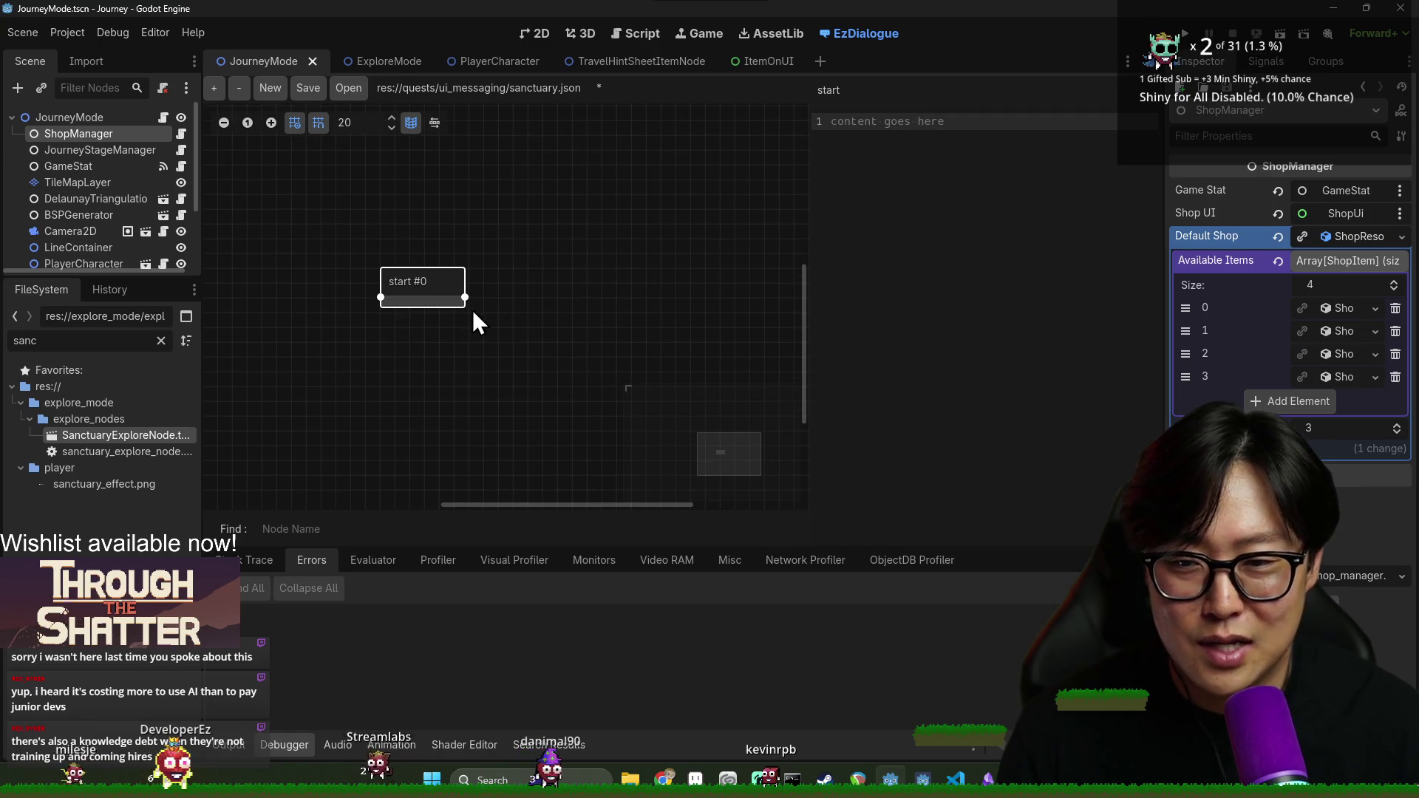
left_click(458, 309)
left_click(460, 290)
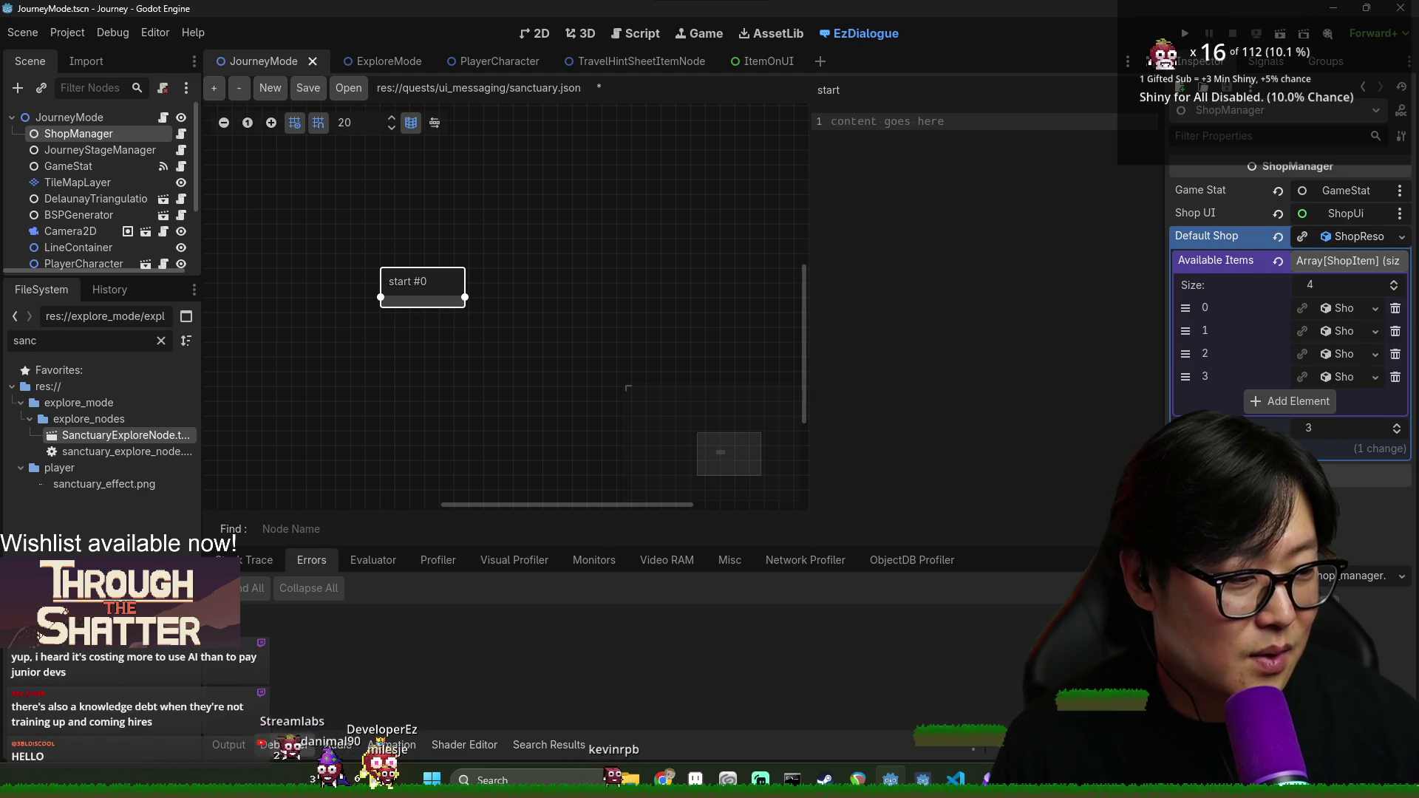
left_click_drag(424, 286, 420, 269)
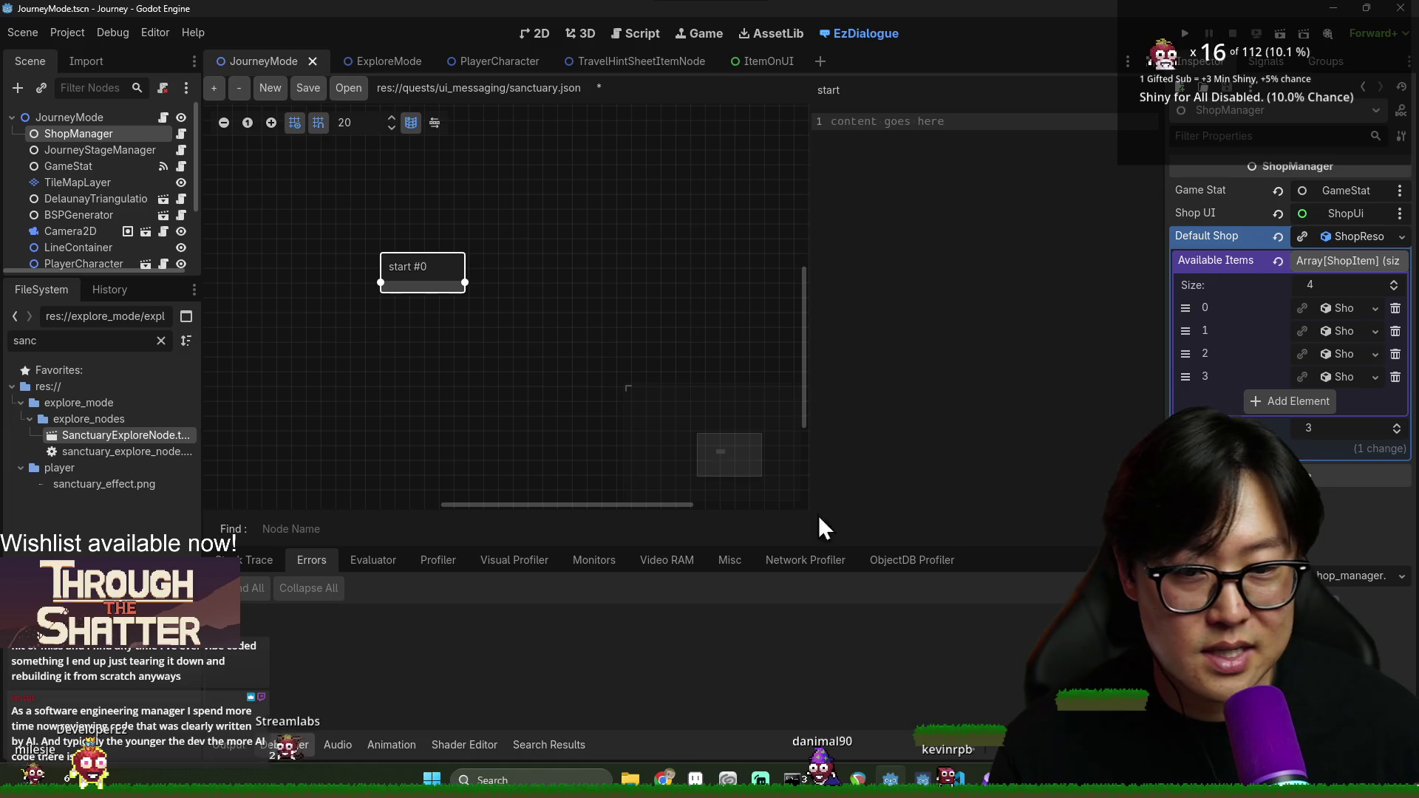
Drag the start node higher and pan the graph to recentre it
scroll(488, 355, "up", 1)
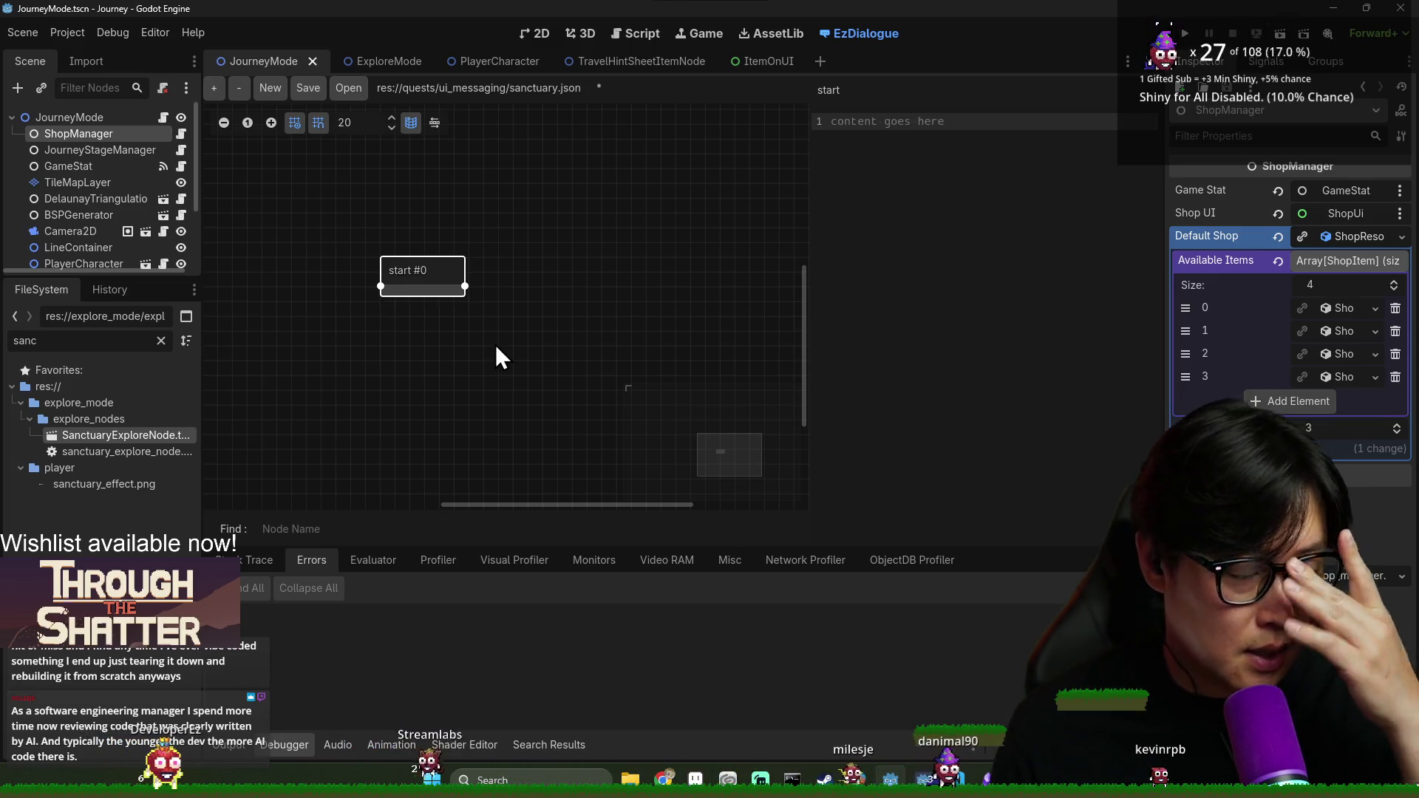
mouse_move(496, 331)
left_mouse_down()
mouse_move(562, 273)
mouse_move(482, 278)
left_mouse_up()
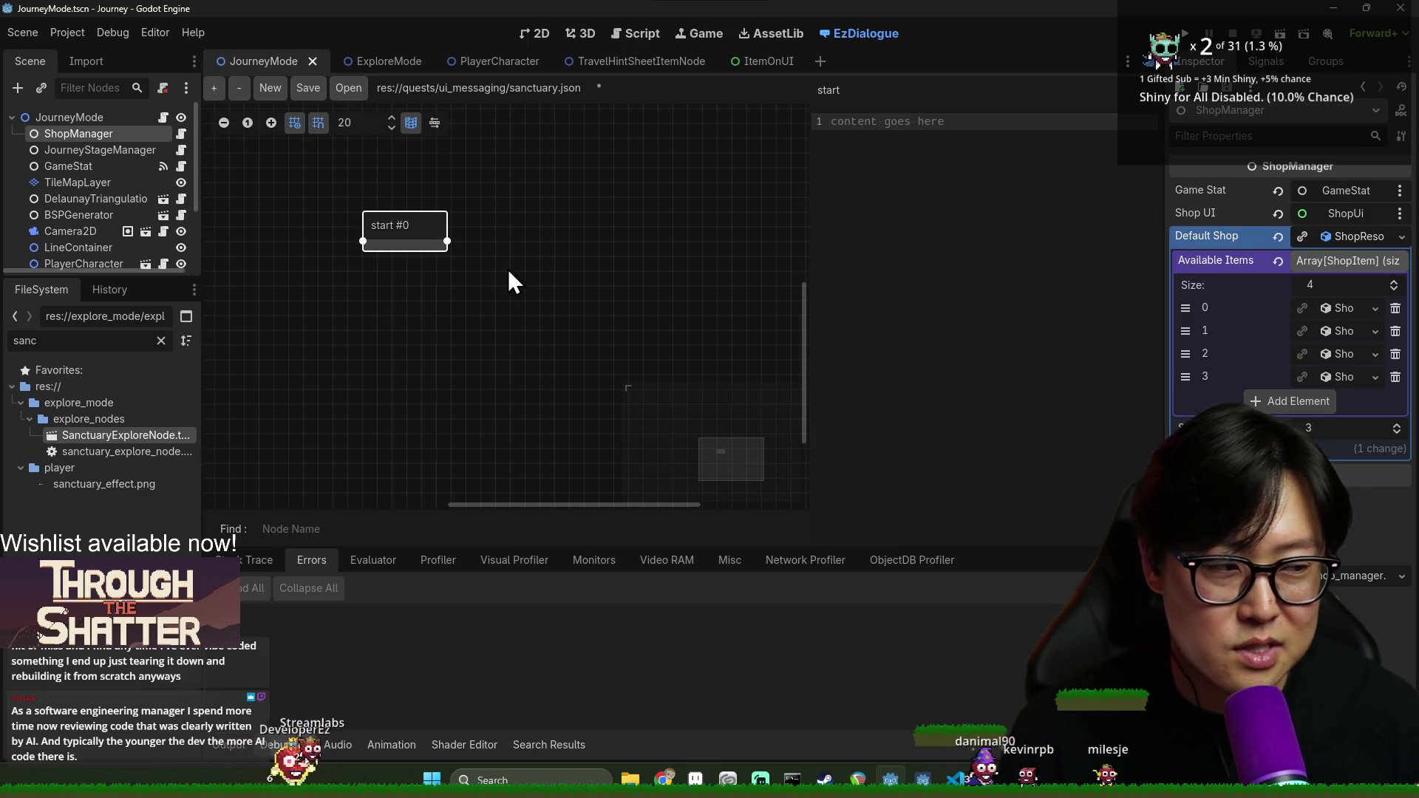
left_click_drag(514, 269, 521, 249)
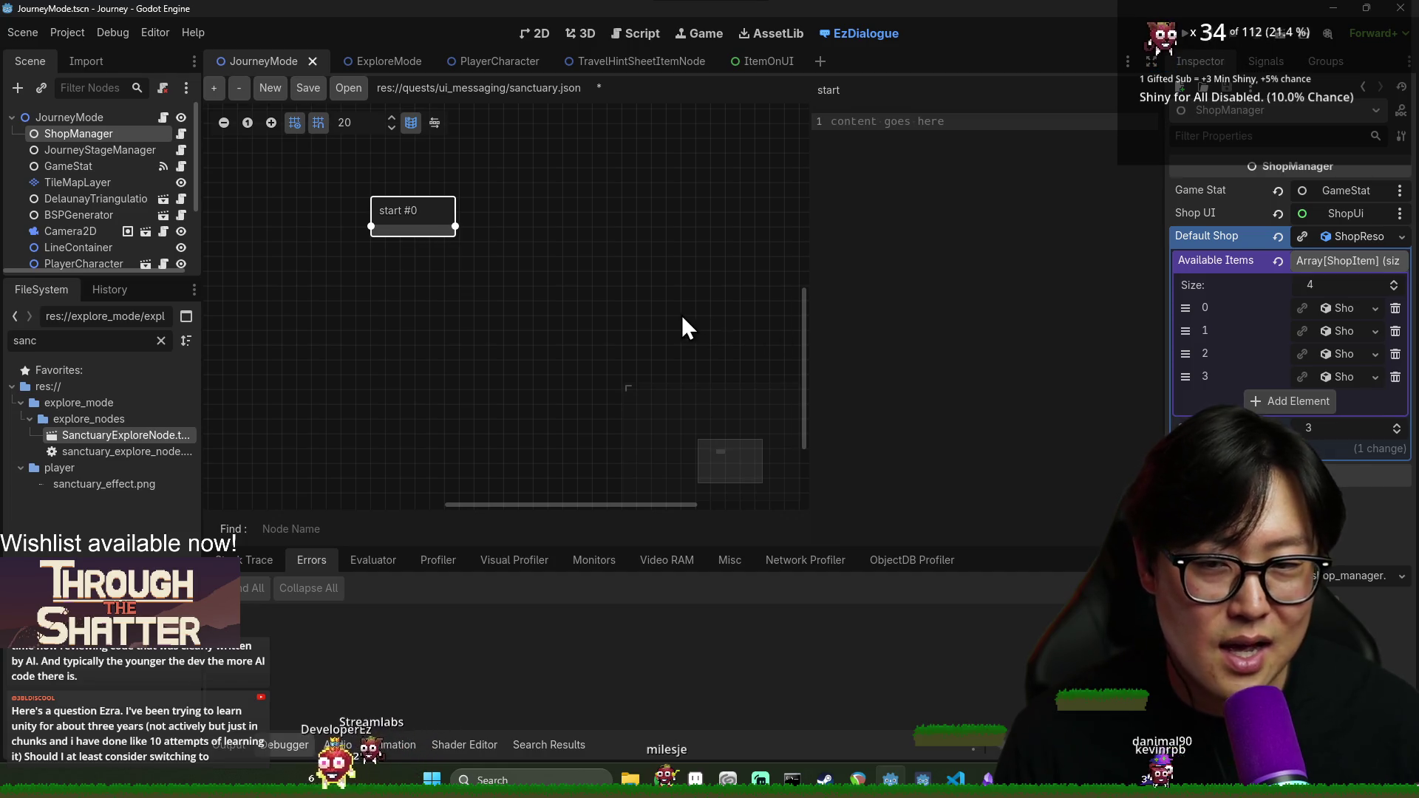
left_click_drag(685, 315, 650, 339)
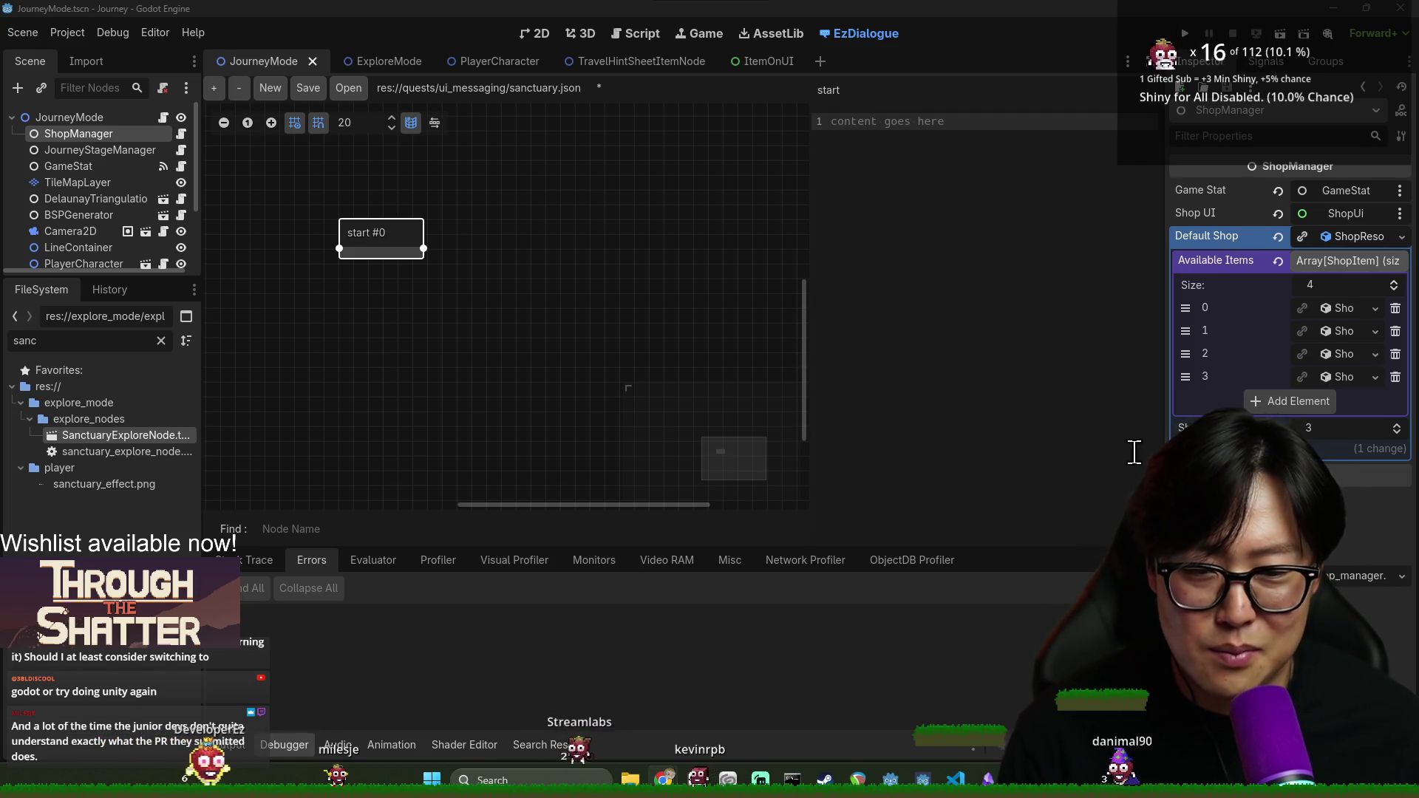
left_click(934, 420)
Replace the start node's placeholder with the title line 'The Crystal Sanctuary]'
left_click_drag(809, 279, 712, 276)
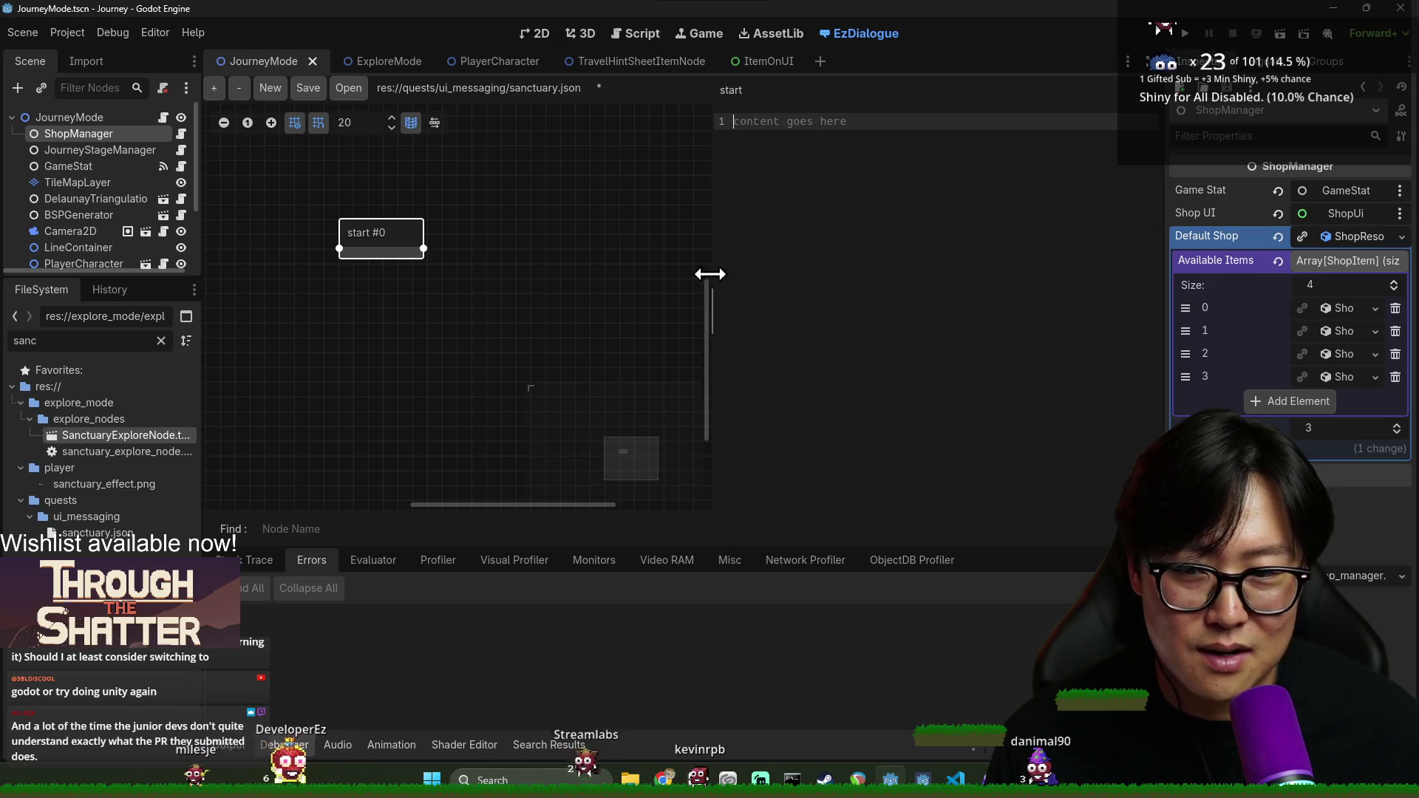
type("d")
key("BackSpace")
type("The")
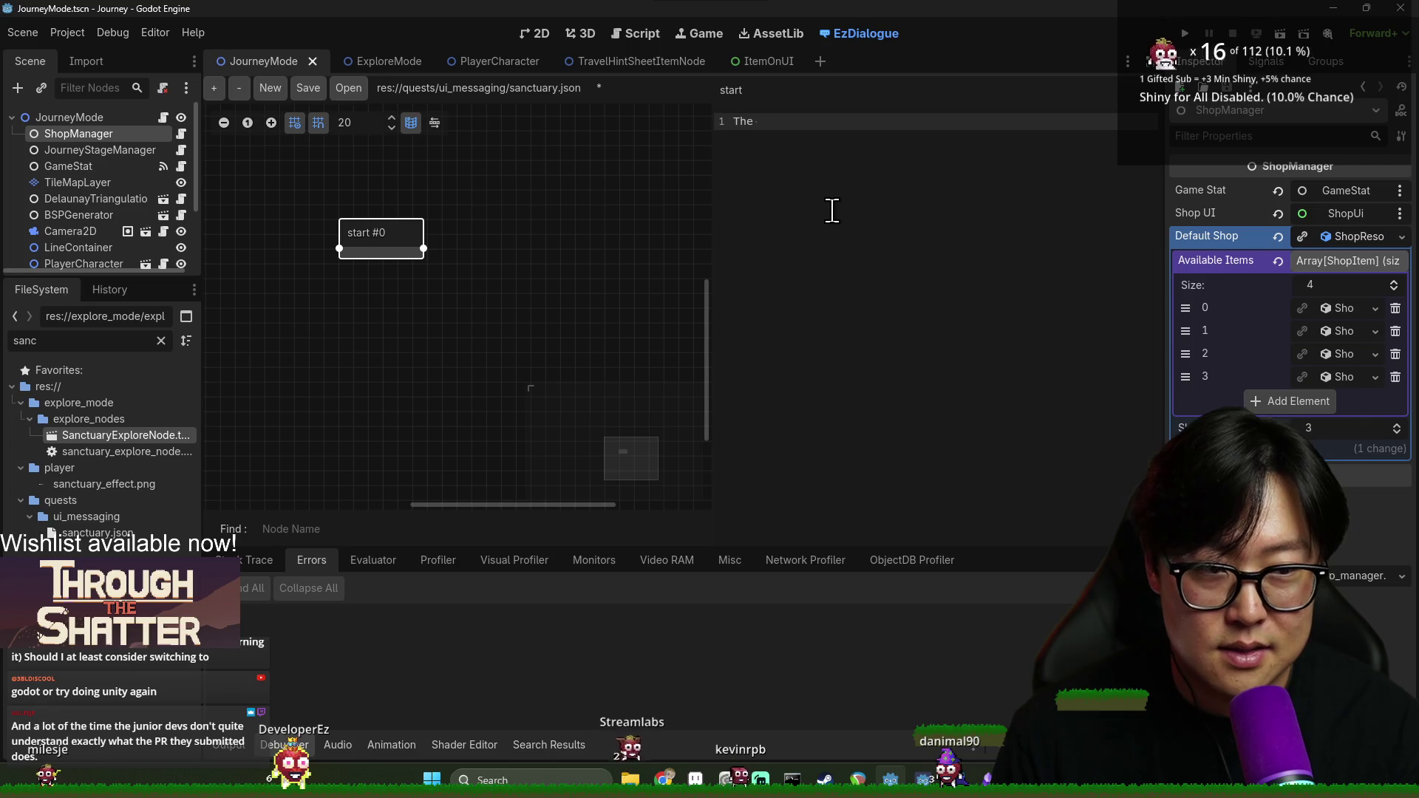
type("s")
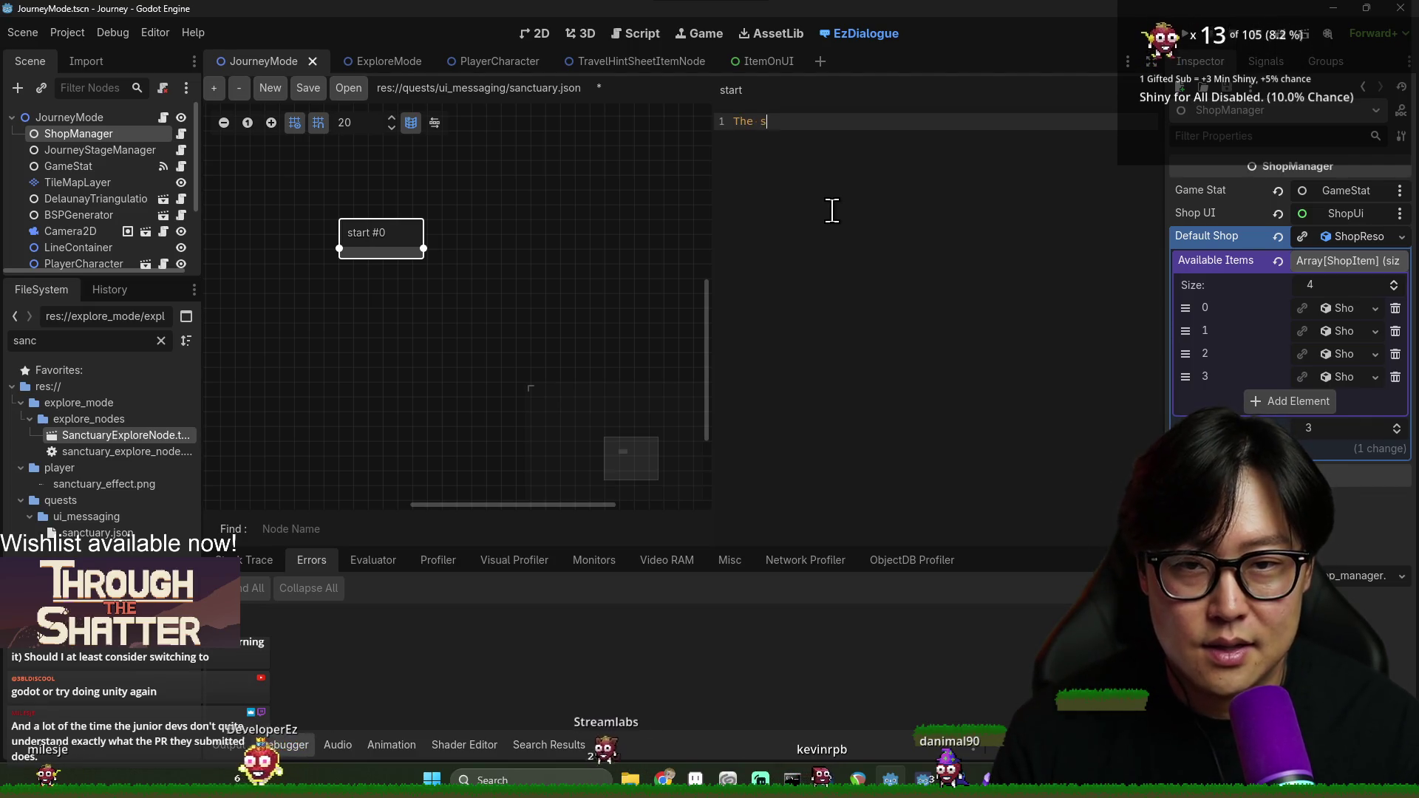
key("BackSpace")
key("BackSpace")
key("BackSpace")
type("Crysta")
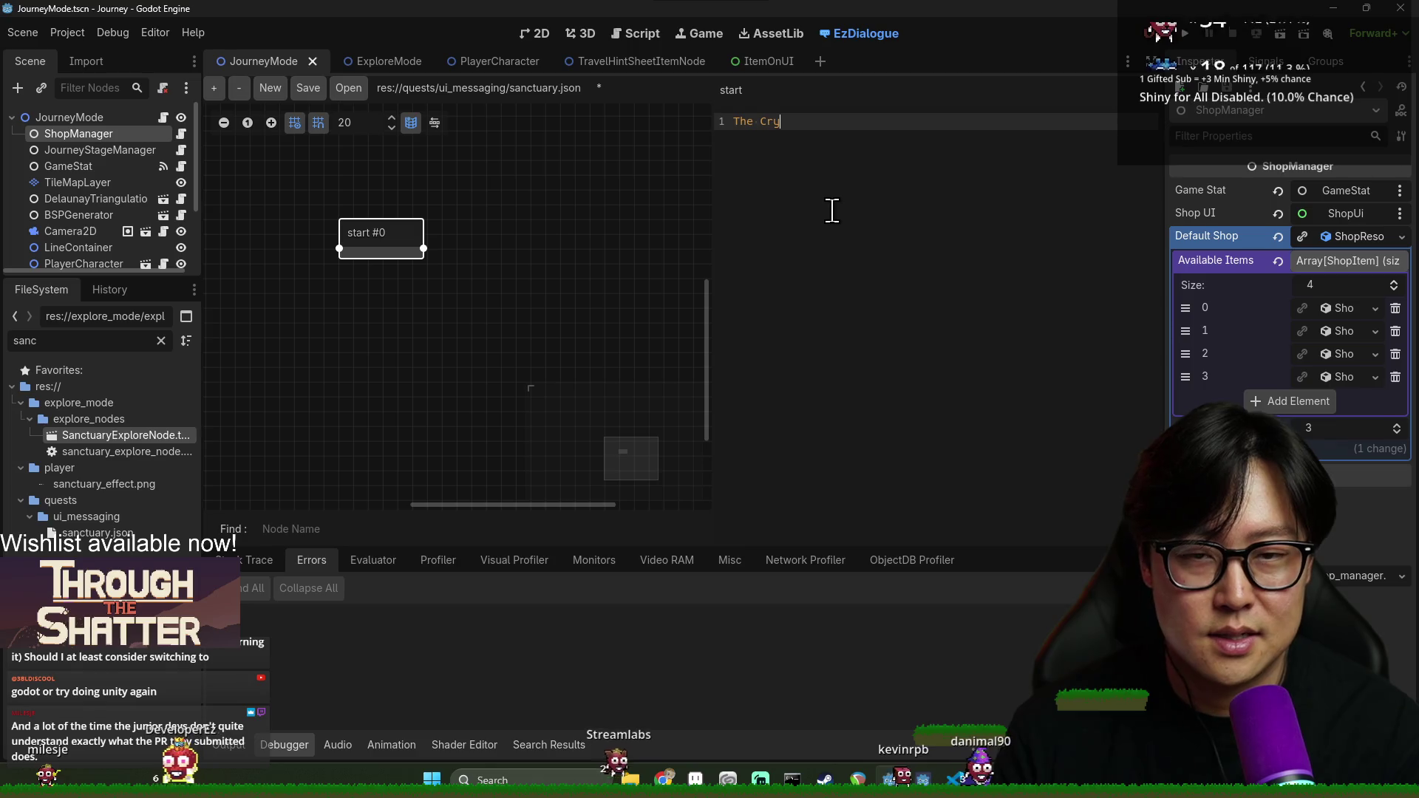
key("BackSpace")
key("BackSpace")
key("BackSpace")
type("Ancien")
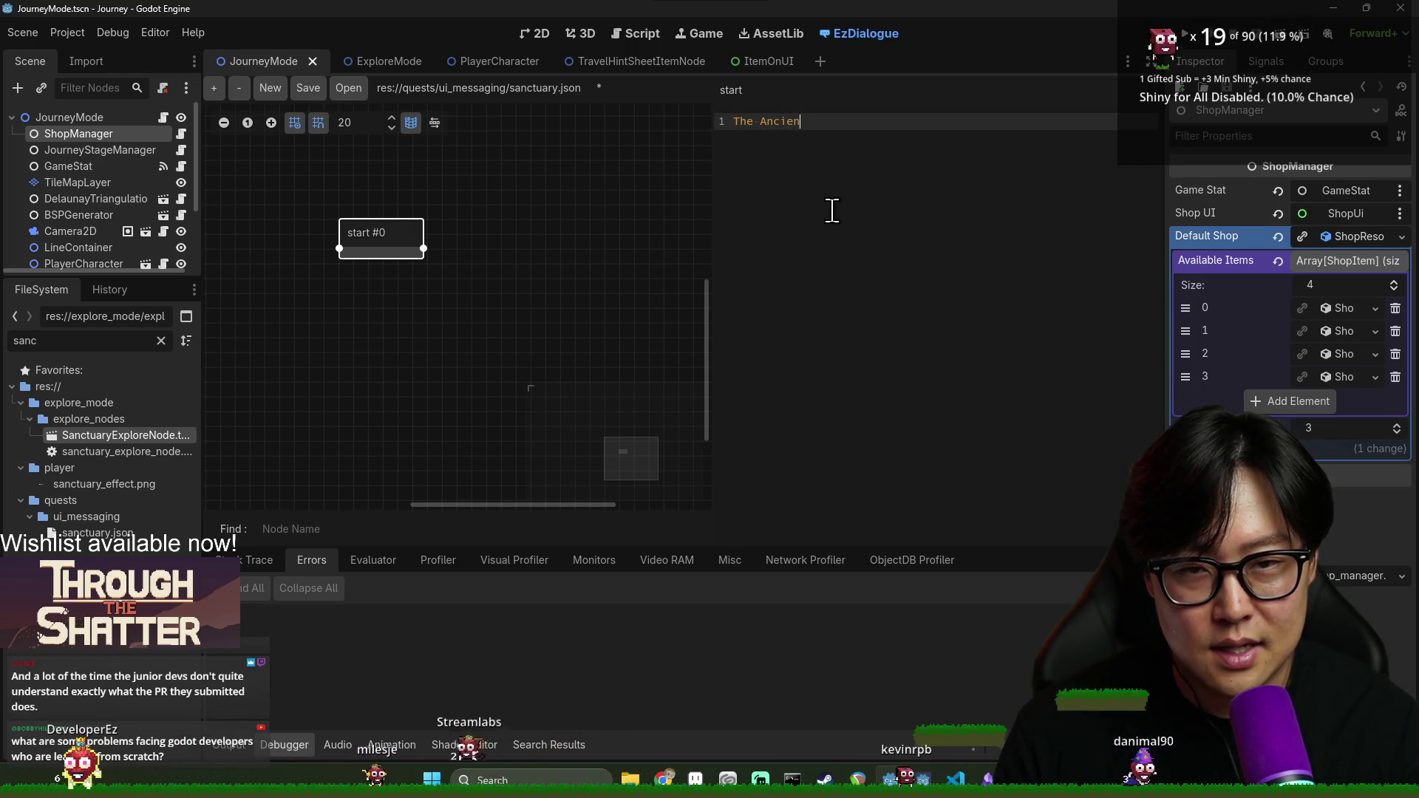
key("BackSpace")
key("BackSpace")
key("BackSpace")
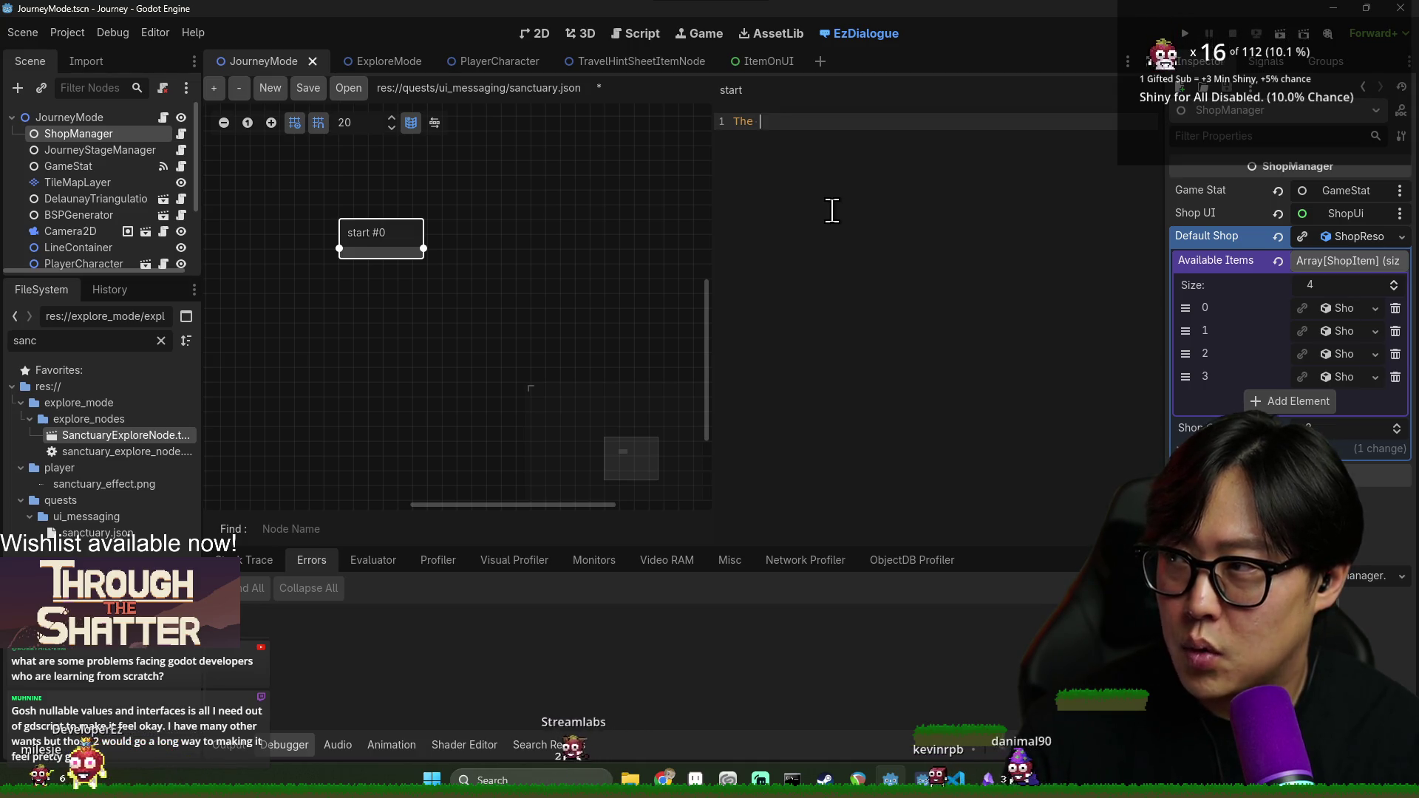
key("BackSpace")
key("BackSpace")
key("BackSpace")
type("The Anci")
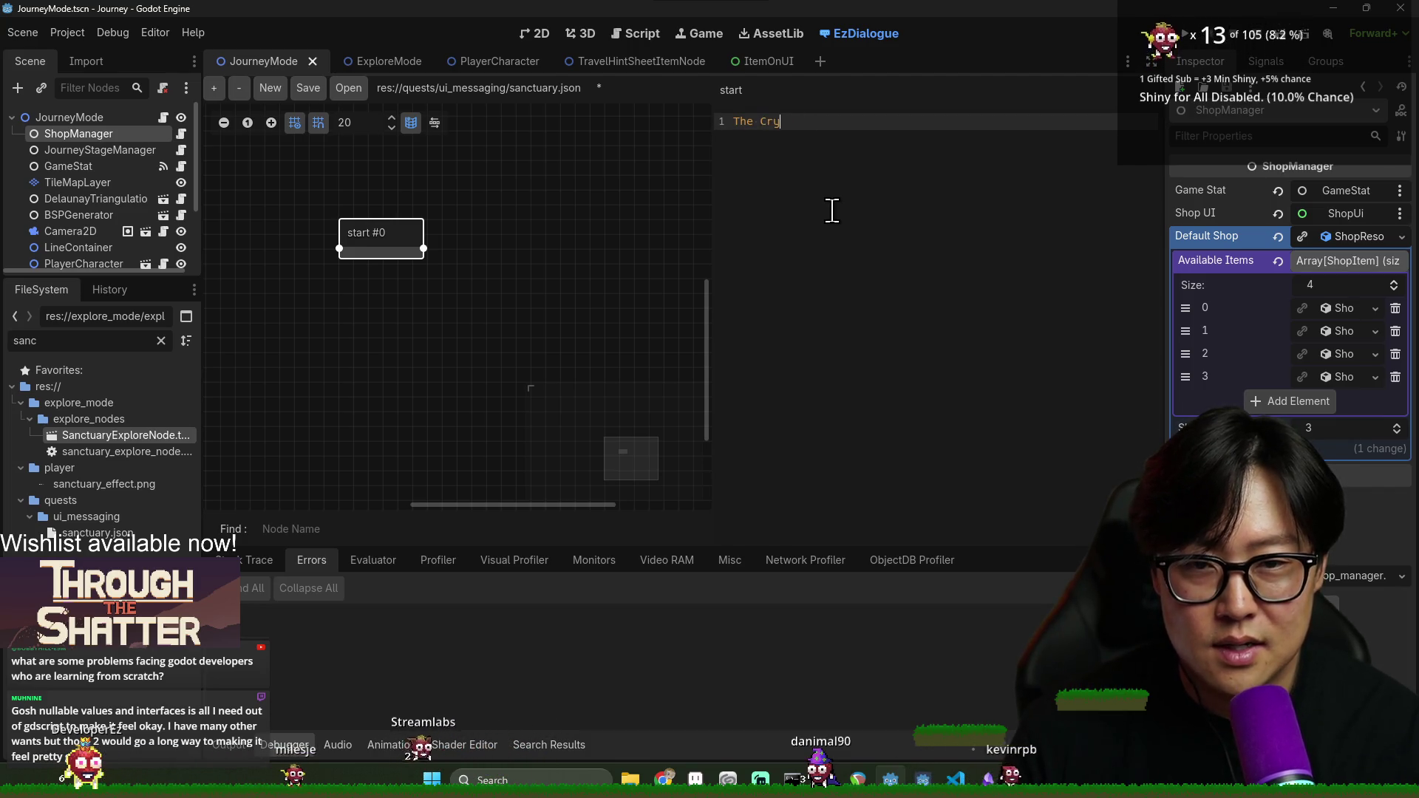
type("ystal Sanct")
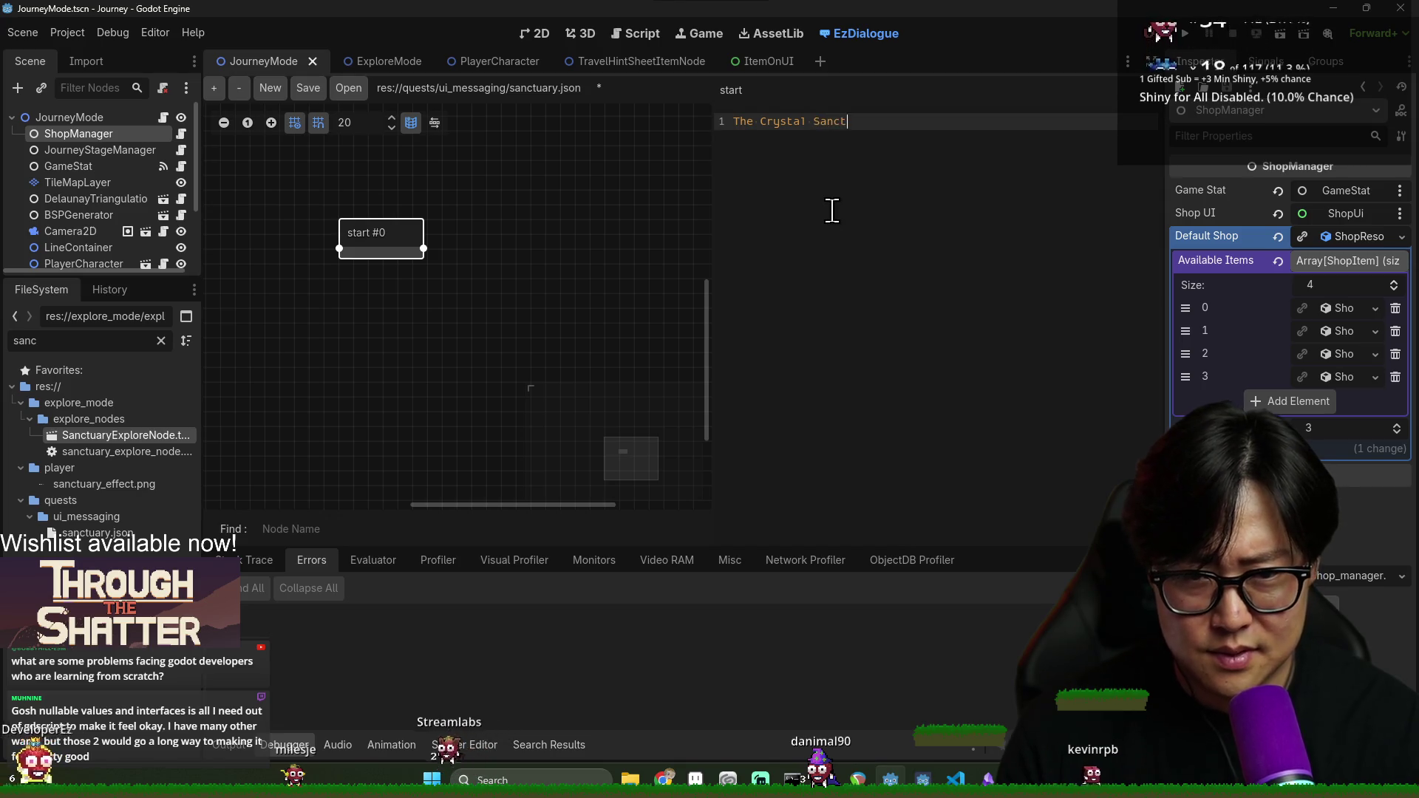
type("uary]")
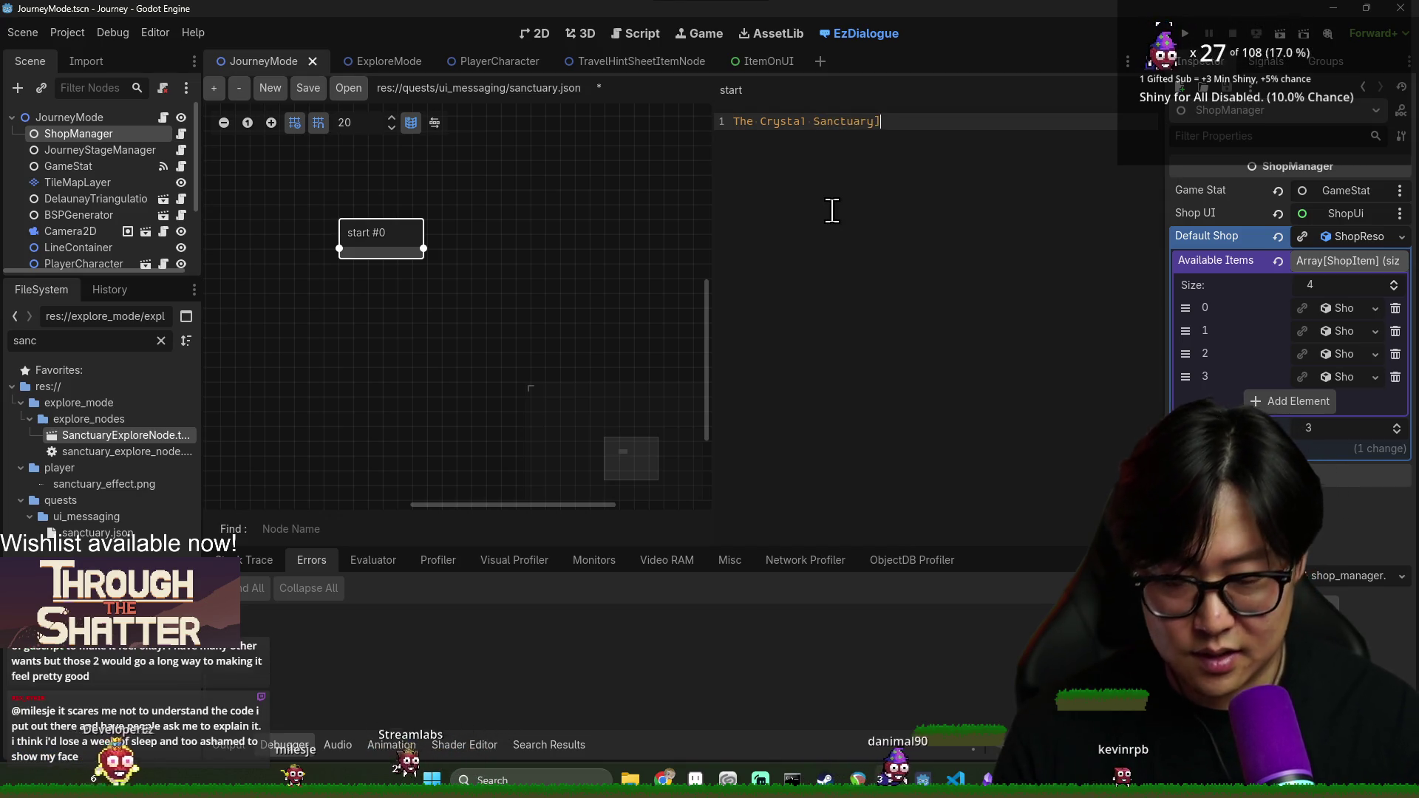
left_click(732, 122)
Add the opening [ before the title and blank lines beneath it
type("[")
left_click(923, 130)
key("Return")
key("Return")
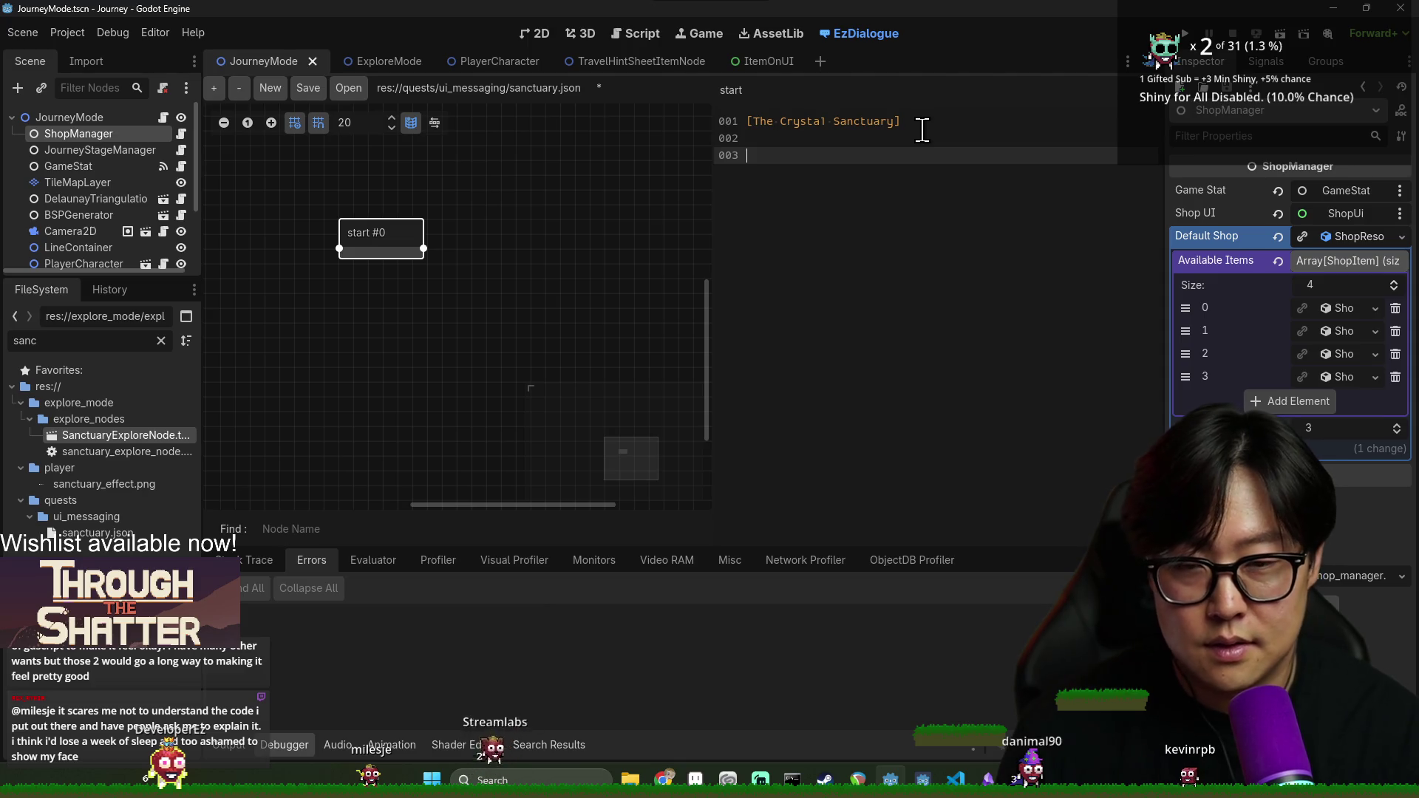
type("Your")
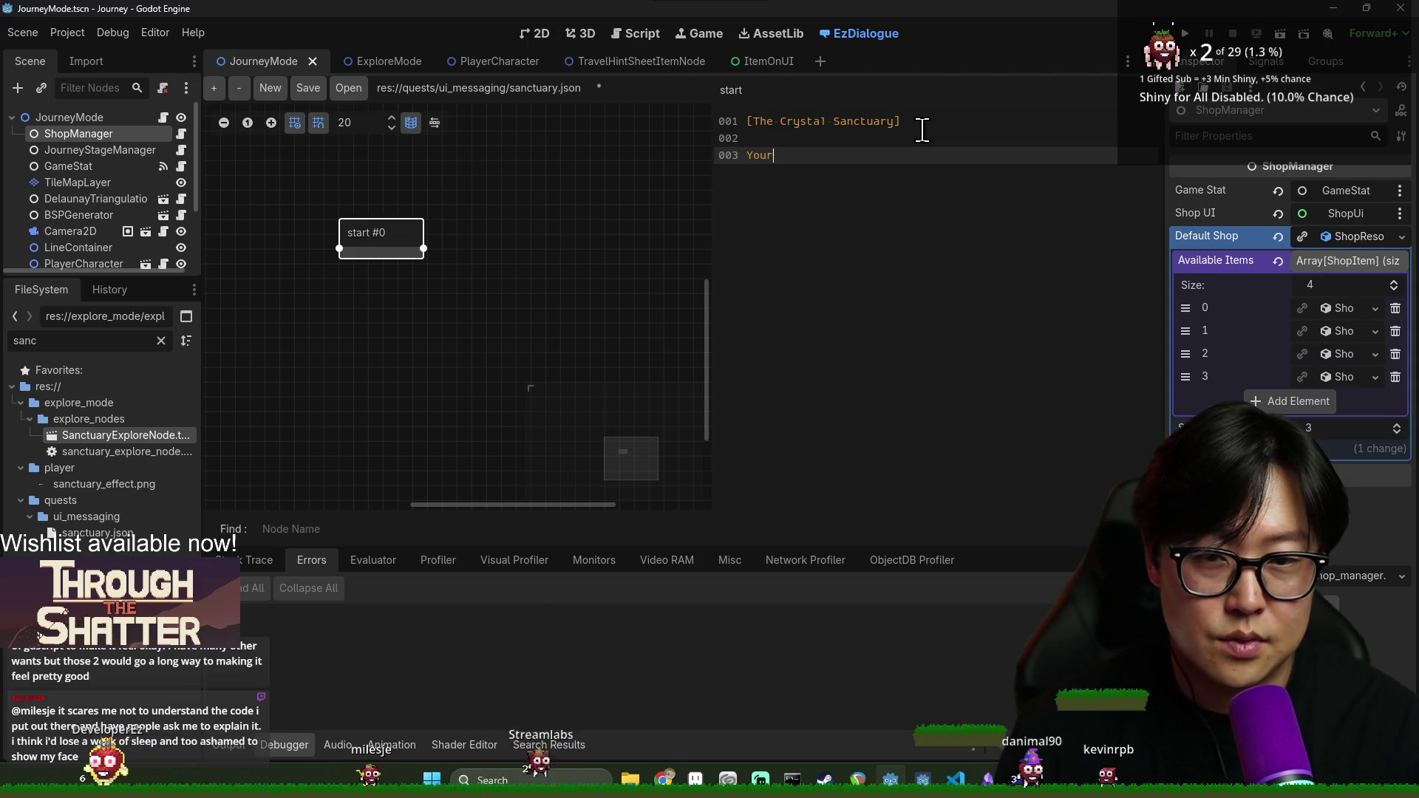
key("BackSpace")
key("BackSpace")
key("BackSpace")
type("Choose")
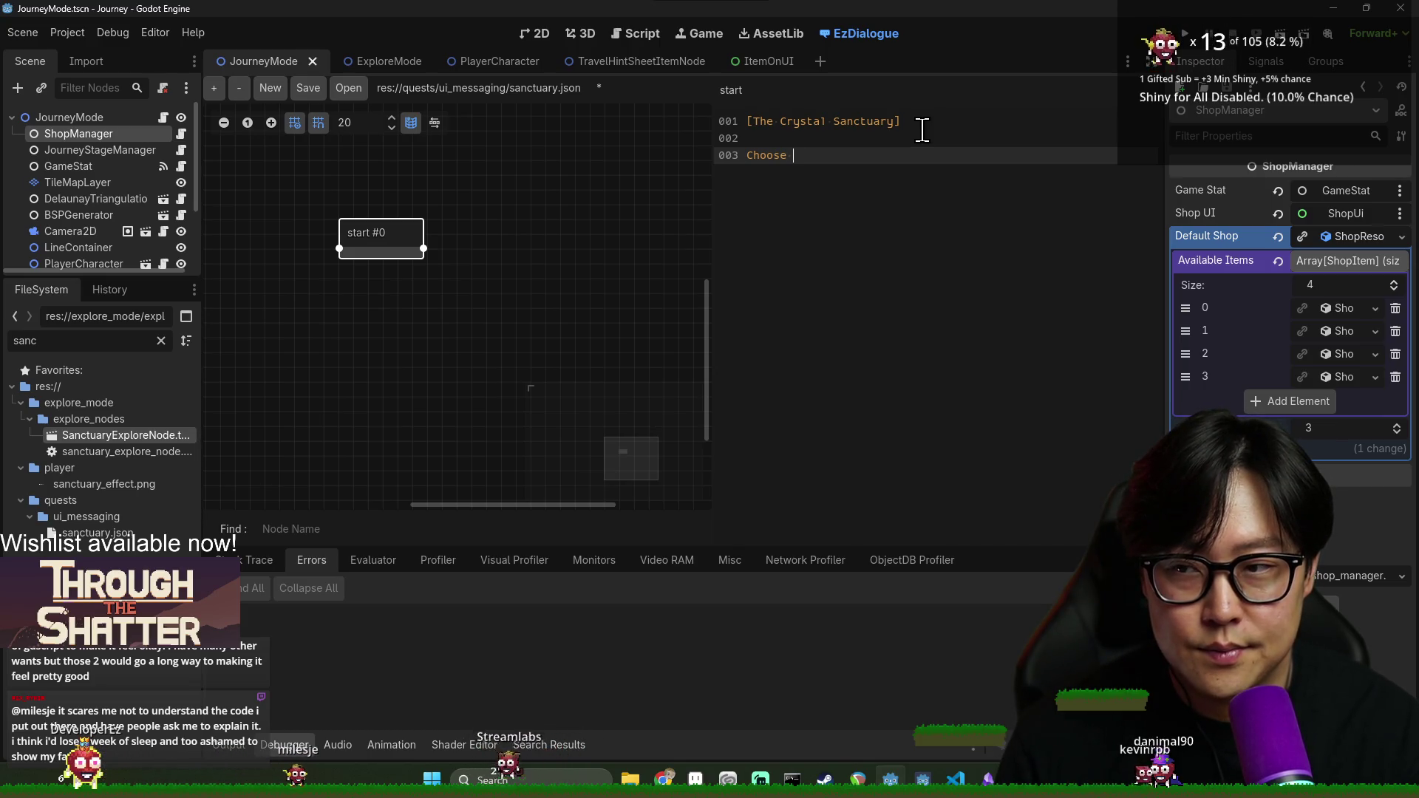
key("BackSpace")
key("BackSpace")
key("BackSpace")
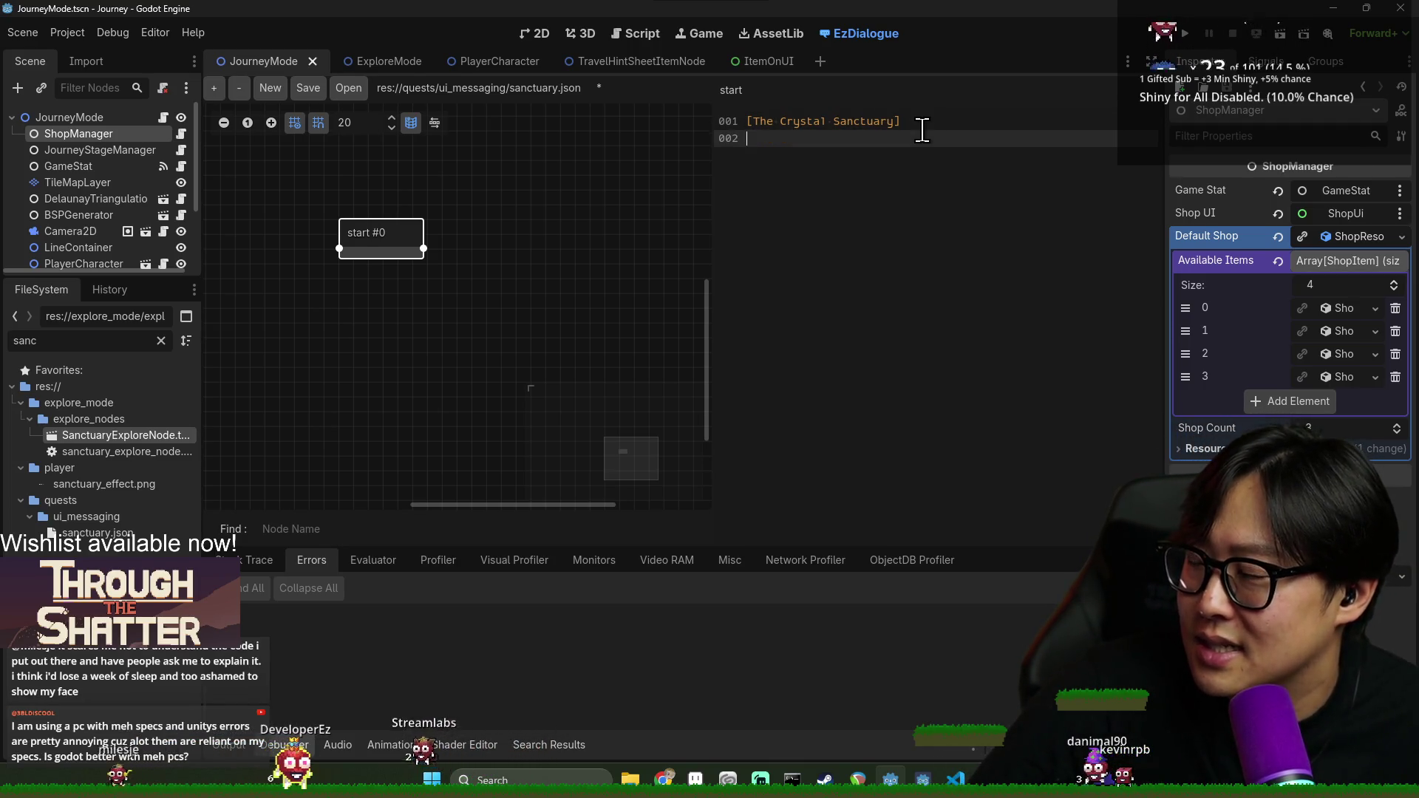
key("Return")
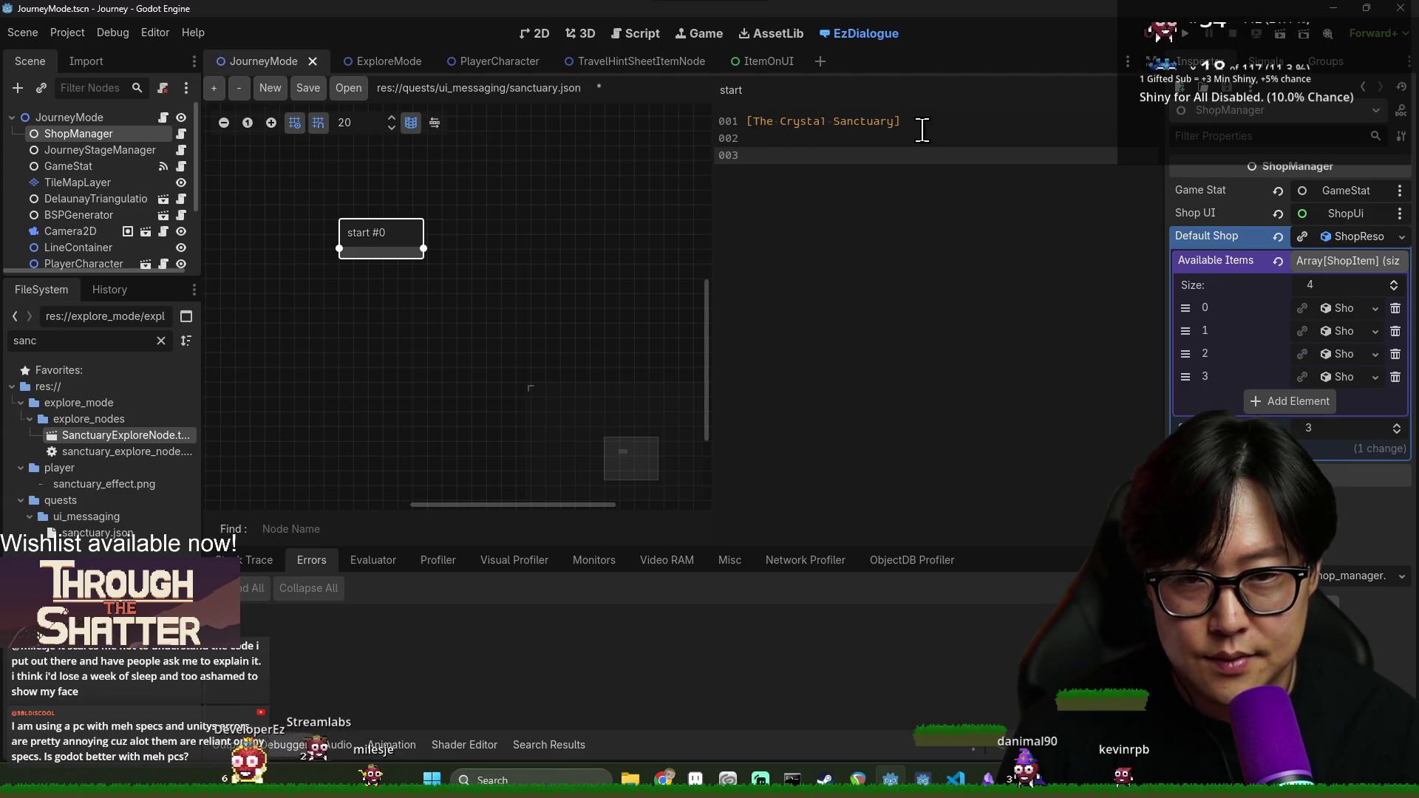
Type 'The remanents of faith bless your journey.' and 'Choose your reward.', then begin a ?> choice
type("The sa")
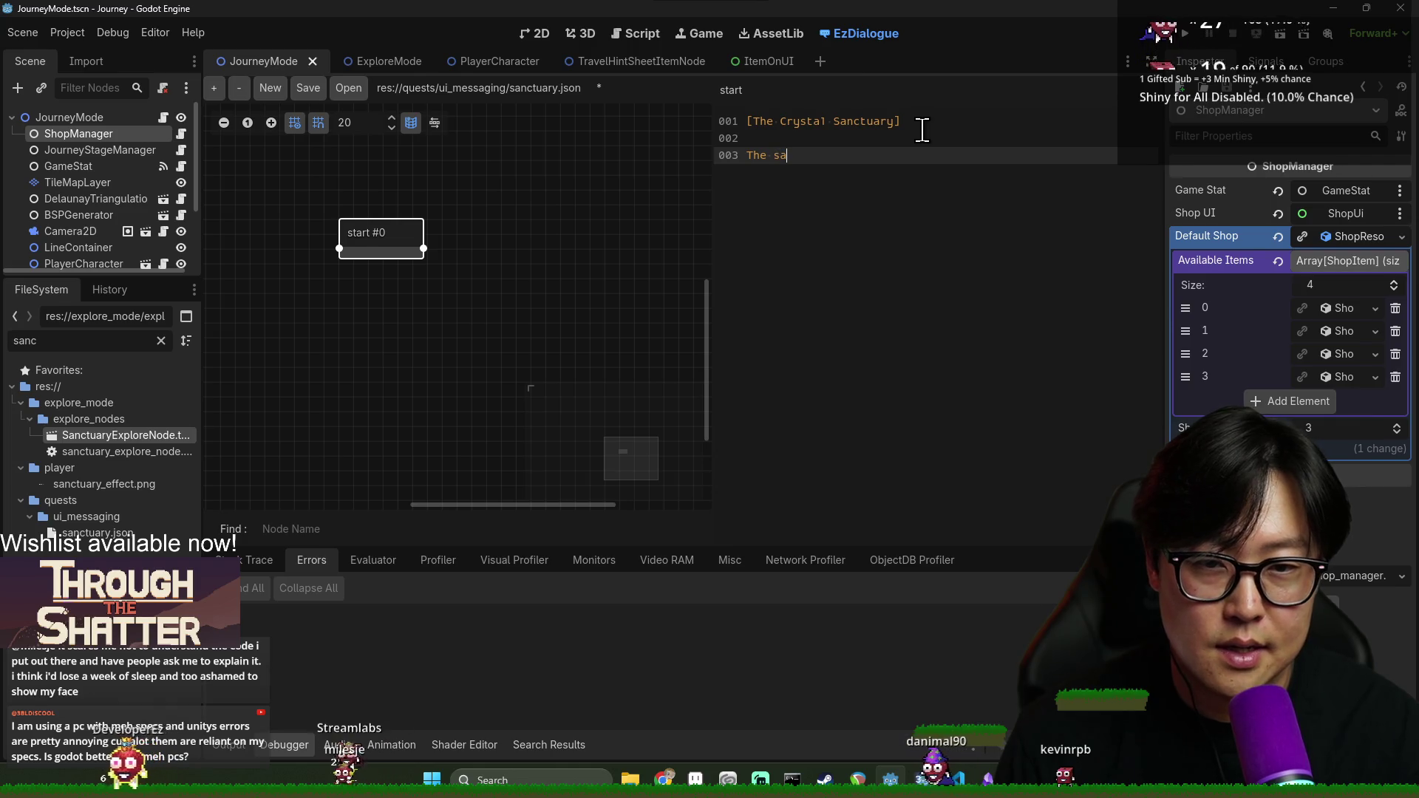
key("BackSpace")
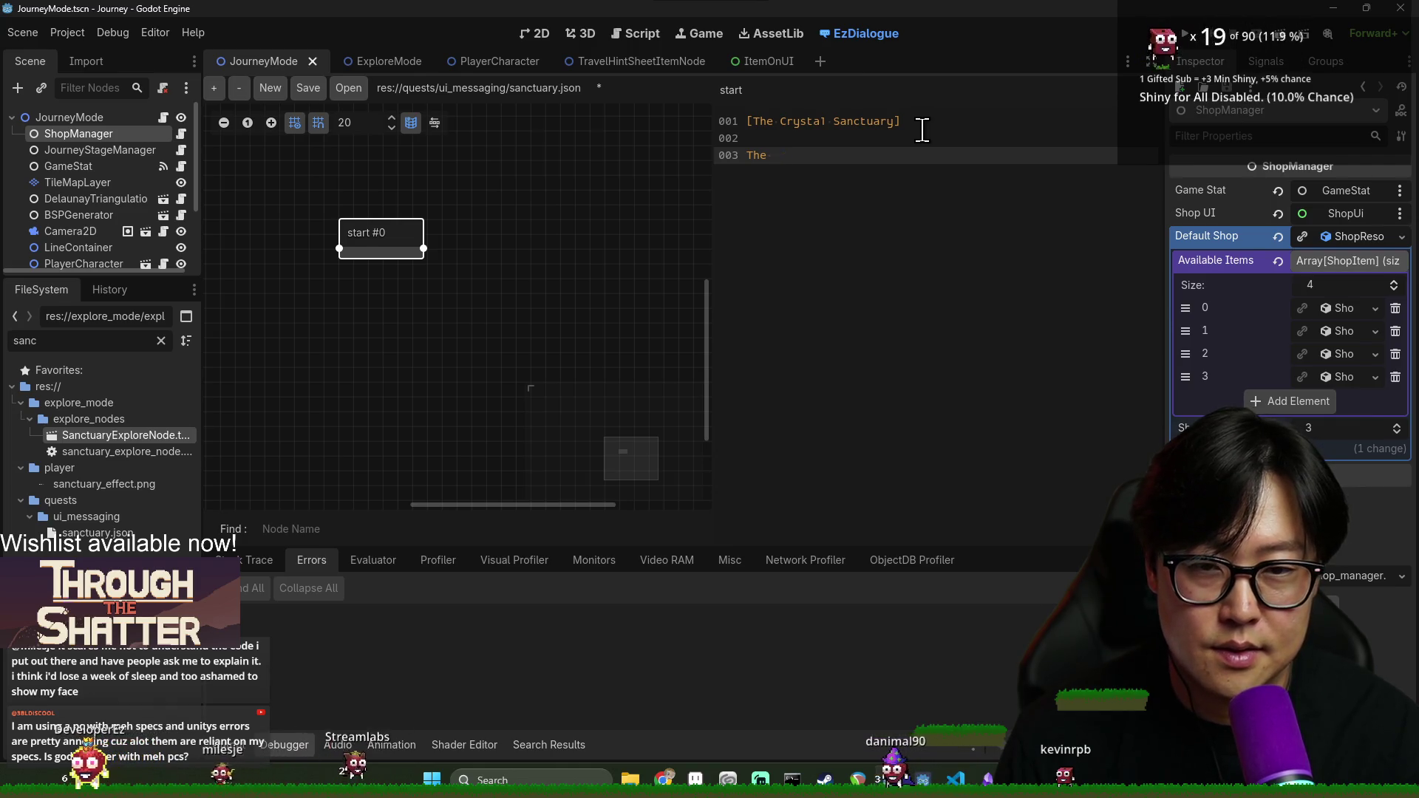
type("remanents of cr")
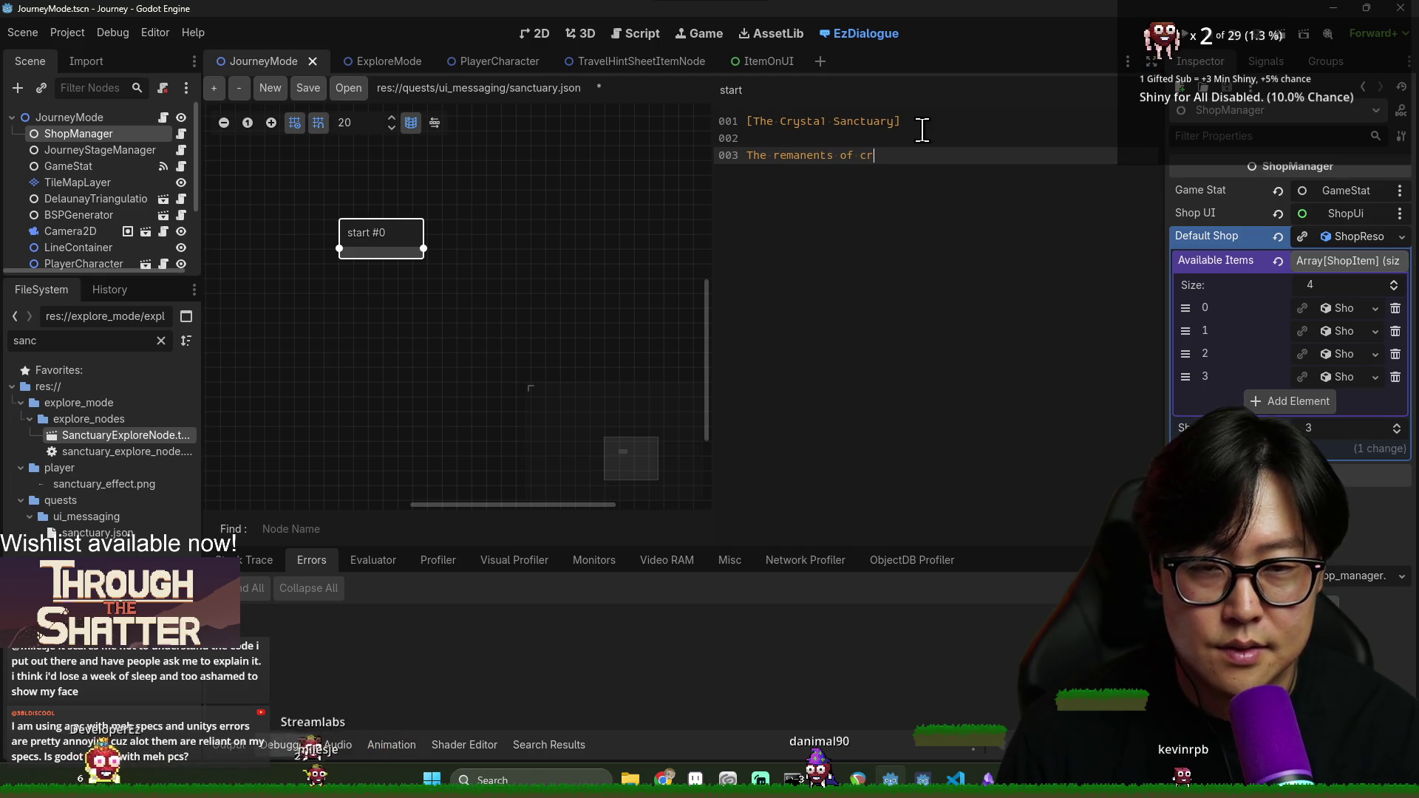
key("BackSpace")
type("c")
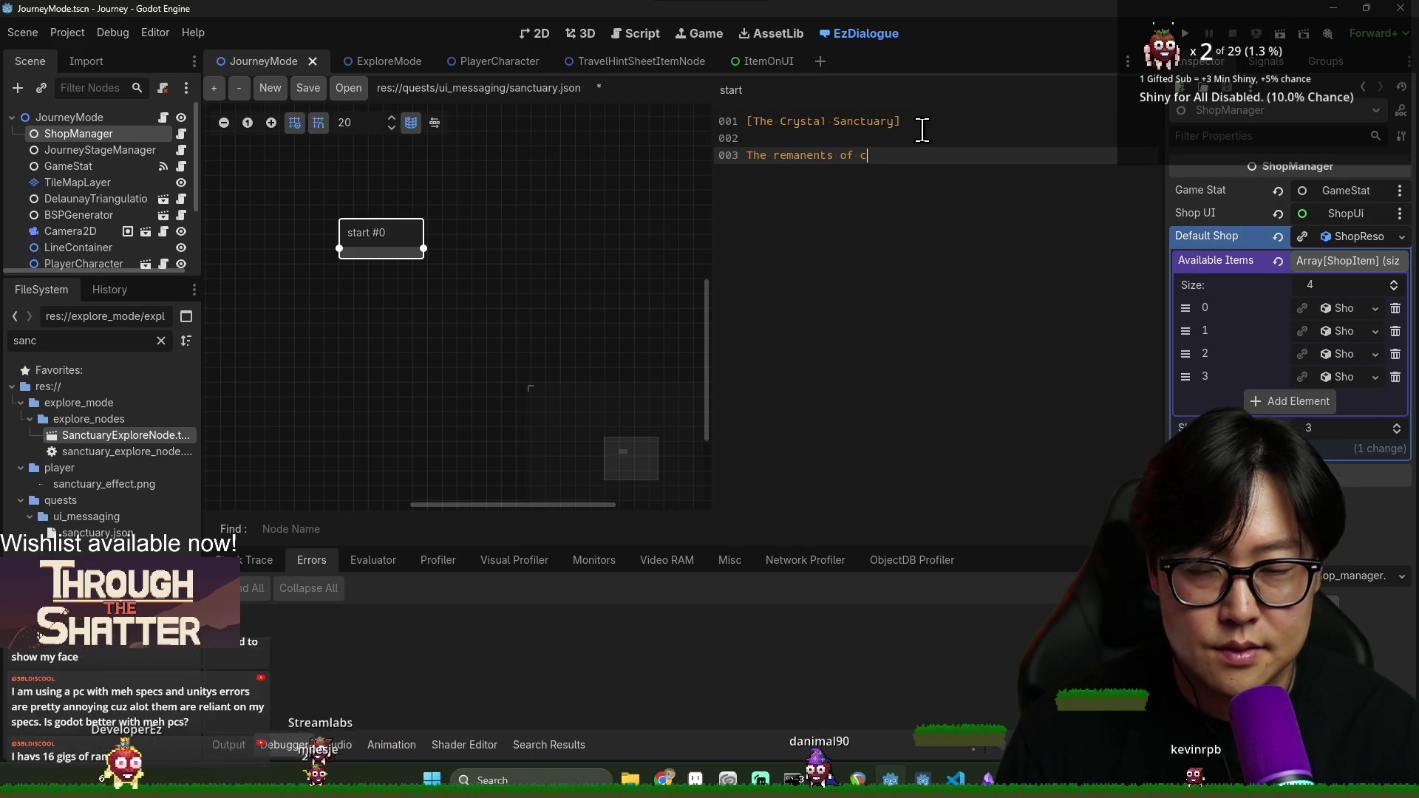
key("BackSpace")
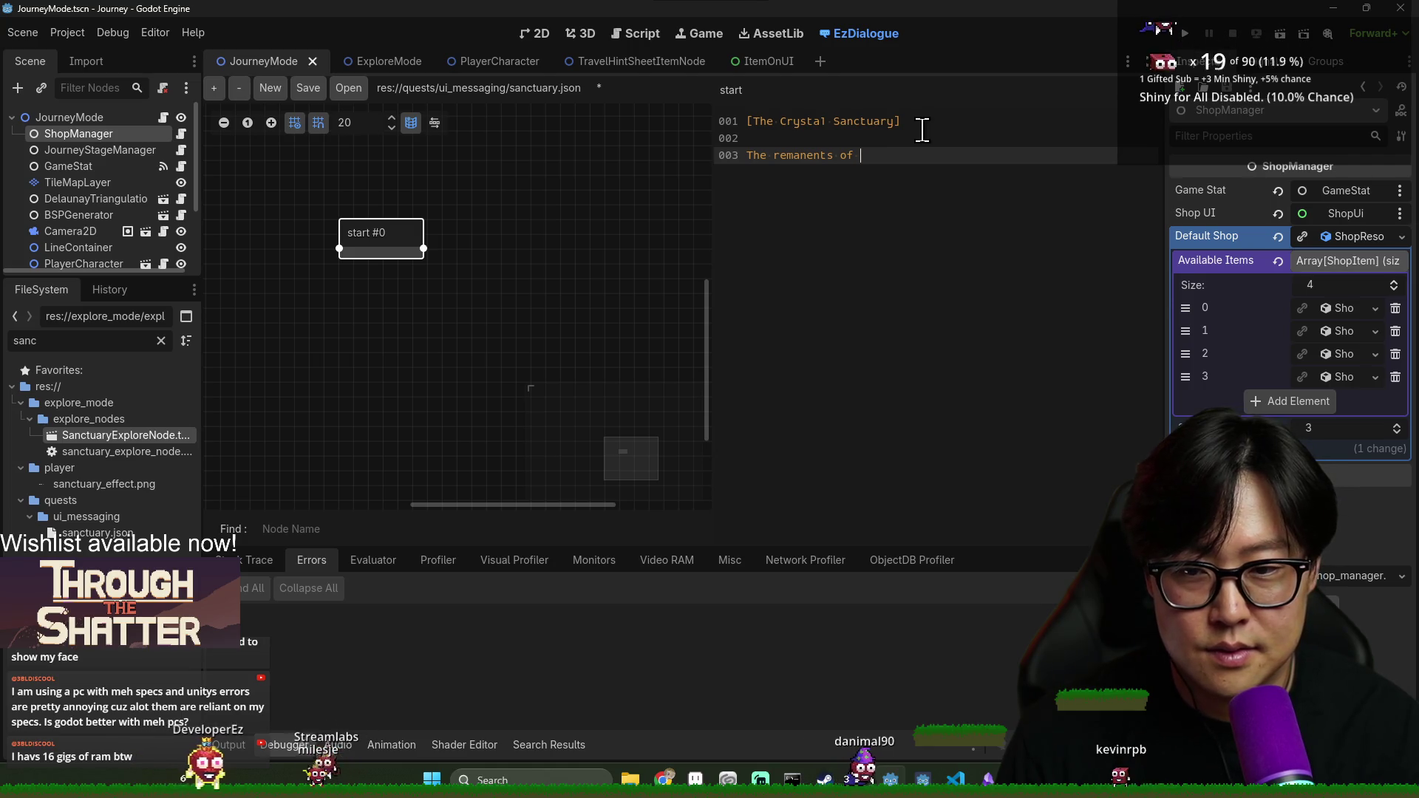
type("fait")
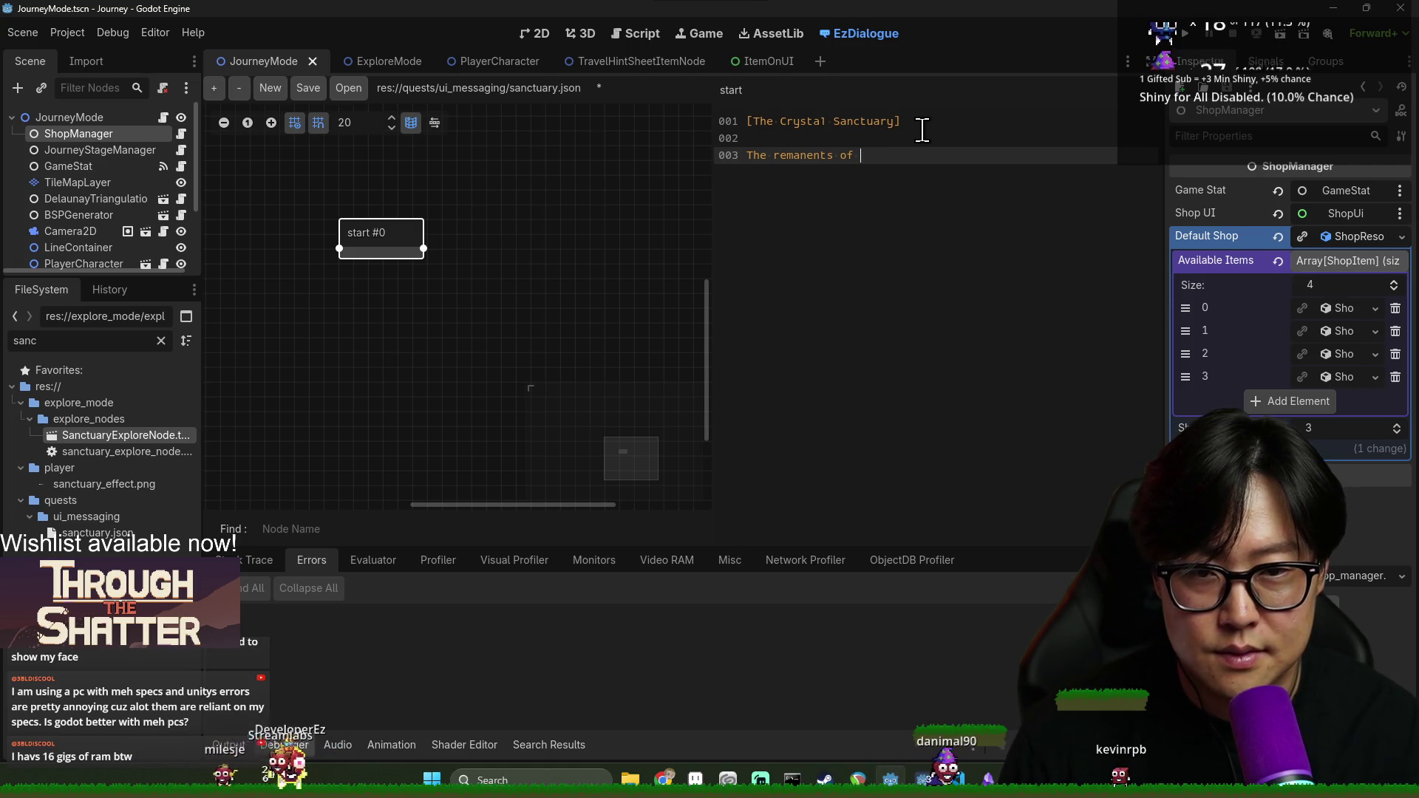
type("h ble")
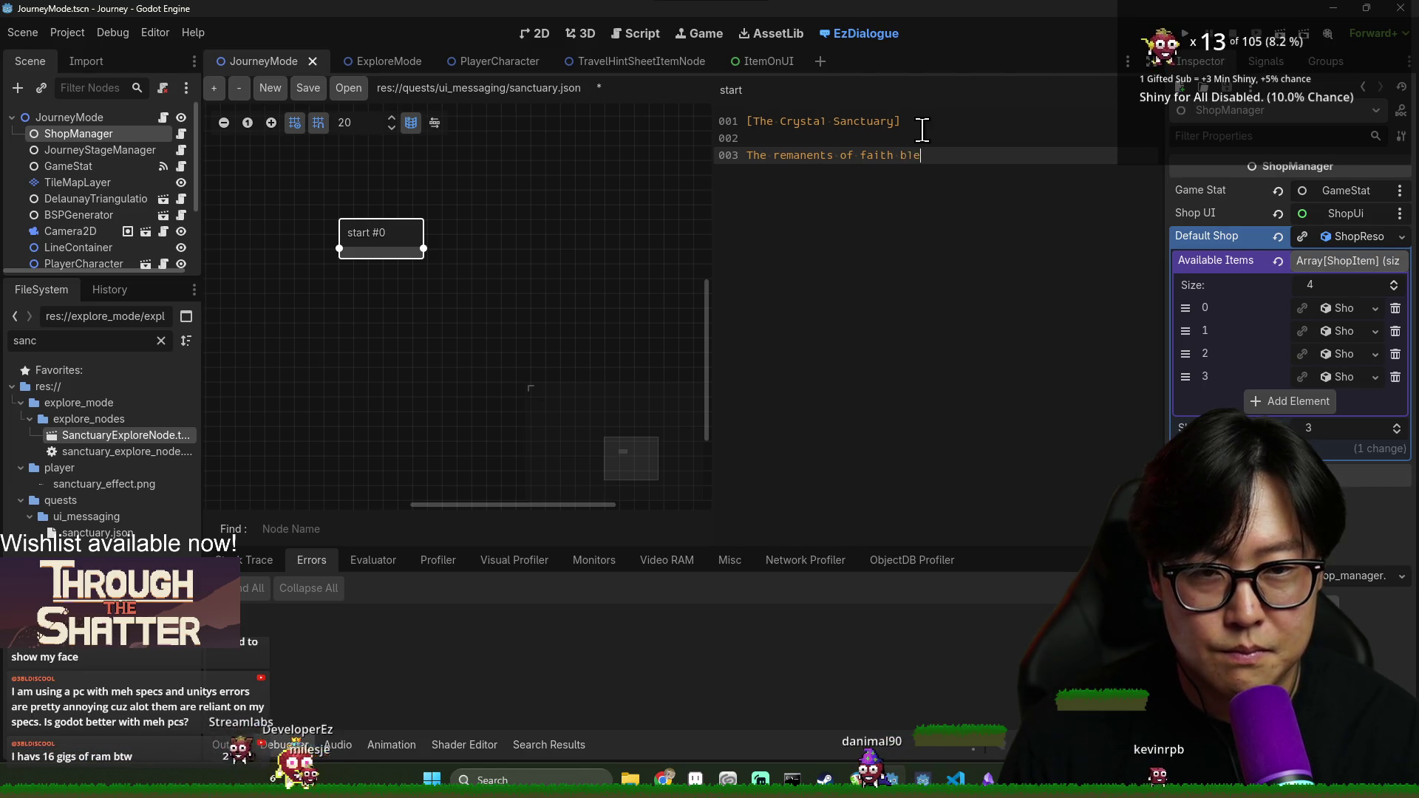
type("ss")
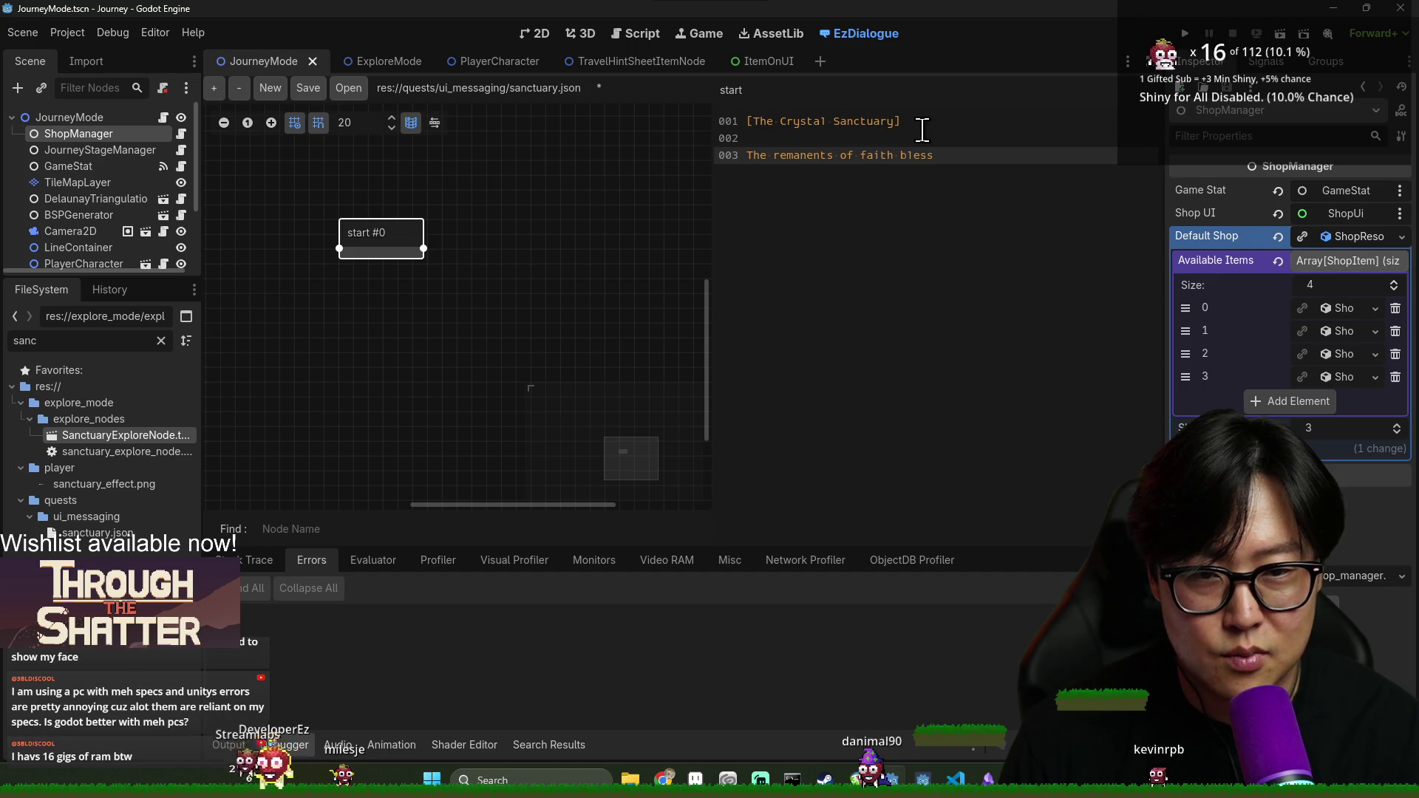
type(" your ")
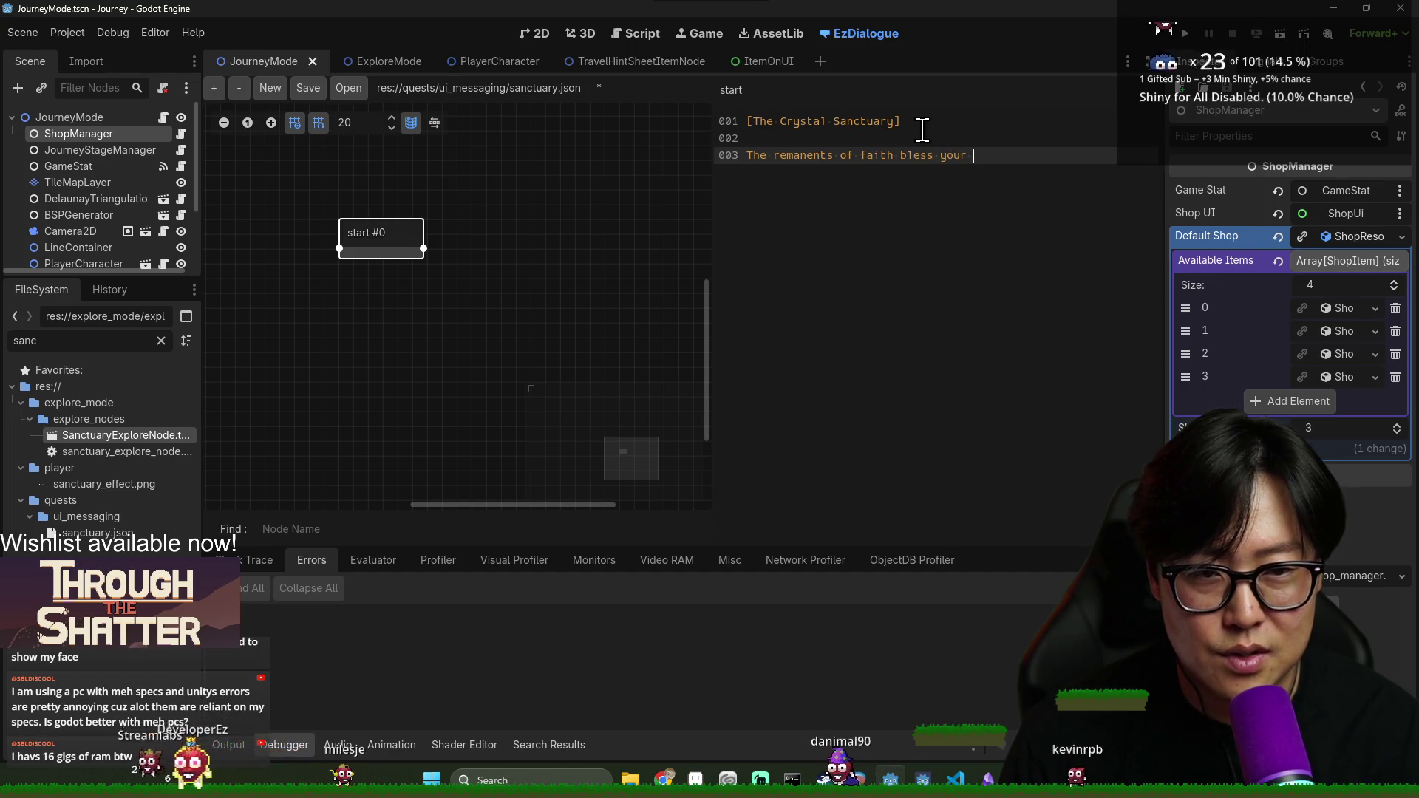
type("journey.")
key("Return")
type("C")
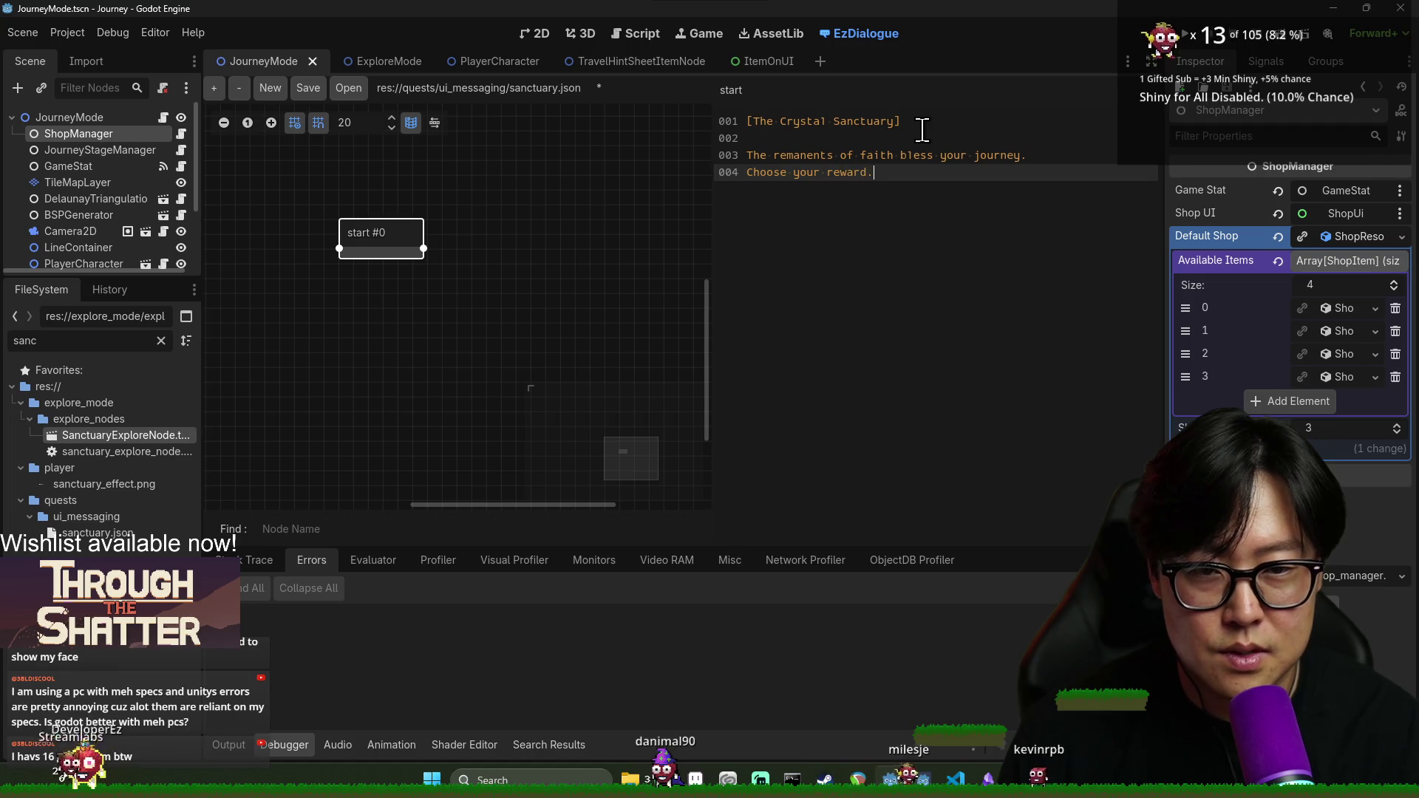
key("Return")
key("Return")
type("?>")
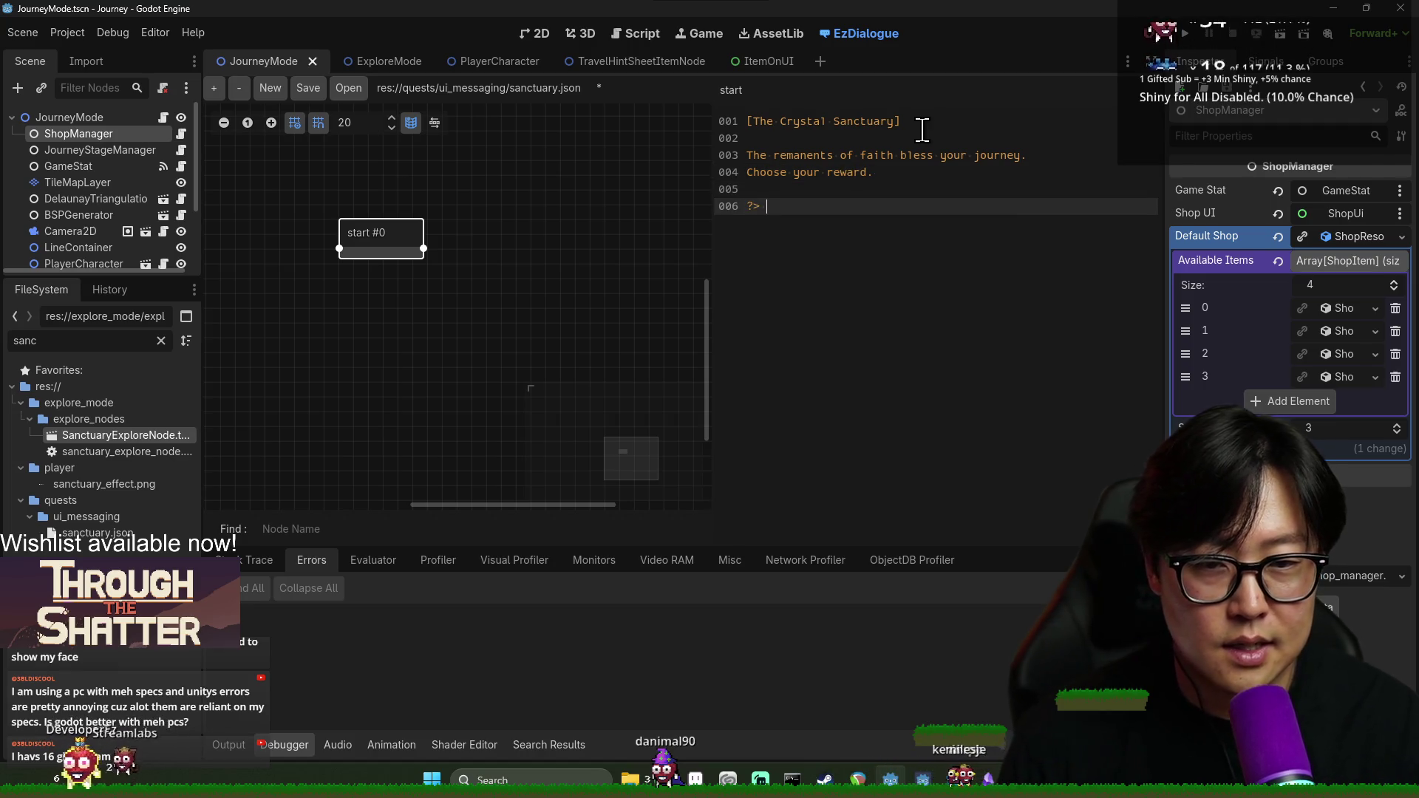
type("Max Health -> [")
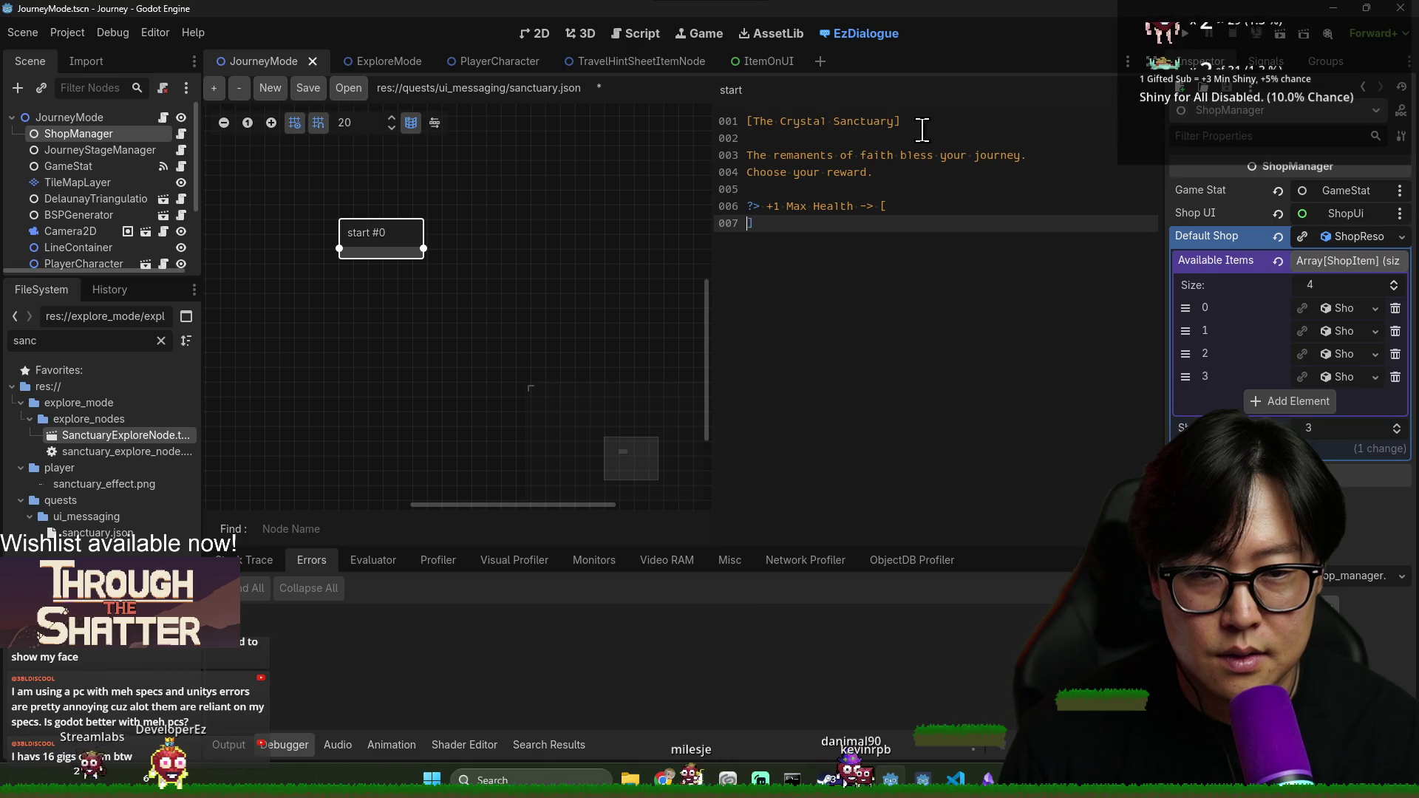
Remove the auto-inserted [] after '?> +1 Max Health' and open a line for the next choice
key("BackSpace")
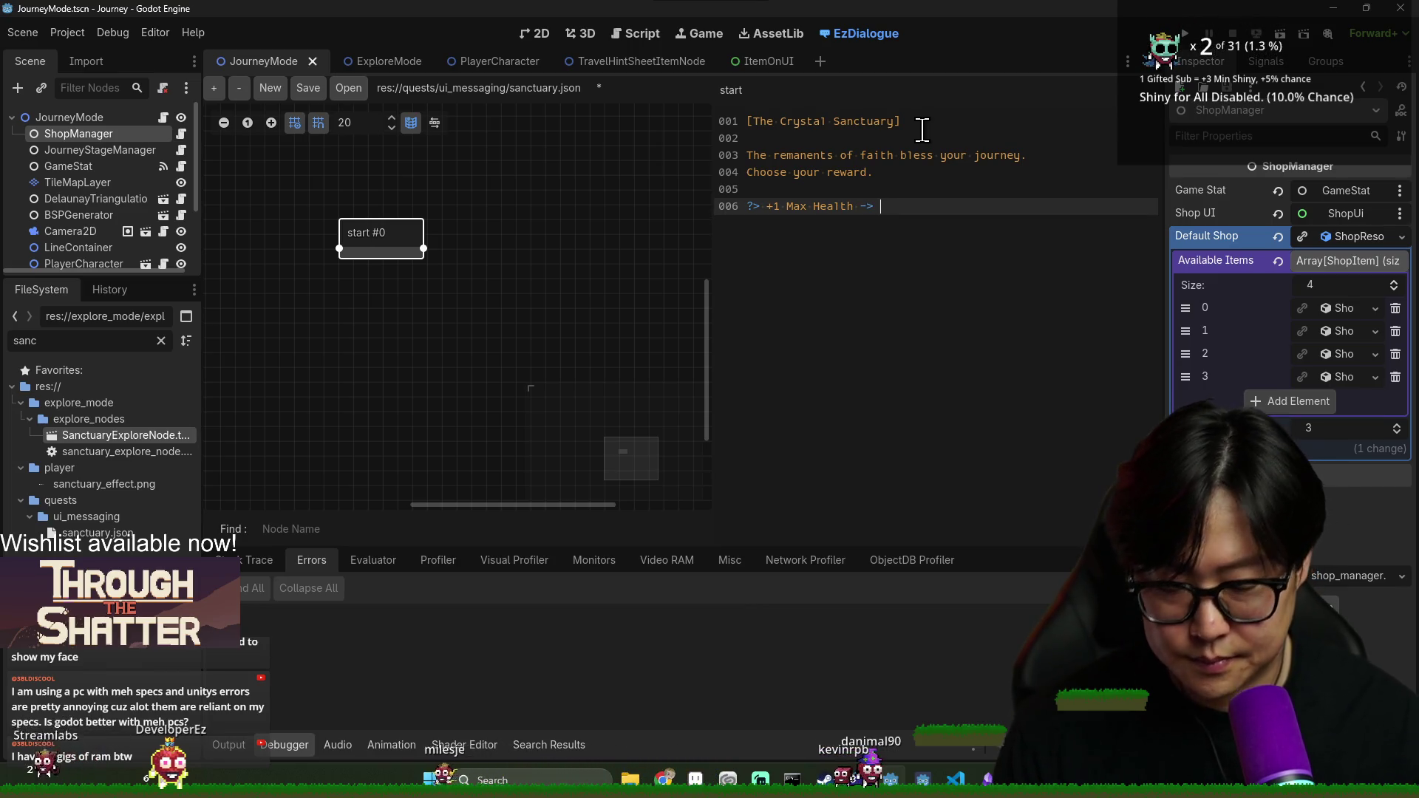
key("Return")
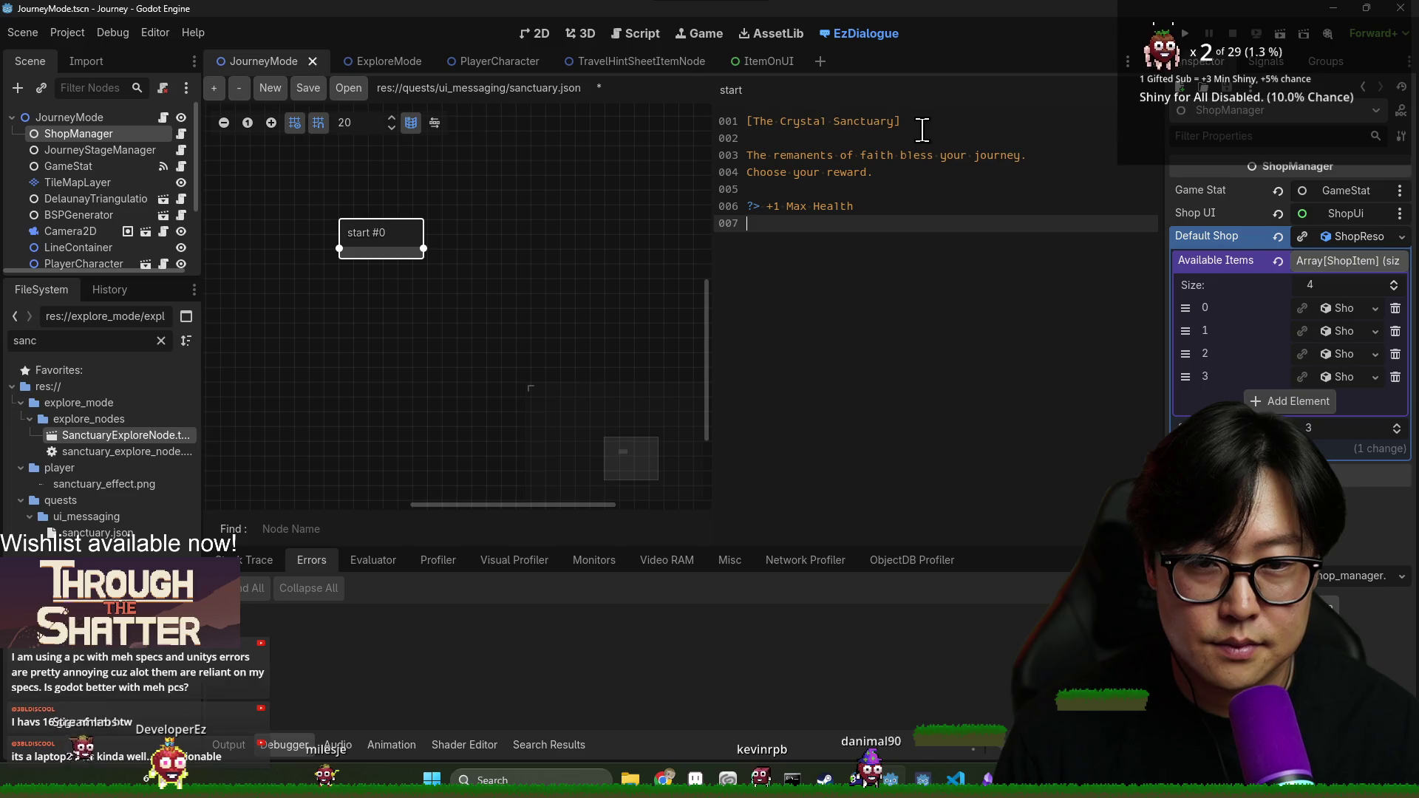